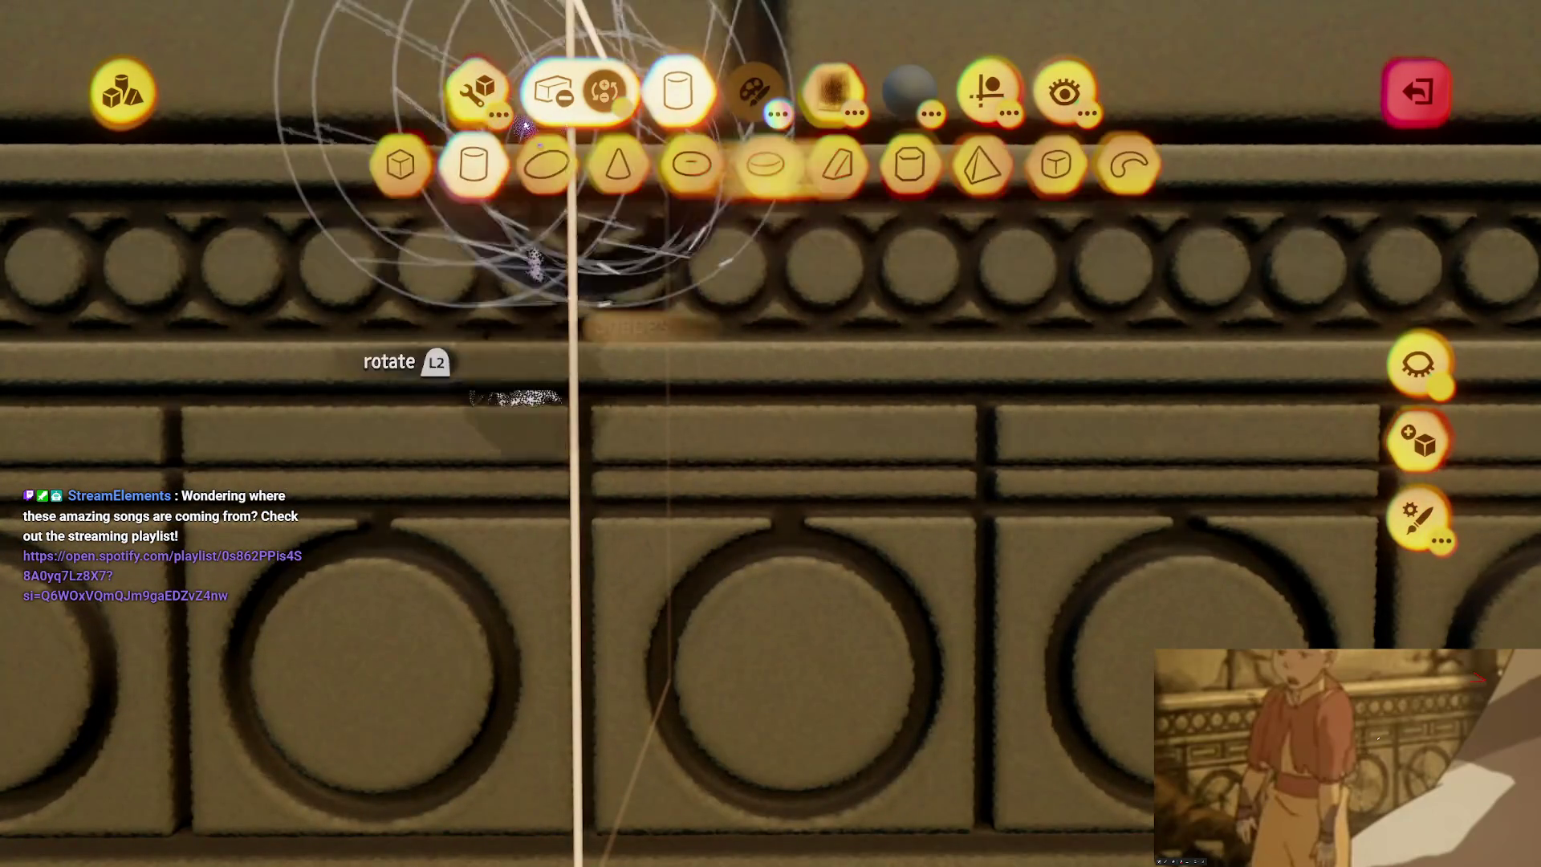
# Step: Stamp a resized subtracting cube into the trim band below the circle frieze as a rectangular recess
pyautogui.click(383, 168)
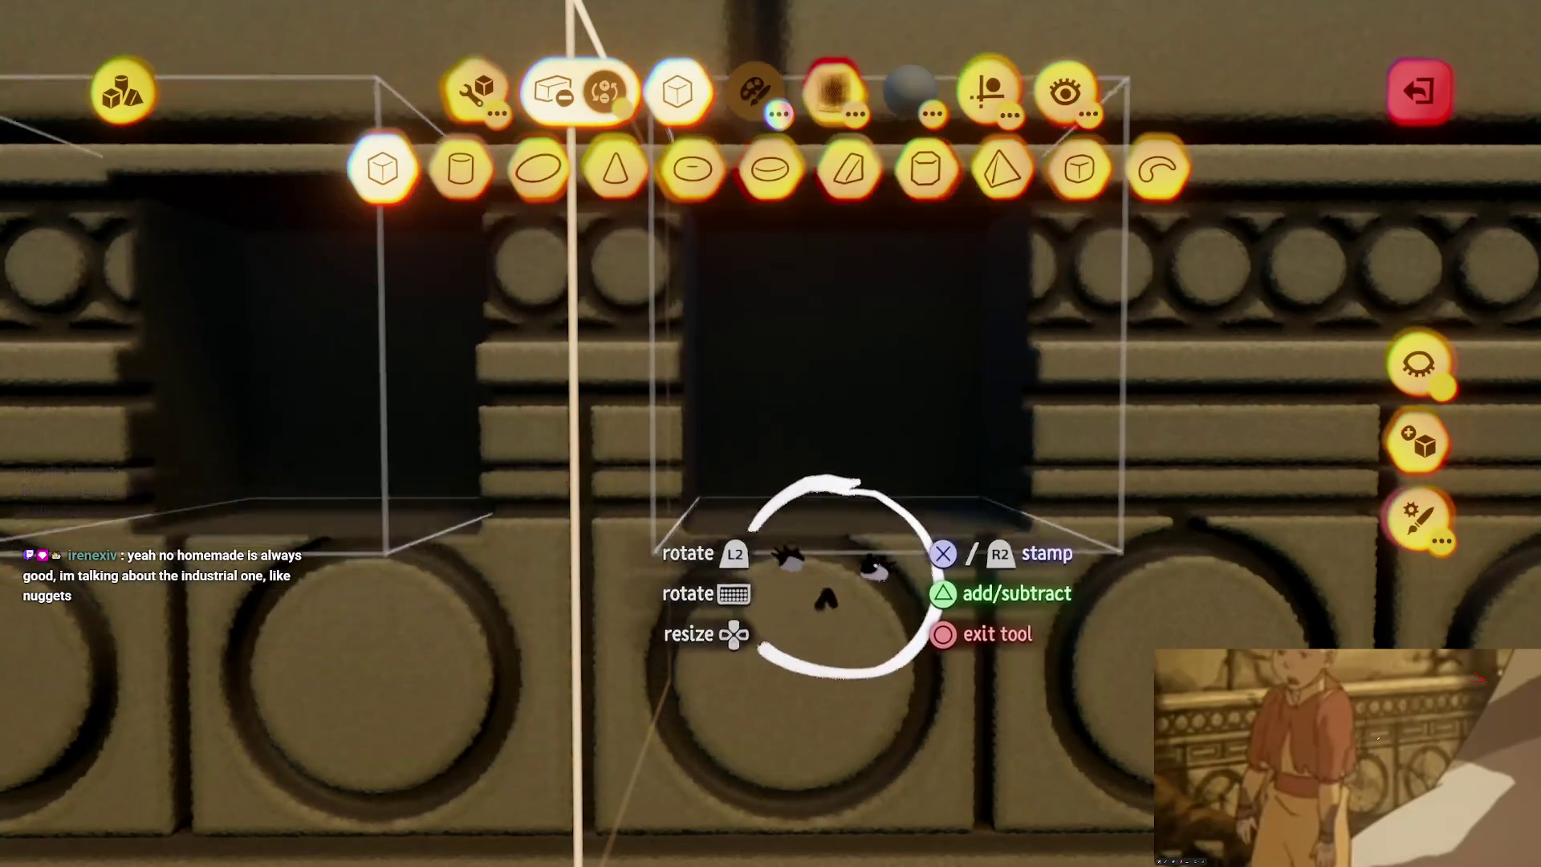
pyautogui.click(995, 112)
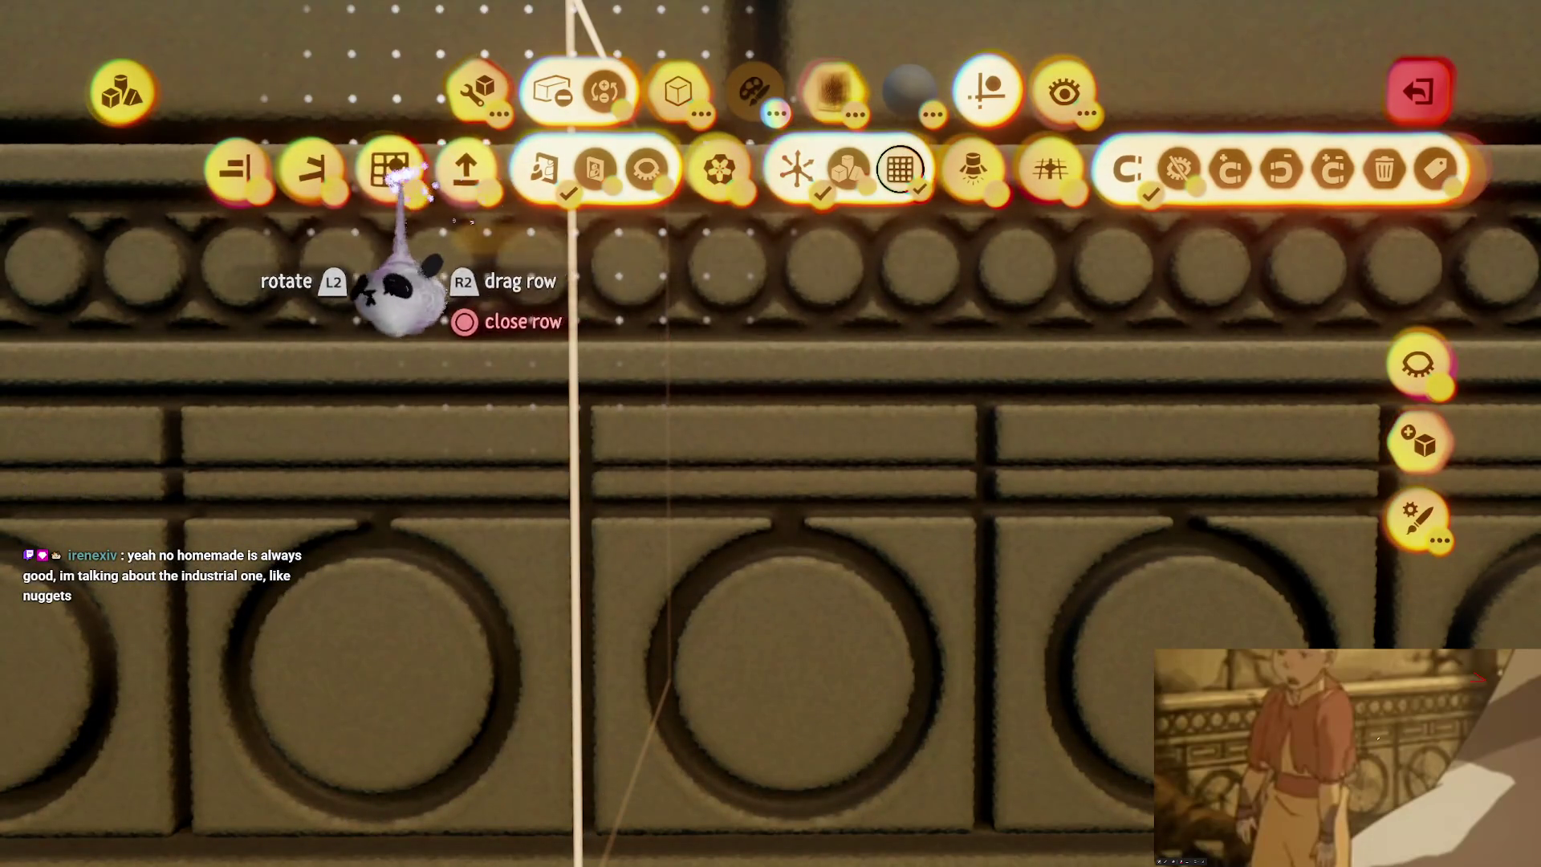
pyautogui.press('Escape')
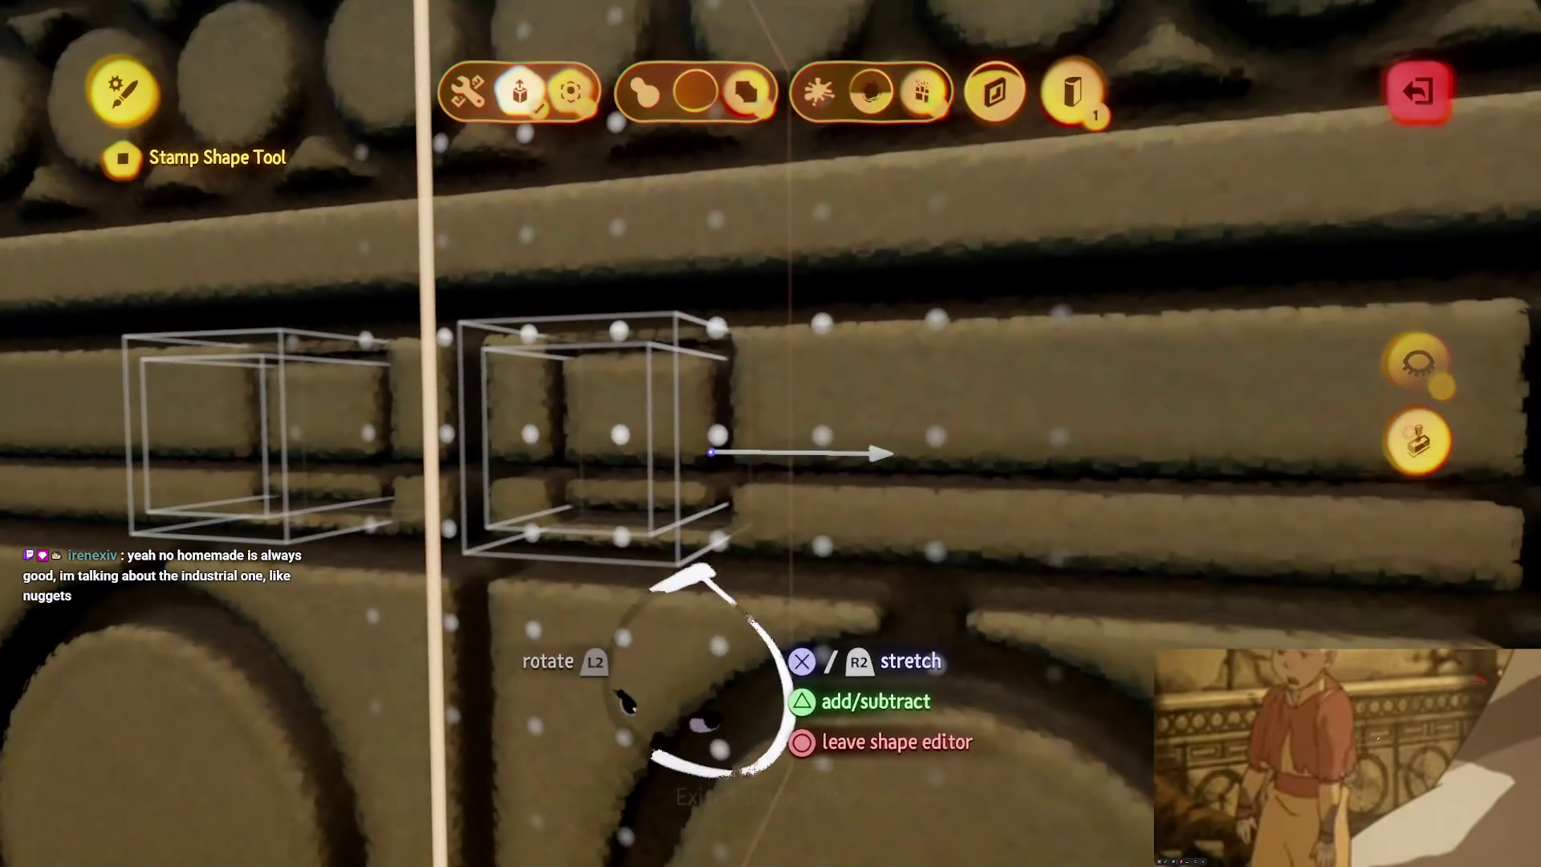
pyautogui.moveTo(706, 674)
pyautogui.mouseDown()
pyautogui.moveTo(980, 551)
pyautogui.moveTo(980, 637)
pyautogui.mouseUp()
pyautogui.press('Escape')
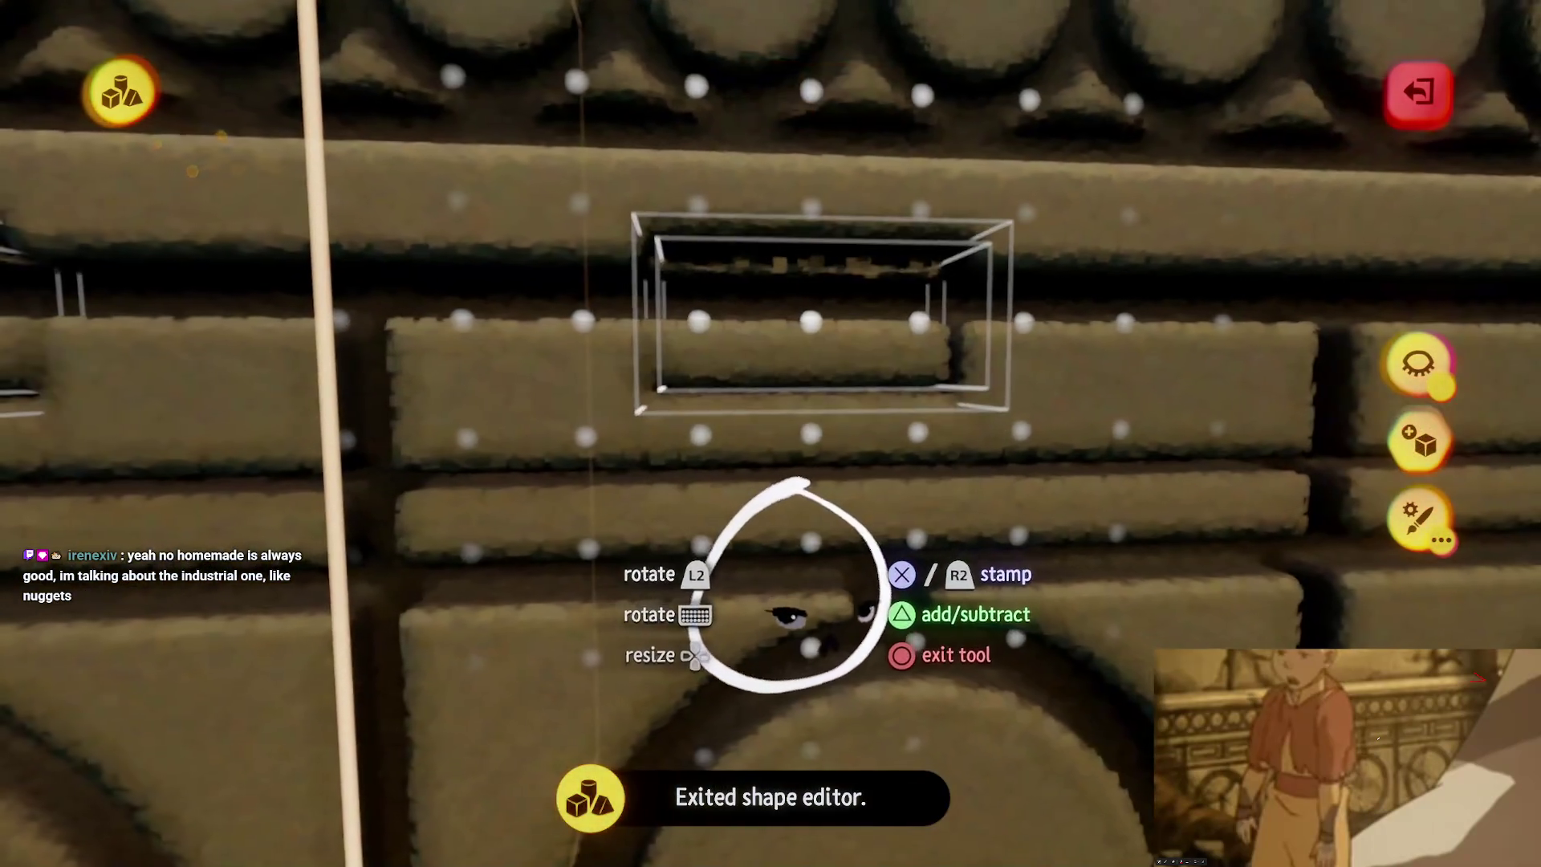
pyautogui.click(797, 592)
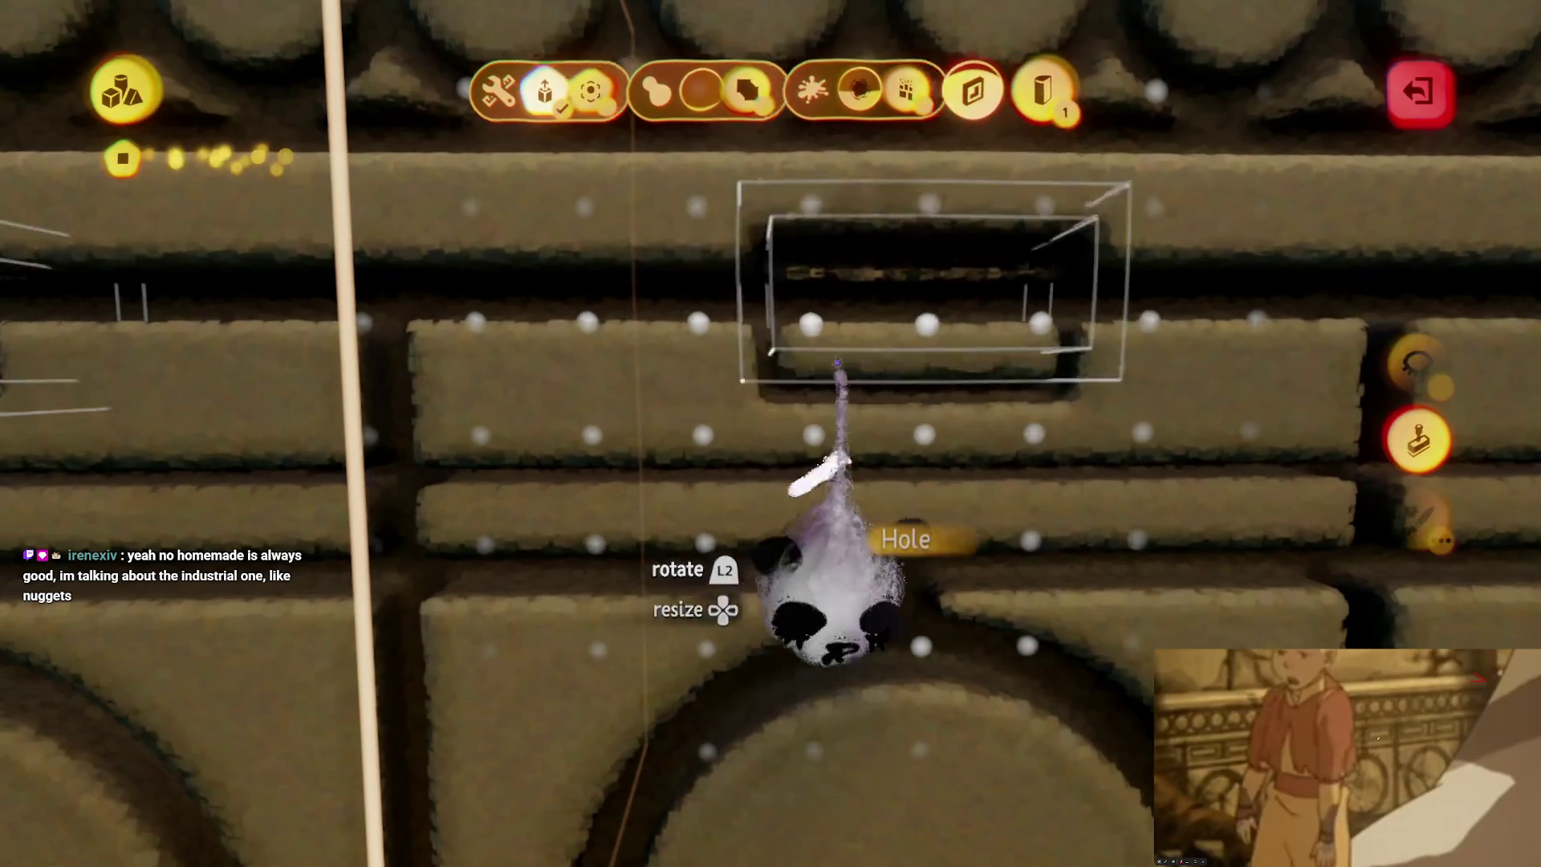
pyautogui.press('Escape')
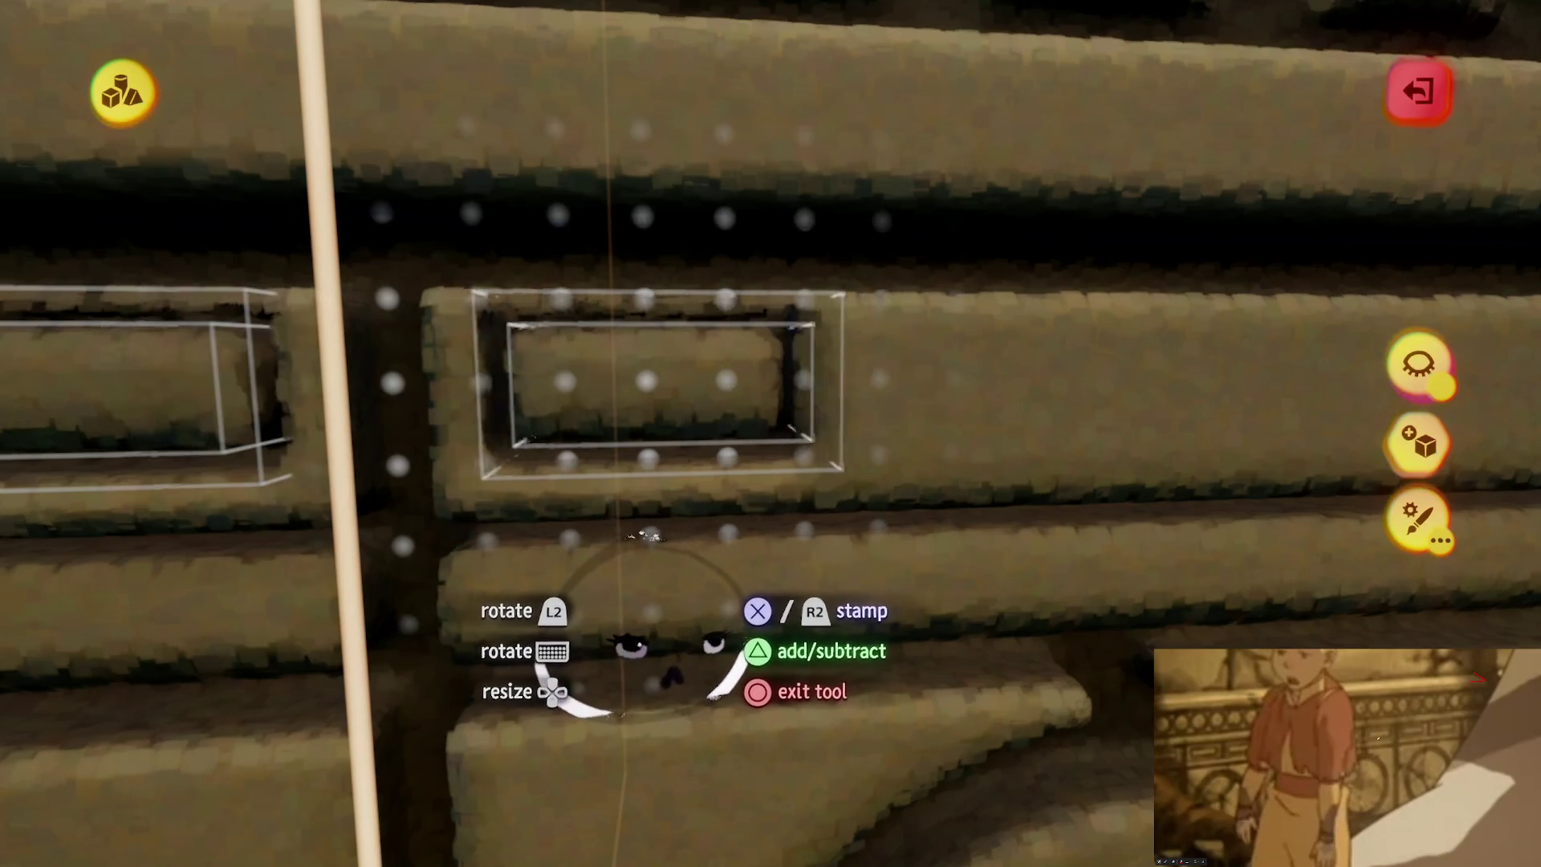
pyautogui.press('Escape')
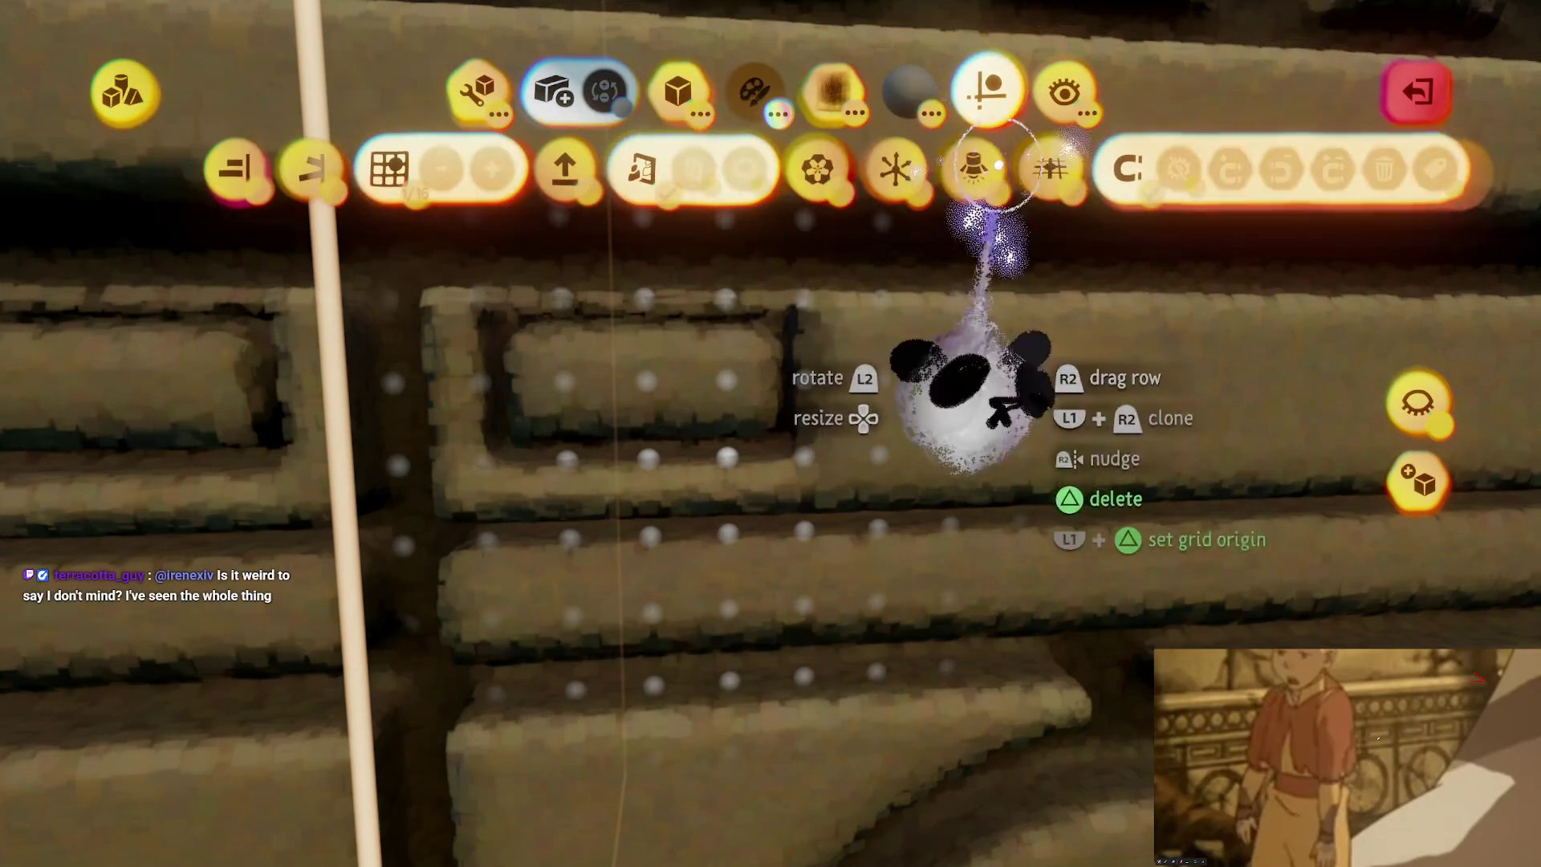
# Step: Stretch the slot's right edge wider, then slide clones of it along the trim band's red guide
pyautogui.click(940, 178)
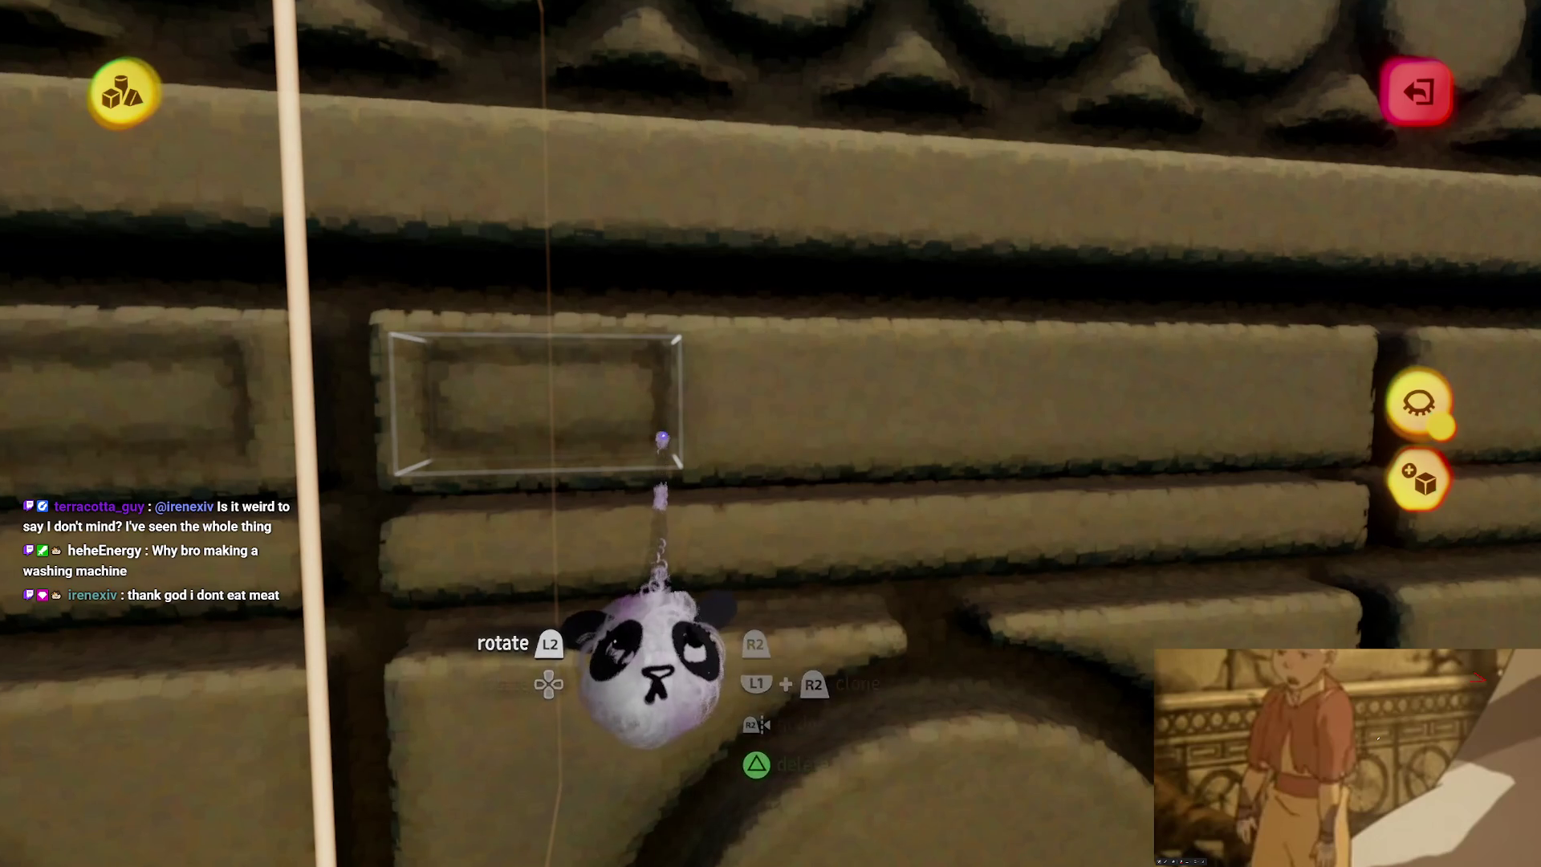
pyautogui.press('Tab')
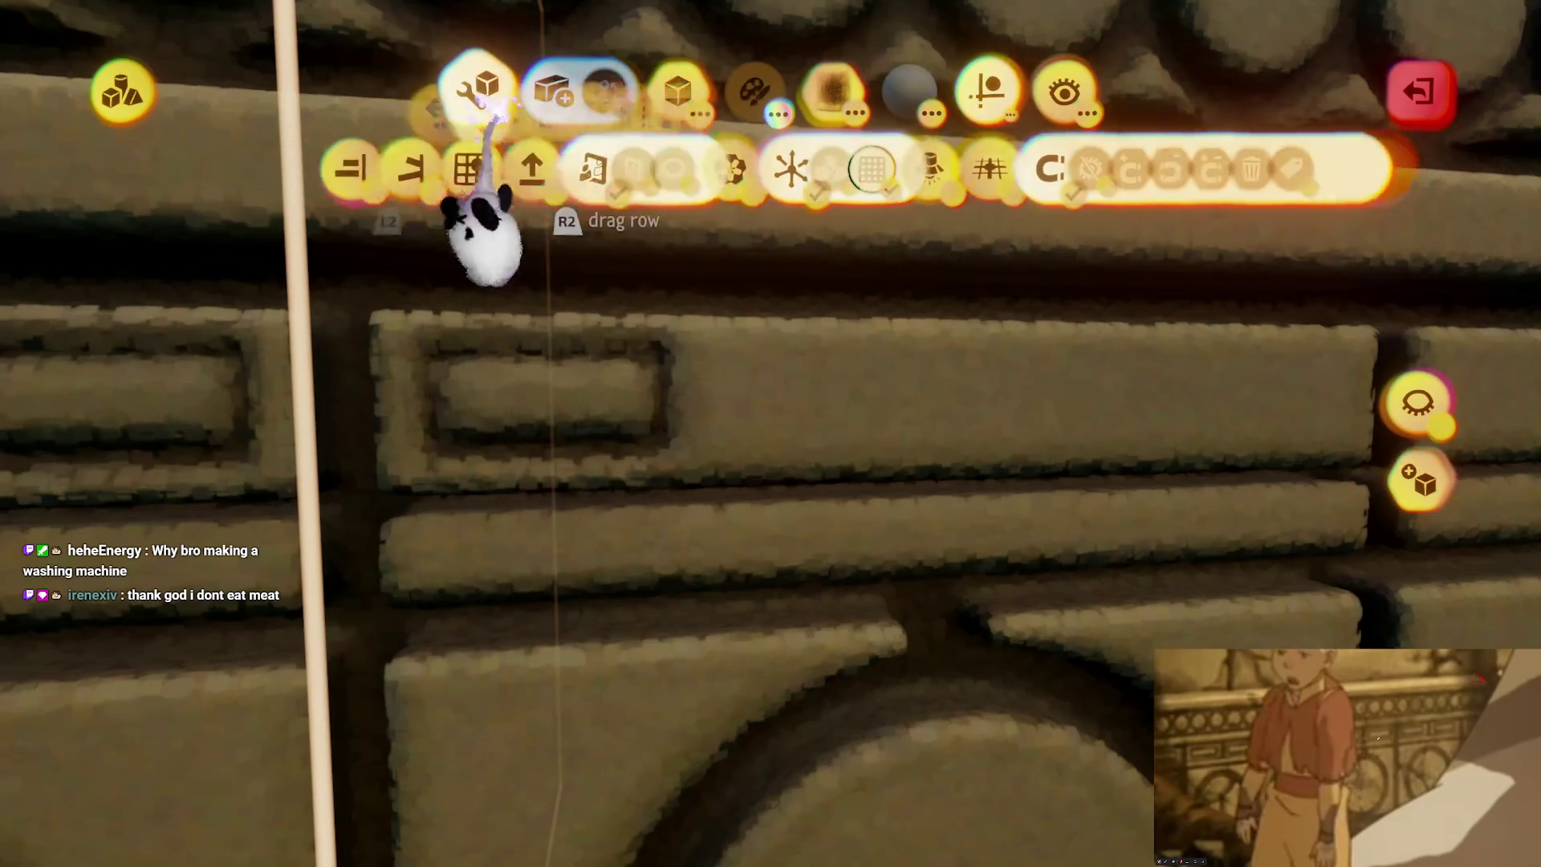
pyautogui.click(577, 169)
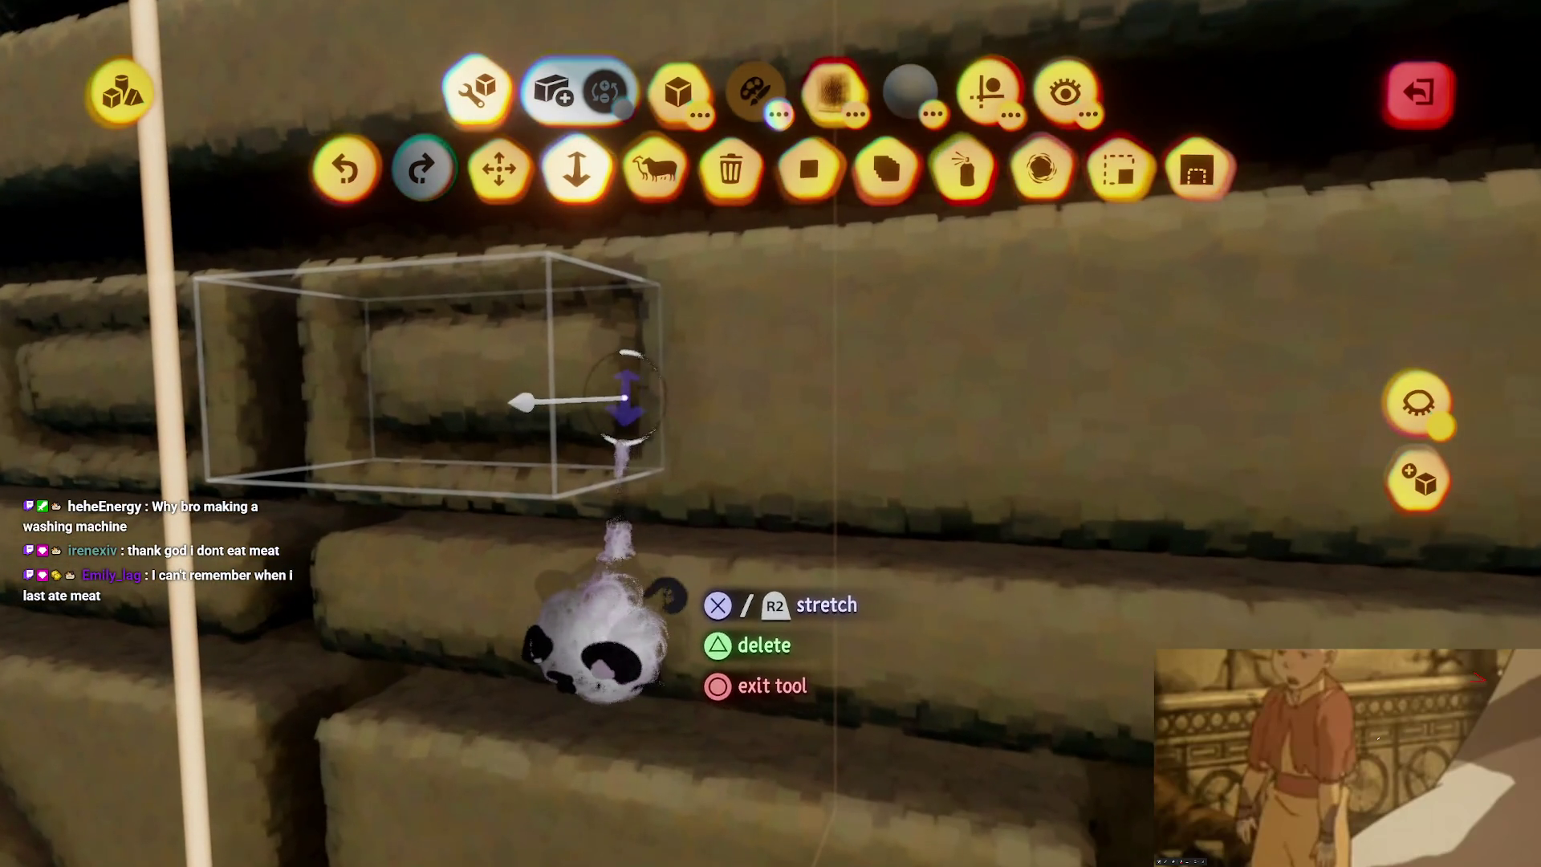
pyautogui.hotkey('ctrl', 'z')
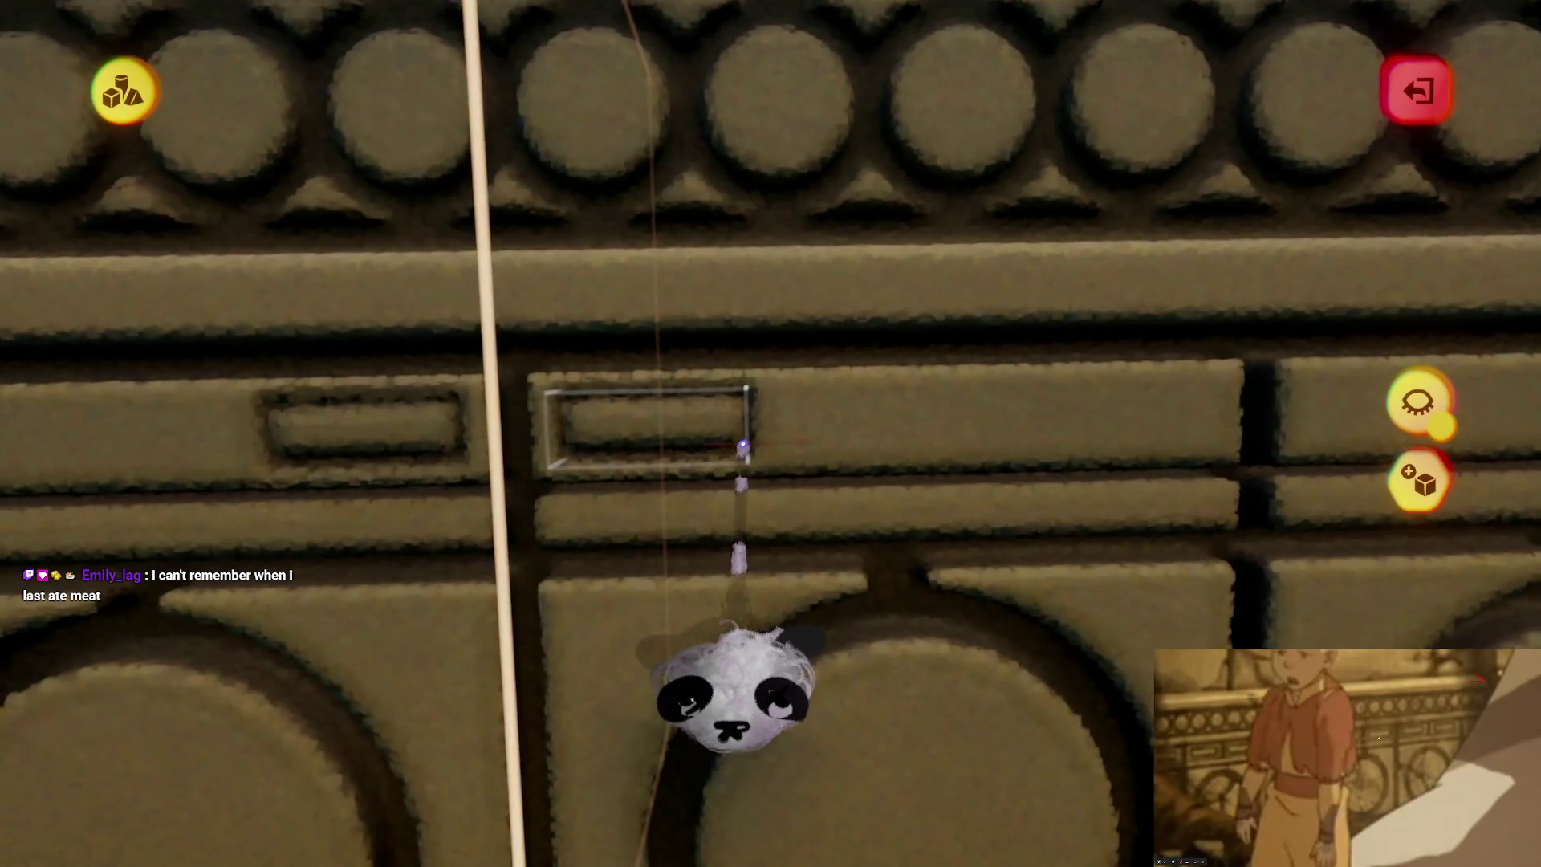
pyautogui.moveTo(742, 445)
pyautogui.mouseDown()
pyautogui.moveTo(793, 446)
pyautogui.moveTo(785, 431)
pyautogui.mouseUp()
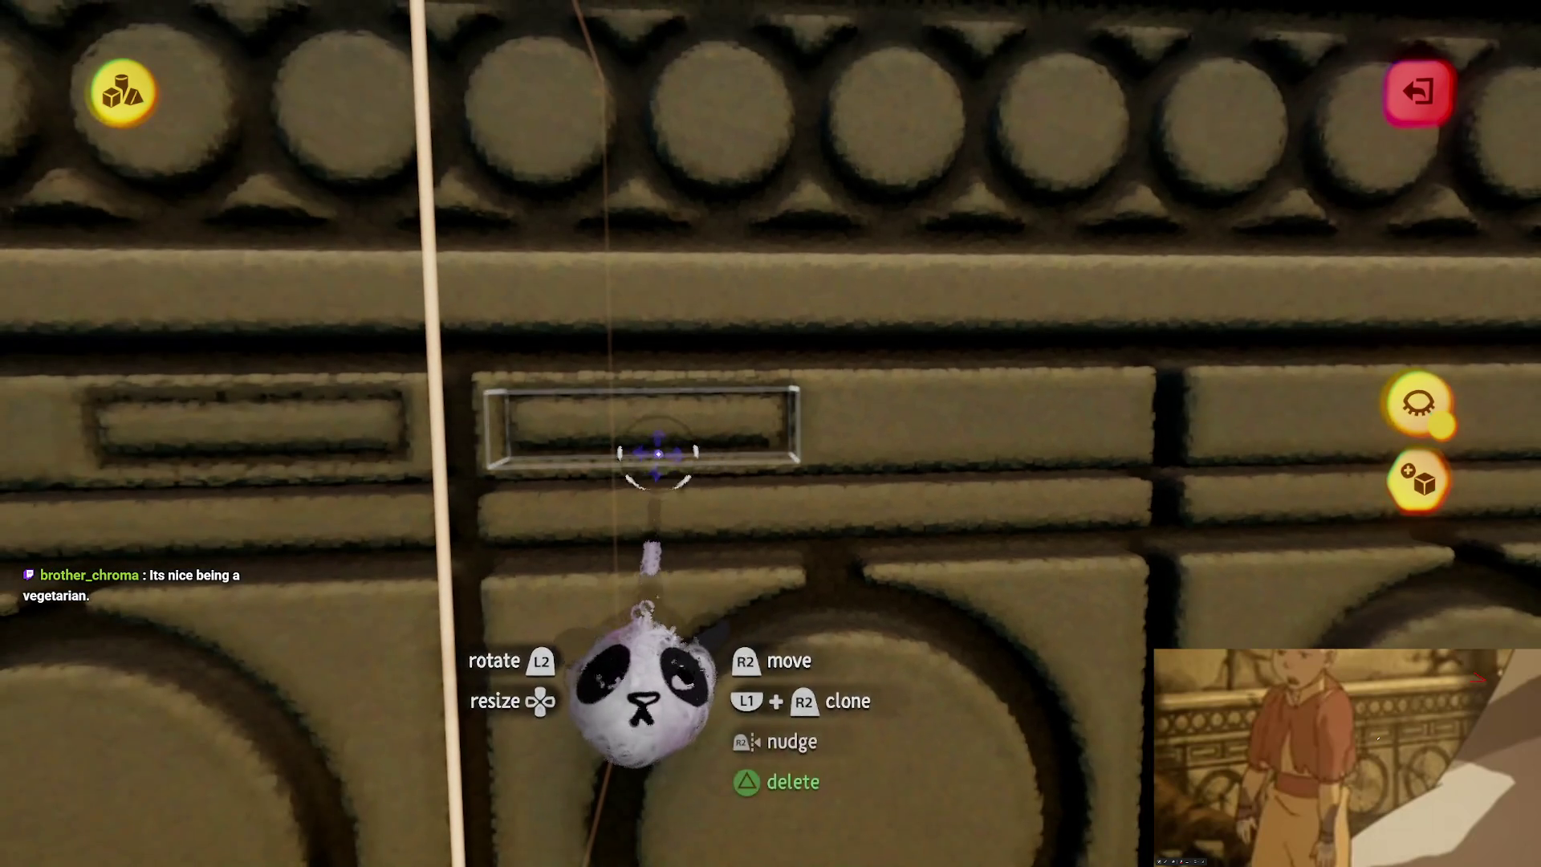
pyautogui.moveTo(658, 454)
pyautogui.mouseDown()
pyautogui.moveTo(814, 452)
pyautogui.moveTo(753, 444)
pyautogui.moveTo(787, 447)
pyautogui.moveTo(757, 436)
pyautogui.moveTo(818, 406)
pyautogui.moveTo(784, 406)
pyautogui.moveTo(815, 412)
pyautogui.mouseUp()
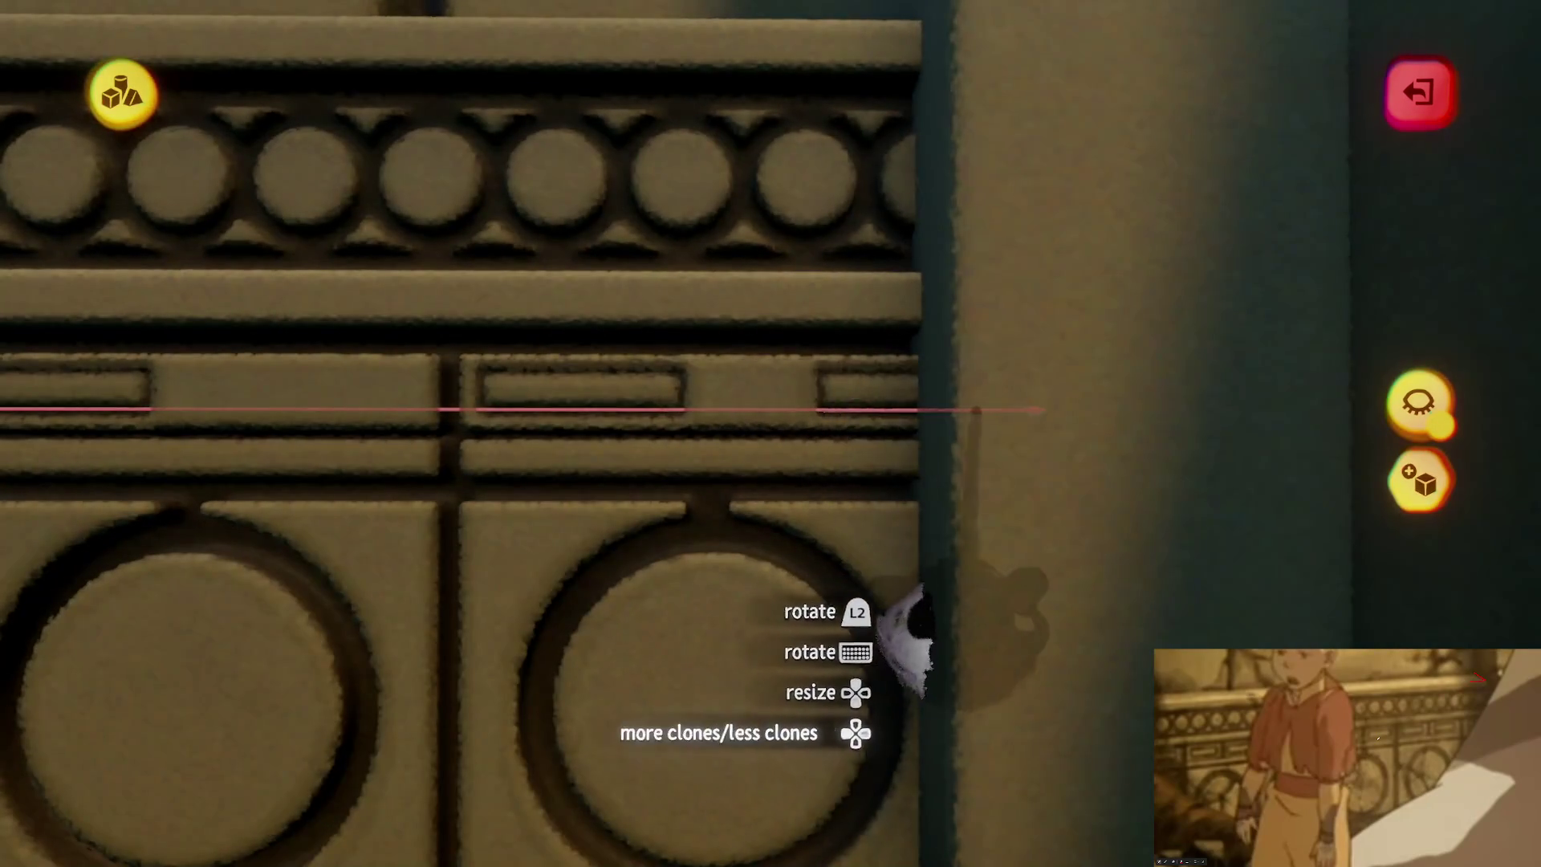
# Step: Spread slot clones across the whole trim, leave sculpt mode and reframe the wall
pyautogui.moveTo(1067, 610)
pyautogui.mouseDown()
pyautogui.moveTo(1066, 516)
pyautogui.moveTo(1066, 592)
pyautogui.moveTo(1101, 638)
pyautogui.mouseUp()
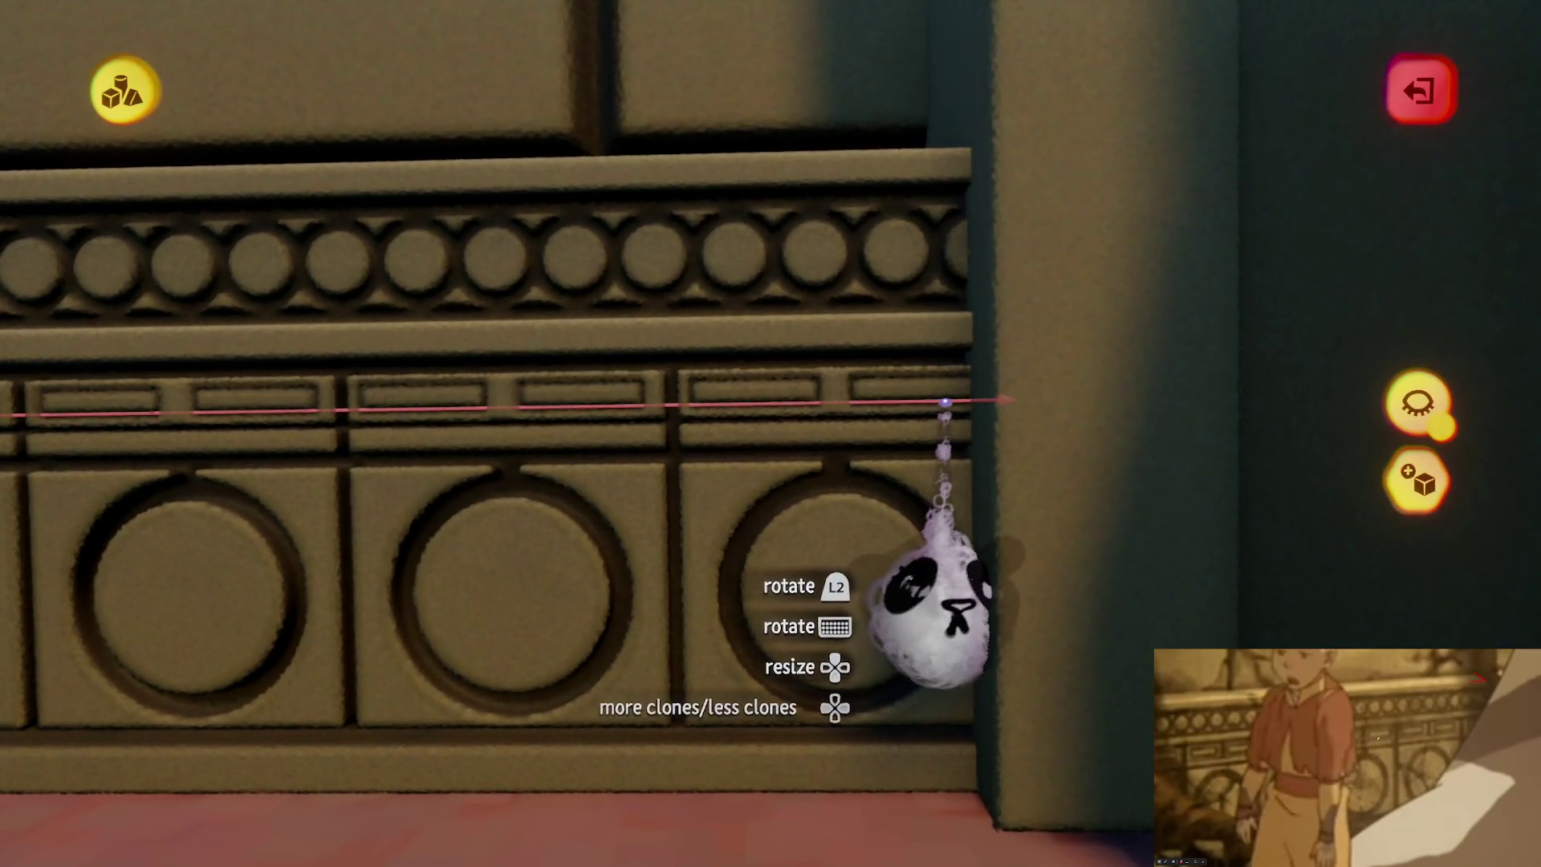
pyautogui.moveTo(953, 401)
pyautogui.mouseDown()
pyautogui.moveTo(945, 361)
pyautogui.moveTo(825, 602)
pyautogui.mouseUp()
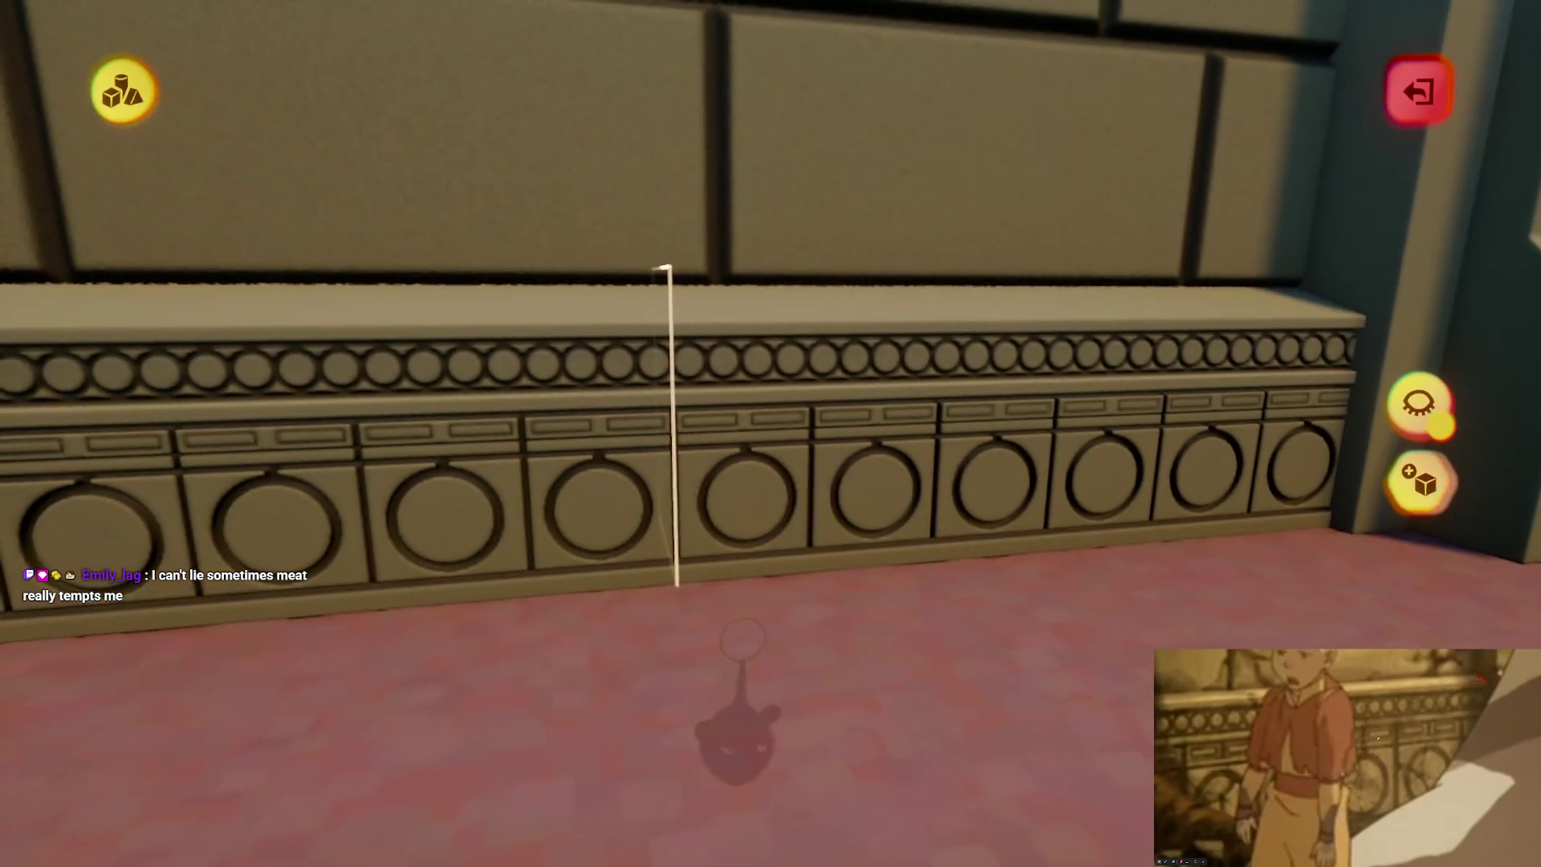
pyautogui.press('Escape')
pyautogui.moveTo(972, 493)
pyautogui.mouseDown()
pyautogui.moveTo(988, 444)
pyautogui.moveTo(946, 450)
pyautogui.moveTo(739, 671)
pyautogui.moveTo(742, 692)
pyautogui.moveTo(729, 647)
pyautogui.moveTo(735, 659)
pyautogui.moveTo(928, 416)
pyautogui.moveTo(971, 492)
pyautogui.moveTo(977, 447)
pyautogui.mouseUp()
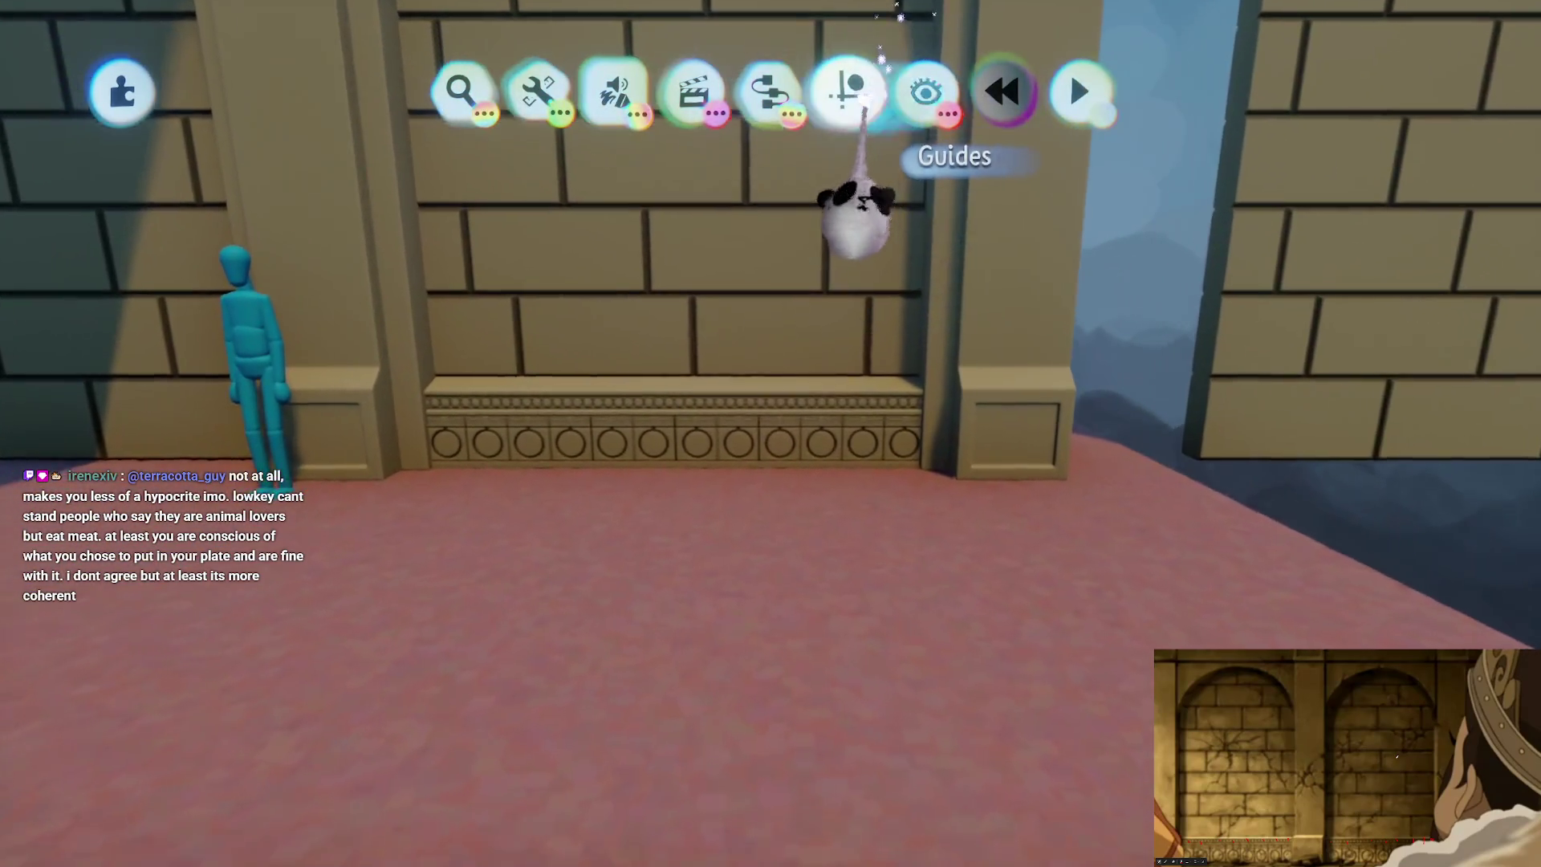
# Step: Enable Show All Snap Points, reposition a wall section and enlarge the snap point to 160%
pyautogui.click(847, 90)
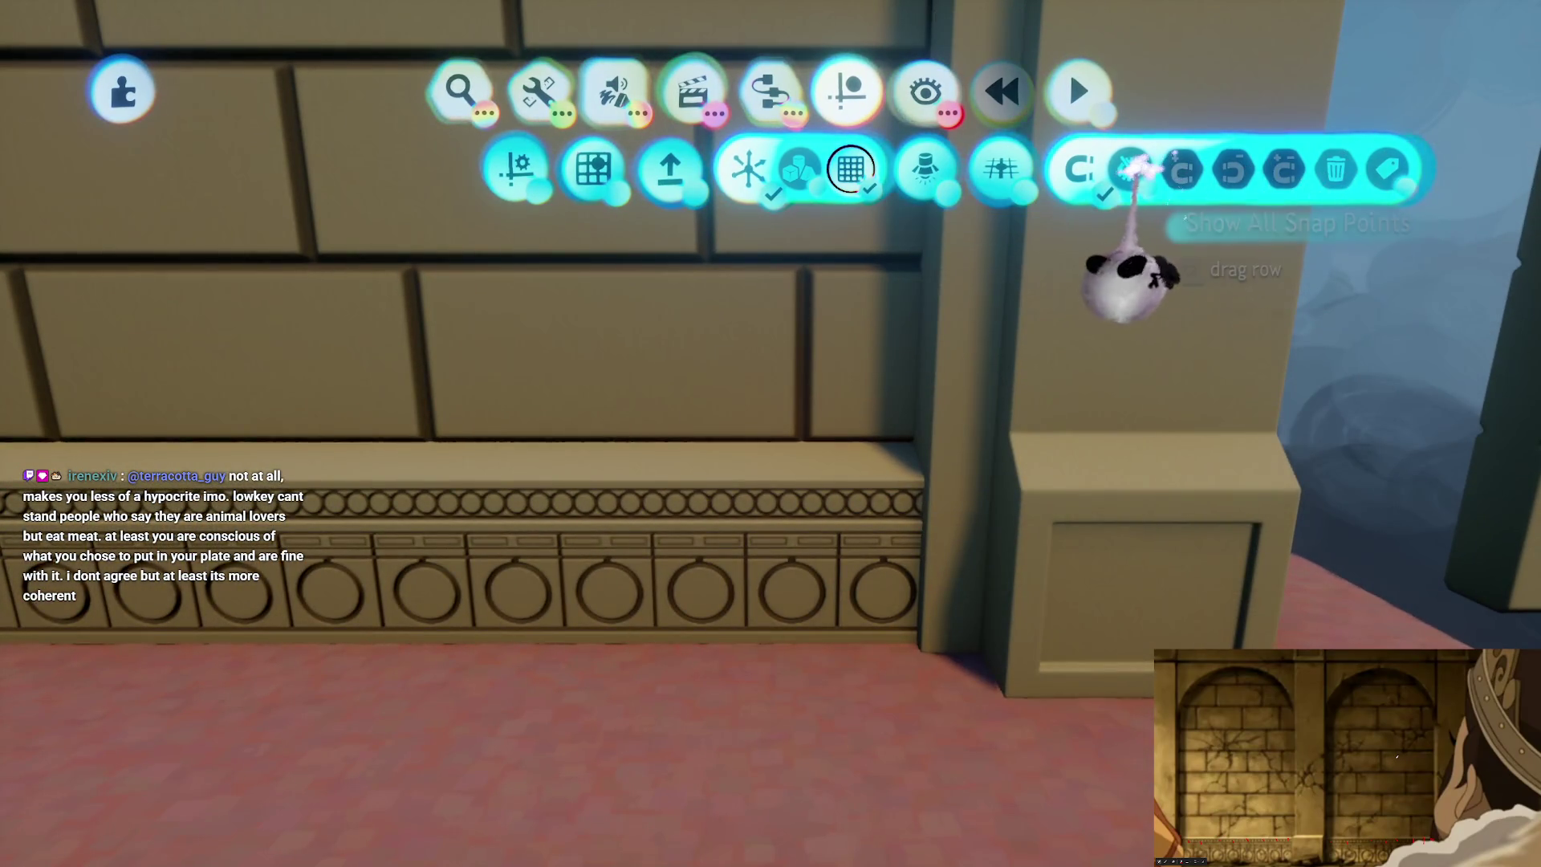
pyautogui.click(1130, 168)
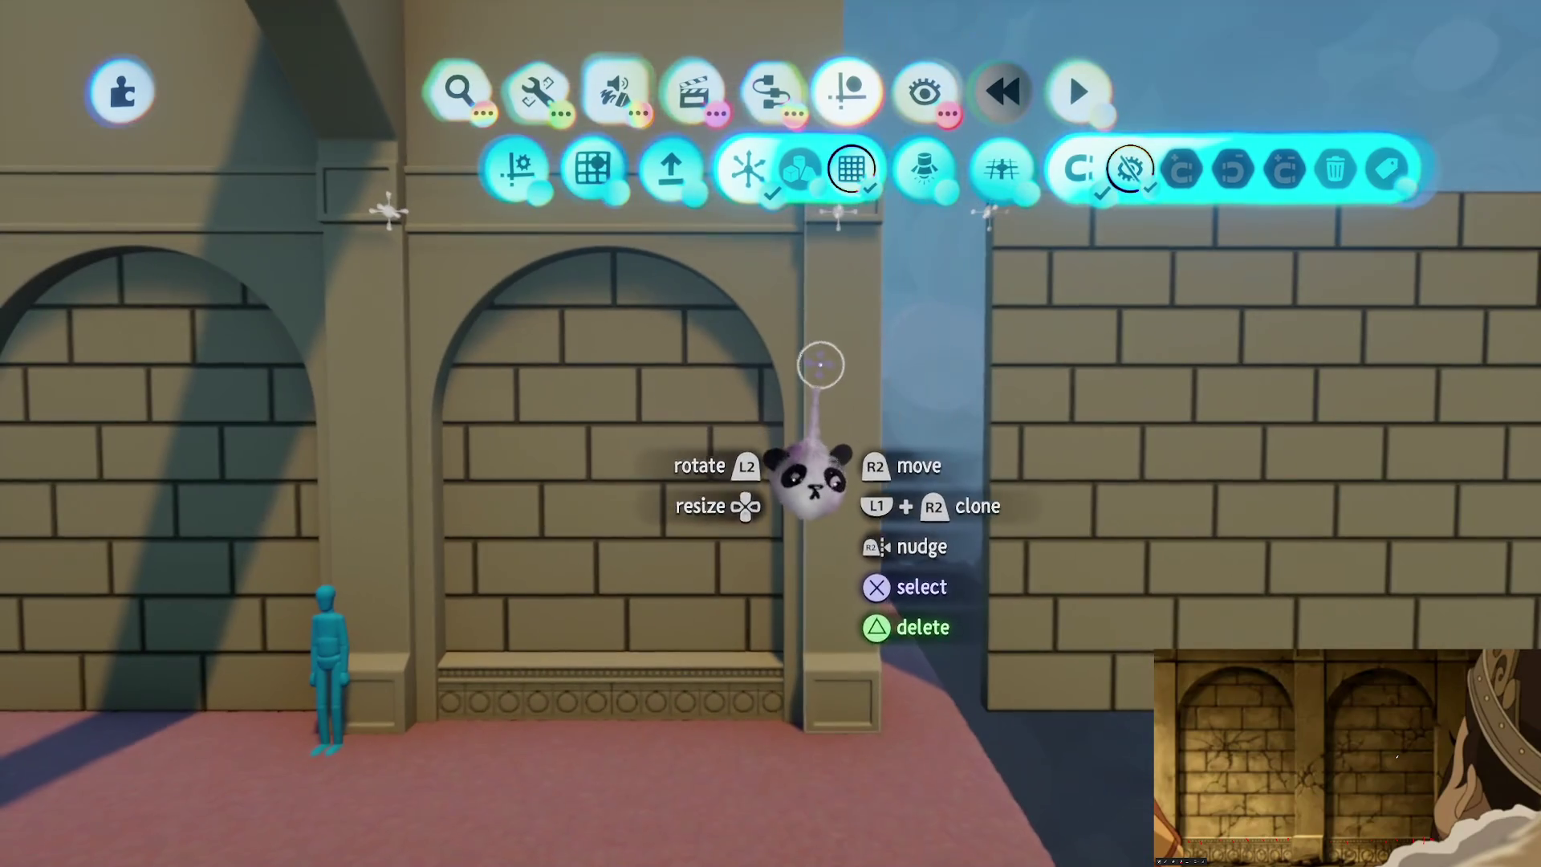
pyautogui.moveTo(822, 358)
pyautogui.mouseDown()
pyautogui.moveTo(963, 372)
pyautogui.moveTo(822, 537)
pyautogui.mouseUp()
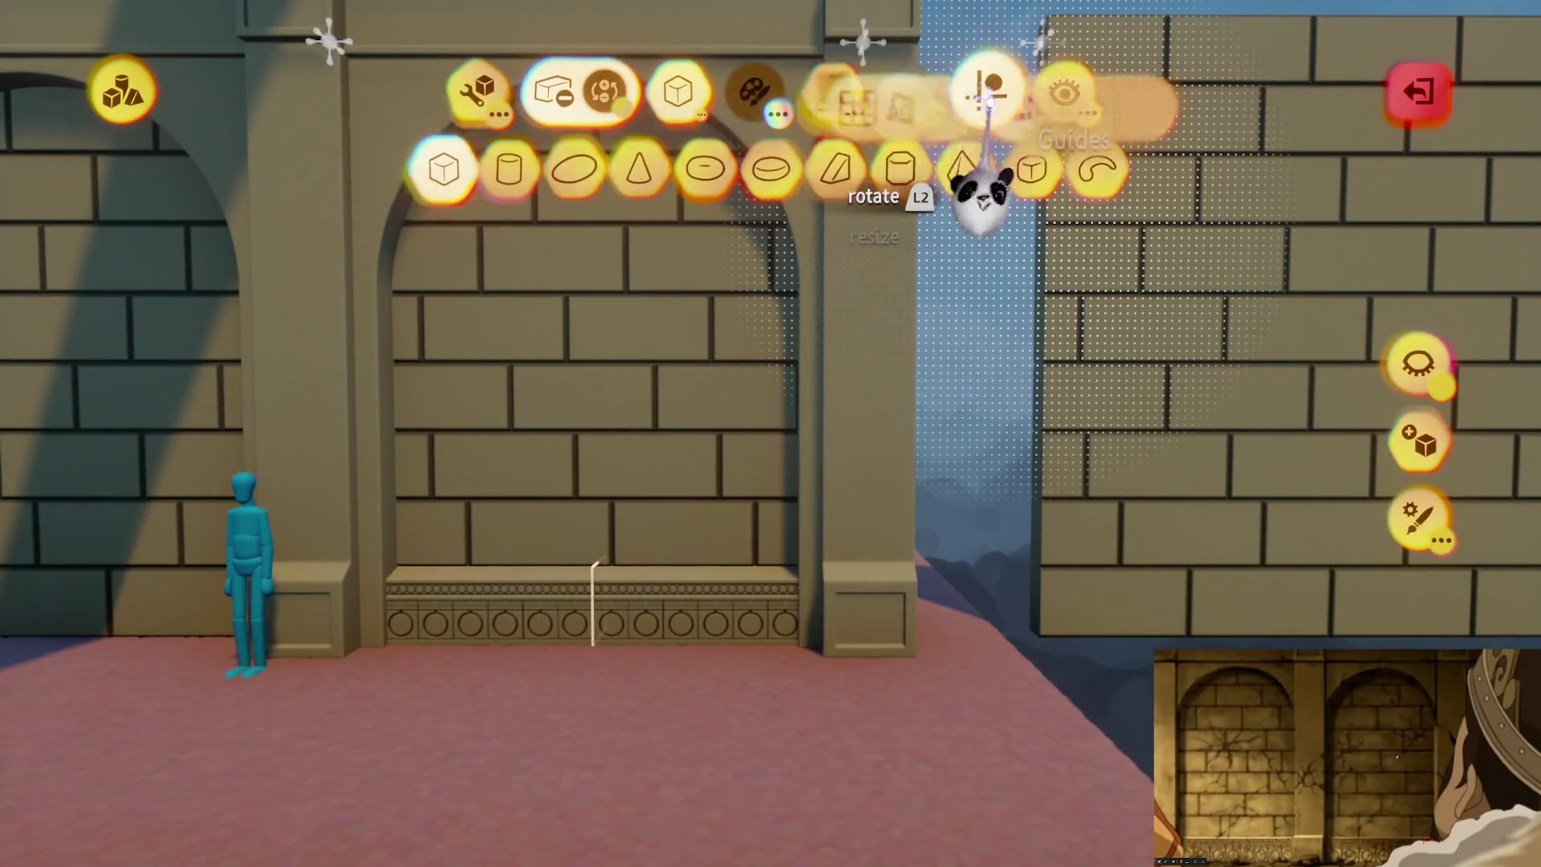
pyautogui.click(987, 165)
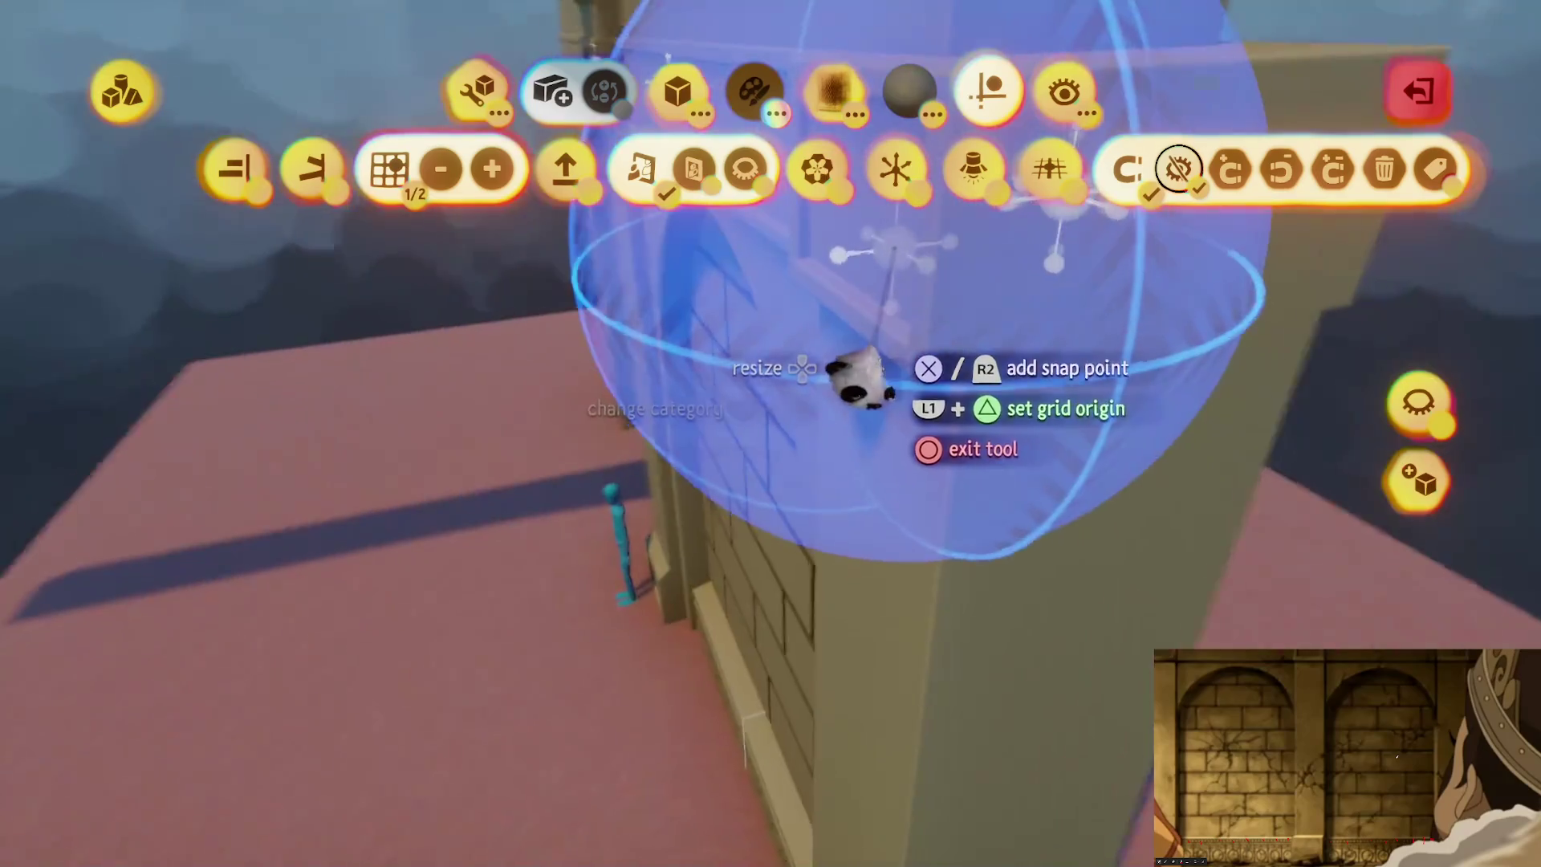
pyautogui.press('Up')
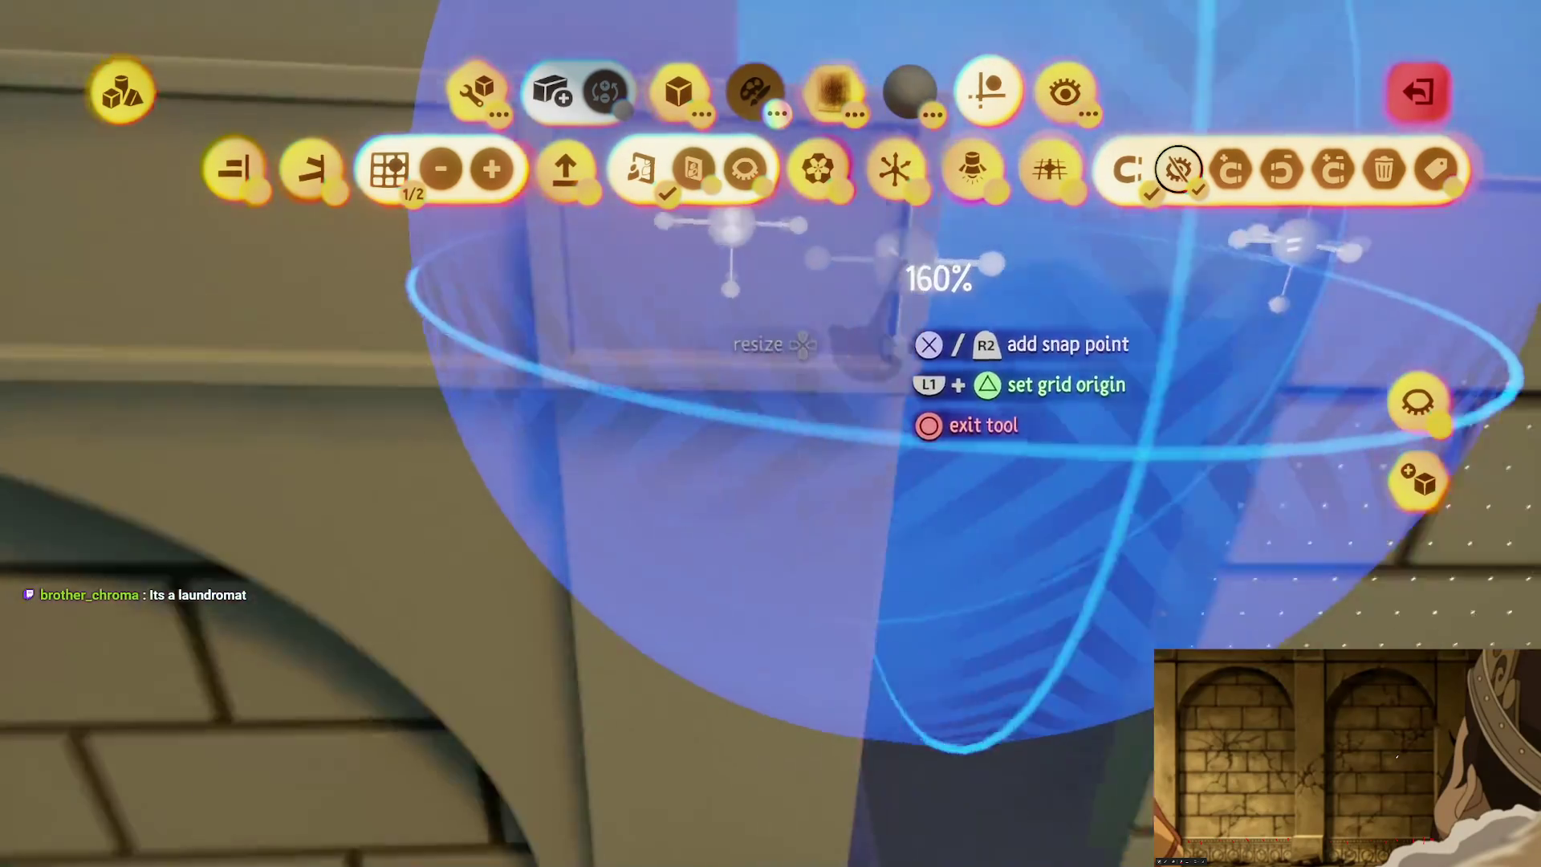
# Step: Reopen the arch wall piece's sculpt mode and guide options, then shift the view toward the left arch
pyautogui.press('Escape')
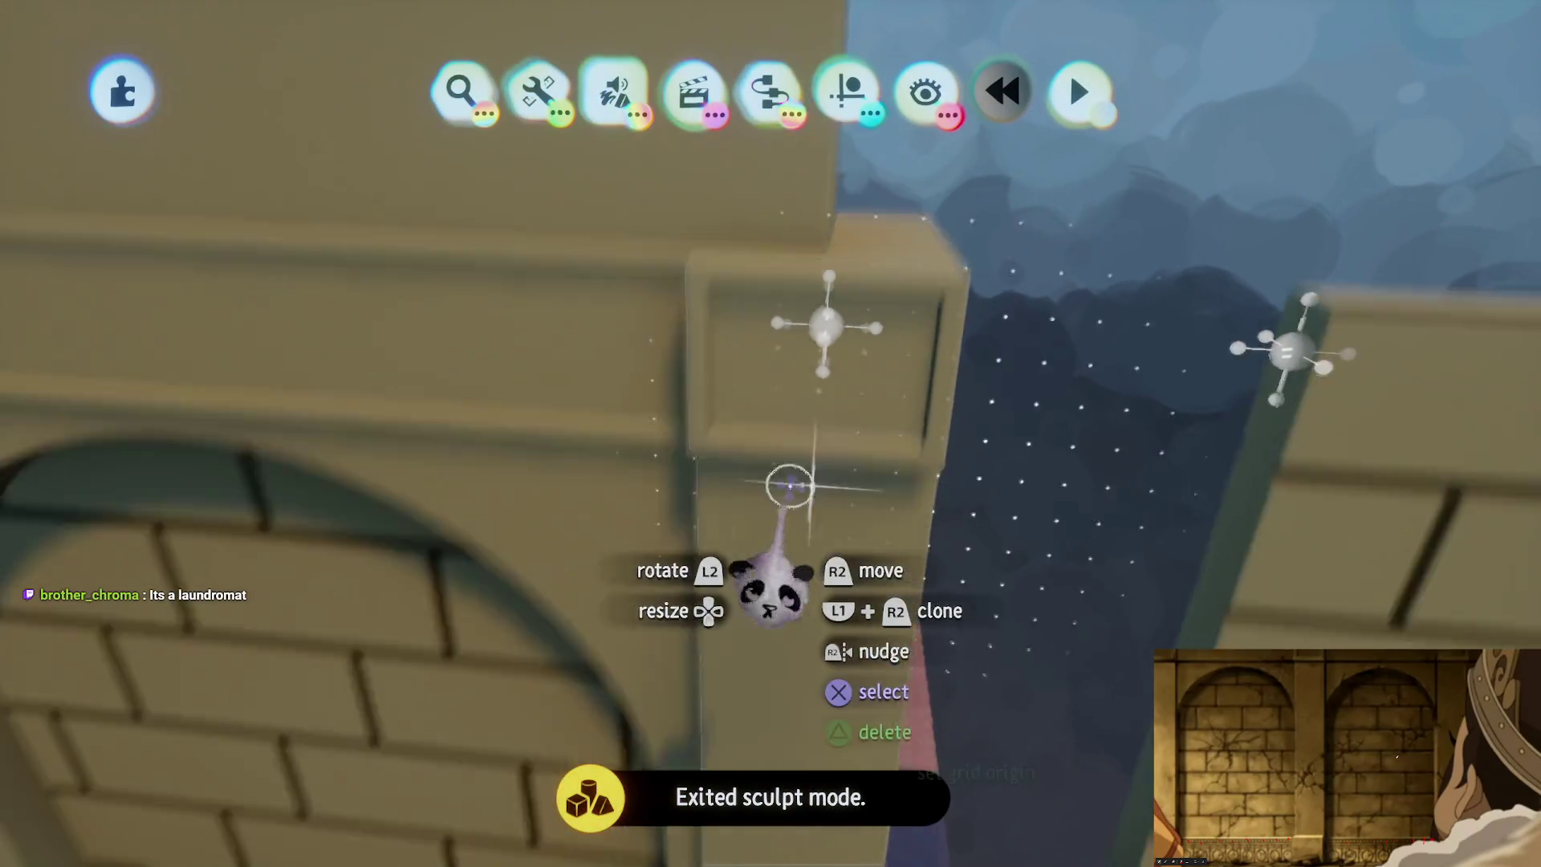
pyautogui.press('Return')
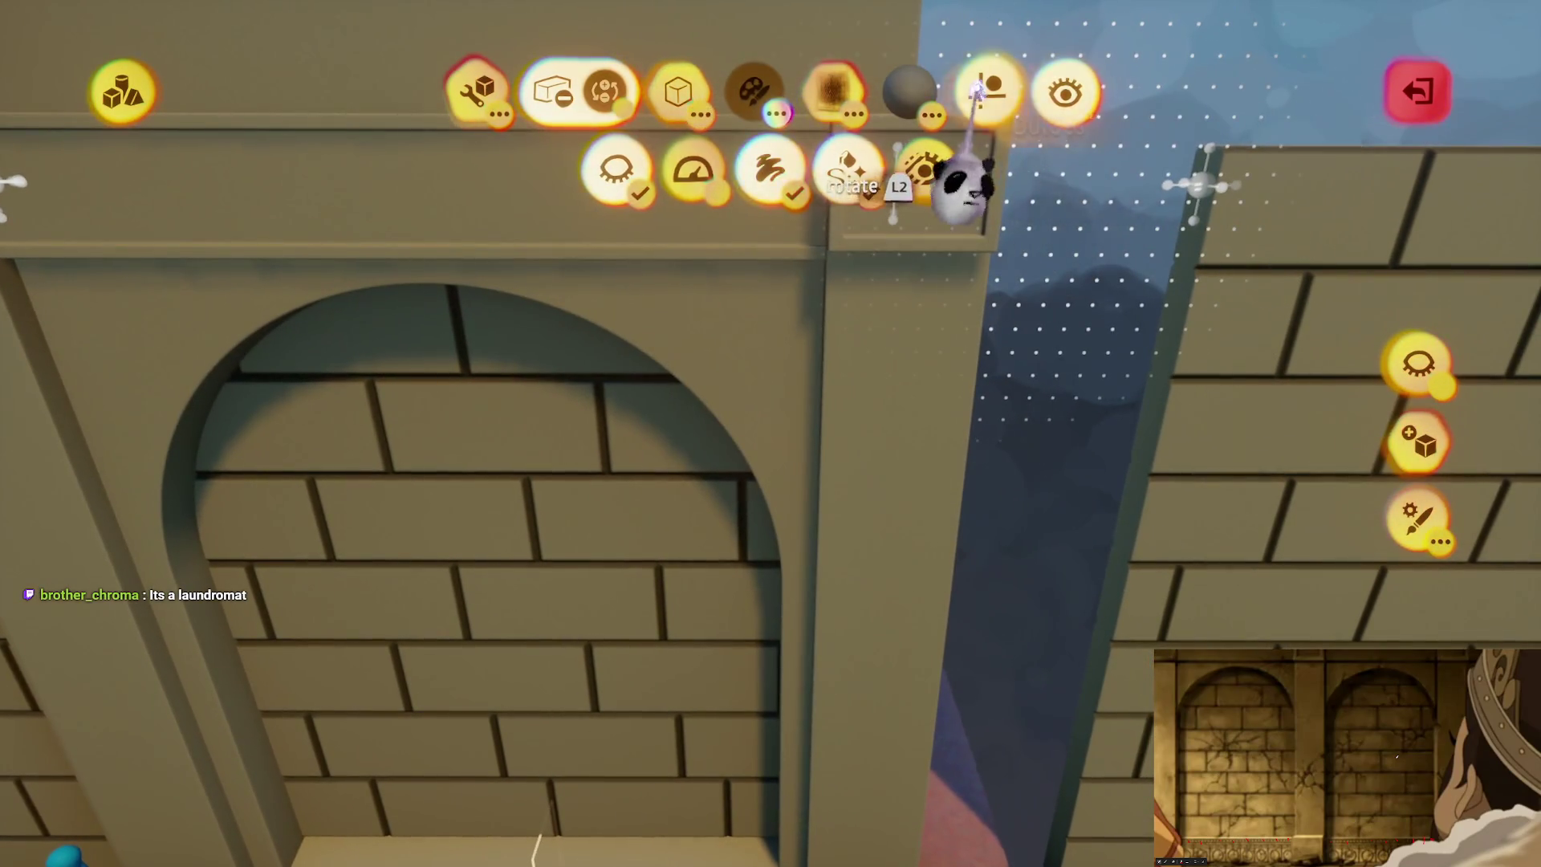
pyautogui.click(989, 90)
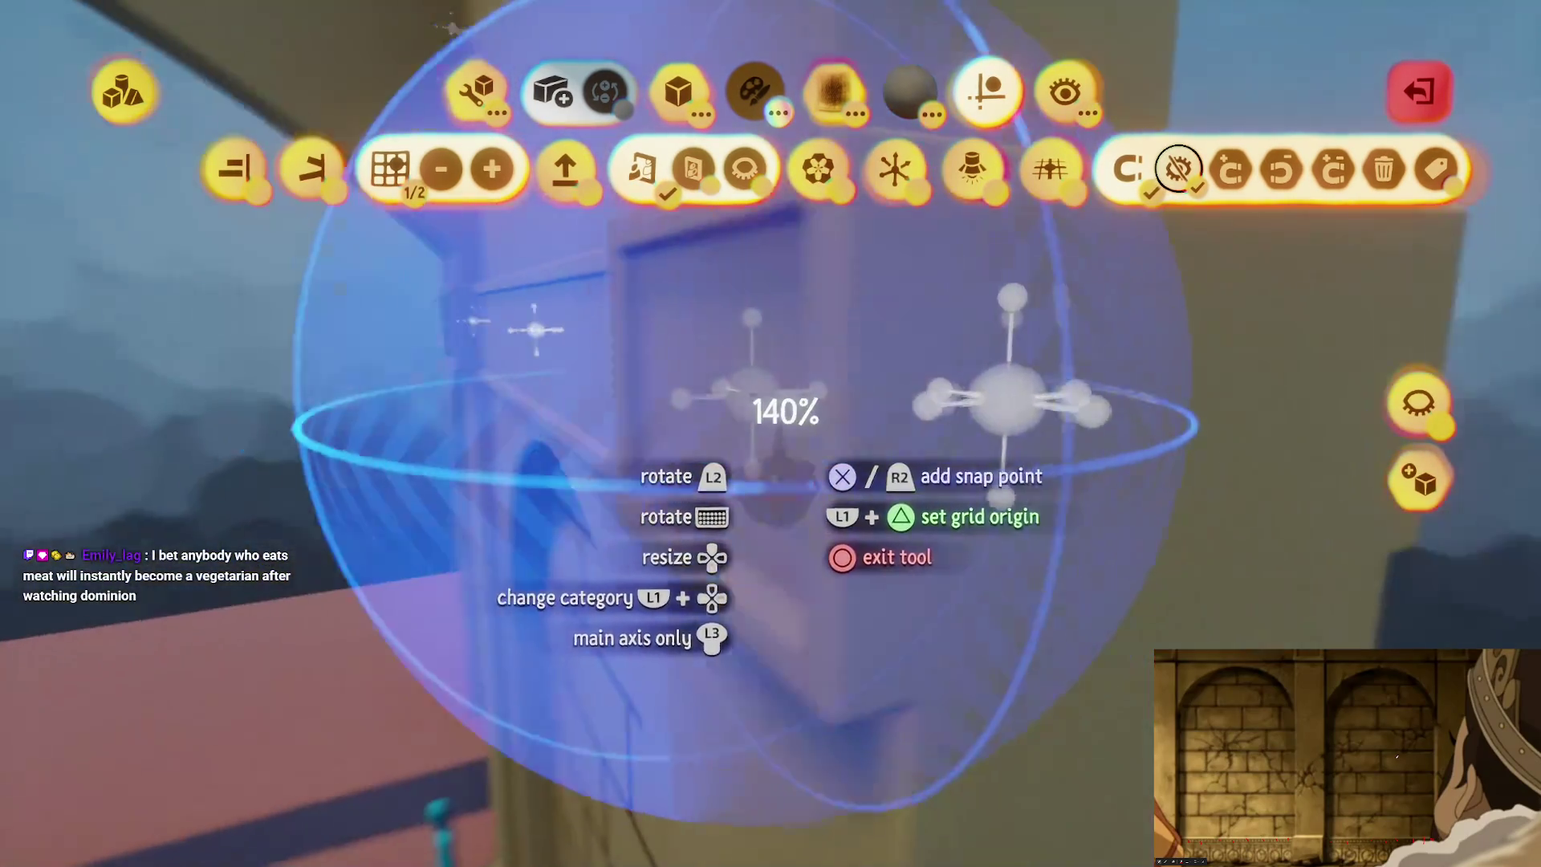
pyautogui.press('Escape')
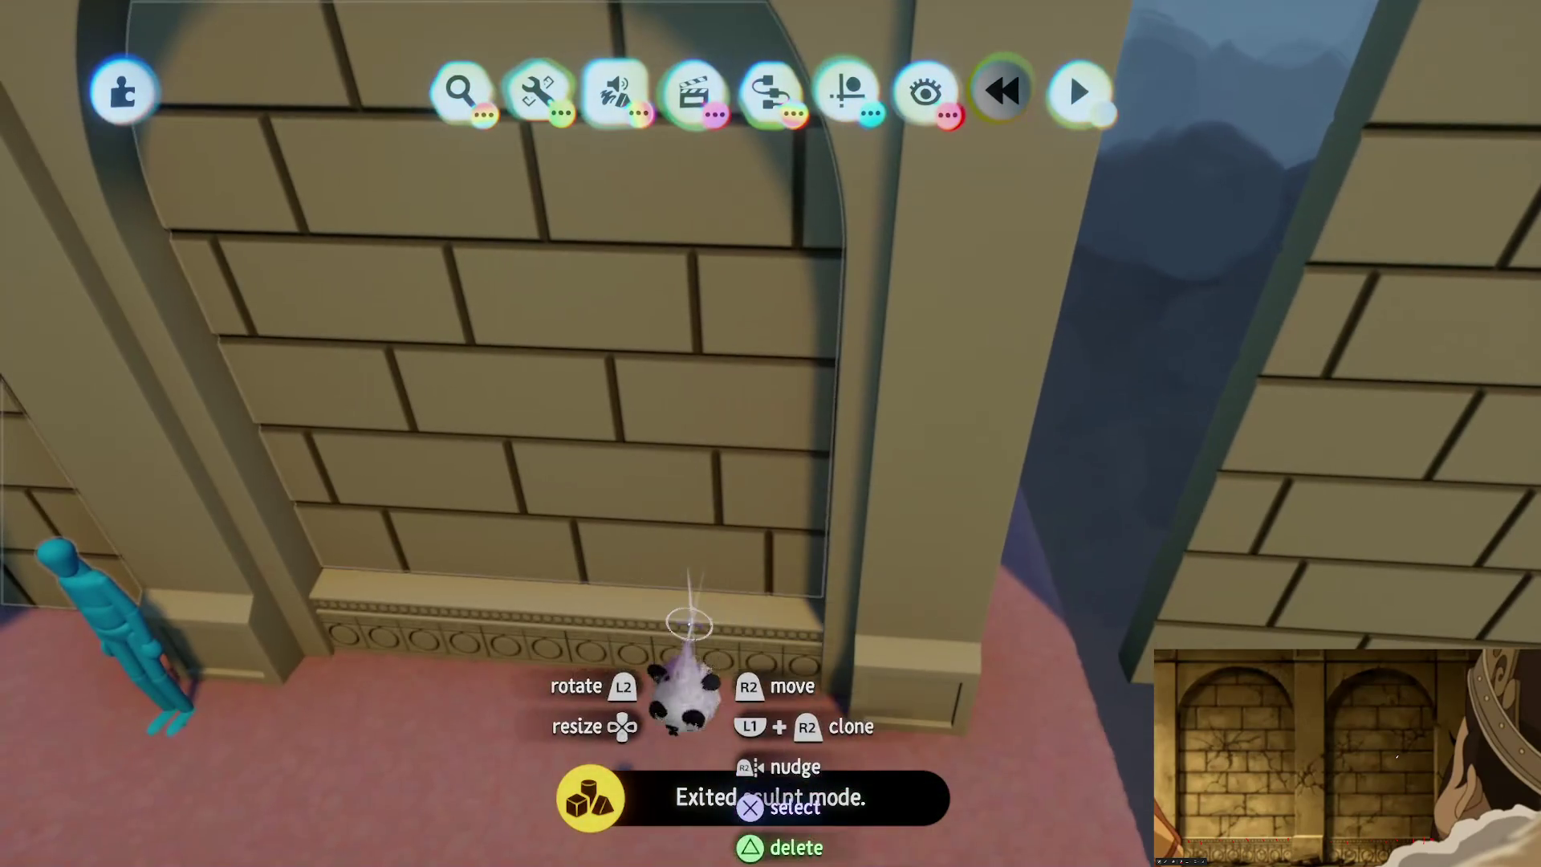
pyautogui.press('e')
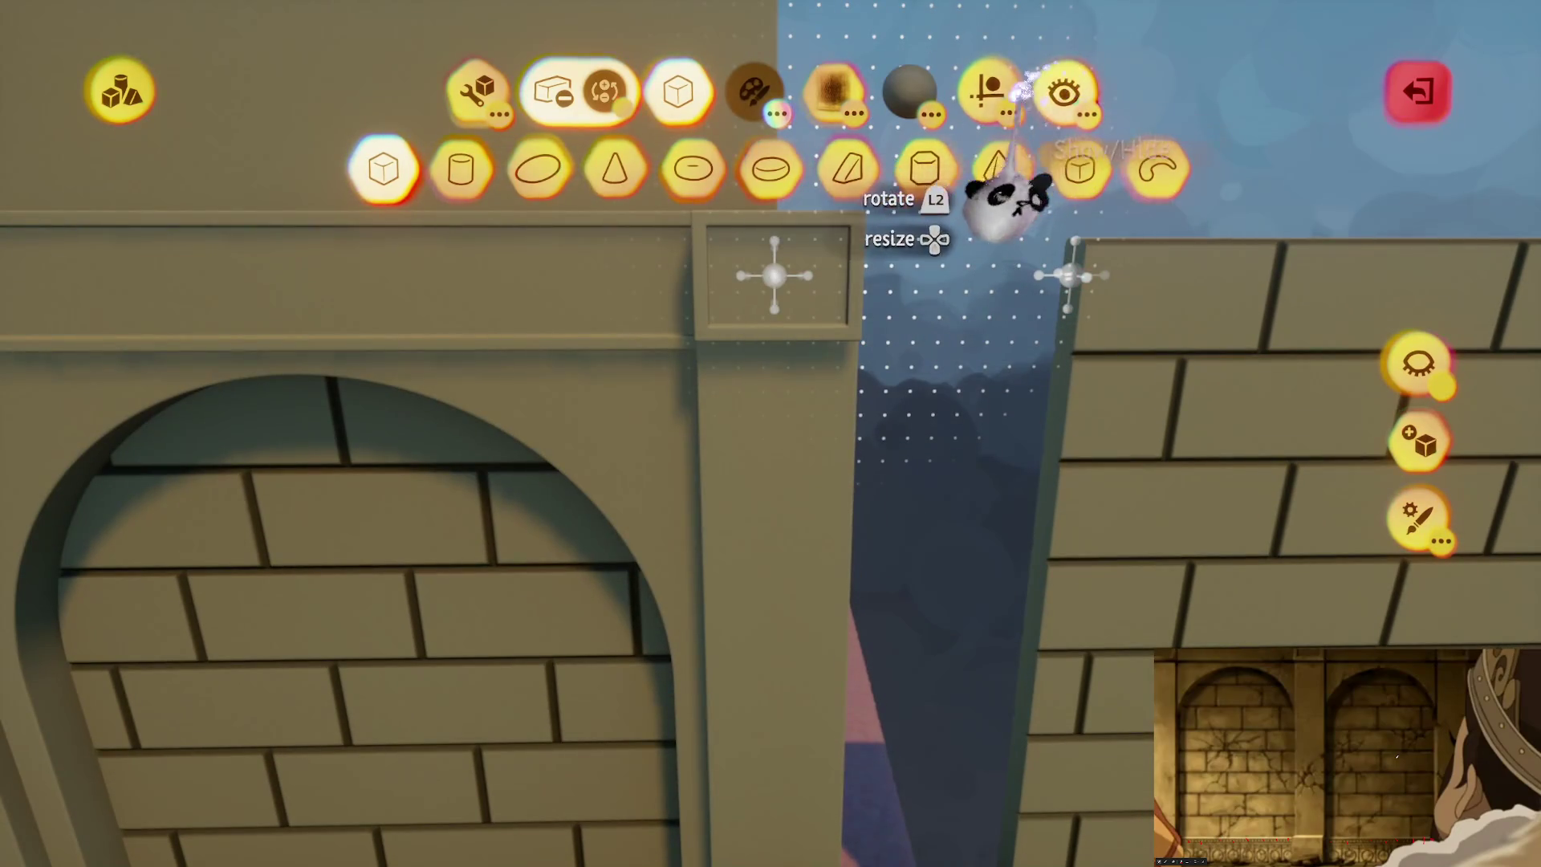
pyautogui.press('Escape')
pyautogui.press('Left')
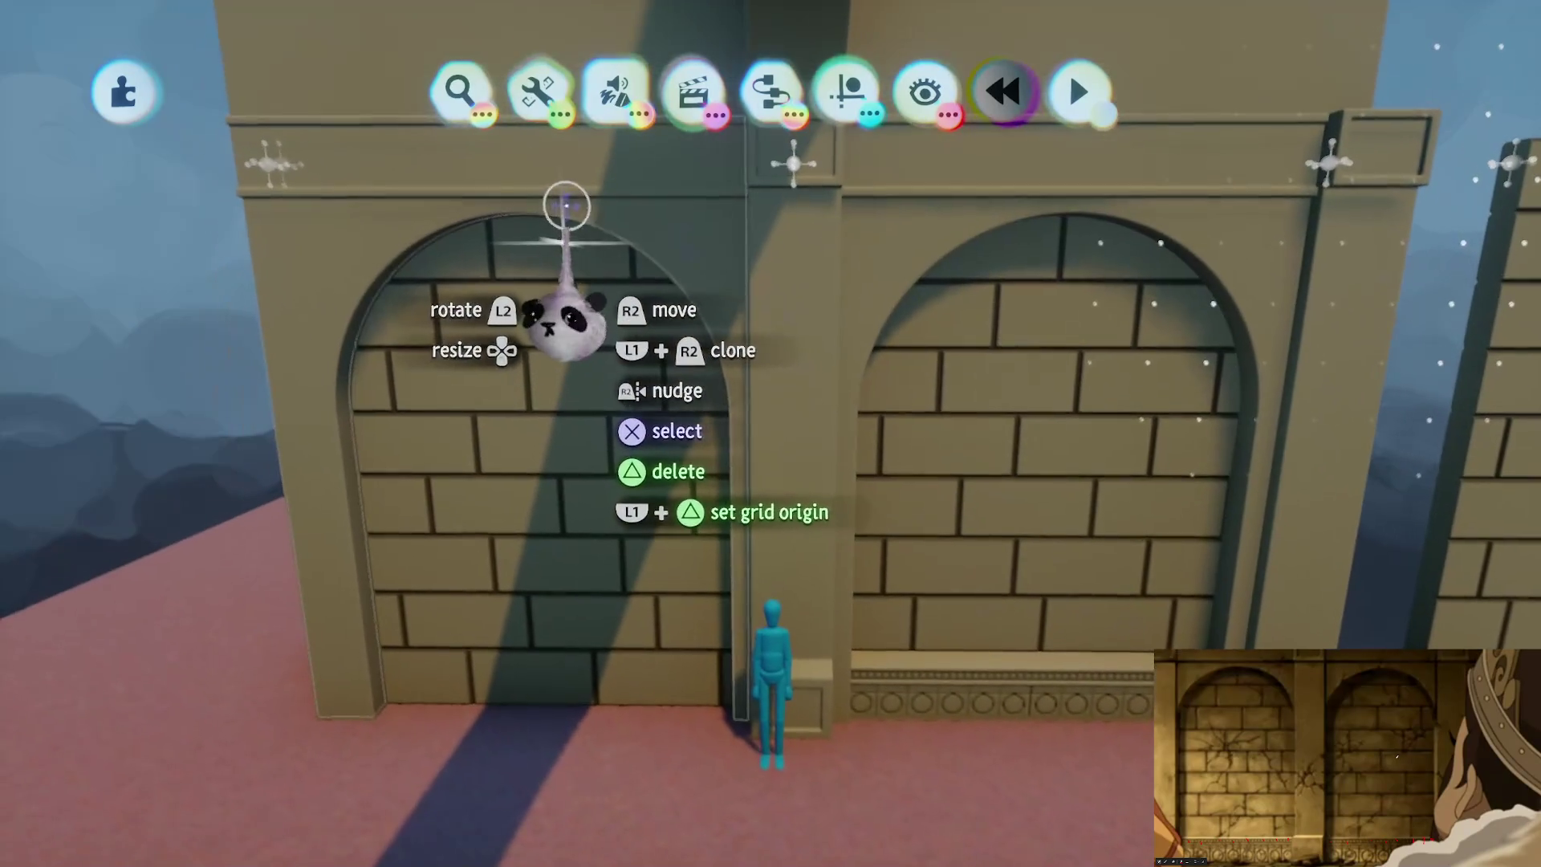
pyautogui.press('e')
pyautogui.press('Escape')
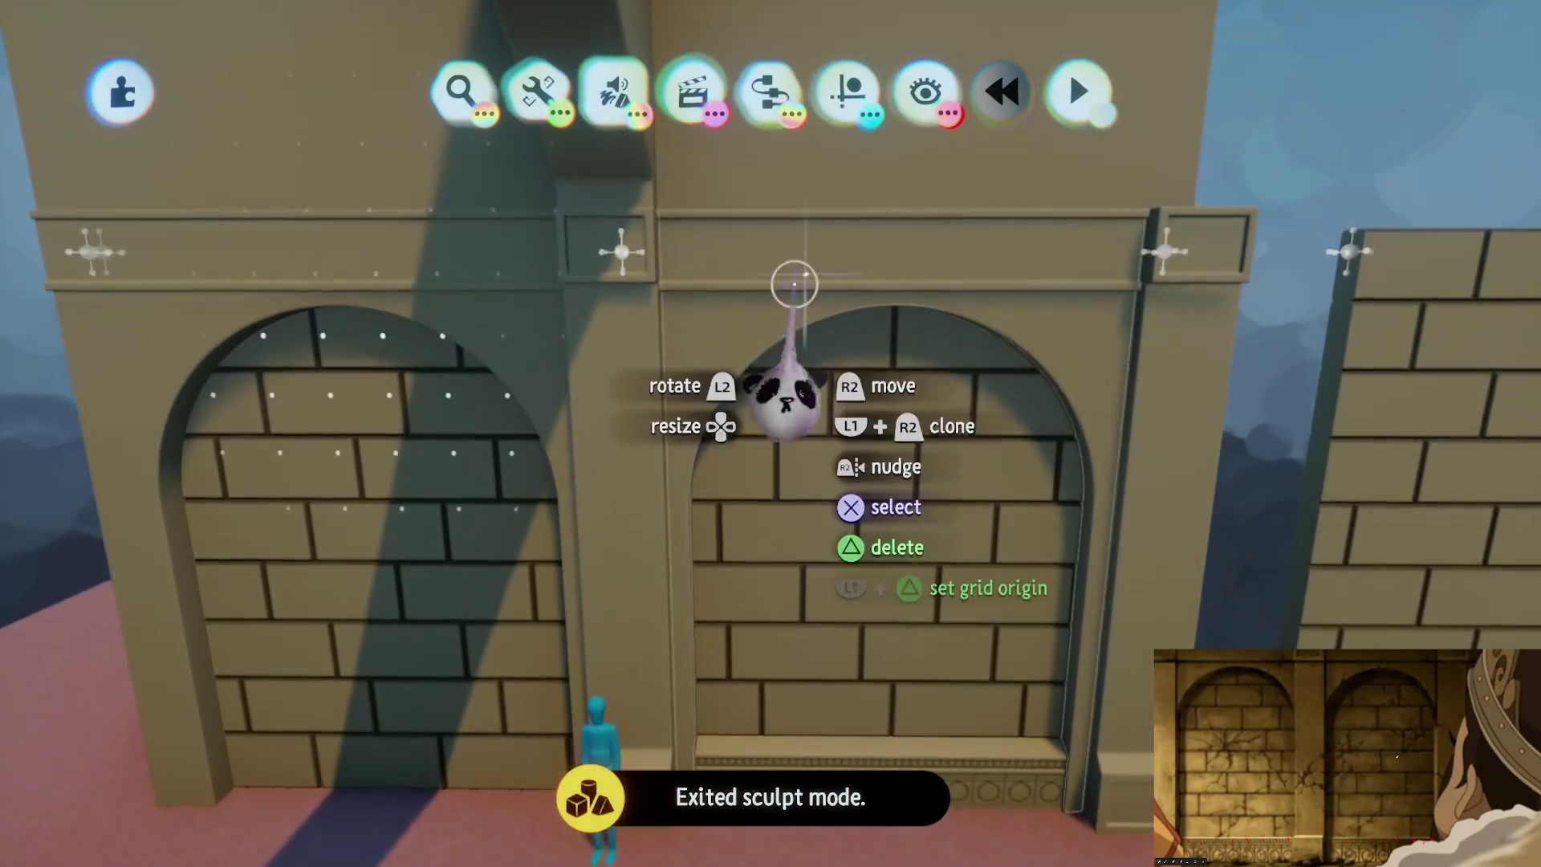
pyautogui.press('Down')
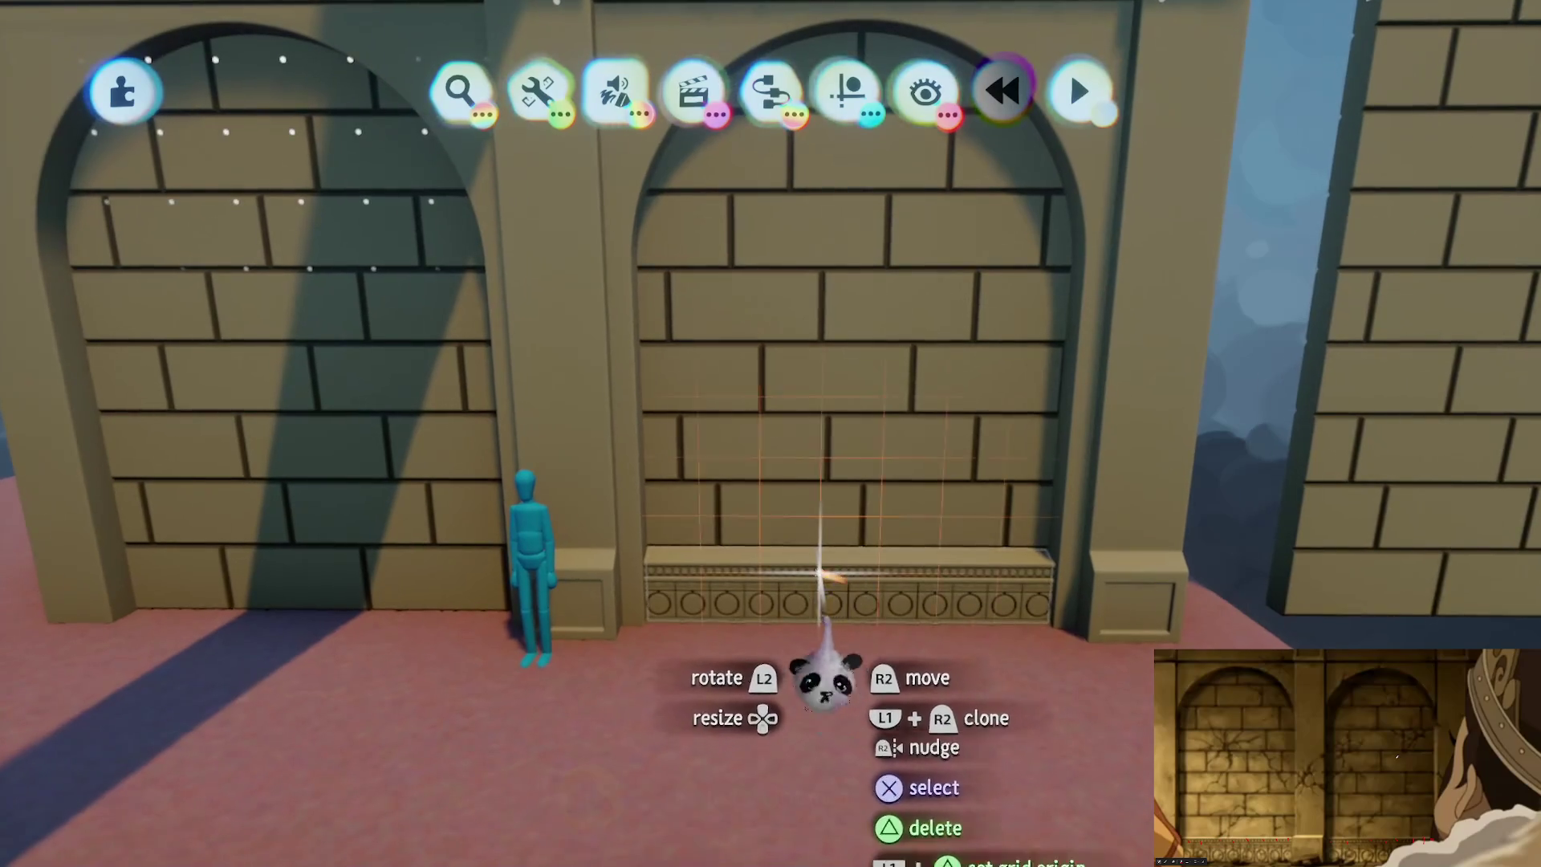
# Step: Align the trim piece, reposition the right arch and drop a copy of the arch section into place
pyautogui.moveTo(853, 562)
pyautogui.mouseDown()
pyautogui.moveTo(795, 618)
pyautogui.moveTo(811, 574)
pyautogui.moveTo(836, 575)
pyautogui.mouseUp()
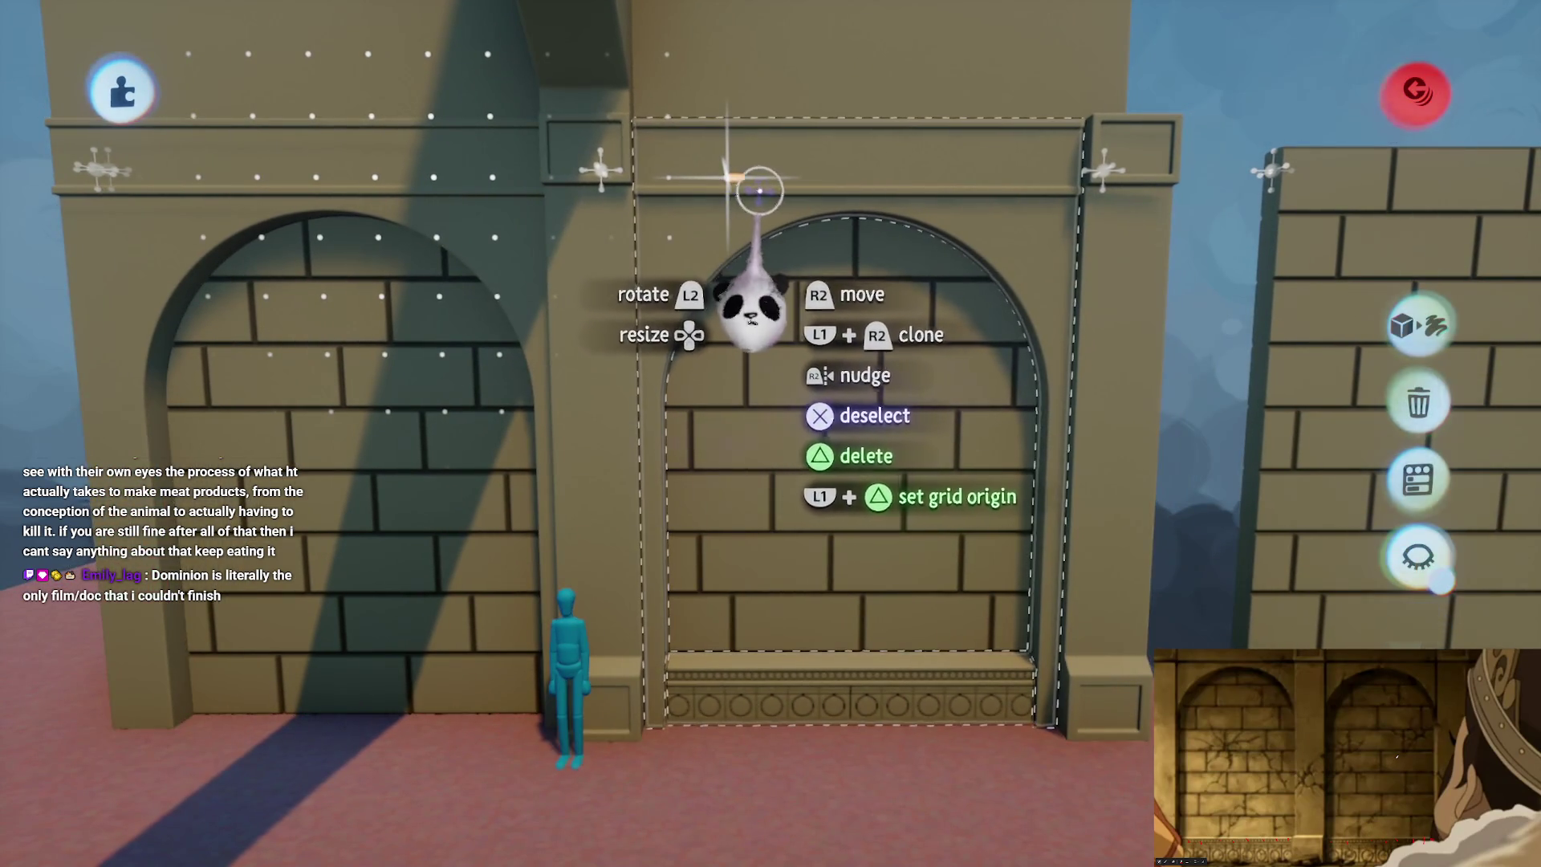
pyautogui.moveTo(812, 190)
pyautogui.mouseDown()
pyautogui.moveTo(688, 171)
pyautogui.moveTo(667, 208)
pyautogui.mouseUp()
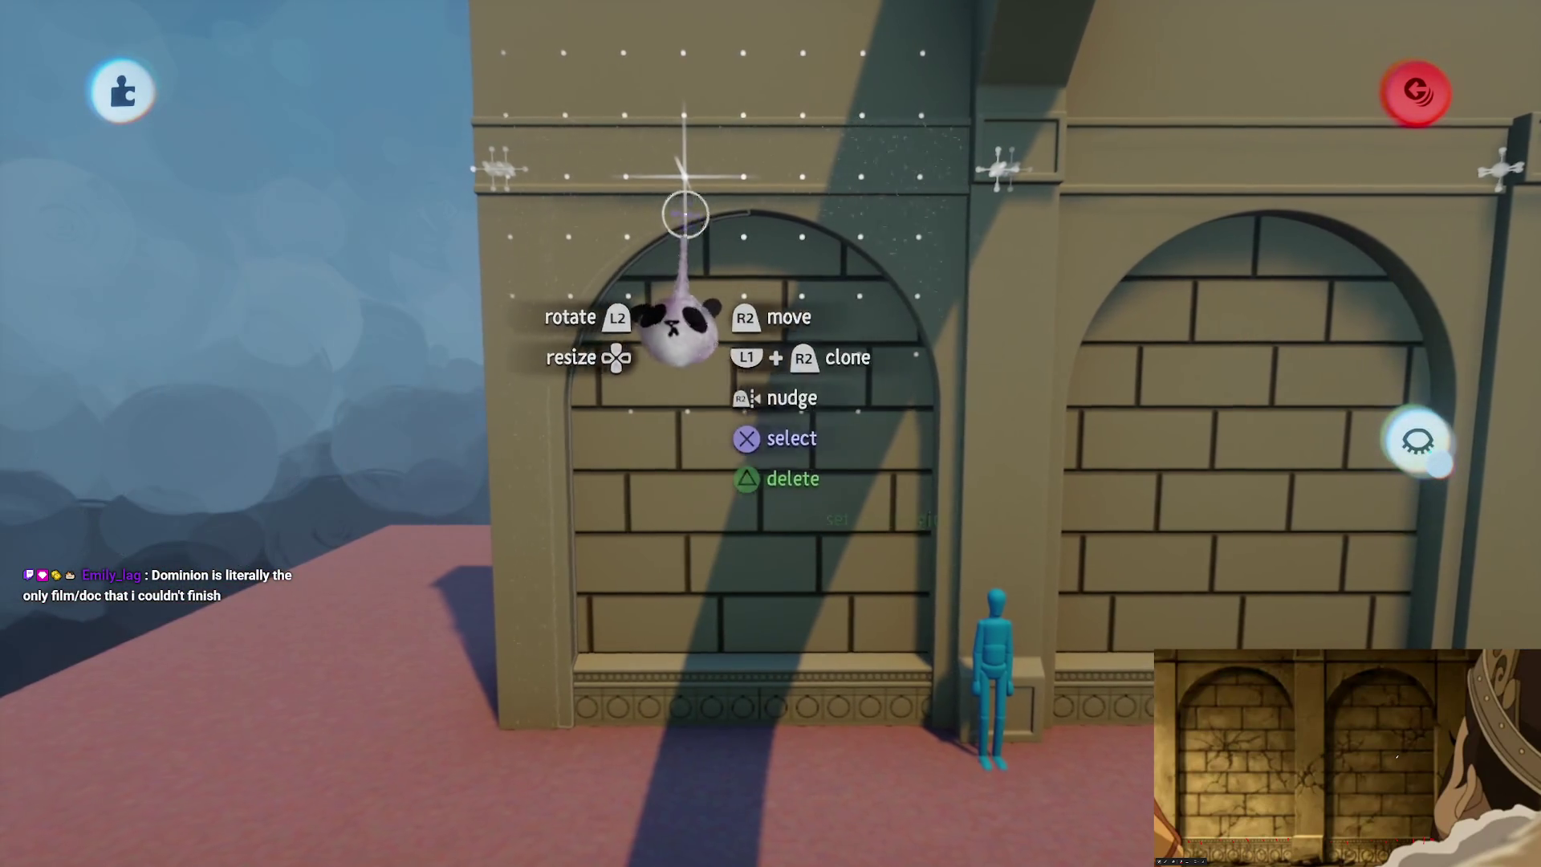
pyautogui.moveTo(864, 345)
pyautogui.mouseDown()
pyautogui.moveTo(1008, 234)
pyautogui.moveTo(689, 242)
pyautogui.moveTo(850, 516)
pyautogui.mouseUp()
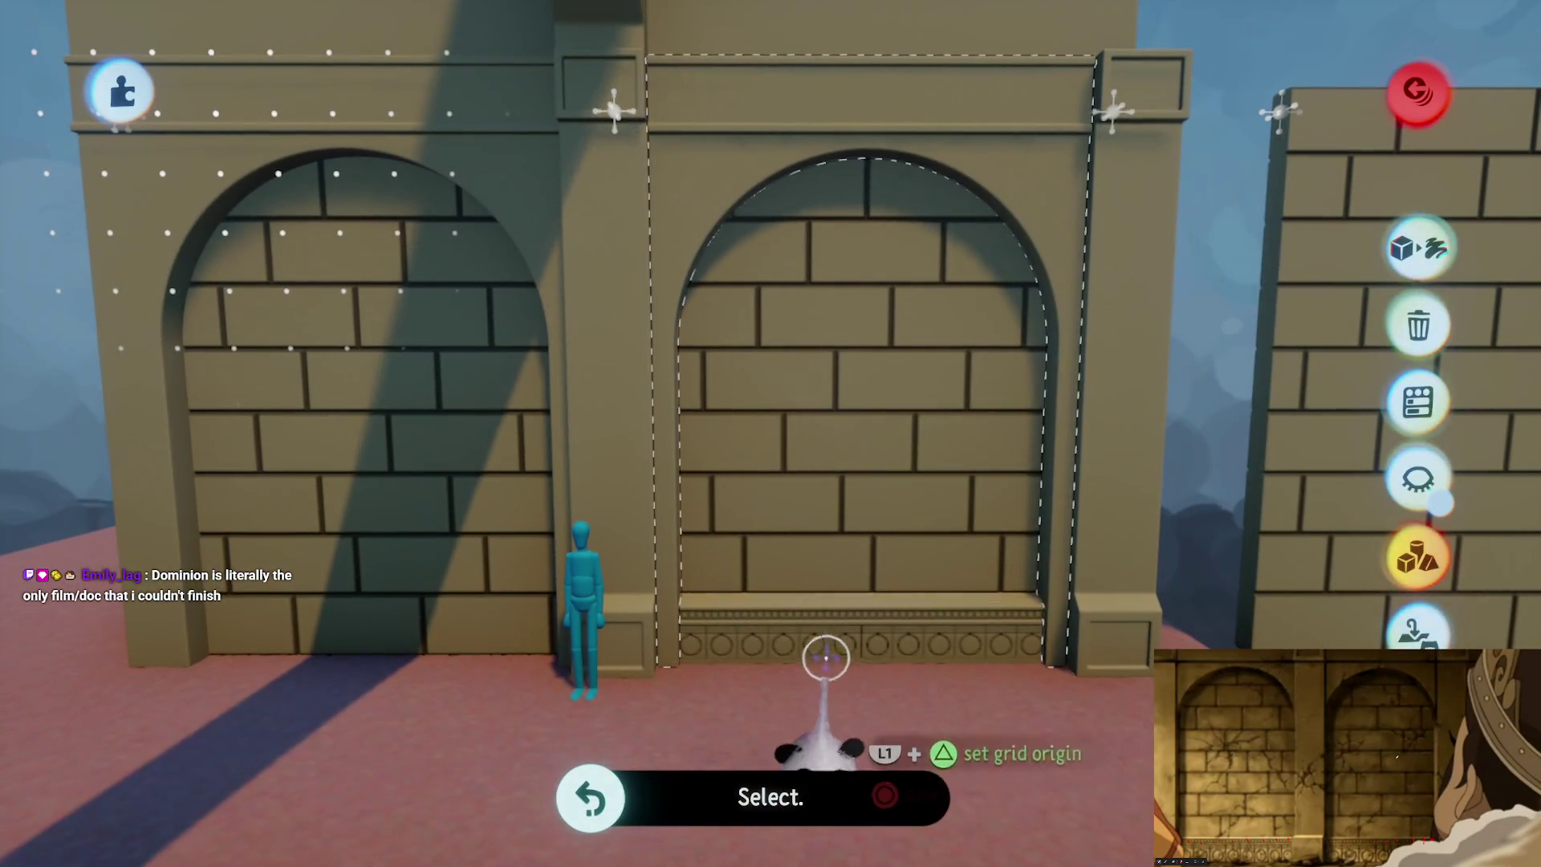
pyautogui.click(826, 658)
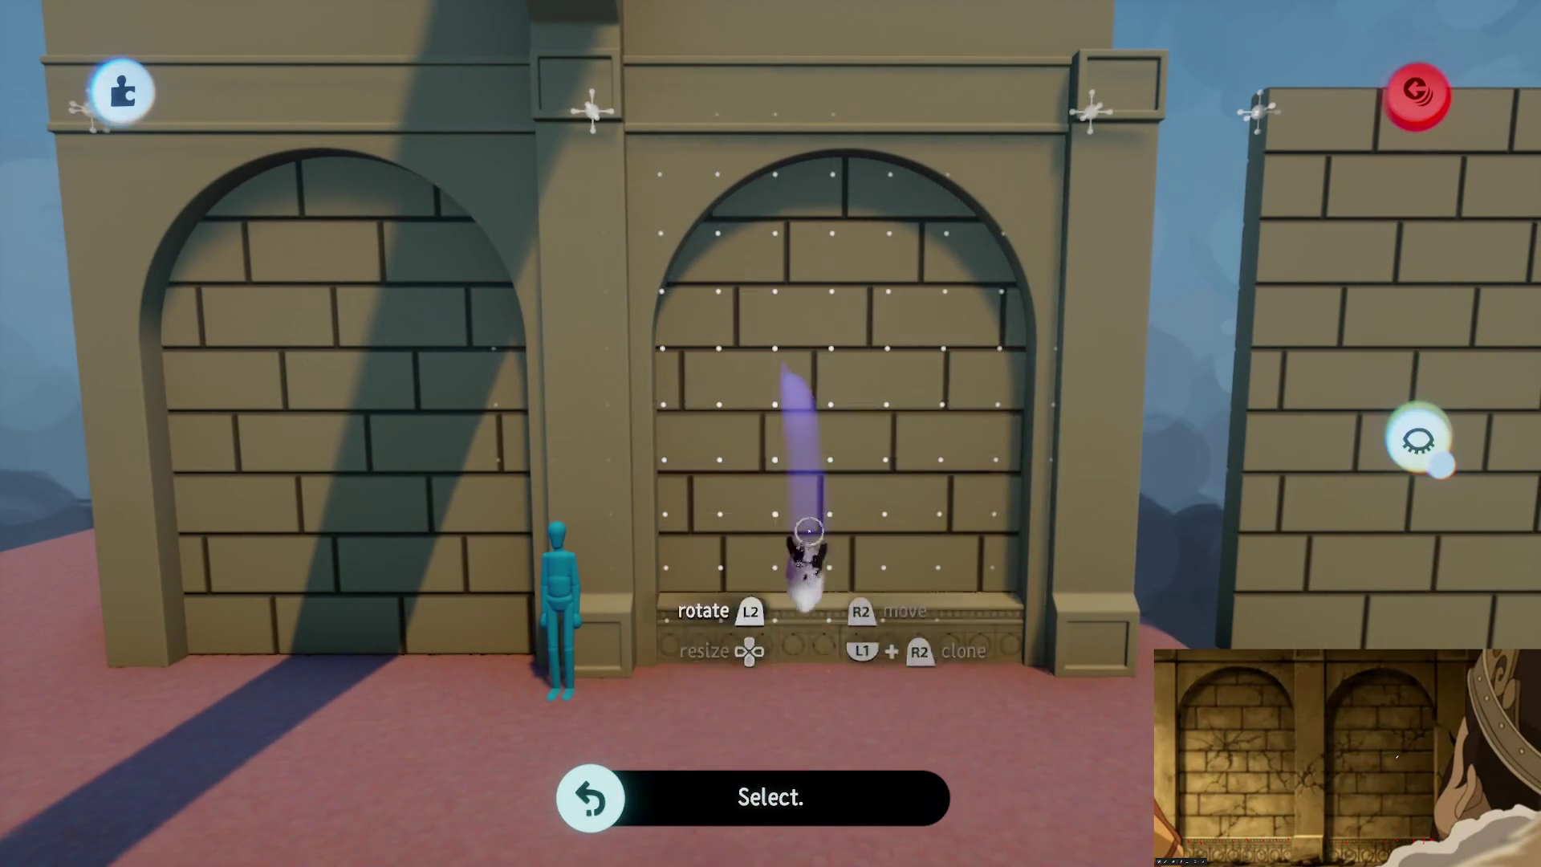
pyautogui.click(809, 530)
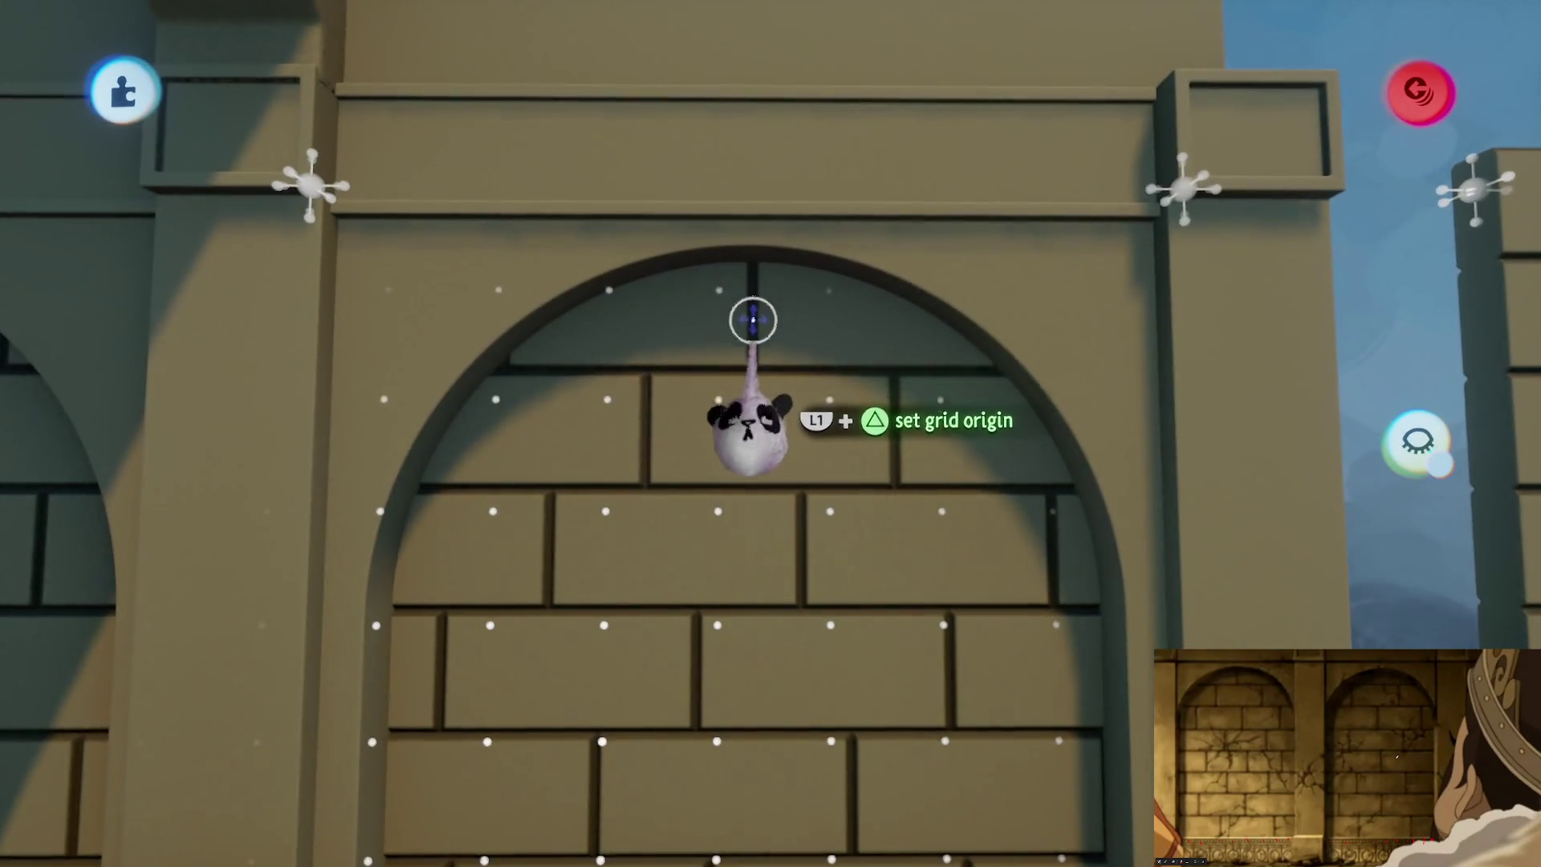
# Step: Set the grid origin on the arch wall and place a snap point along its base ledge
pyautogui.click(753, 319)
pyautogui.press('Escape')
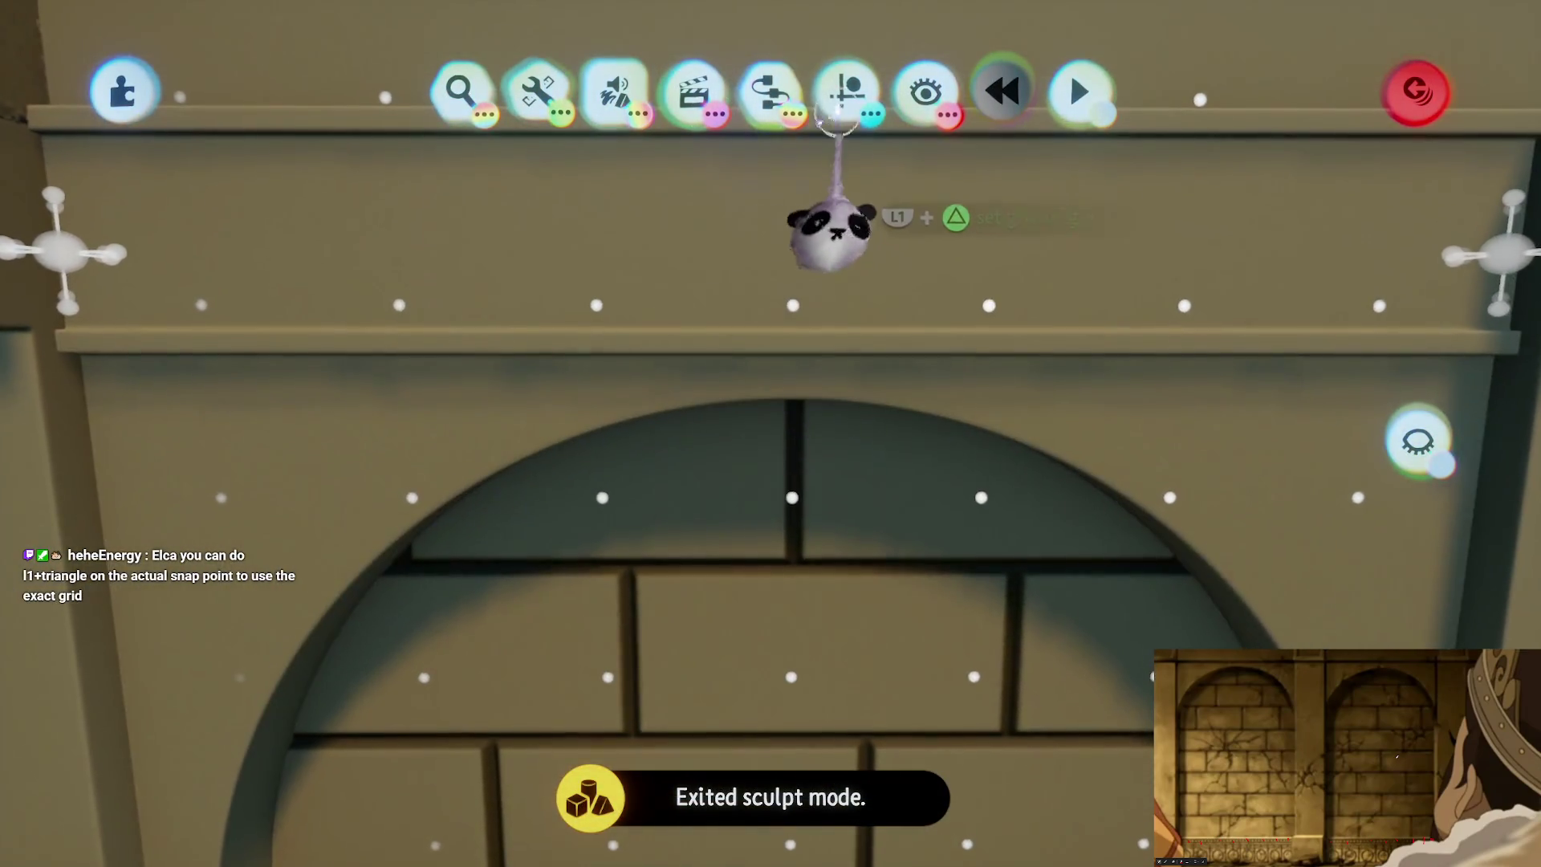
pyautogui.click(843, 97)
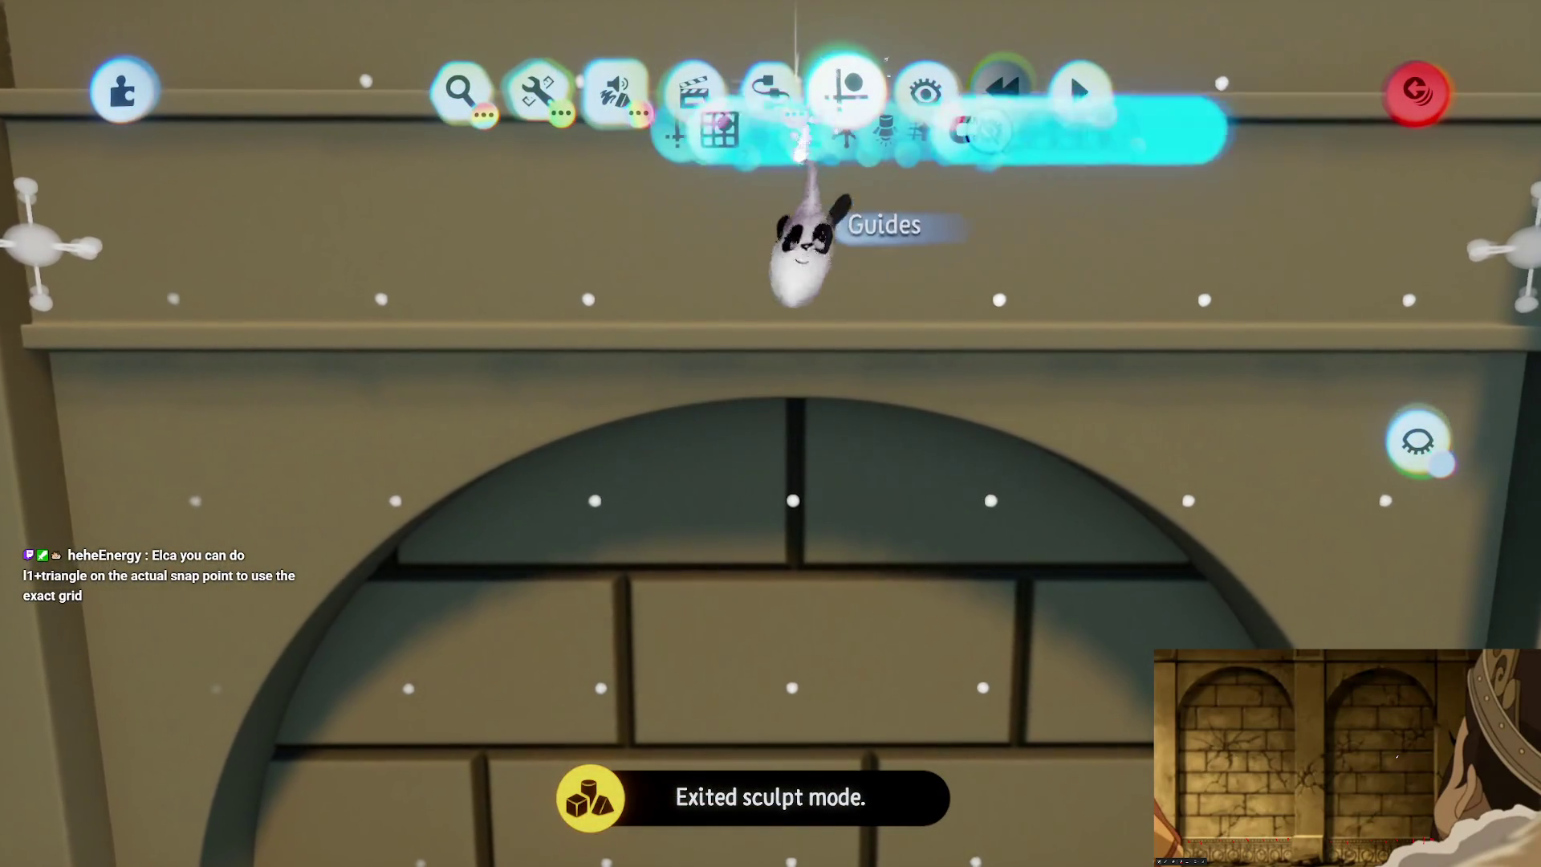
pyautogui.click(1304, 186)
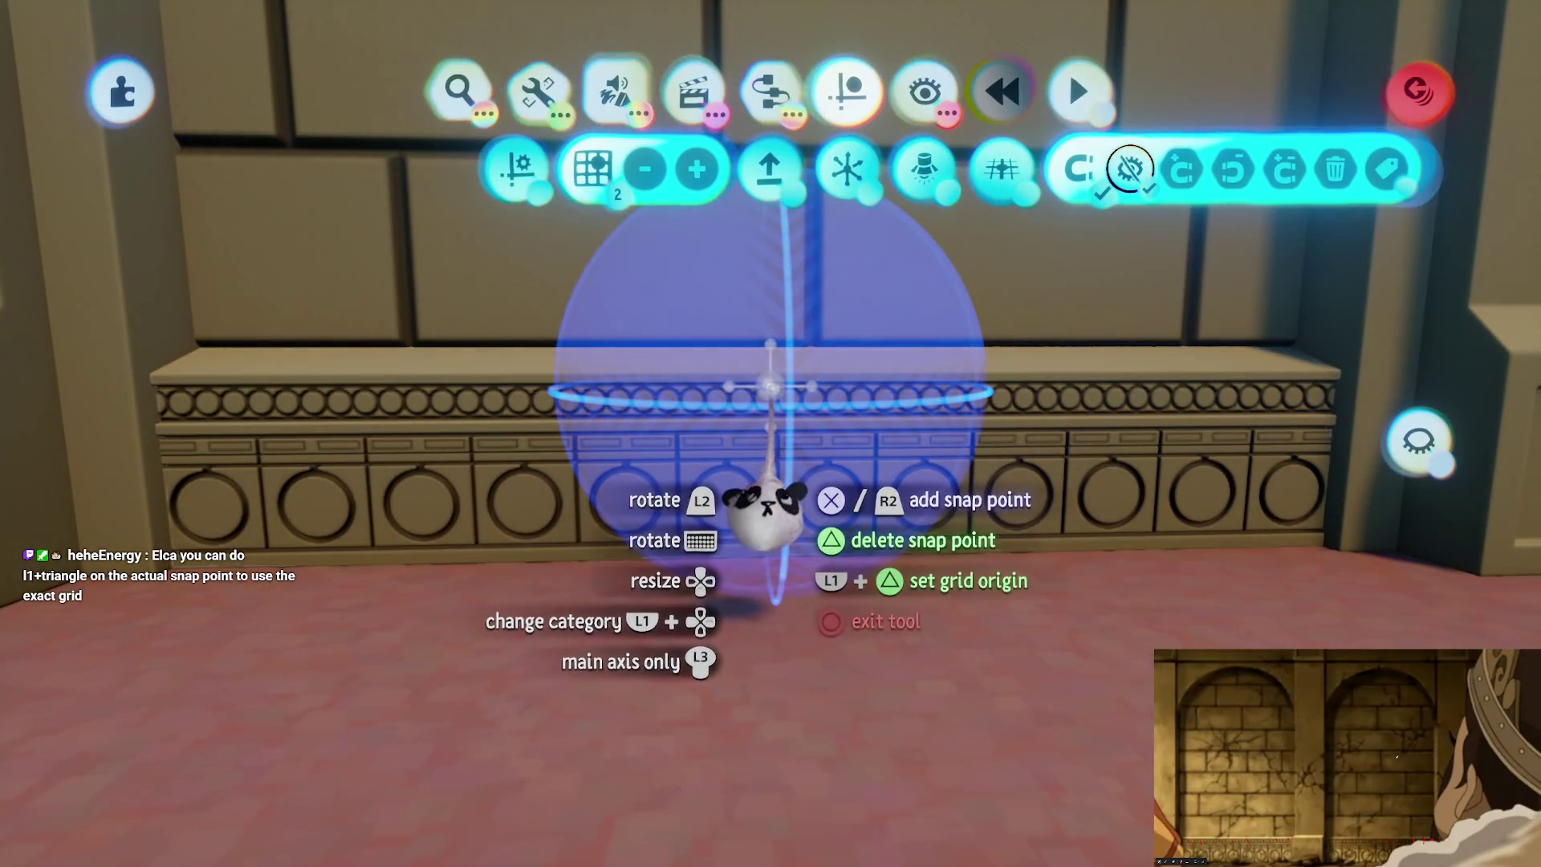
pyautogui.click(466, 387)
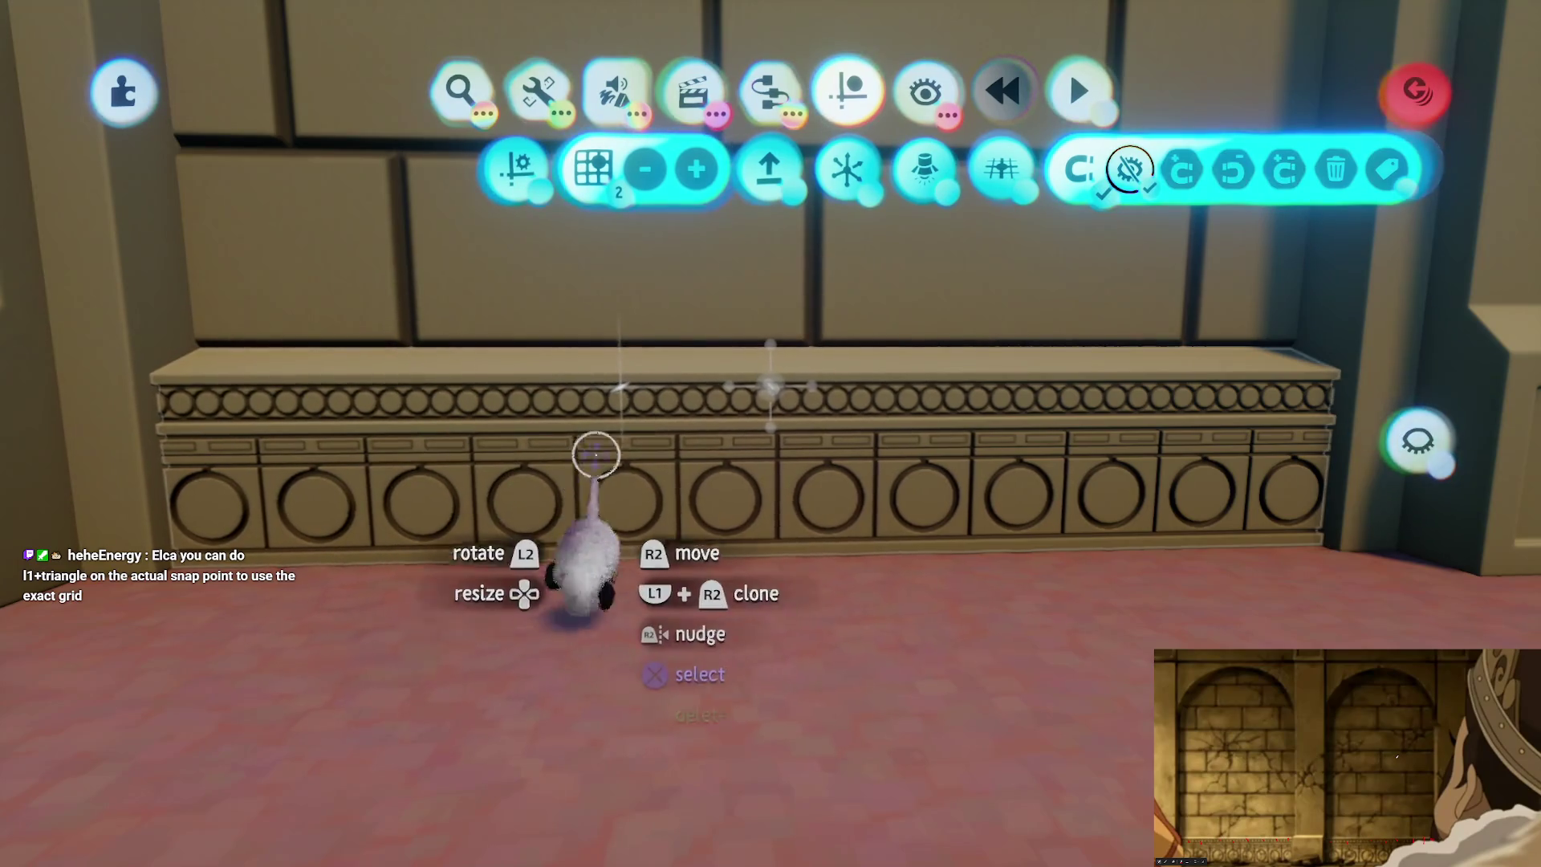
pyautogui.click(915, 387)
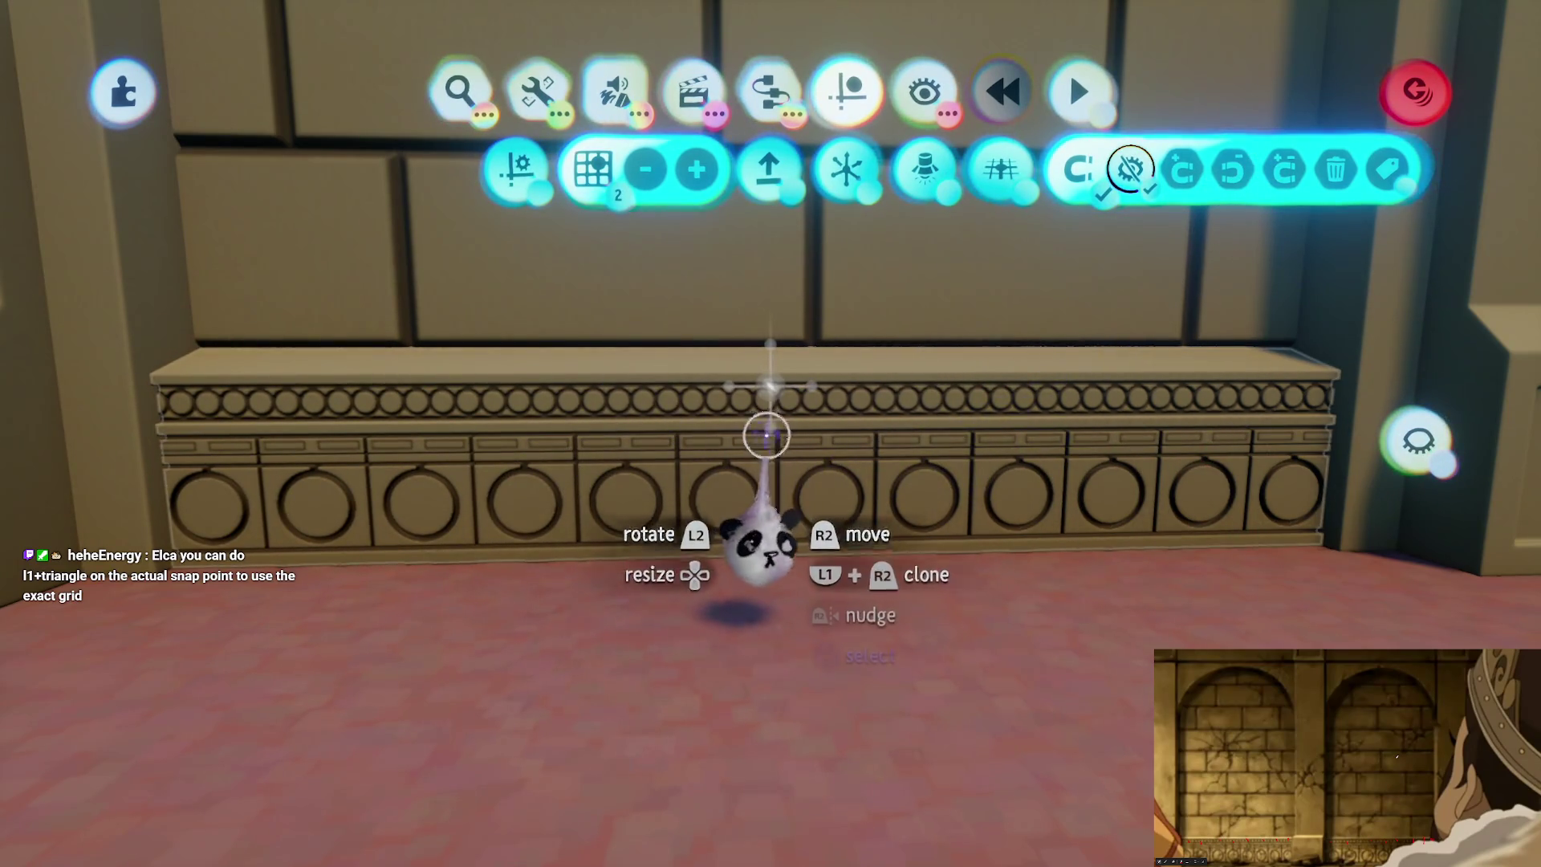
pyautogui.click(778, 430)
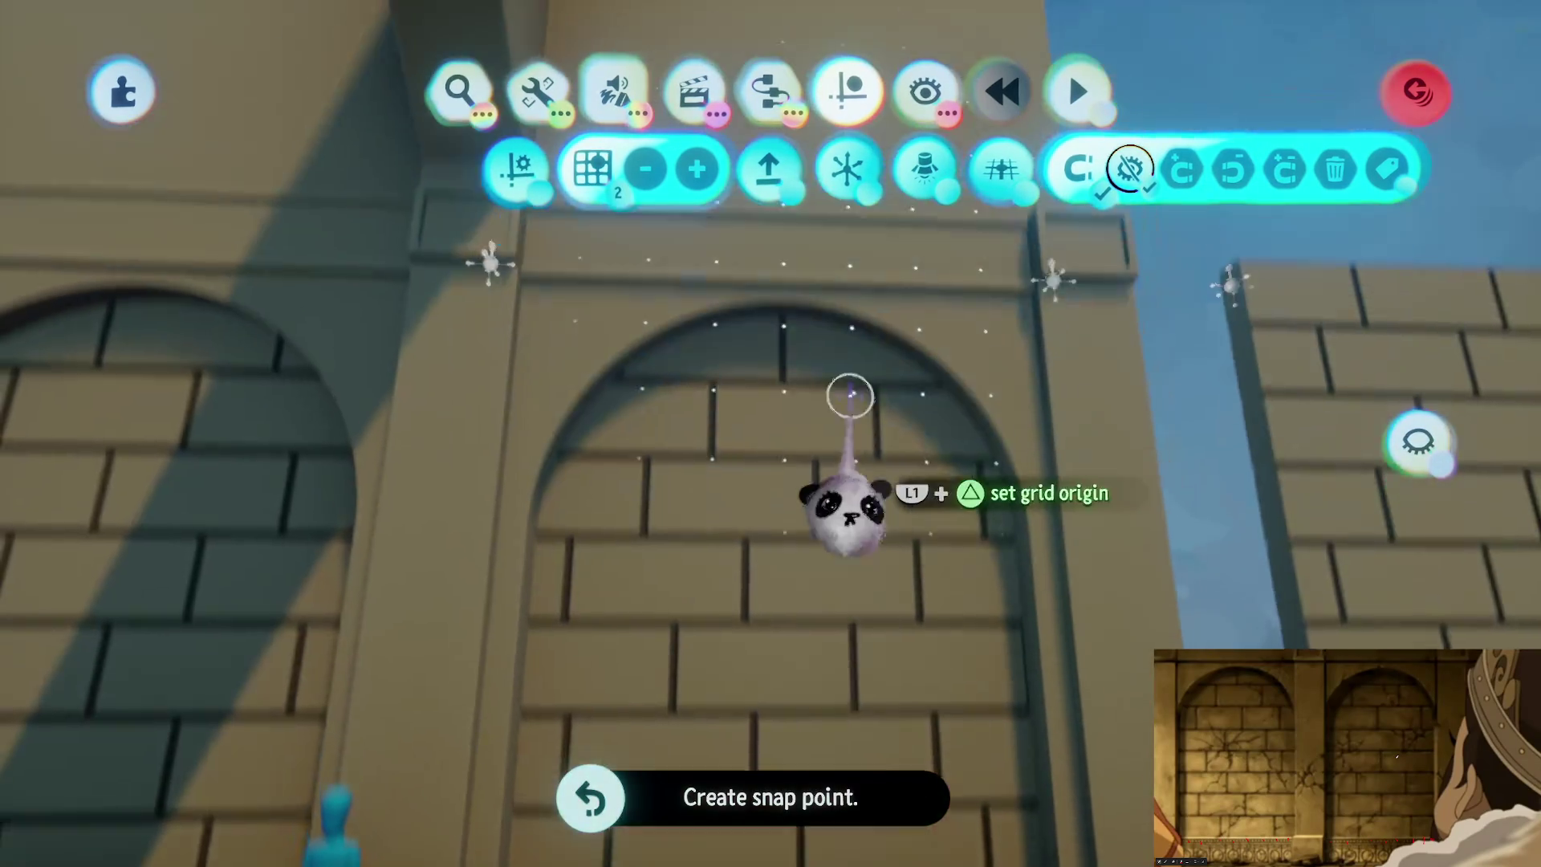
pyautogui.moveTo(851, 395)
pyautogui.mouseDown()
pyautogui.moveTo(921, 343)
pyautogui.moveTo(870, 343)
pyautogui.moveTo(935, 302)
pyautogui.moveTo(1020, 304)
pyautogui.moveTo(835, 241)
pyautogui.moveTo(788, 275)
pyautogui.moveTo(765, 233)
pyautogui.mouseUp()
pyautogui.click(836, 240)
pyautogui.press('Escape')
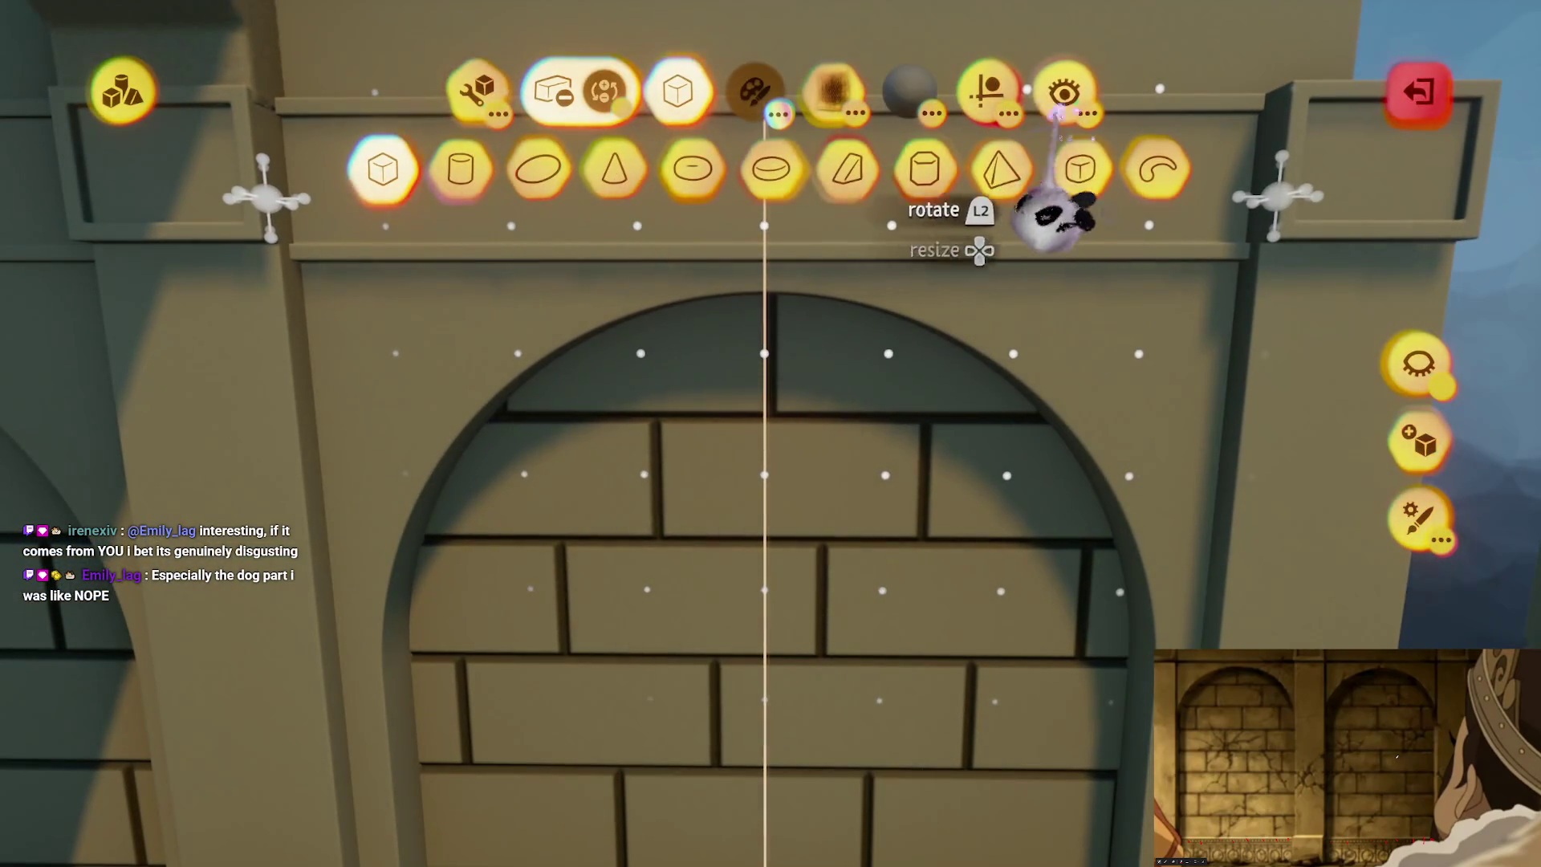
# Step: Place a snap point on the arch wall's base, then leave sculpting for the main scene
pyautogui.moveTo(1020, 225)
pyautogui.mouseDown()
pyautogui.moveTo(744, 327)
pyautogui.moveTo(768, 554)
pyautogui.moveTo(803, 522)
pyautogui.moveTo(646, 333)
pyautogui.moveTo(832, 347)
pyautogui.mouseUp()
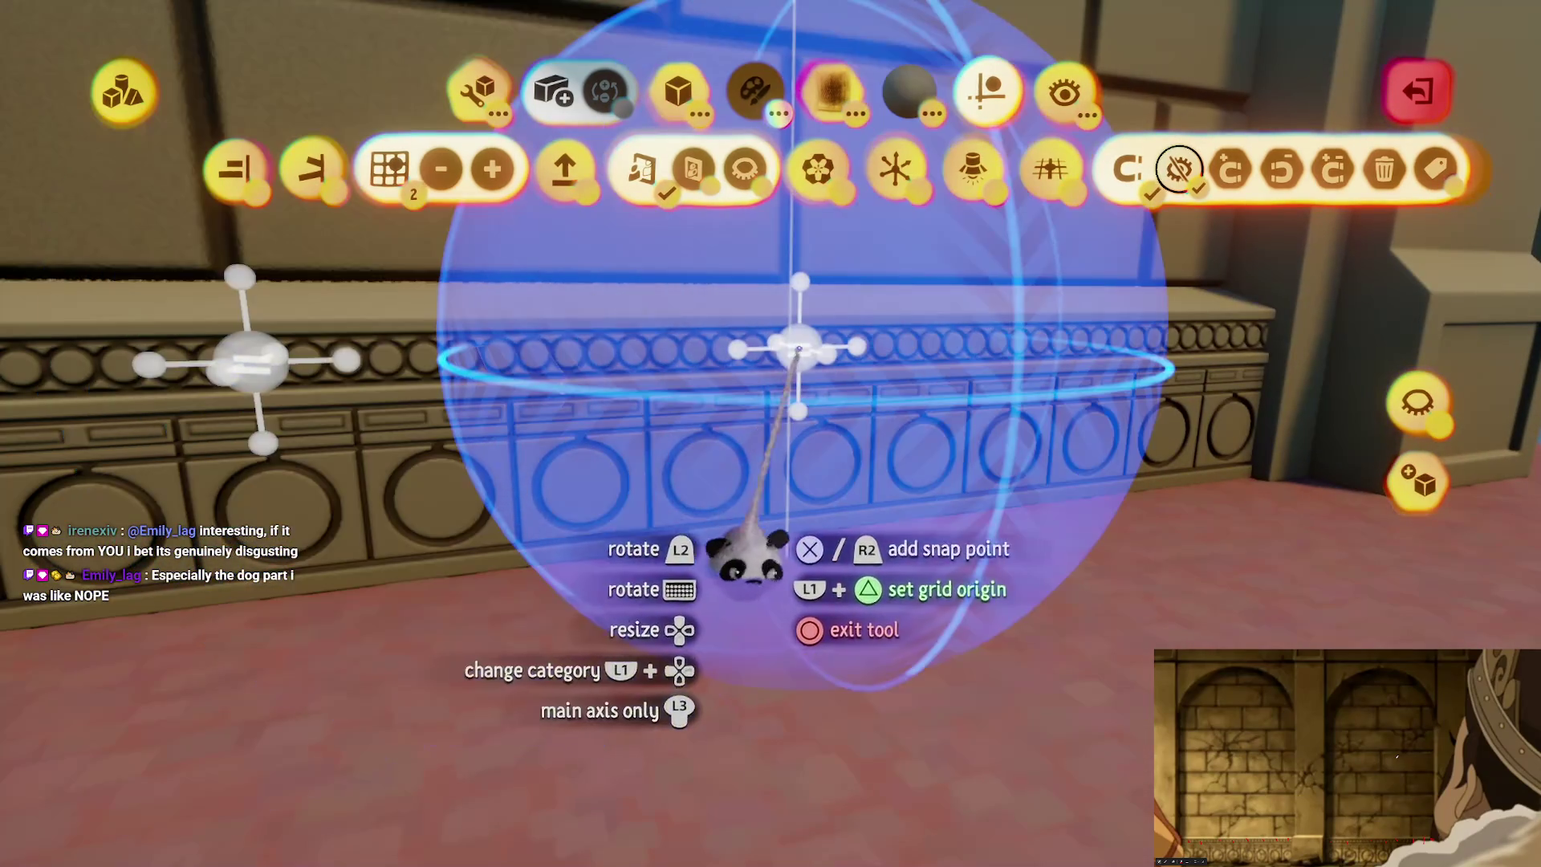
pyautogui.click(798, 354)
pyautogui.press('Escape')
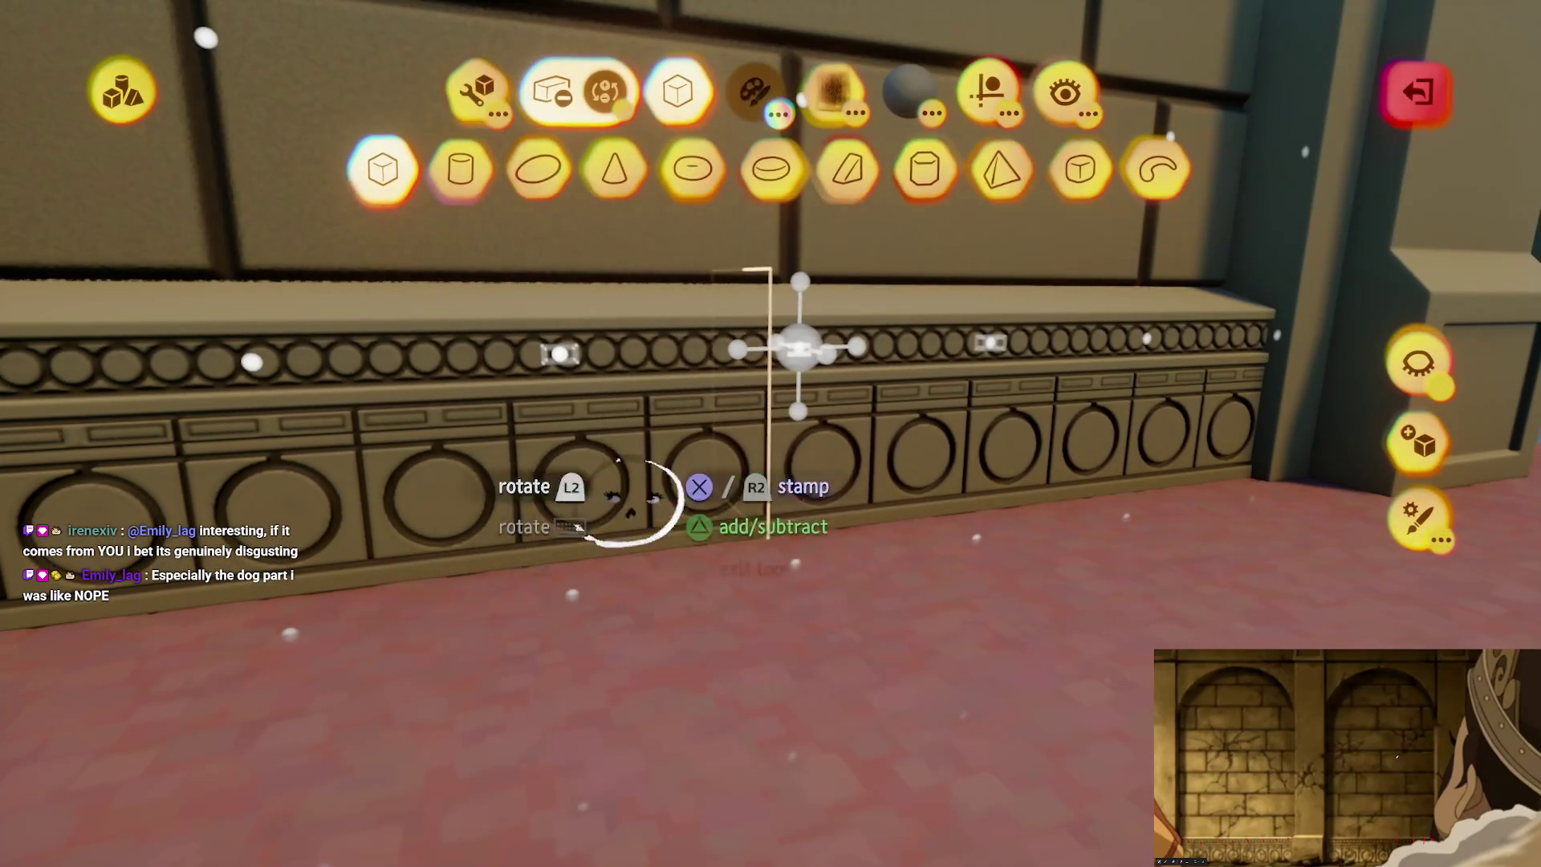
pyautogui.click(980, 92)
pyautogui.click(1331, 168)
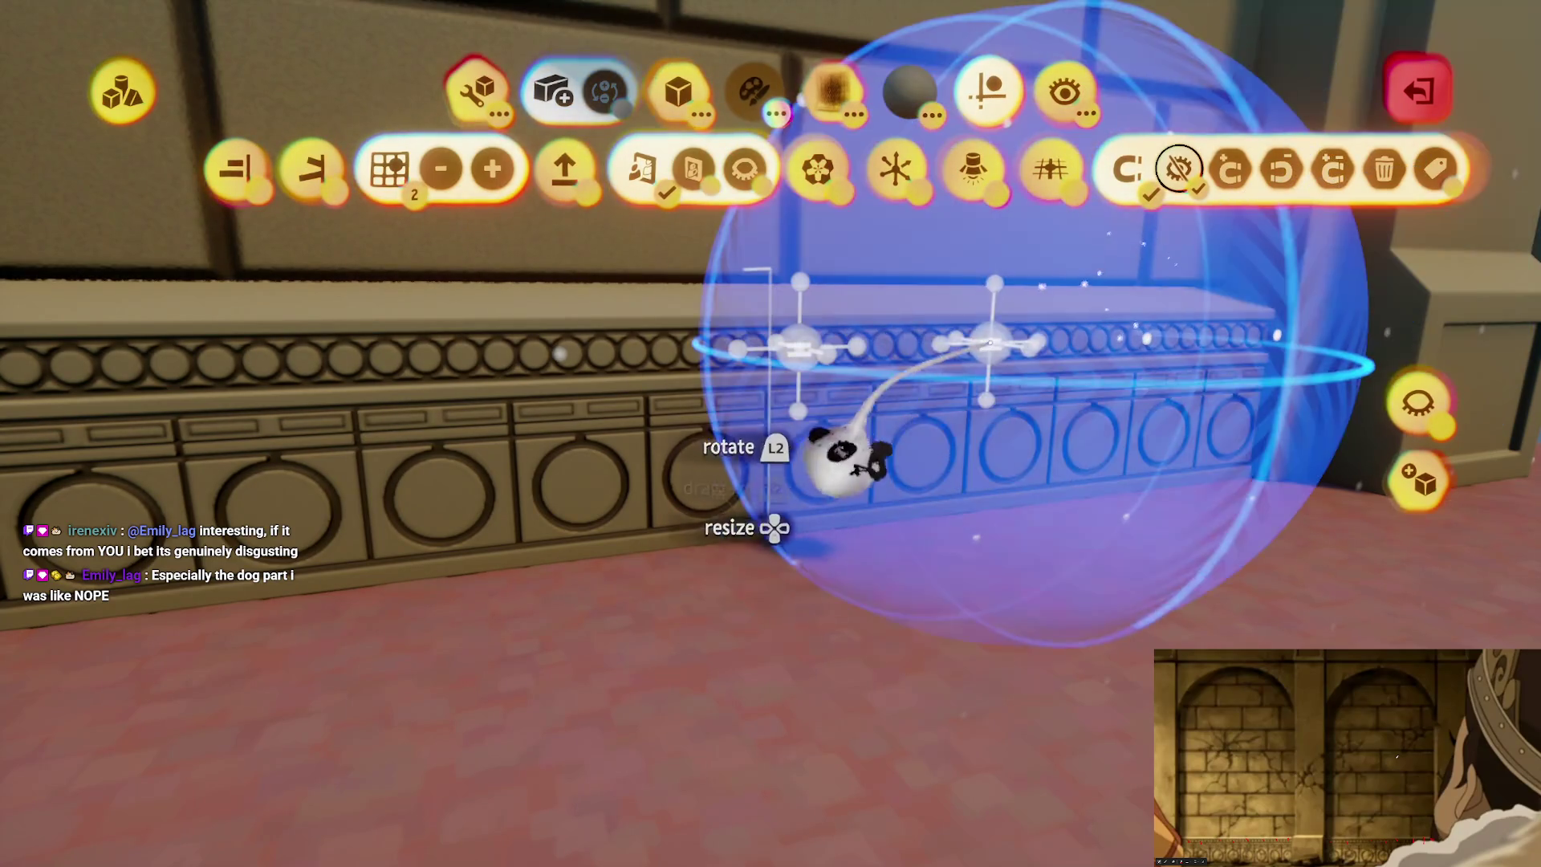
pyautogui.press('Escape')
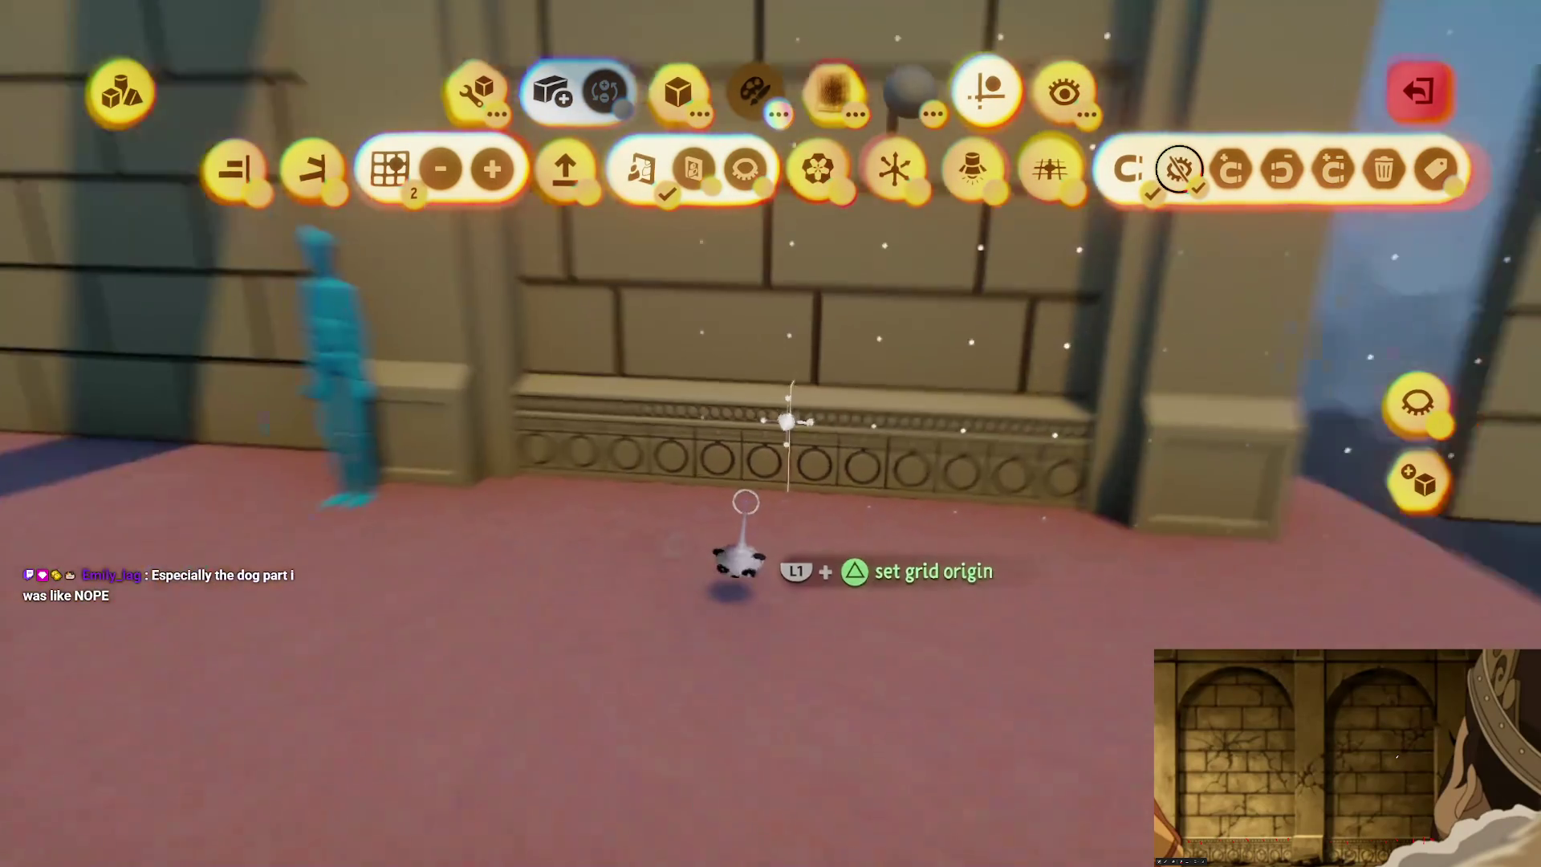
pyautogui.press('Escape')
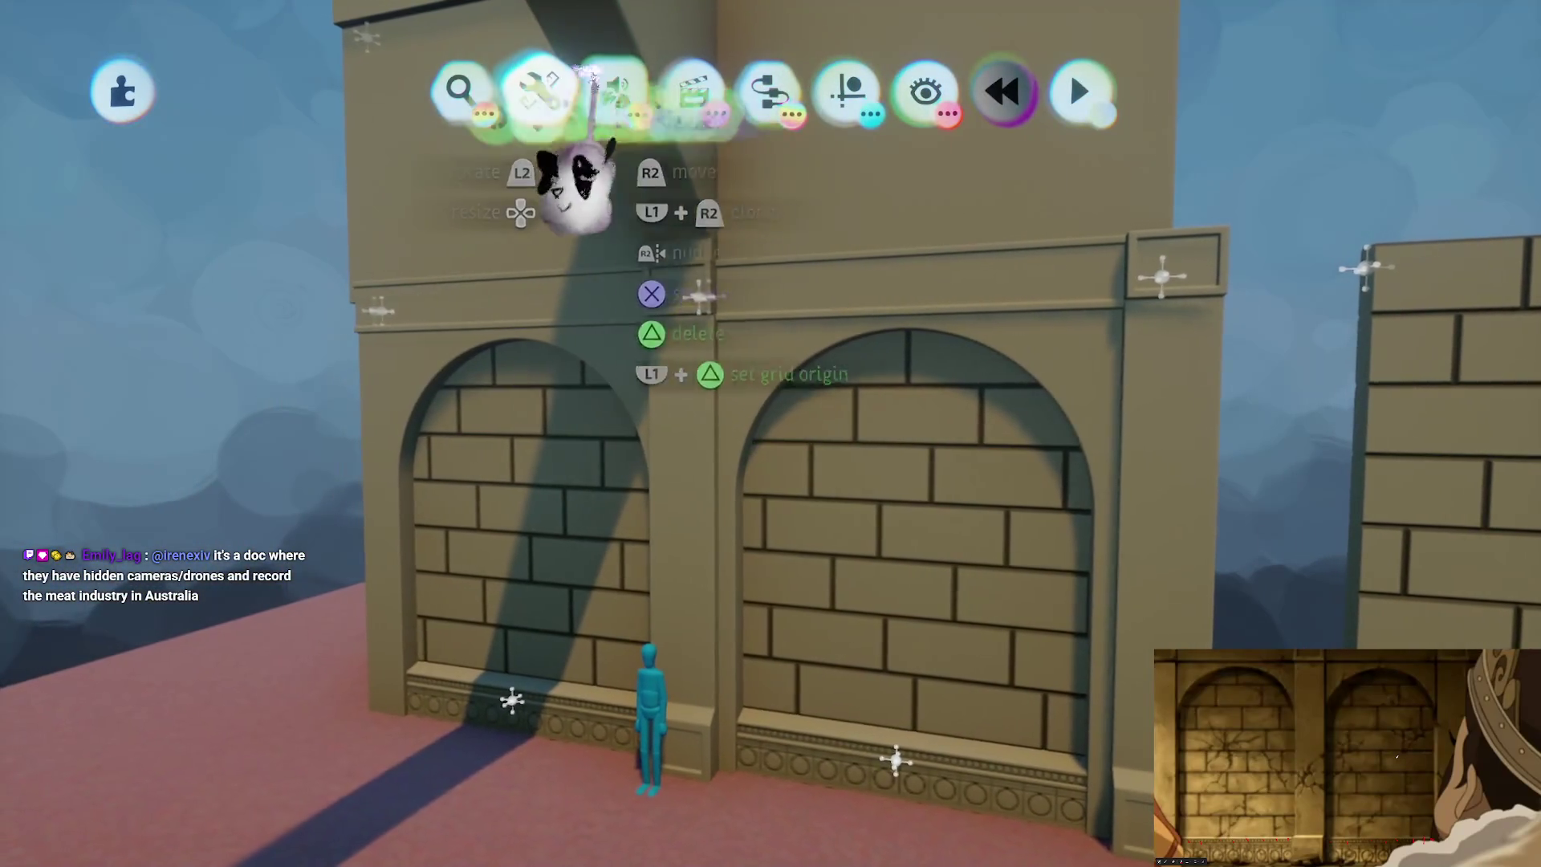
# Step: Slightly reduce the brick wall's detail with the Adjust Detail tool
pyautogui.click(539, 88)
pyautogui.click(1156, 168)
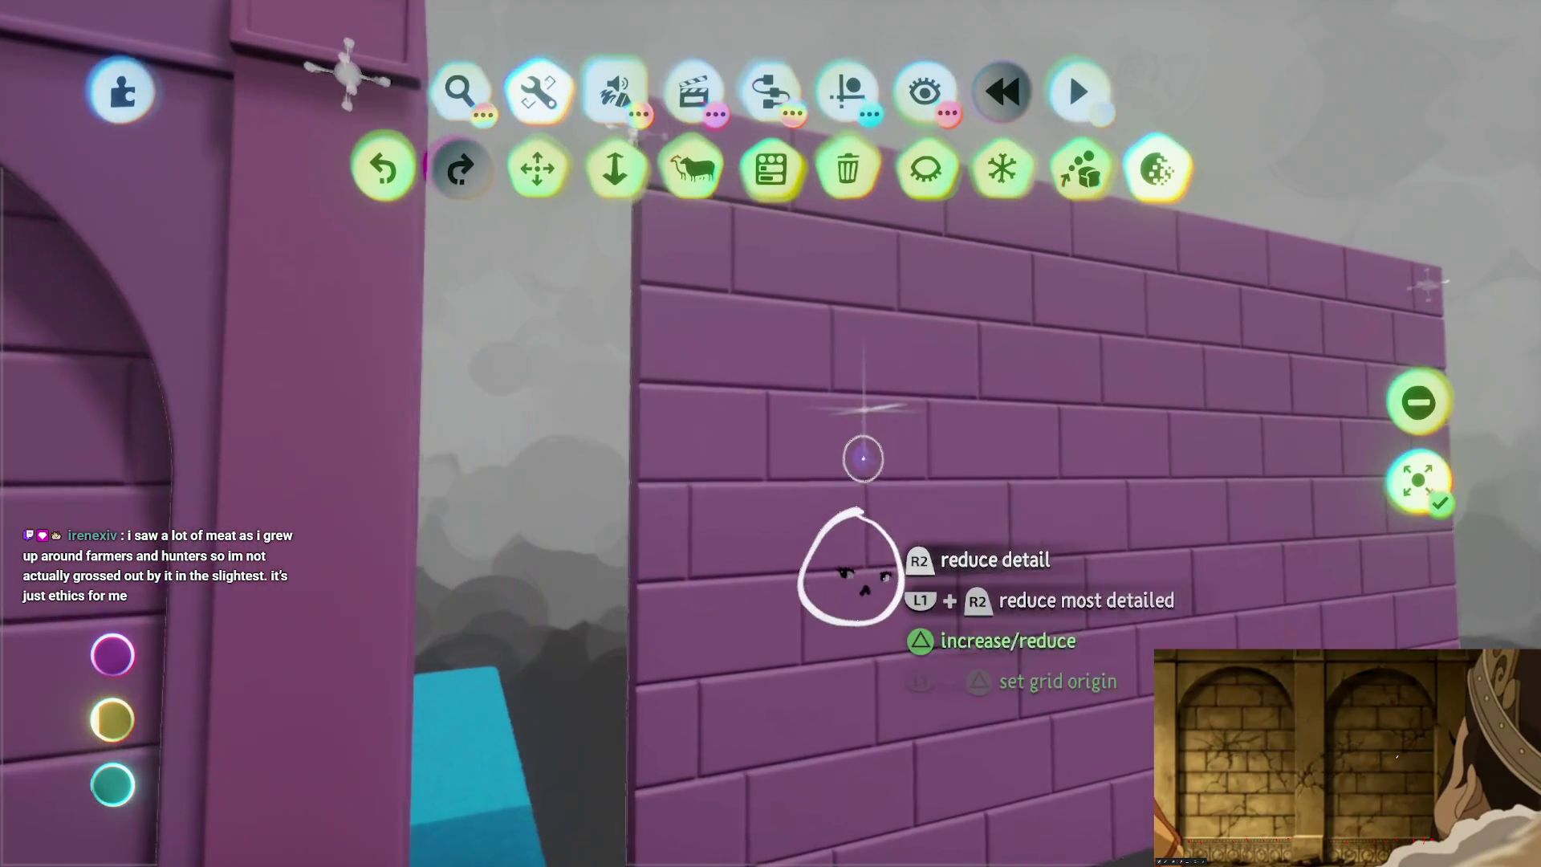
pyautogui.press('Escape')
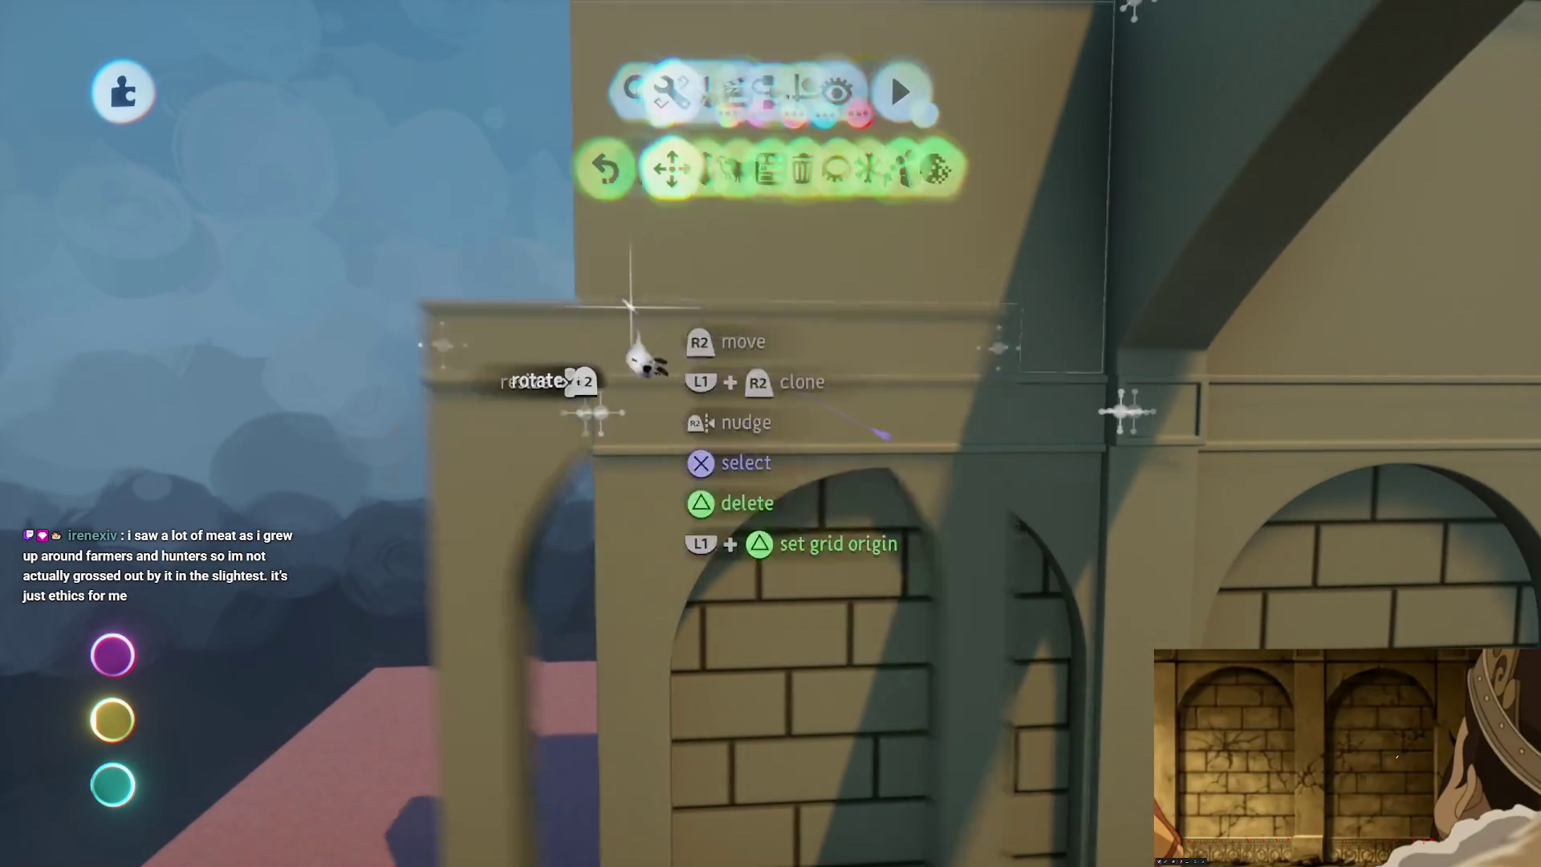
# Step: Move the open three-arch arcade into place beside the brick-filled arches
pyautogui.moveTo(585, 378)
pyautogui.mouseDown()
pyautogui.moveTo(344, 441)
pyautogui.moveTo(293, 474)
pyautogui.moveTo(289, 458)
pyautogui.moveTo(787, 567)
pyautogui.moveTo(798, 451)
pyautogui.moveTo(406, 209)
pyautogui.moveTo(551, 351)
pyautogui.moveTo(534, 265)
pyautogui.mouseUp()
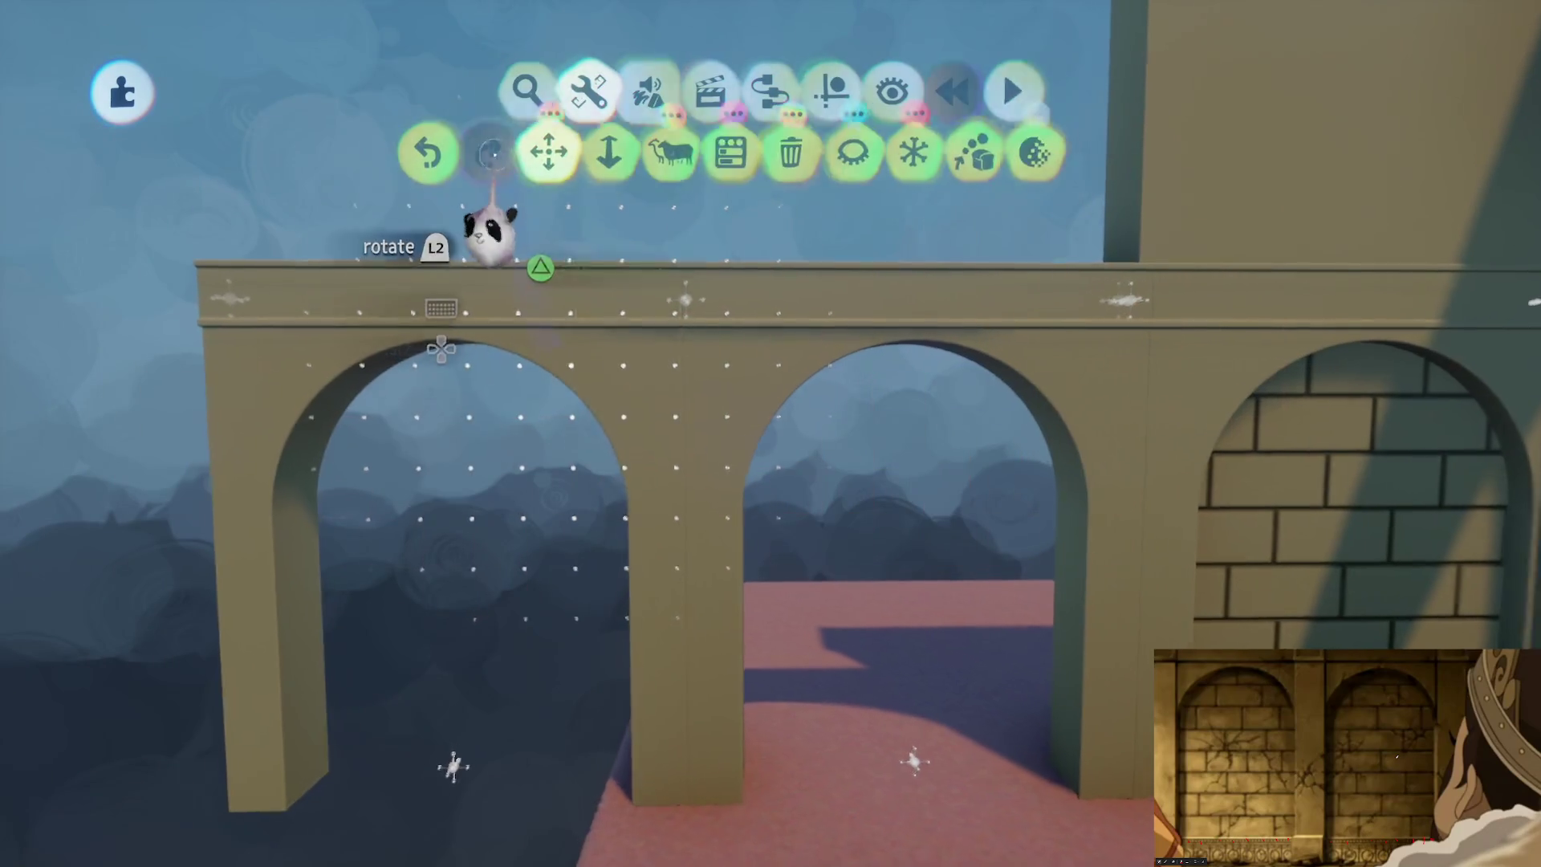
pyautogui.scroll(-3, 751, 345)
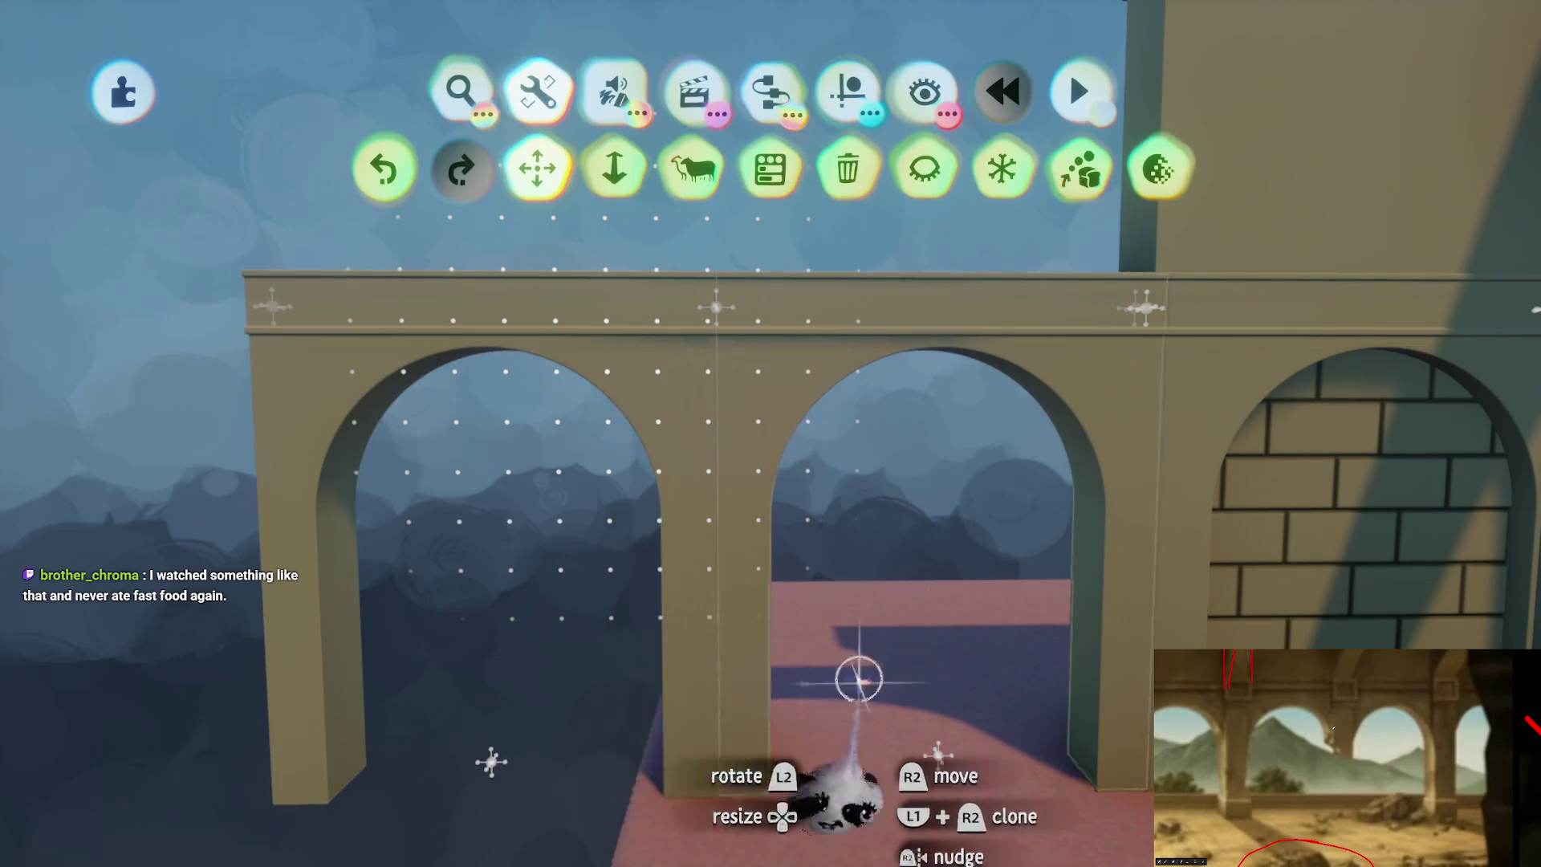
pyautogui.moveTo(533, 344)
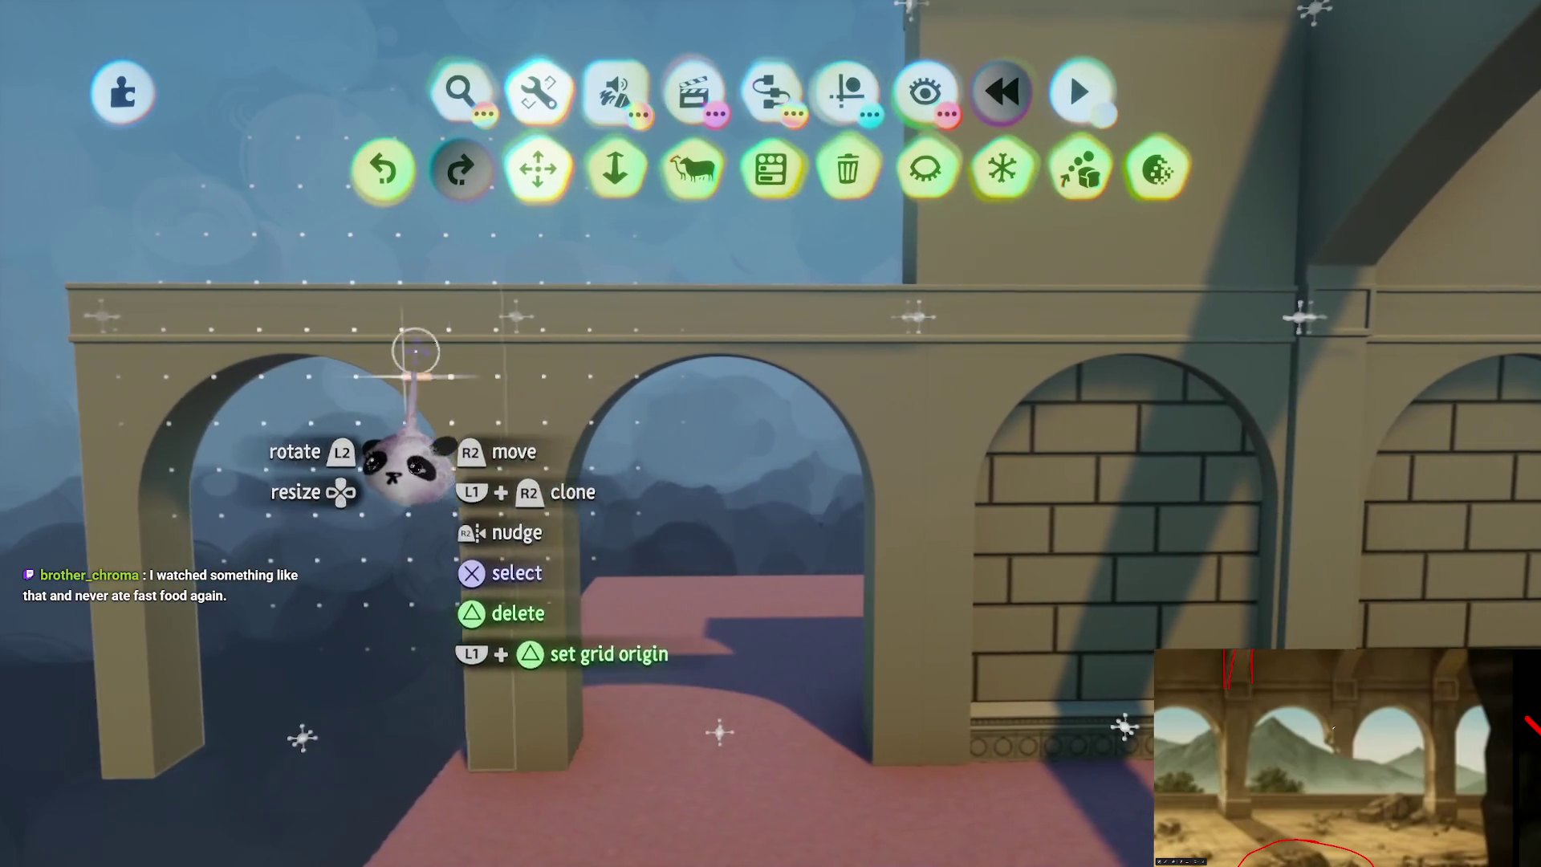
pyautogui.press('Escape')
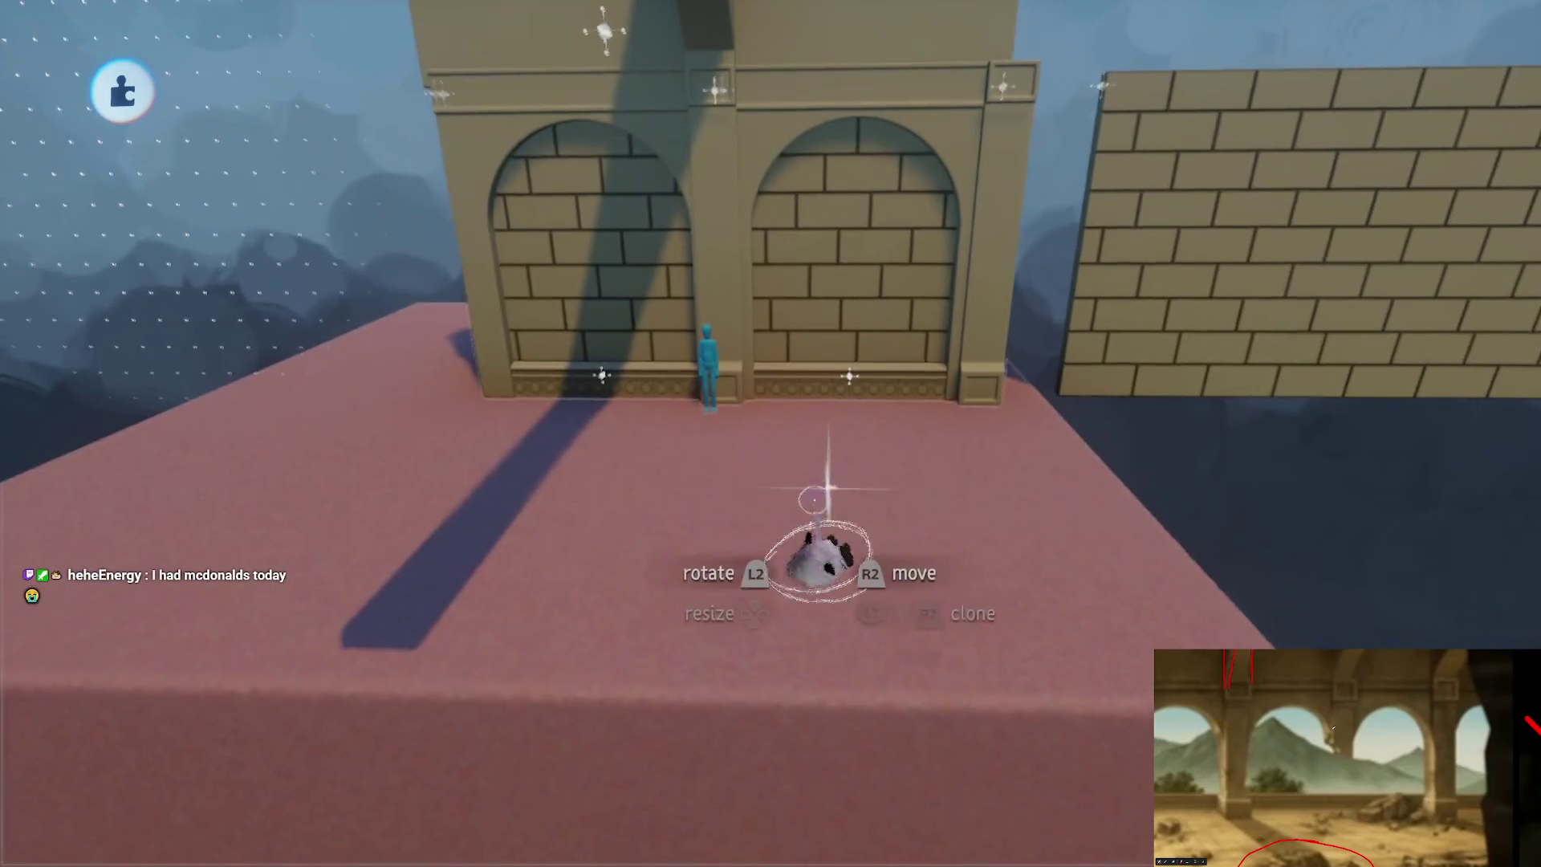
pyautogui.moveTo(902, 533)
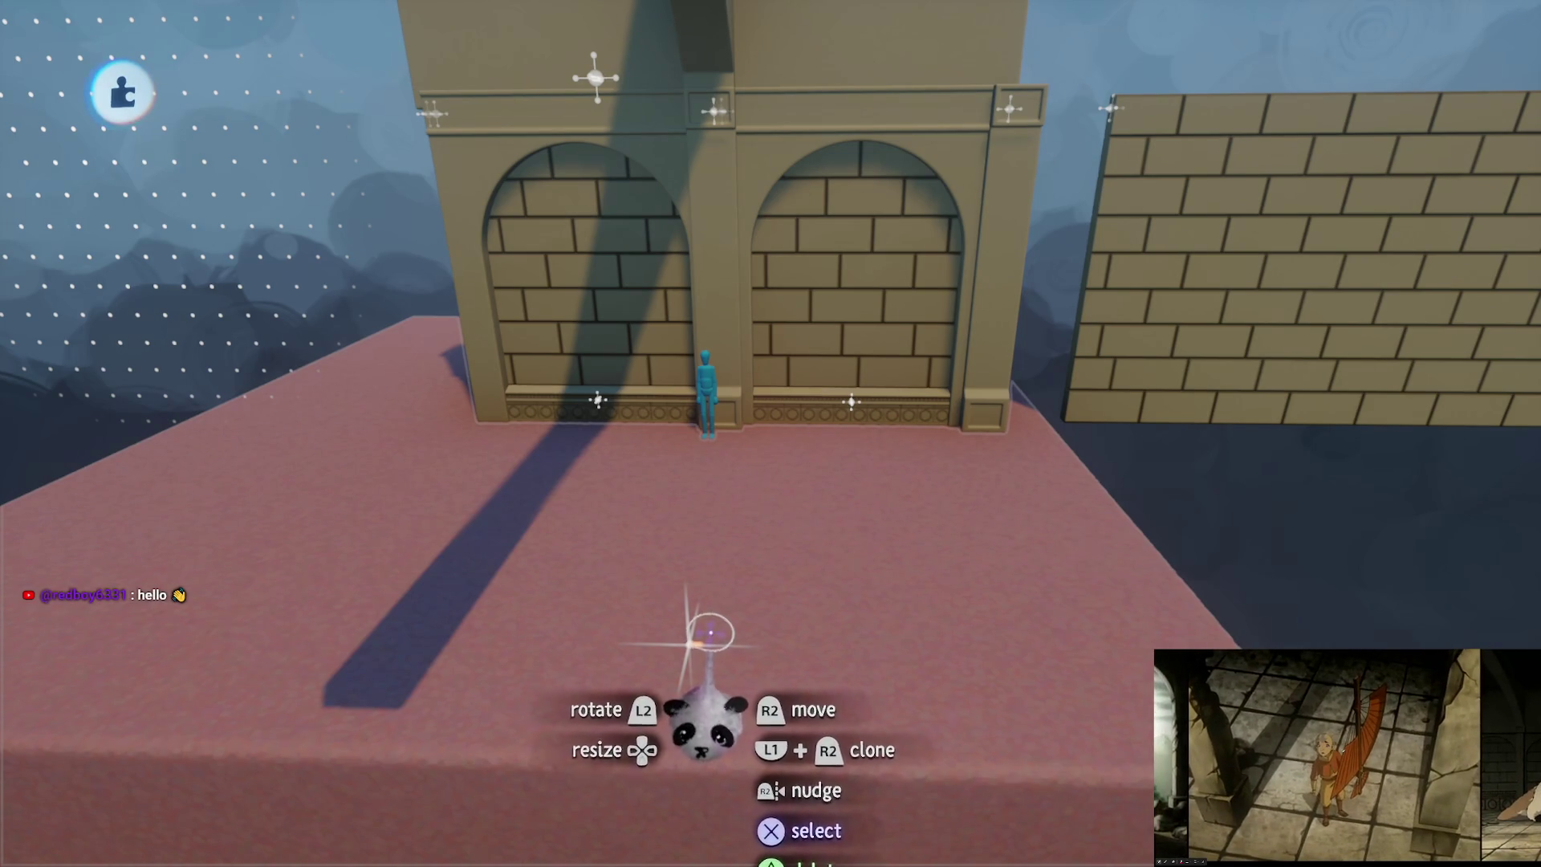
pyautogui.scroll(5, 709, 625)
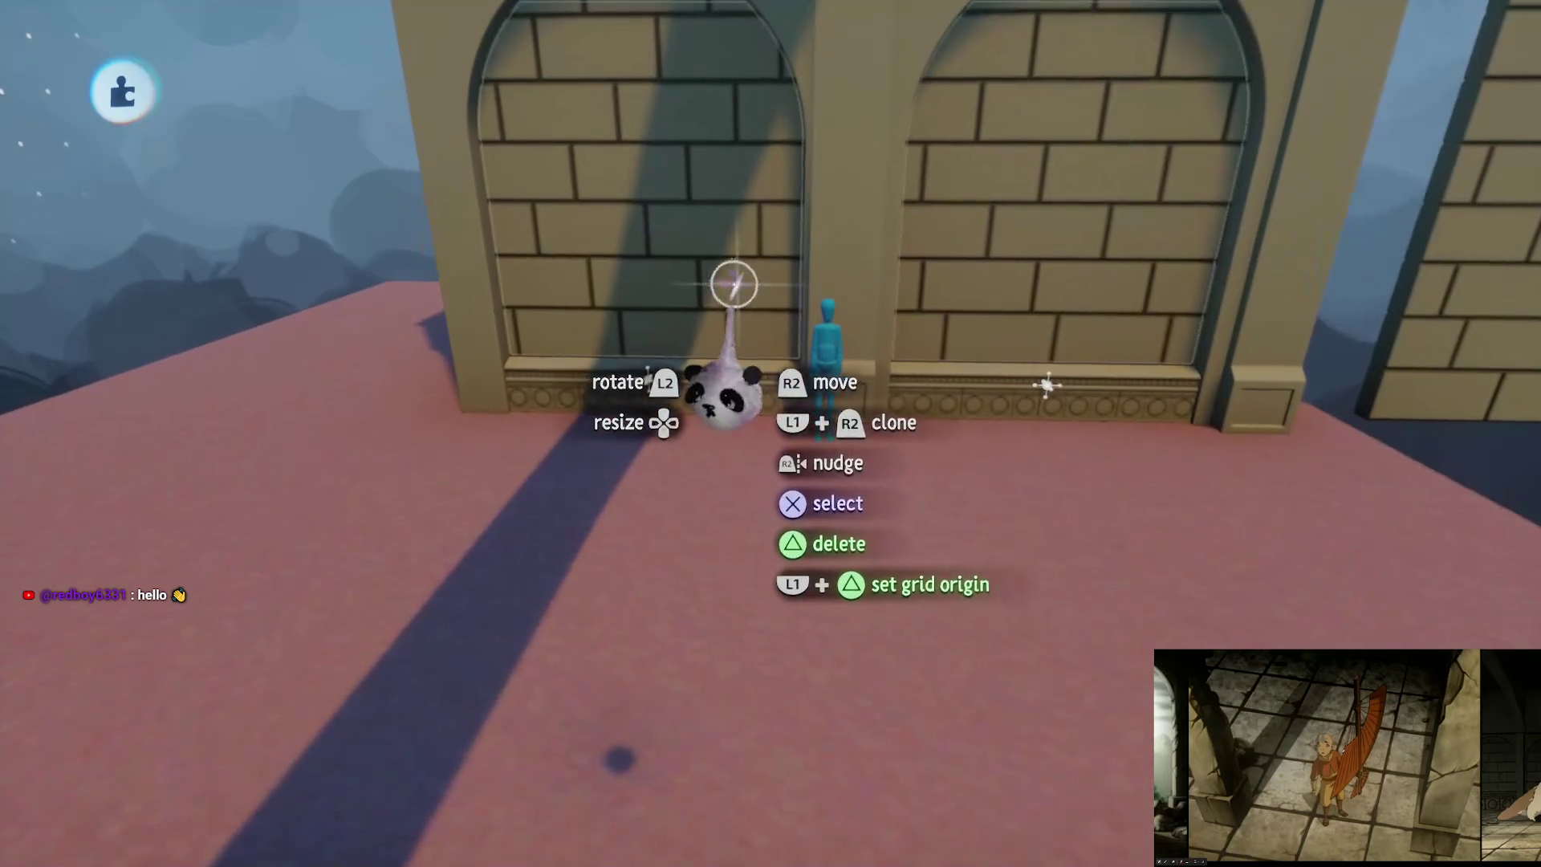
pyautogui.scroll(5, 784, 498)
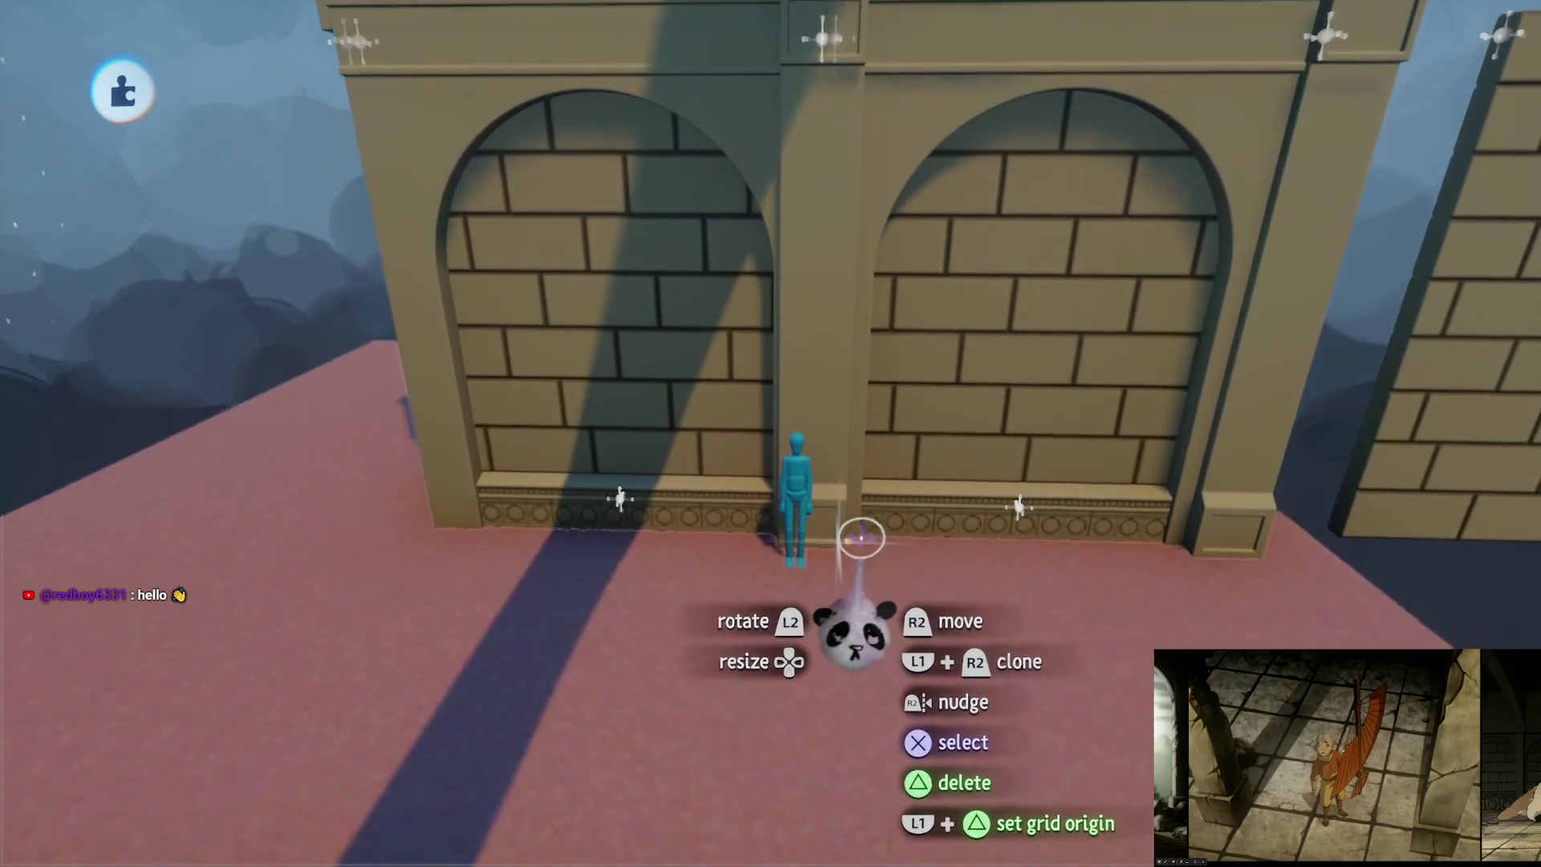
pyautogui.scroll(5, 862, 554)
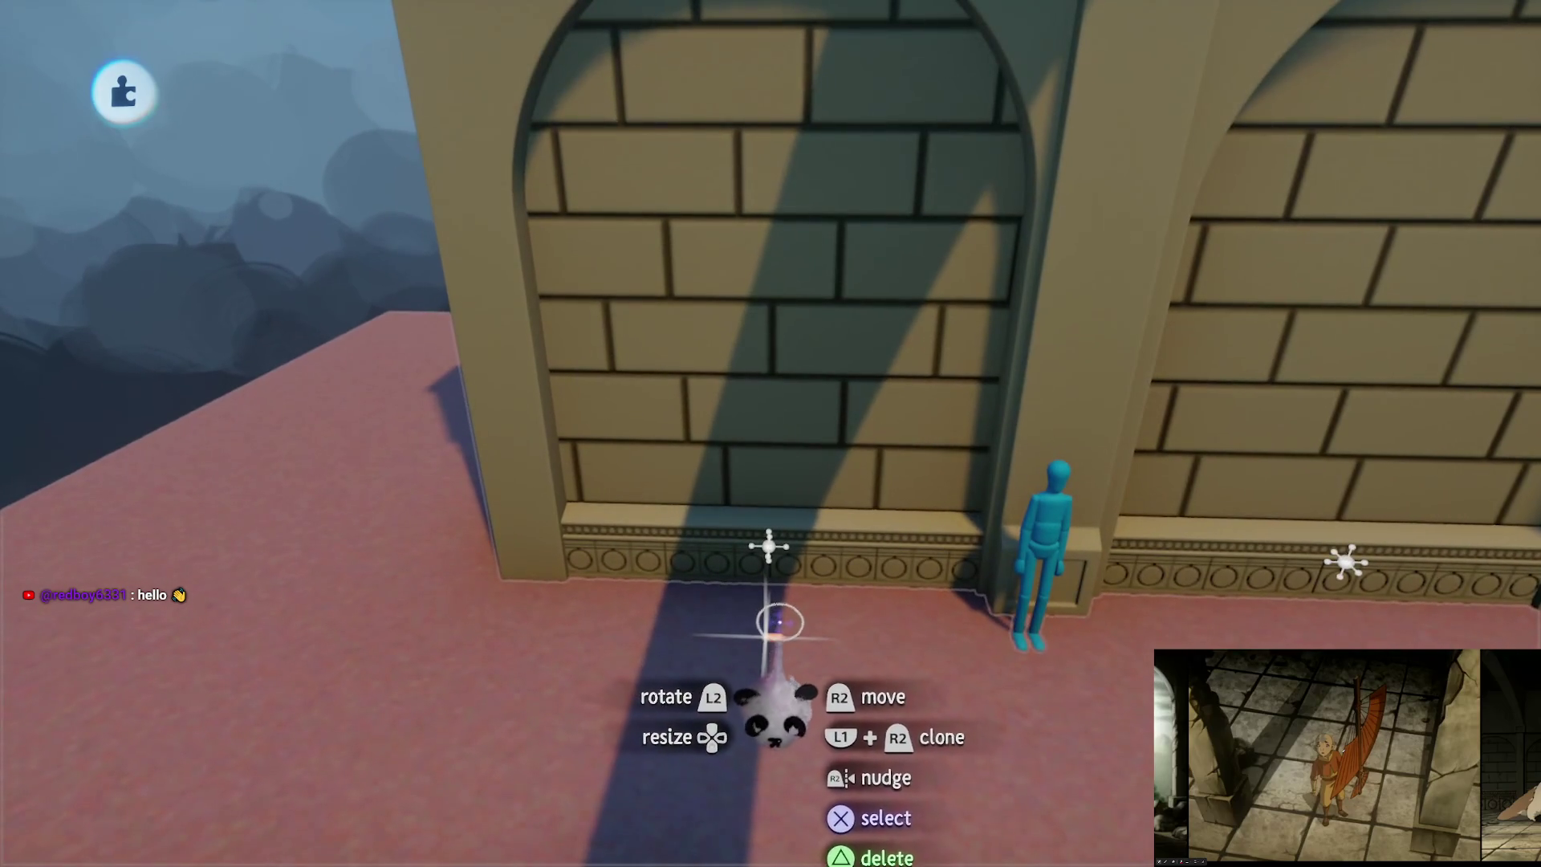
pyautogui.scroll(-5, 801, 628)
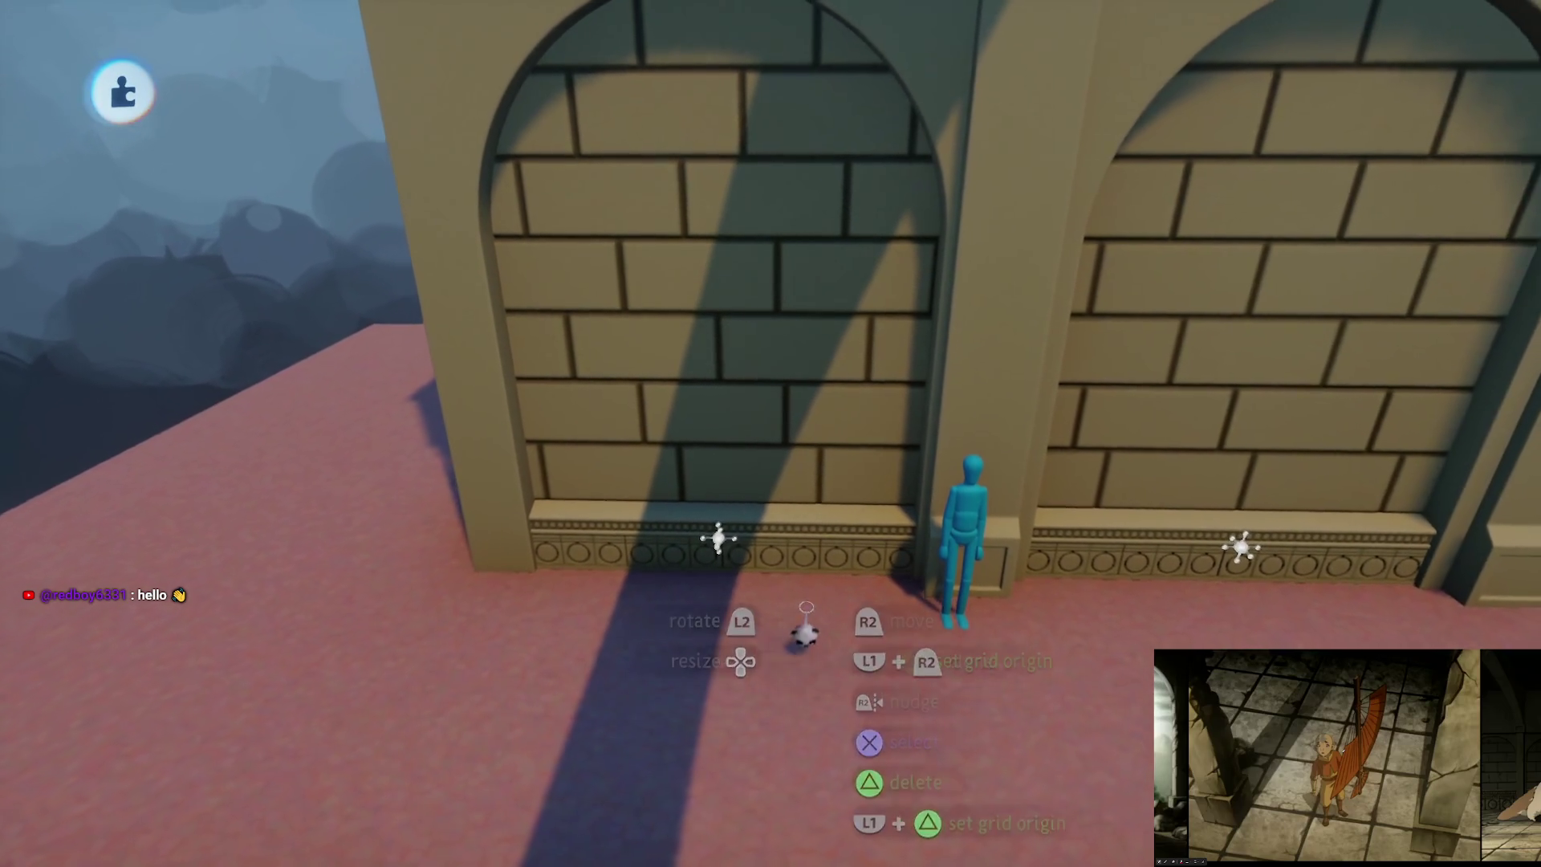
pyautogui.scroll(-5, 799, 496)
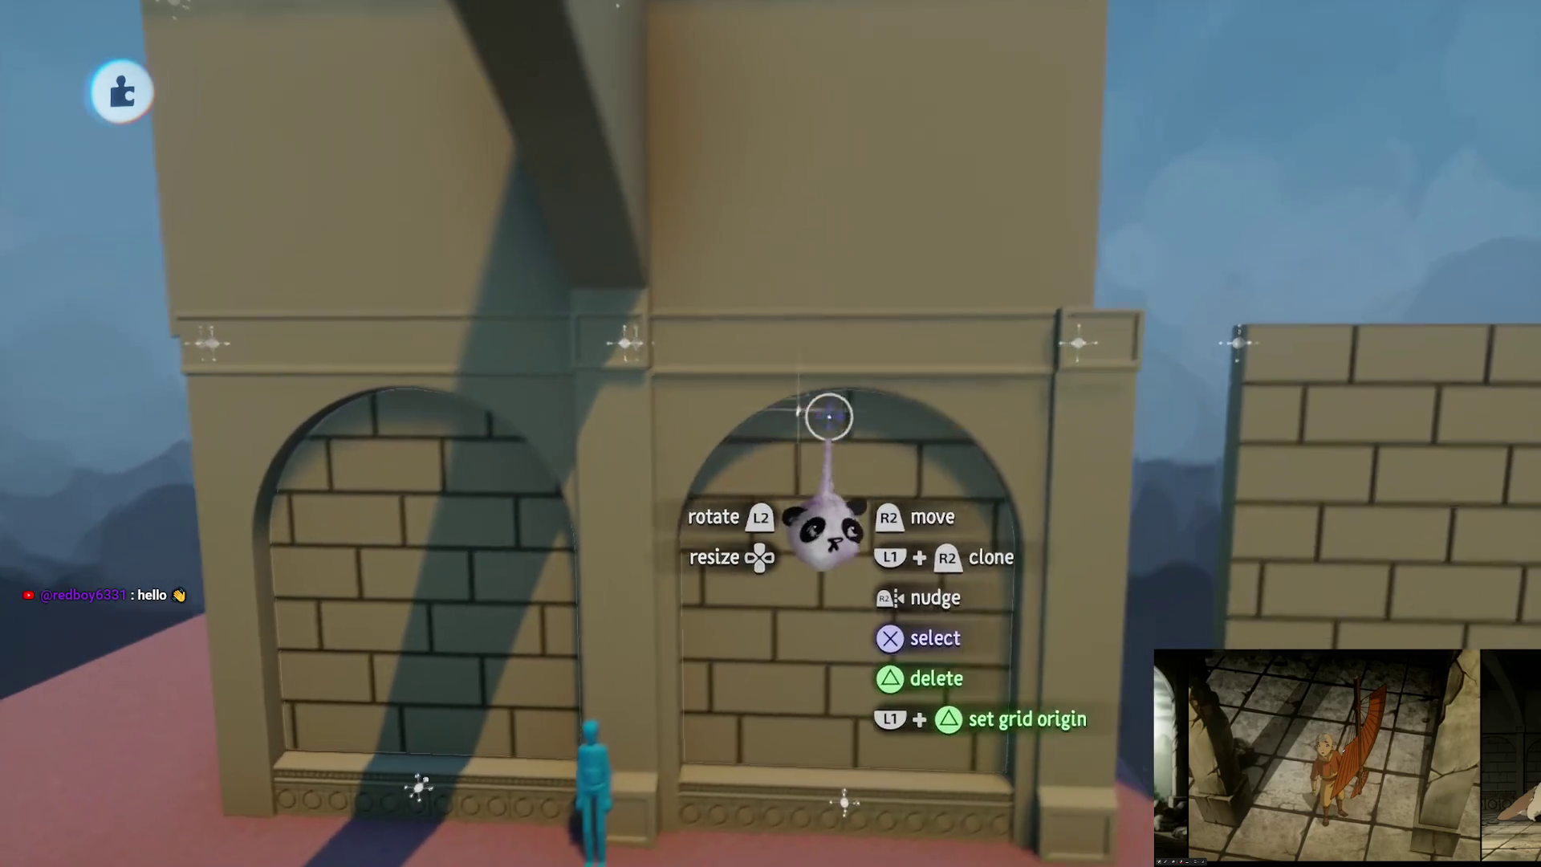
pyautogui.scroll(-5, 828, 416)
pyautogui.scroll(5, 728, 293)
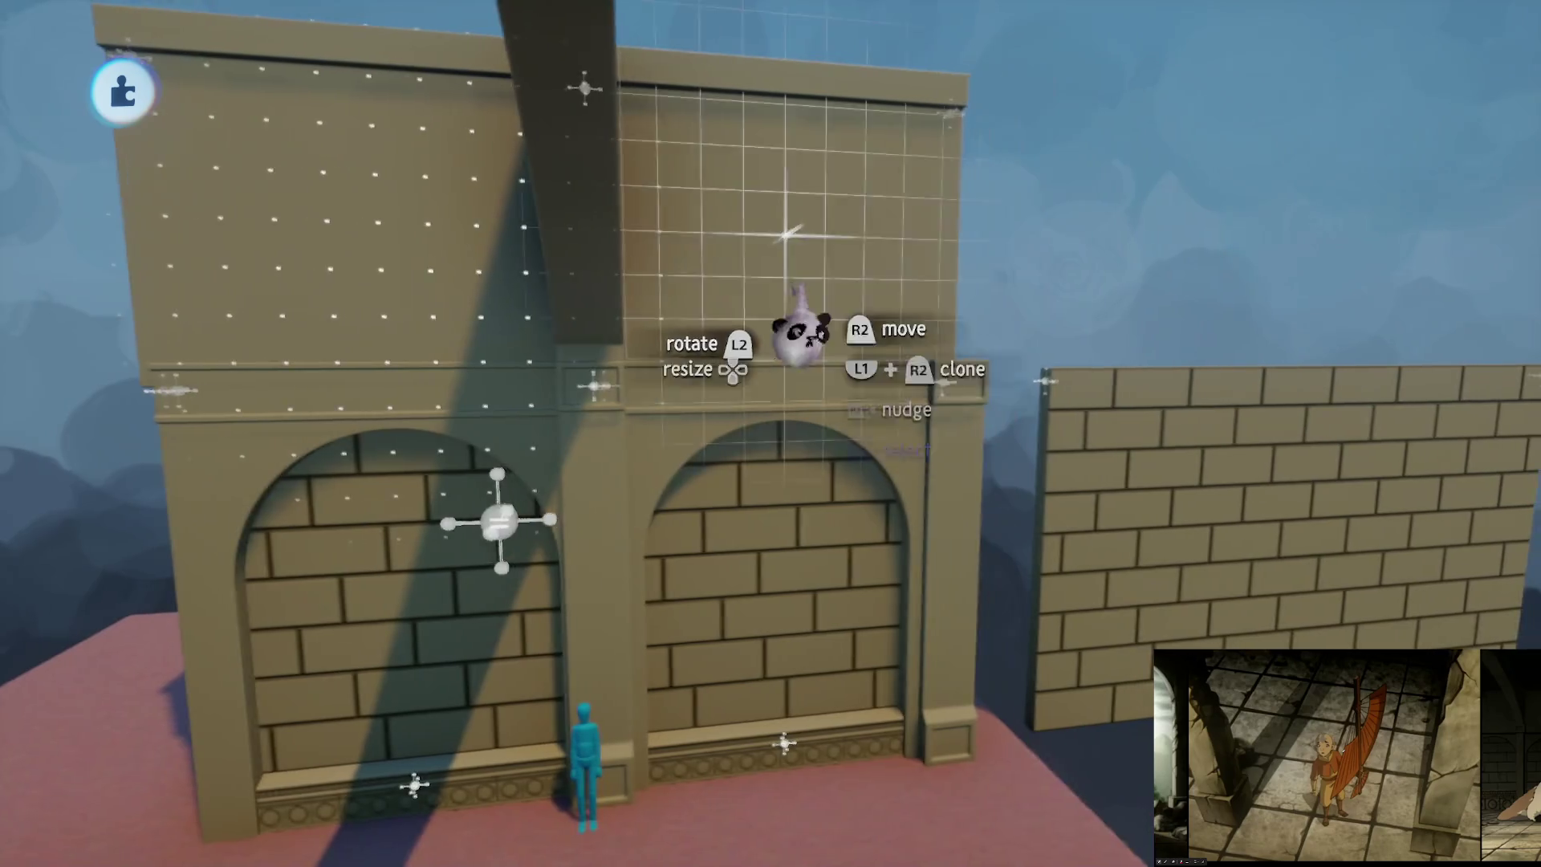
pyautogui.moveTo(798, 334)
pyautogui.mouseDown()
pyautogui.moveTo(946, 182)
pyautogui.moveTo(911, 261)
pyautogui.mouseUp()
# Step: Set the wall panel down, then delete a wall piece and the brick infill to open both archways
pyautogui.moveTo(861, 317); pyautogui.dragTo(812, 334)
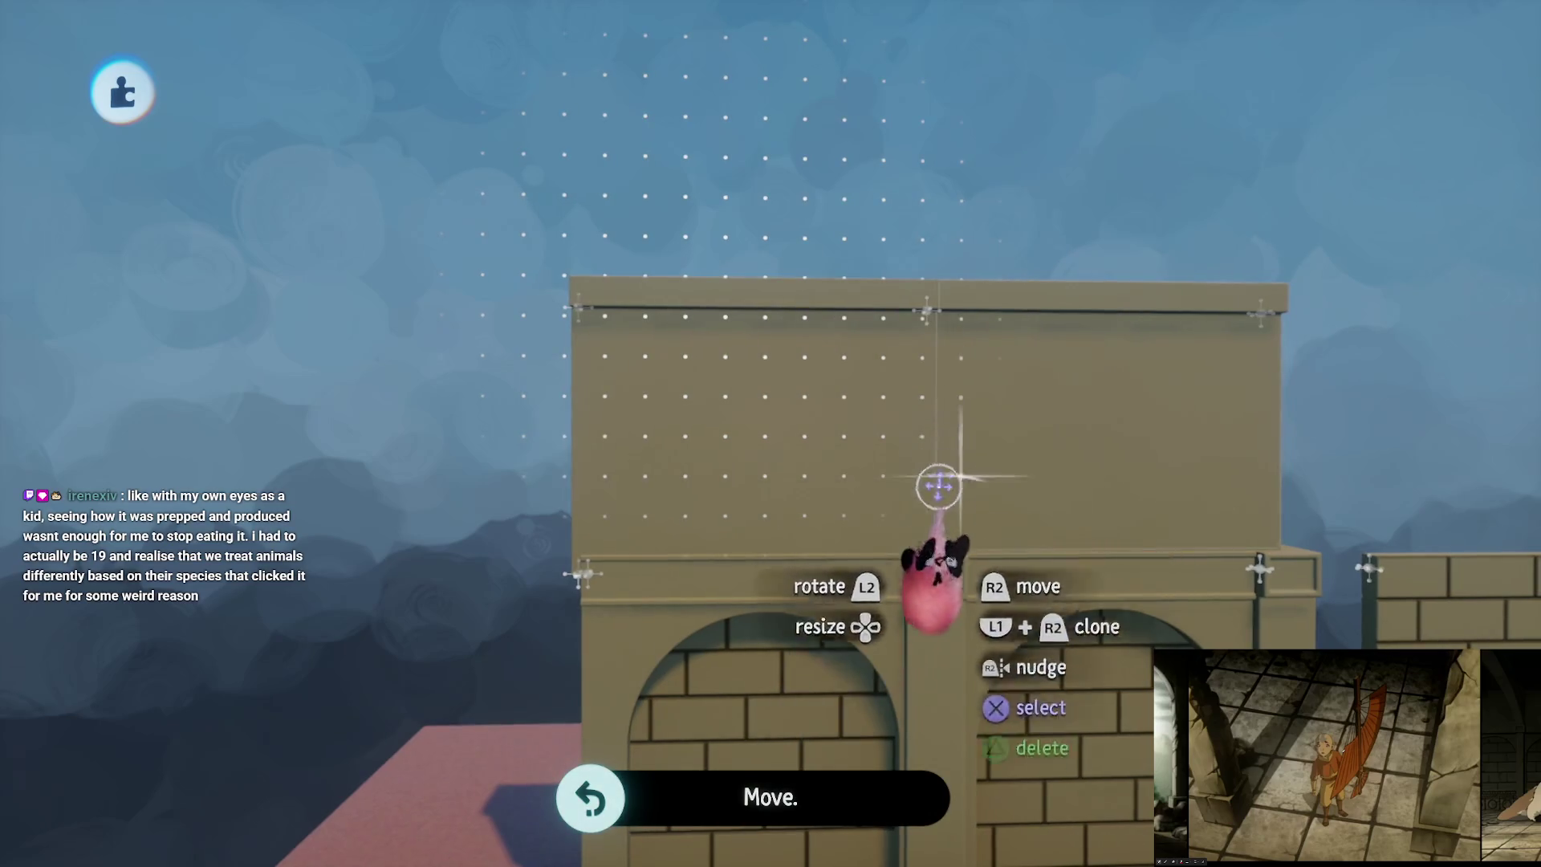
pyautogui.moveTo(860, 584)
pyautogui.mouseDown()
pyautogui.moveTo(835, 434)
pyautogui.moveTo(839, 456)
pyautogui.mouseUp()
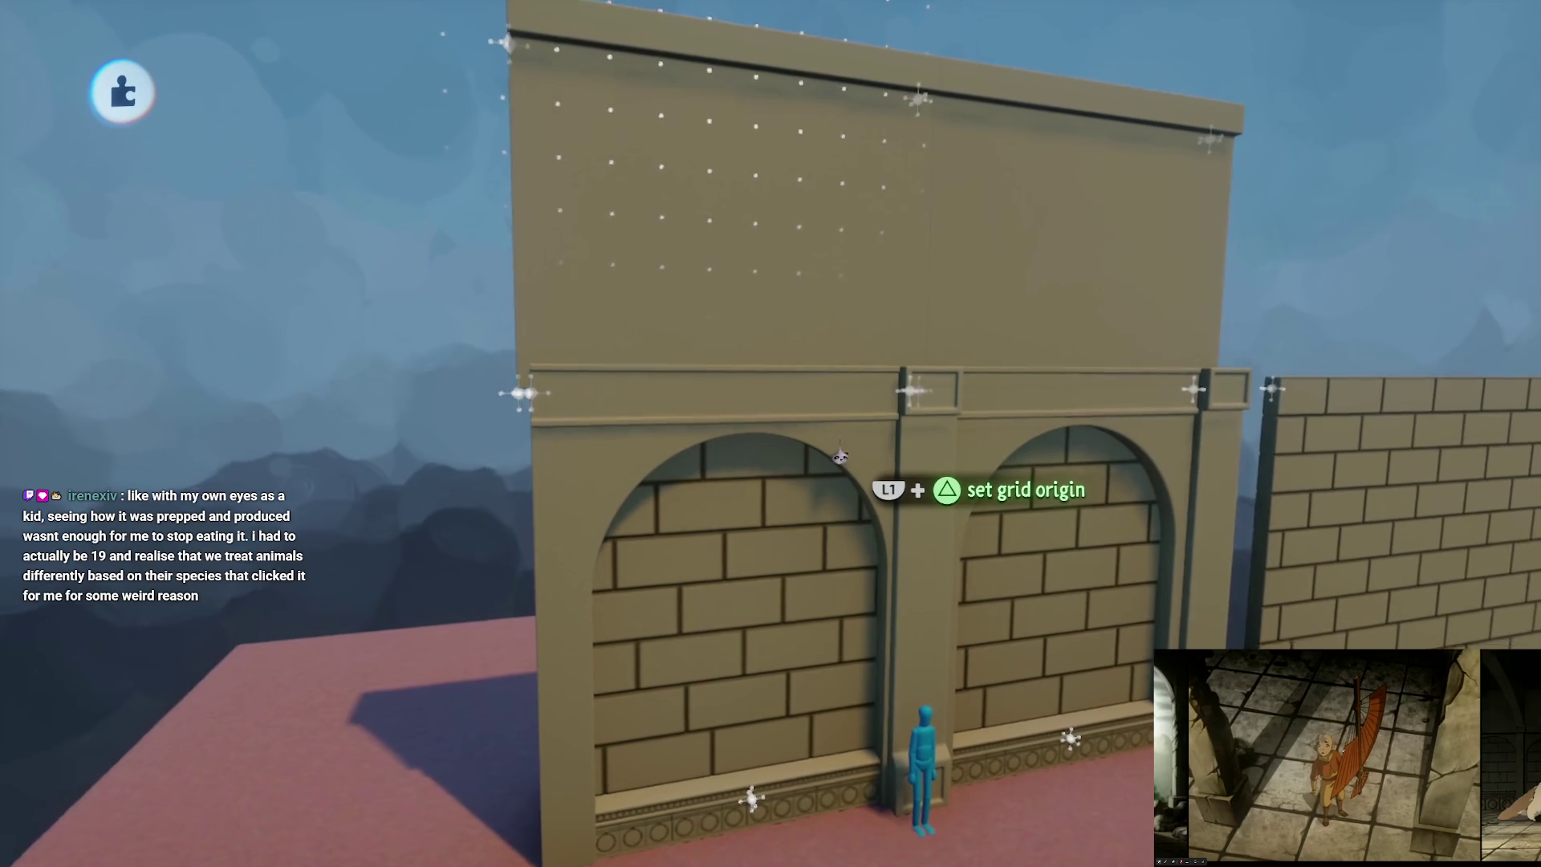
pyautogui.press('Delete')
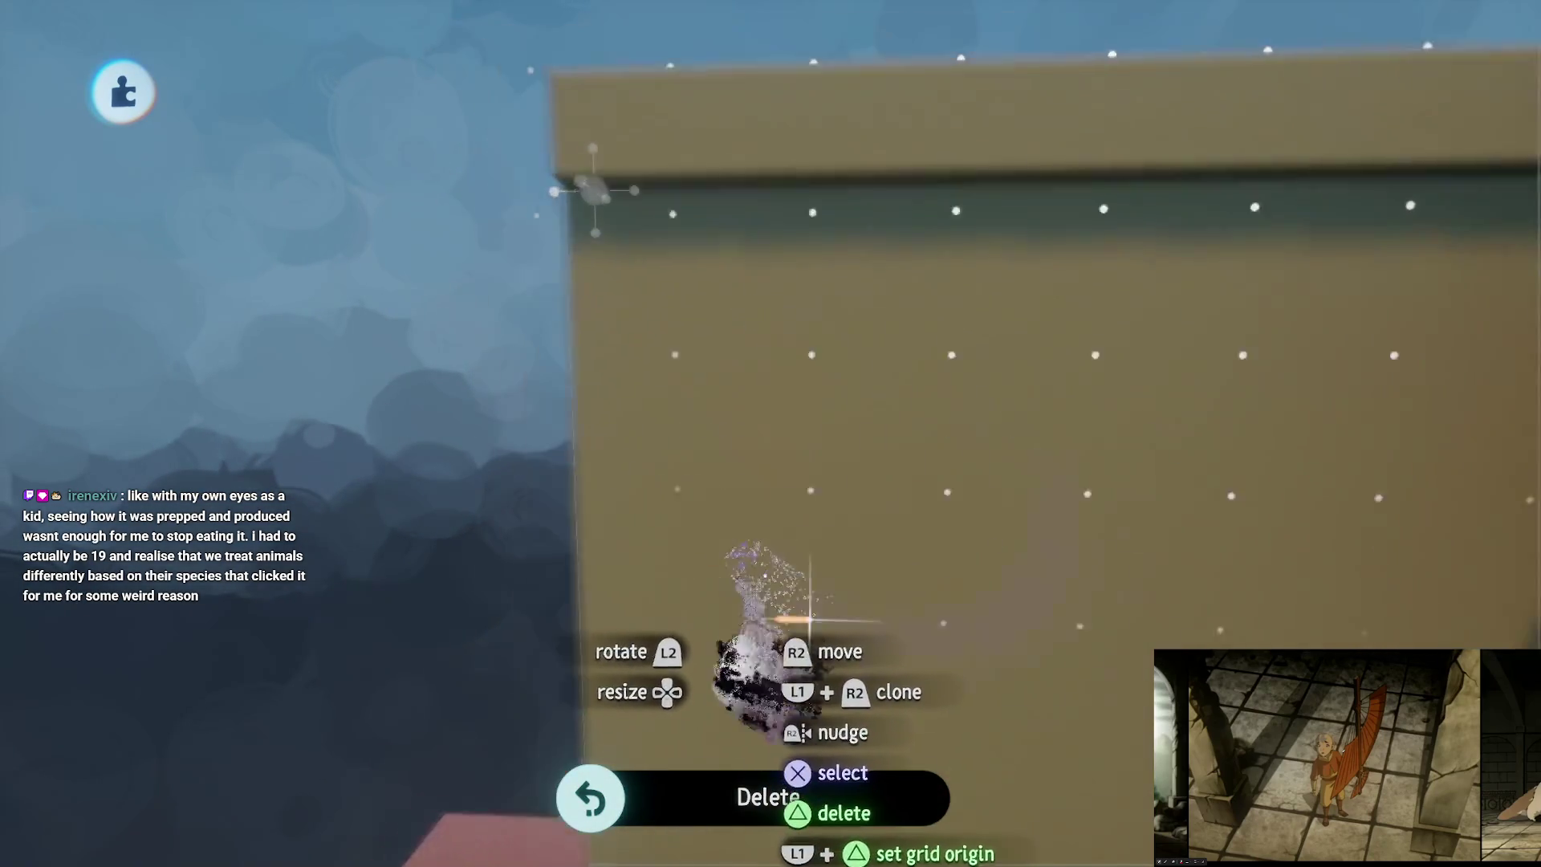
pyautogui.moveTo(809, 618)
pyautogui.mouseDown()
pyautogui.moveTo(774, 372)
pyautogui.moveTo(802, 557)
pyautogui.moveTo(757, 503)
pyautogui.moveTo(774, 441)
pyautogui.moveTo(698, 364)
pyautogui.moveTo(739, 546)
pyautogui.moveTo(723, 372)
pyautogui.moveTo(733, 437)
pyautogui.moveTo(839, 420)
pyautogui.moveTo(797, 457)
pyautogui.moveTo(815, 426)
pyautogui.moveTo(781, 543)
pyautogui.moveTo(781, 503)
pyautogui.mouseUp()
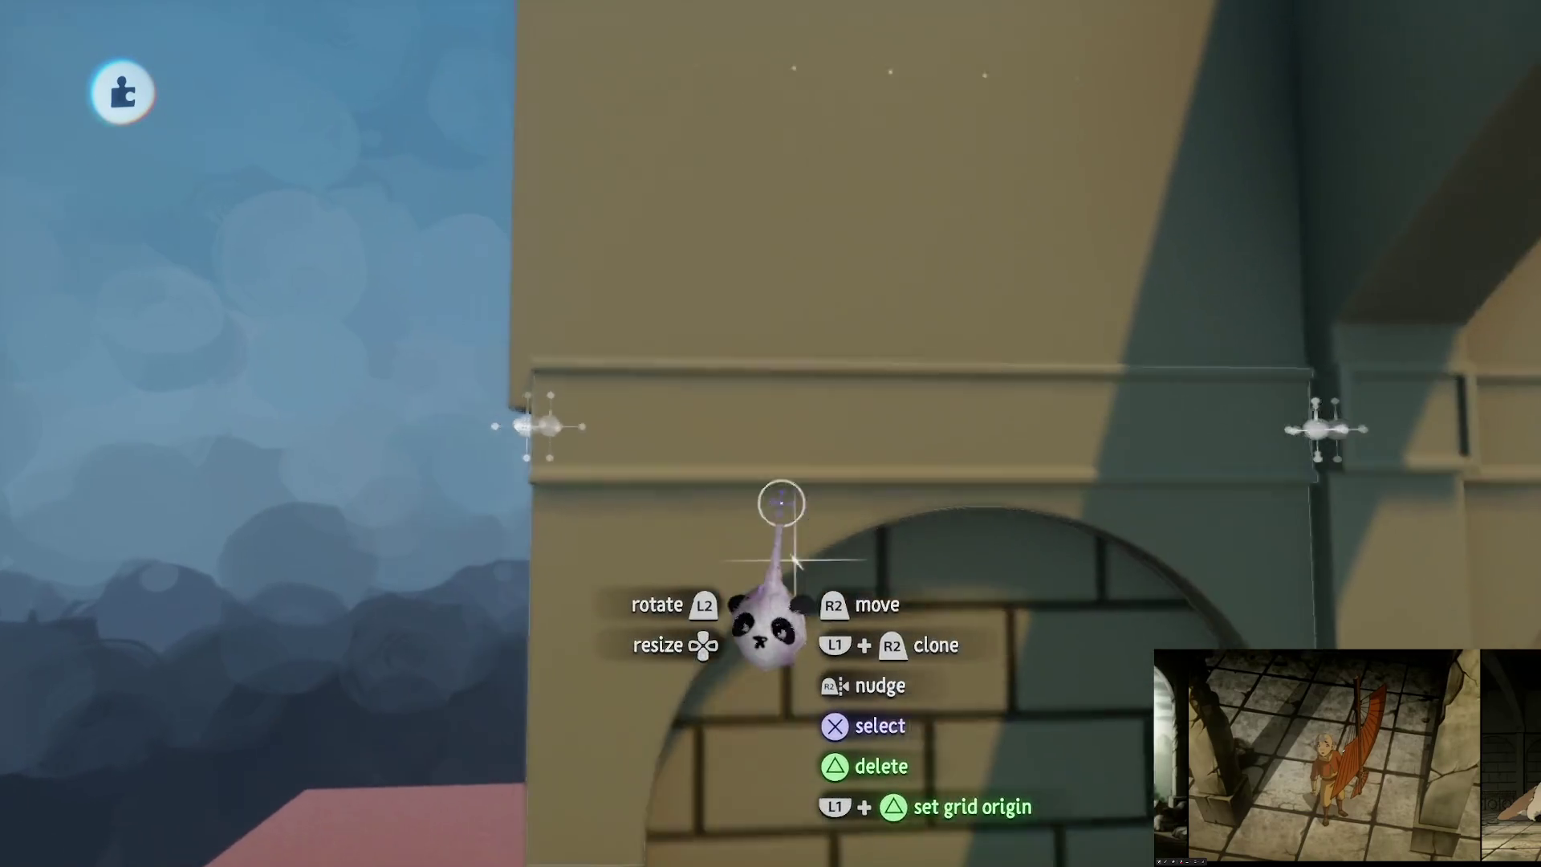
pyautogui.moveTo(769, 446)
pyautogui.mouseDown()
pyautogui.moveTo(667, 229)
pyautogui.moveTo(582, 148)
pyautogui.moveTo(775, 618)
pyautogui.moveTo(795, 533)
pyautogui.moveTo(777, 406)
pyautogui.moveTo(605, 372)
pyautogui.moveTo(698, 402)
pyautogui.moveTo(745, 673)
pyautogui.mouseUp()
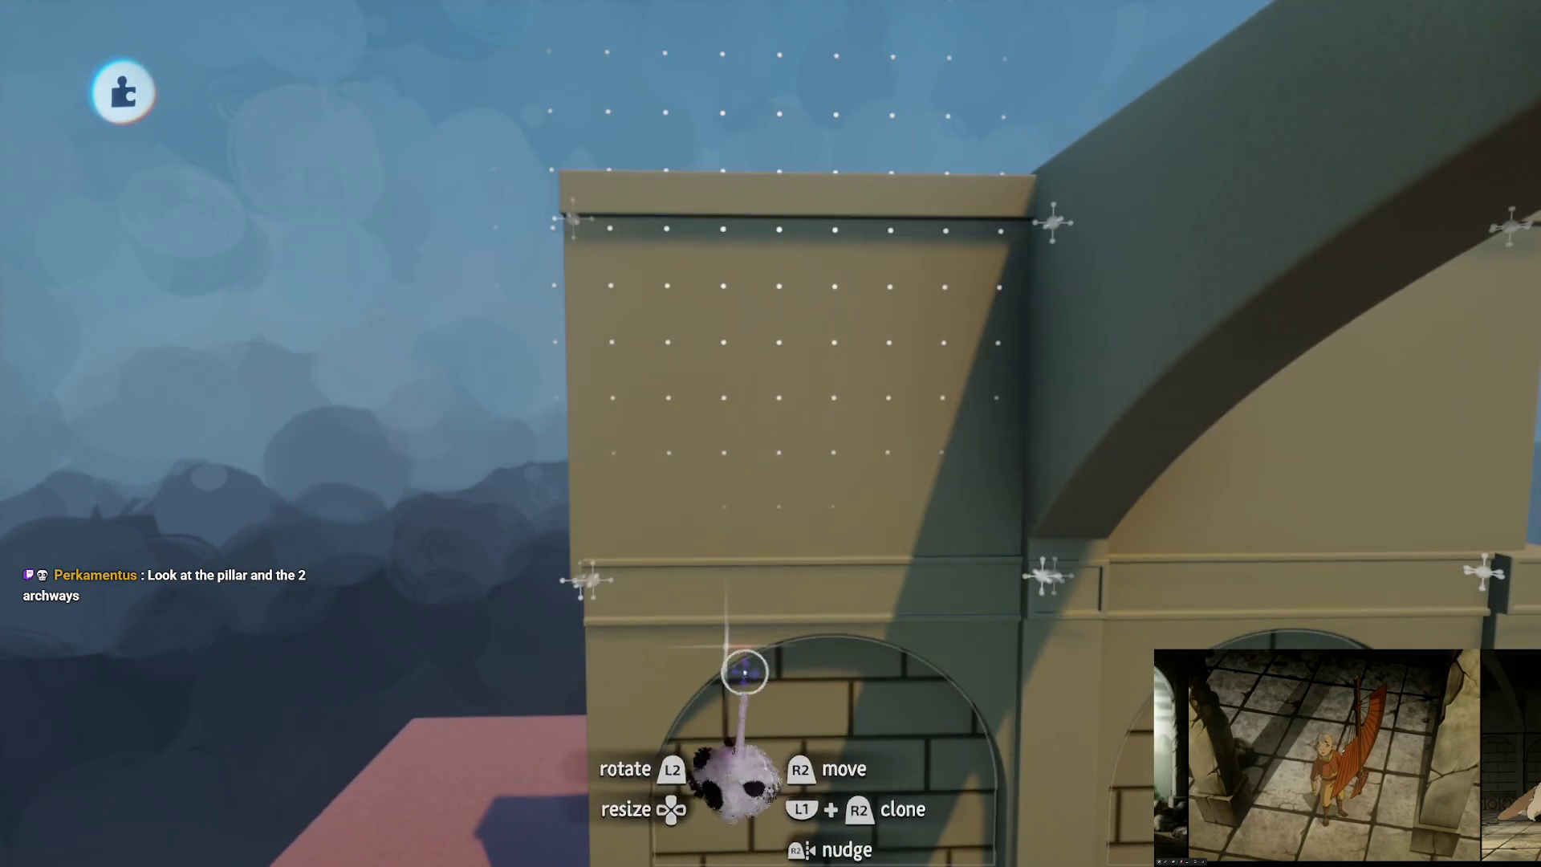
pyautogui.moveTo(757, 608)
pyautogui.mouseDown()
pyautogui.moveTo(812, 482)
pyautogui.moveTo(805, 522)
pyautogui.mouseUp()
pyautogui.press('Delete')
# Step: Raise the upper wall block one grid cell over the arch and move the arch away from the pillar
pyautogui.moveTo(798, 694)
pyautogui.mouseDown()
pyautogui.moveTo(843, 448)
pyautogui.moveTo(901, 537)
pyautogui.moveTo(788, 537)
pyautogui.moveTo(828, 392)
pyautogui.moveTo(798, 371)
pyautogui.mouseUp()
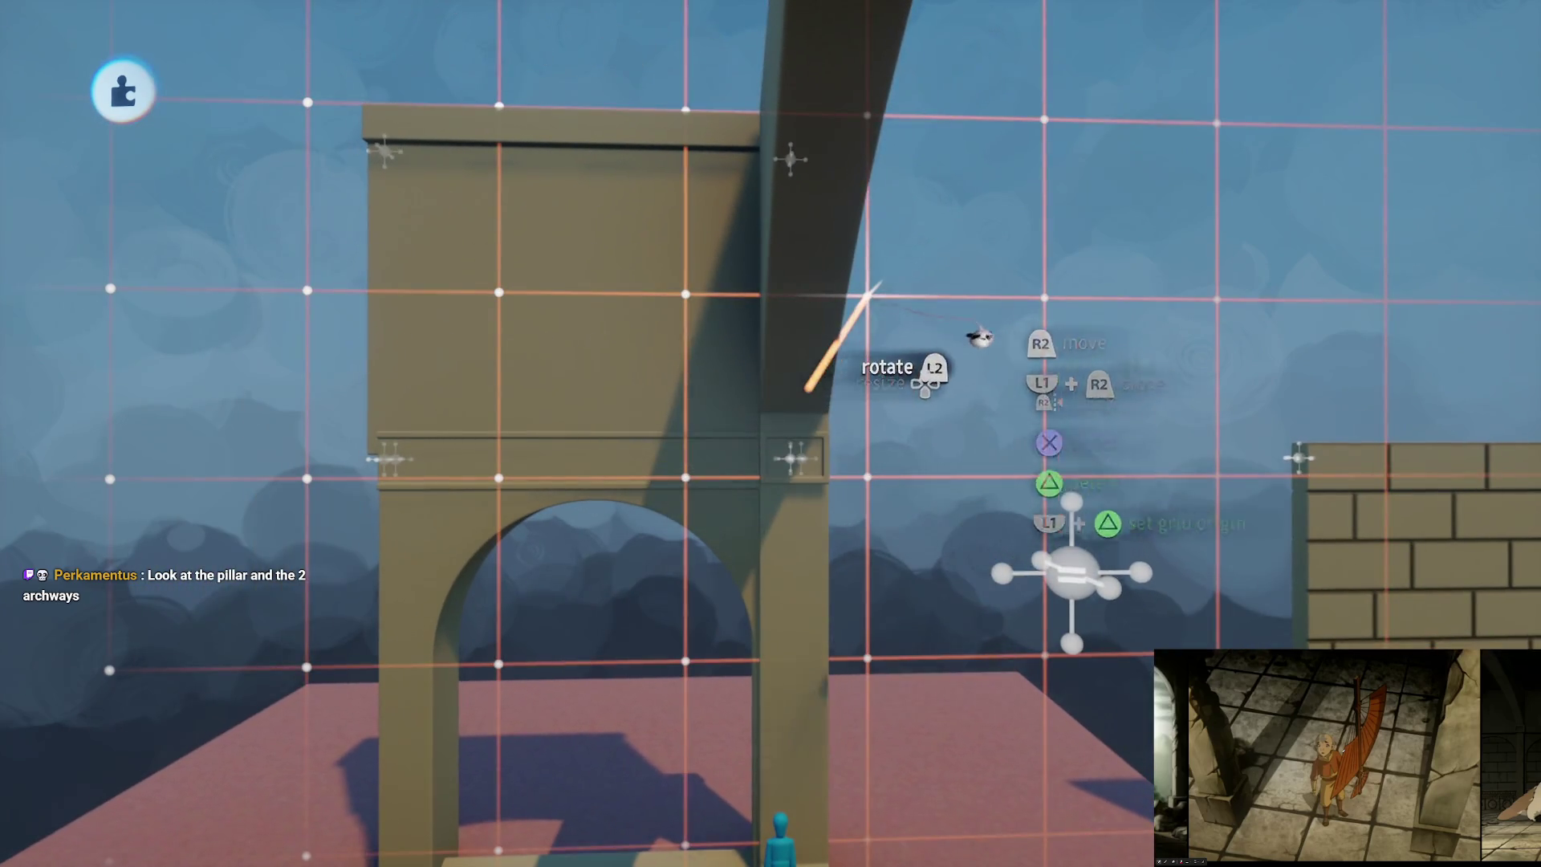
pyautogui.moveTo(980, 338)
pyautogui.mouseDown()
pyautogui.moveTo(1066, 345)
pyautogui.moveTo(870, 540)
pyautogui.moveTo(843, 551)
pyautogui.moveTo(786, 461)
pyautogui.mouseUp()
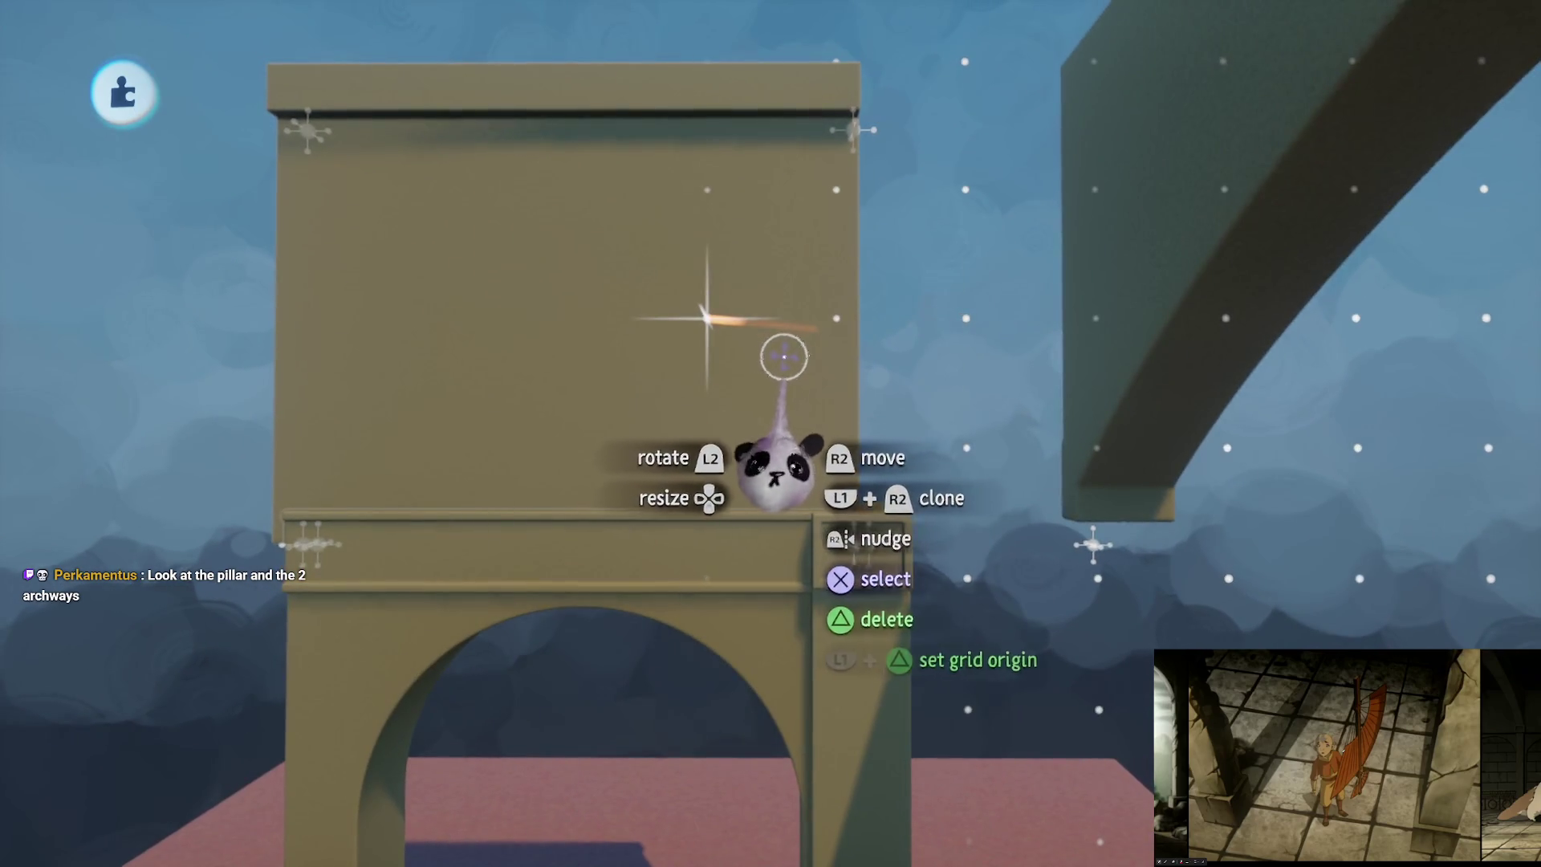
pyautogui.moveTo(785, 351)
pyautogui.mouseDown()
pyautogui.moveTo(829, 241)
pyautogui.moveTo(783, 277)
pyautogui.moveTo(723, 227)
pyautogui.moveTo(733, 310)
pyautogui.mouseUp()
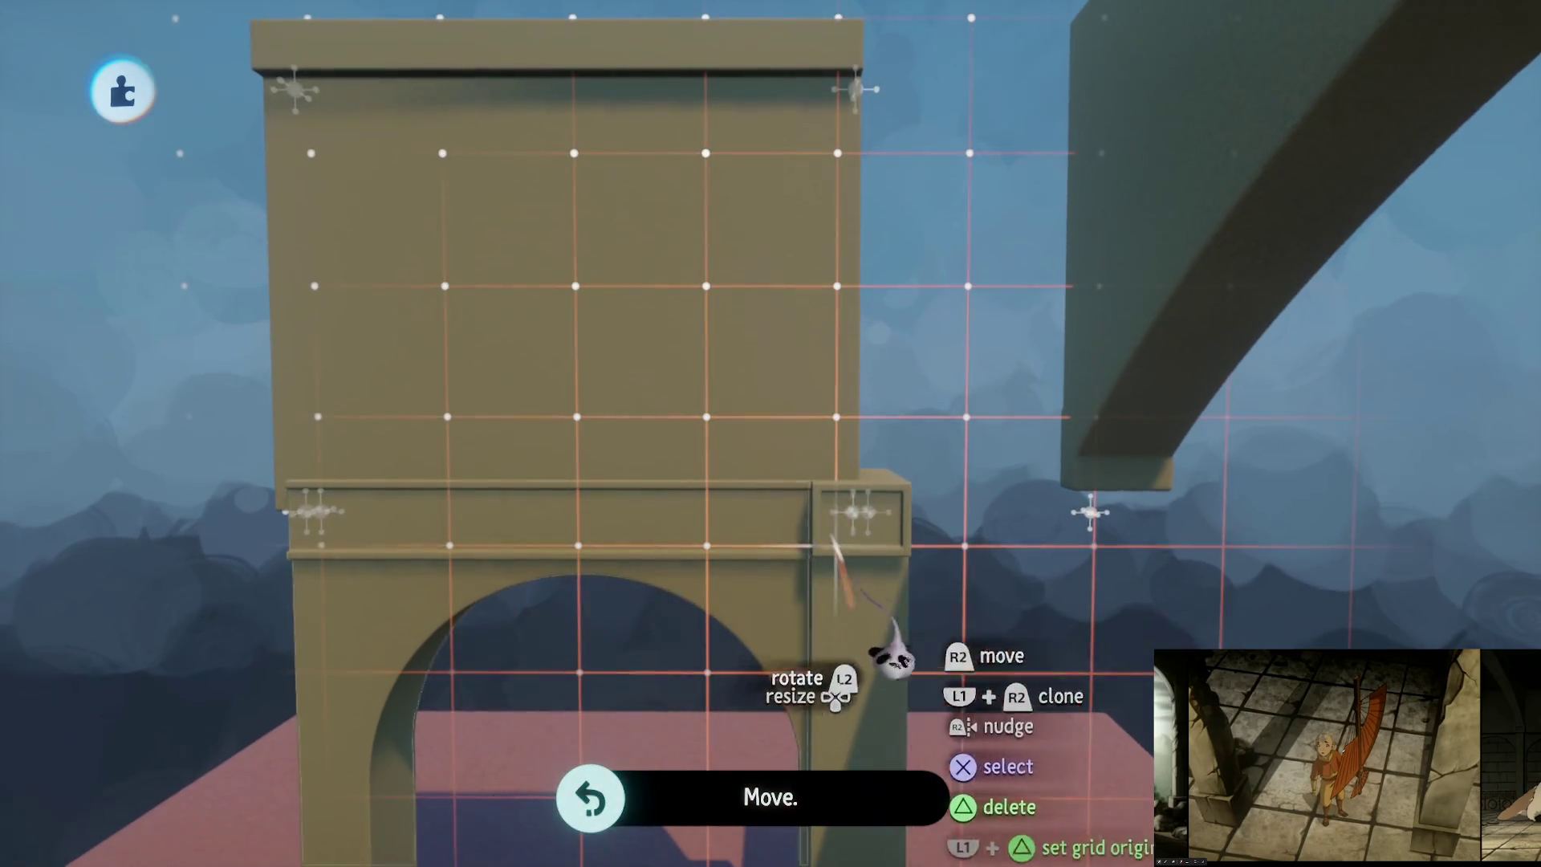
pyautogui.moveTo(1027, 586)
pyautogui.mouseDown()
pyautogui.moveTo(922, 412)
pyautogui.moveTo(853, 509)
pyautogui.mouseUp()
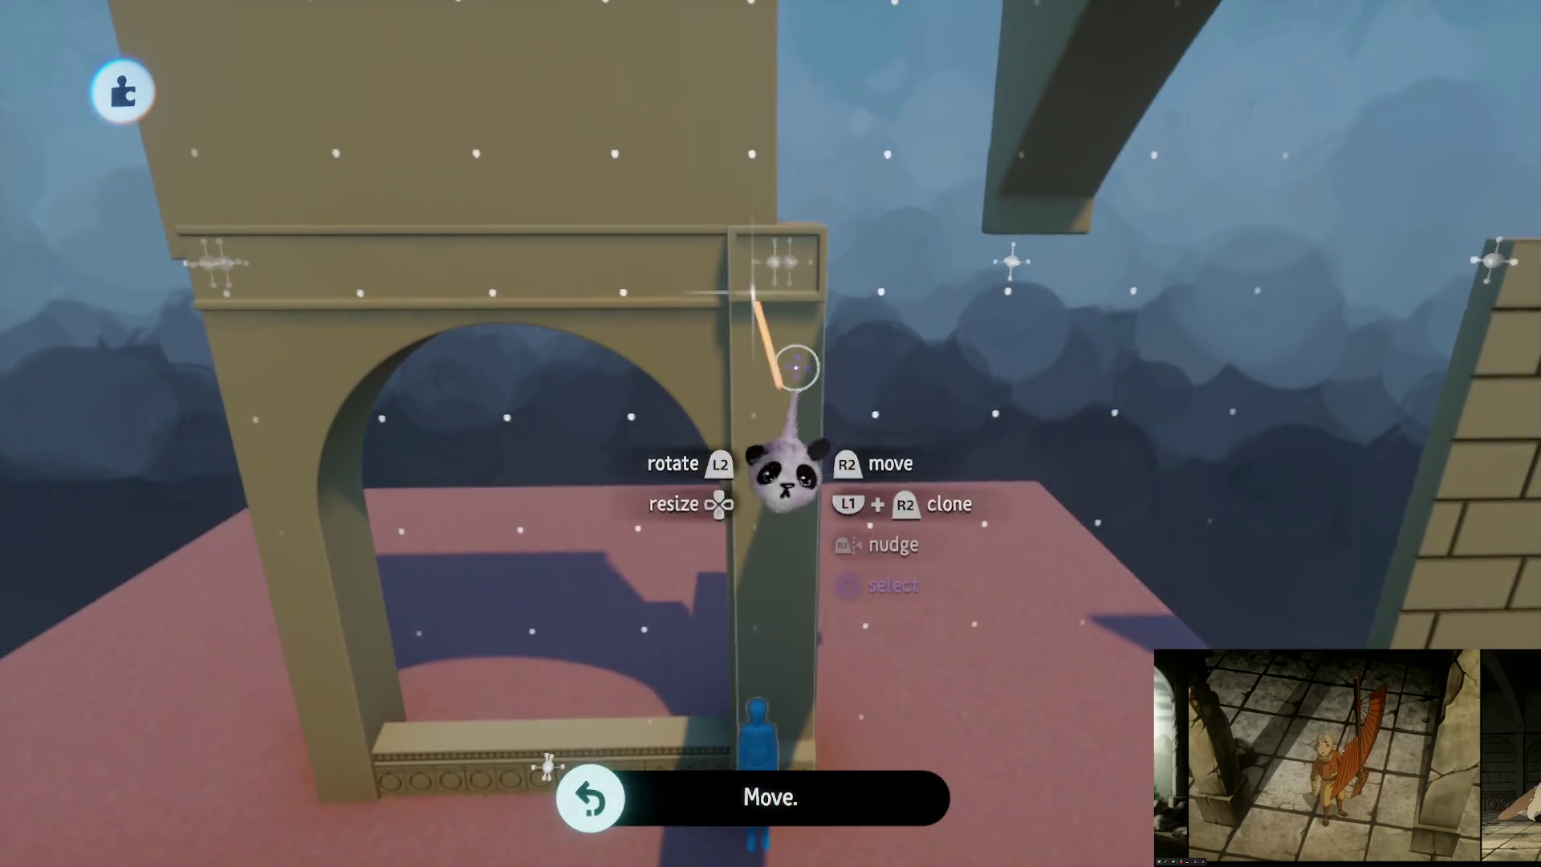
pyautogui.moveTo(688, 425); pyautogui.dragTo(536, 474)
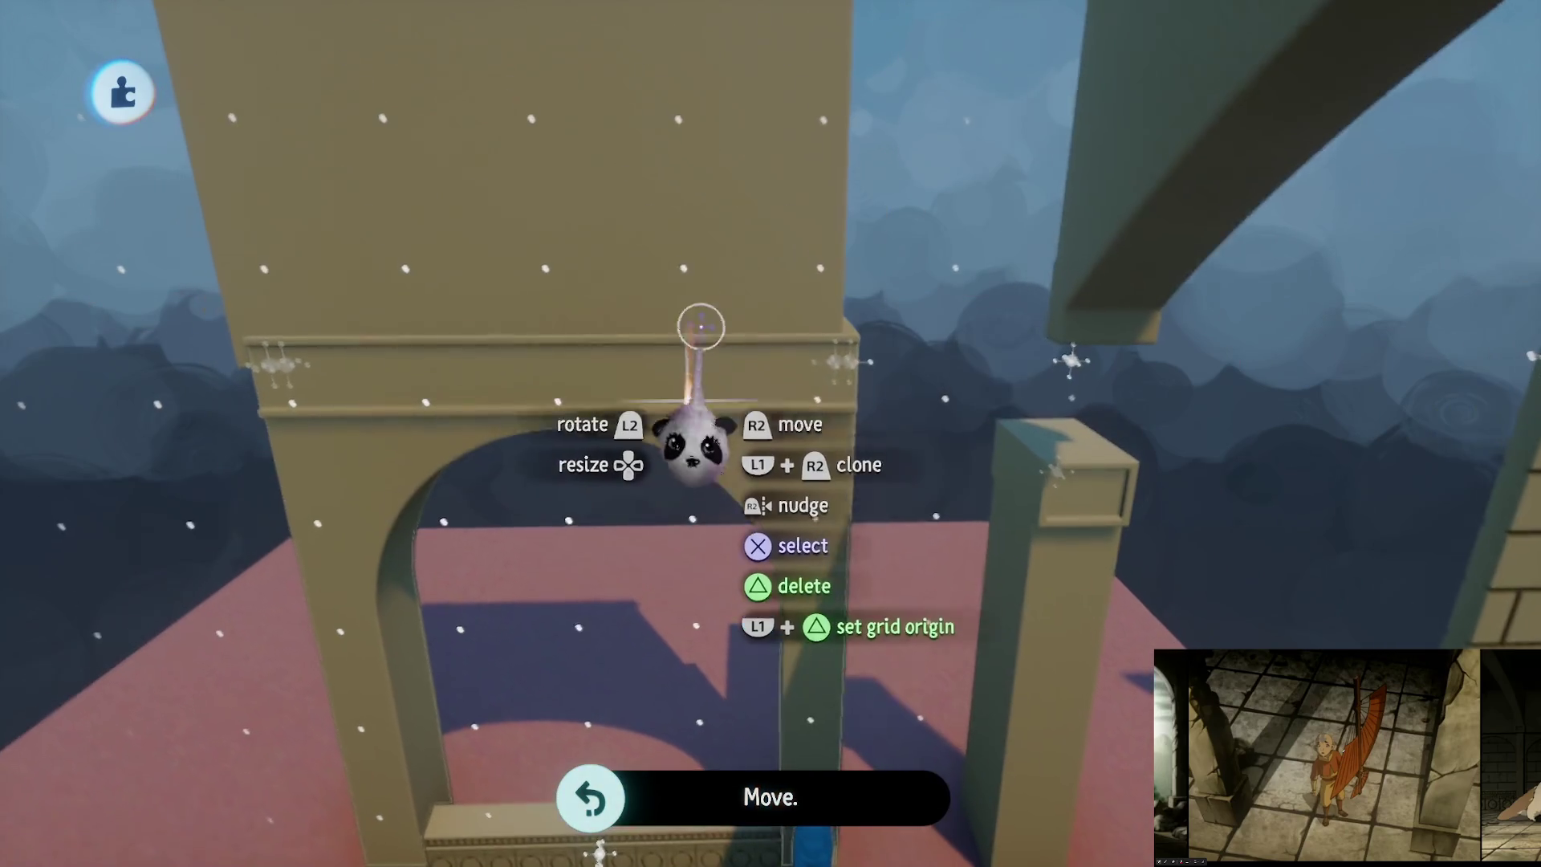
pyautogui.moveTo(695, 437); pyautogui.dragTo(692, 51)
pyautogui.moveTo(740, 340)
pyautogui.mouseDown()
pyautogui.moveTo(722, 280)
pyautogui.moveTo(738, 347)
pyautogui.mouseUp()
pyautogui.press('Escape')
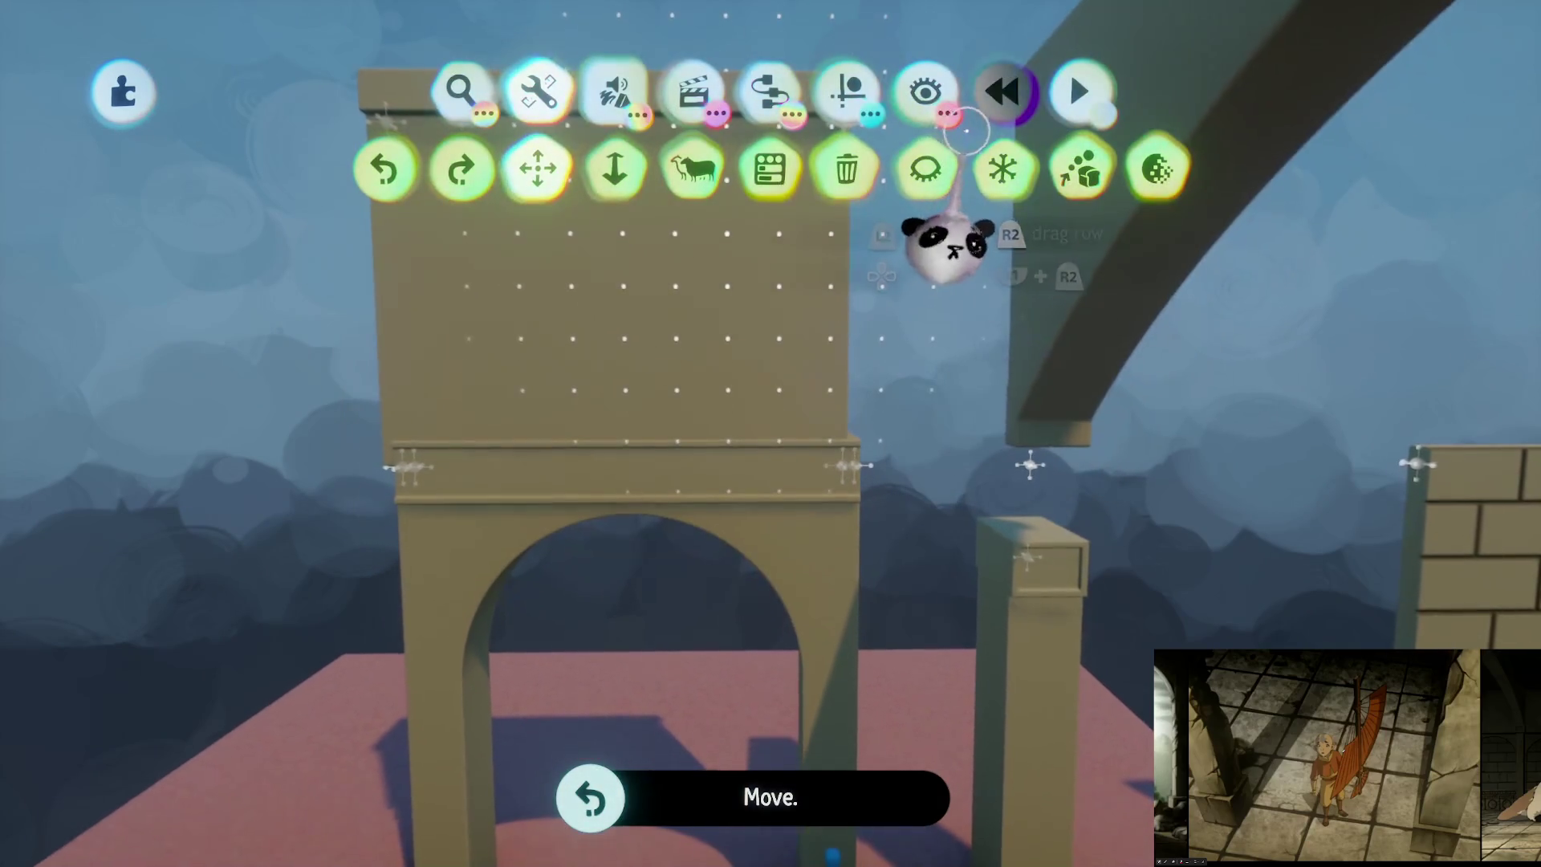
# Step: Turn on Snap Points in Guides, realign the upper block and snap a cloned arch beside the first
pyautogui.click(847, 90)
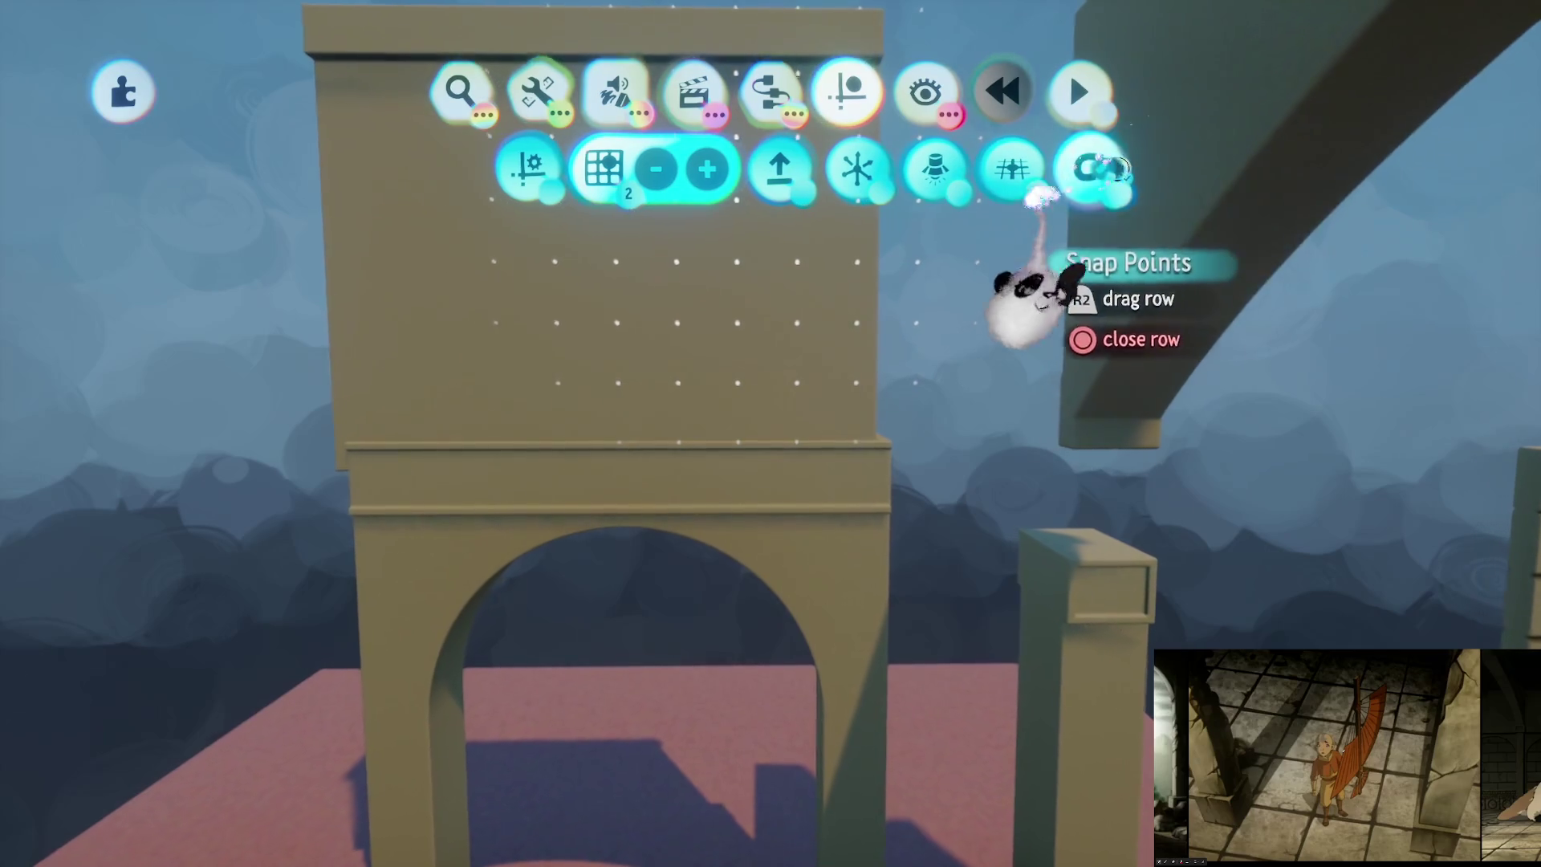
pyautogui.moveTo(815, 354); pyautogui.dragTo(814, 281)
pyautogui.moveTo(888, 239); pyautogui.dragTo(894, 249)
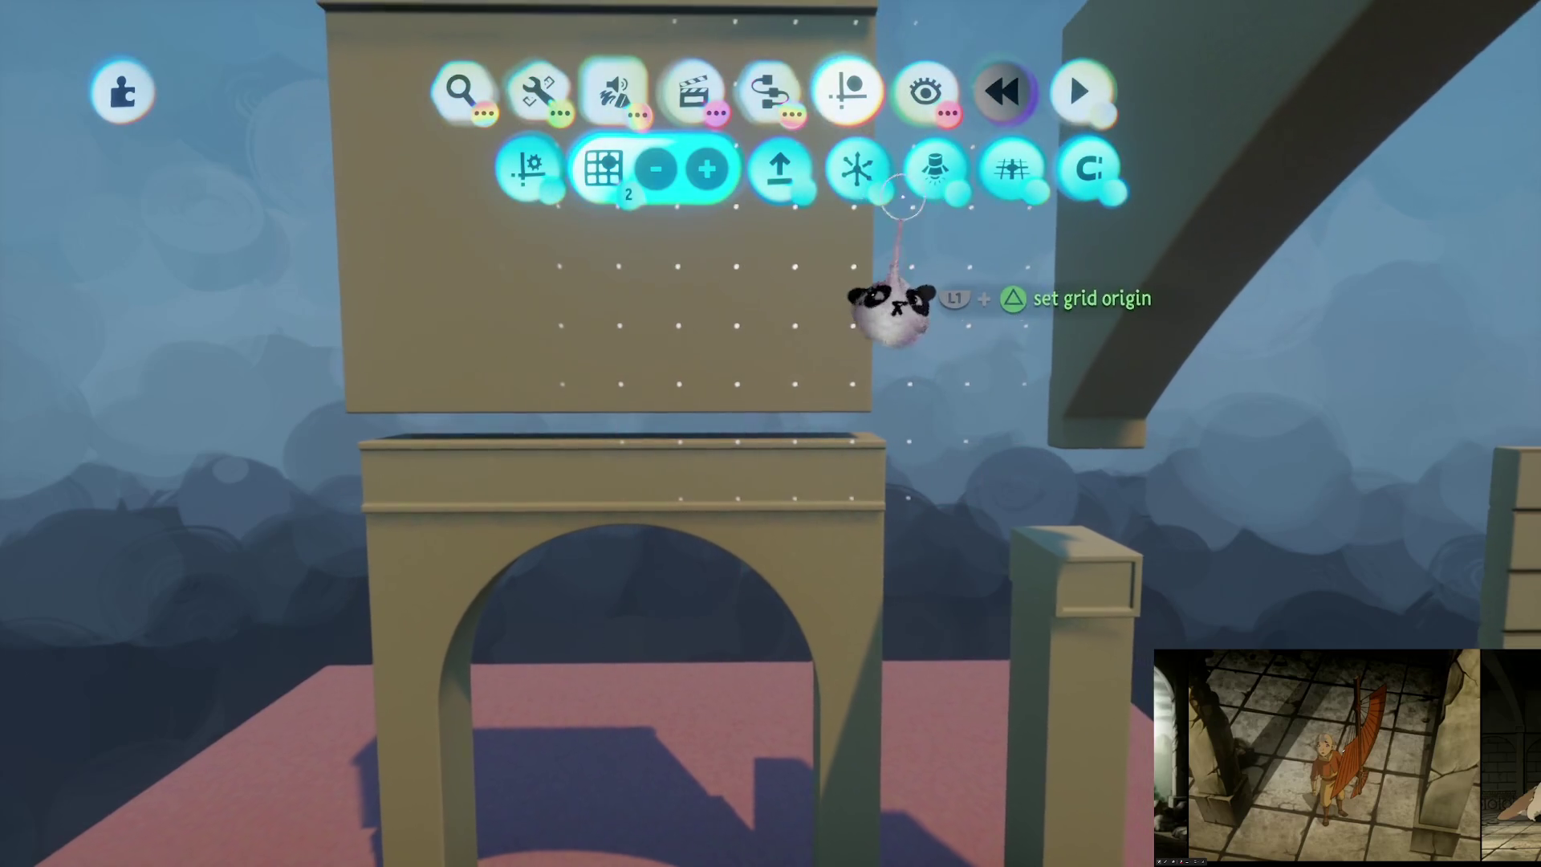
pyautogui.click(1085, 172)
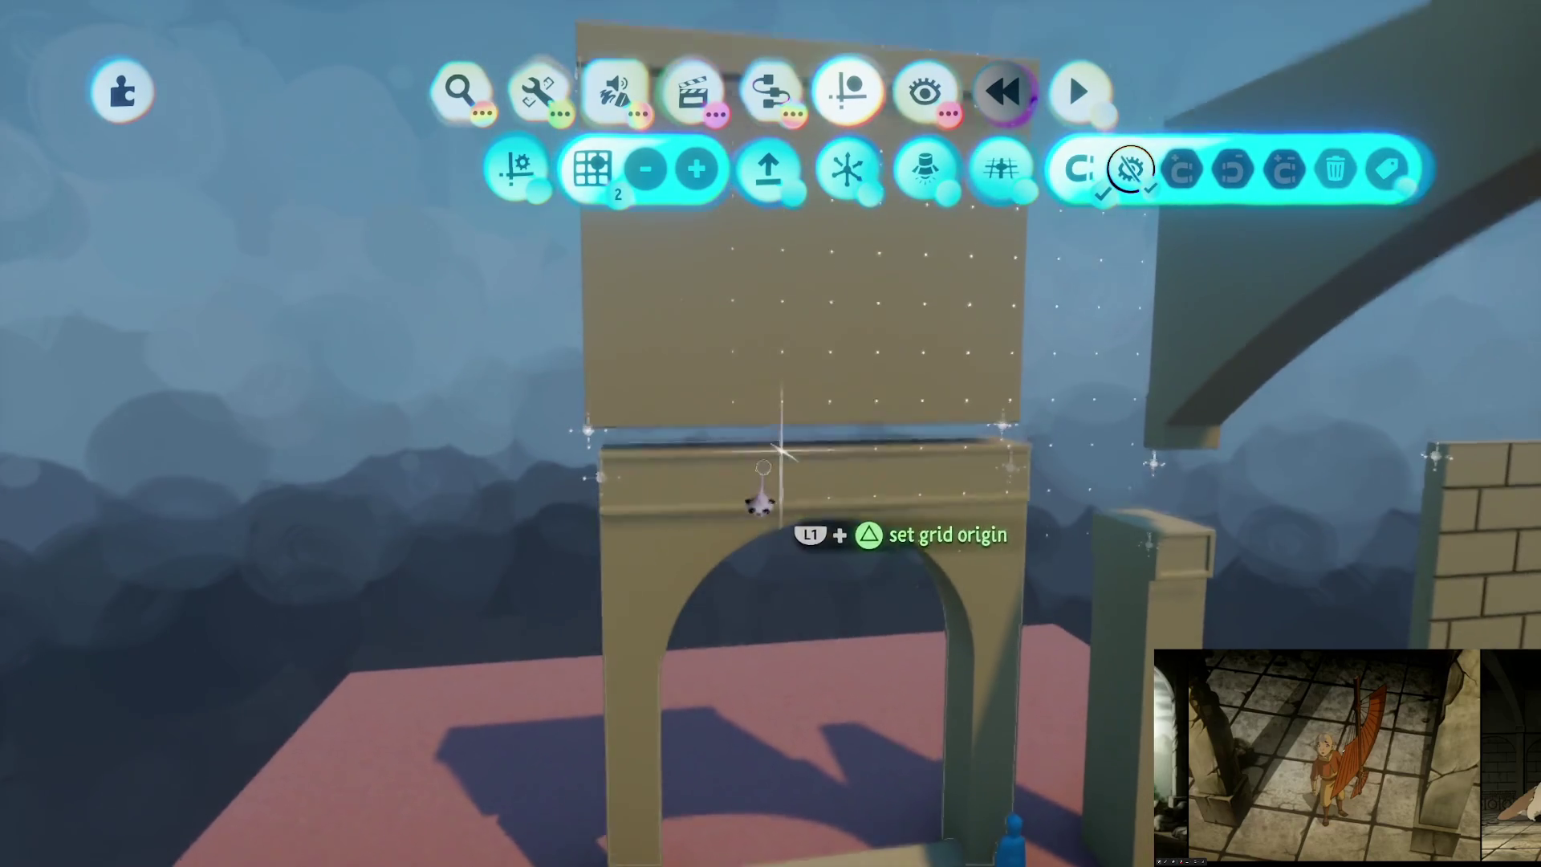
pyautogui.moveTo(758, 503)
pyautogui.mouseDown()
pyautogui.moveTo(784, 540)
pyautogui.moveTo(815, 482)
pyautogui.moveTo(887, 505)
pyautogui.mouseUp()
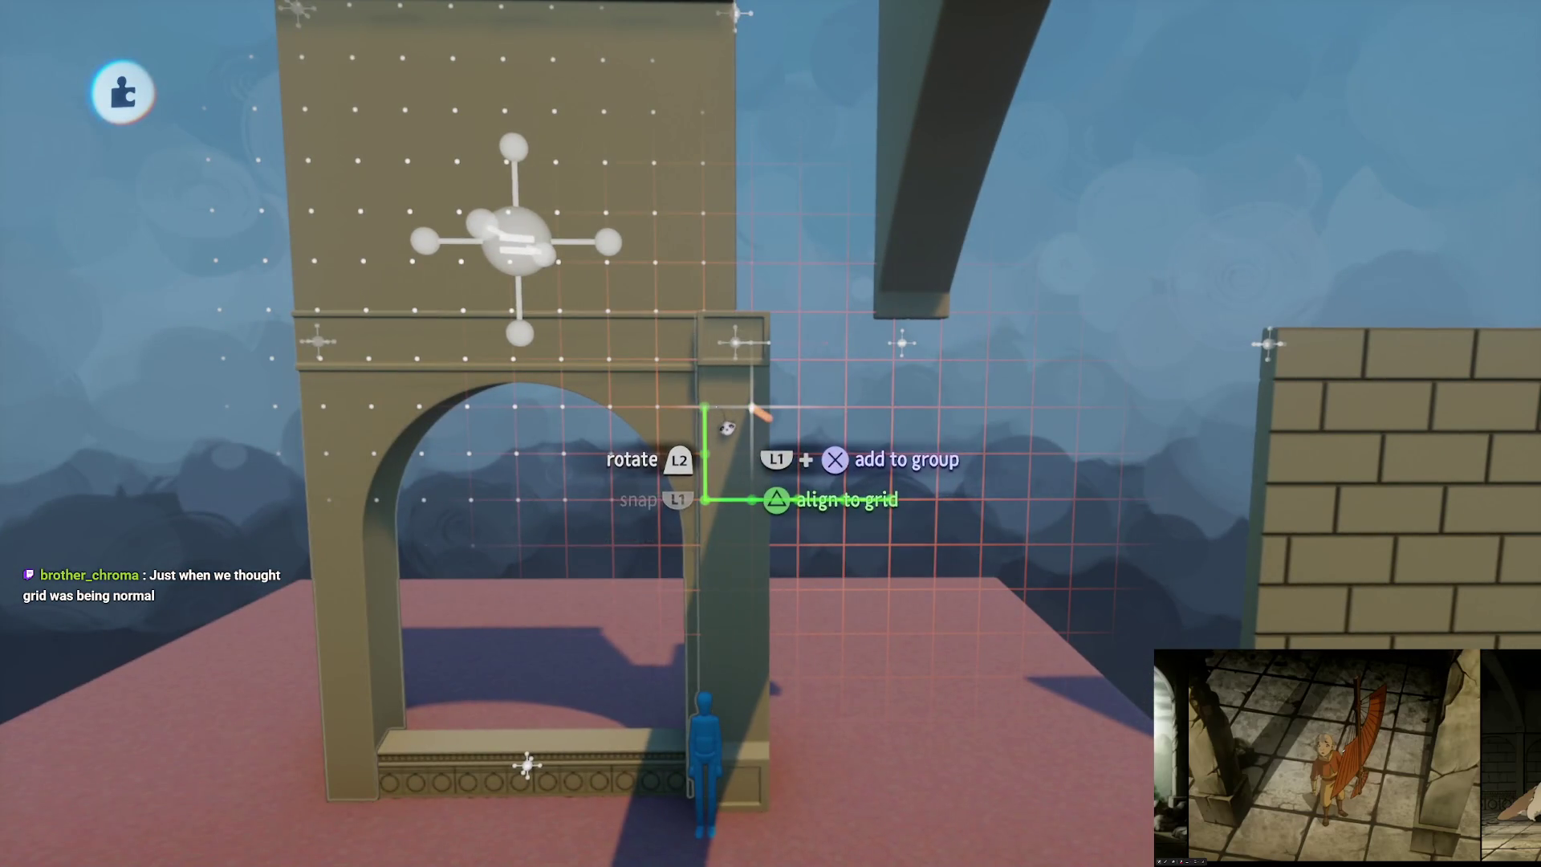
pyautogui.moveTo(729, 435)
pyautogui.mouseDown()
pyautogui.moveTo(870, 430)
pyautogui.moveTo(902, 517)
pyautogui.moveTo(672, 401)
pyautogui.moveTo(696, 456)
pyautogui.mouseUp()
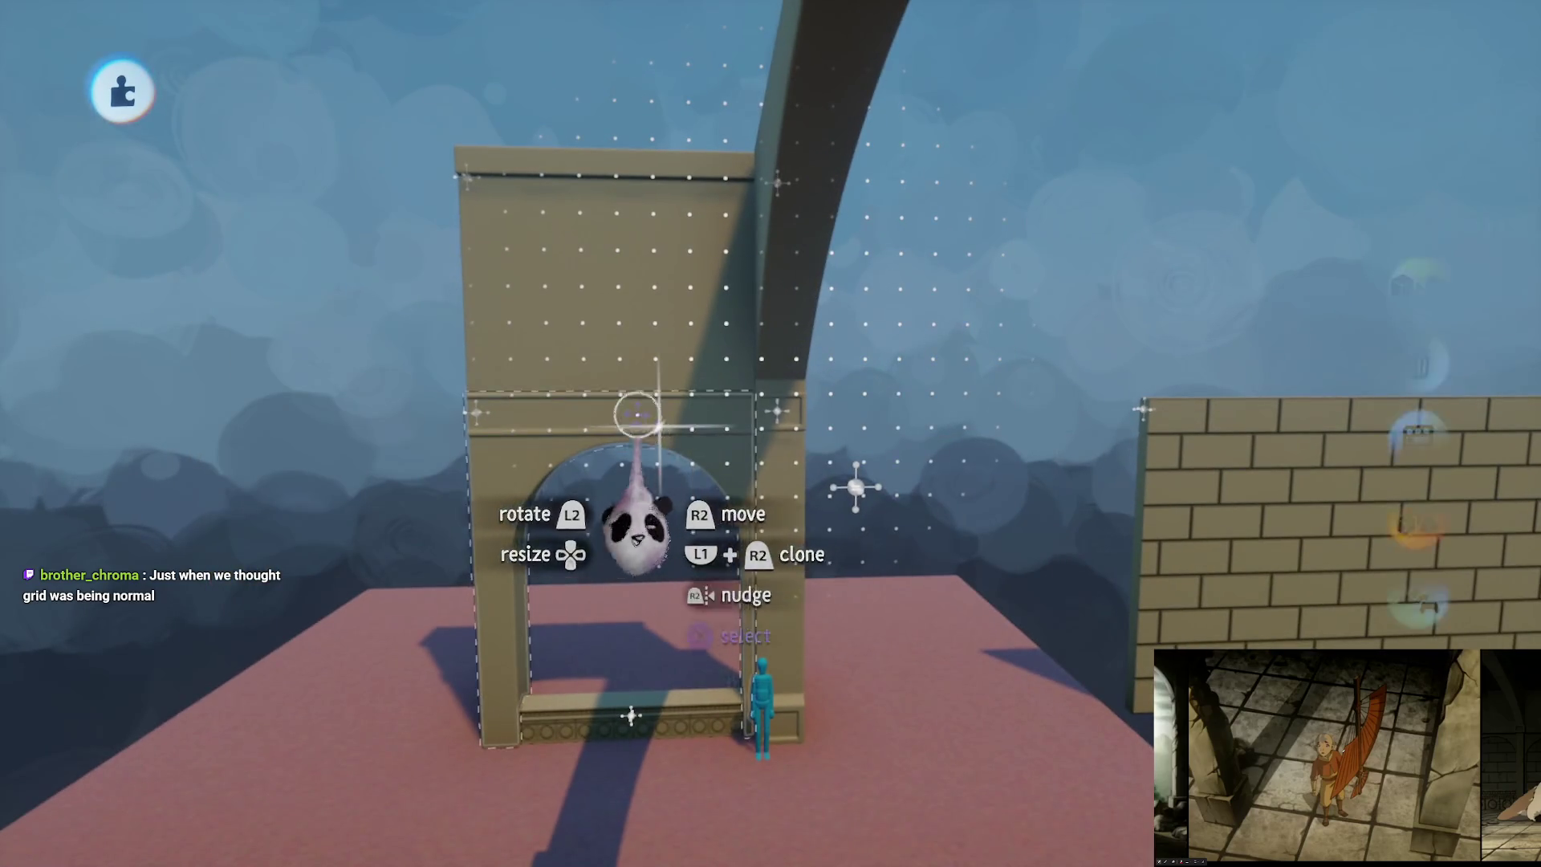
pyautogui.moveTo(577, 378)
pyautogui.mouseDown()
pyautogui.moveTo(862, 366)
pyautogui.moveTo(980, 591)
pyautogui.moveTo(939, 516)
pyautogui.moveTo(610, 535)
pyautogui.moveTo(736, 585)
pyautogui.mouseUp()
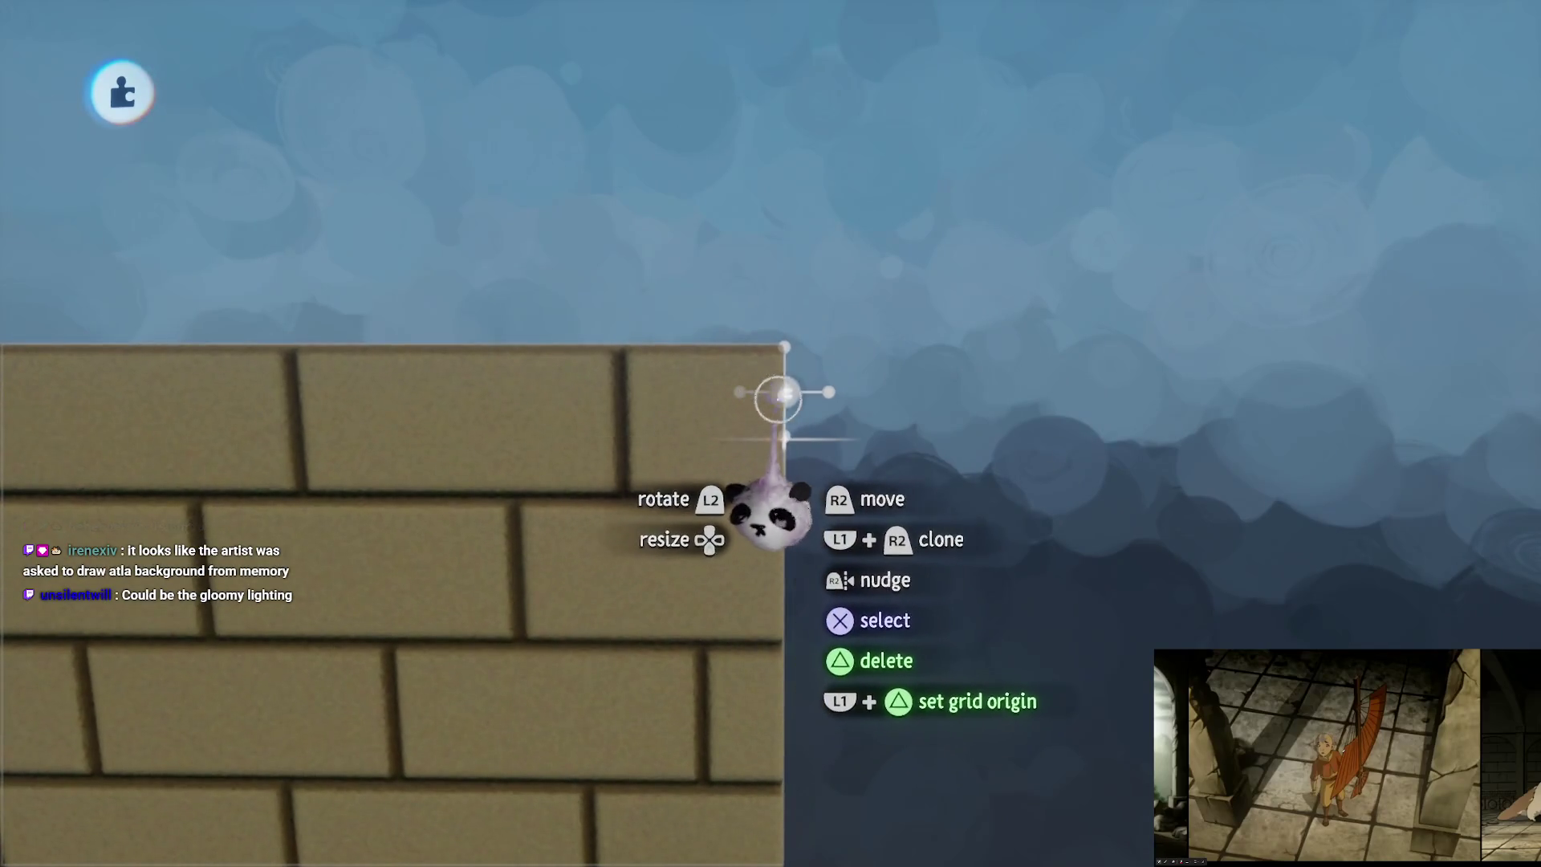
# Step: Clone the brick wall and move the copy behind the two arches
pyautogui.press('s')
pyautogui.press('r')
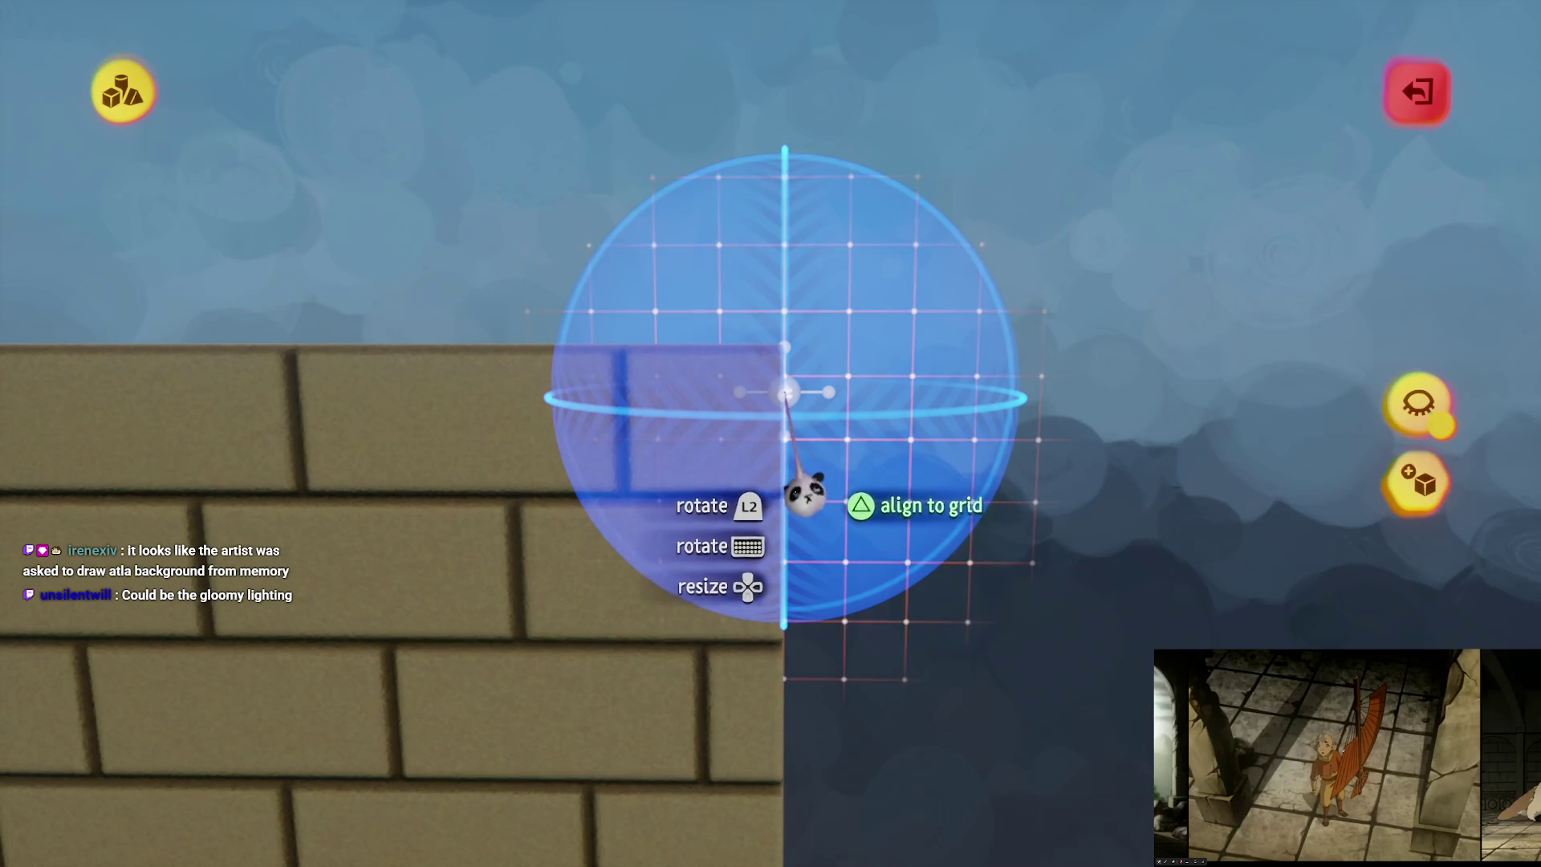
pyautogui.press('Escape')
pyautogui.press('Escape')
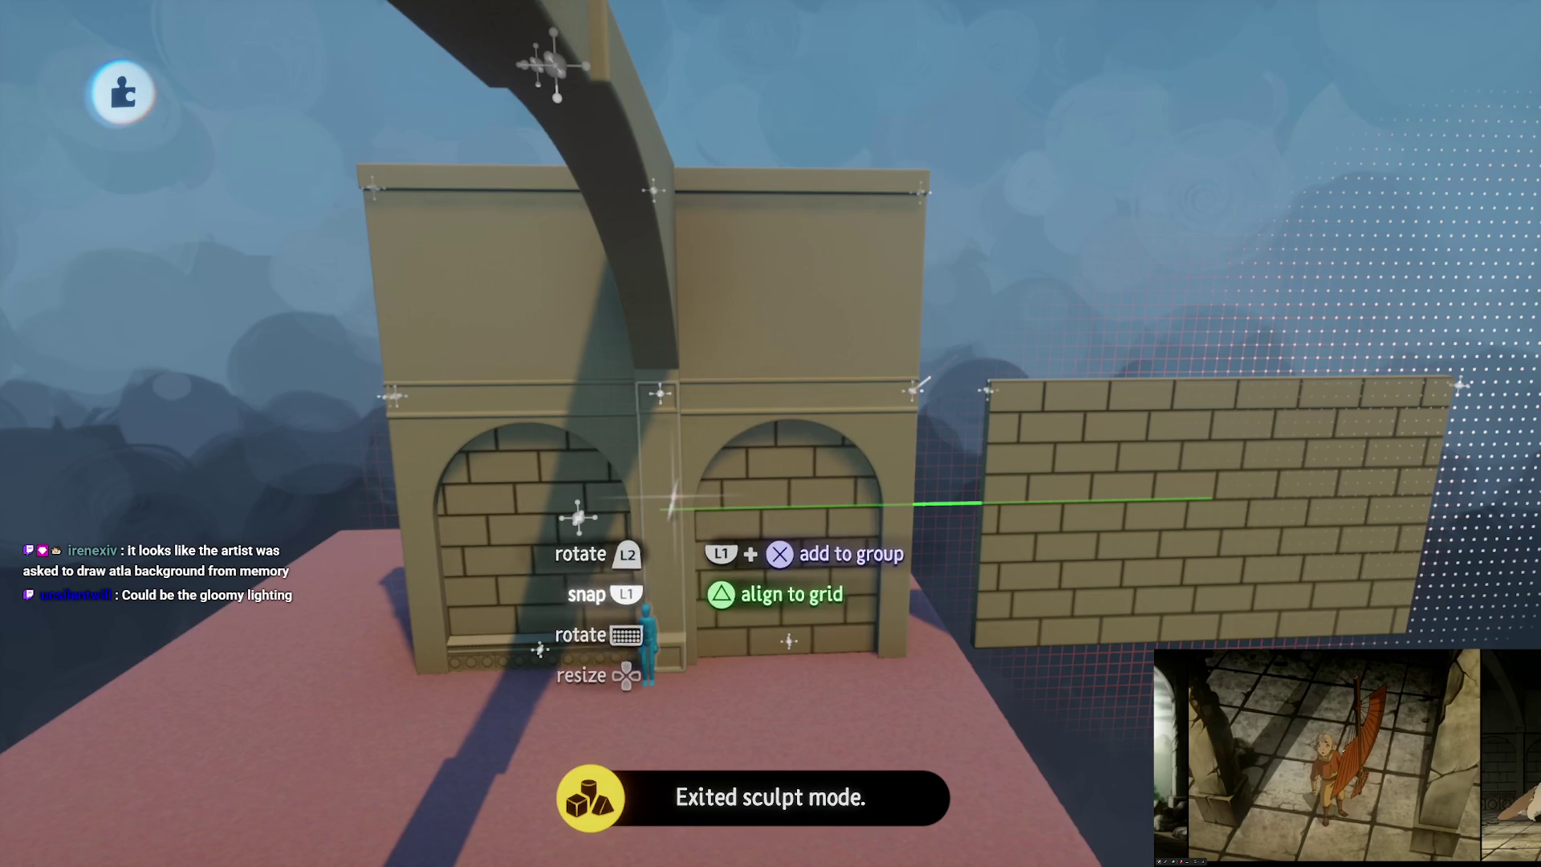
pyautogui.hotkey('ctrl', 'd')
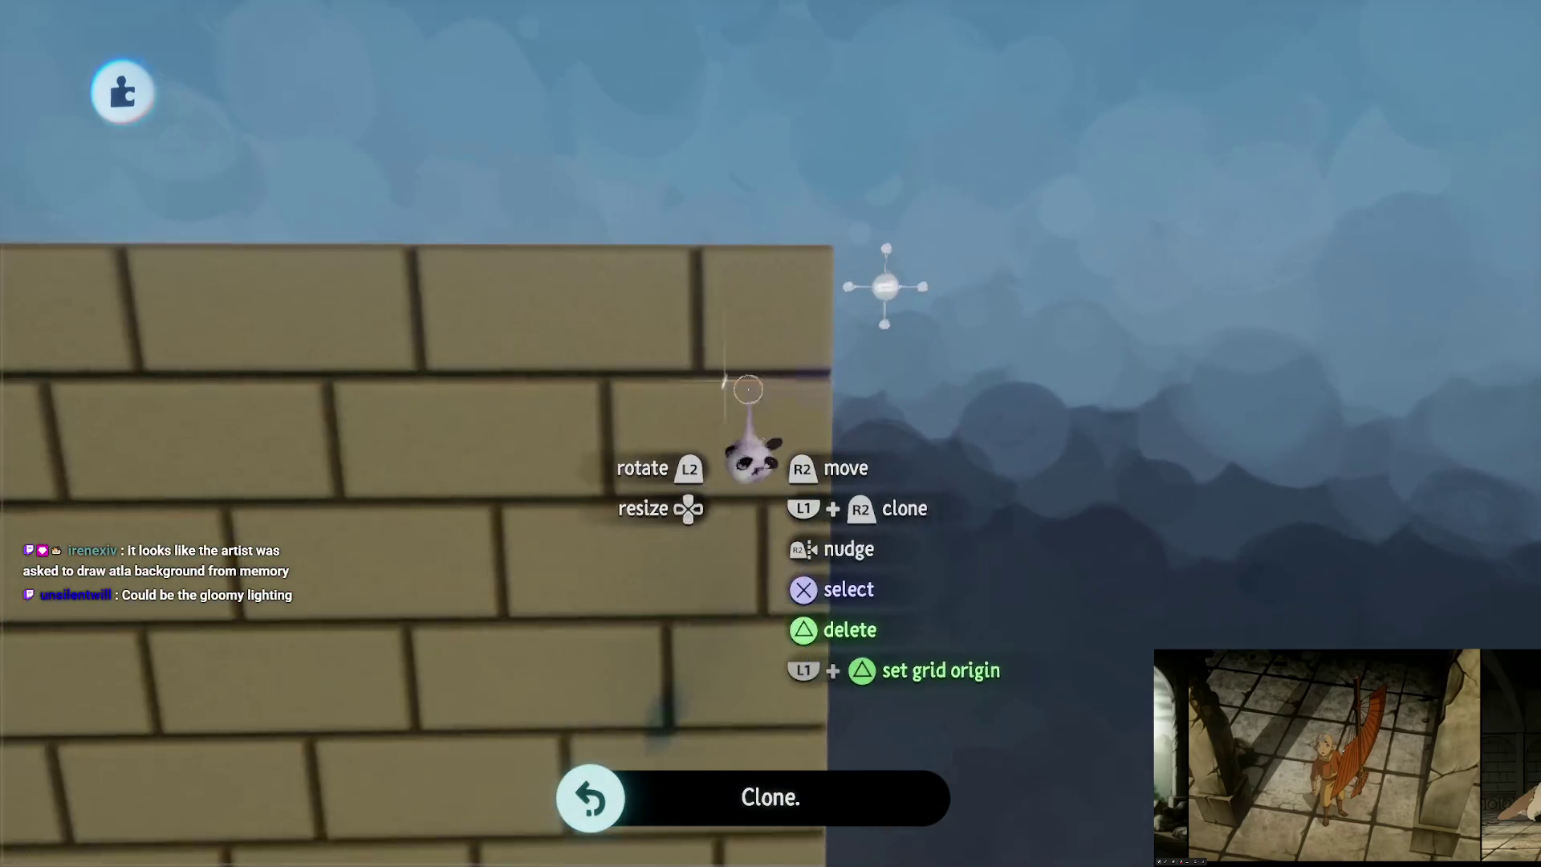
pyautogui.press('e')
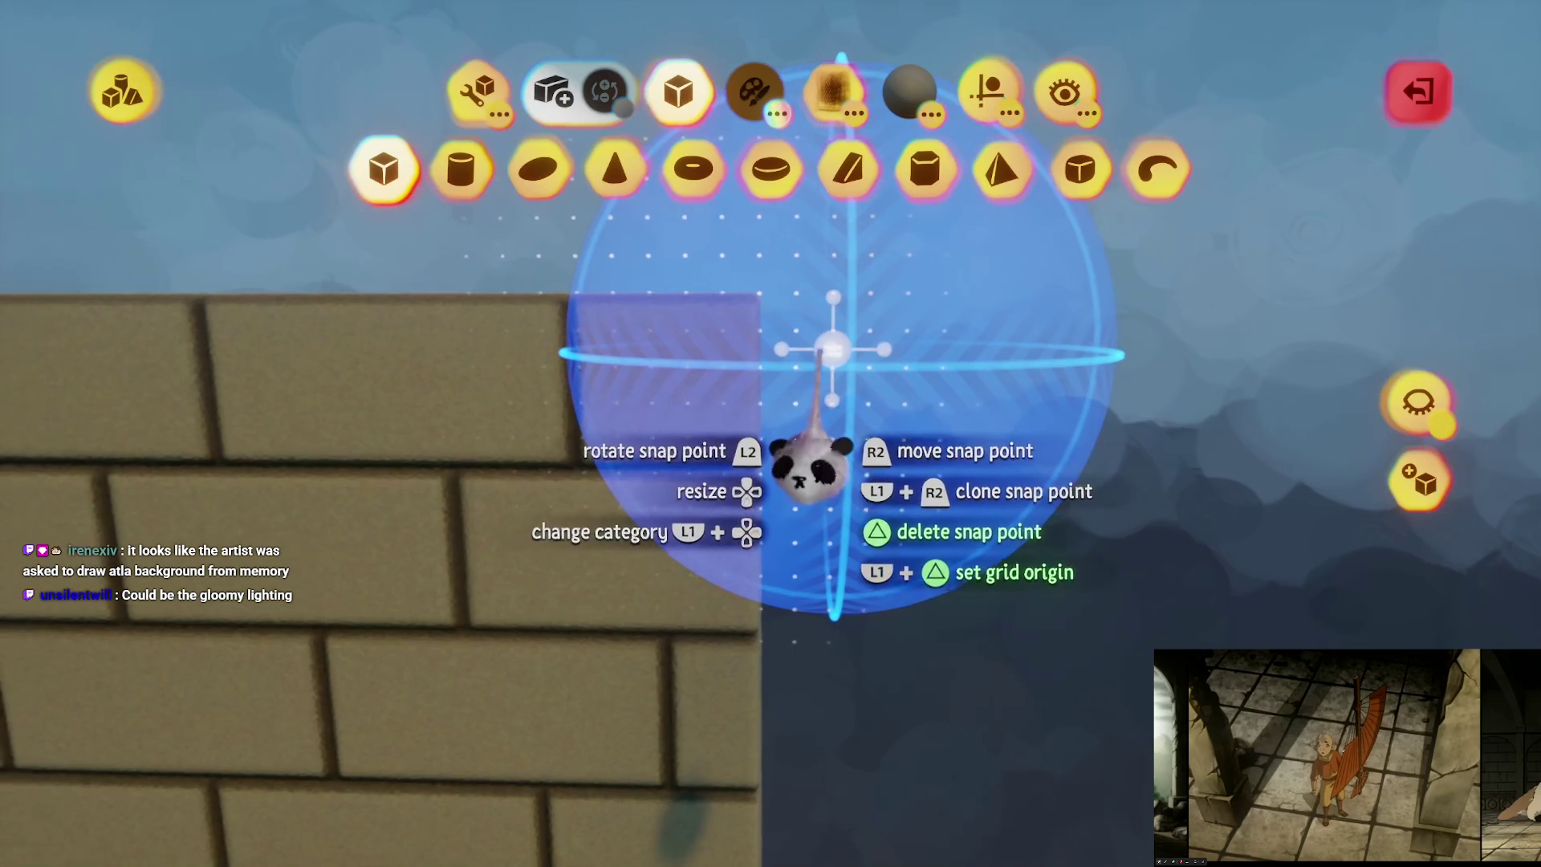
pyautogui.press('Escape')
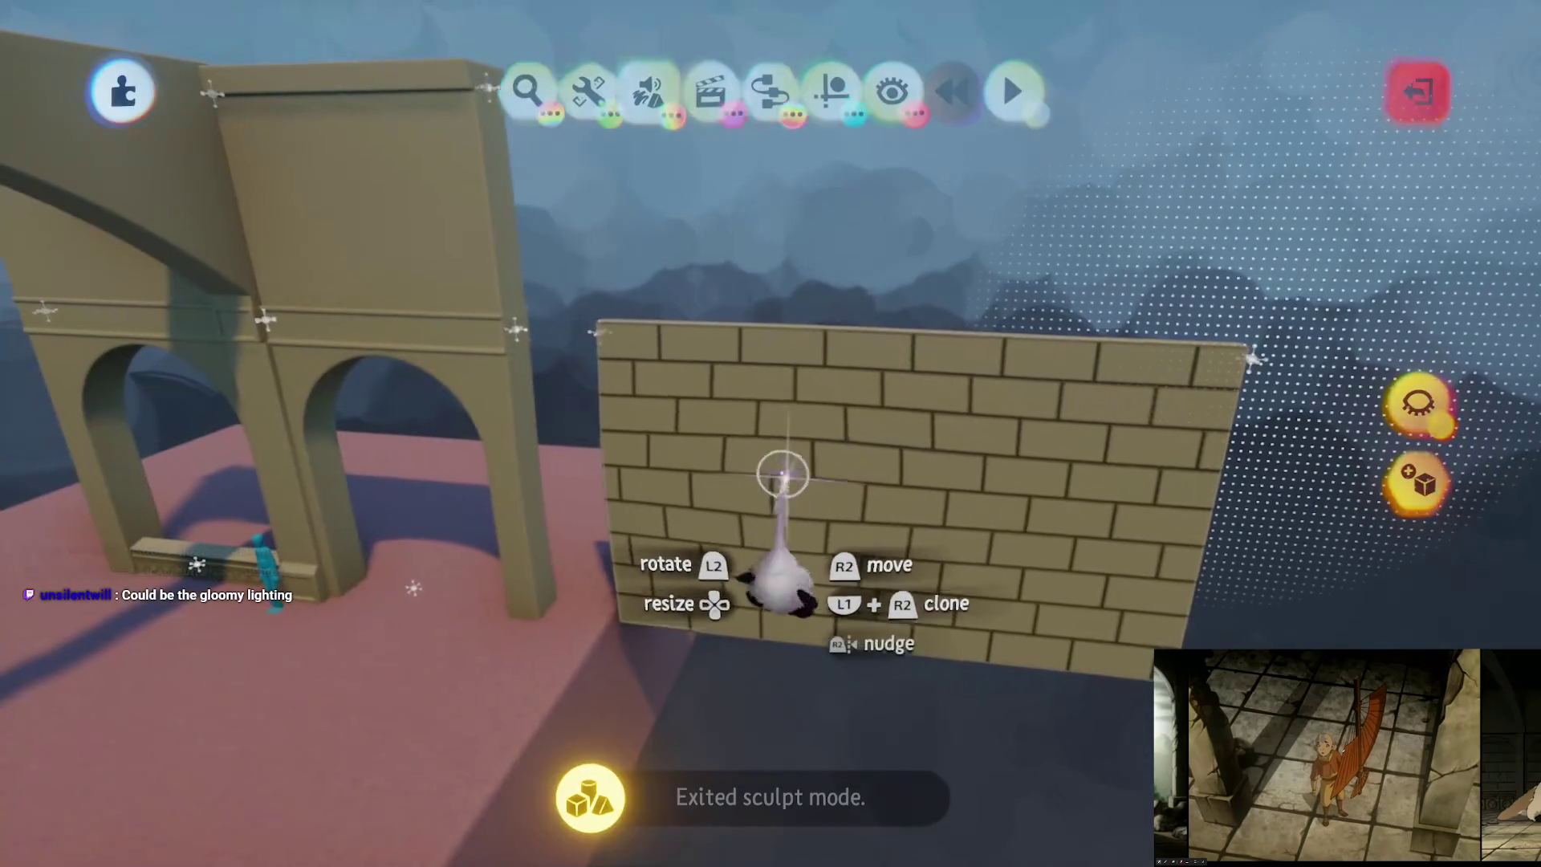
pyautogui.moveTo(808, 472)
pyautogui.mouseDown()
pyautogui.moveTo(668, 505)
pyautogui.moveTo(743, 436)
pyautogui.moveTo(730, 447)
pyautogui.moveTo(787, 447)
pyautogui.moveTo(610, 386)
pyautogui.moveTo(436, 506)
pyautogui.moveTo(801, 337)
pyautogui.moveTo(768, 306)
pyautogui.moveTo(779, 347)
pyautogui.moveTo(750, 351)
pyautogui.moveTo(736, 412)
pyautogui.moveTo(754, 326)
pyautogui.moveTo(752, 343)
pyautogui.moveTo(785, 348)
pyautogui.moveTo(808, 406)
pyautogui.moveTo(802, 391)
pyautogui.moveTo(712, 430)
pyautogui.moveTo(757, 354)
pyautogui.moveTo(856, 371)
pyautogui.moveTo(809, 395)
pyautogui.mouseUp()
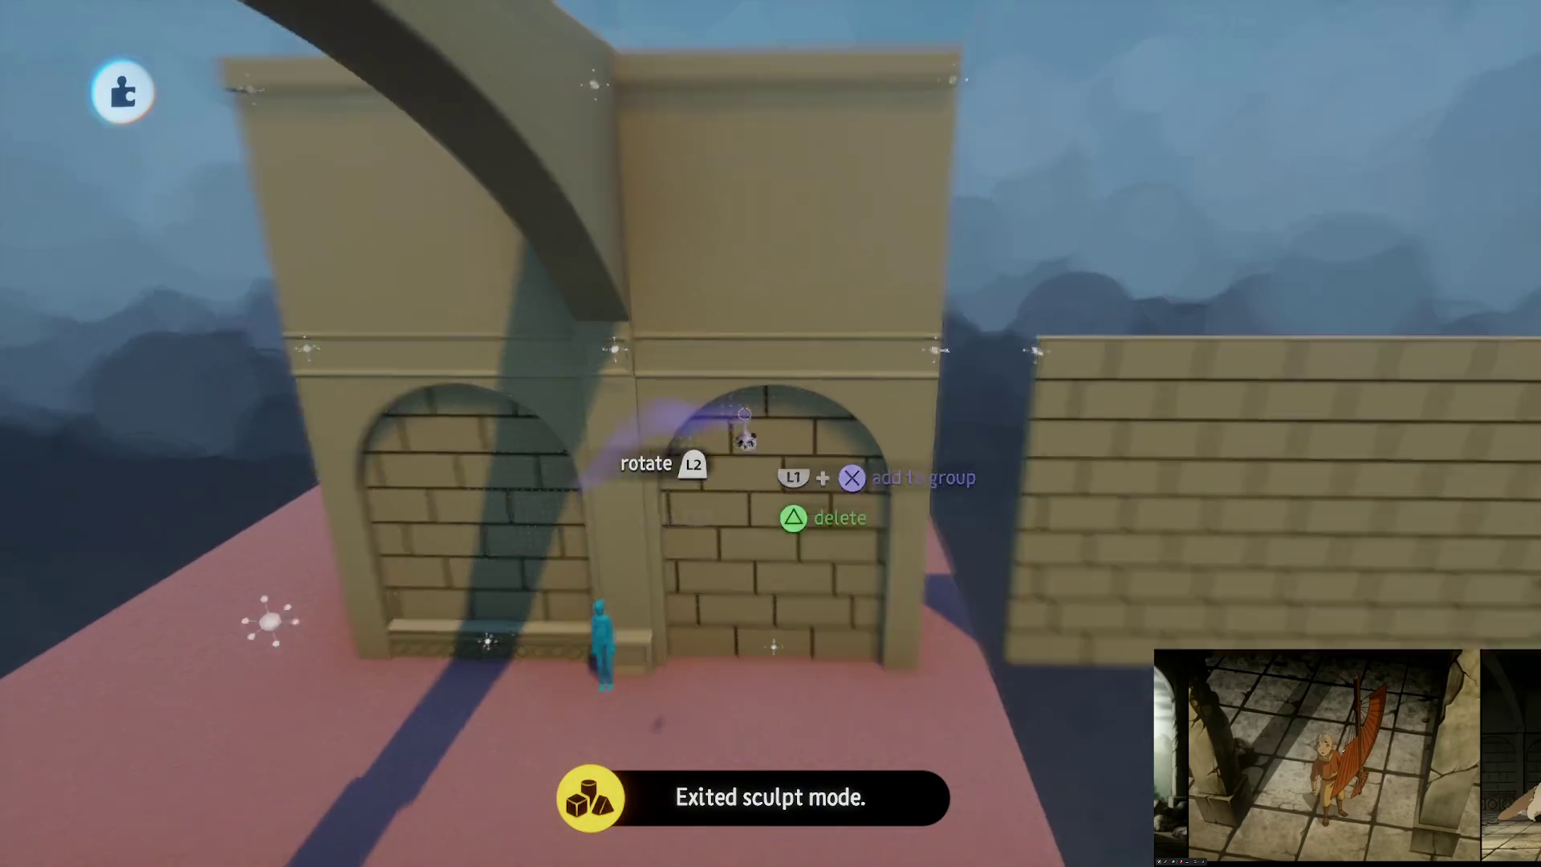
# Step: Stretch the brick wall's edge outward so brickwork fills the archways, then exit sculpt mode
pyautogui.press('Escape')
pyautogui.moveTo(894, 433)
pyautogui.mouseDown()
pyautogui.moveTo(851, 395)
pyautogui.moveTo(807, 395)
pyautogui.mouseUp()
pyautogui.press('Escape')
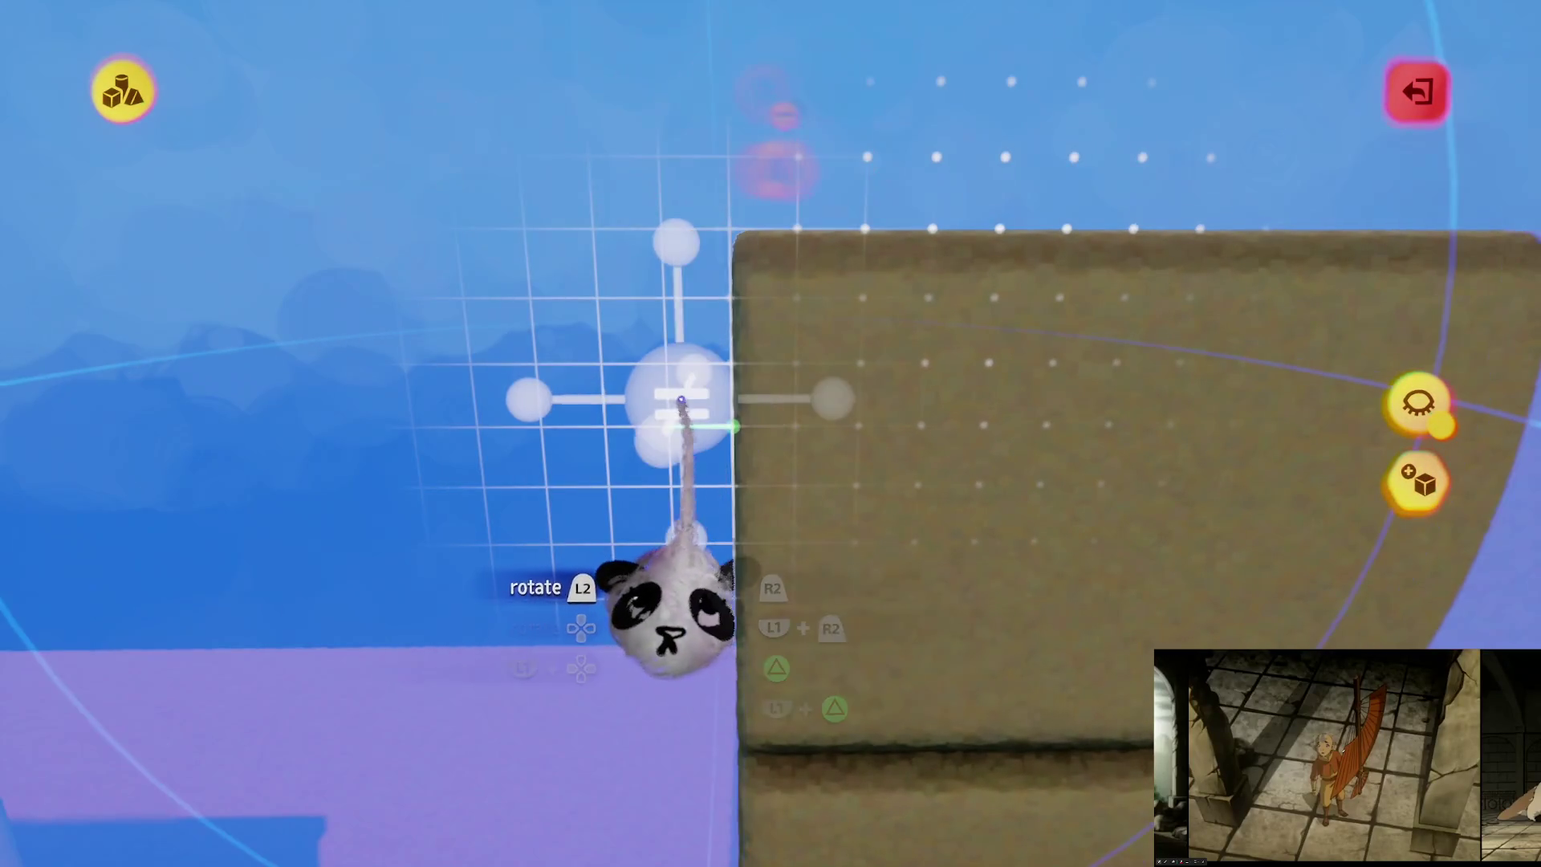
pyautogui.moveTo(681, 399)
pyautogui.mouseDown()
pyautogui.moveTo(805, 434)
pyautogui.moveTo(760, 388)
pyautogui.moveTo(829, 409)
pyautogui.moveTo(810, 396)
pyautogui.moveTo(793, 419)
pyautogui.moveTo(688, 406)
pyautogui.mouseUp()
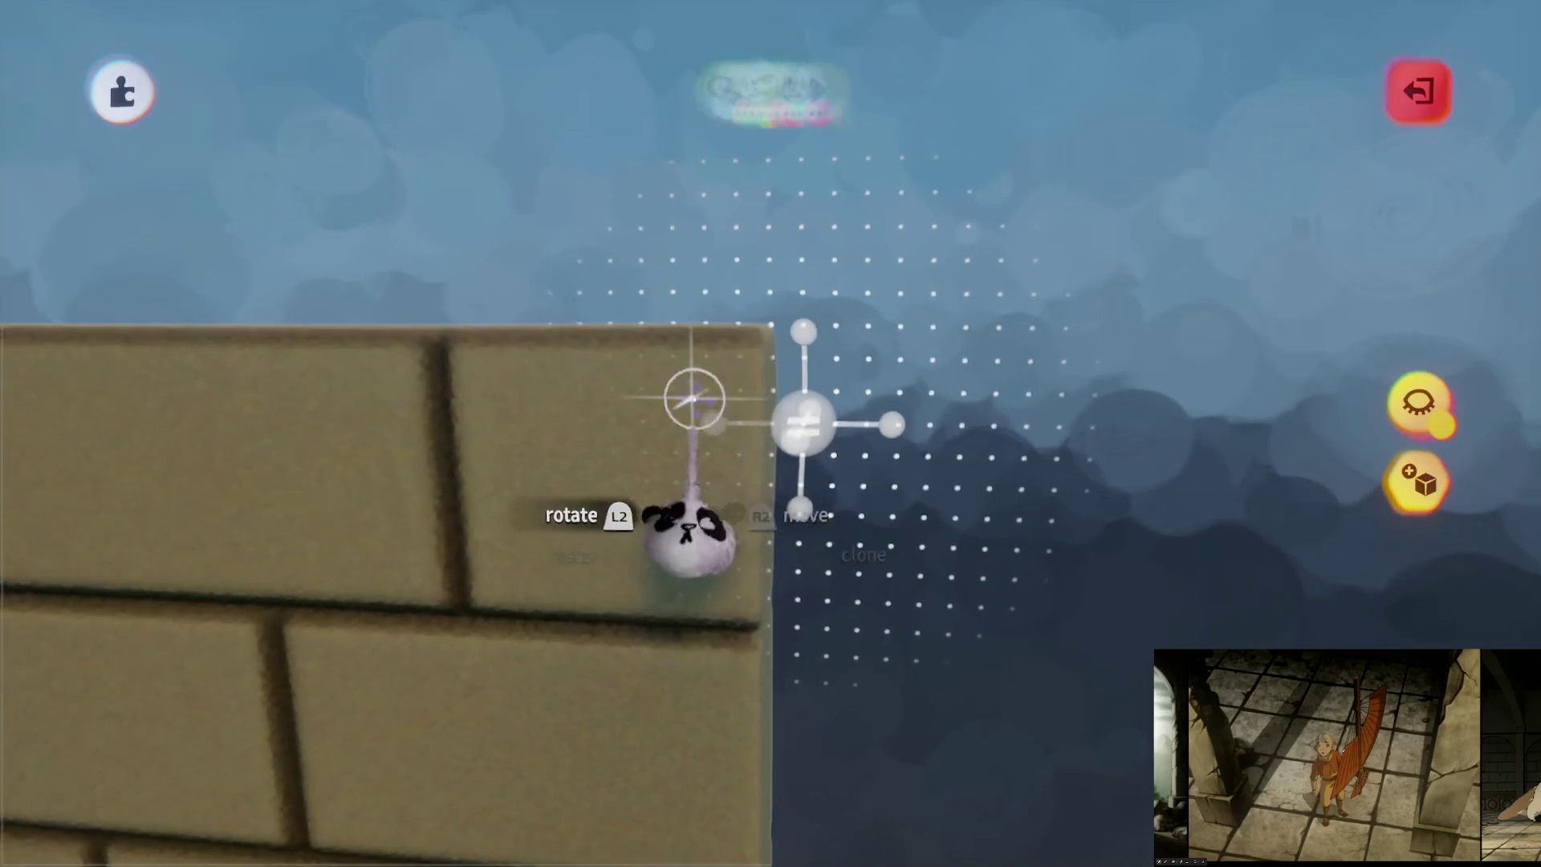
pyautogui.press('Tab')
pyautogui.click(467, 85)
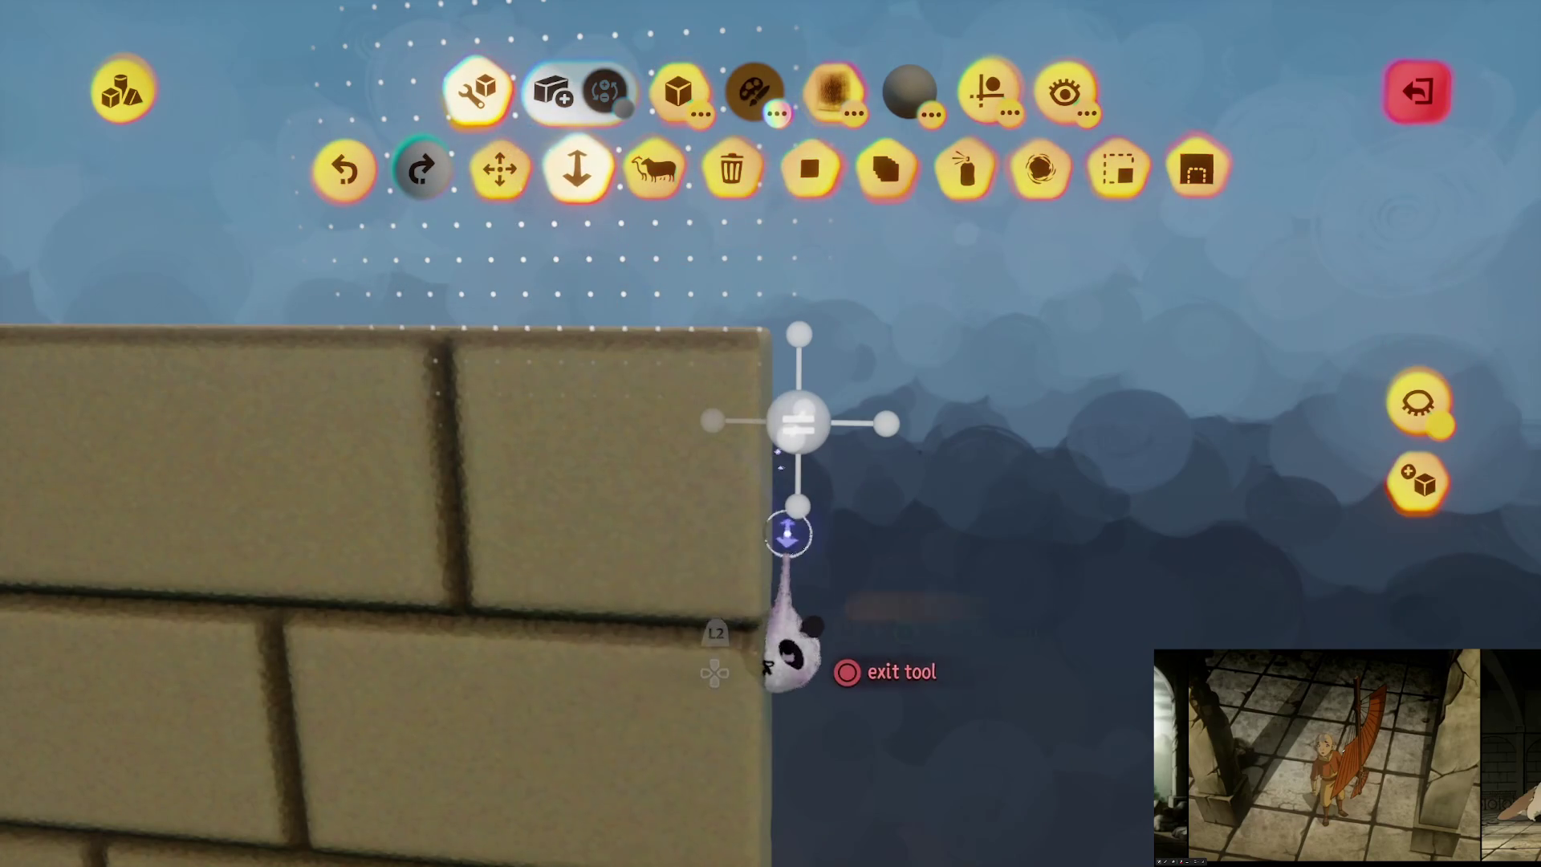
pyautogui.moveTo(775, 642); pyautogui.dragTo(744, 502)
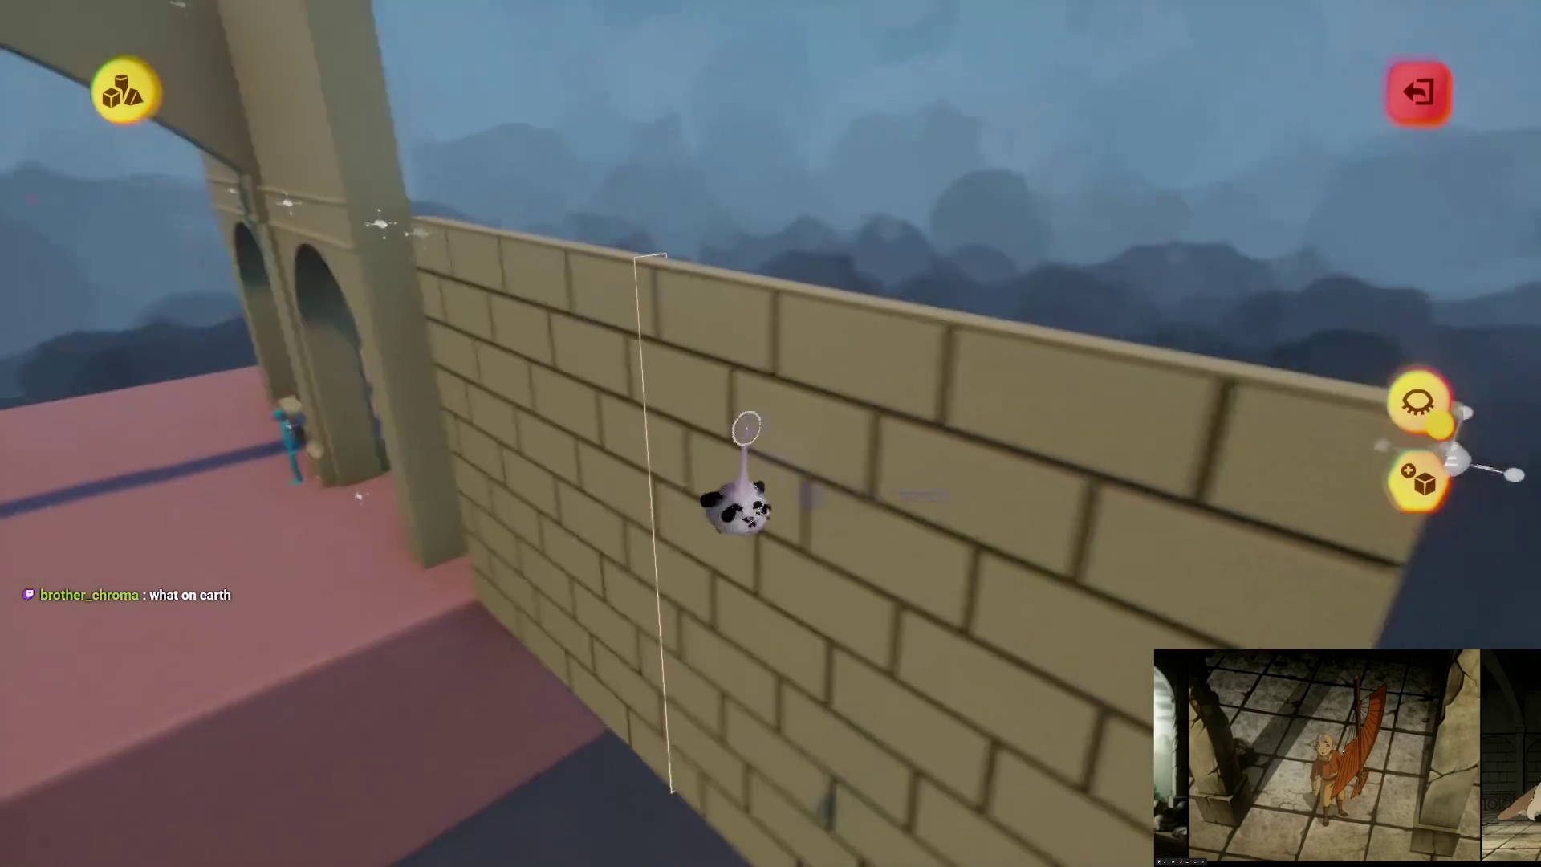
pyautogui.press('Escape')
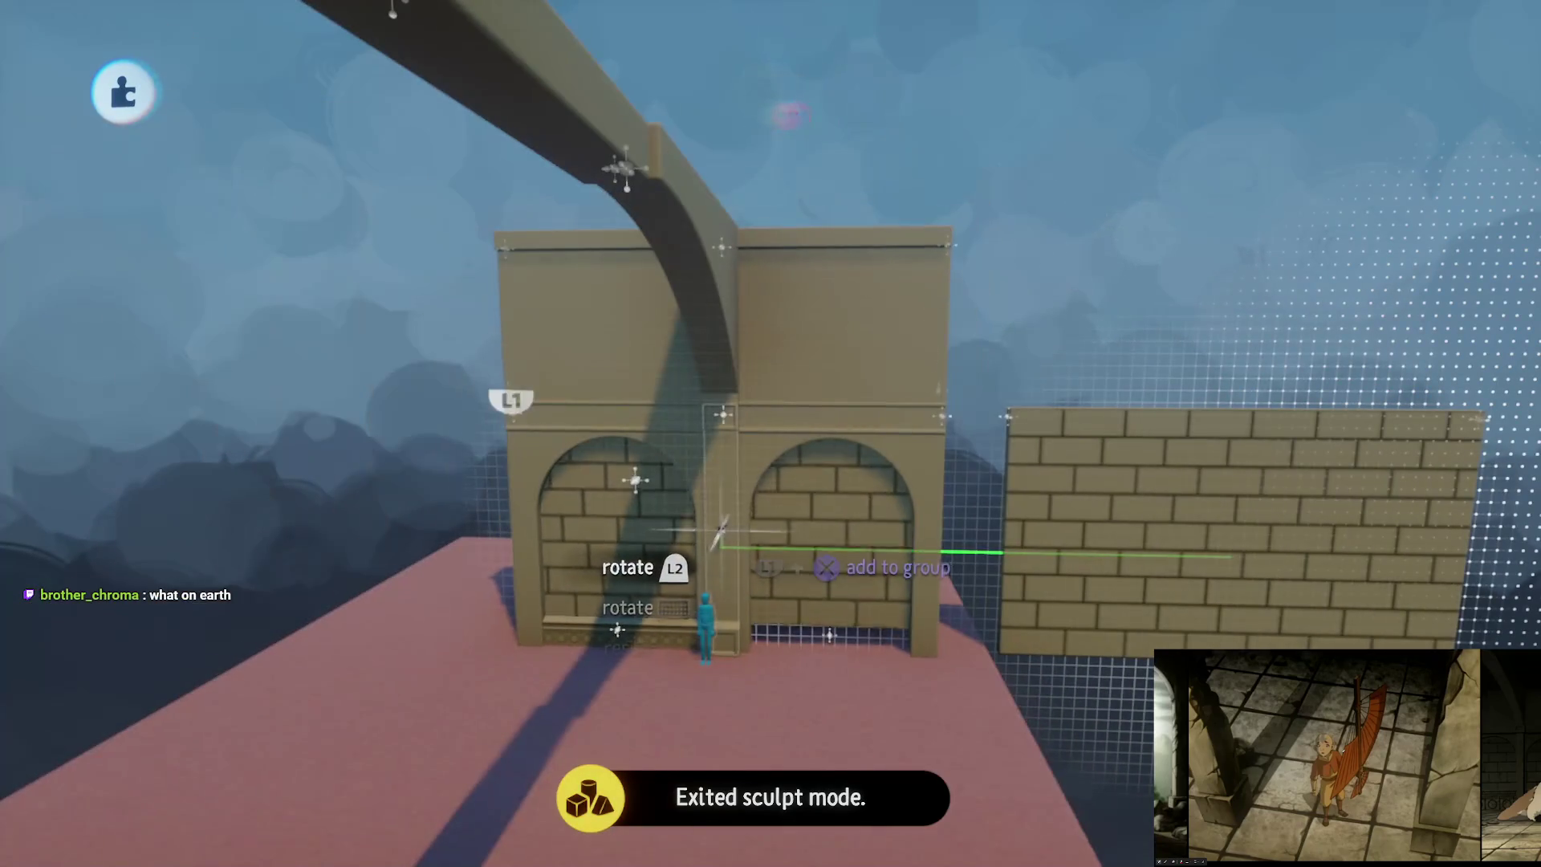
pyautogui.scroll(3, 732, 533)
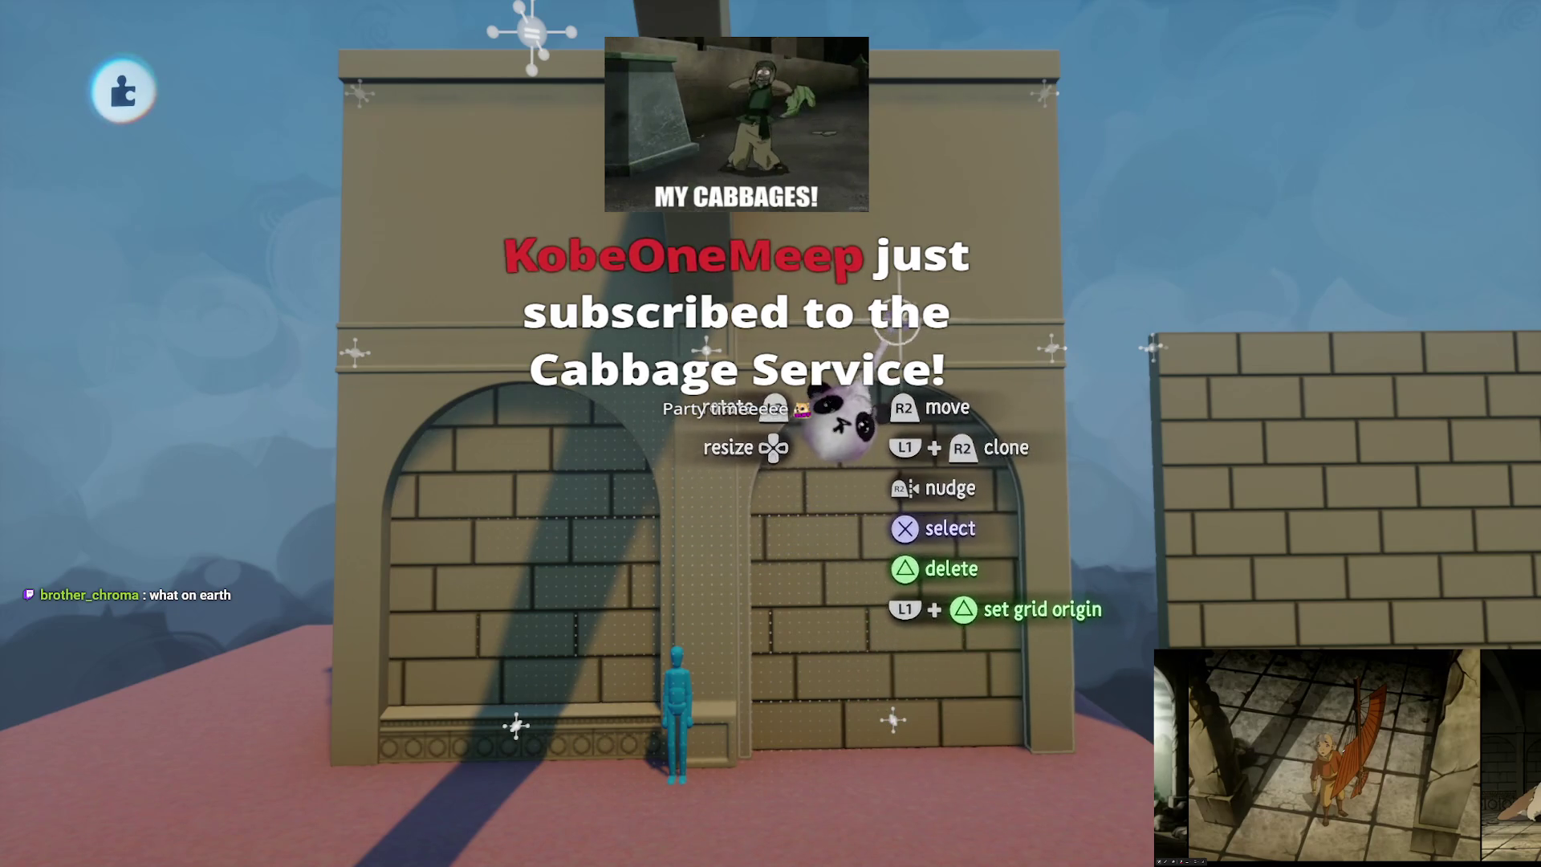
# Step: Swing to a side view and pull the brick wall back out of the arches
pyautogui.moveTo(806, 429)
pyautogui.mouseDown()
pyautogui.moveTo(808, 412)
pyautogui.moveTo(784, 498)
pyautogui.moveTo(753, 509)
pyautogui.moveTo(777, 353)
pyautogui.moveTo(770, 433)
pyautogui.moveTo(698, 637)
pyautogui.moveTo(723, 591)
pyautogui.moveTo(717, 548)
pyautogui.mouseUp()
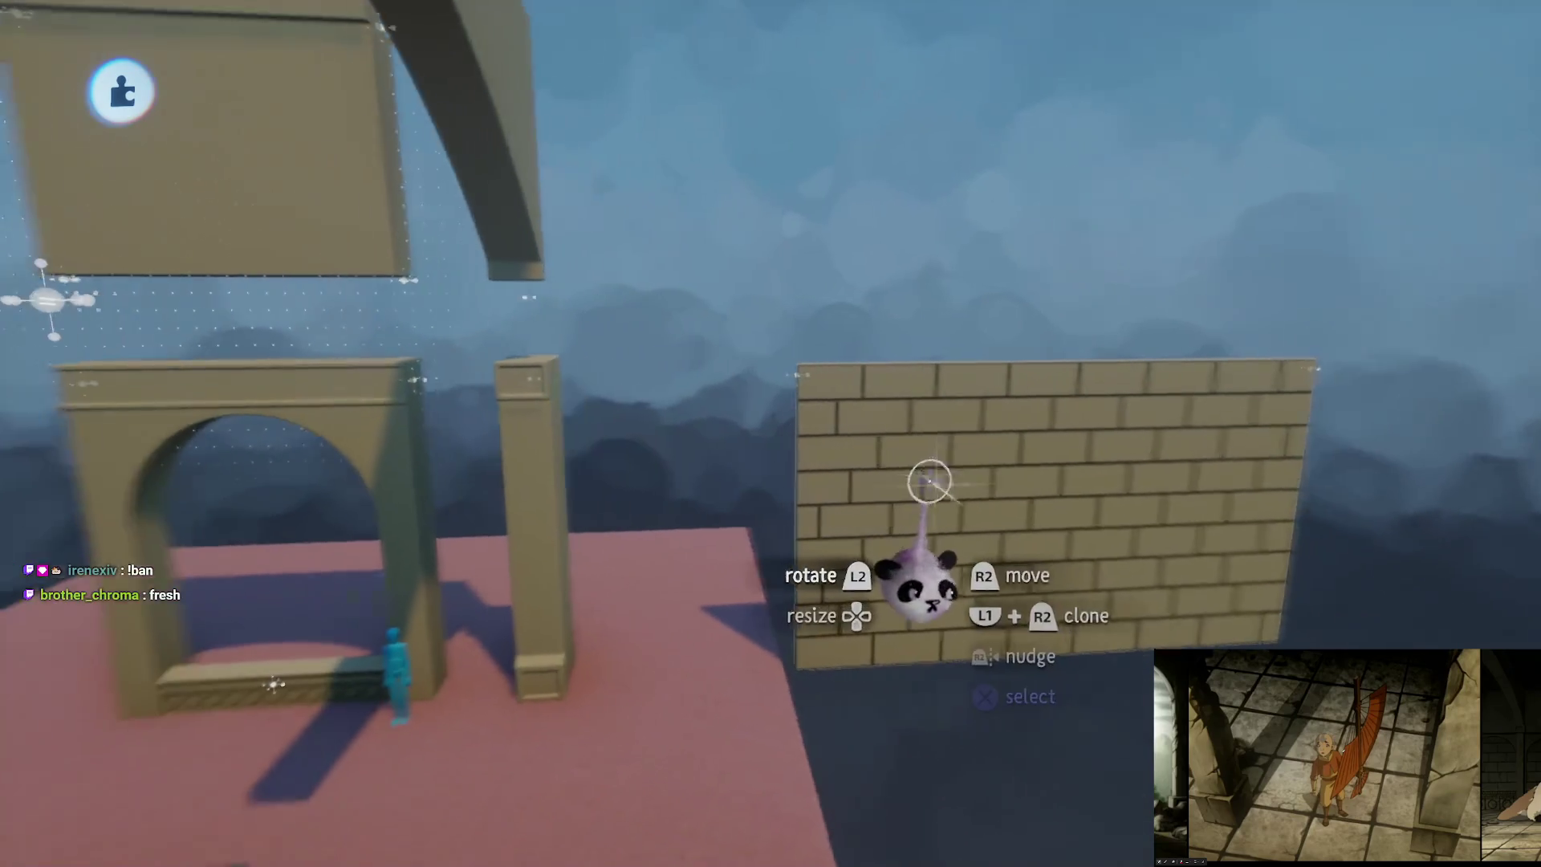
pyautogui.moveTo(883, 522)
pyautogui.mouseDown()
pyautogui.moveTo(838, 502)
pyautogui.moveTo(881, 482)
pyautogui.moveTo(819, 567)
pyautogui.moveTo(791, 560)
pyautogui.mouseUp()
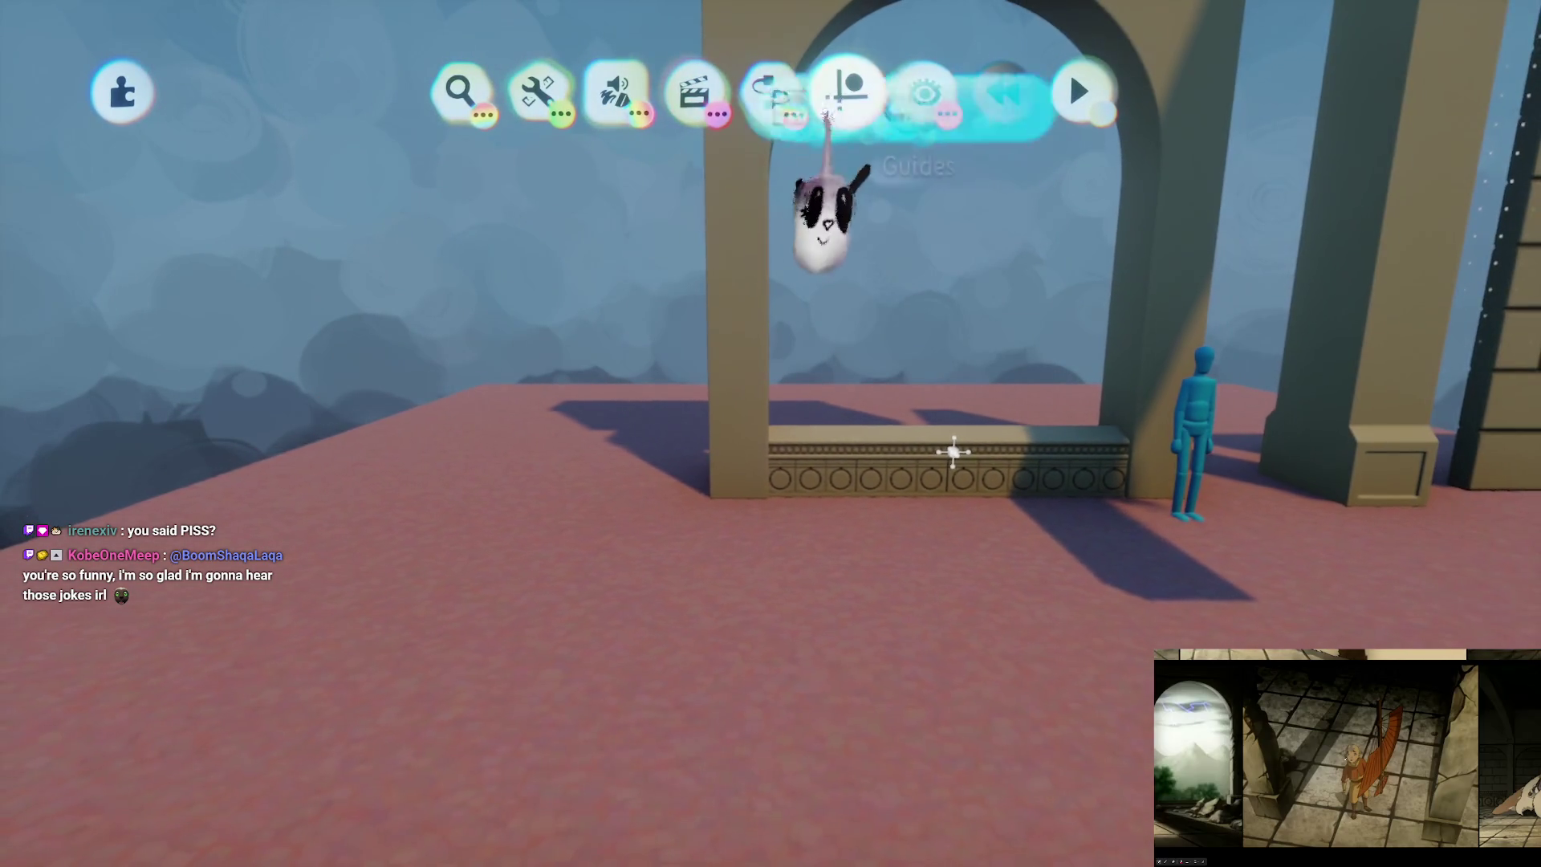
# Step: Pick dark brown paint and stamp cubes onto the courtyard floor in front of the arch
pyautogui.click(838, 96)
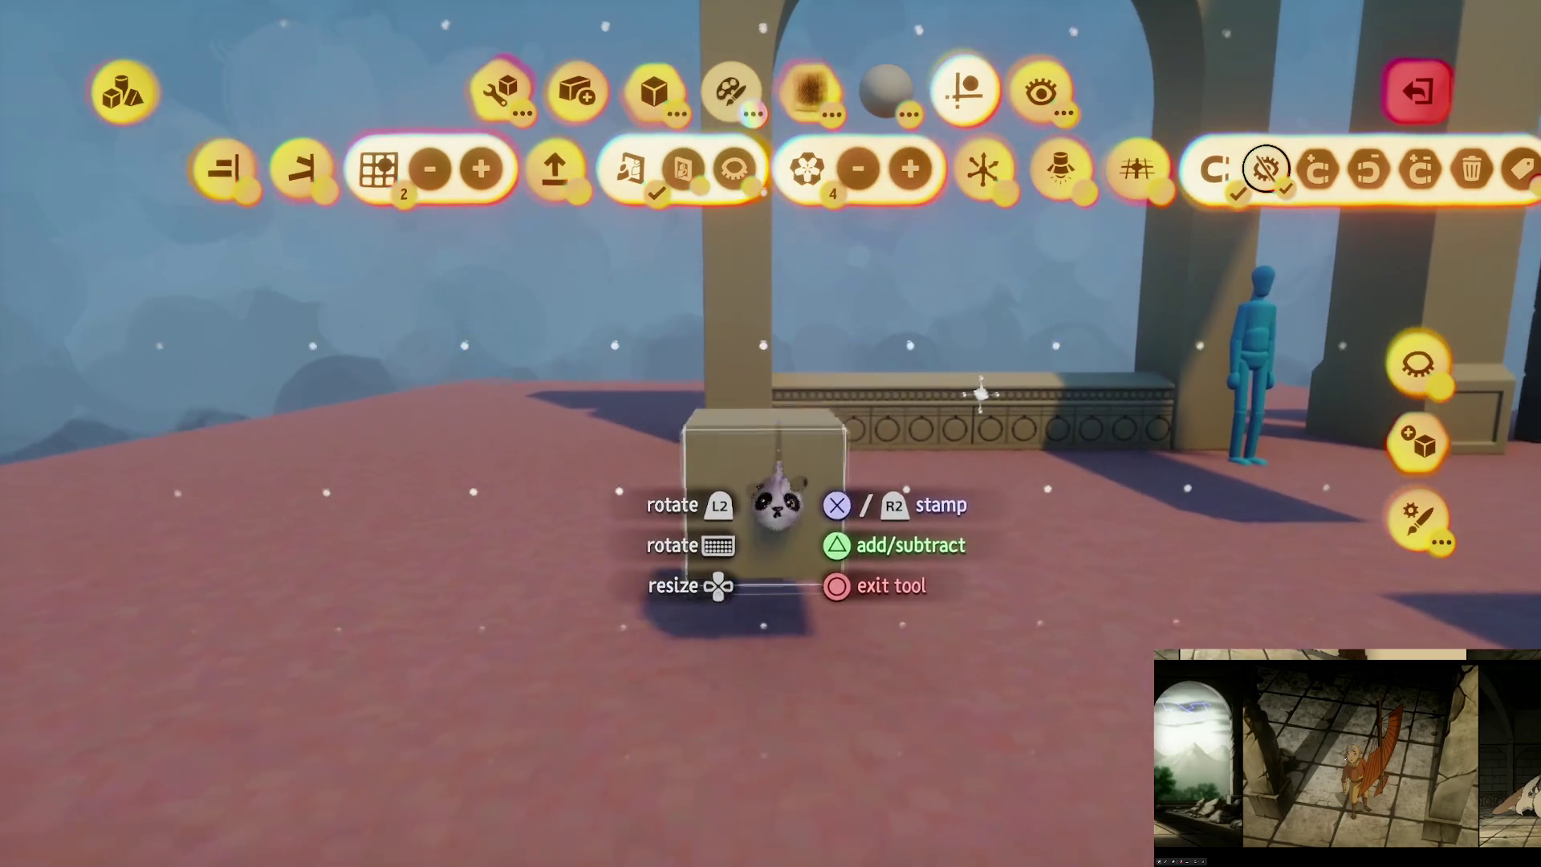
pyautogui.click(745, 98)
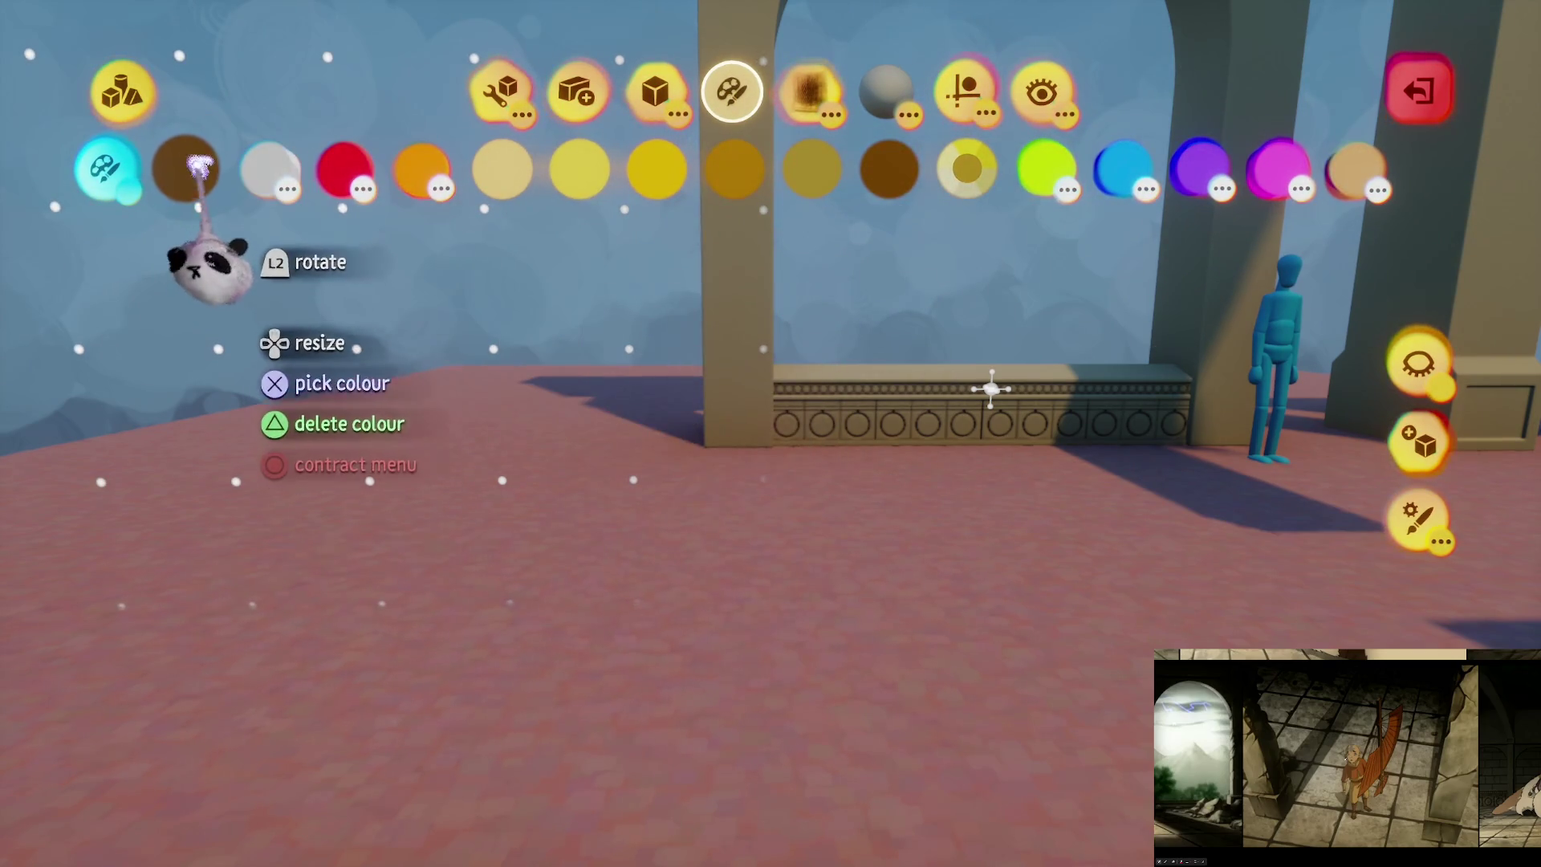
pyautogui.click(185, 169)
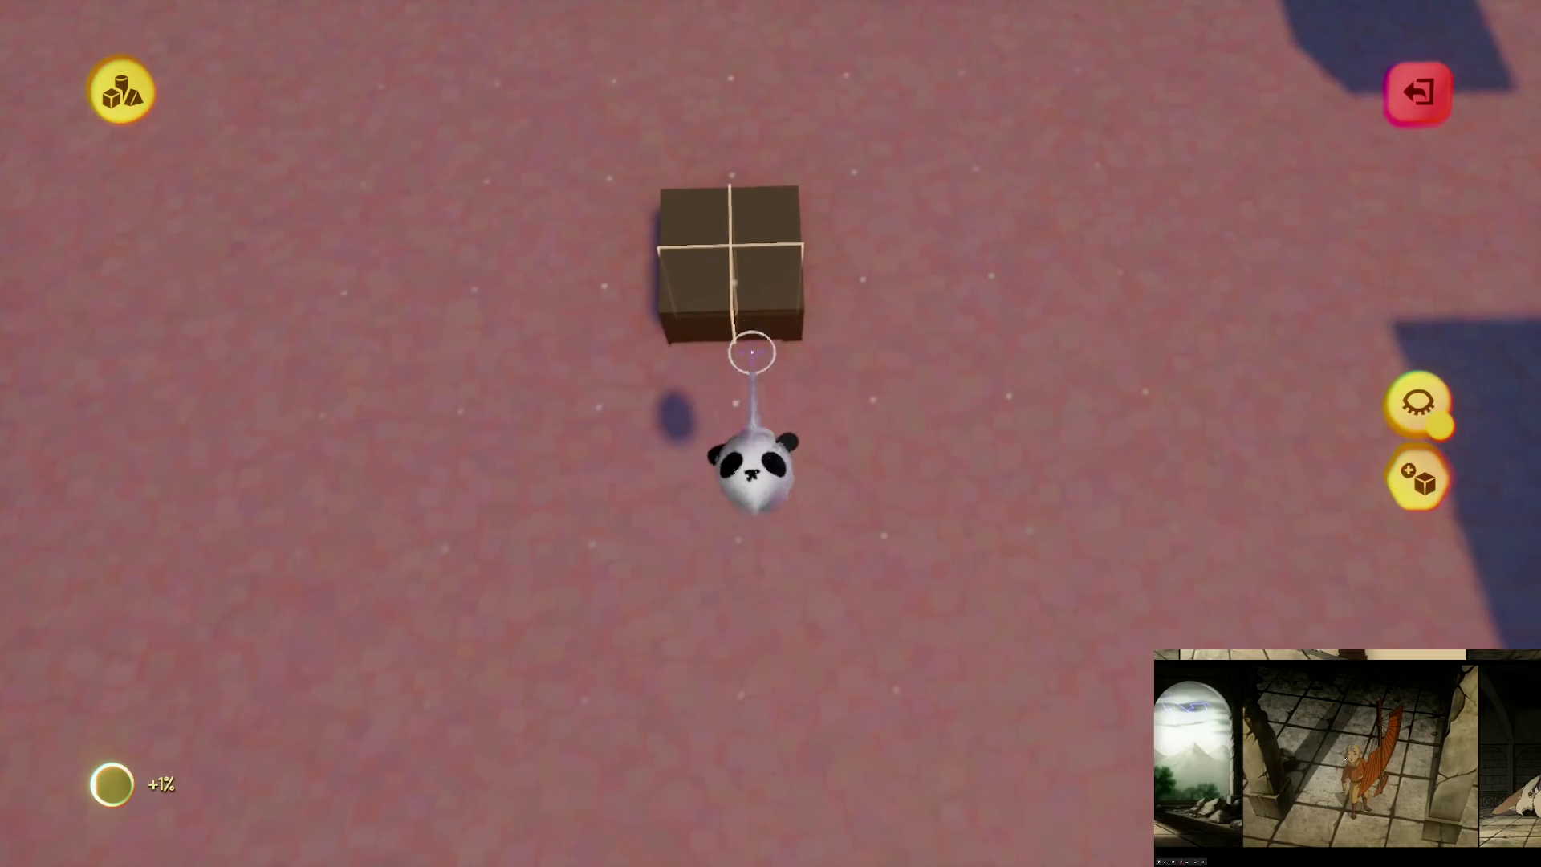
pyautogui.click(873, 400)
# Step: Merge the four cubes into one slab, fill its centre gap and stretch it to size
pyautogui.press('Tab')
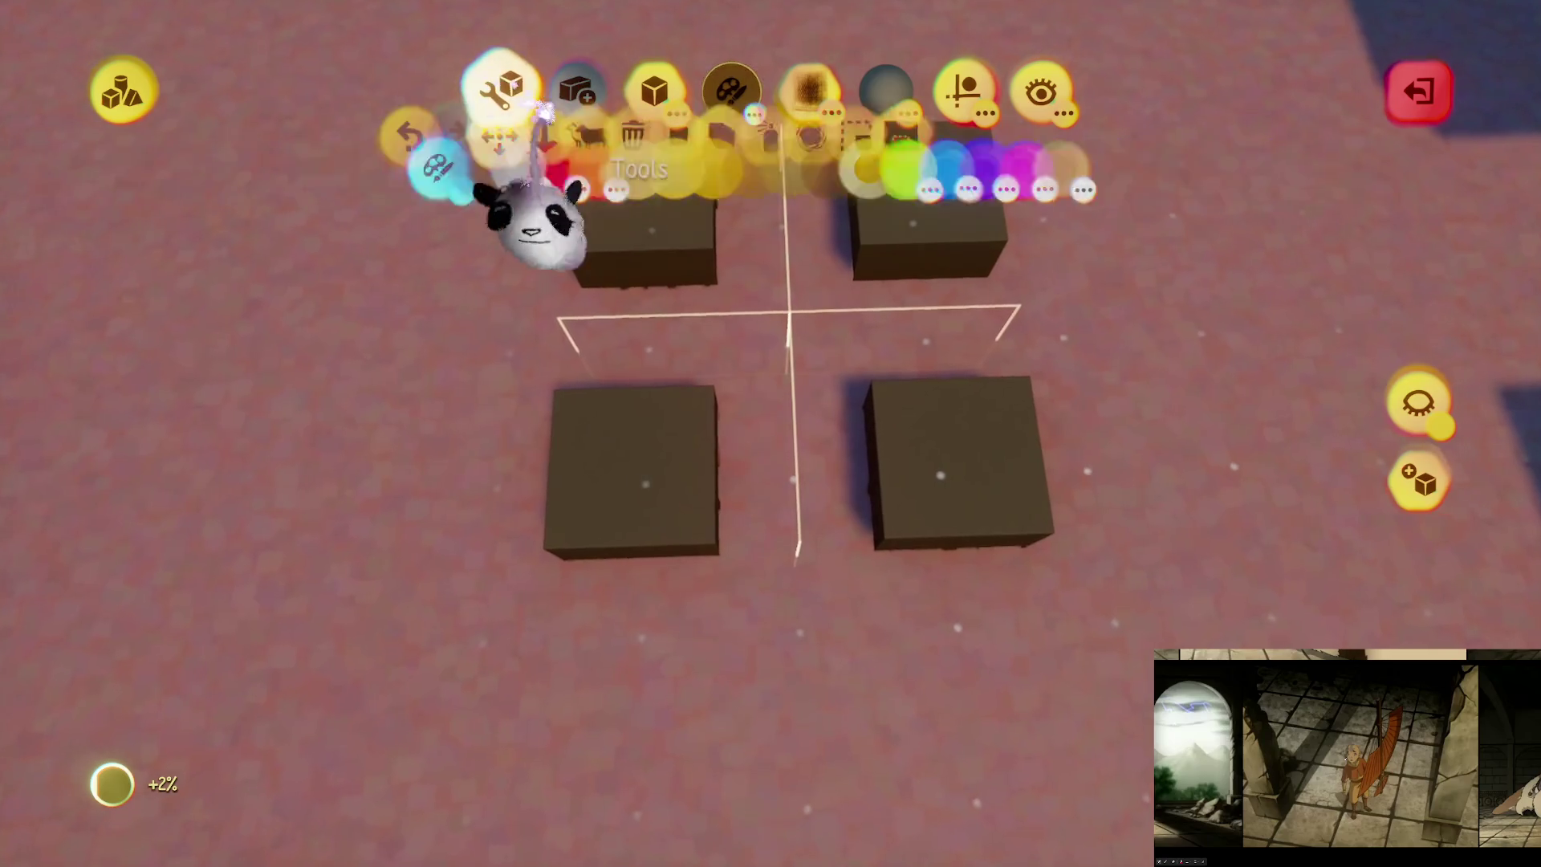
pyautogui.press('Tab')
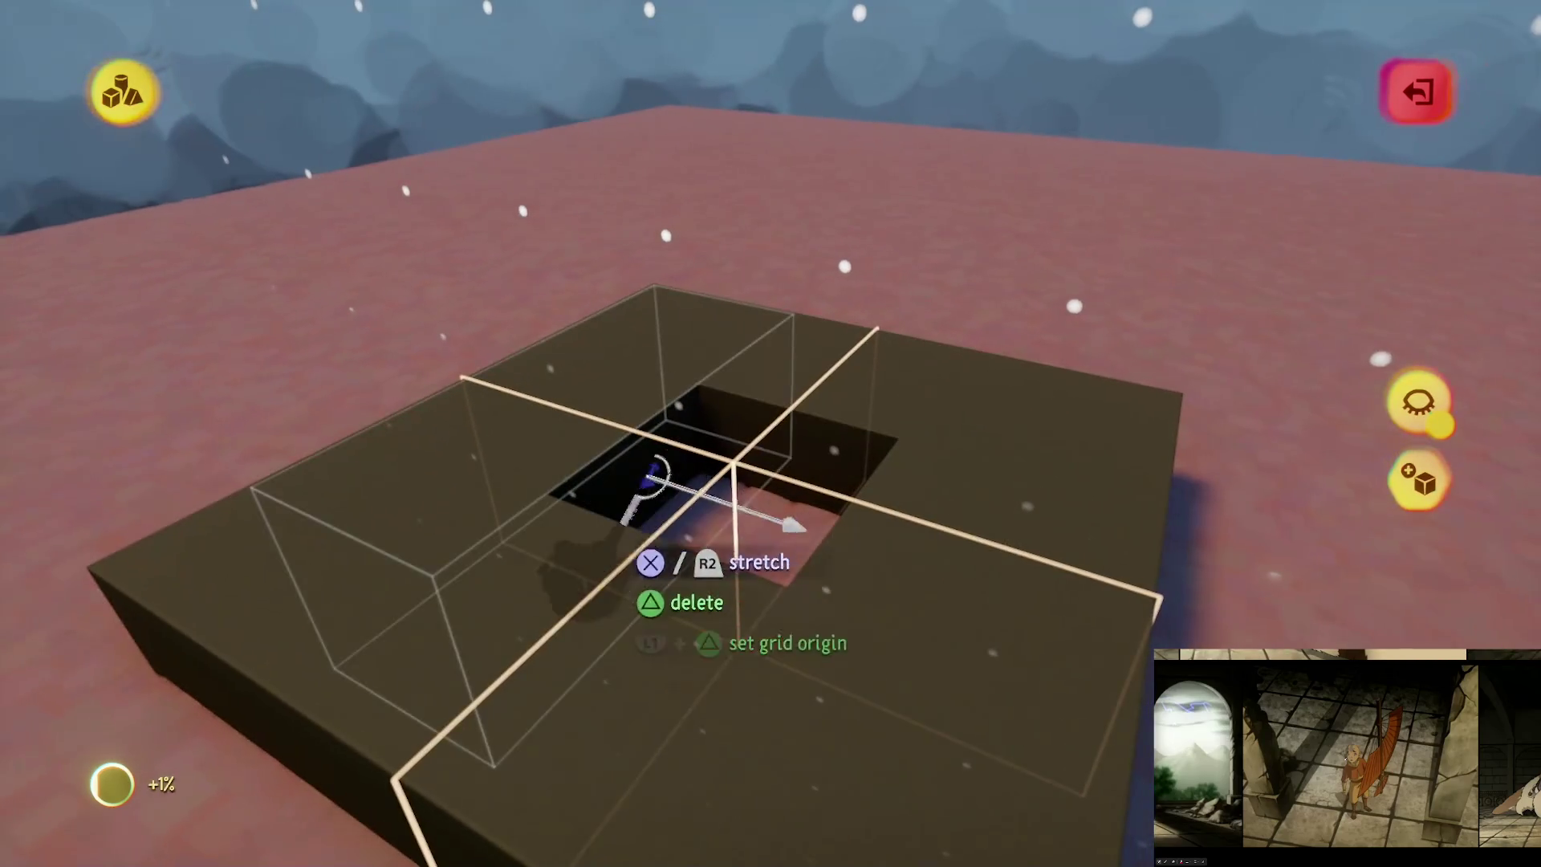
pyautogui.click(650, 464)
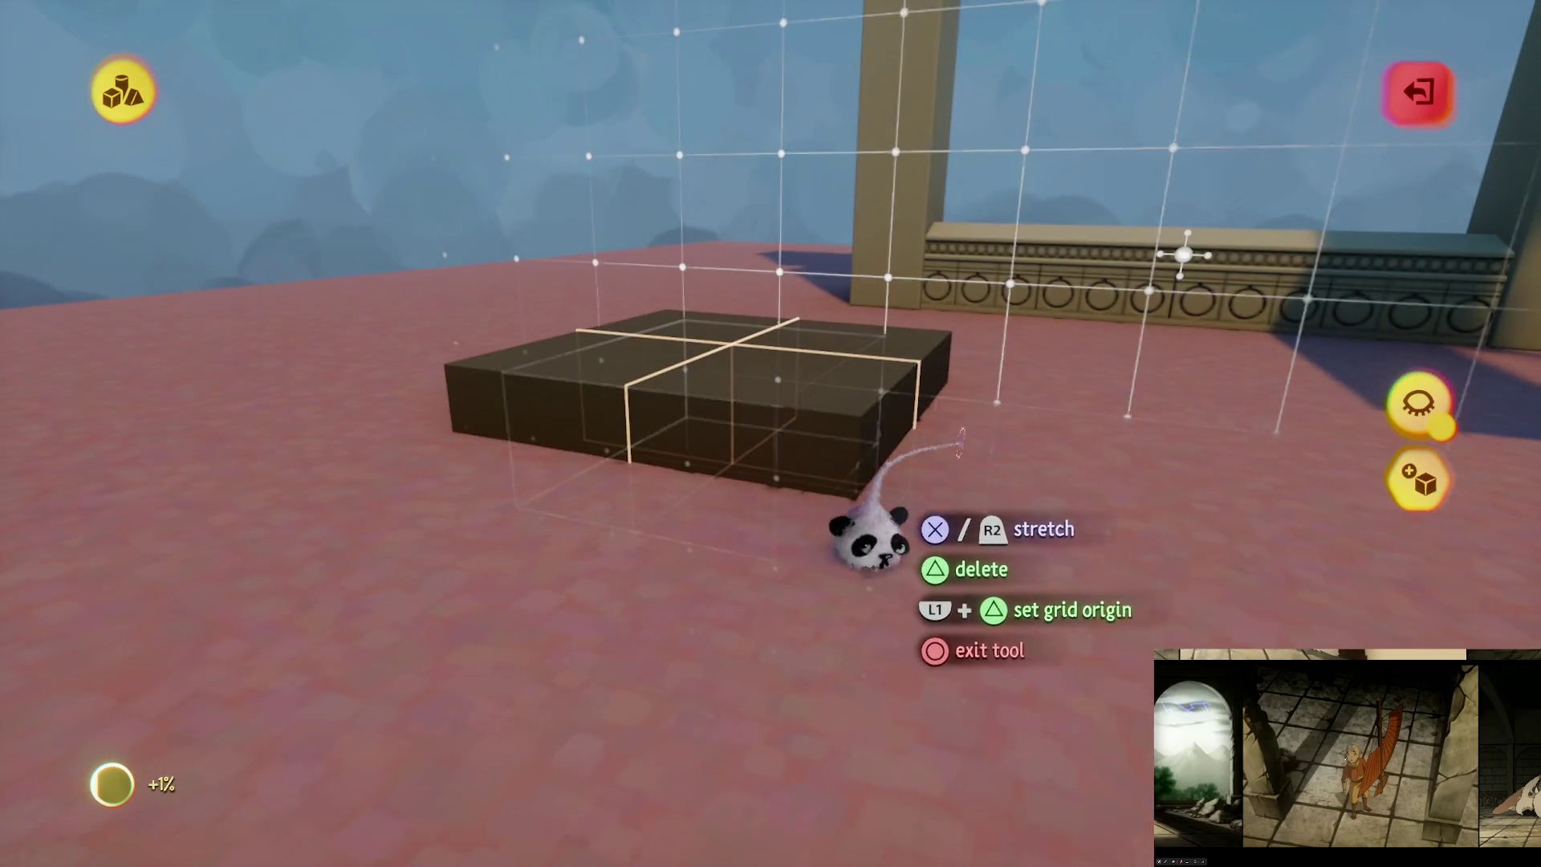
pyautogui.moveTo(871, 542)
pyautogui.mouseDown()
pyautogui.moveTo(884, 509)
pyautogui.moveTo(726, 586)
pyautogui.moveTo(570, 588)
pyautogui.moveTo(629, 550)
pyautogui.moveTo(763, 517)
pyautogui.moveTo(841, 340)
pyautogui.mouseUp()
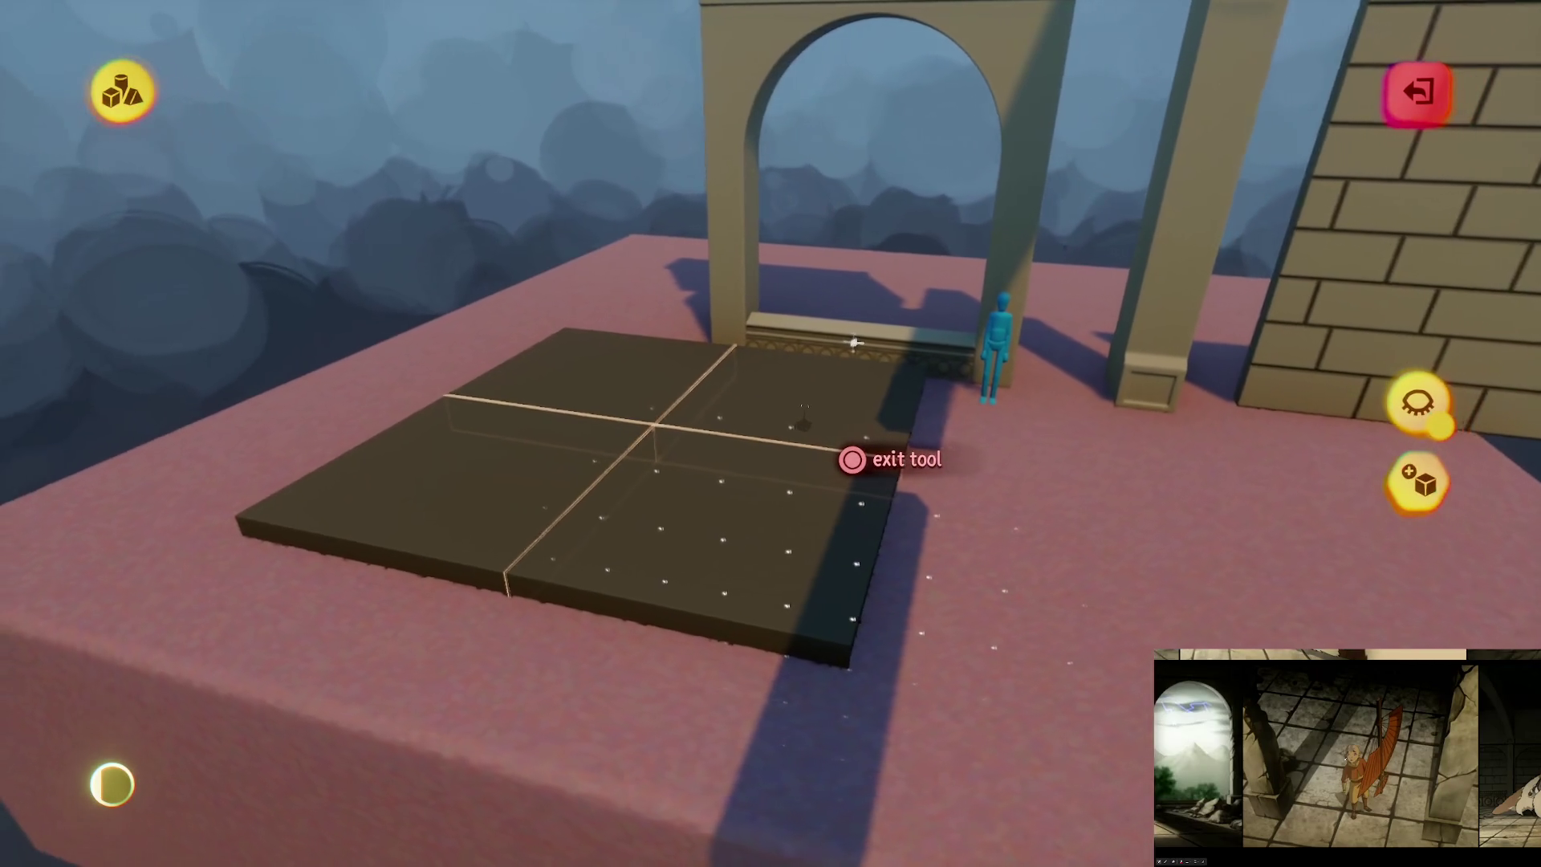
pyautogui.moveTo(803, 419)
pyautogui.mouseDown()
pyautogui.moveTo(763, 562)
pyautogui.moveTo(739, 464)
pyautogui.moveTo(774, 378)
pyautogui.moveTo(743, 629)
pyautogui.moveTo(863, 572)
pyautogui.moveTo(849, 498)
pyautogui.moveTo(819, 447)
pyautogui.moveTo(811, 461)
pyautogui.moveTo(832, 385)
pyautogui.moveTo(829, 440)
pyautogui.moveTo(846, 451)
pyautogui.moveTo(863, 353)
pyautogui.mouseUp()
# Step: Centre the sandstone arch, then clone it and slide the copy flush against its left side
pyautogui.press('Escape')
pyautogui.moveTo(702, 379)
pyautogui.mouseDown()
pyautogui.moveTo(764, 551)
pyautogui.moveTo(774, 430)
pyautogui.moveTo(820, 315)
pyautogui.moveTo(509, 227)
pyautogui.moveTo(614, 316)
pyautogui.mouseUp()
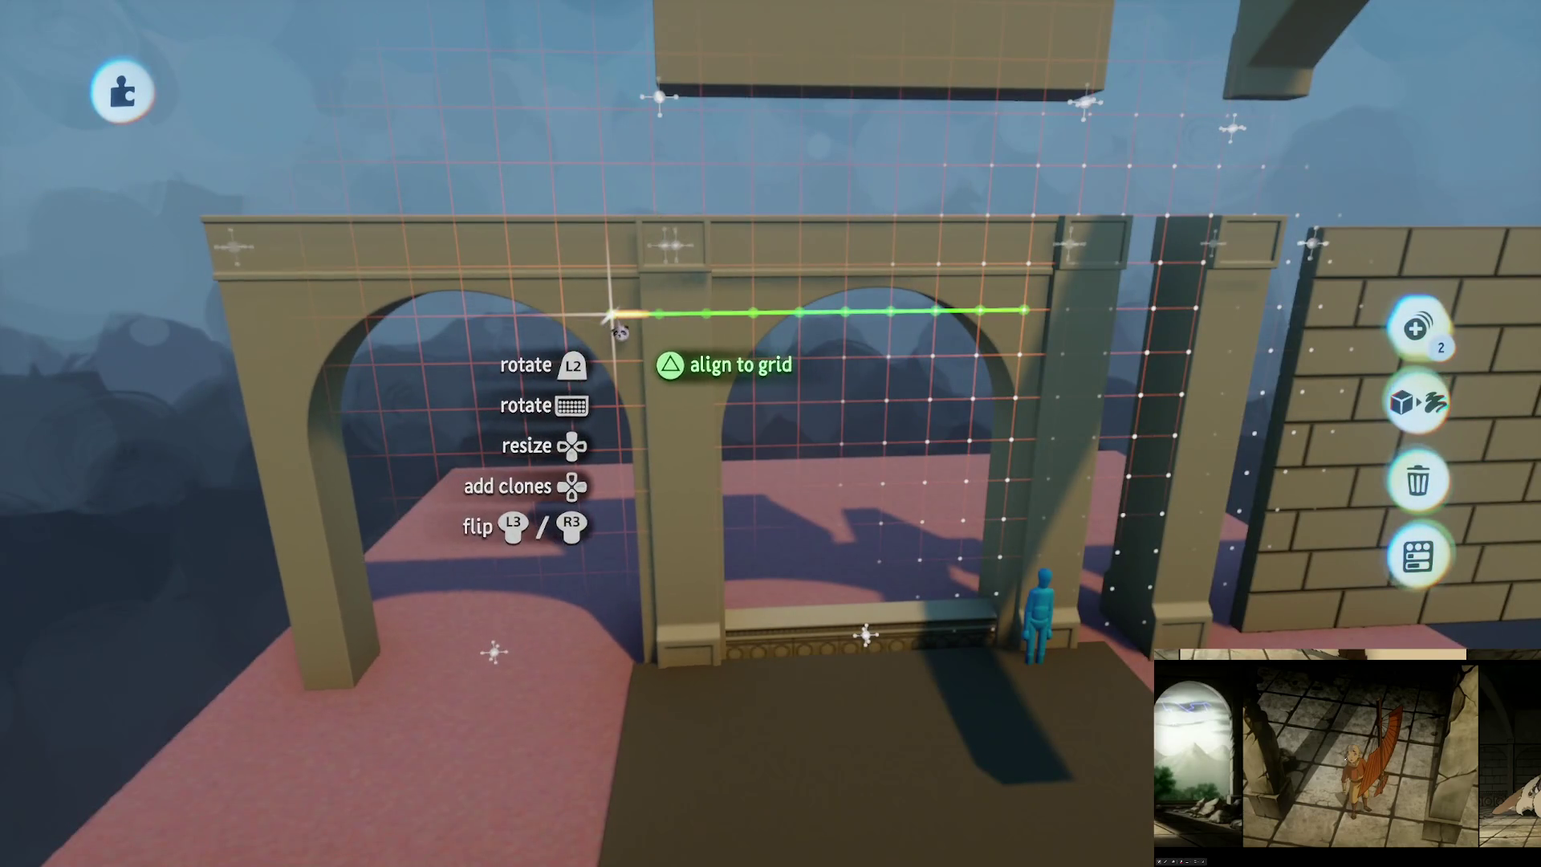
pyautogui.hotkey('ctrl', 'z')
pyautogui.click(846, 91)
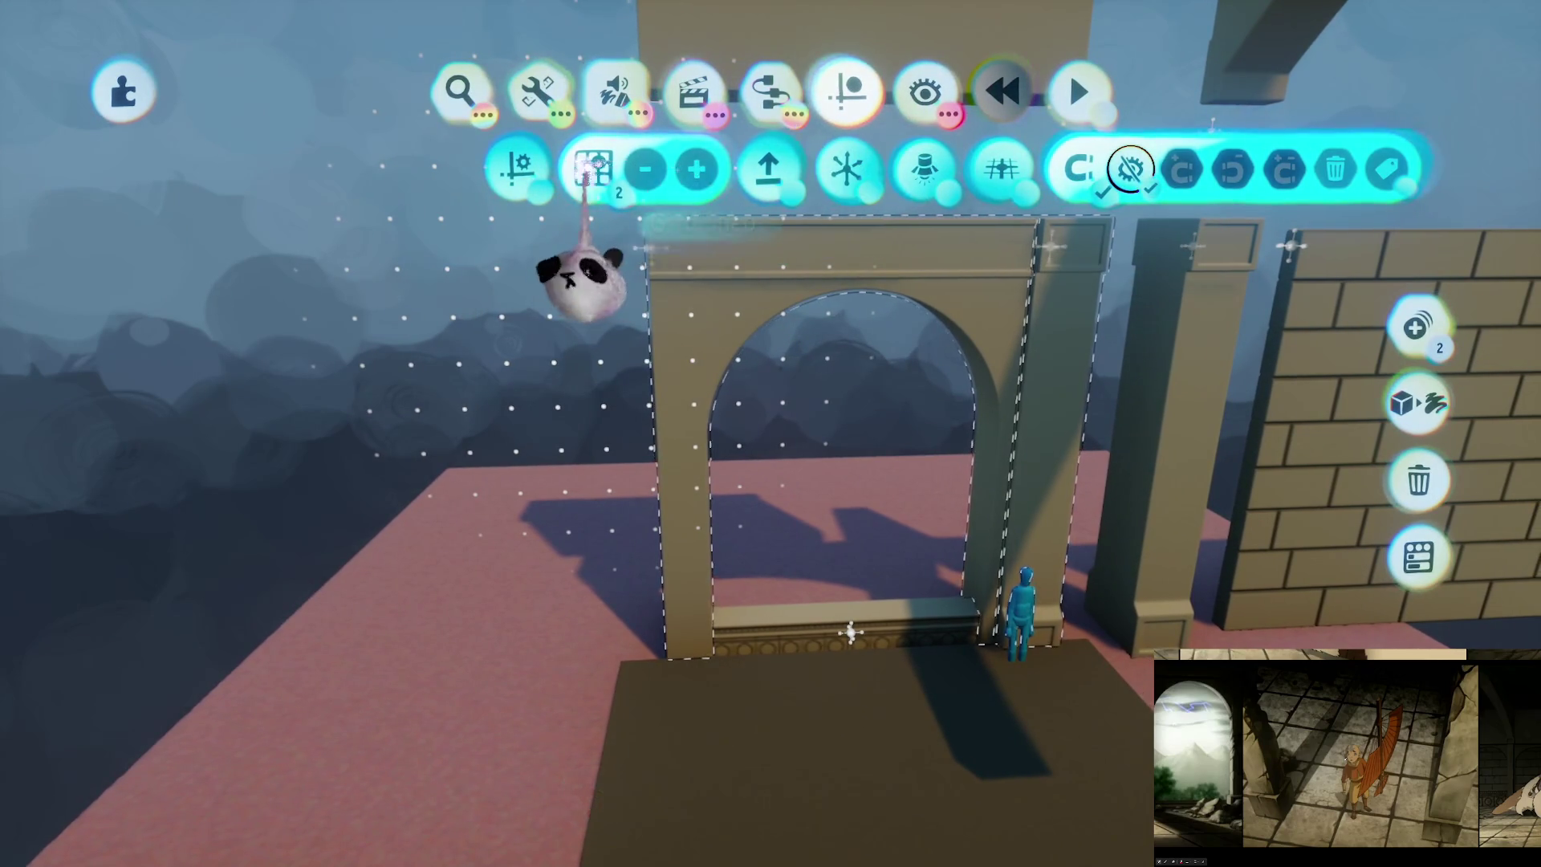
pyautogui.press('Escape')
pyautogui.moveTo(517, 293); pyautogui.dragTo(666, 288)
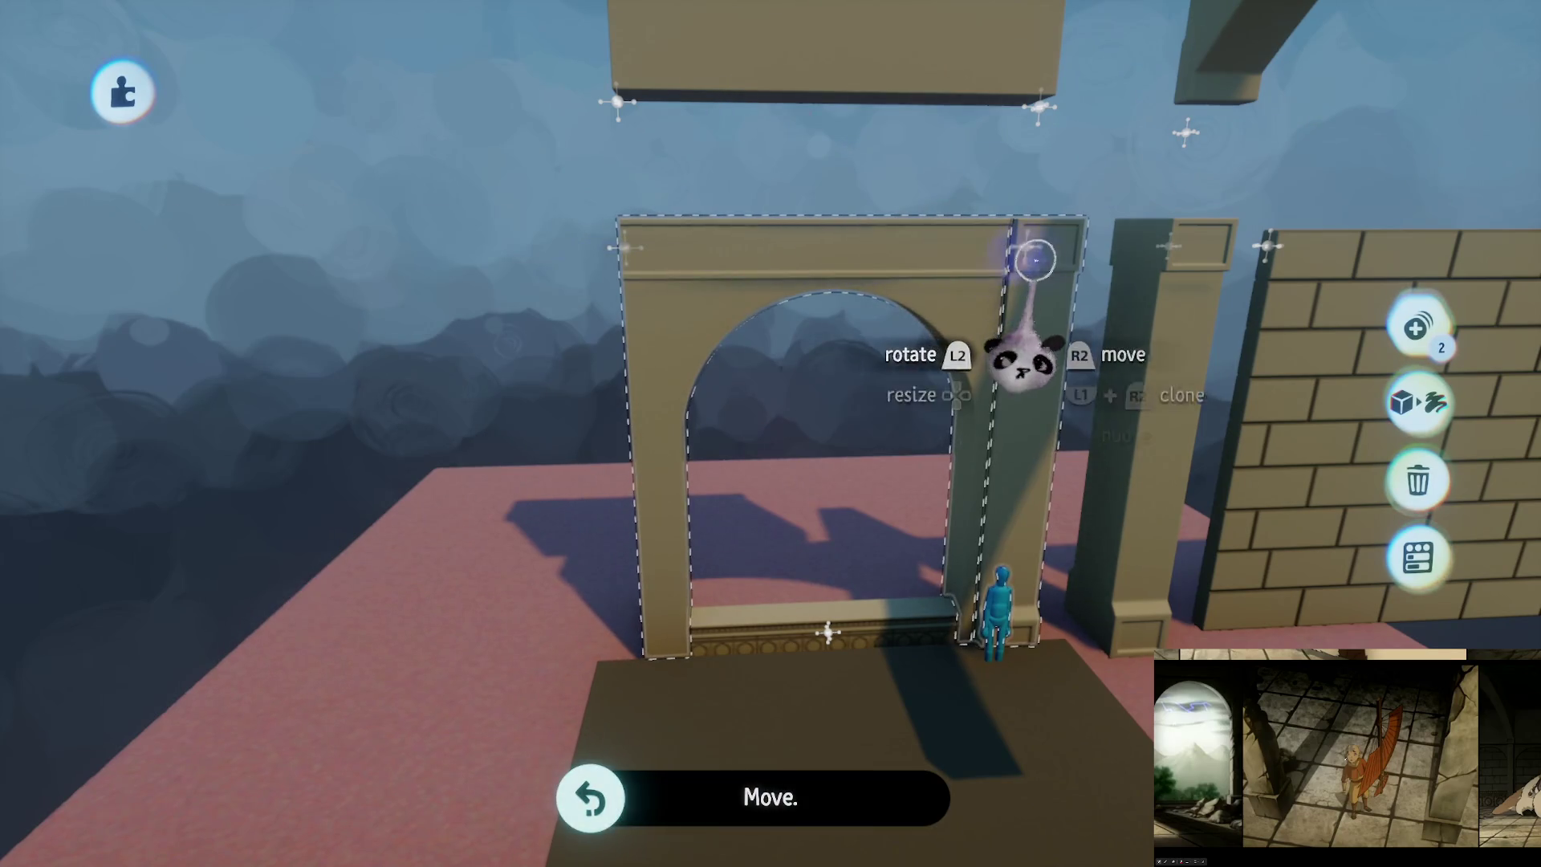
pyautogui.moveTo(921, 244); pyautogui.dragTo(487, 272)
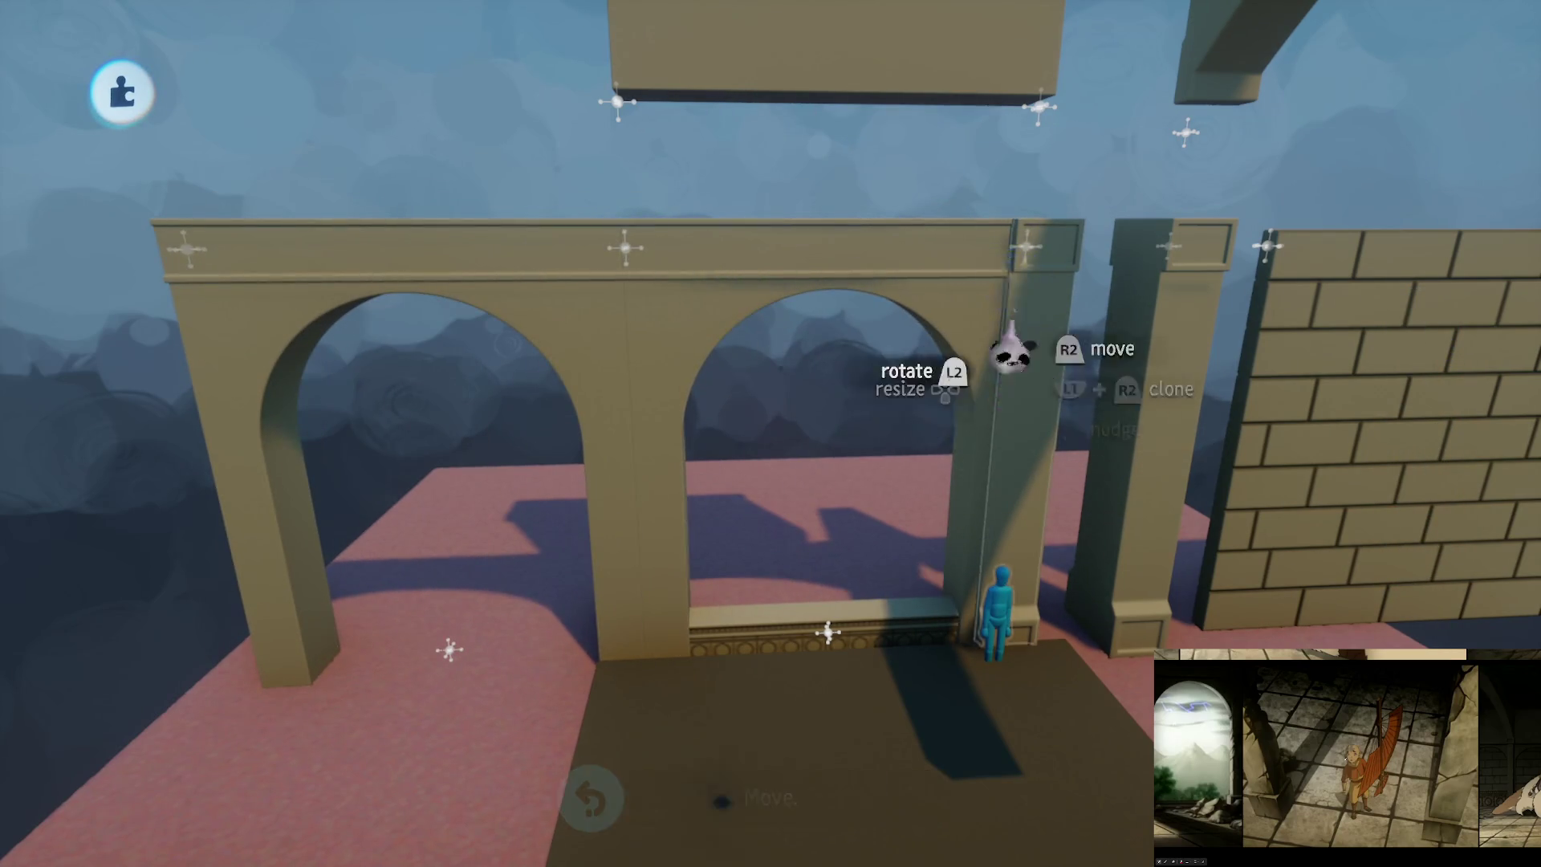
# Step: Grab the extra left floor piece and delete it
pyautogui.moveTo(616, 333); pyautogui.dragTo(836, 447)
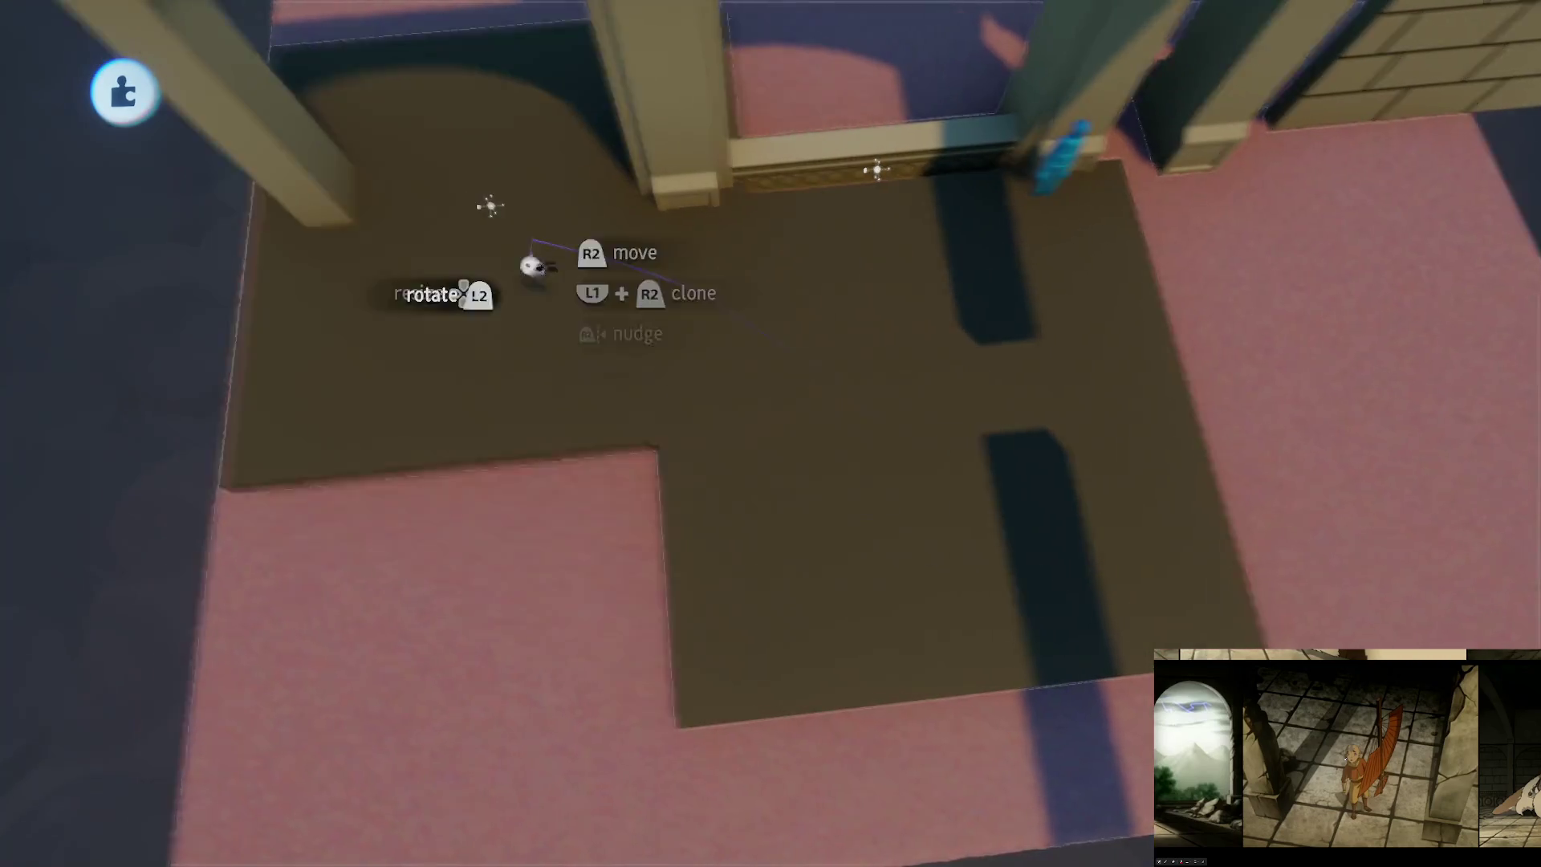
pyautogui.click(508, 511)
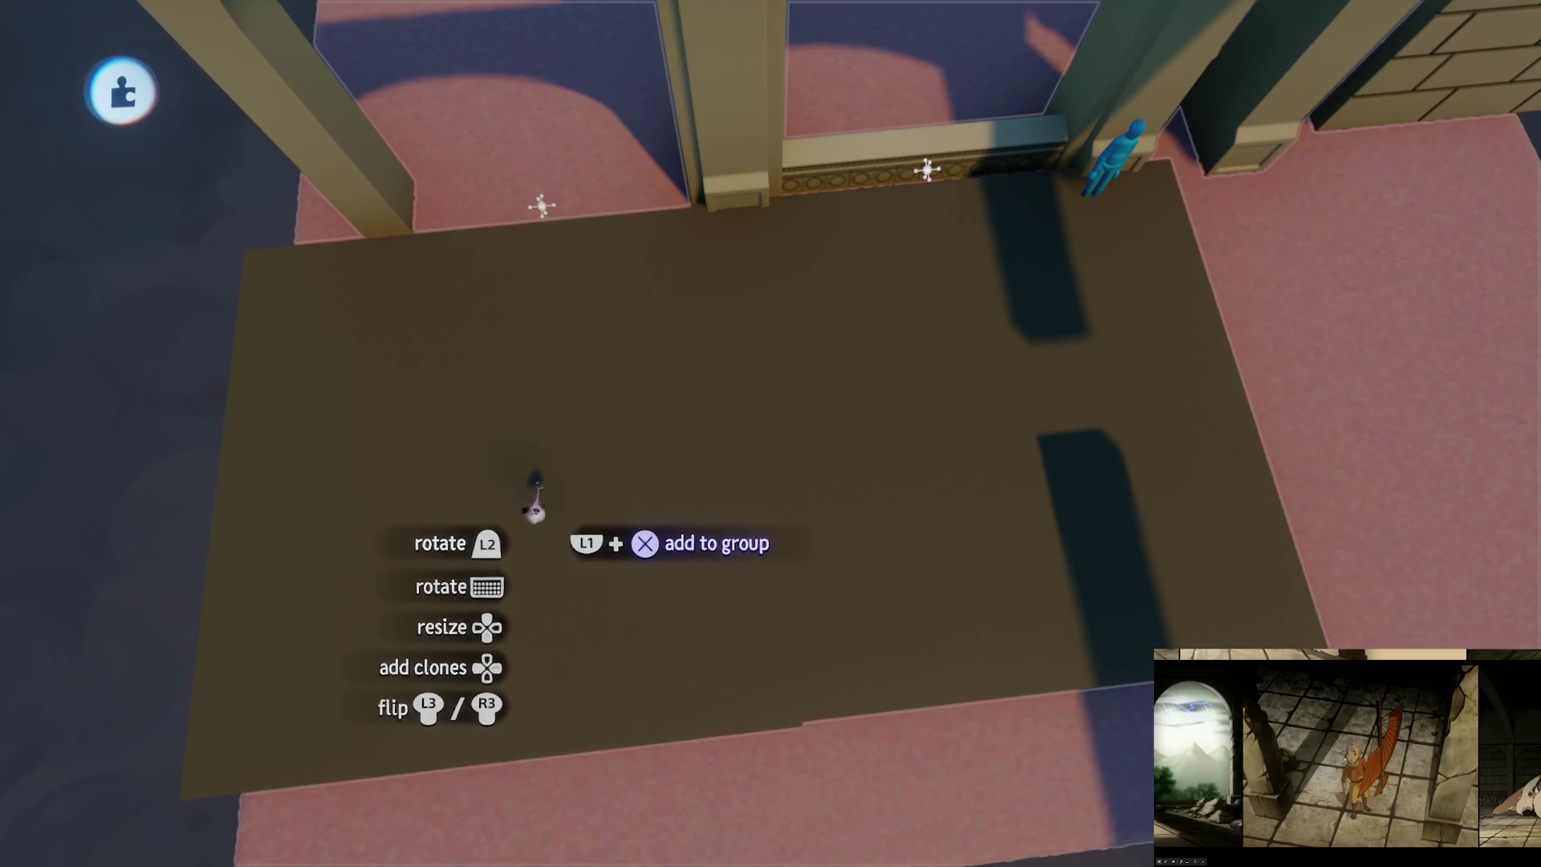
pyautogui.press('Delete')
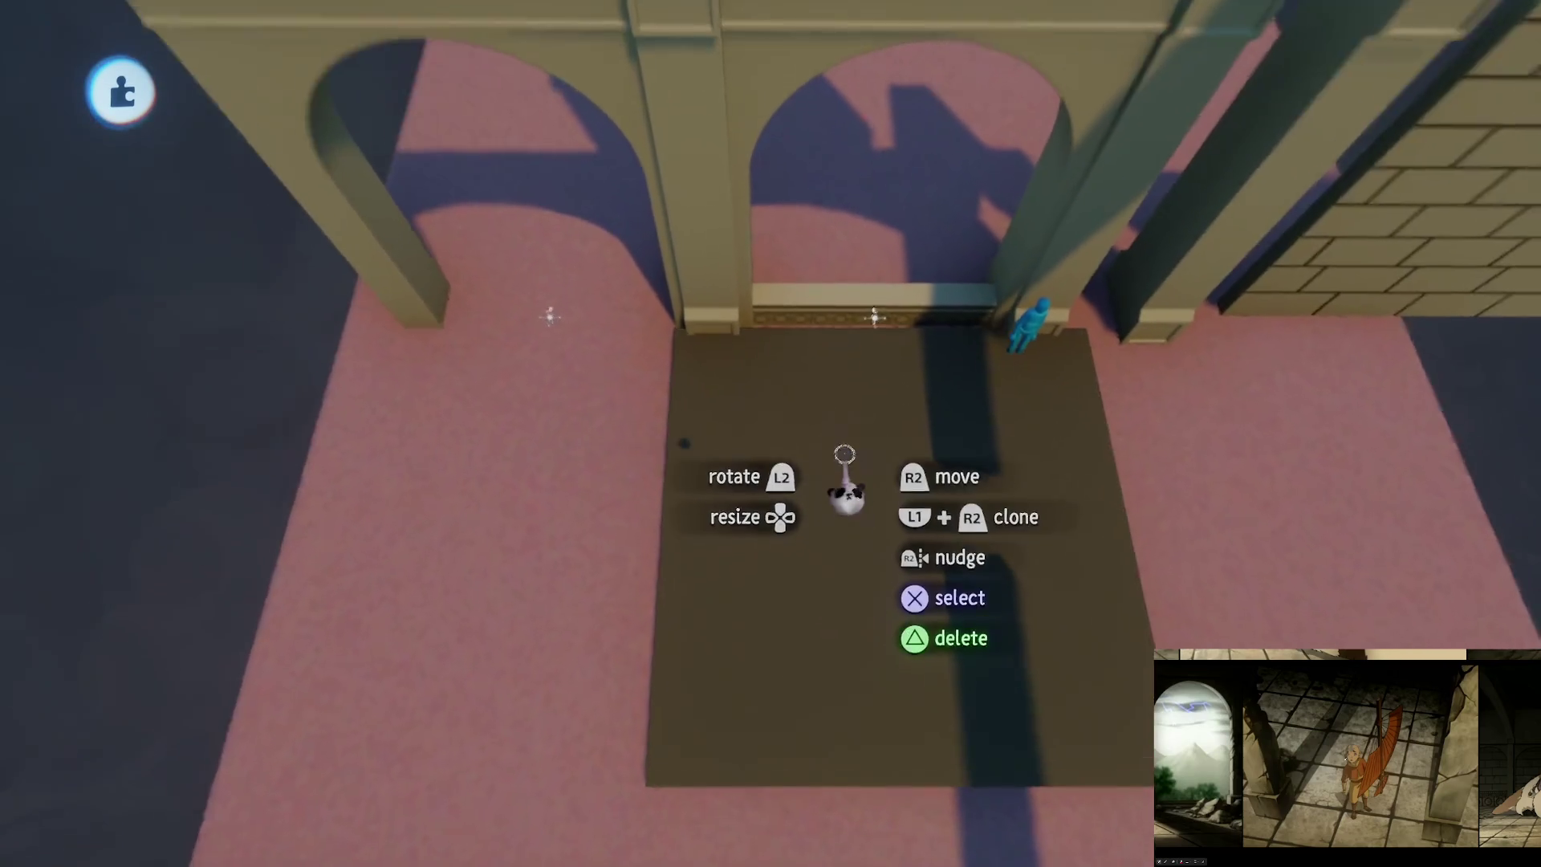
# Step: Stretch the remaining dark slab's edges out to the arcade's base ledge
pyautogui.moveTo(845, 454)
pyautogui.mouseDown()
pyautogui.moveTo(757, 241)
pyautogui.moveTo(681, 262)
pyautogui.moveTo(674, 310)
pyautogui.moveTo(861, 479)
pyautogui.moveTo(706, 418)
pyautogui.moveTo(688, 388)
pyautogui.moveTo(784, 402)
pyautogui.mouseUp()
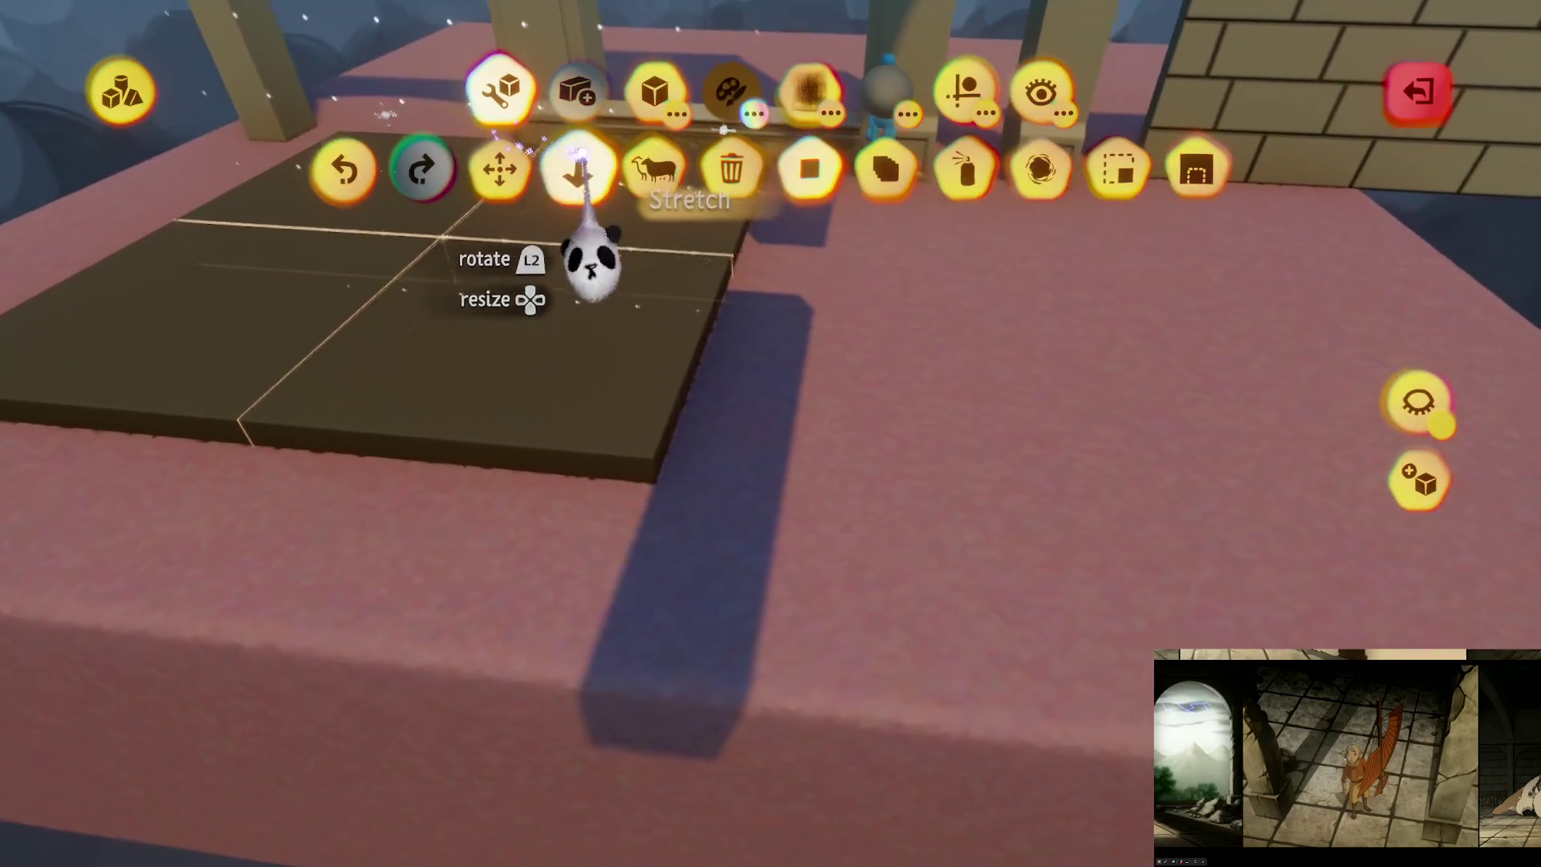
pyautogui.press('Escape')
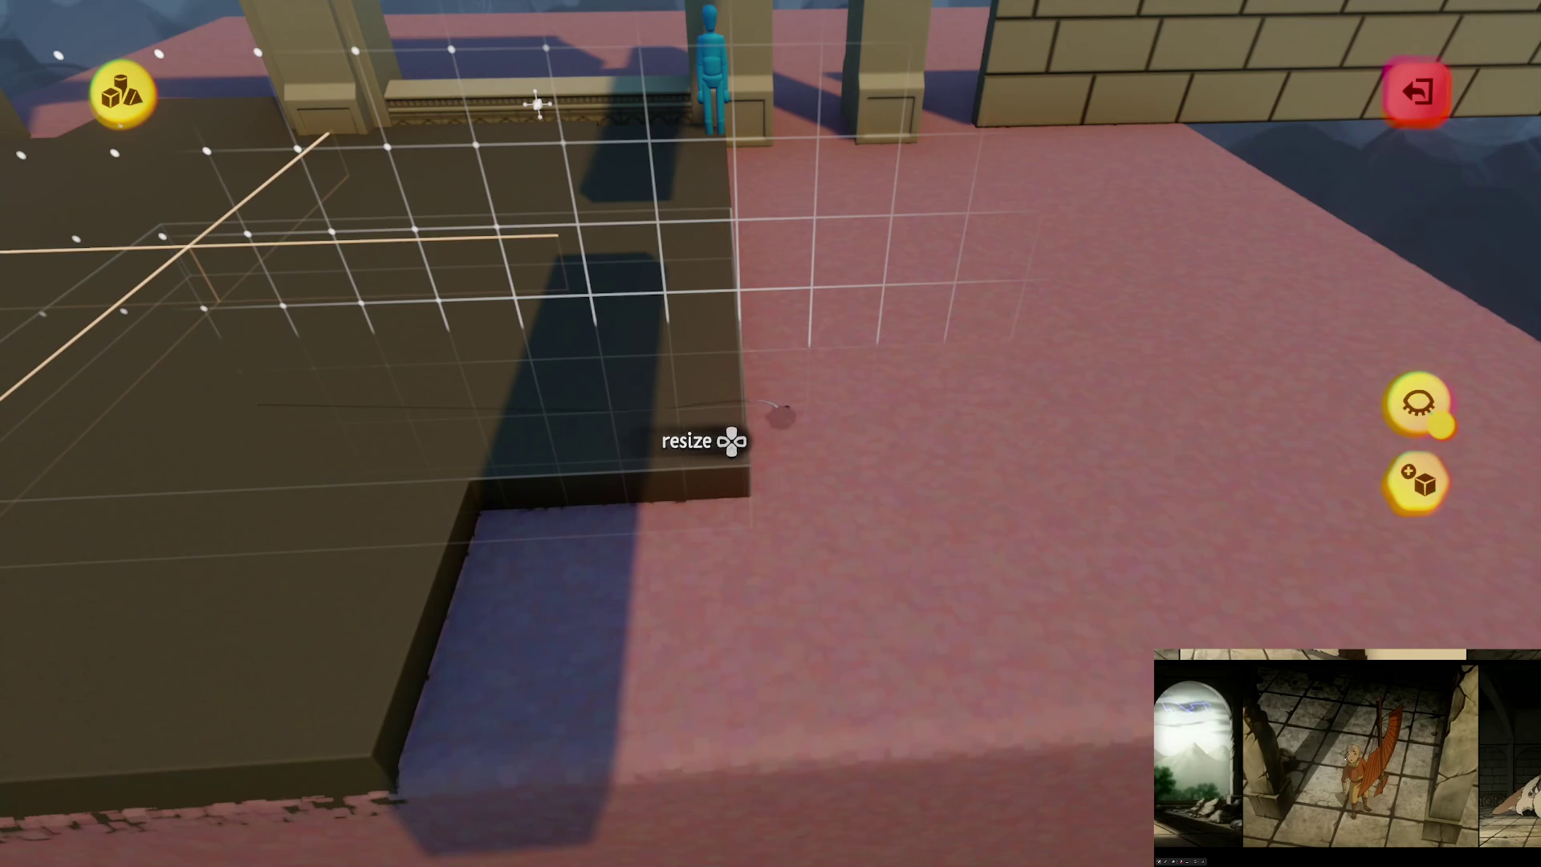
pyautogui.moveTo(779, 415)
pyautogui.mouseDown()
pyautogui.moveTo(785, 434)
pyautogui.moveTo(807, 417)
pyautogui.moveTo(739, 568)
pyautogui.mouseUp()
pyautogui.moveTo(530, 553)
pyautogui.mouseDown()
pyautogui.moveTo(705, 551)
pyautogui.moveTo(819, 402)
pyautogui.moveTo(784, 492)
pyautogui.moveTo(729, 362)
pyautogui.moveTo(785, 567)
pyautogui.moveTo(785, 498)
pyautogui.mouseUp()
pyautogui.press('Escape')
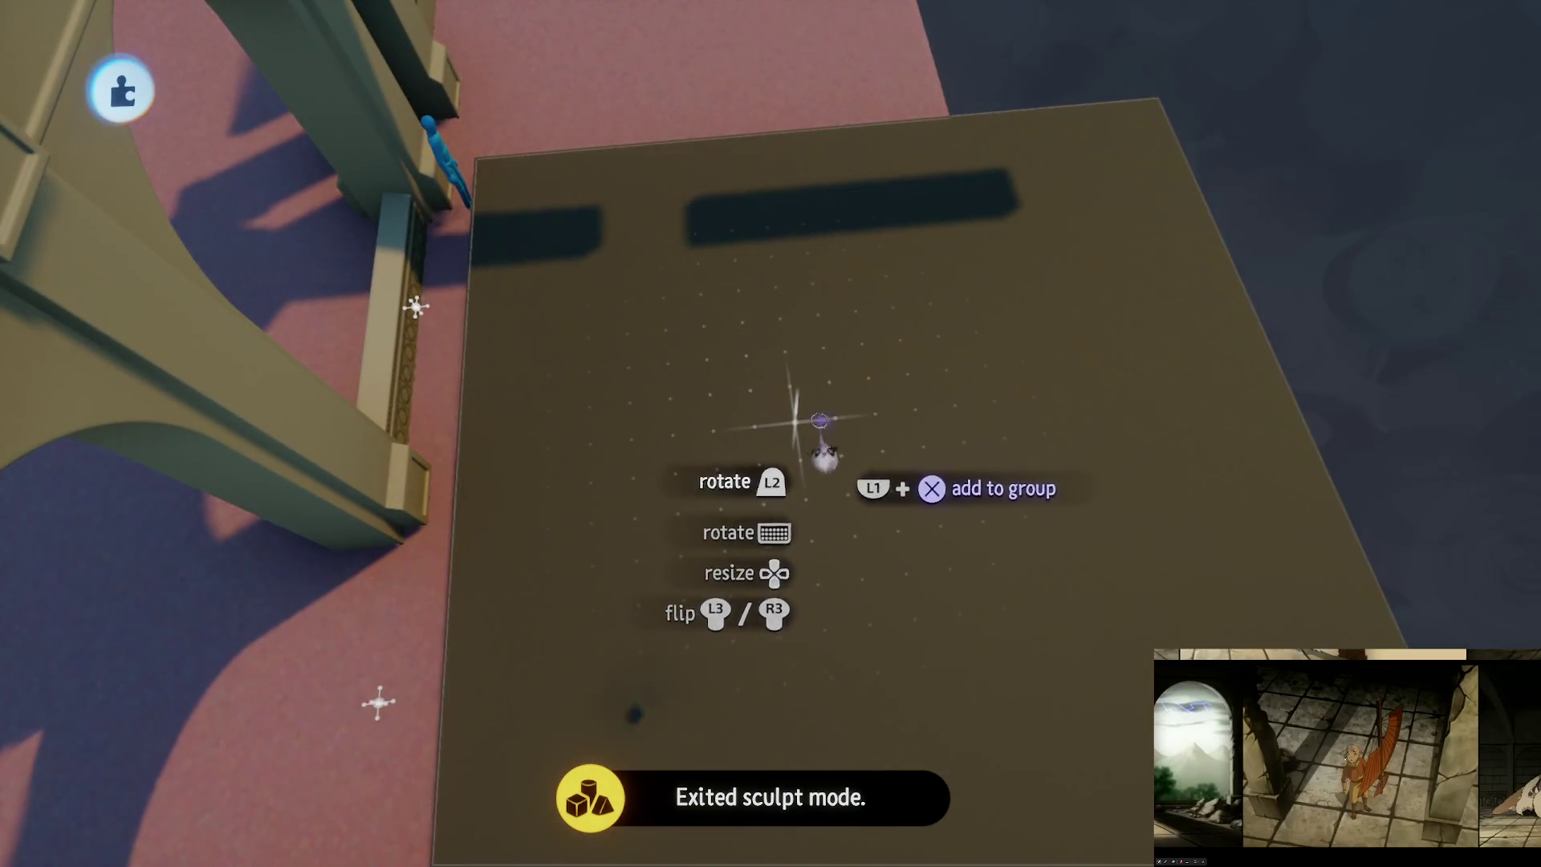
pyautogui.moveTo(818, 451)
pyautogui.mouseDown()
pyautogui.moveTo(792, 402)
pyautogui.moveTo(757, 393)
pyautogui.moveTo(777, 476)
pyautogui.mouseUp()
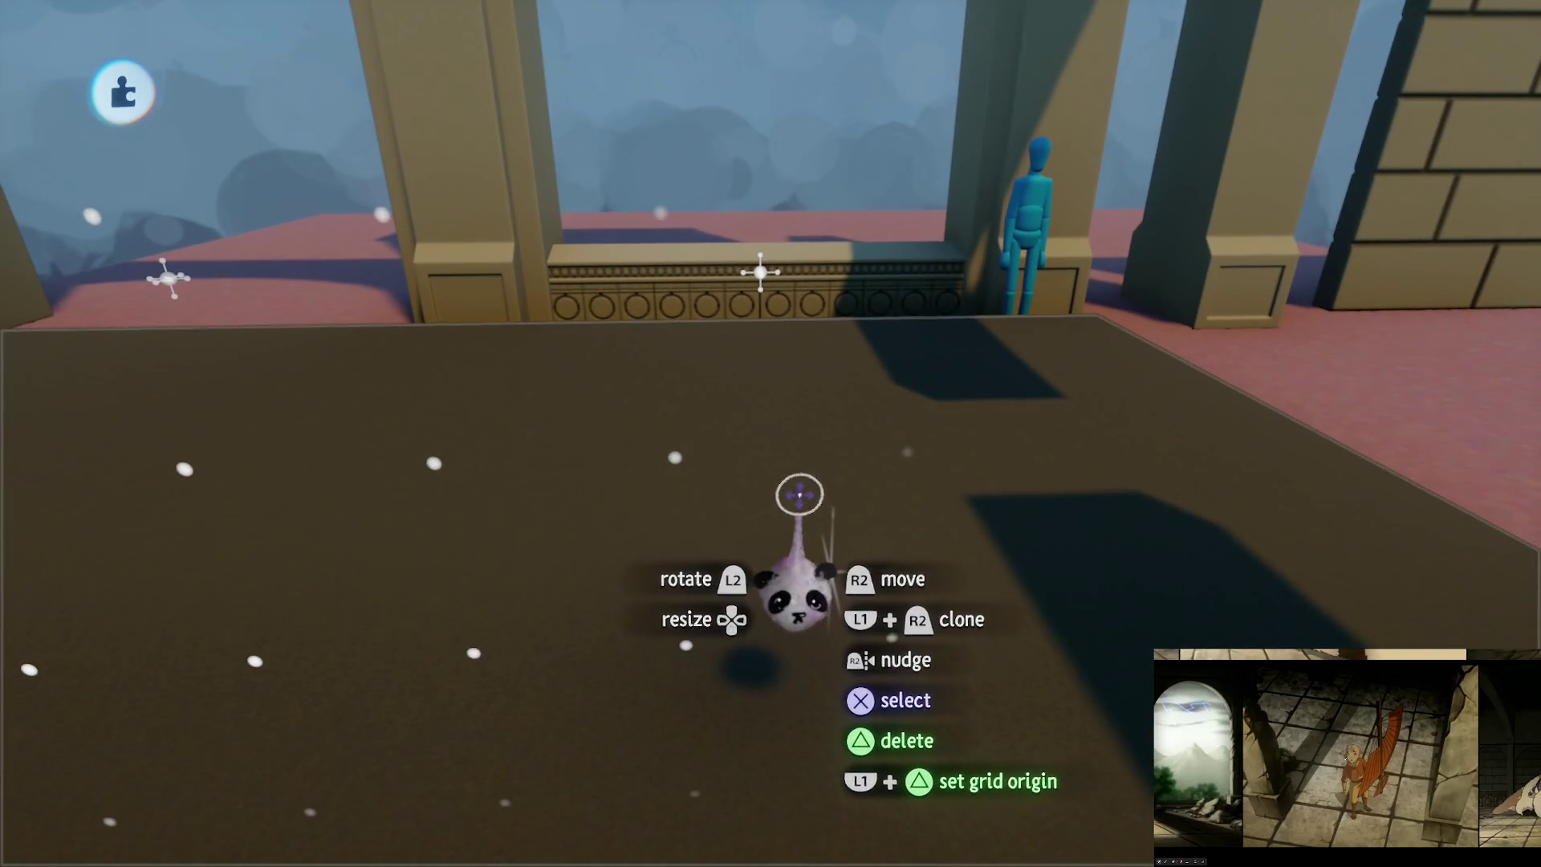
# Step: Stamp four sandstone-coloured cubes in a two-by-two grid and stretch them into flat tiles
pyautogui.press('Tab')
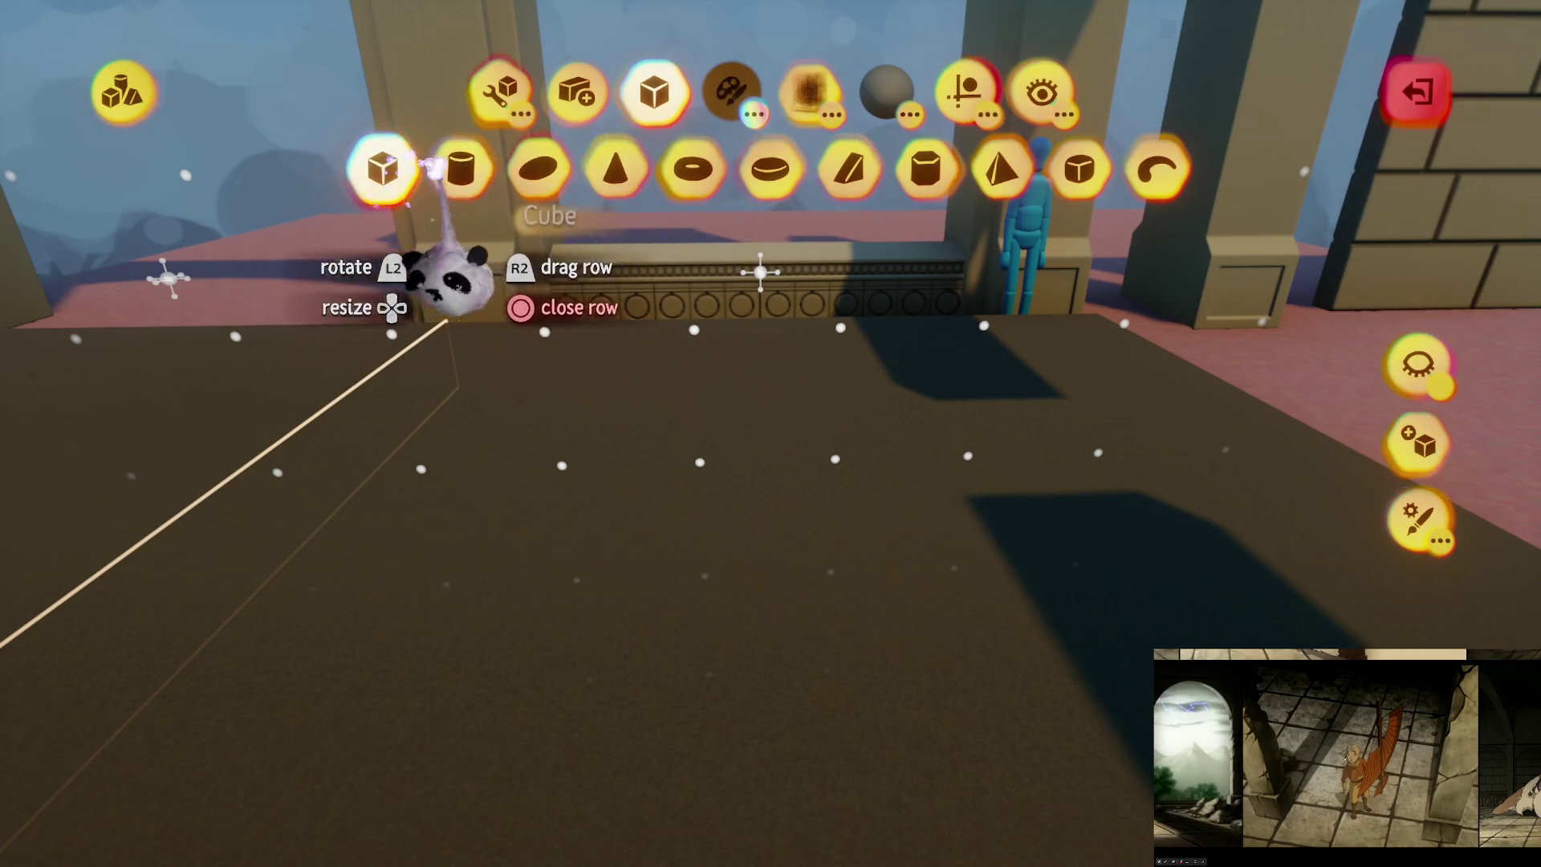
pyautogui.click(598, 393)
pyautogui.click(469, 269)
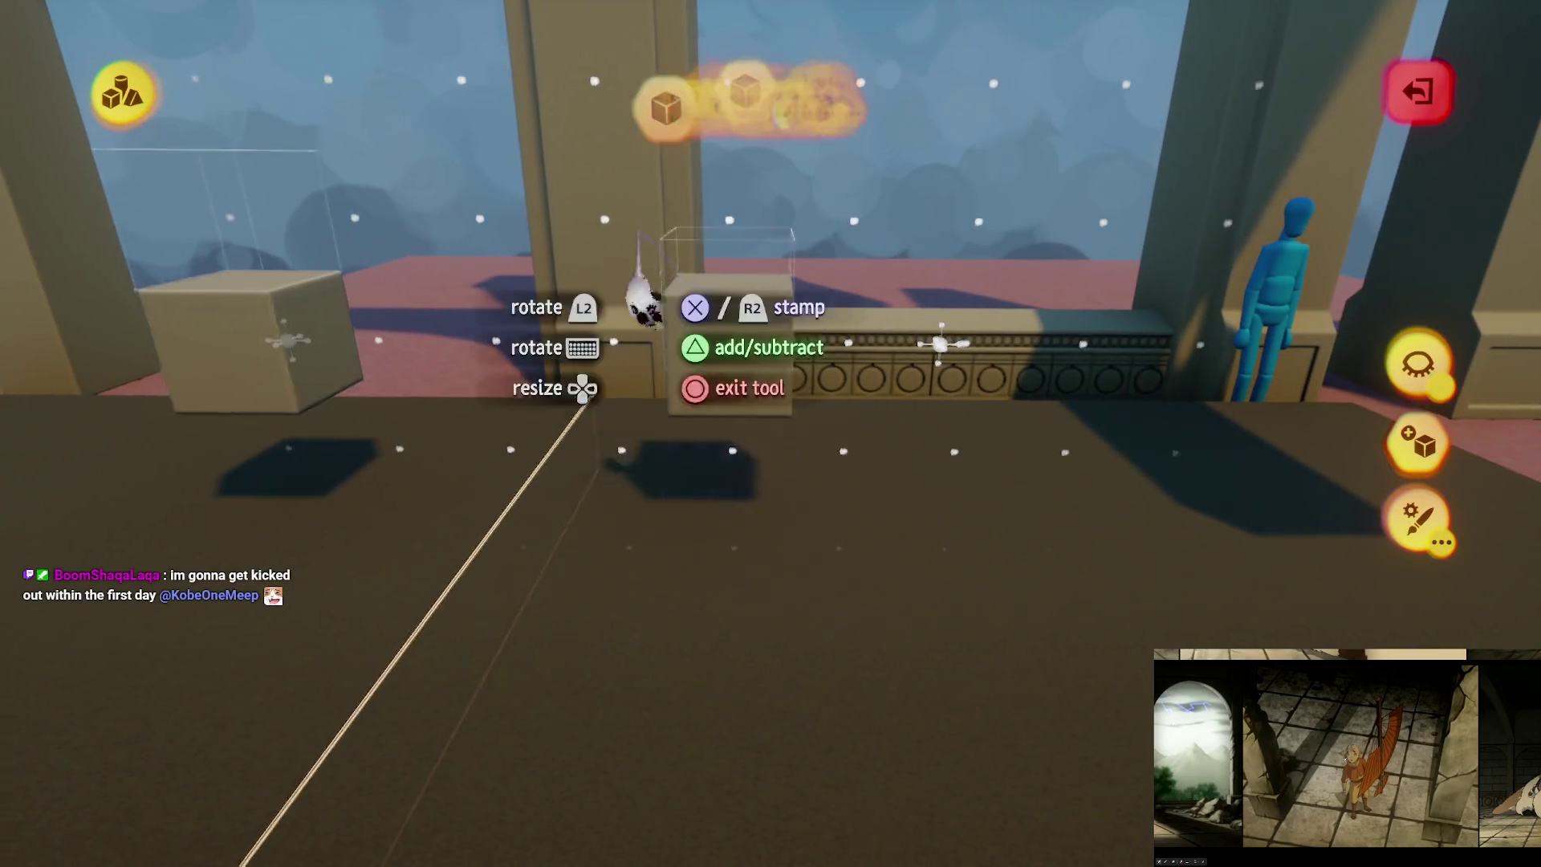
pyautogui.moveTo(550, 213)
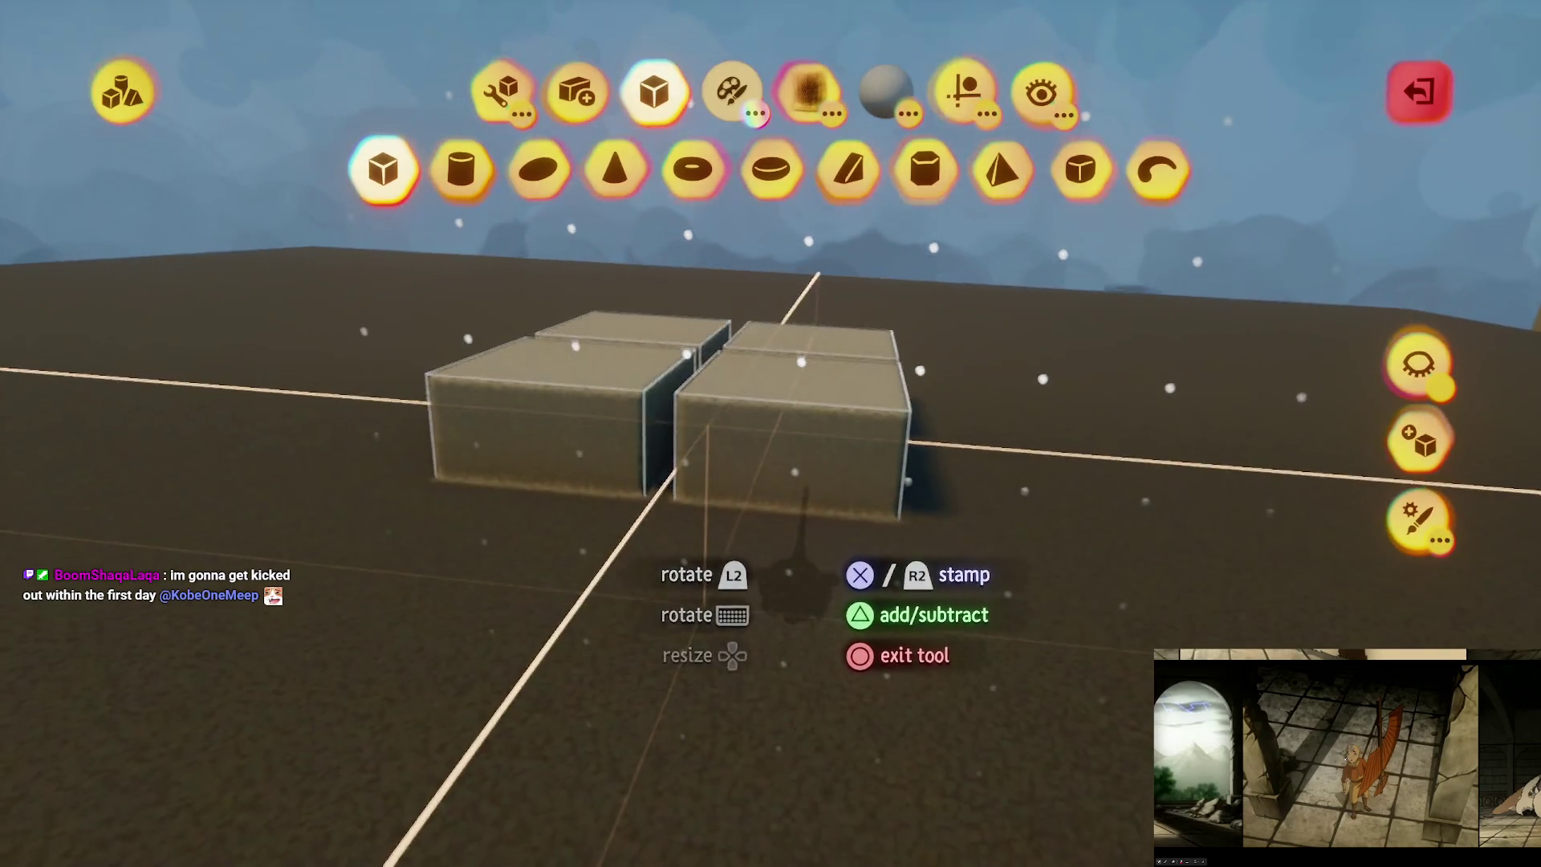
pyautogui.click(801, 362)
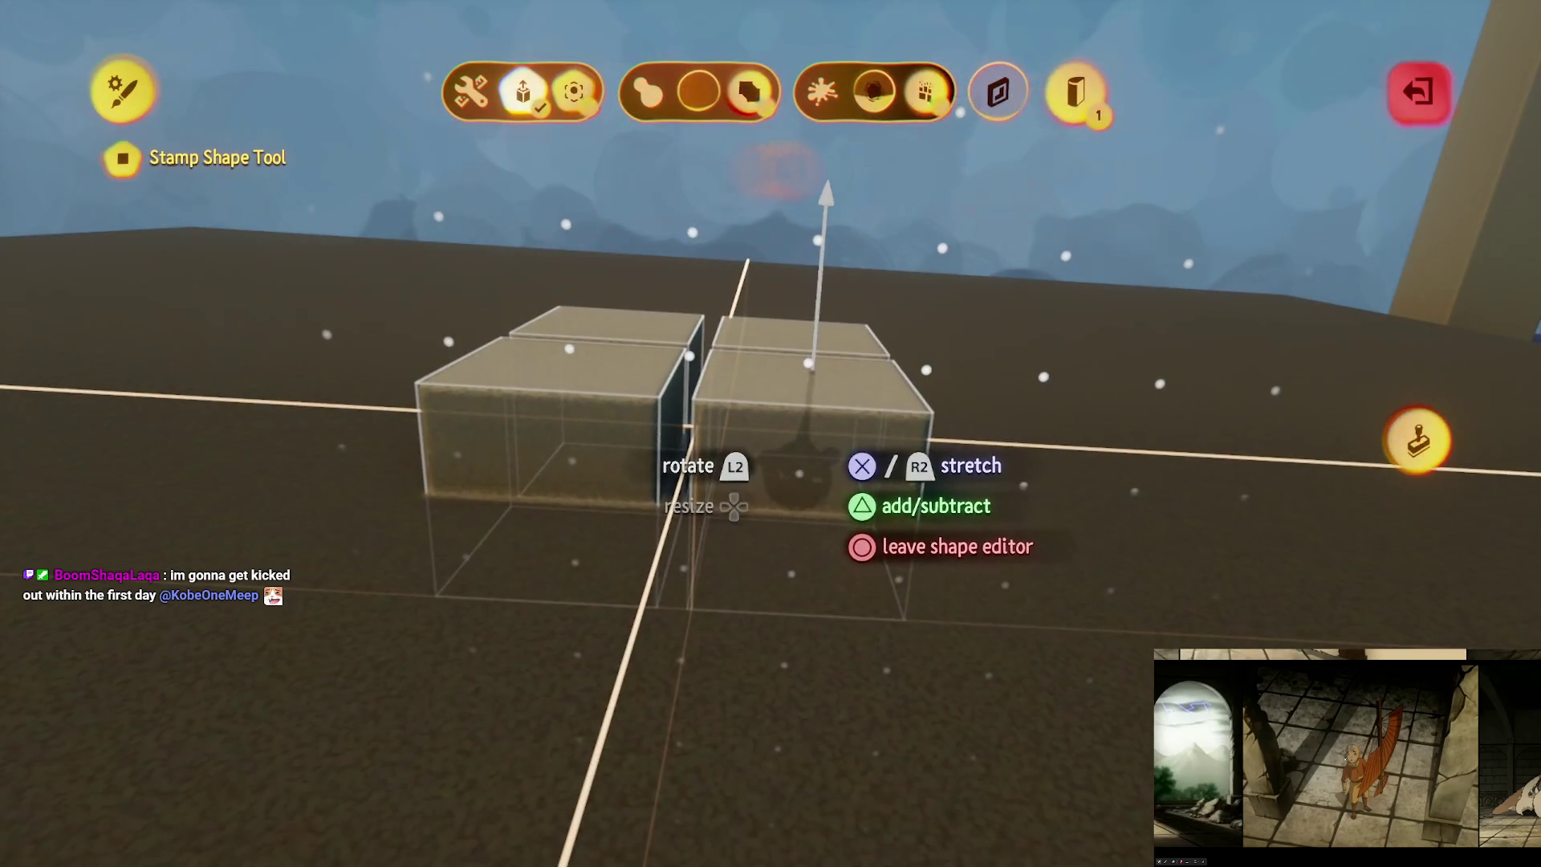
pyautogui.press('Escape')
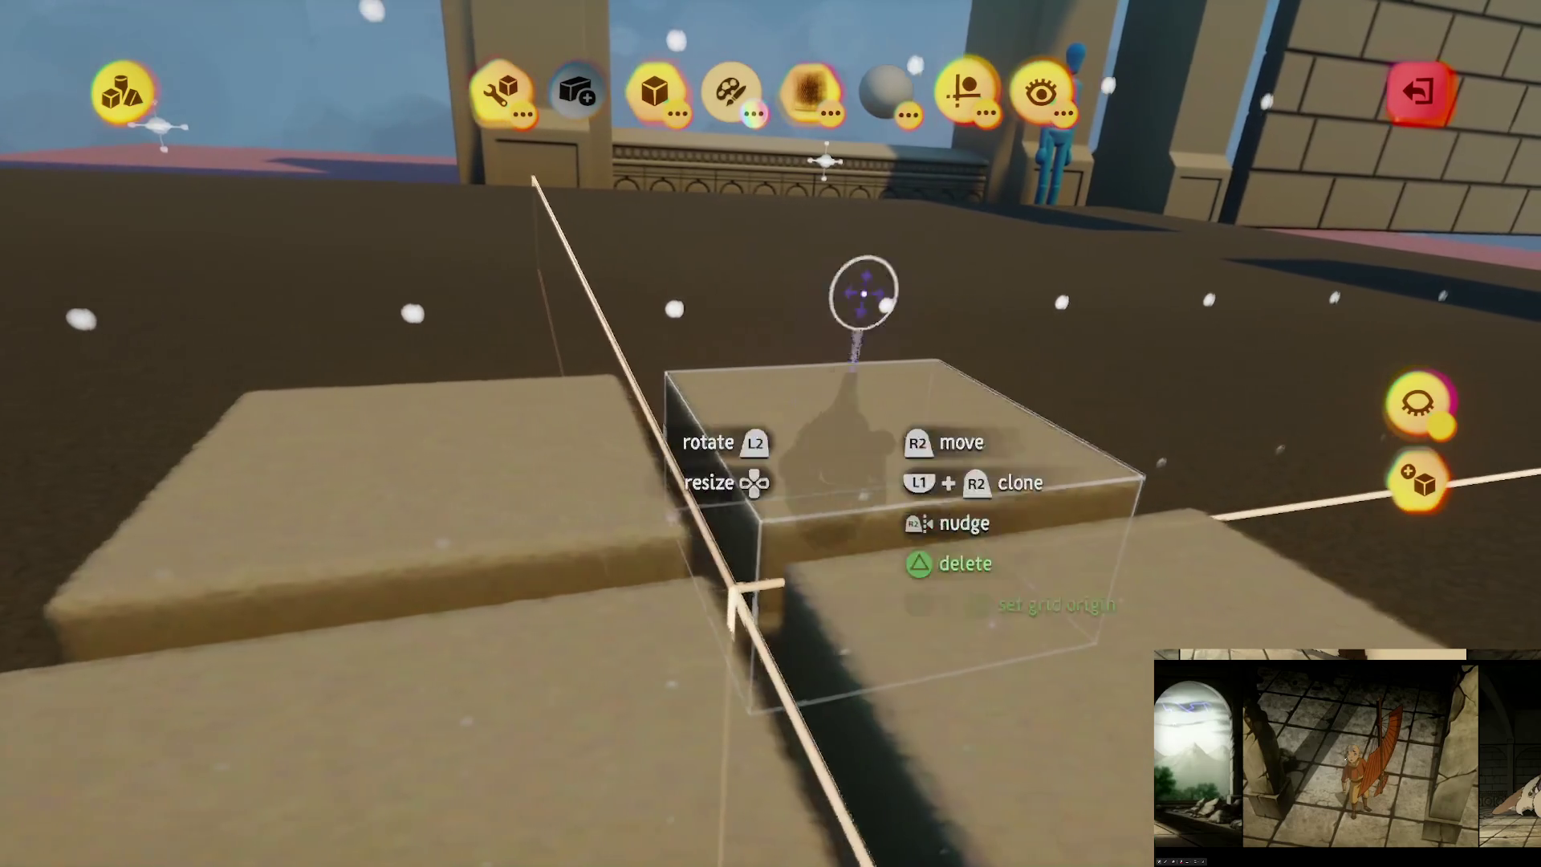
pyautogui.click(960, 103)
# Step: Set a tile down beside the others and turn on grid snapping
pyautogui.moveTo(835, 430); pyautogui.dragTo(840, 571)
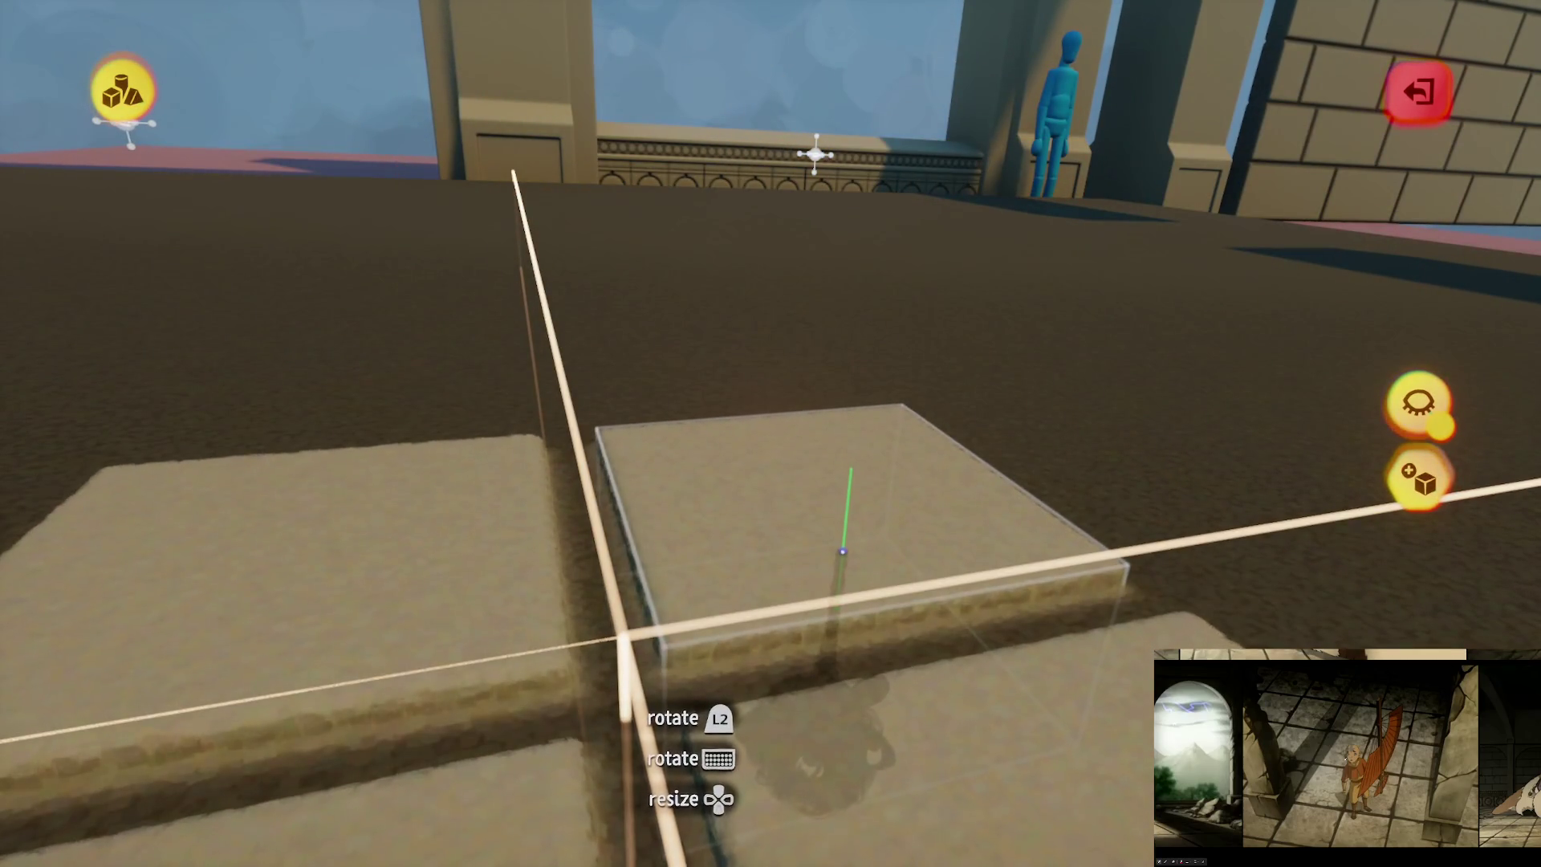
pyautogui.moveTo(842, 558); pyautogui.dragTo(873, 557)
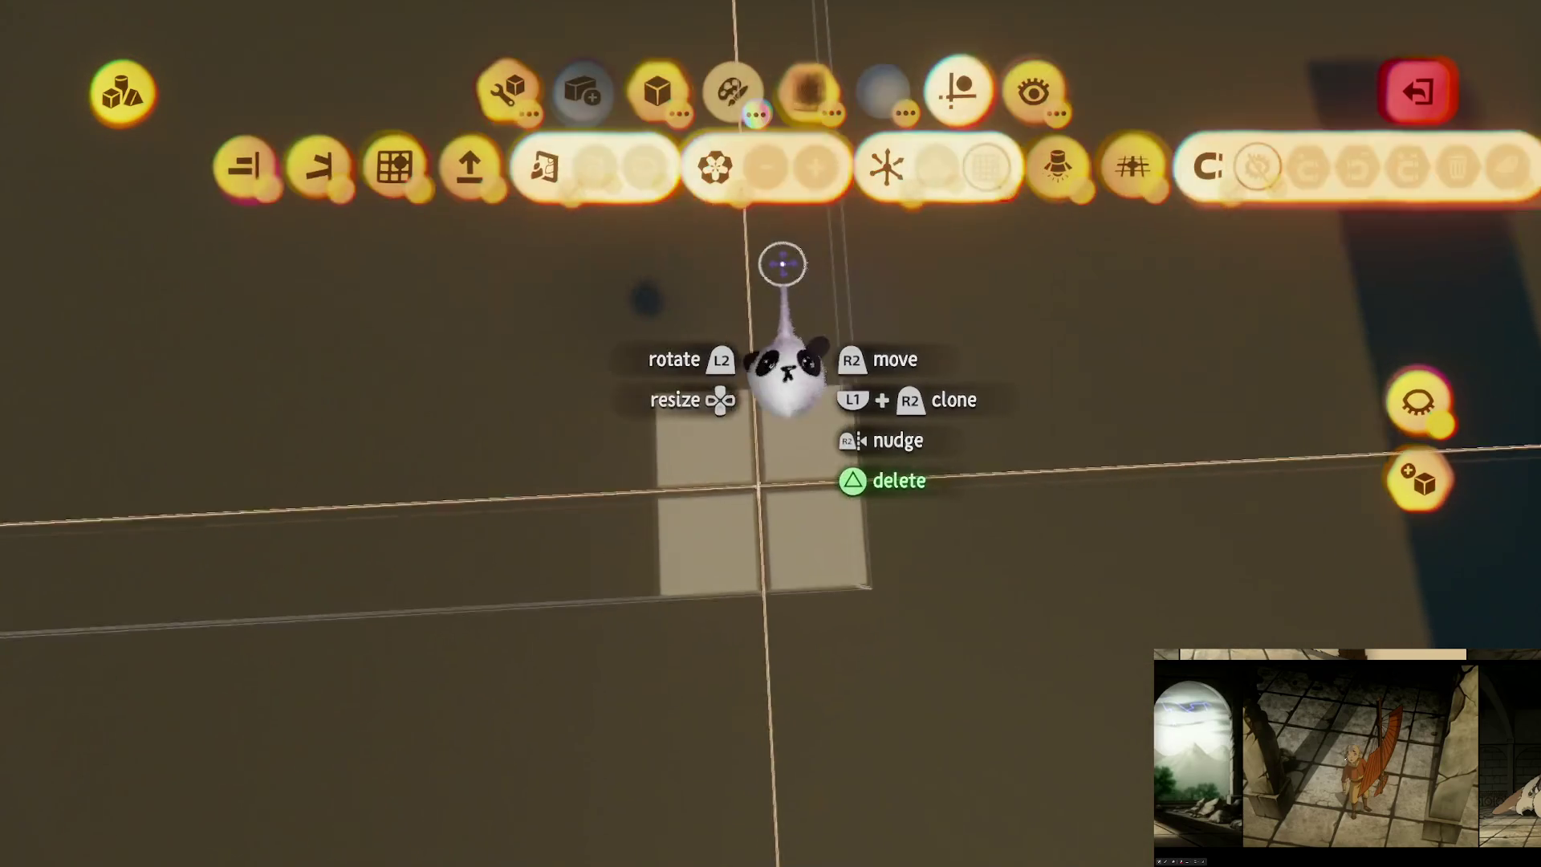
pyautogui.click(385, 166)
# Step: Clone the tiles into a grid array and set it down paving the floor slab
pyautogui.moveTo(782, 449)
pyautogui.mouseDown()
pyautogui.moveTo(792, 499)
pyautogui.moveTo(819, 497)
pyautogui.moveTo(803, 466)
pyautogui.moveTo(823, 464)
pyautogui.moveTo(824, 488)
pyautogui.moveTo(834, 440)
pyautogui.moveTo(835, 606)
pyautogui.moveTo(823, 578)
pyautogui.mouseUp()
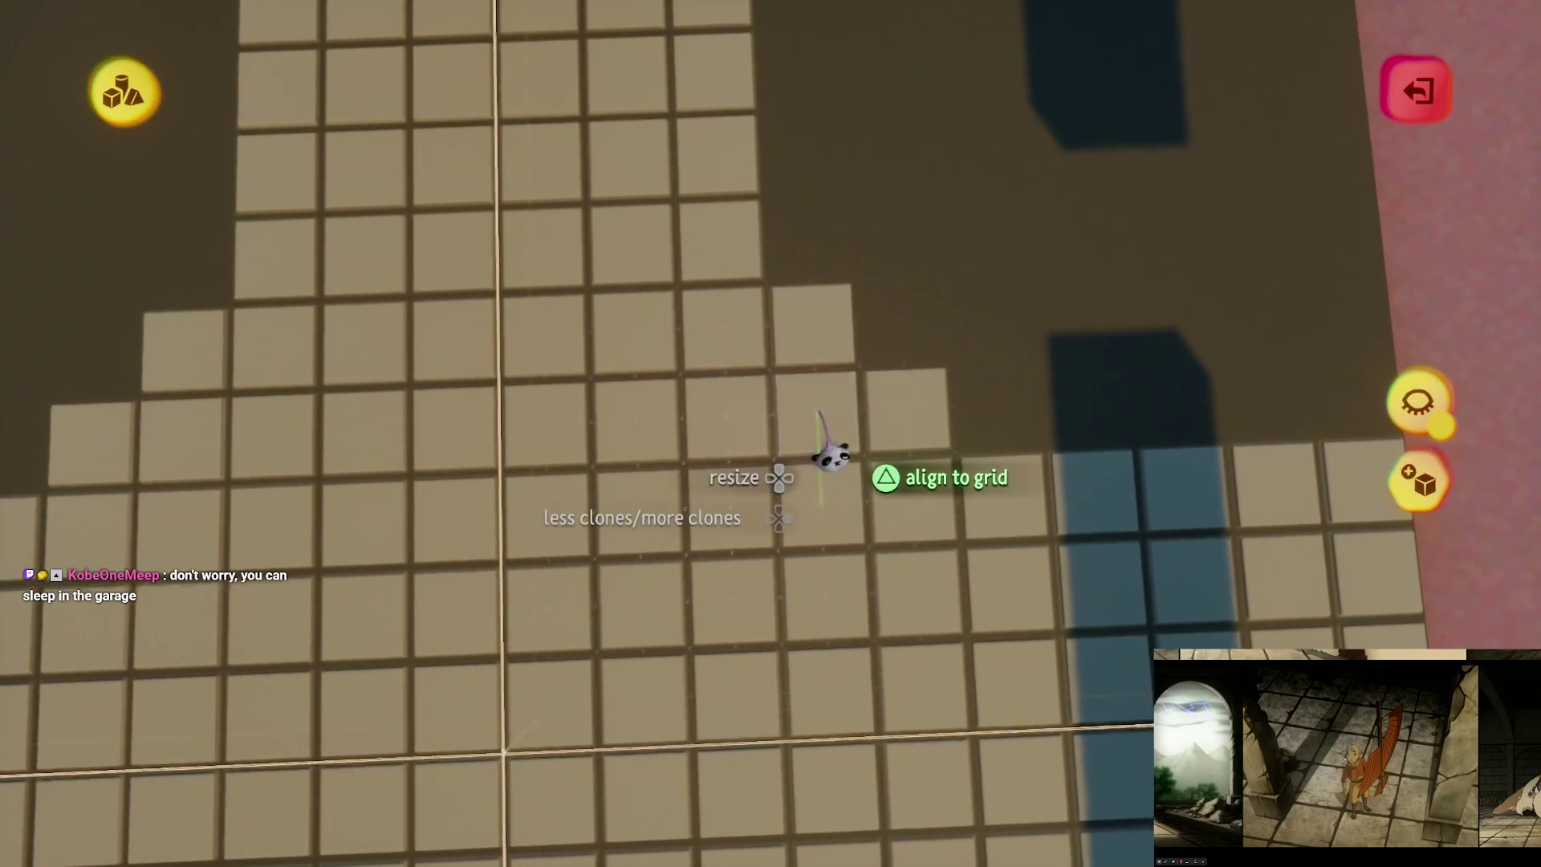
pyautogui.moveTo(830, 456); pyautogui.dragTo(850, 610)
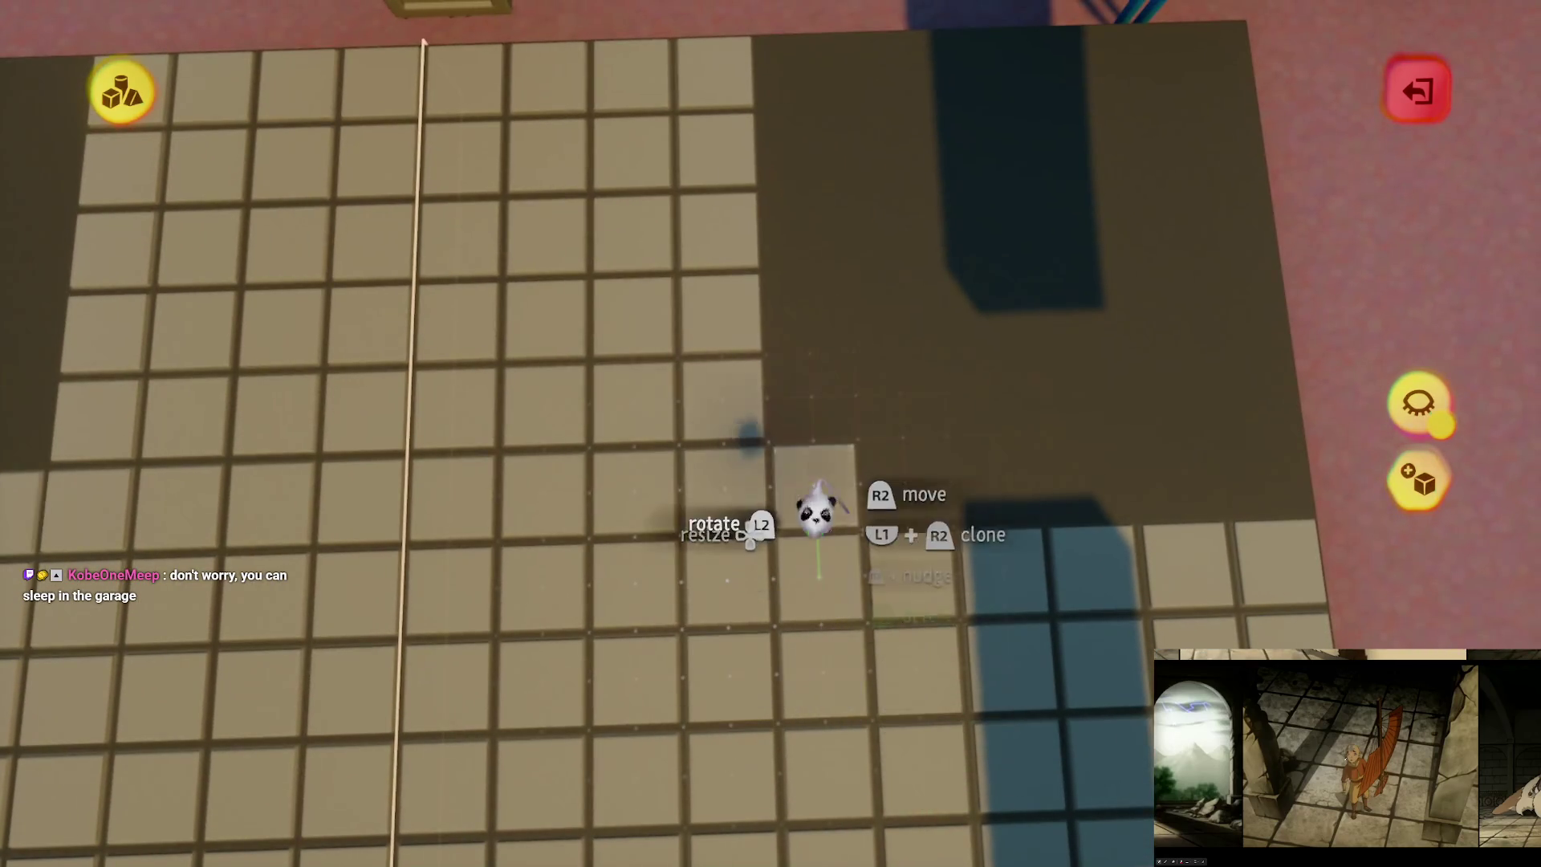
pyautogui.moveTo(826, 529); pyautogui.dragTo(824, 528)
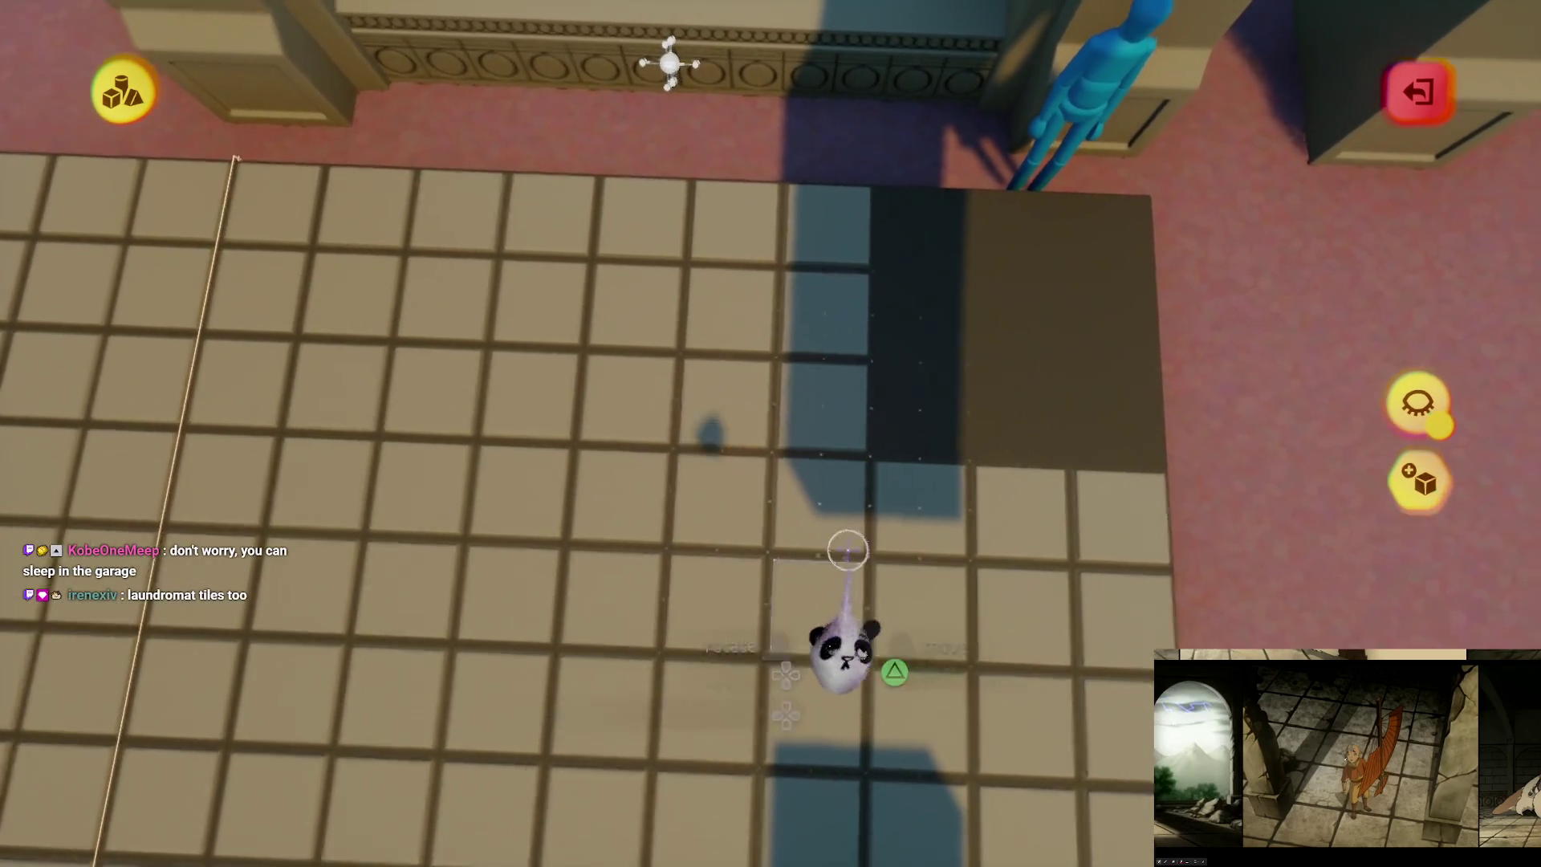
pyautogui.moveTo(848, 550); pyautogui.dragTo(816, 617)
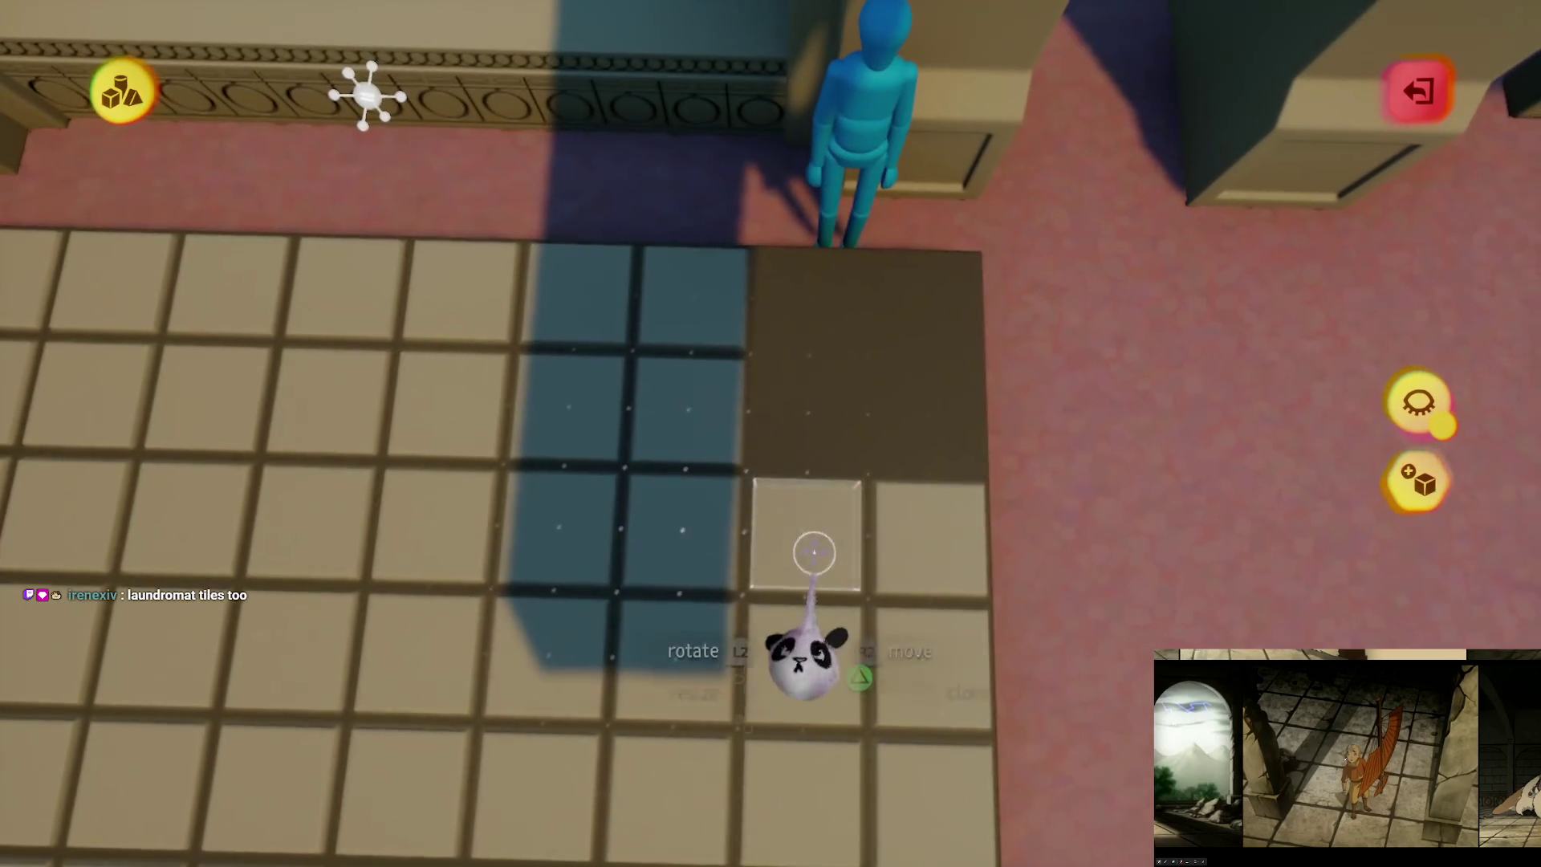
pyautogui.moveTo(937, 393)
pyautogui.mouseDown()
pyautogui.moveTo(886, 457)
pyautogui.moveTo(811, 386)
pyautogui.moveTo(900, 464)
pyautogui.moveTo(851, 398)
pyautogui.mouseUp()
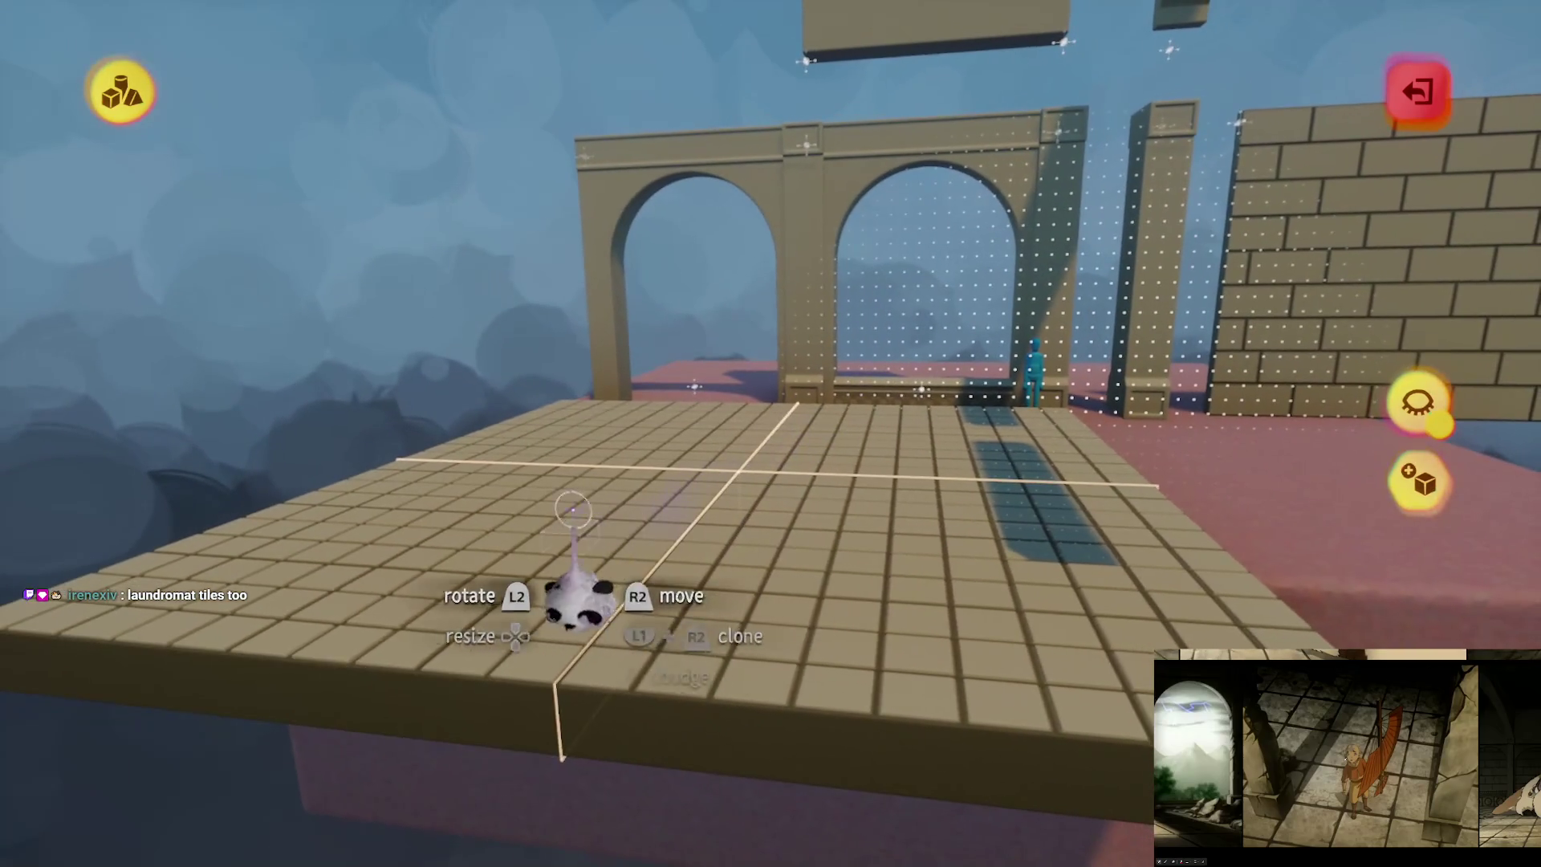
pyautogui.press('s')
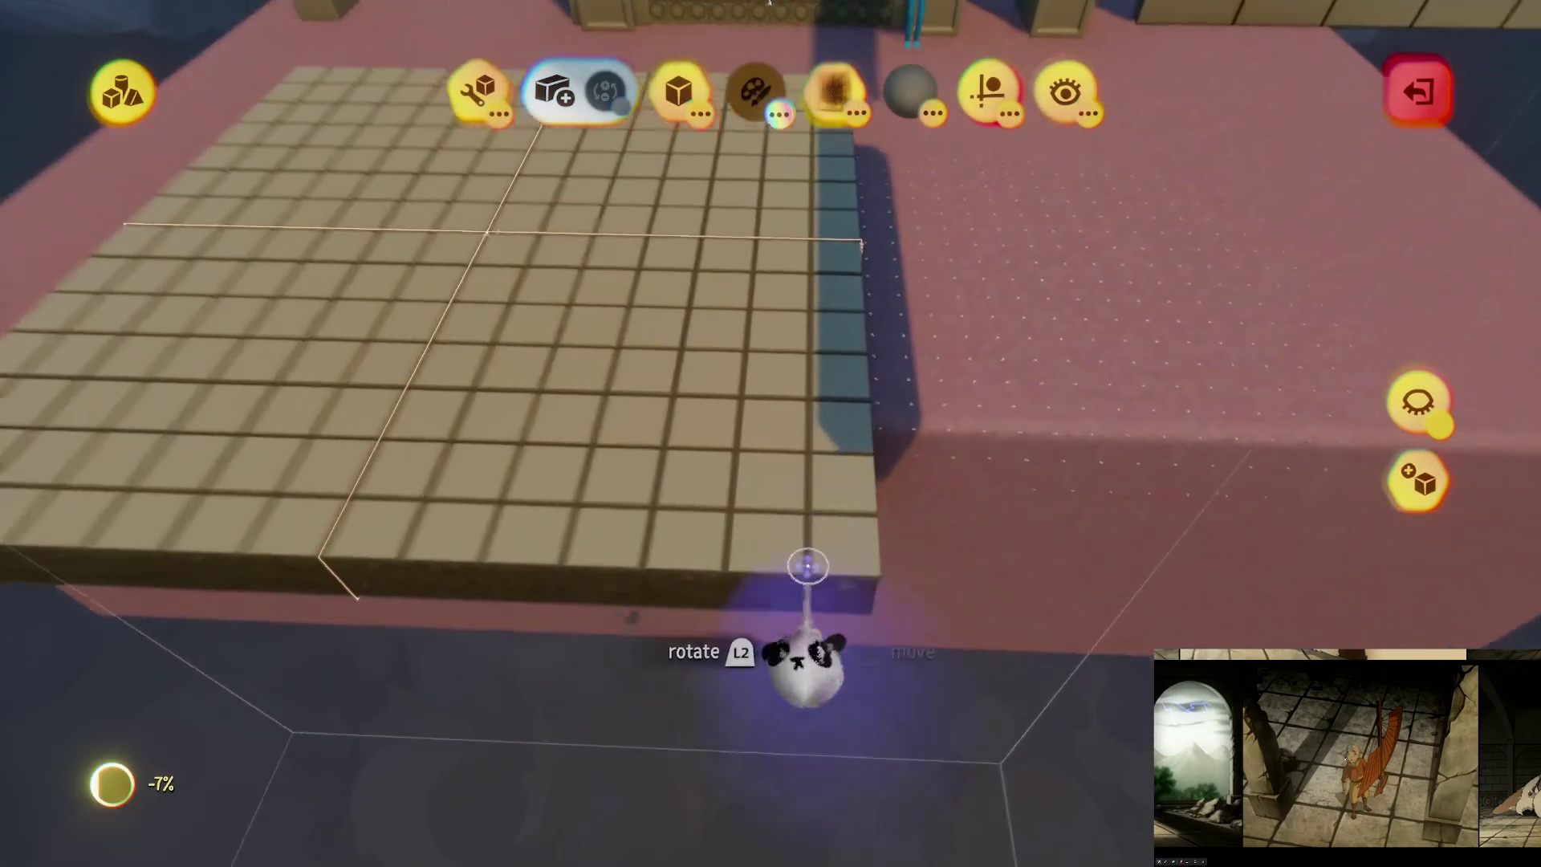
# Step: Remove the dark base slab and, with Precise Move, set the tiled block onto the pink ground
pyautogui.press('Delete')
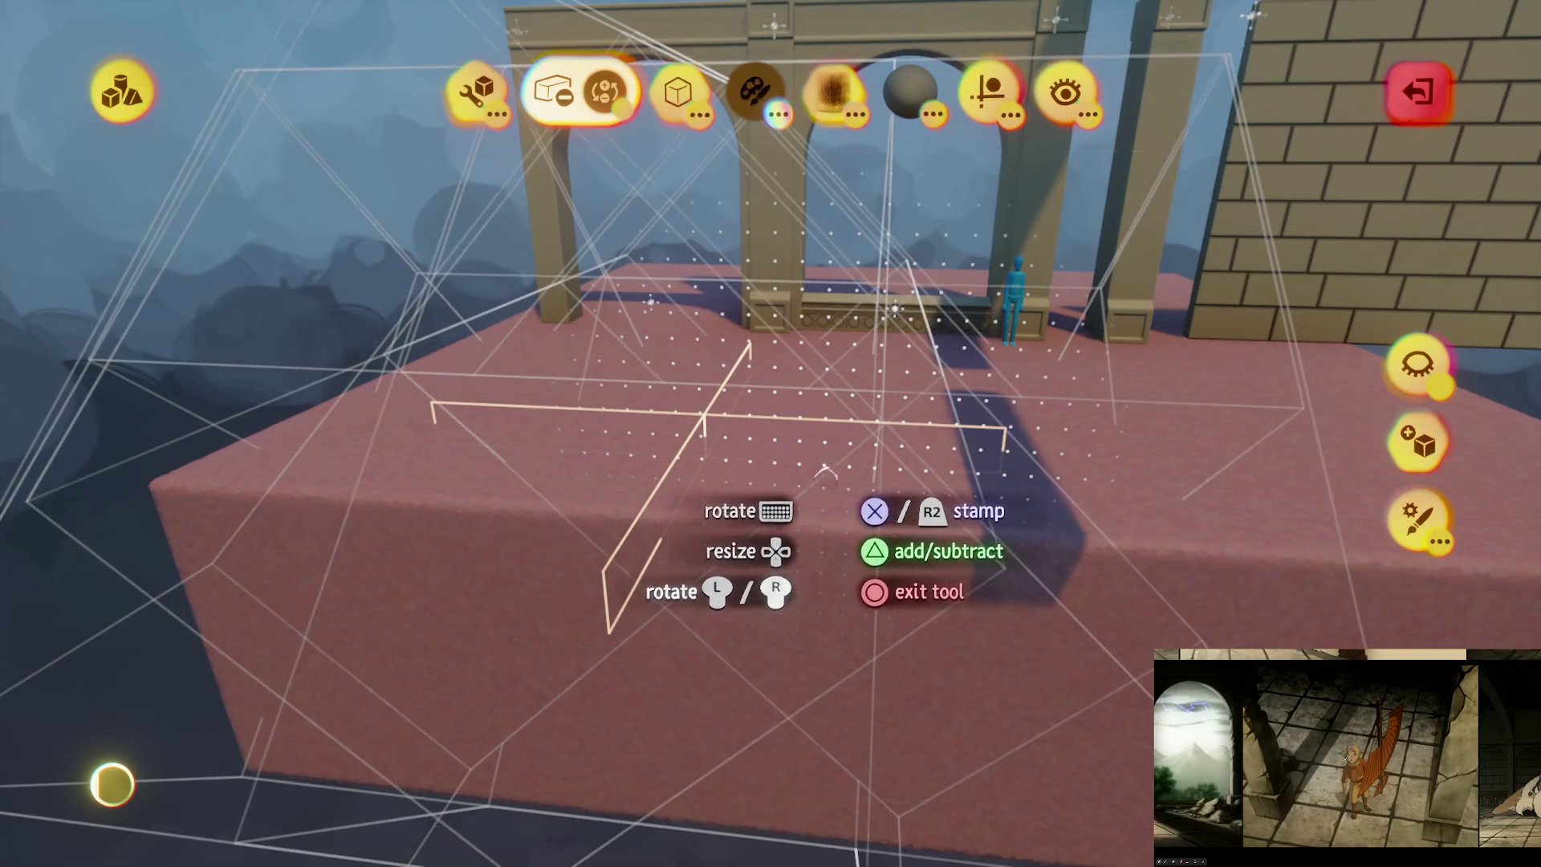
pyautogui.hotkey('ctrl', 'z')
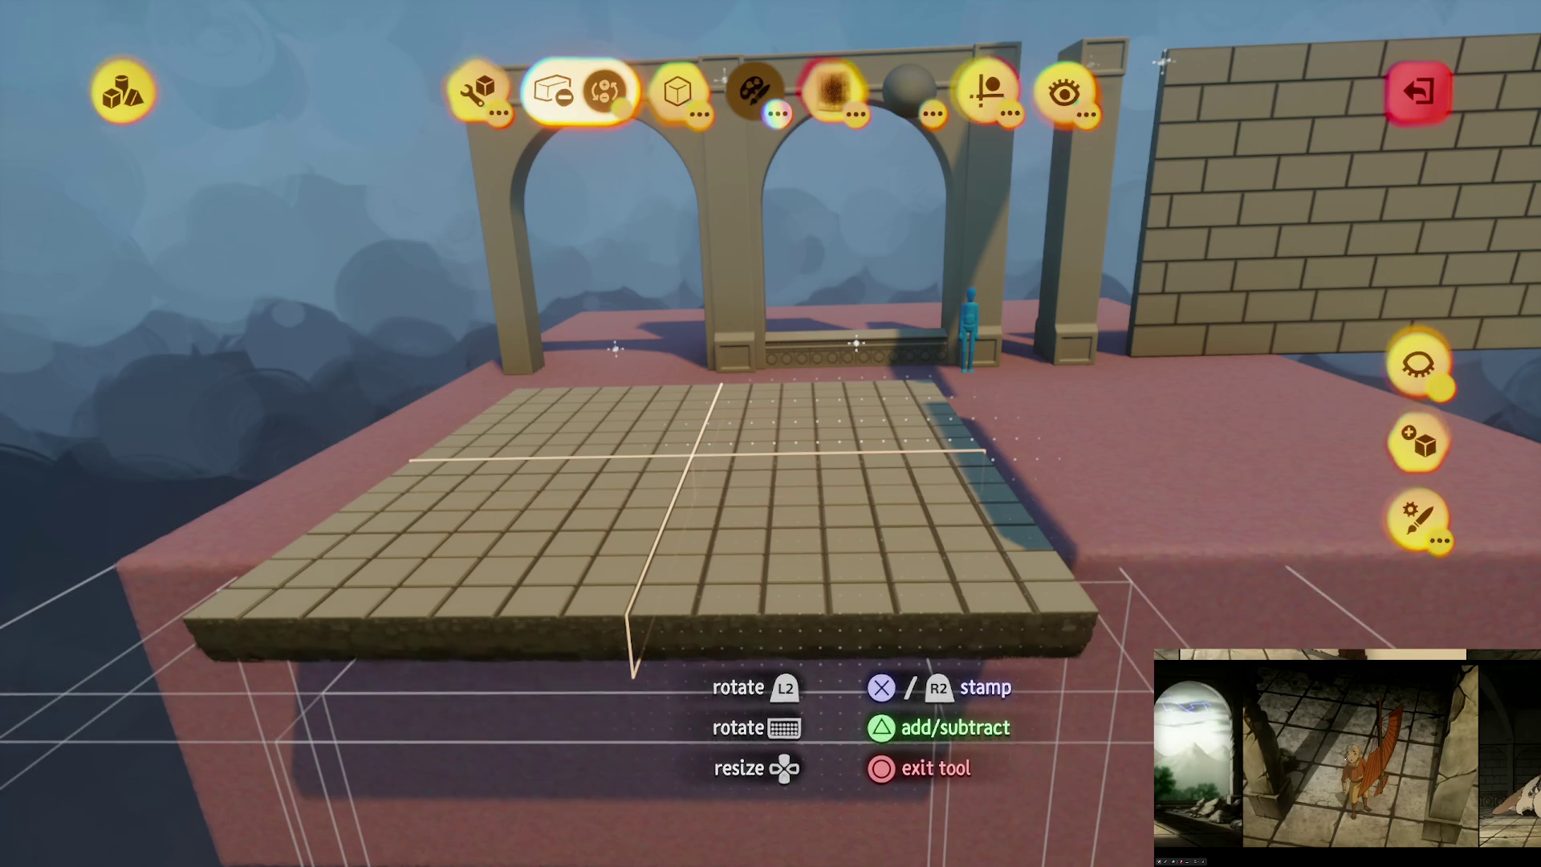
pyautogui.press('Escape')
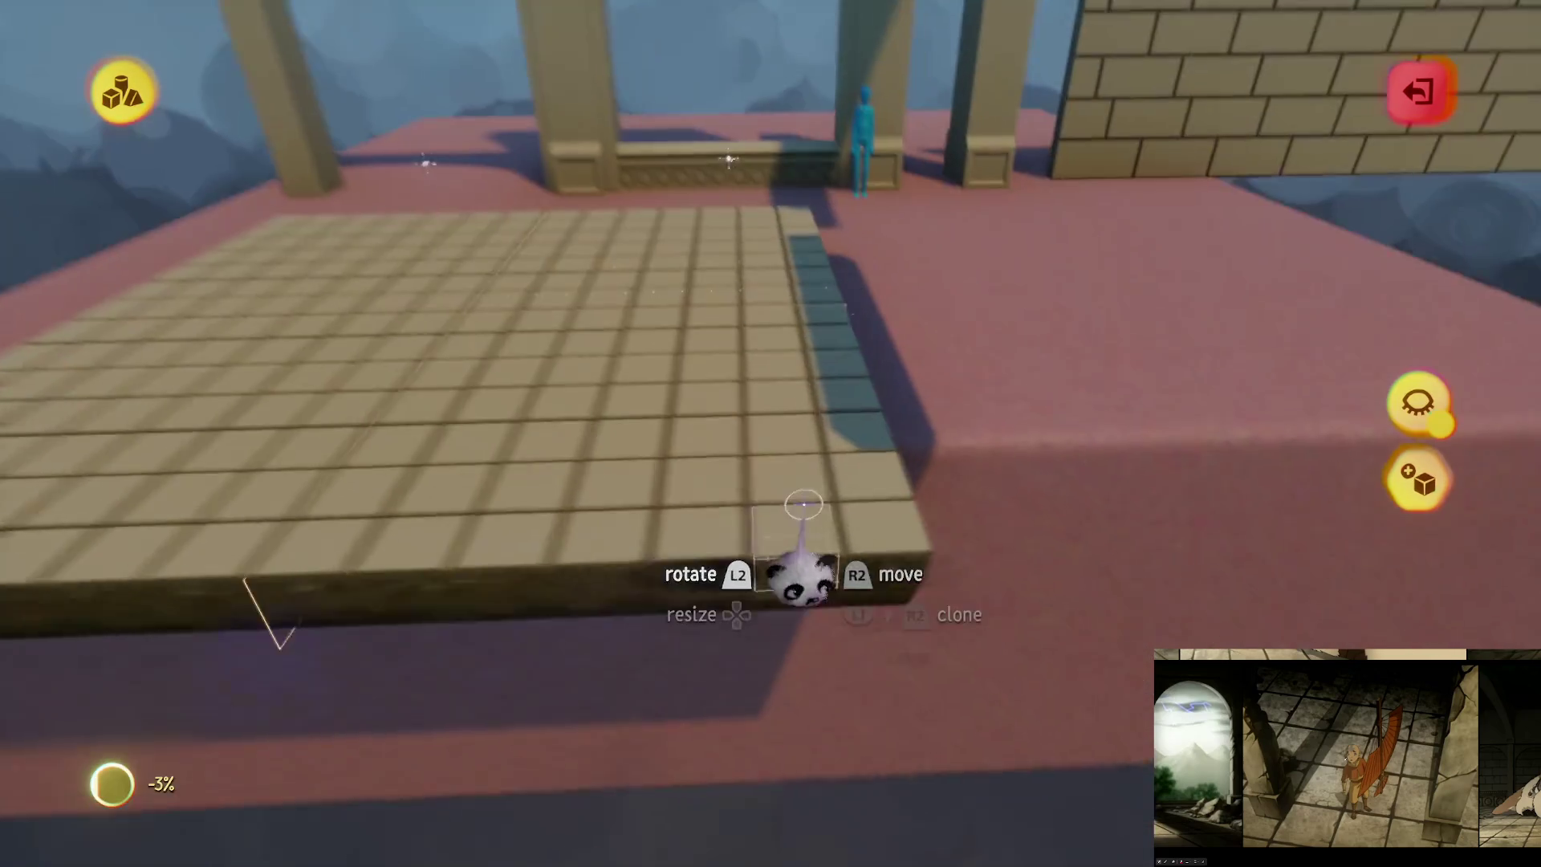
pyautogui.click(963, 80)
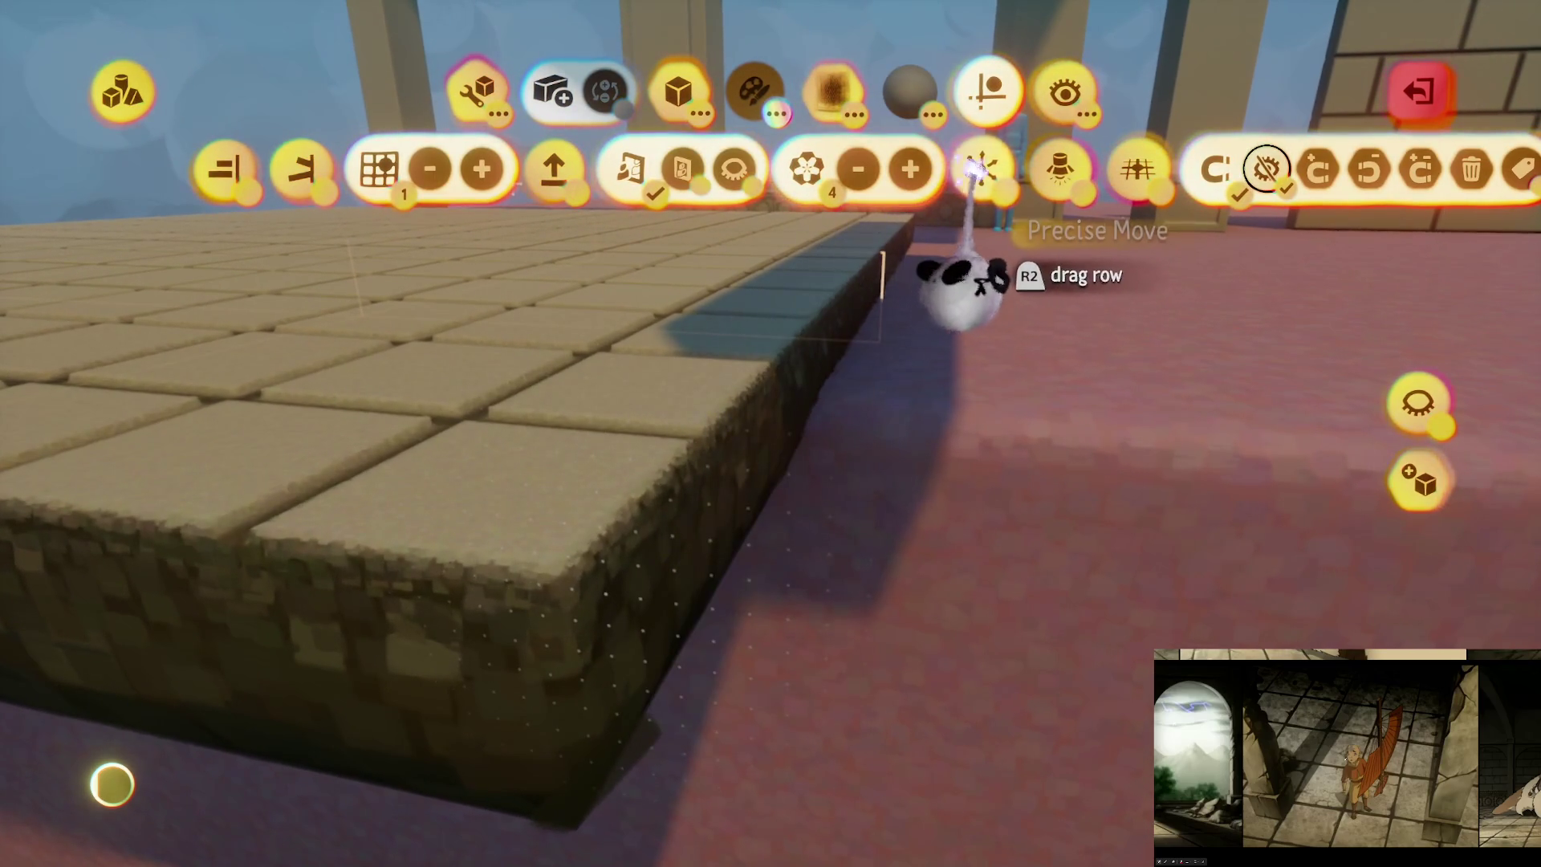
pyautogui.moveTo(667, 552)
pyautogui.mouseDown()
pyautogui.moveTo(722, 561)
pyautogui.moveTo(705, 559)
pyautogui.moveTo(722, 503)
pyautogui.moveTo(781, 411)
pyautogui.moveTo(791, 420)
pyautogui.moveTo(788, 281)
pyautogui.moveTo(770, 497)
pyautogui.mouseUp()
pyautogui.press('Escape')
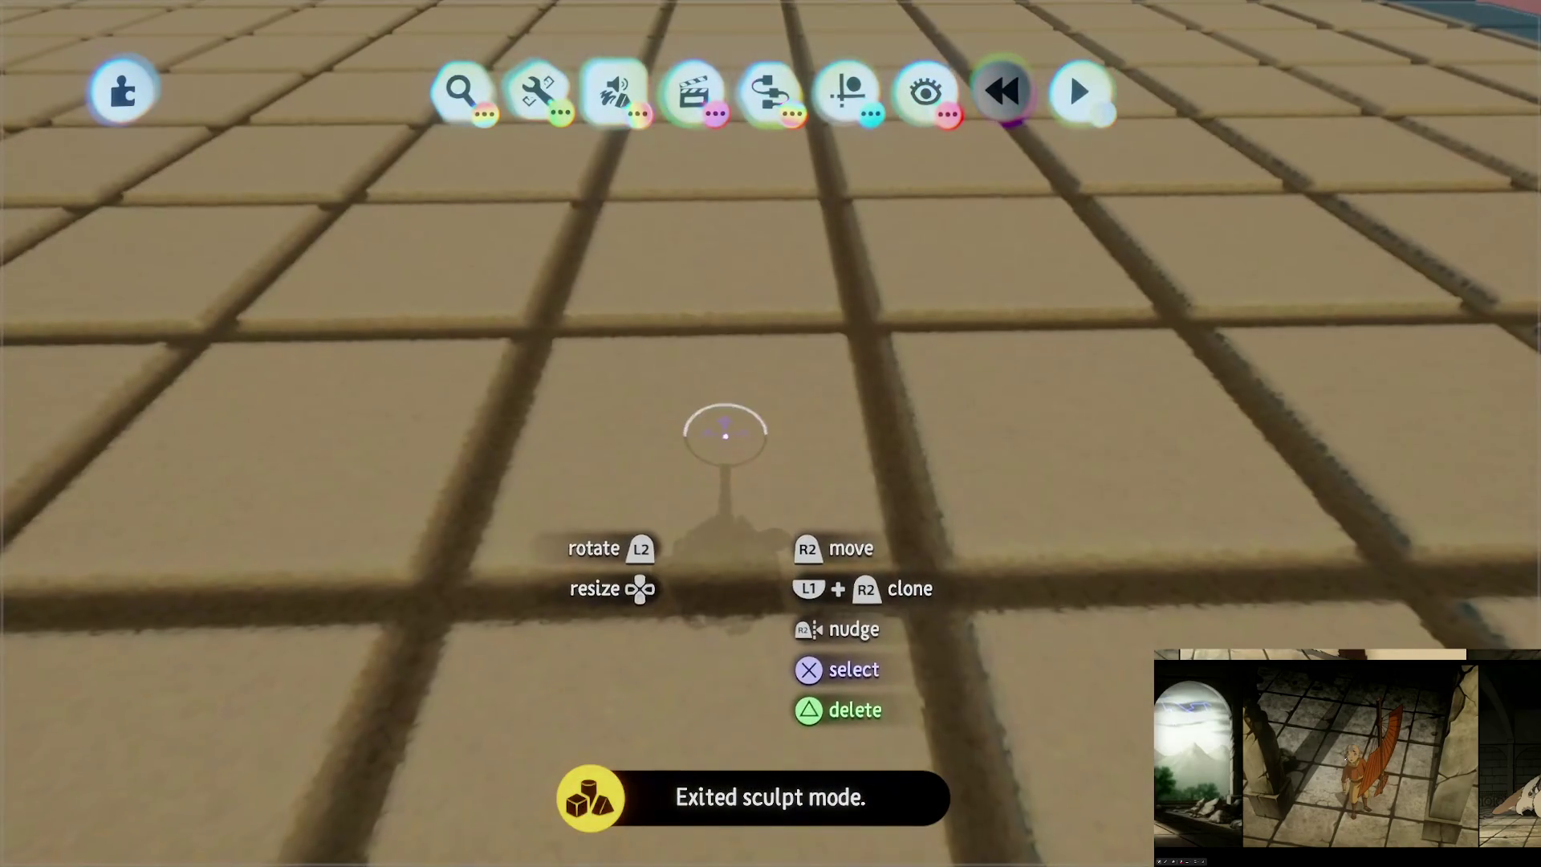
# Step: Stretch the tiled slab's front-edge height with adjusted guides, then exit sculpt mode
pyautogui.moveTo(725, 433)
pyautogui.mouseDown()
pyautogui.moveTo(733, 354)
pyautogui.moveTo(750, 427)
pyautogui.moveTo(732, 441)
pyautogui.moveTo(727, 401)
pyautogui.moveTo(849, 361)
pyautogui.moveTo(707, 248)
pyautogui.moveTo(826, 196)
pyautogui.moveTo(584, 309)
pyautogui.moveTo(578, 430)
pyautogui.moveTo(912, 385)
pyautogui.moveTo(823, 401)
pyautogui.moveTo(877, 784)
pyautogui.moveTo(718, 321)
pyautogui.moveTo(482, 206)
pyautogui.moveTo(688, 275)
pyautogui.moveTo(937, 391)
pyautogui.mouseUp()
pyautogui.click(836, 602)
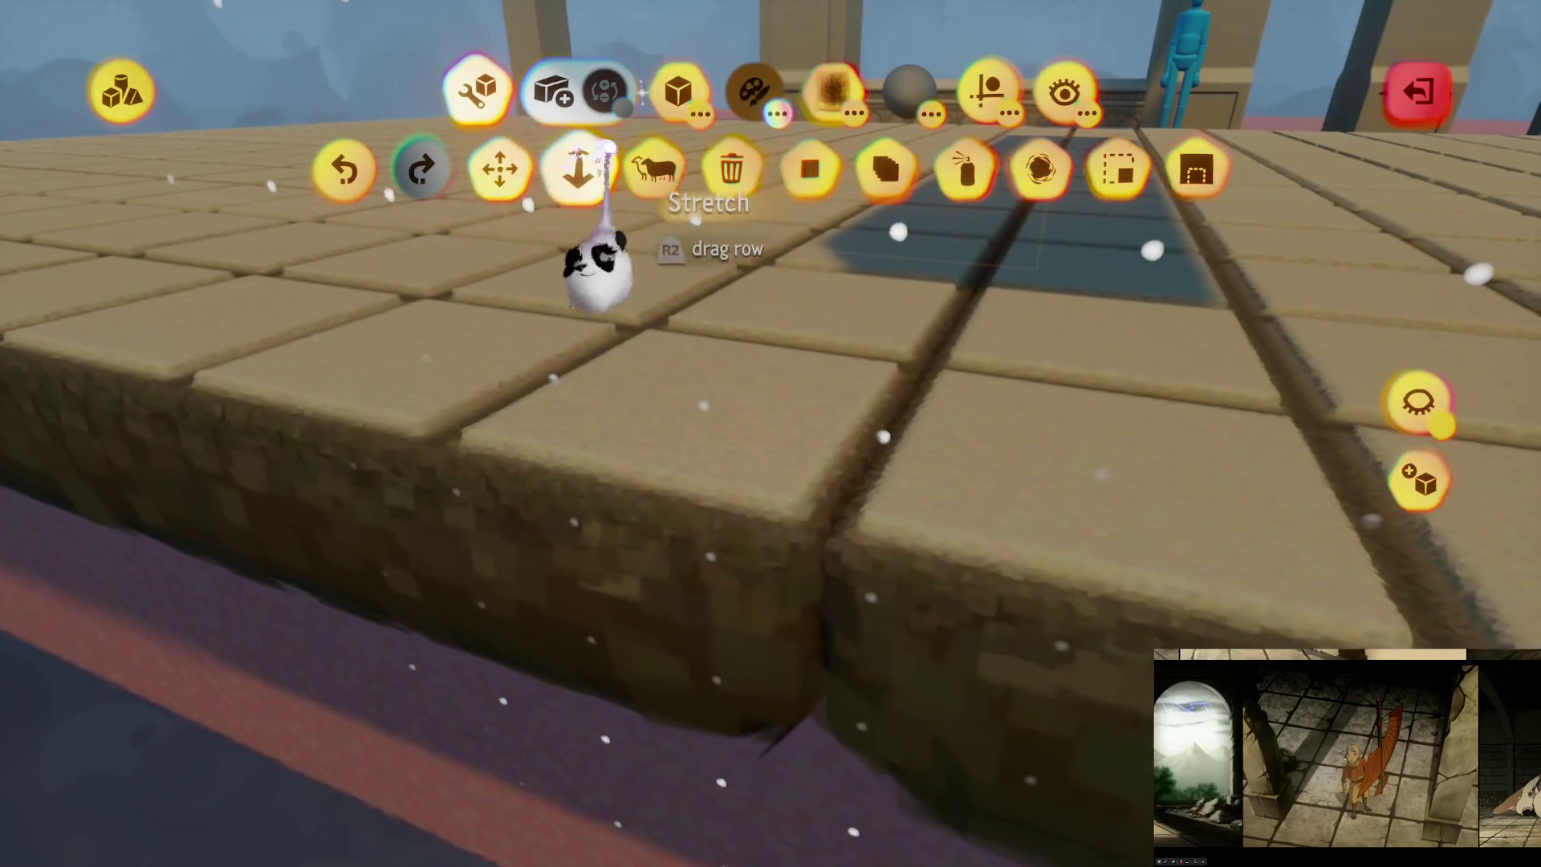
pyautogui.click(988, 89)
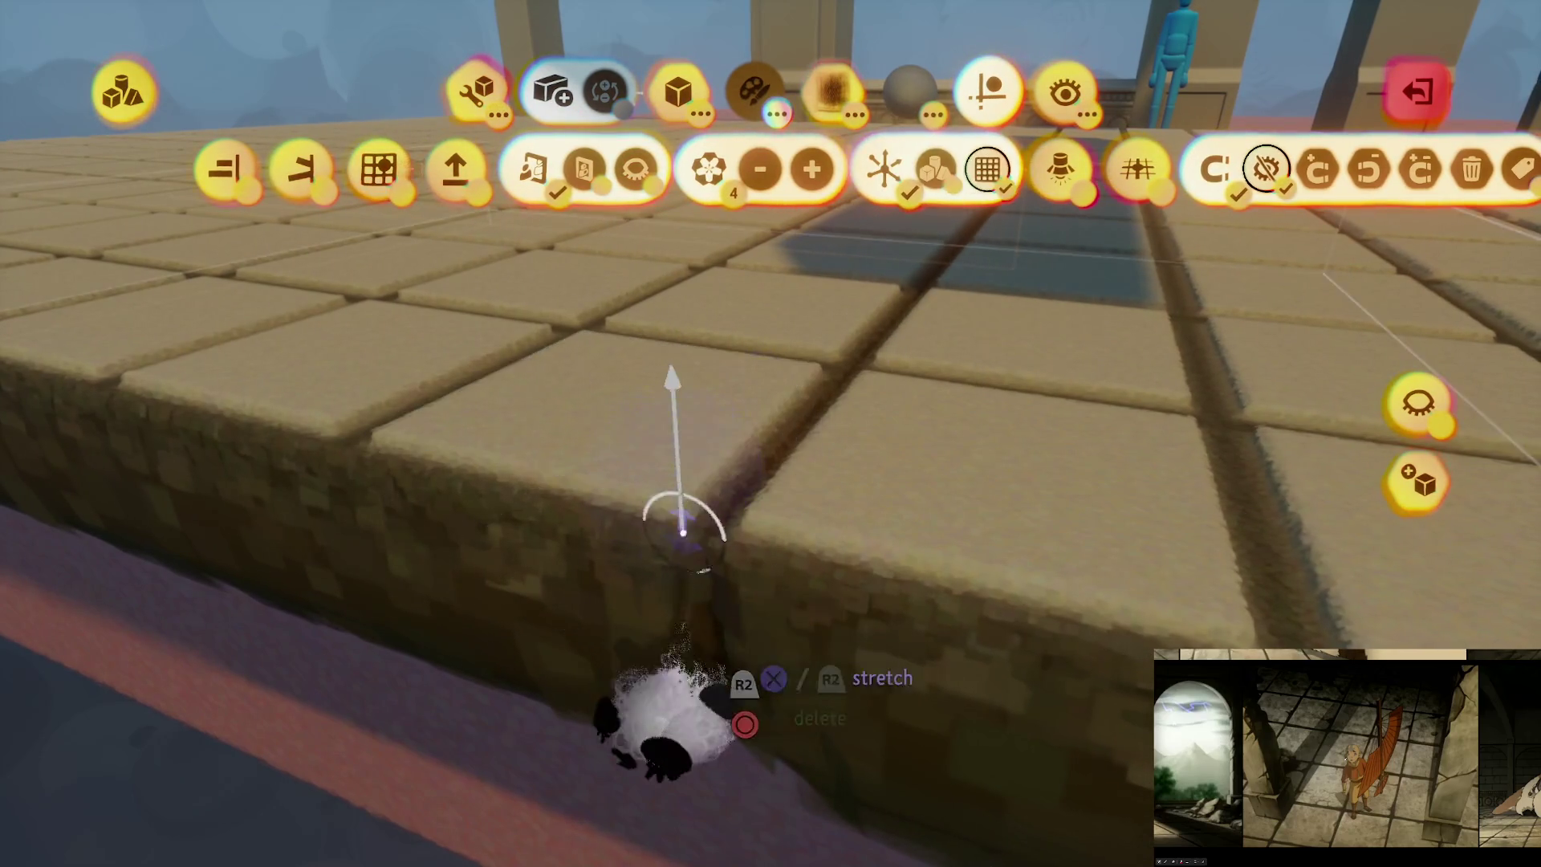
pyautogui.press('Escape')
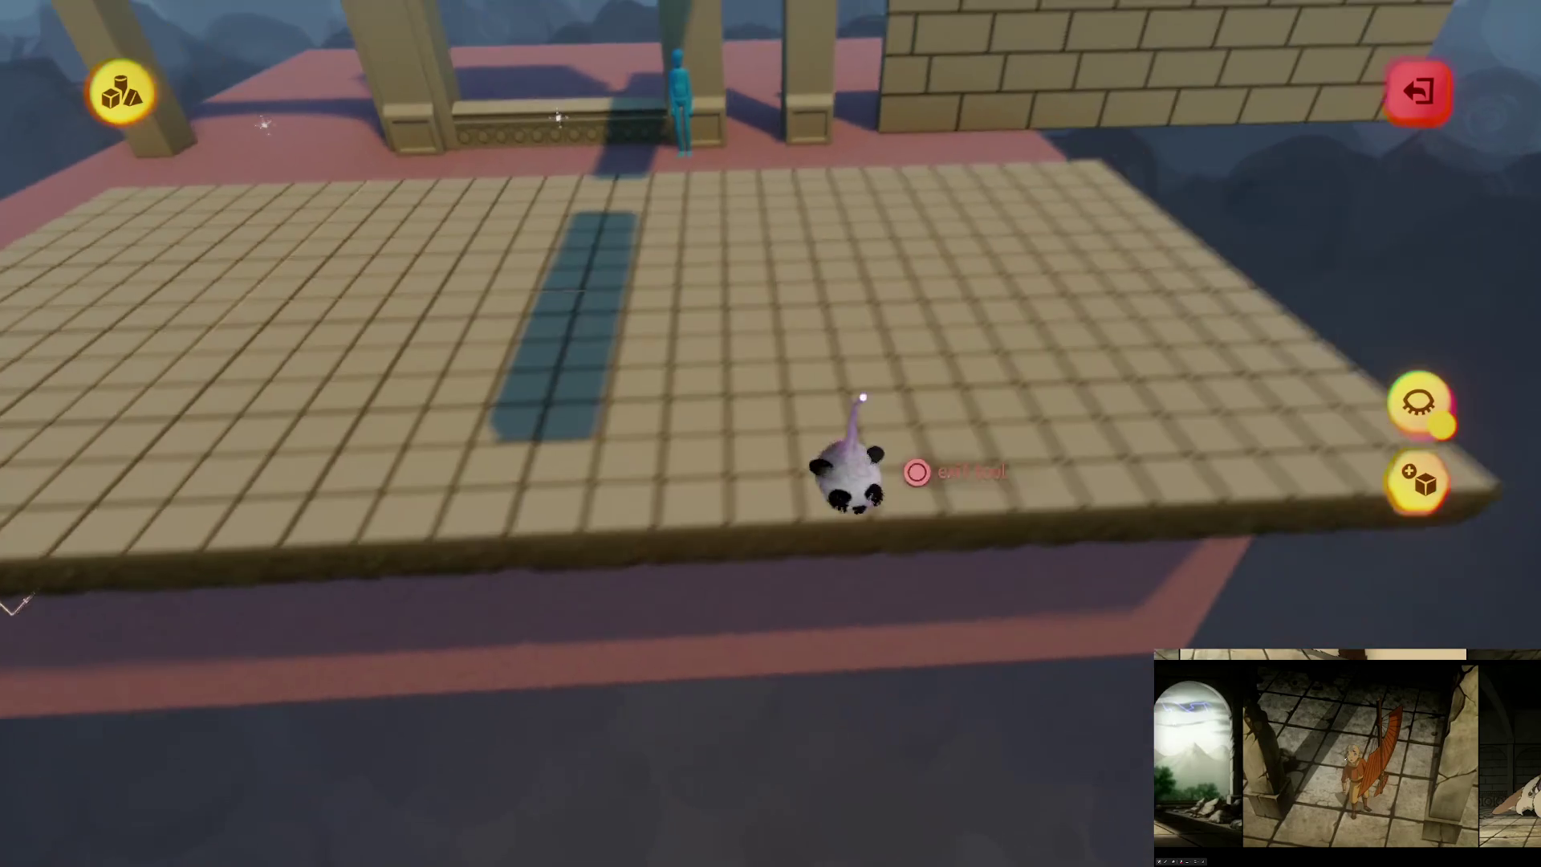
pyautogui.press('Escape')
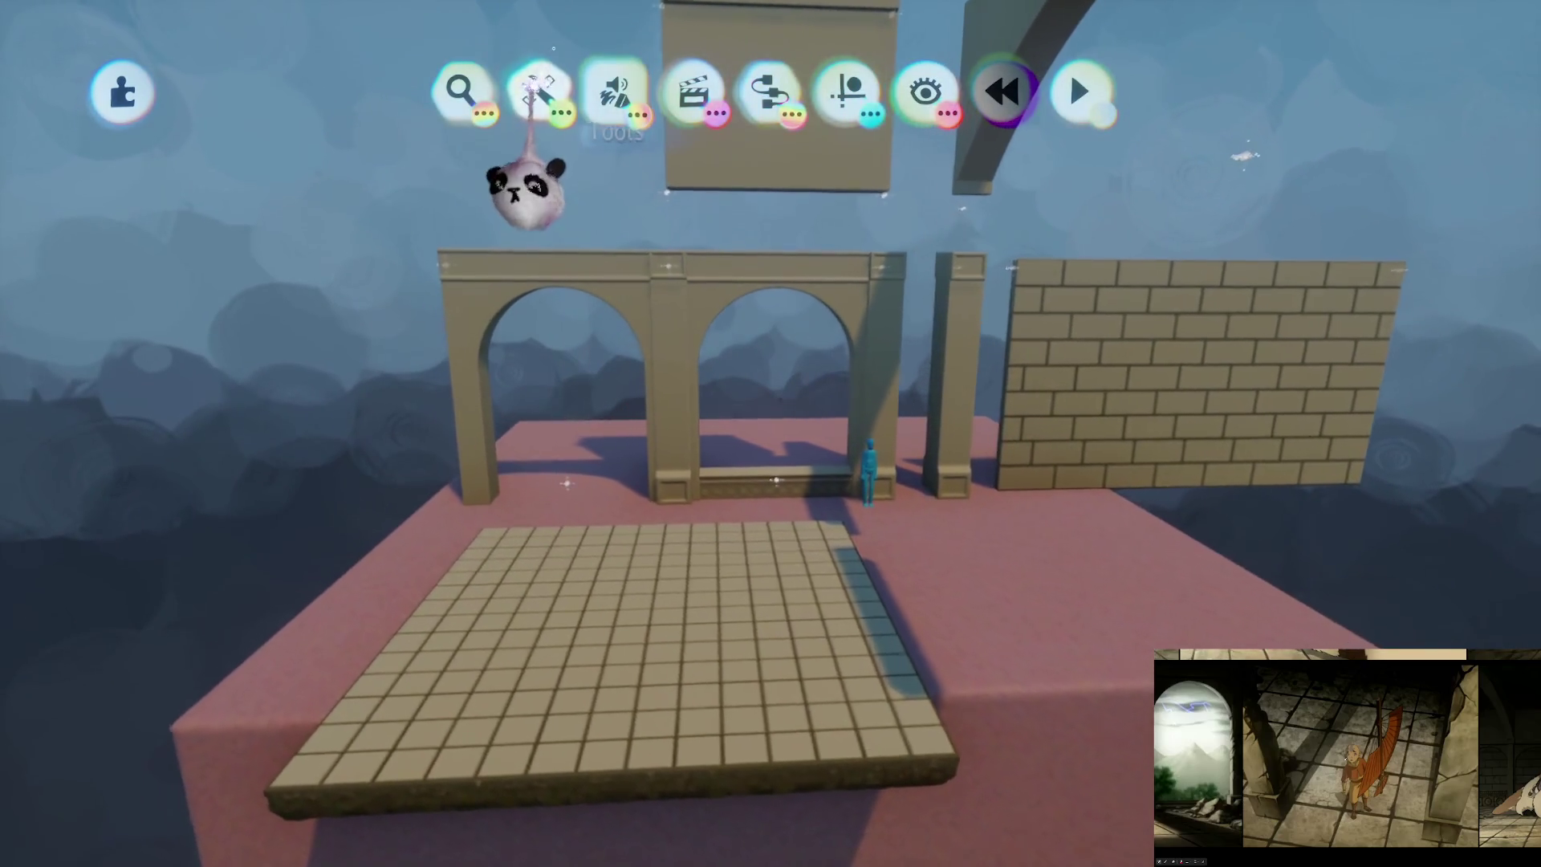
# Step: Open the arch's shape tools, then close the guides row and exit sculpting
pyautogui.click(537, 92)
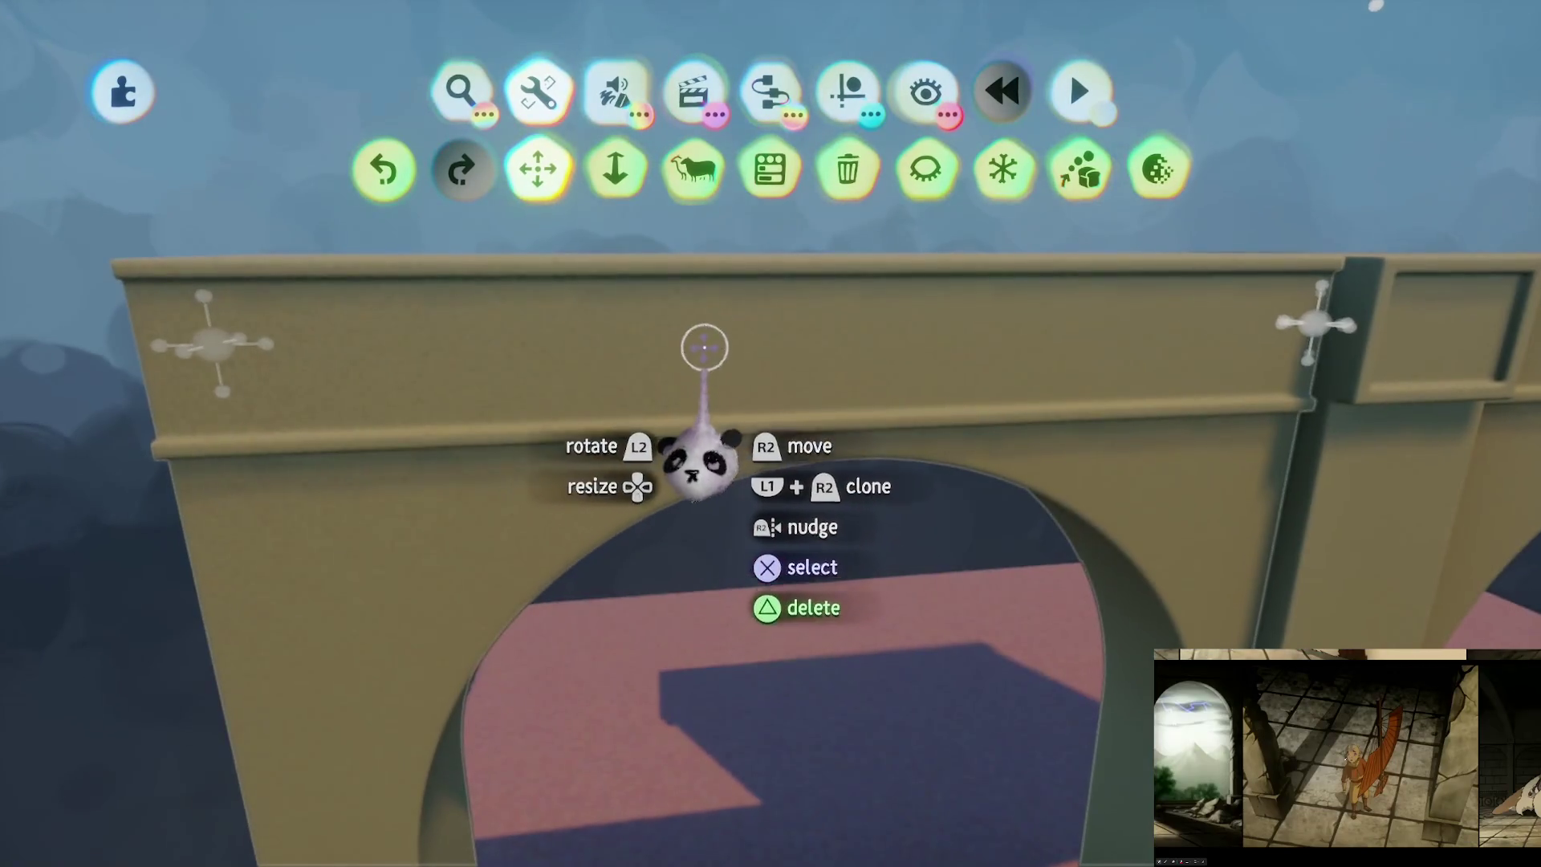
pyautogui.click(705, 344)
pyautogui.click(481, 87)
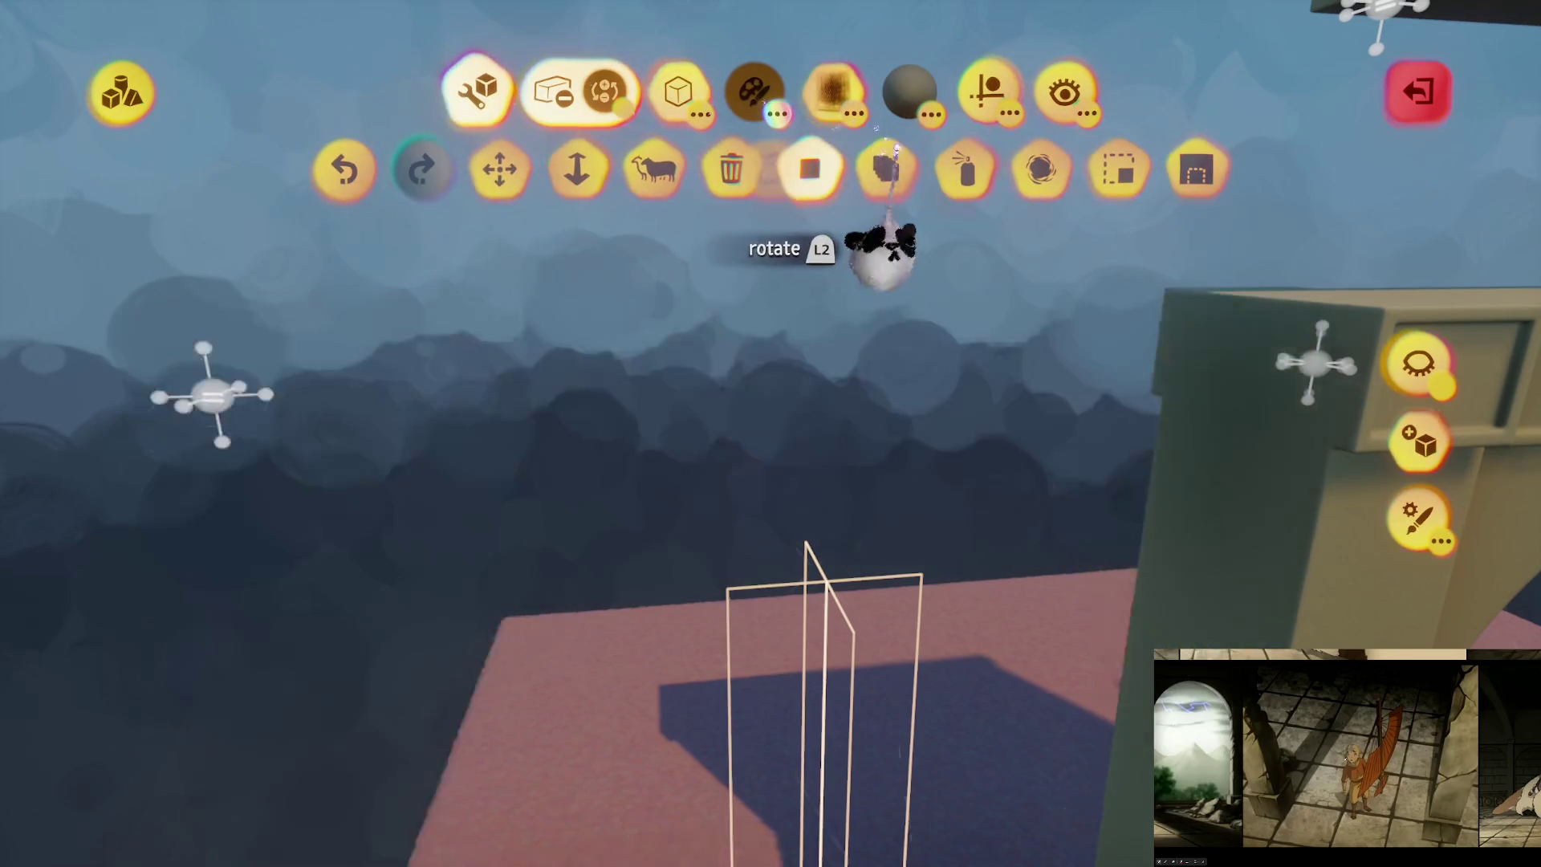
pyautogui.press('Escape')
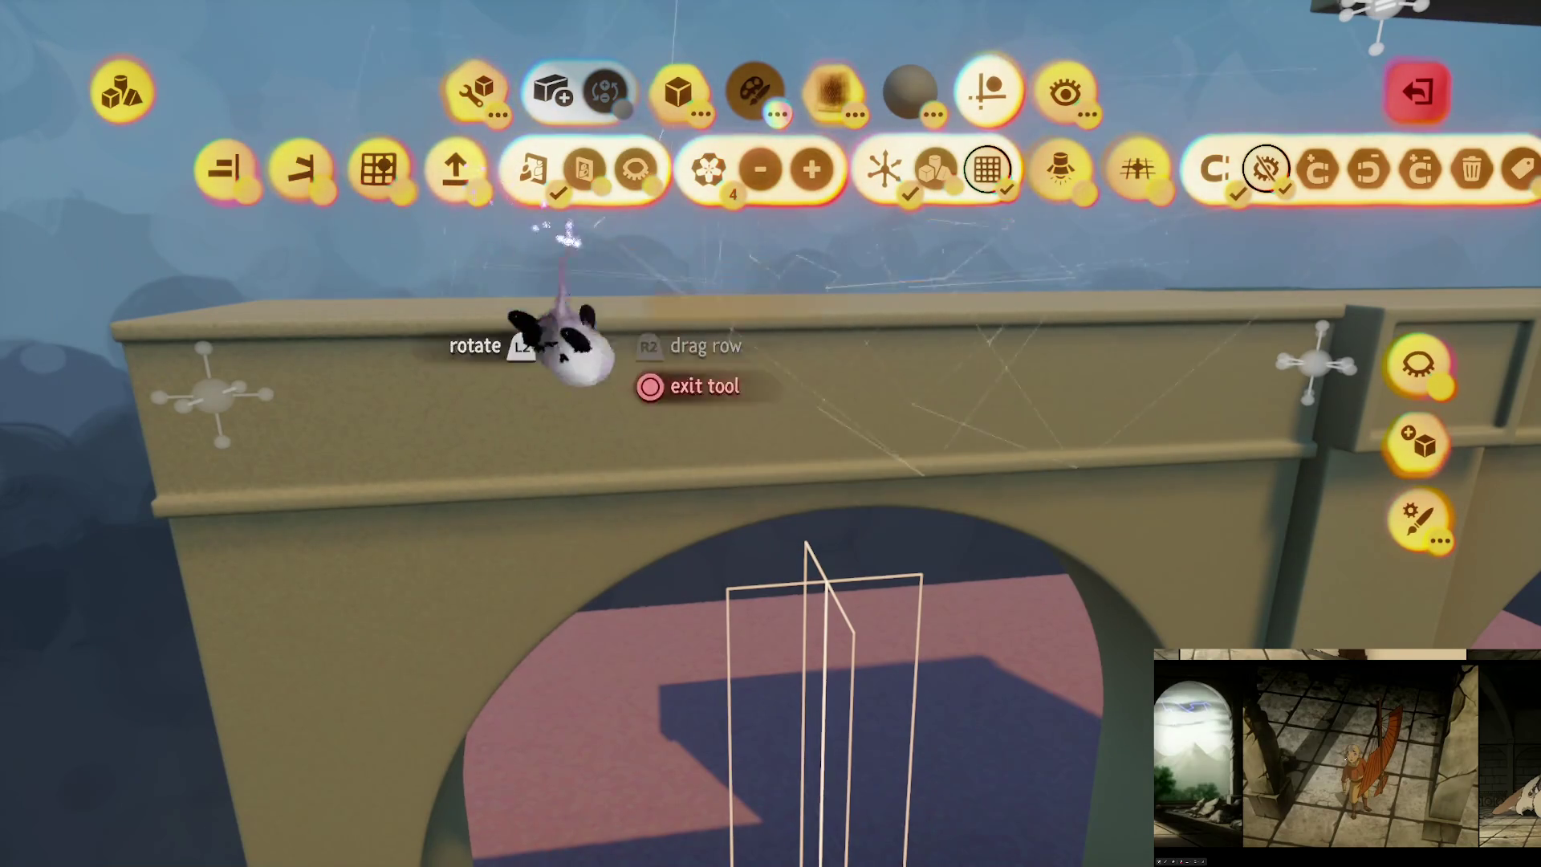
pyautogui.press('Escape')
# Step: Look over the arches, pillar and brick wall from several angles, then reopen the arch for sculpting
pyautogui.scroll(-5, 612, 450)
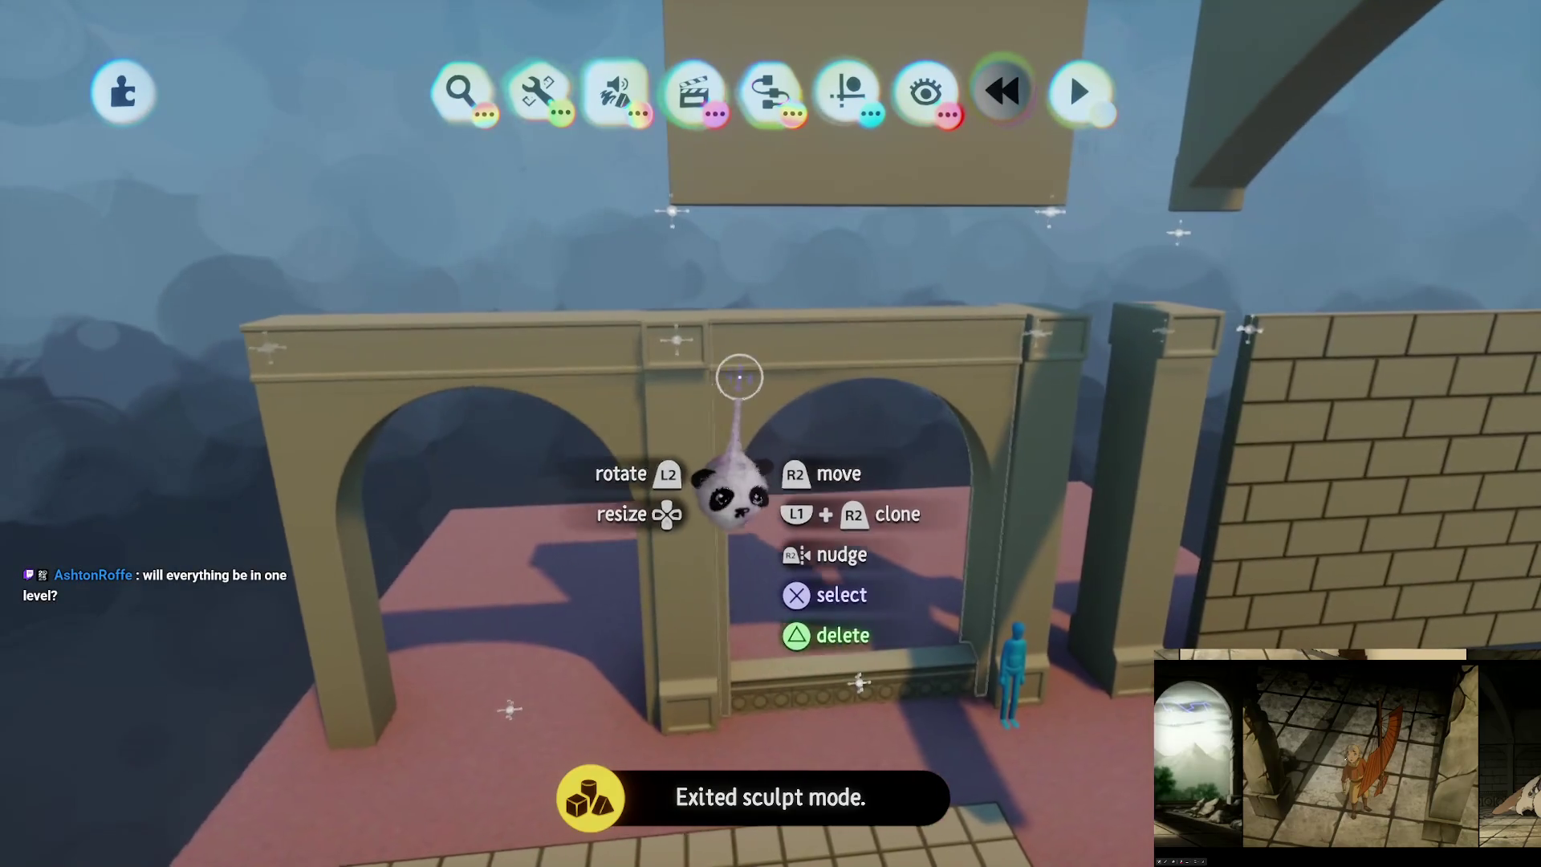
pyautogui.scroll(5, 687, 347)
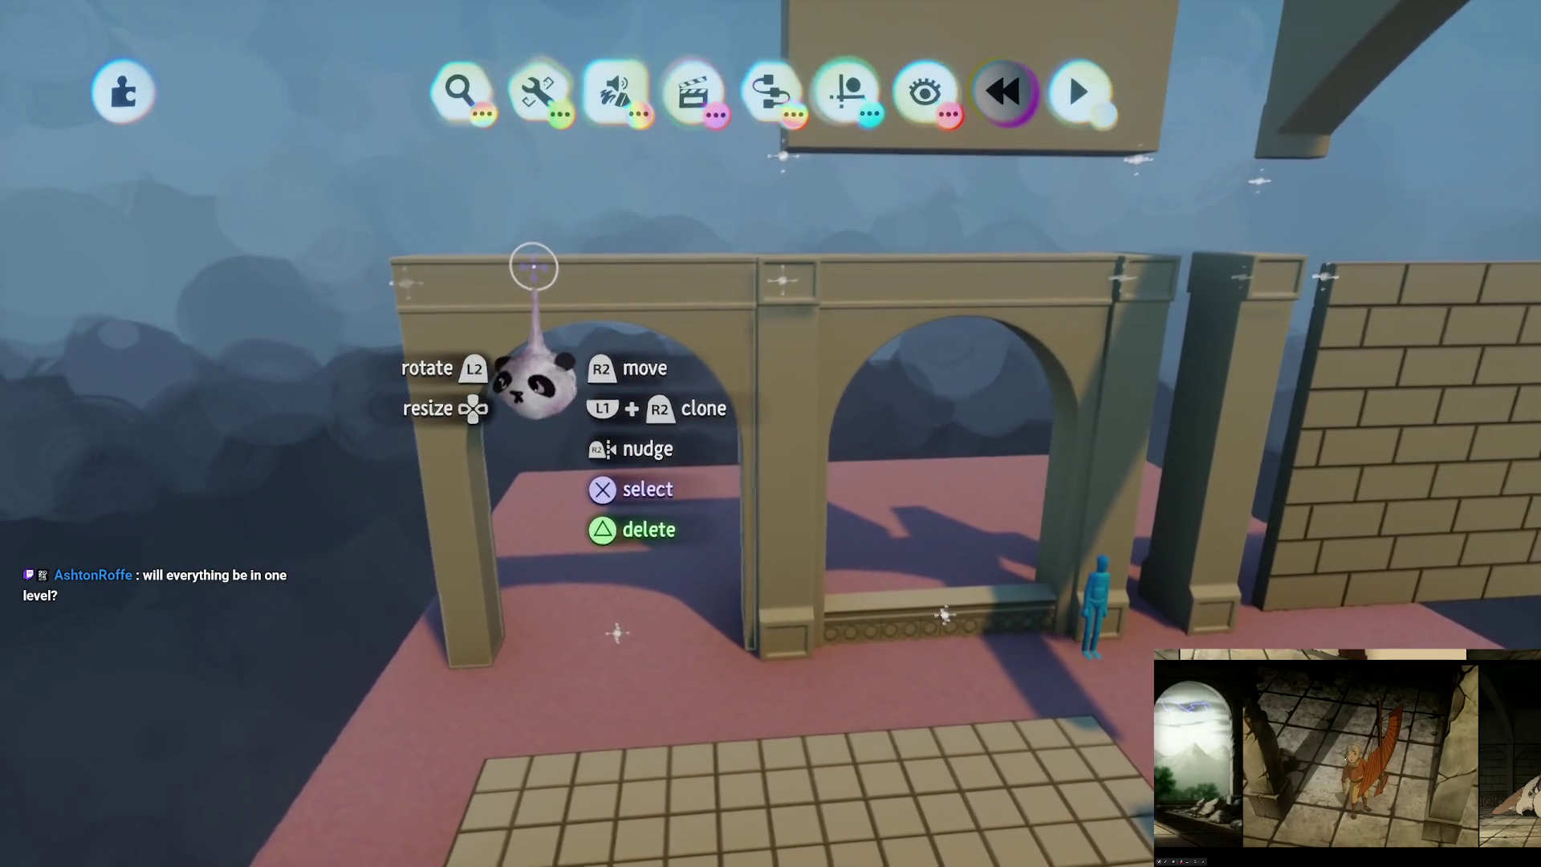
pyautogui.hscroll(5, 551, 275)
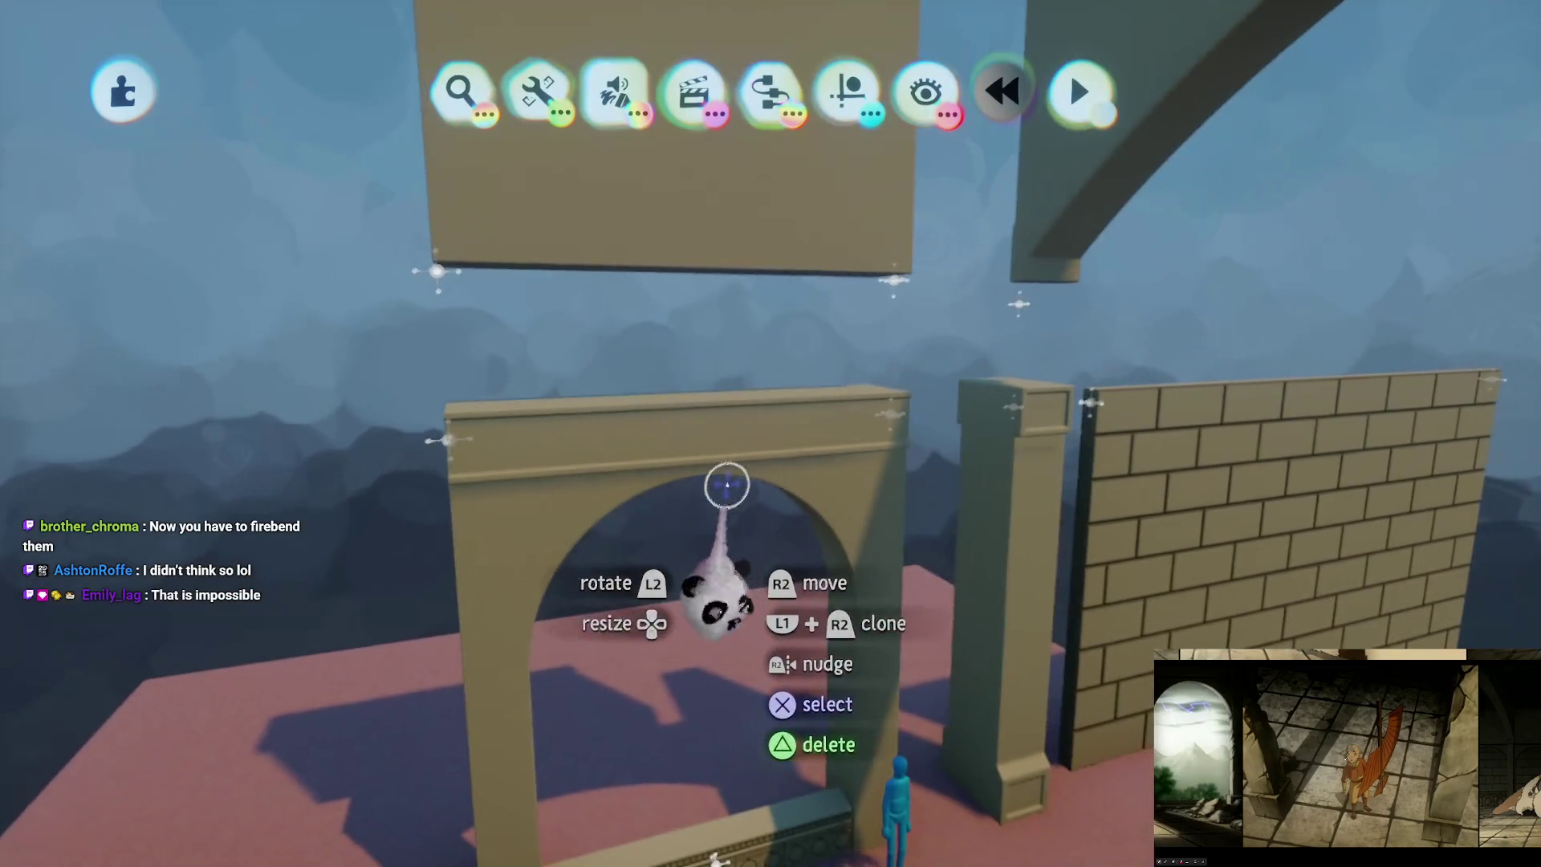
pyautogui.click(736, 440)
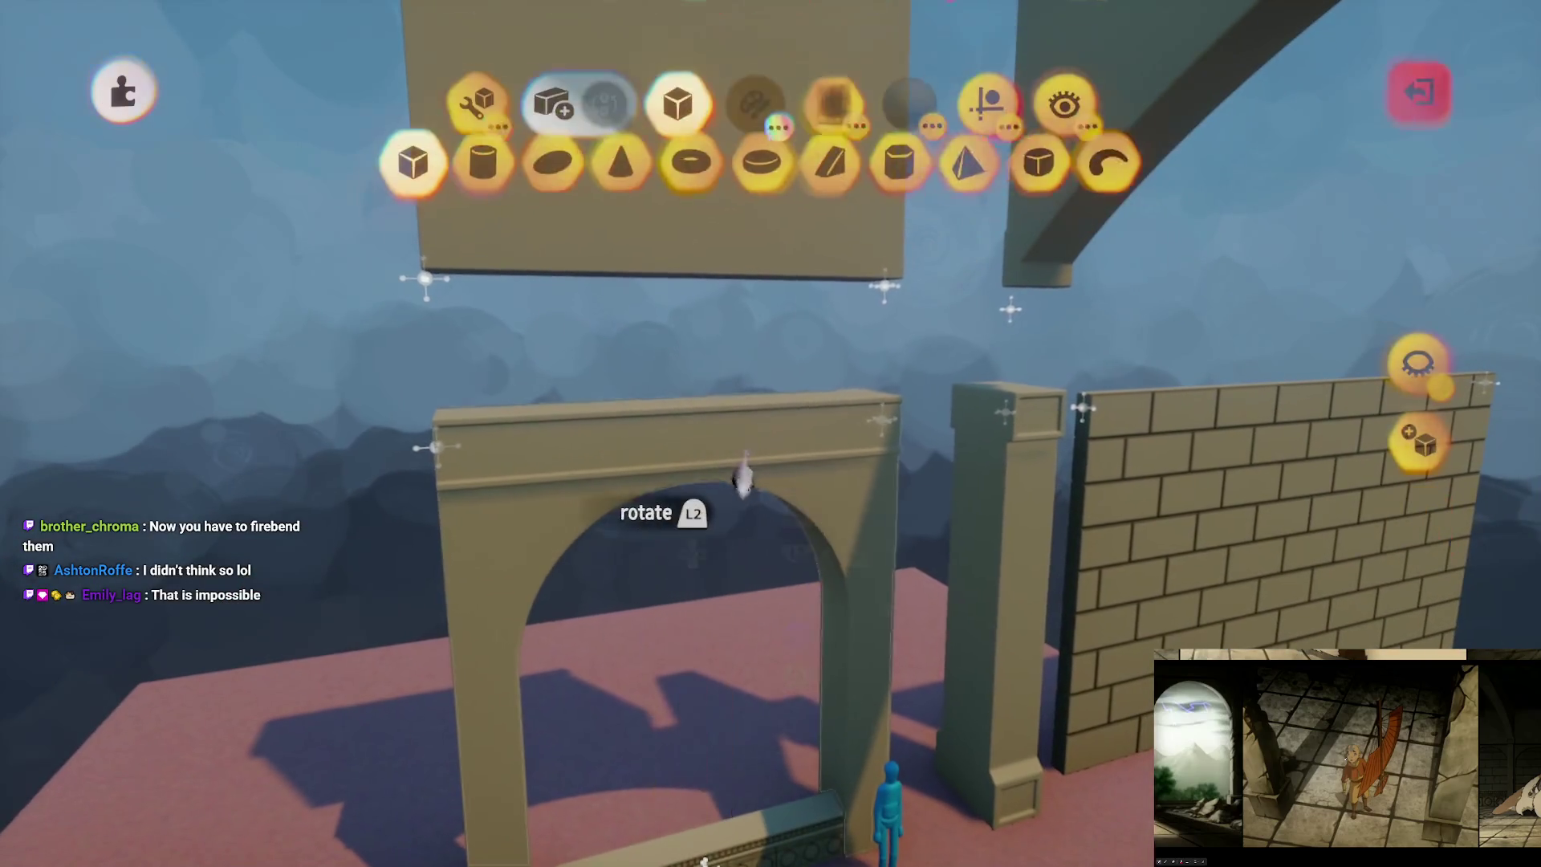
# Step: Select the arch, pillar and brick wall together and open their properties
pyautogui.press('Escape')
pyautogui.click(813, 253)
pyautogui.click(870, 481)
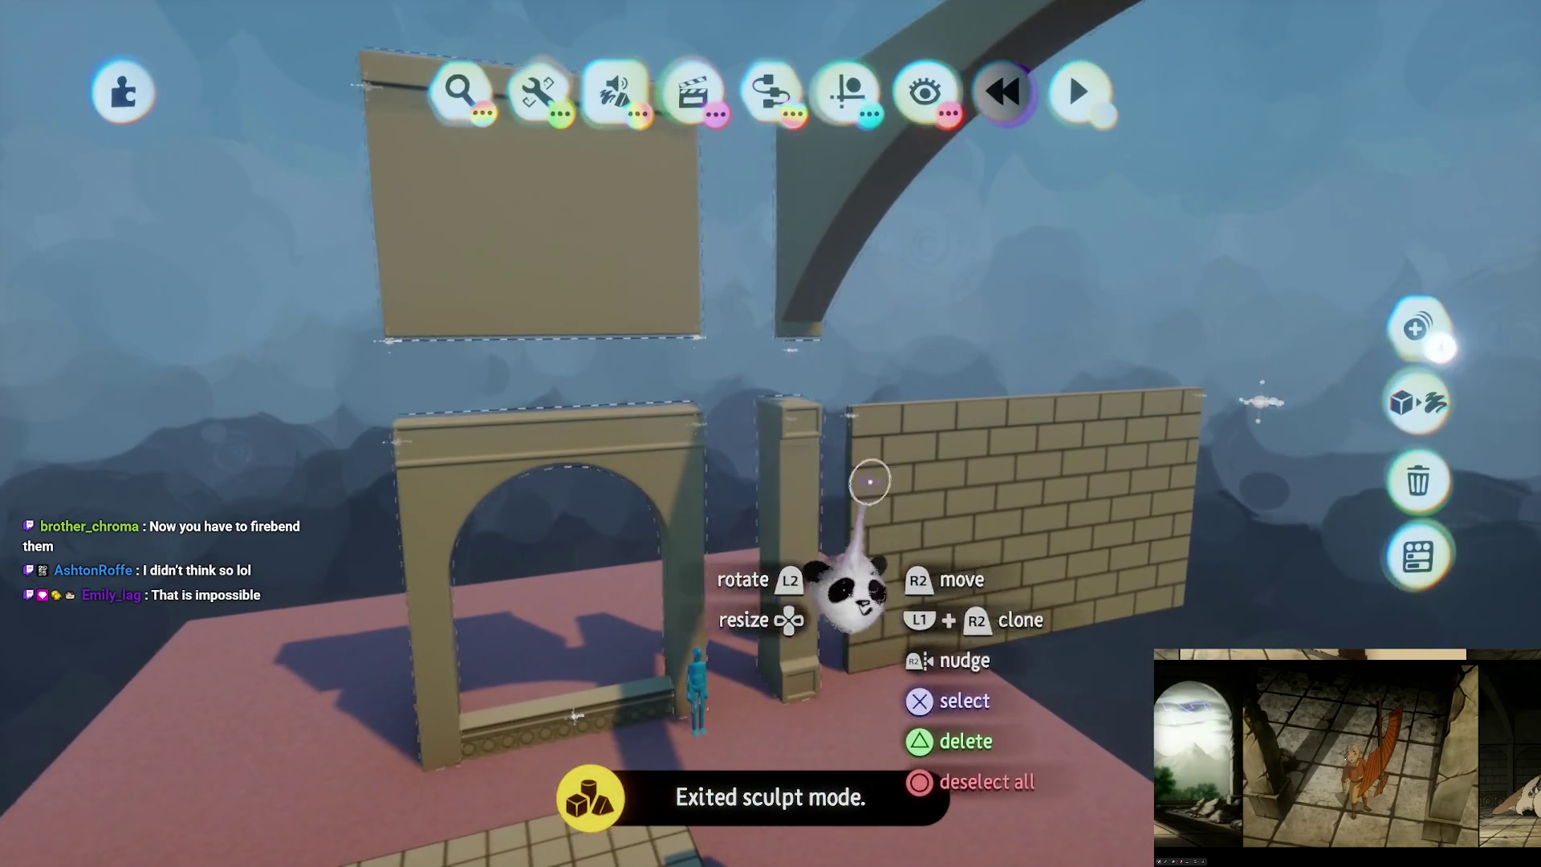
pyautogui.click(1039, 431)
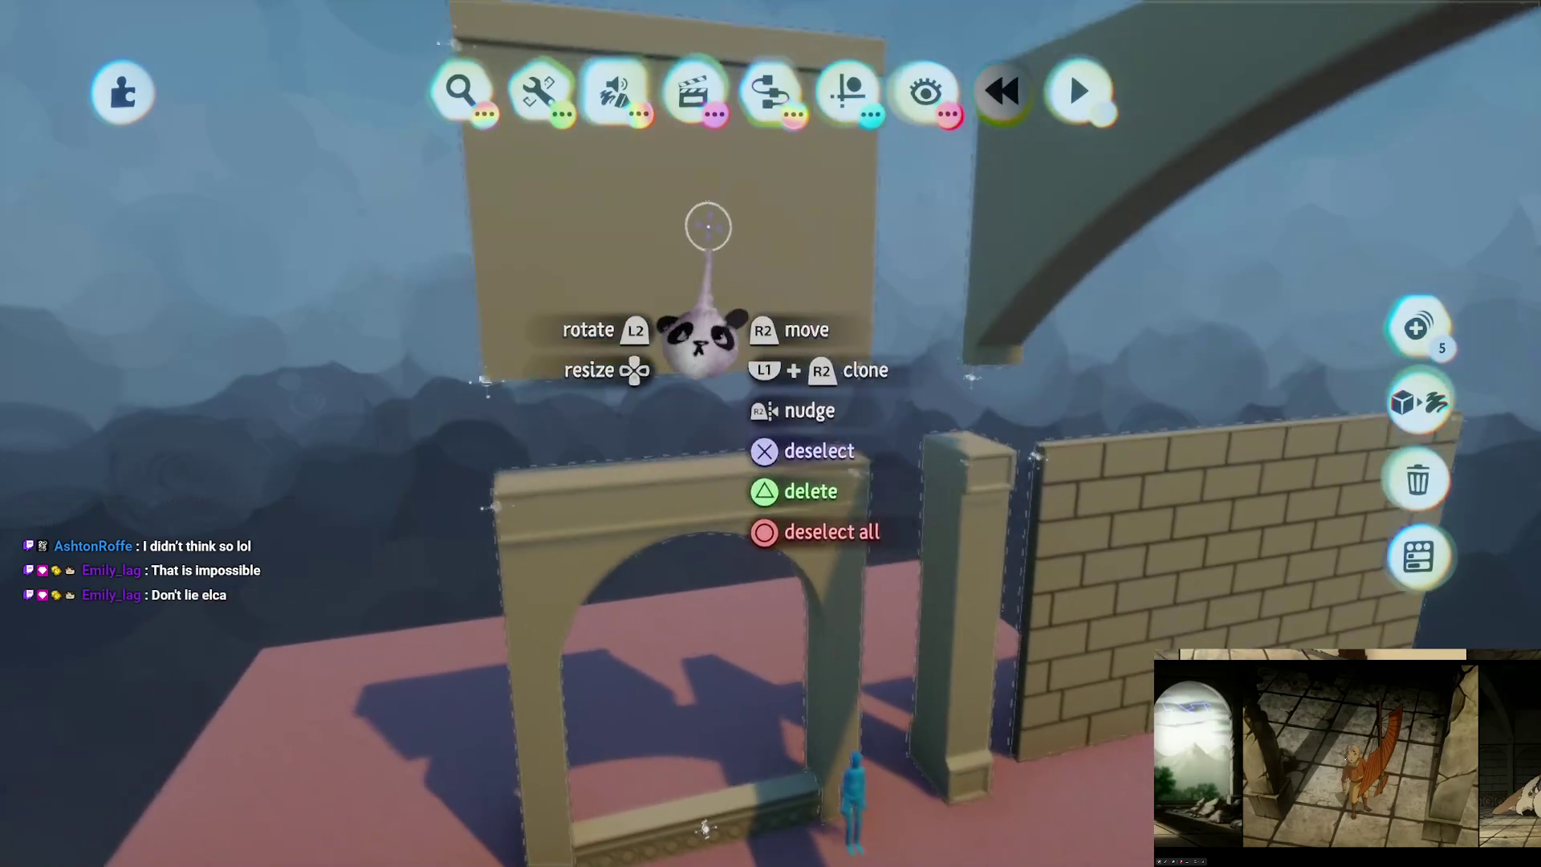
pyautogui.click(883, 257)
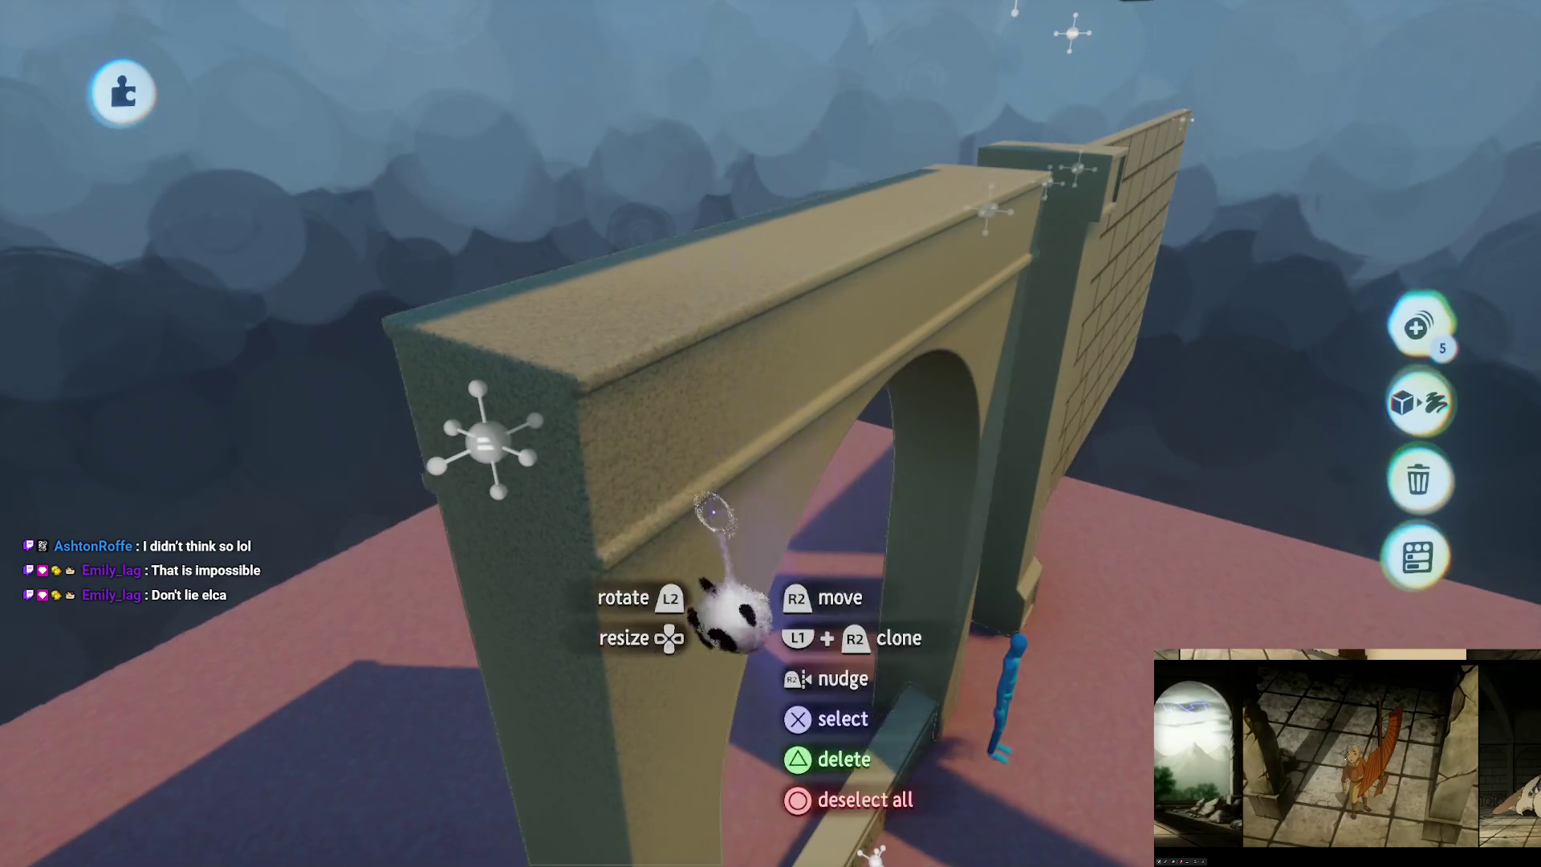
# Step: In sculpt mode, turn on Grid Snap and reduce the guide count from 4 to 2
pyautogui.click(698, 513)
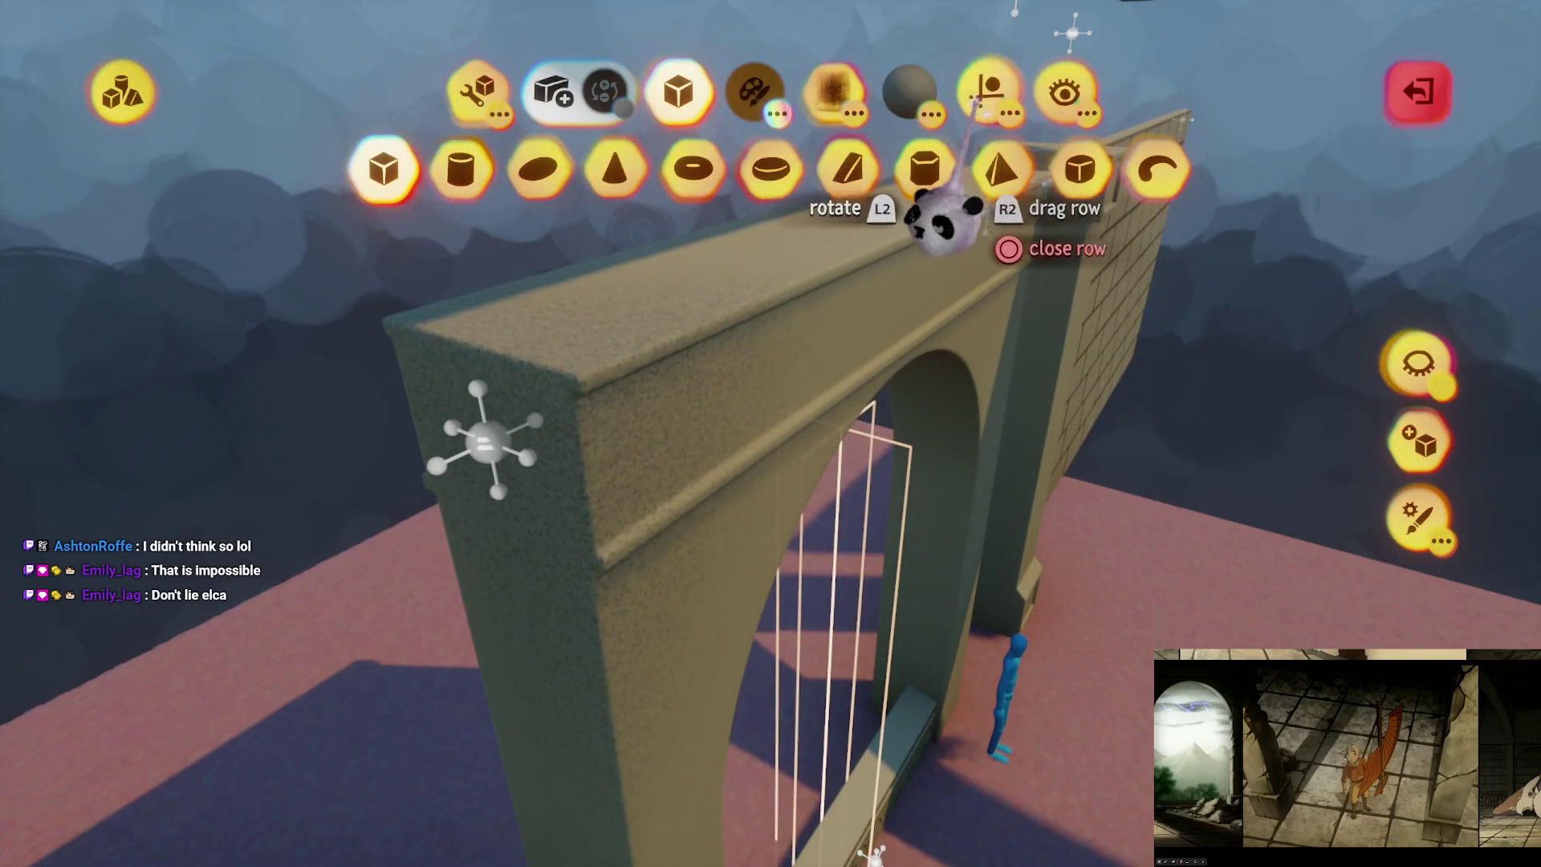
pyautogui.click(981, 95)
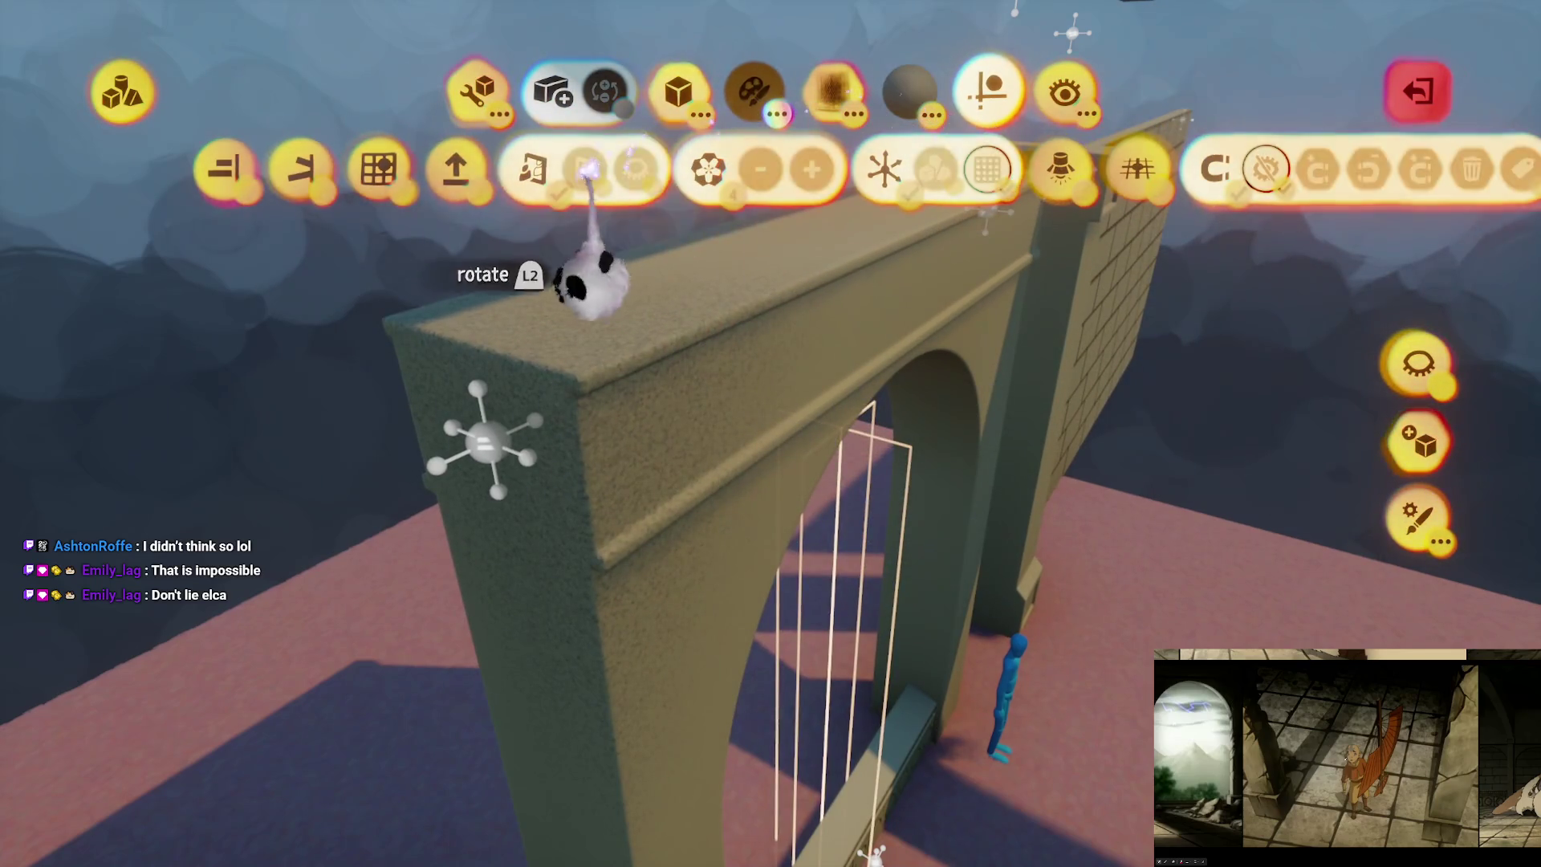
pyautogui.click(369, 172)
pyautogui.click(857, 169)
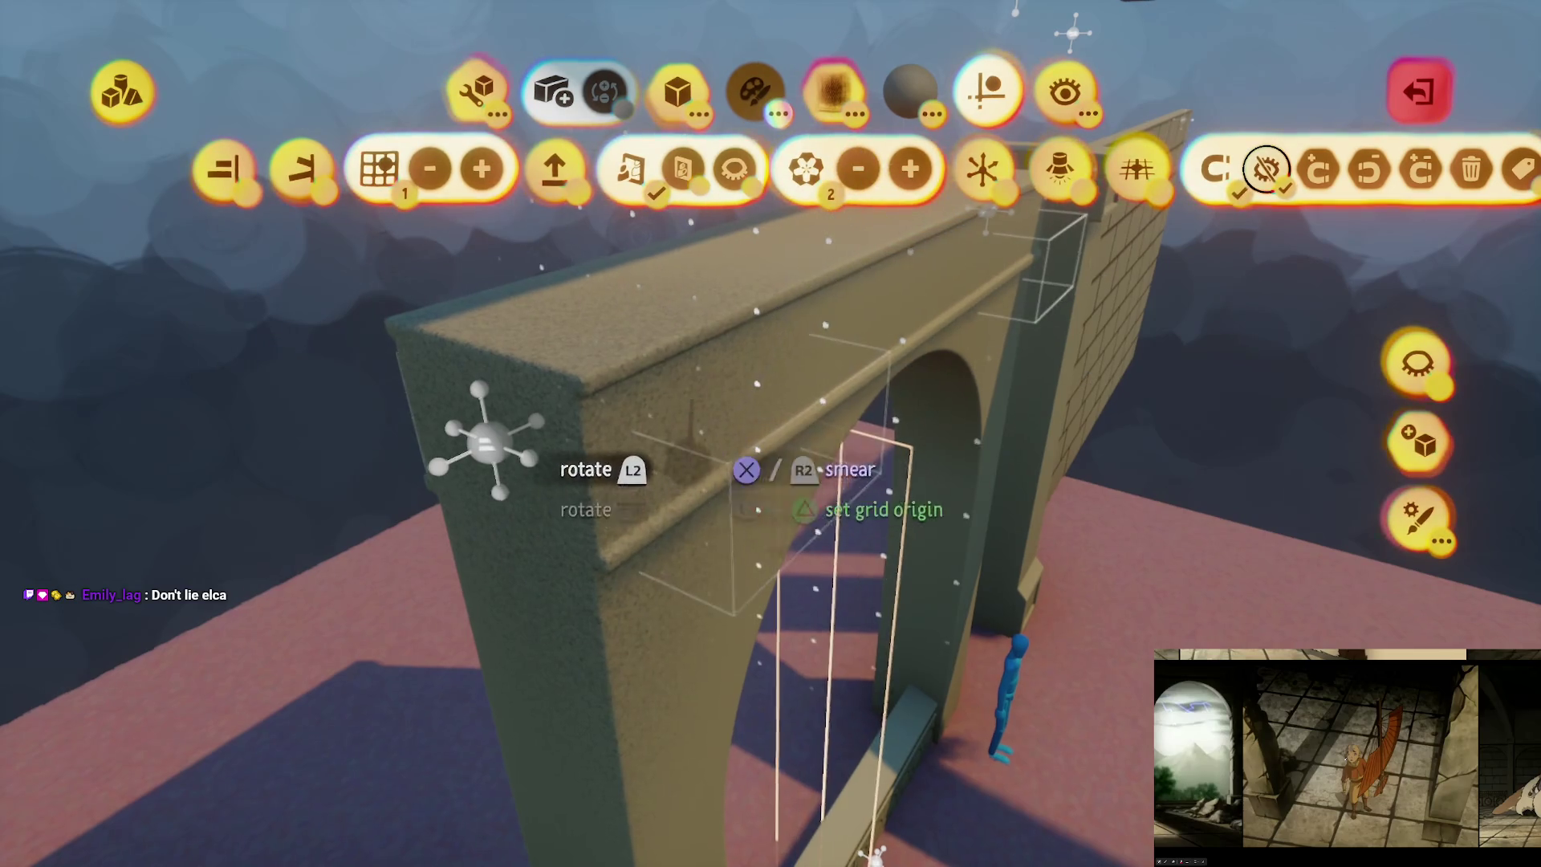
pyautogui.press('Escape')
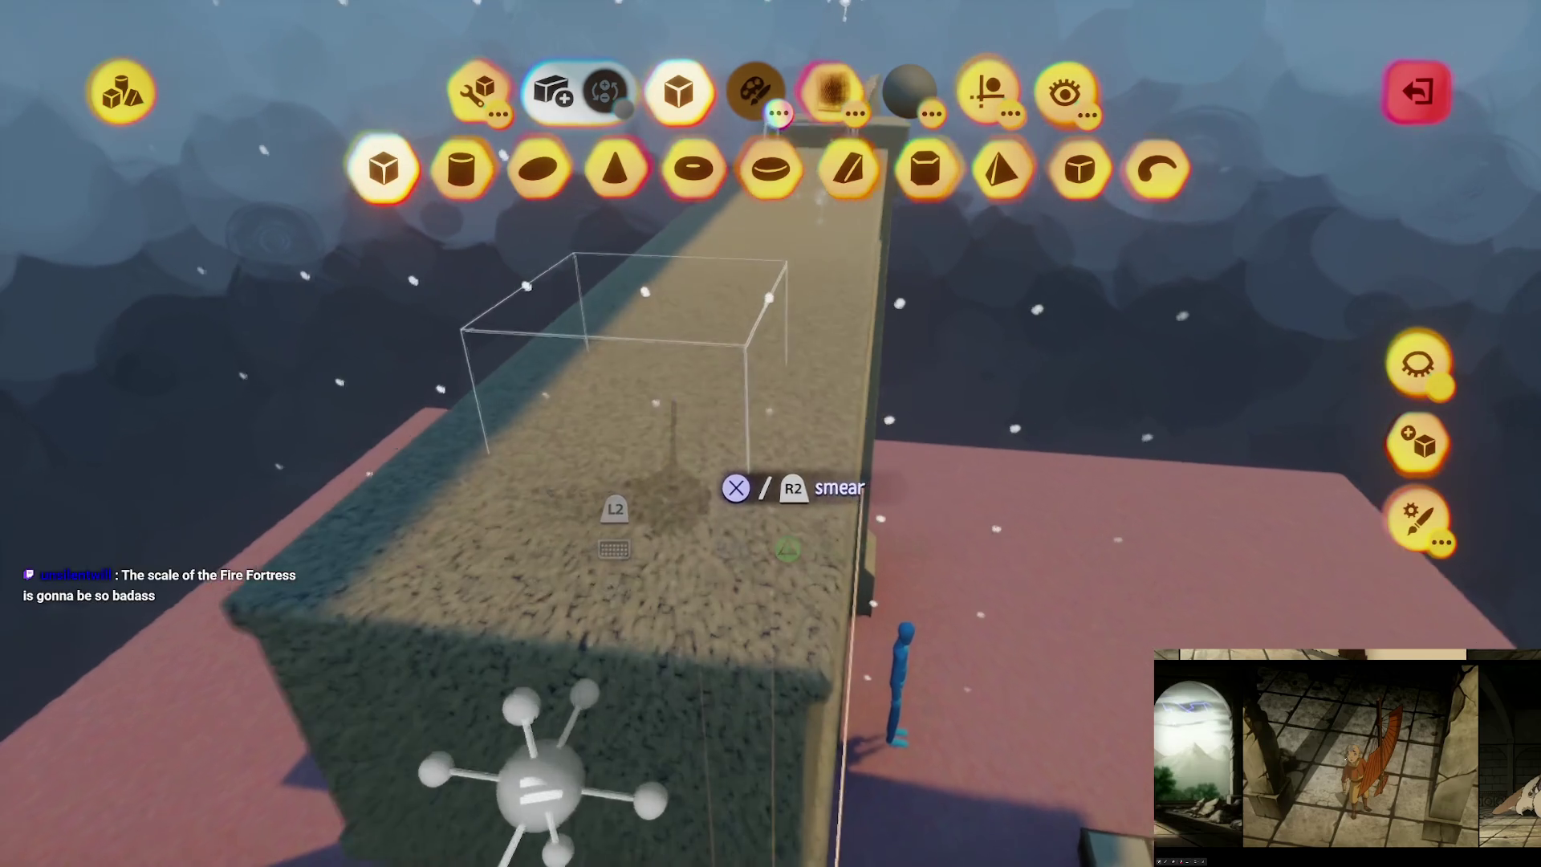
pyautogui.press('Escape')
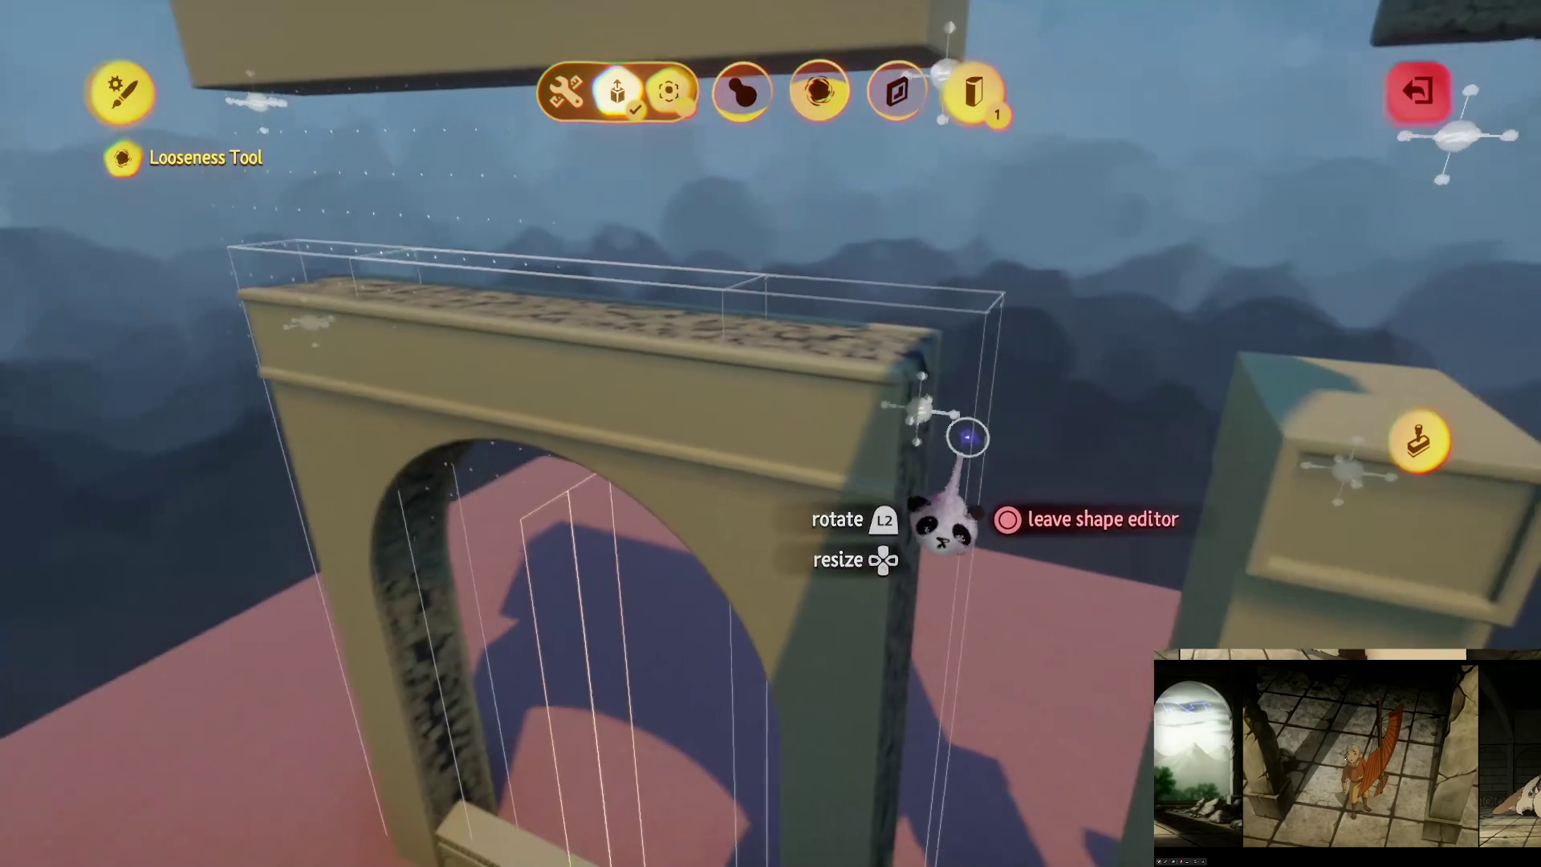
# Step: Finish the previous shape edit and move in closer to the stone pillar
pyautogui.press('Escape')
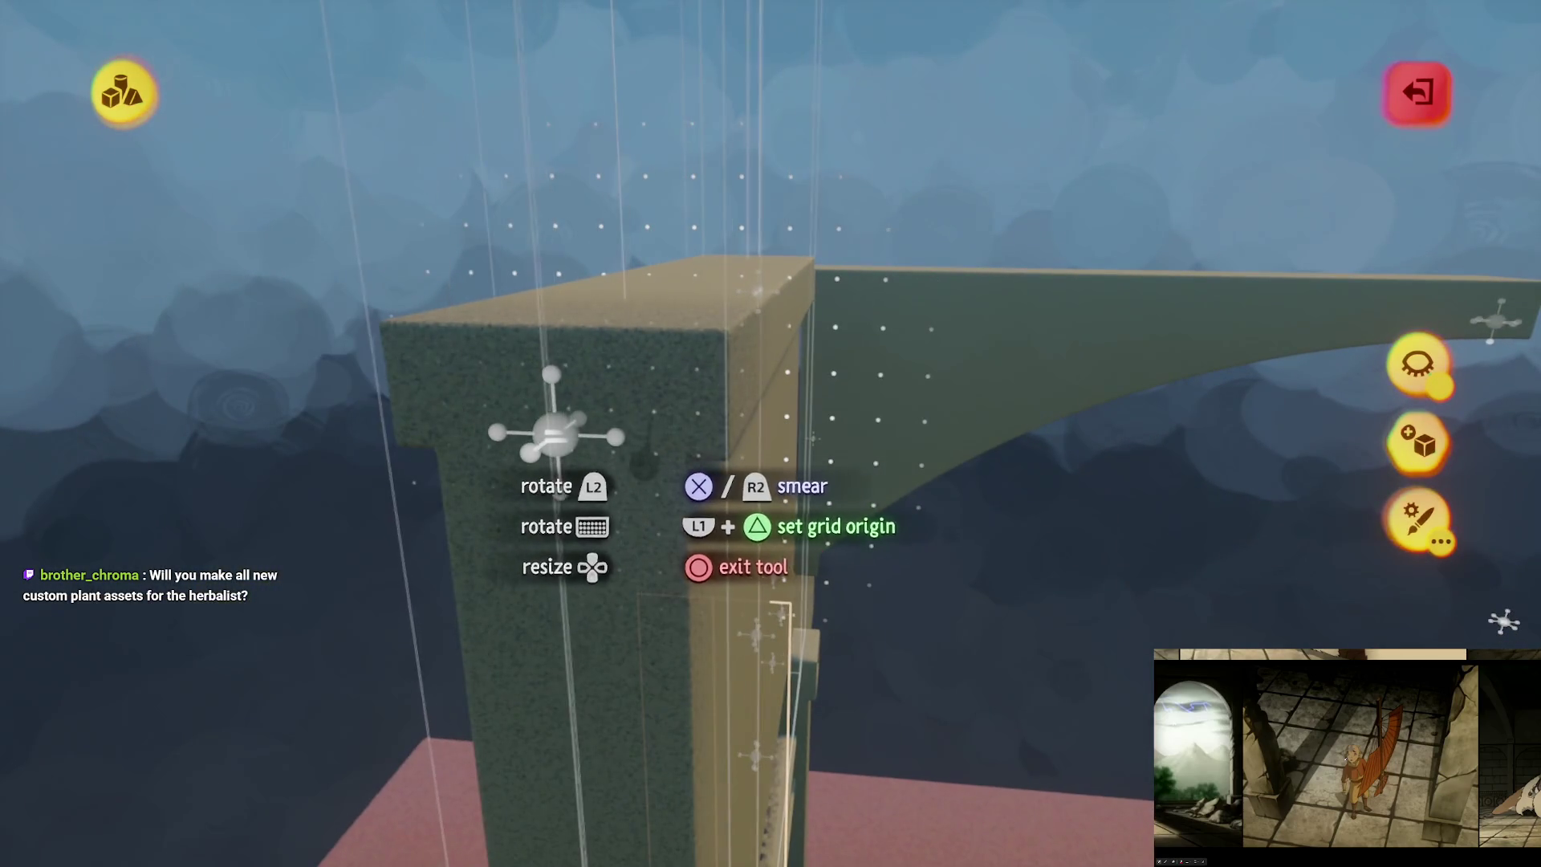
pyautogui.press('Escape')
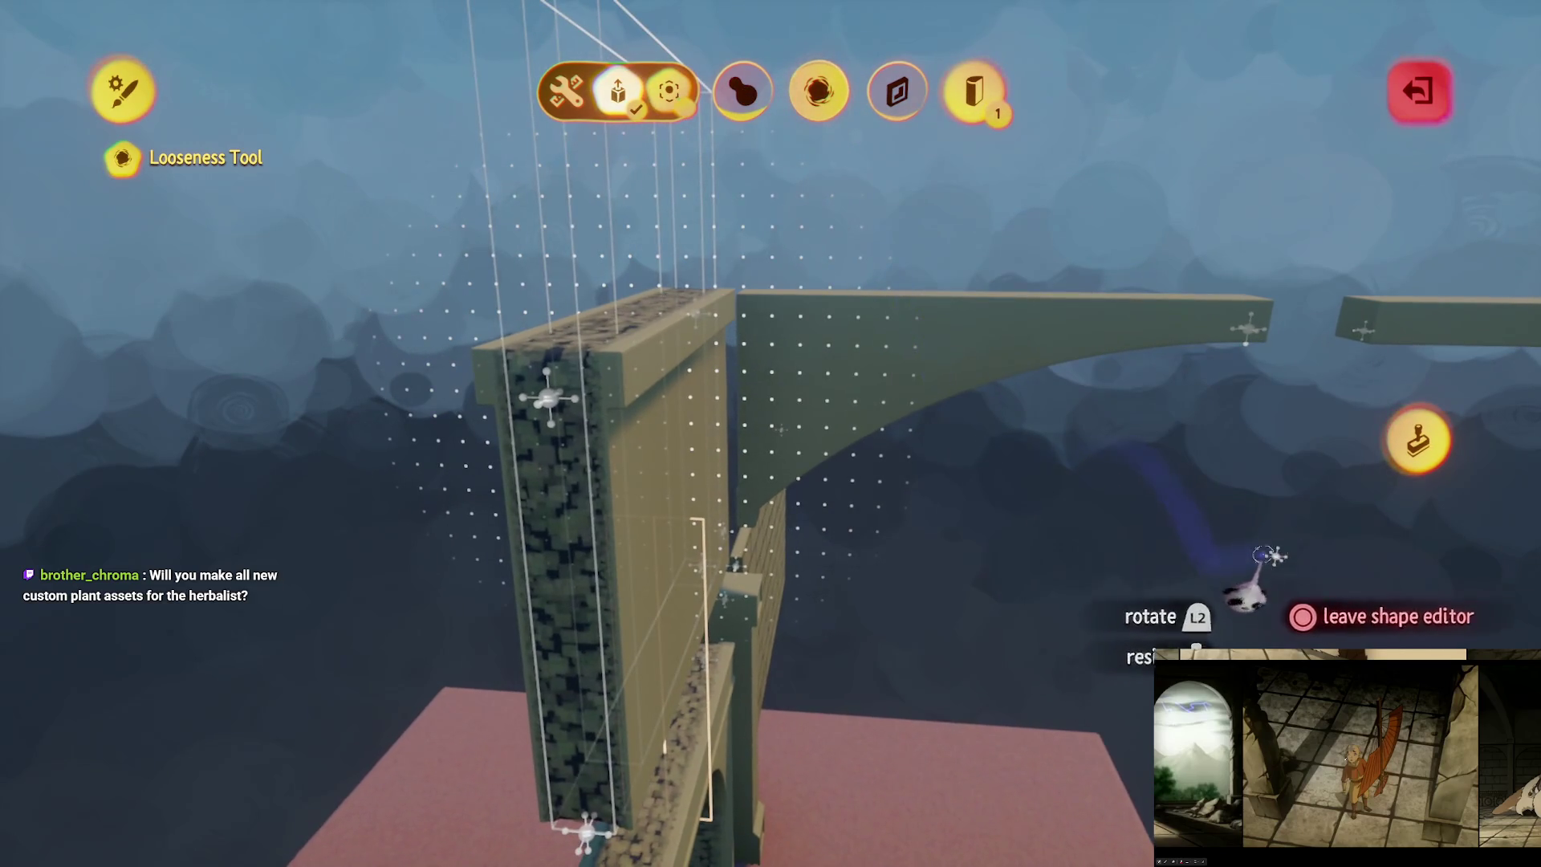
pyautogui.click(1415, 443)
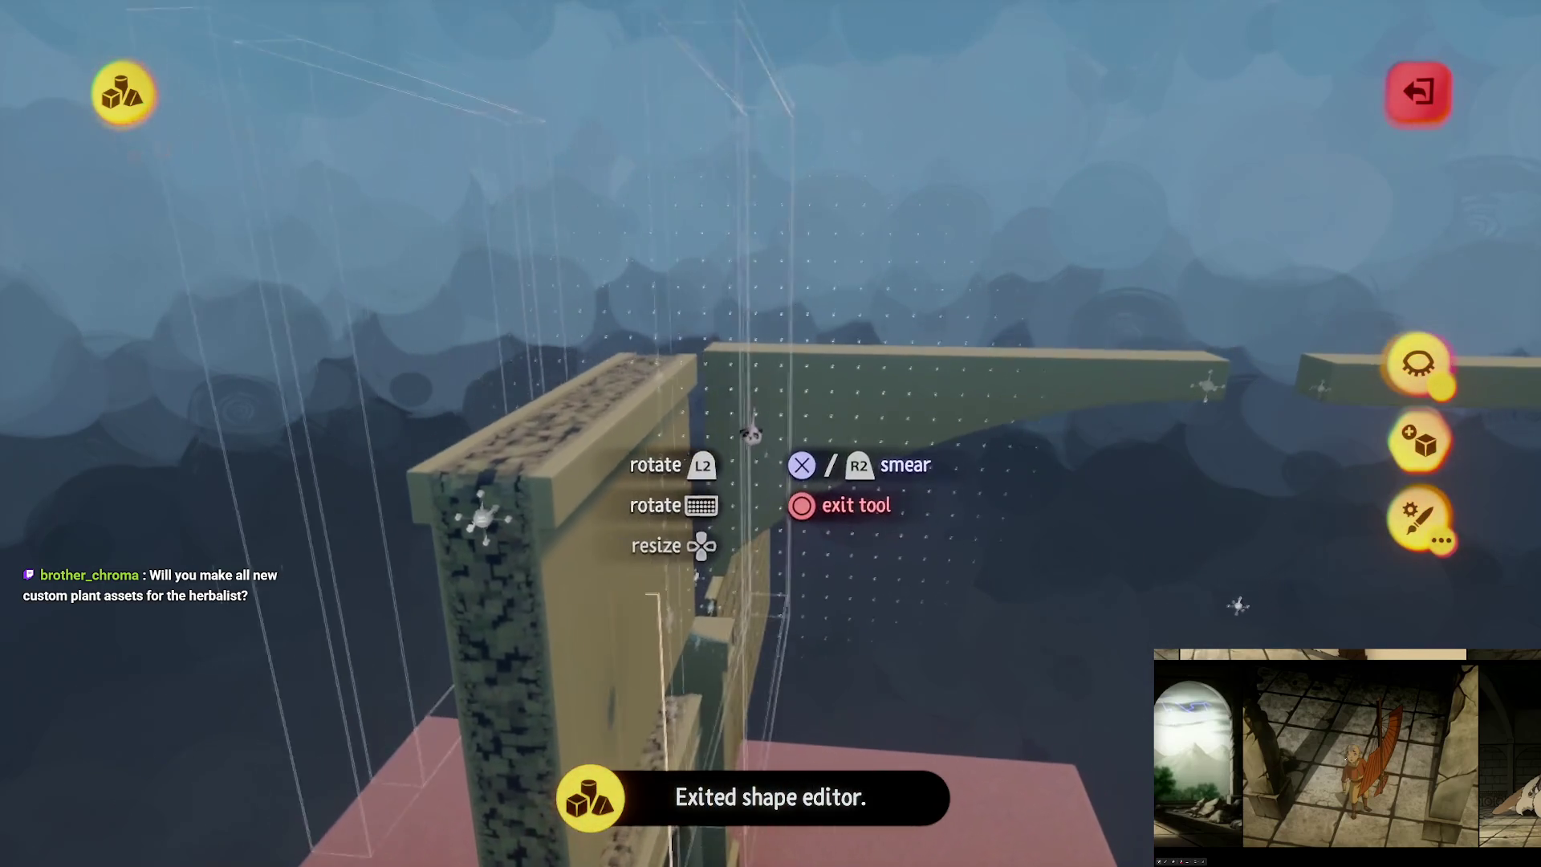
pyautogui.moveTo(800, 434)
pyautogui.mouseDown()
pyautogui.moveTo(795, 450)
pyautogui.moveTo(787, 410)
pyautogui.moveTo(774, 418)
pyautogui.moveTo(822, 458)
pyautogui.mouseUp()
pyautogui.moveTo(781, 557); pyautogui.dragTo(803, 482)
# Step: Raise the stone beam's Looseness Amount for a crumbly texture, checking it from several angles
pyautogui.doubleClick(791, 474)
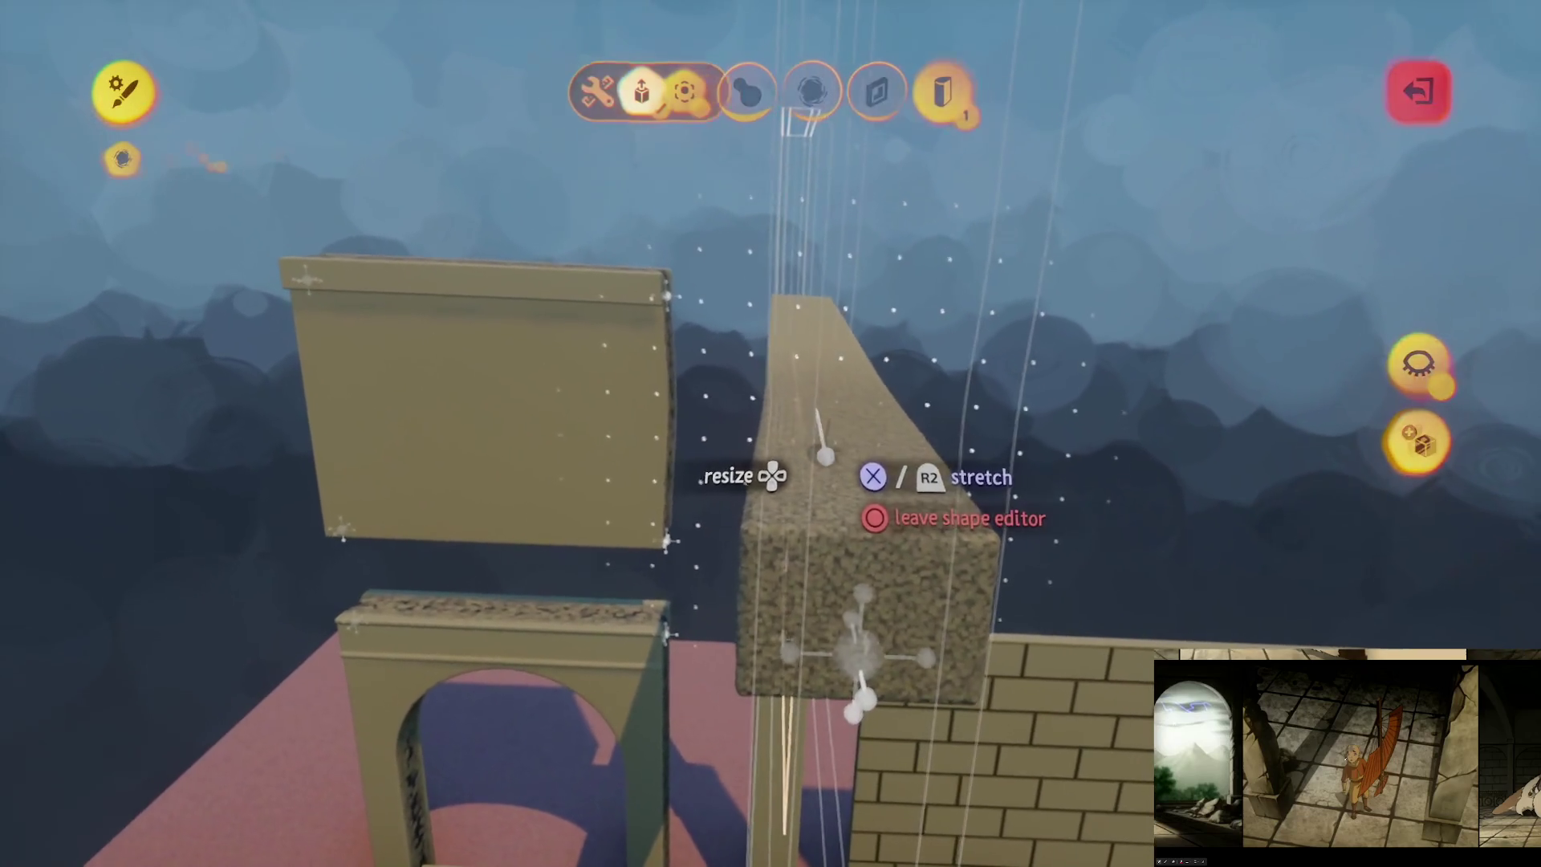
pyautogui.moveTo(819, 90); pyautogui.dragTo(819, 48)
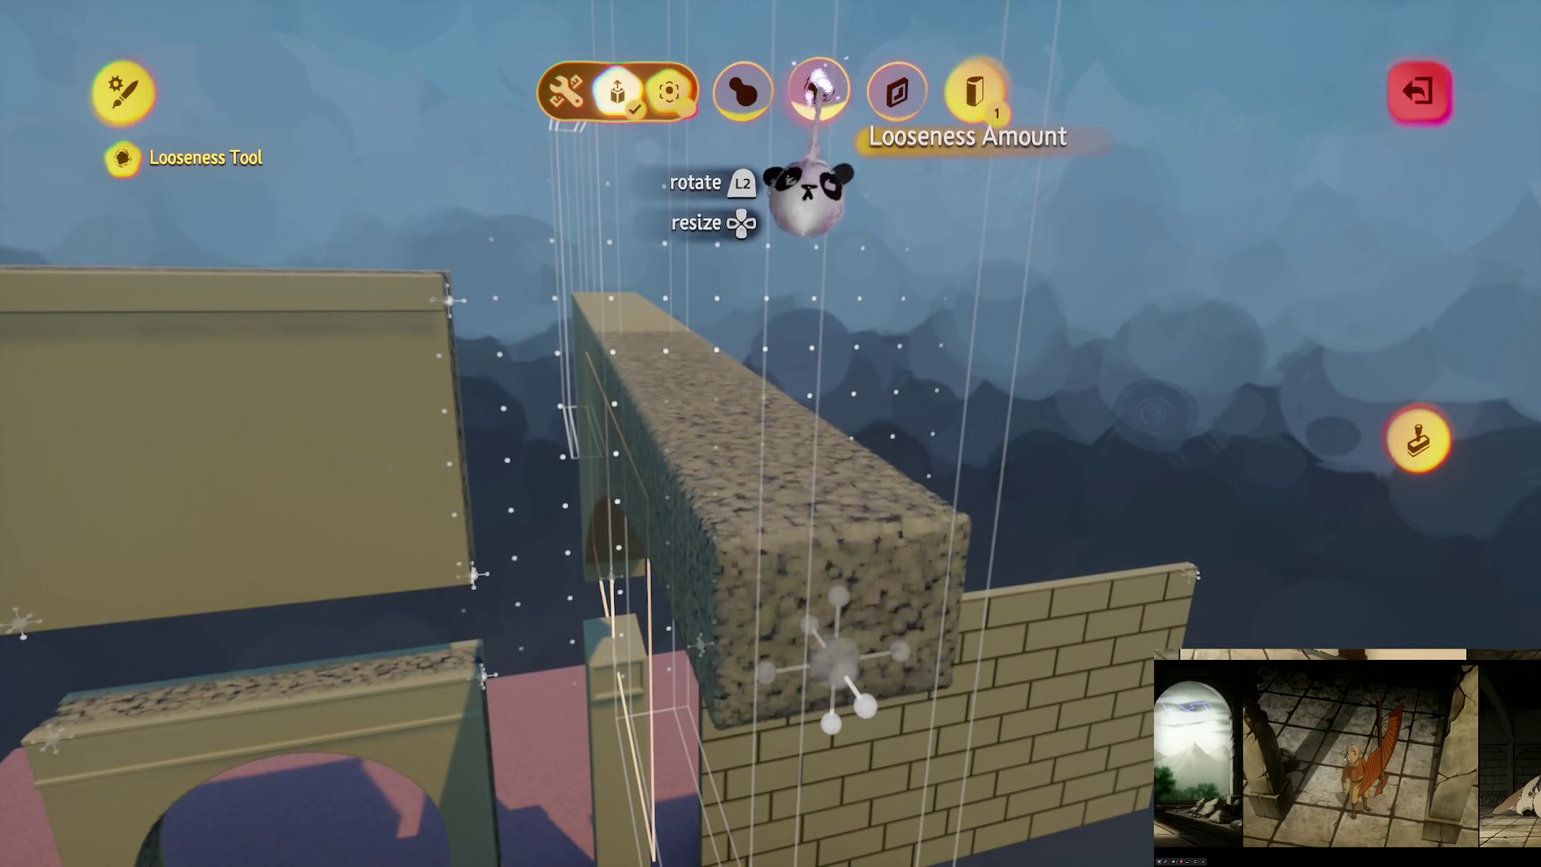
pyautogui.click(731, 358)
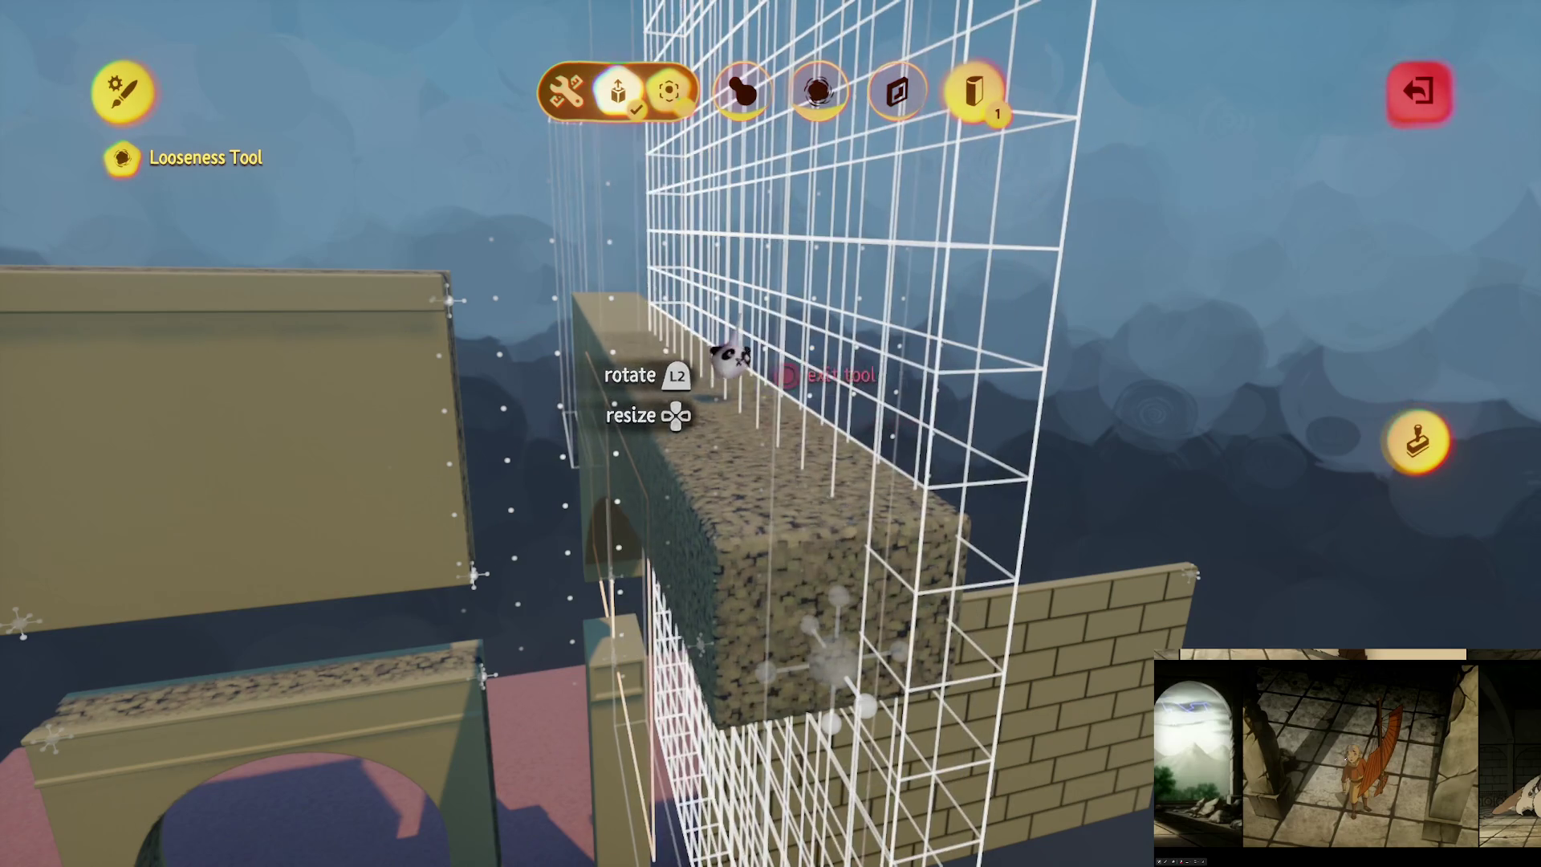
pyautogui.moveTo(719, 353)
pyautogui.mouseDown()
pyautogui.moveTo(736, 337)
pyautogui.moveTo(722, 315)
pyautogui.mouseUp()
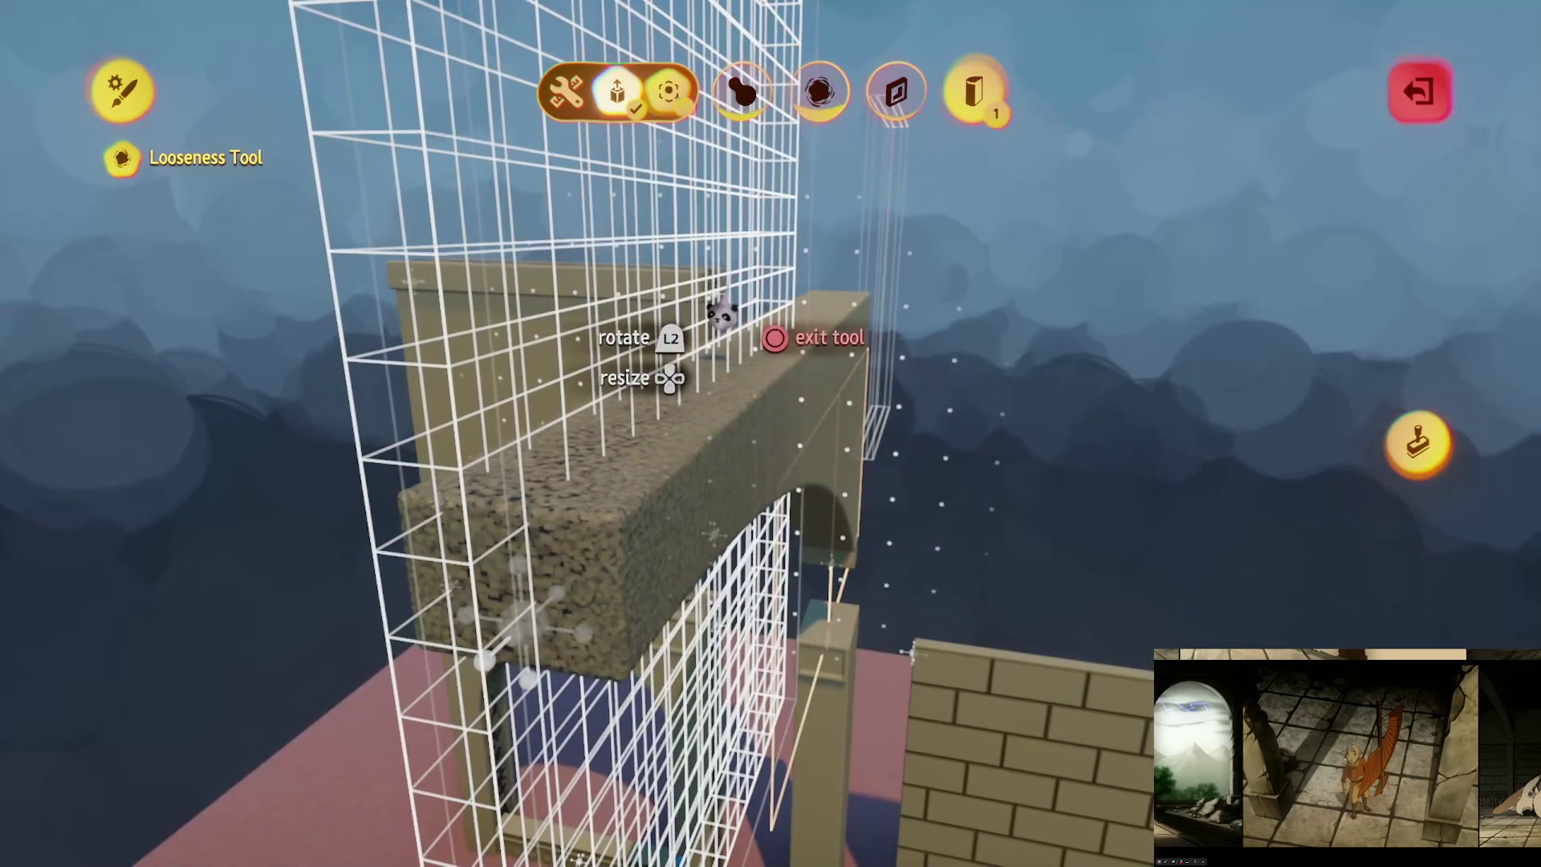
pyautogui.press('Escape')
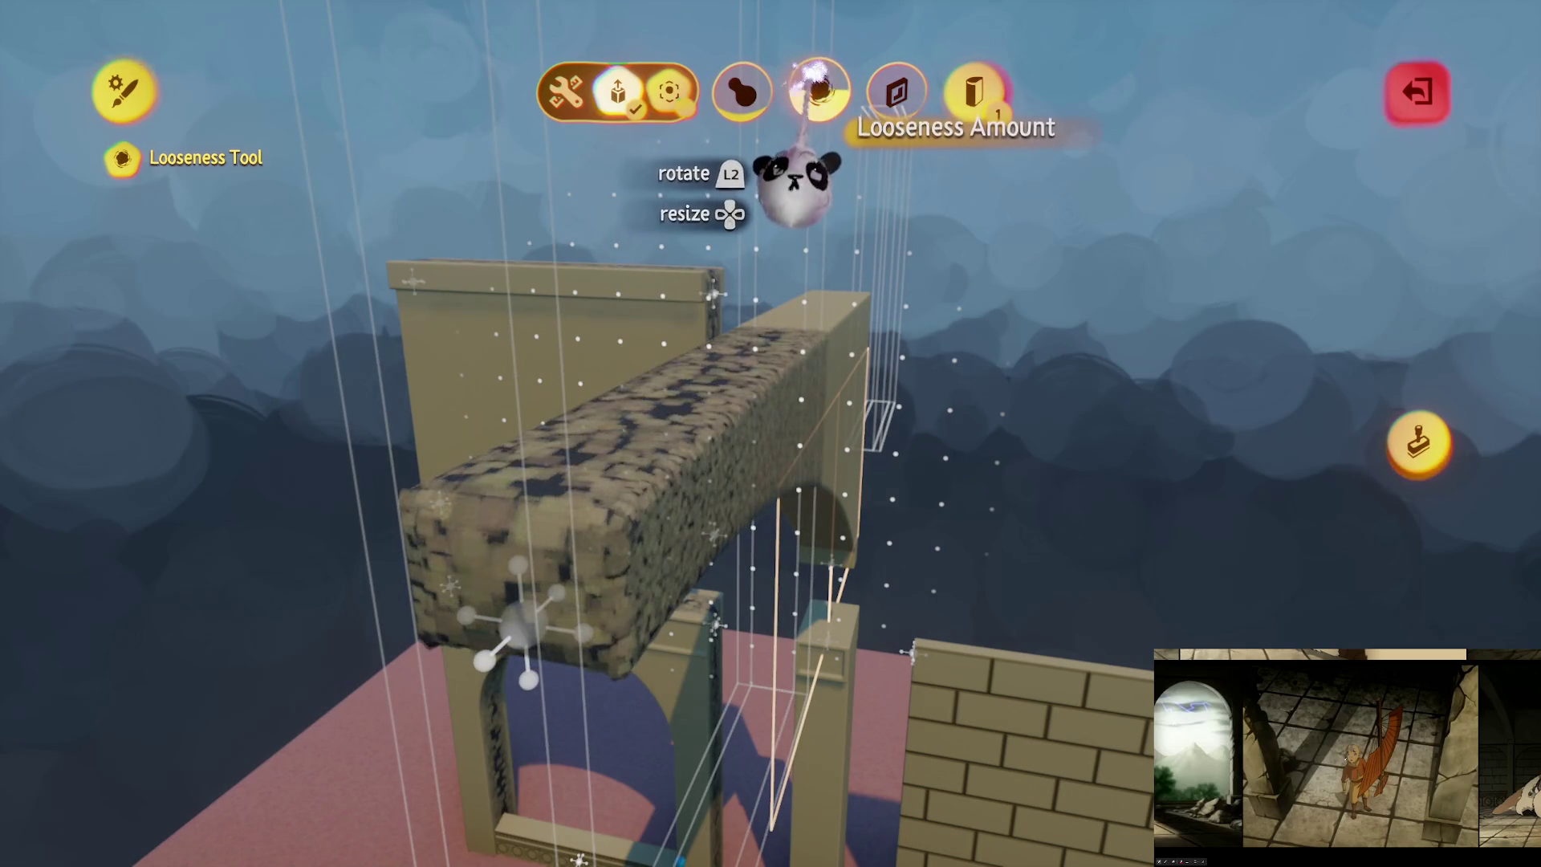
pyautogui.moveTo(747, 361); pyautogui.dragTo(770, 215)
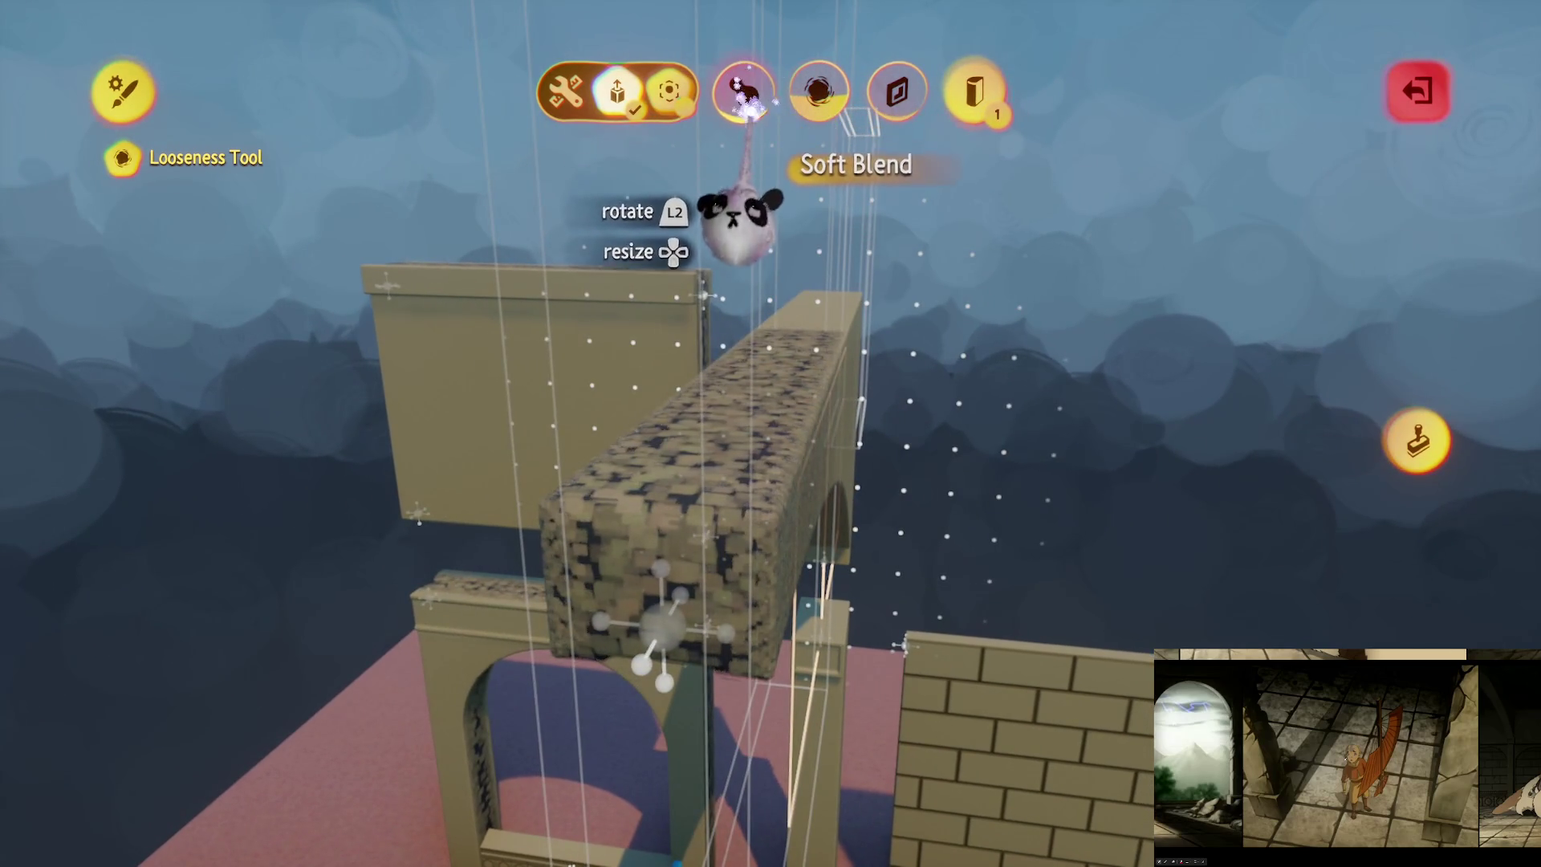
pyautogui.click(772, 307)
pyautogui.moveTo(733, 303)
pyautogui.mouseDown()
pyautogui.moveTo(732, 282)
pyautogui.moveTo(754, 290)
pyautogui.moveTo(689, 361)
pyautogui.moveTo(636, 345)
pyautogui.mouseUp()
pyautogui.press('Escape')
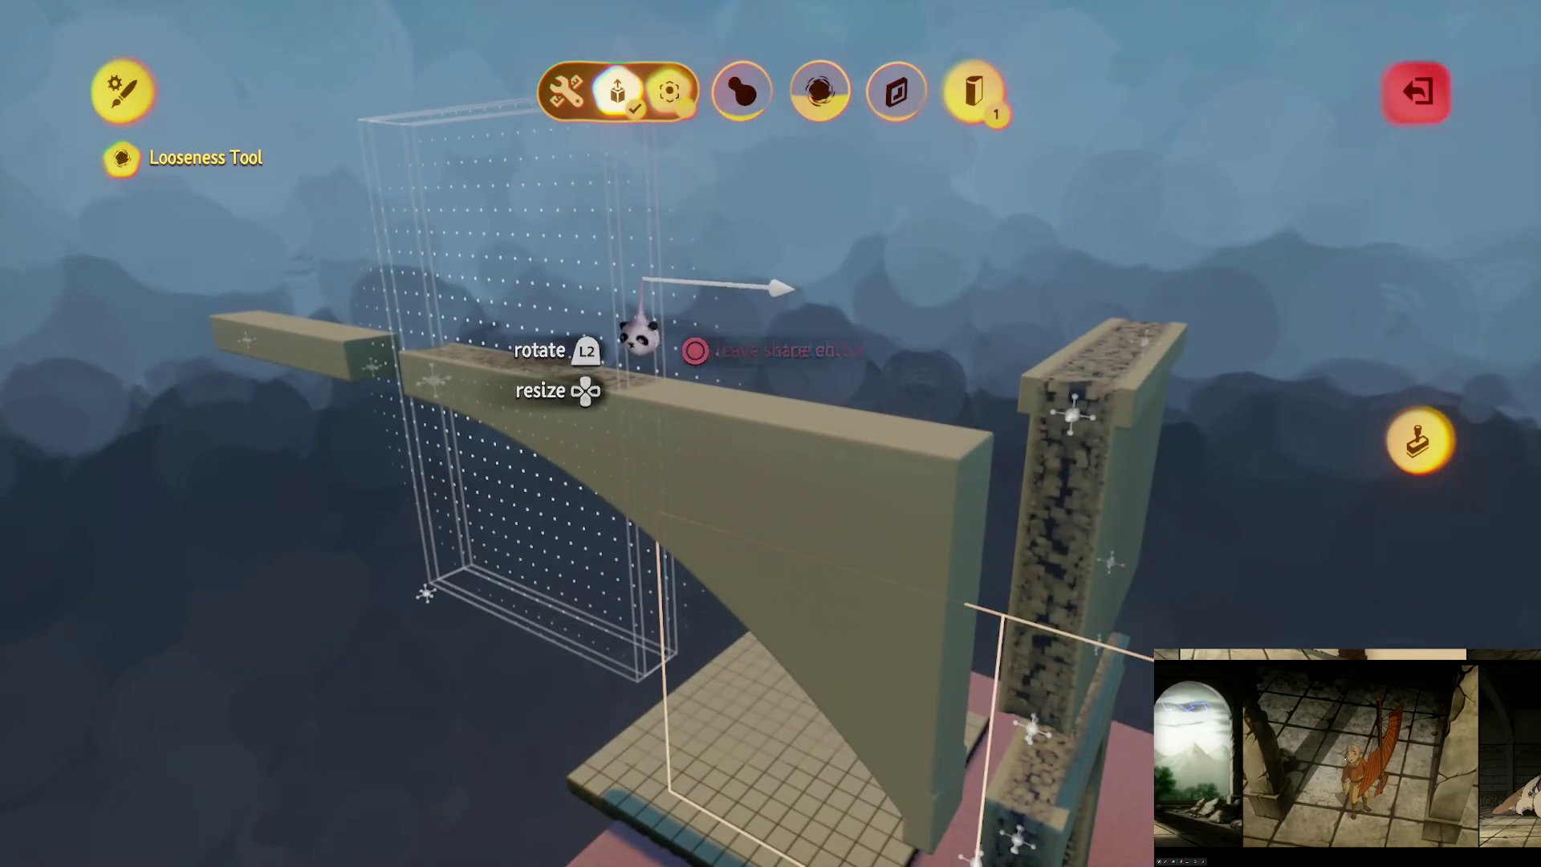
pyautogui.click(819, 344)
pyautogui.moveTo(818, 344)
pyautogui.mouseDown()
pyautogui.moveTo(763, 389)
pyautogui.moveTo(801, 439)
pyautogui.moveTo(733, 509)
pyautogui.moveTo(732, 544)
pyautogui.mouseUp()
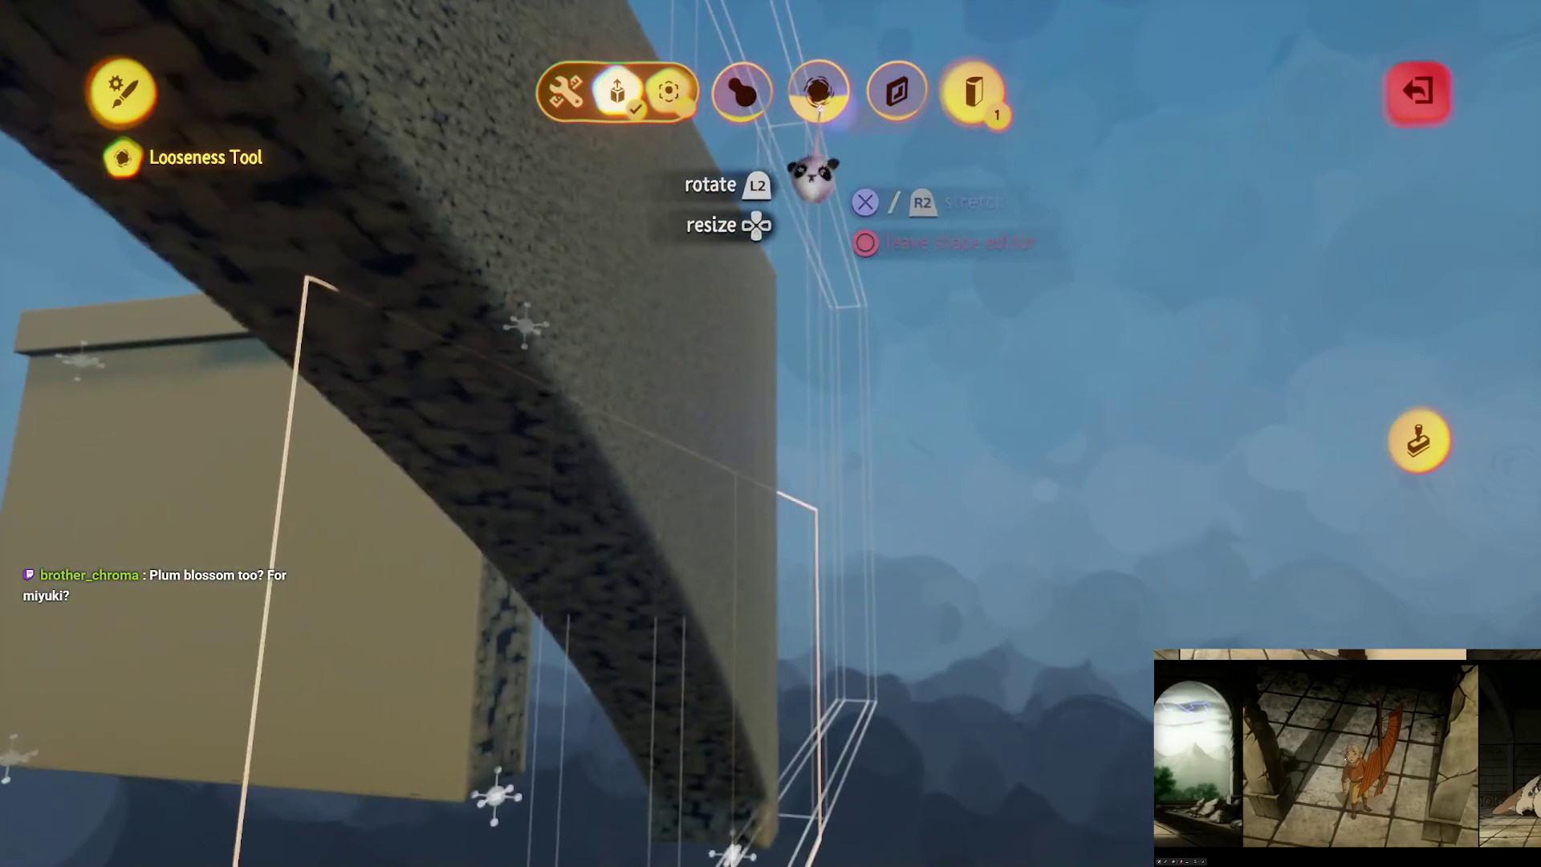
pyautogui.moveTo(817, 101)
pyautogui.mouseDown()
pyautogui.moveTo(803, 232)
pyautogui.moveTo(818, 248)
pyautogui.moveTo(818, 338)
pyautogui.moveTo(768, 331)
pyautogui.mouseUp()
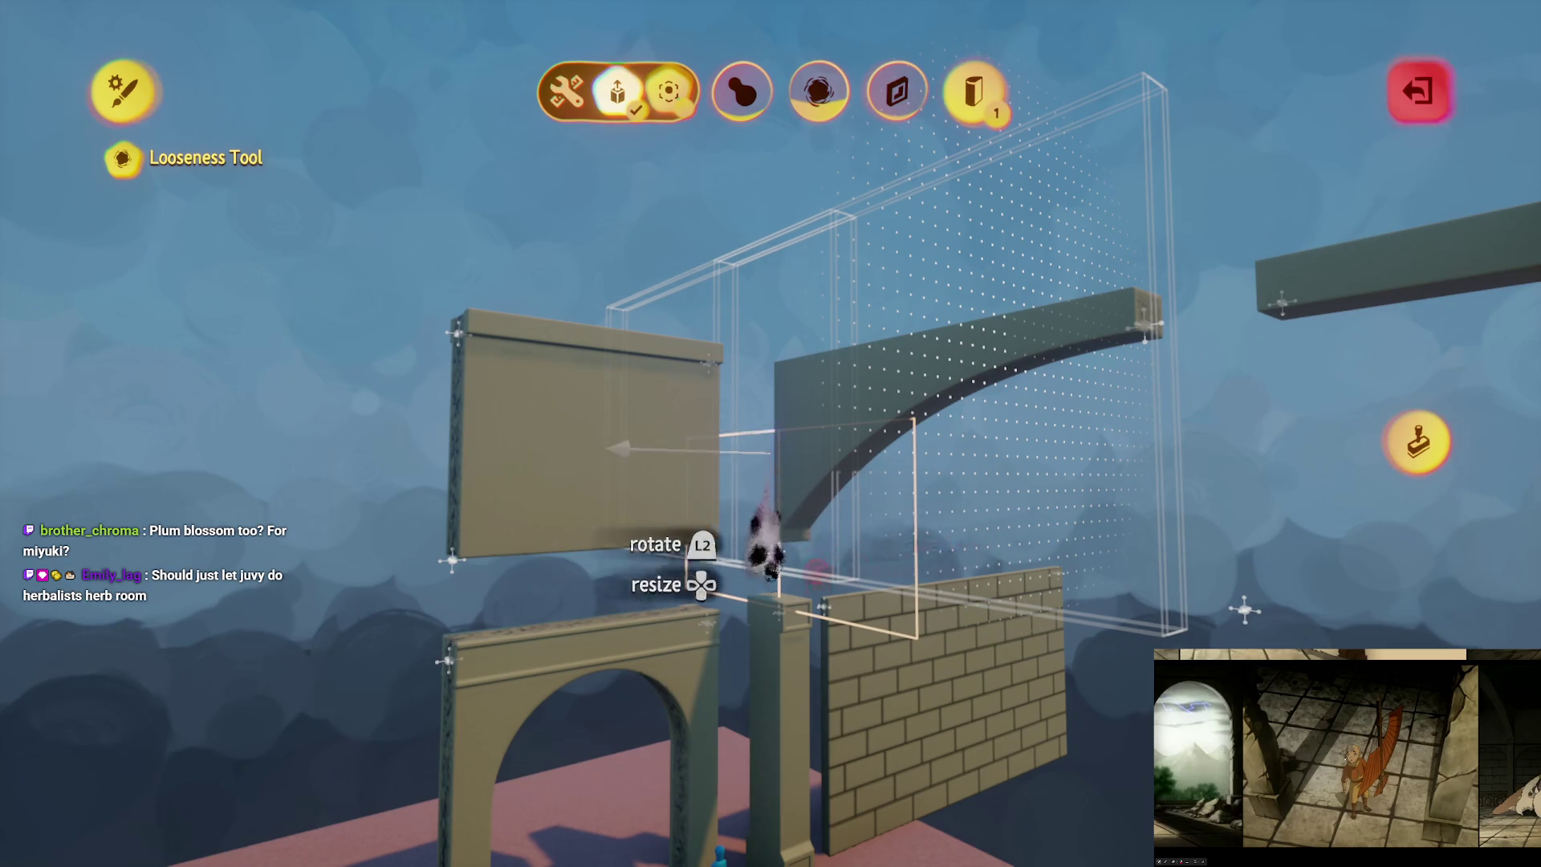
# Step: Exit the shape editor and sculpt mode
pyautogui.moveTo(976, 518)
pyautogui.mouseDown()
pyautogui.moveTo(912, 516)
pyautogui.moveTo(1376, 592)
pyautogui.moveTo(1425, 553)
pyautogui.mouseUp()
pyautogui.press('Escape')
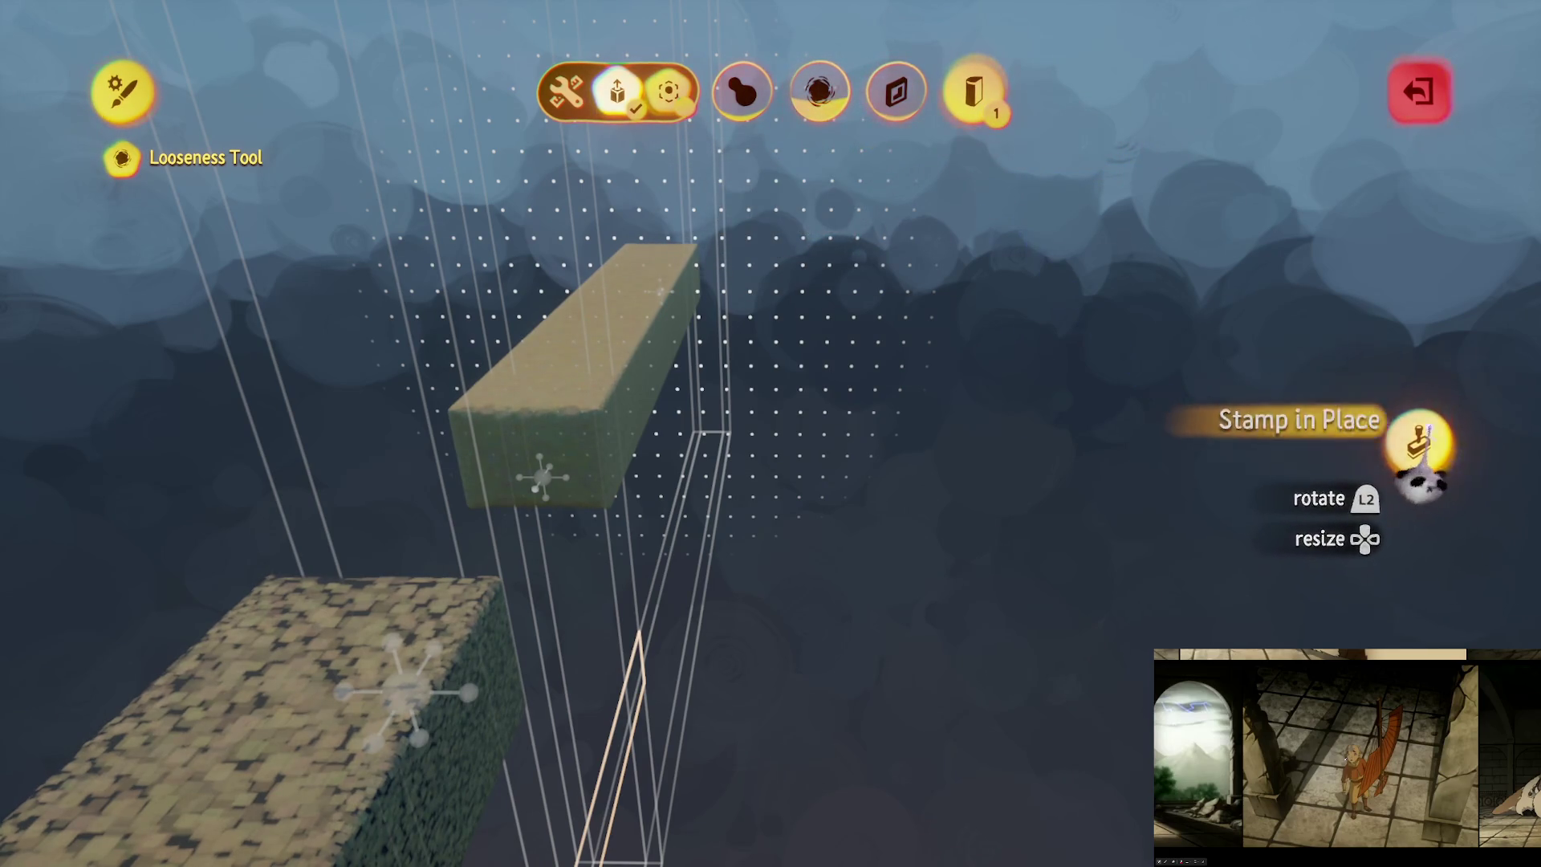
pyautogui.press('Escape')
pyautogui.press('Escape')
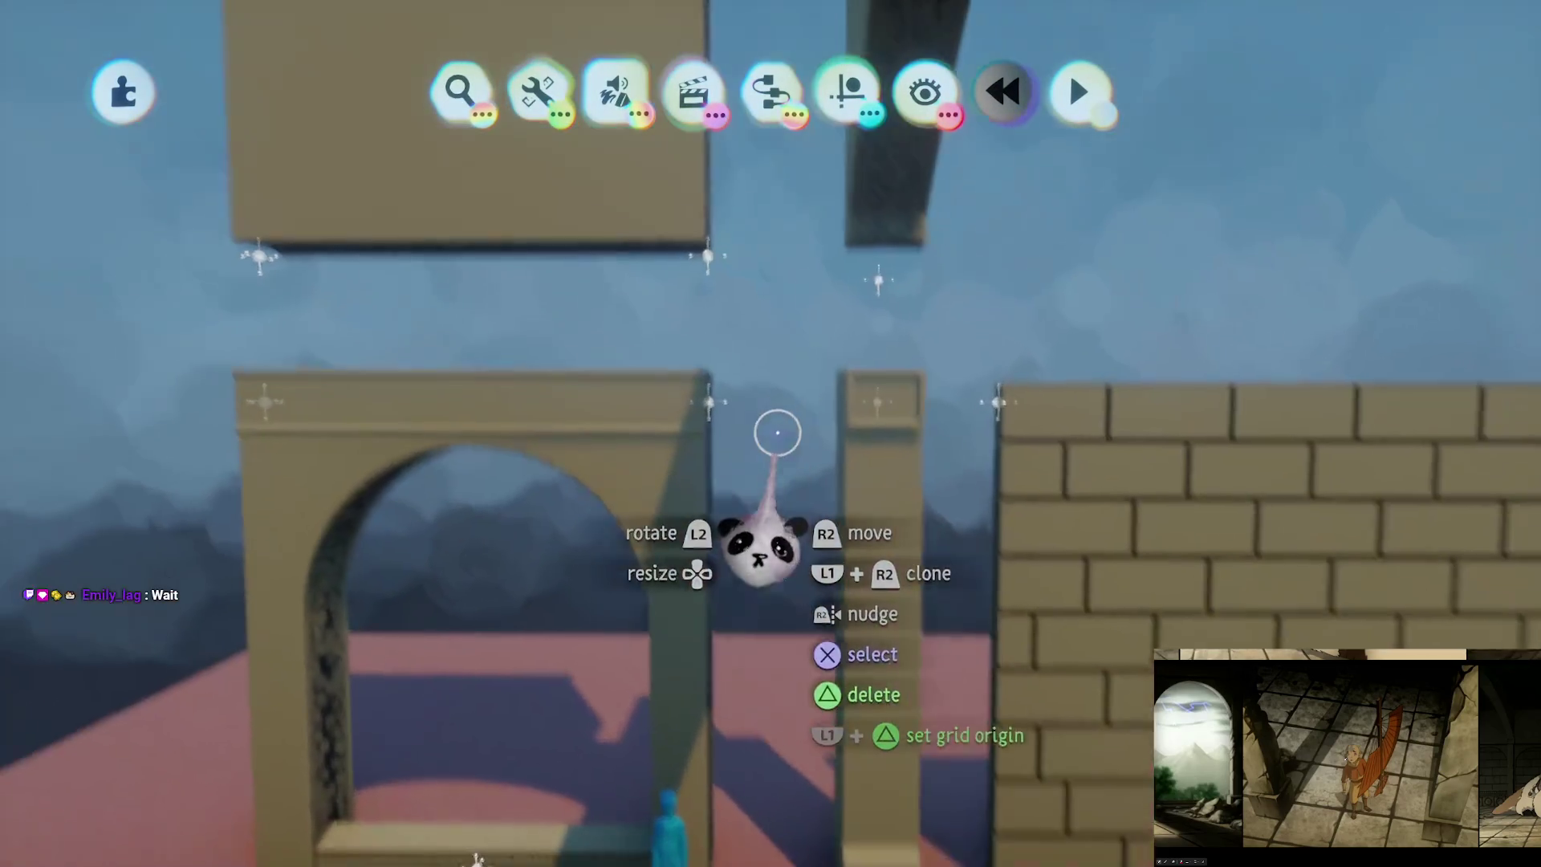
# Step: View the stone beam sculpture's Inner Properties, then close the properties panel
pyautogui.click(785, 412)
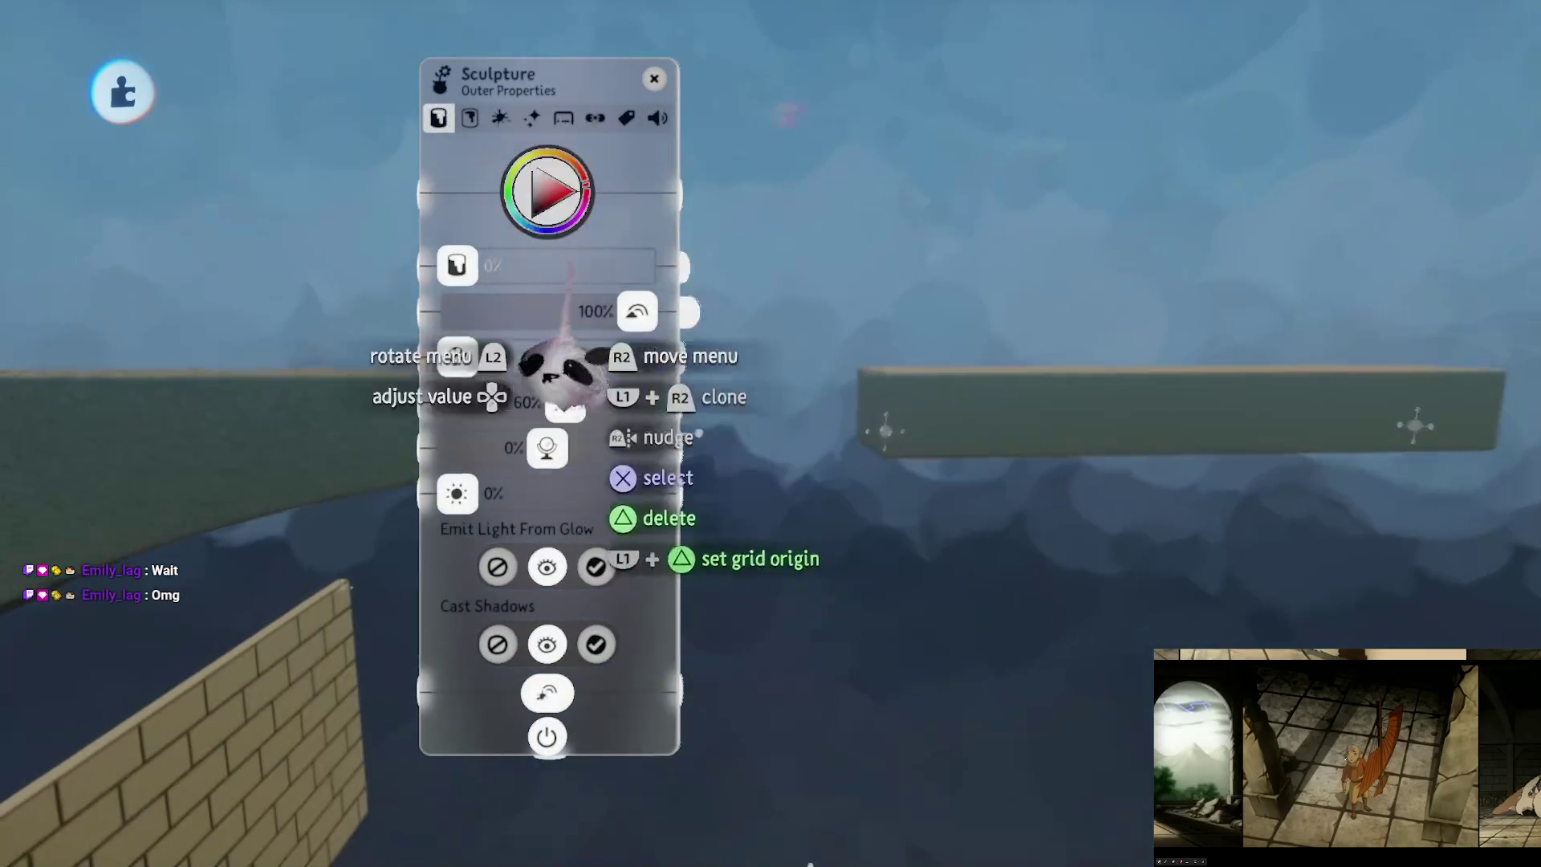
pyautogui.click(470, 118)
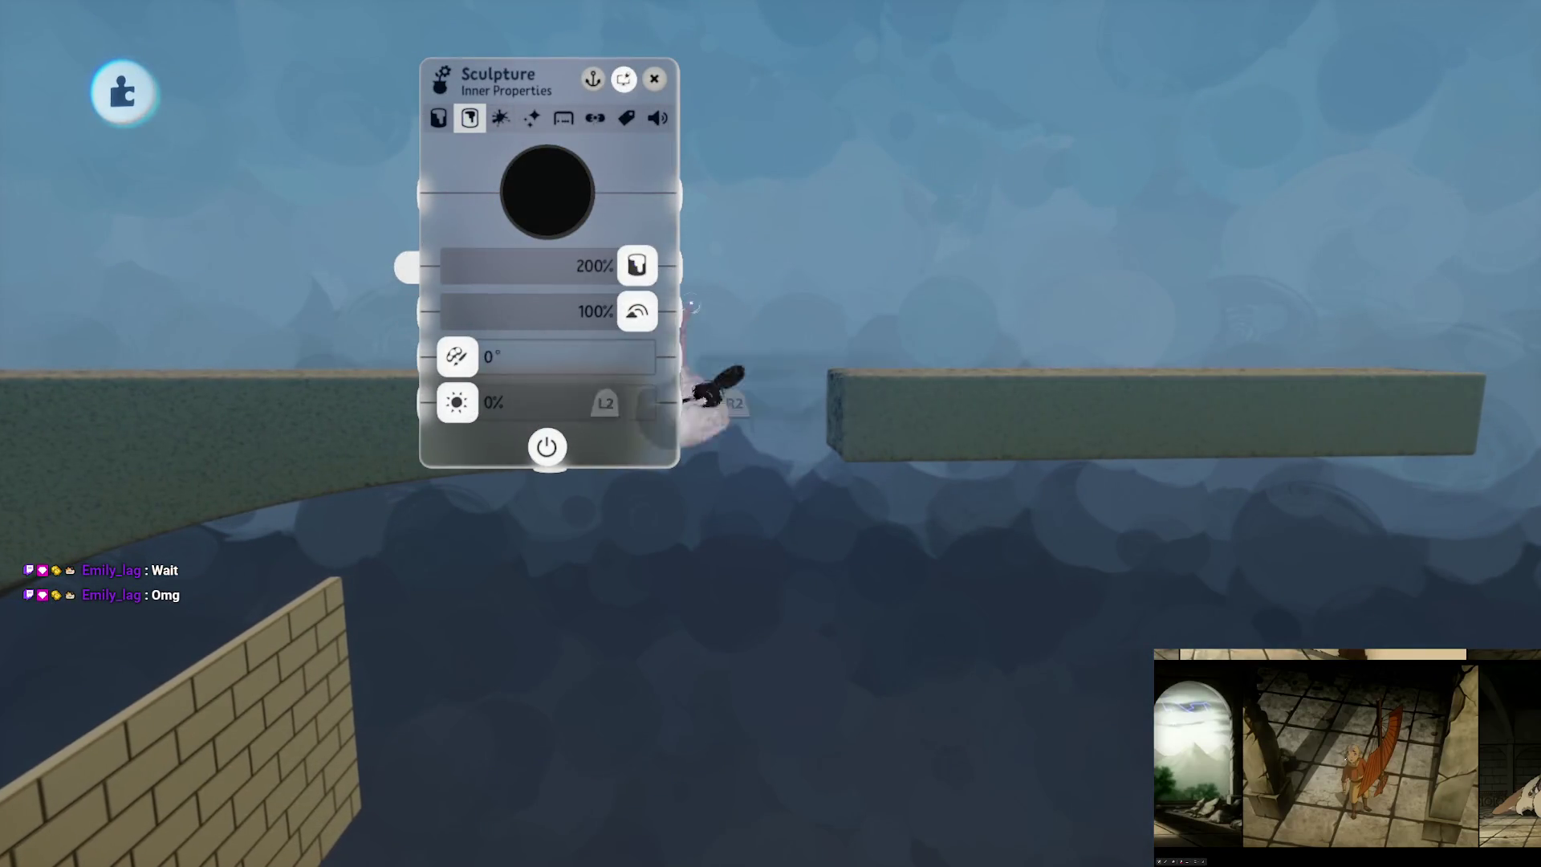
pyautogui.press('Escape')
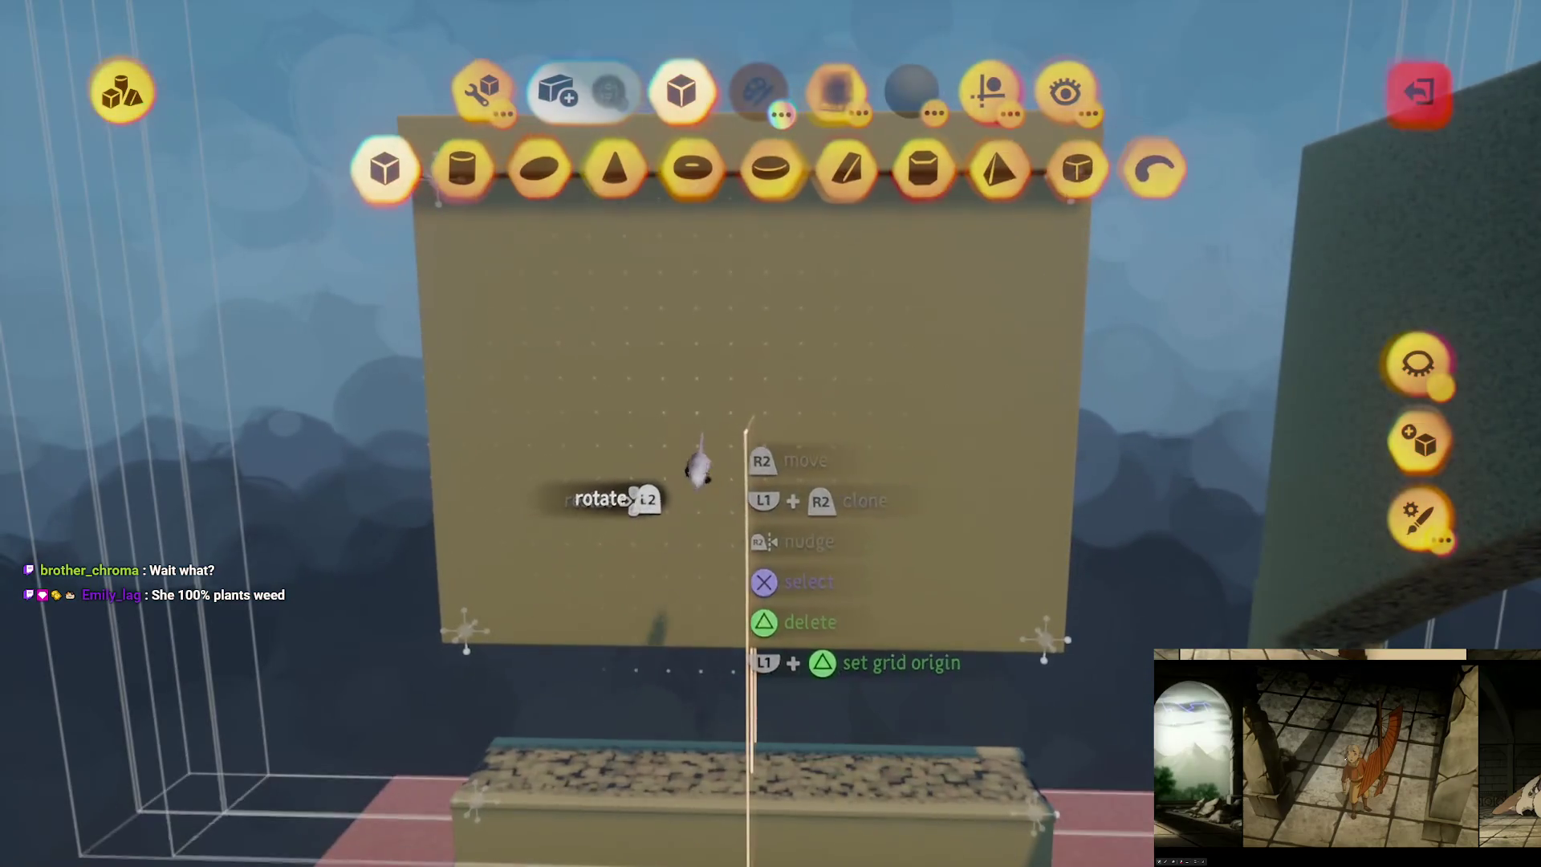
# Step: Pick the cube shape and finish the current shape edit
pyautogui.click(383, 169)
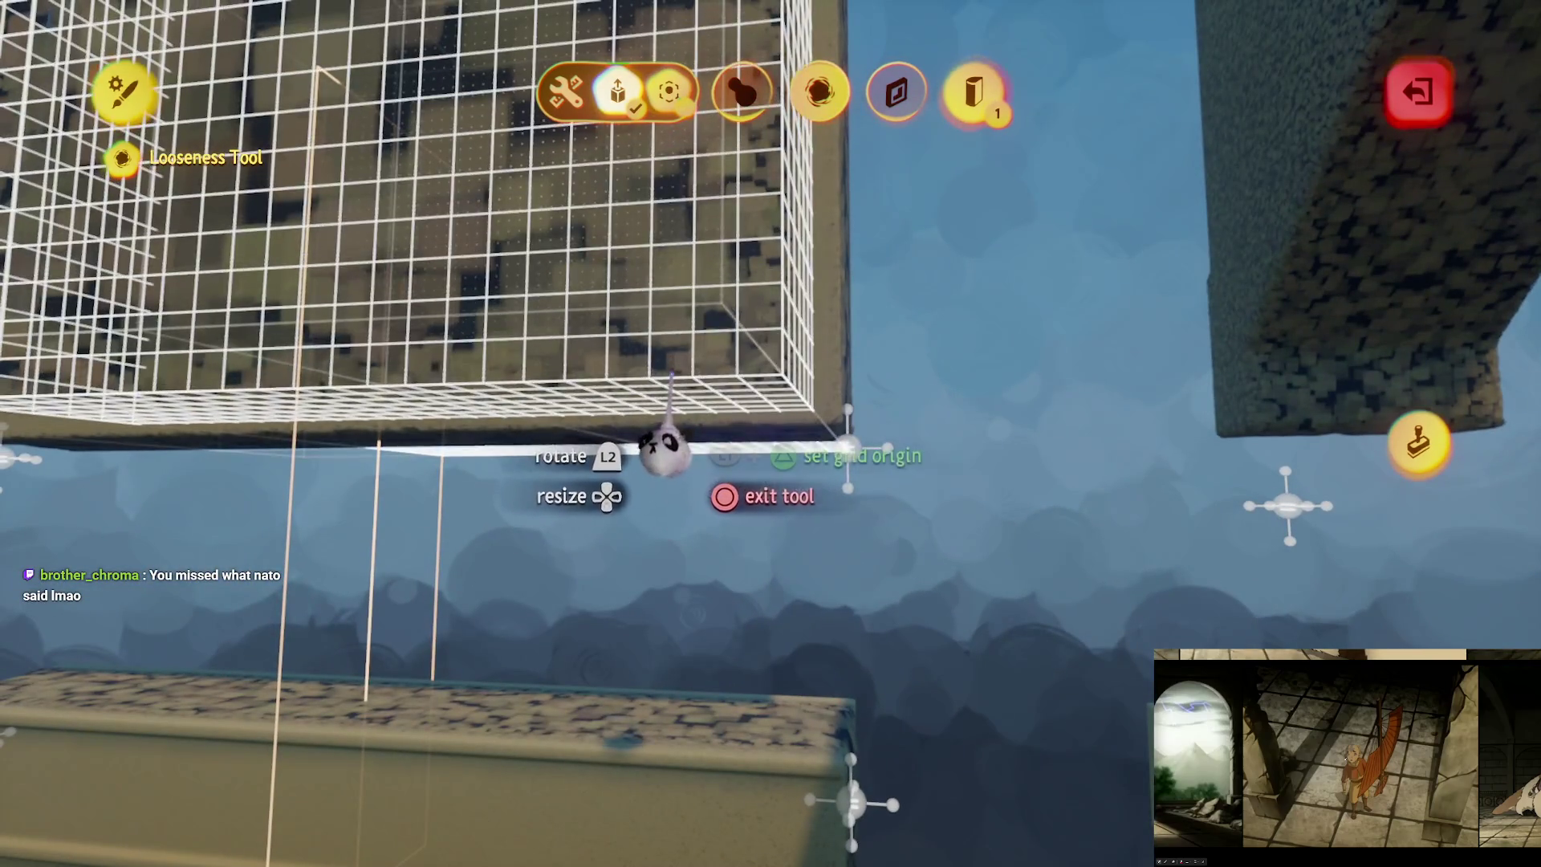
pyautogui.press('Escape')
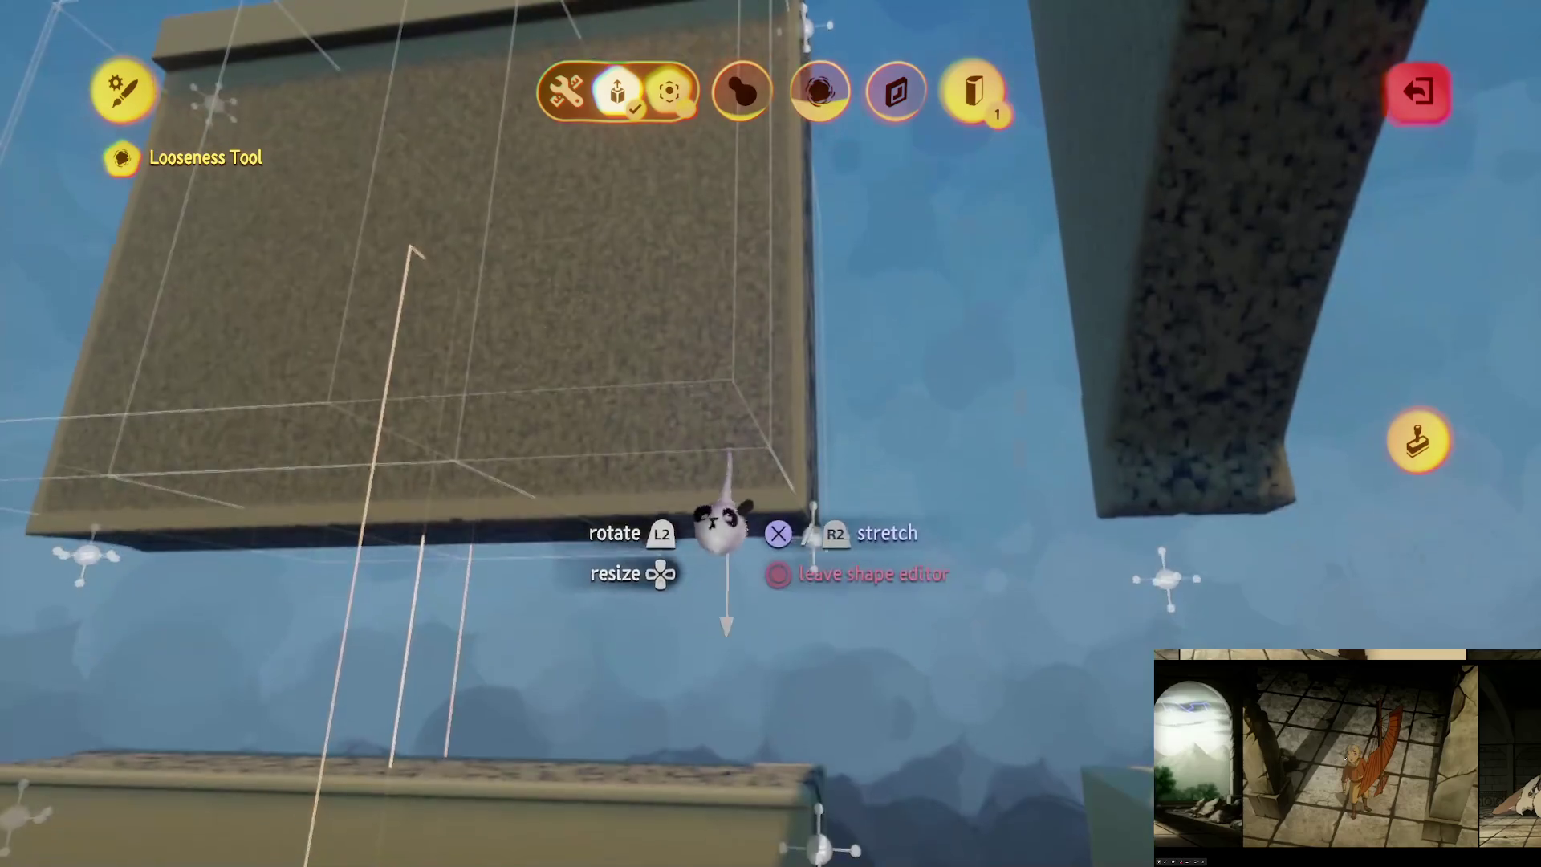
pyautogui.press('Escape')
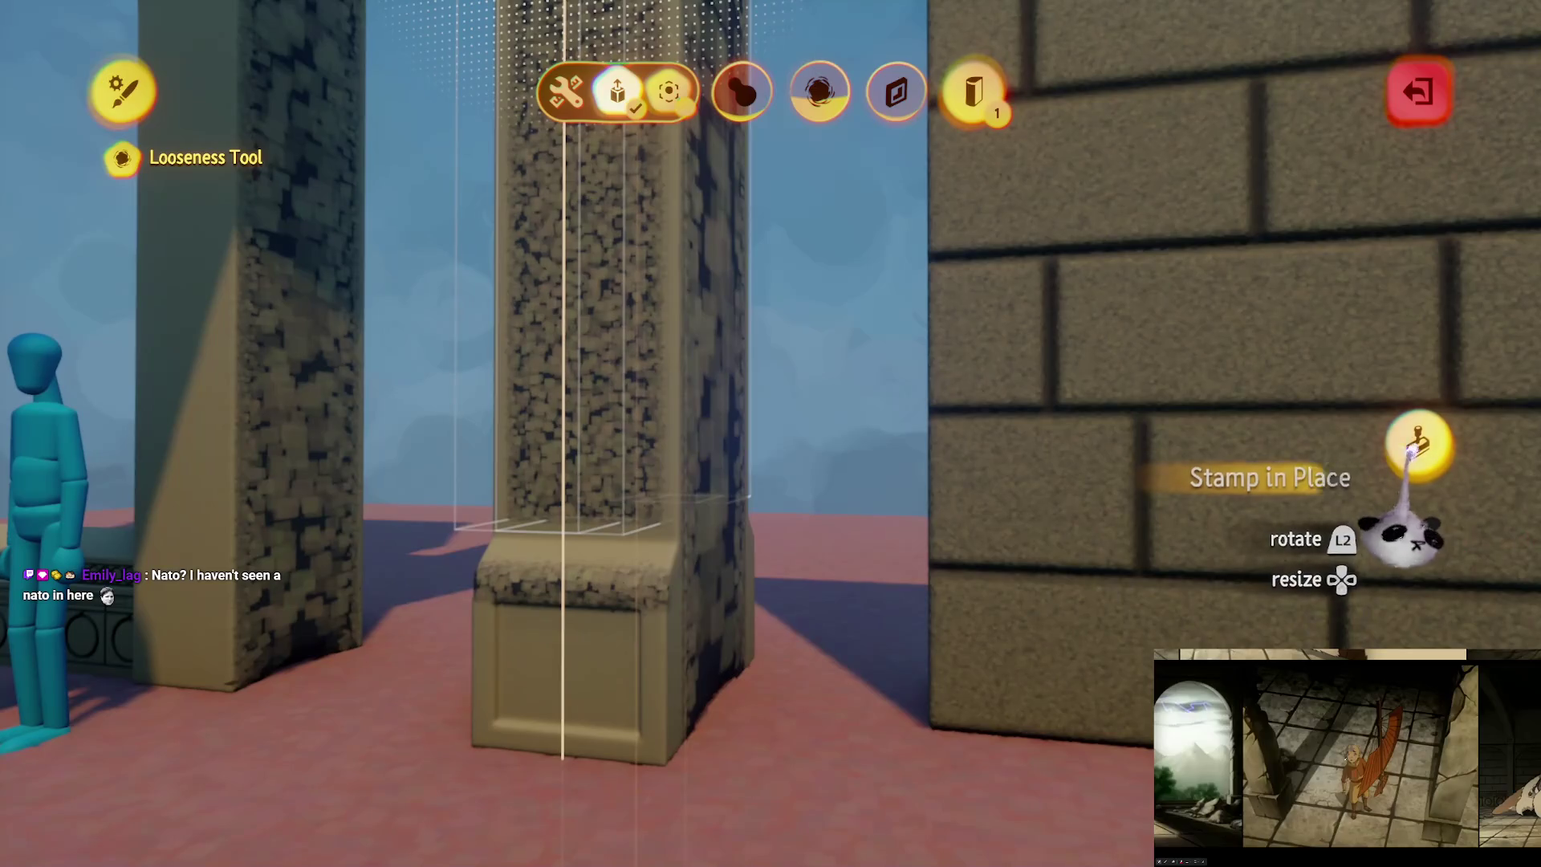
pyautogui.press('Escape')
pyautogui.press('Escape')
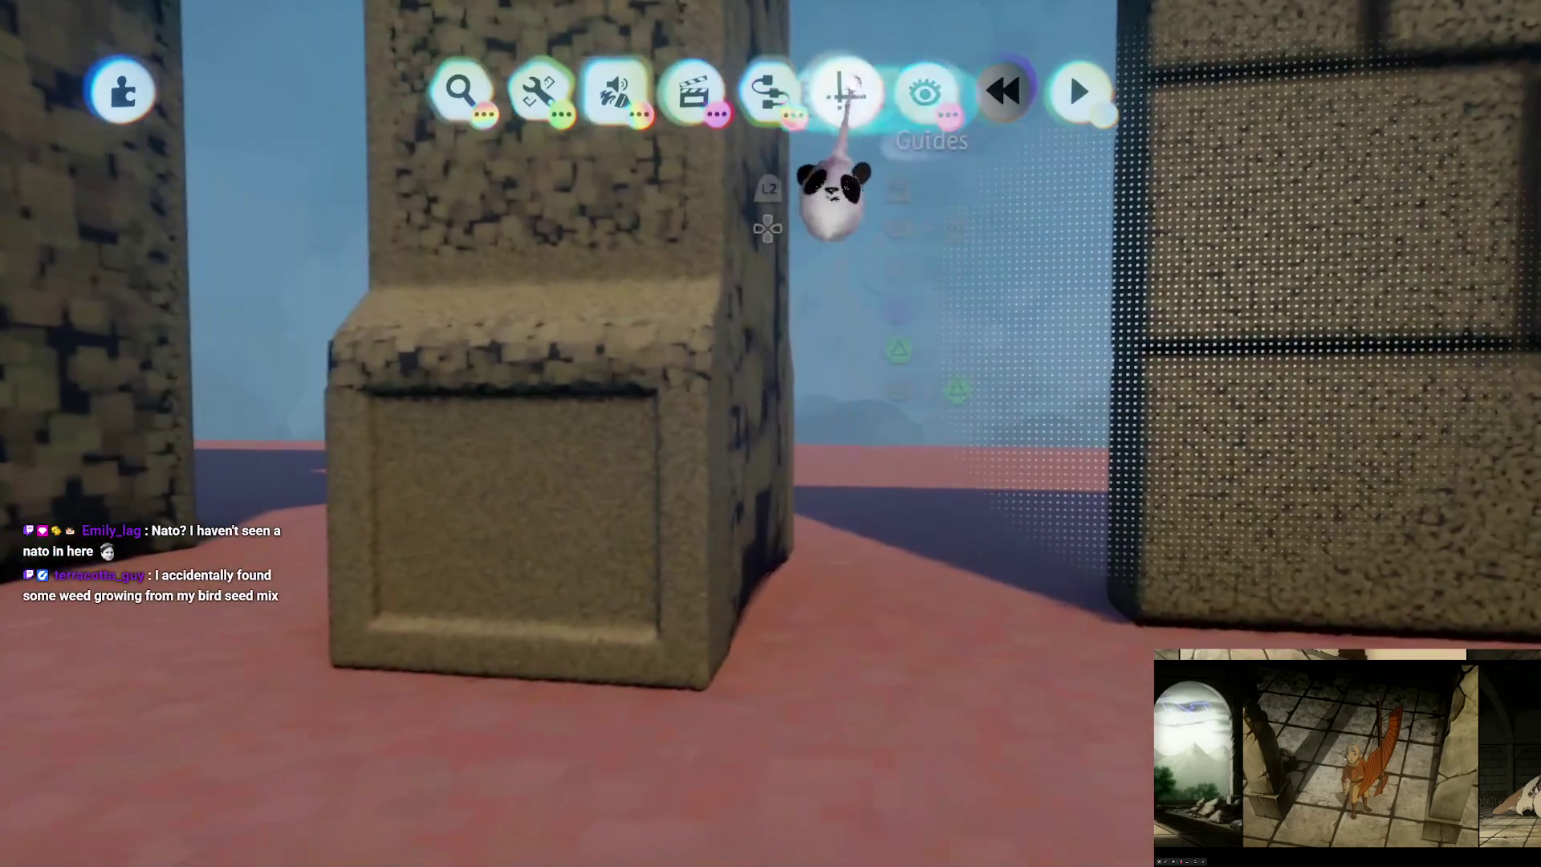
# Step: Smear the pillar's base in sculpt mode and return to the scene
pyautogui.click(847, 89)
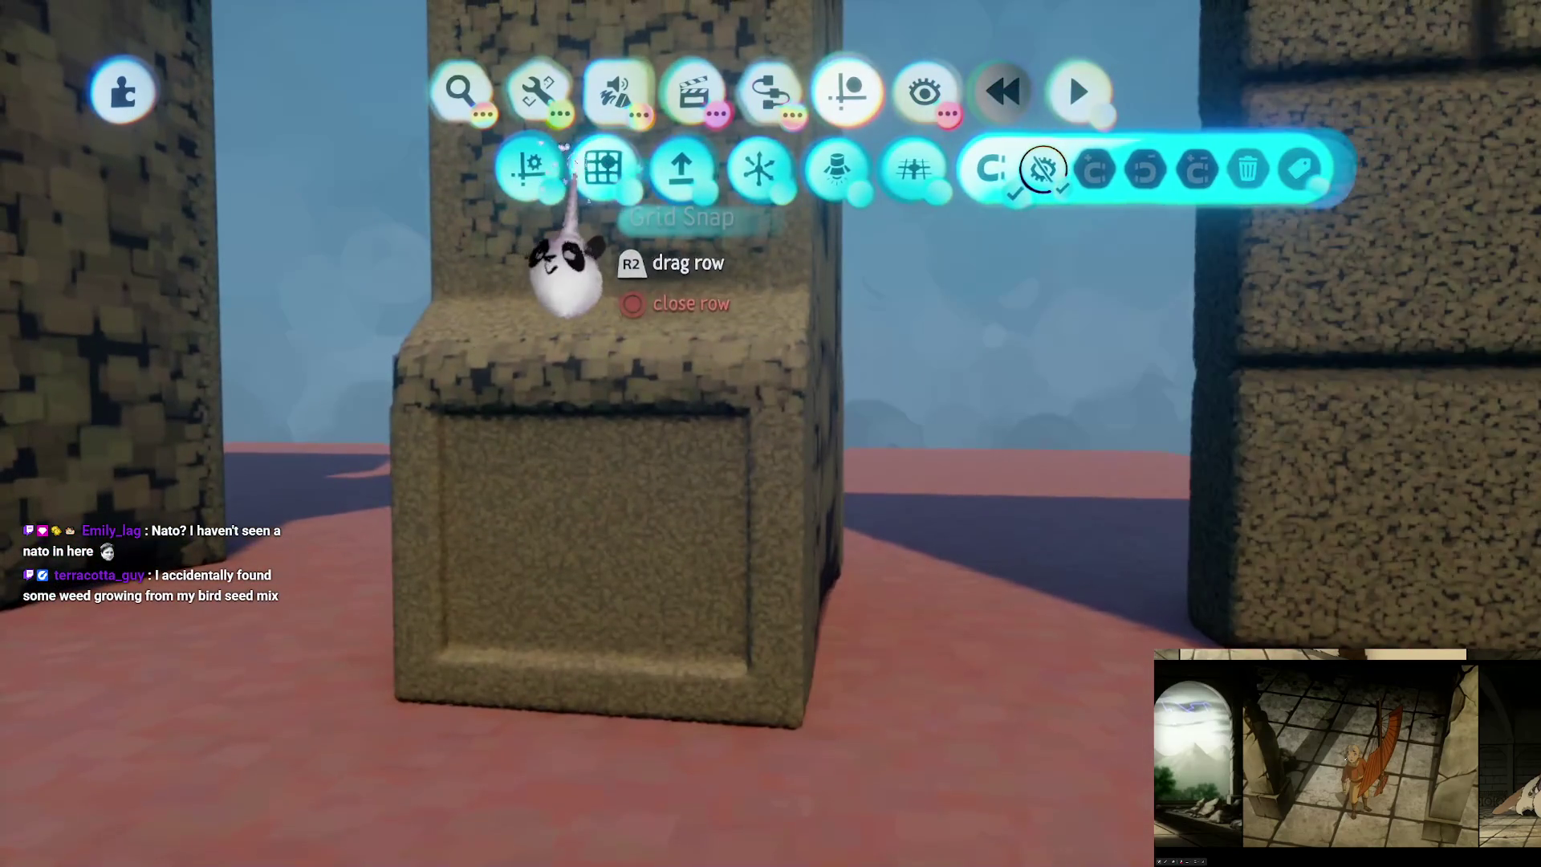
pyautogui.press('Escape')
pyautogui.click(642, 562)
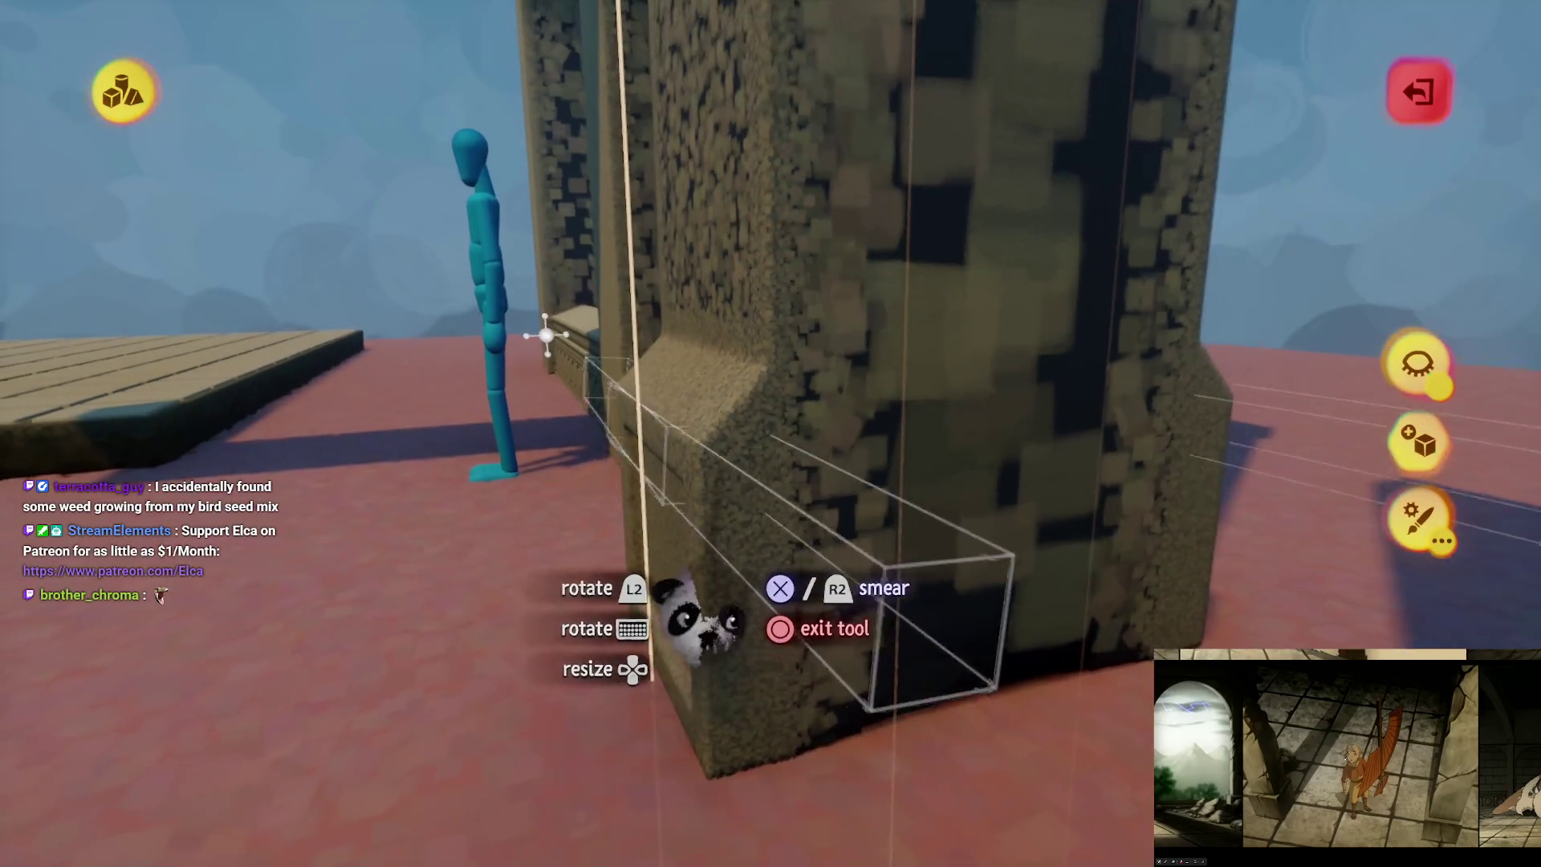
pyautogui.press('Escape')
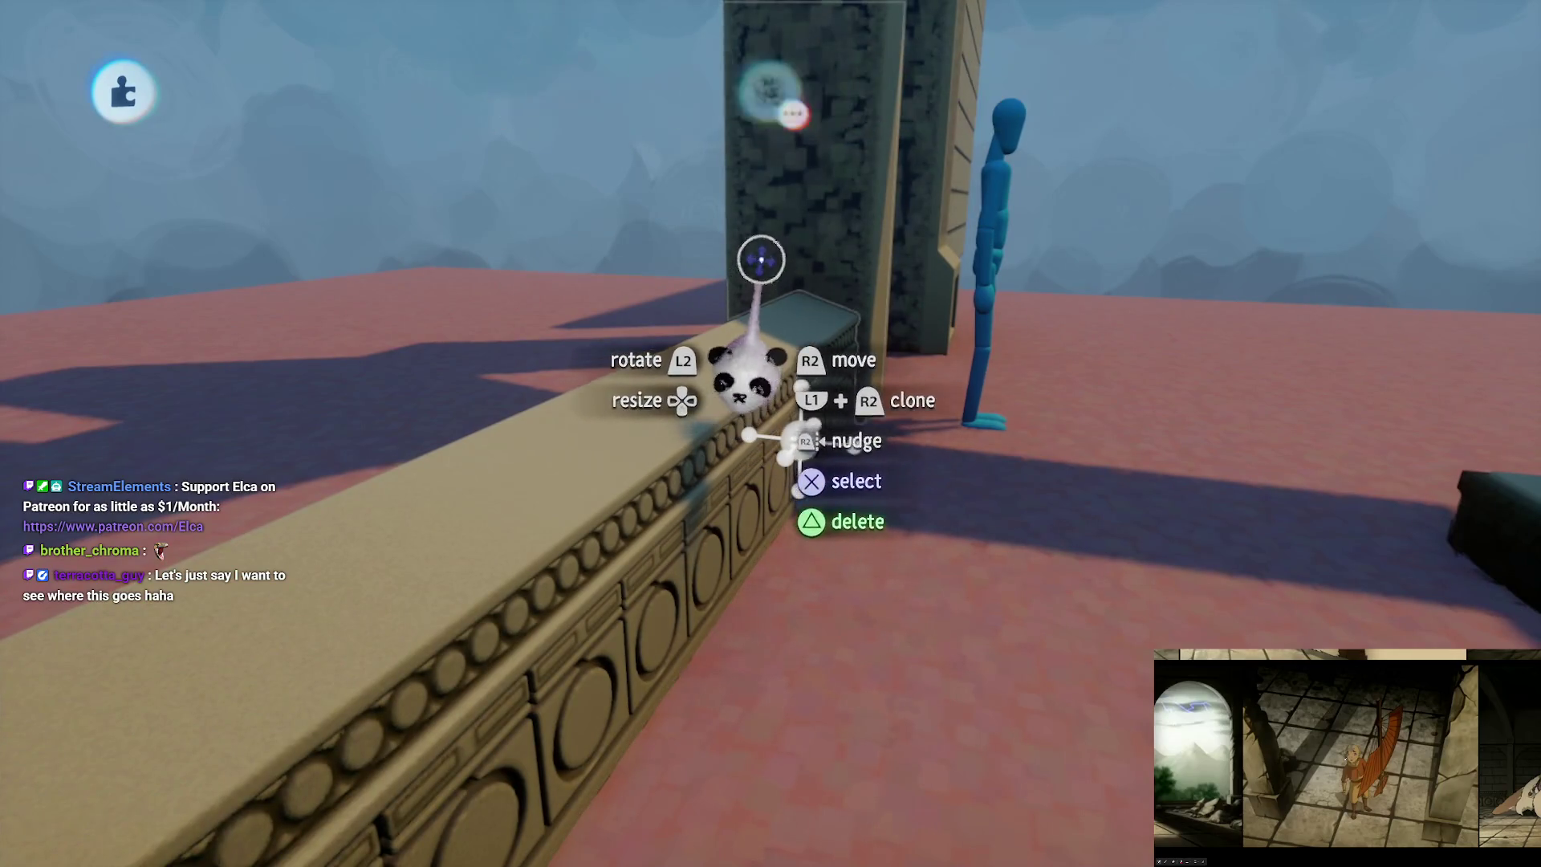
# Step: Choose Stamp Shape on the carved wall sculpt and pick a shade for it
pyautogui.click(854, 84)
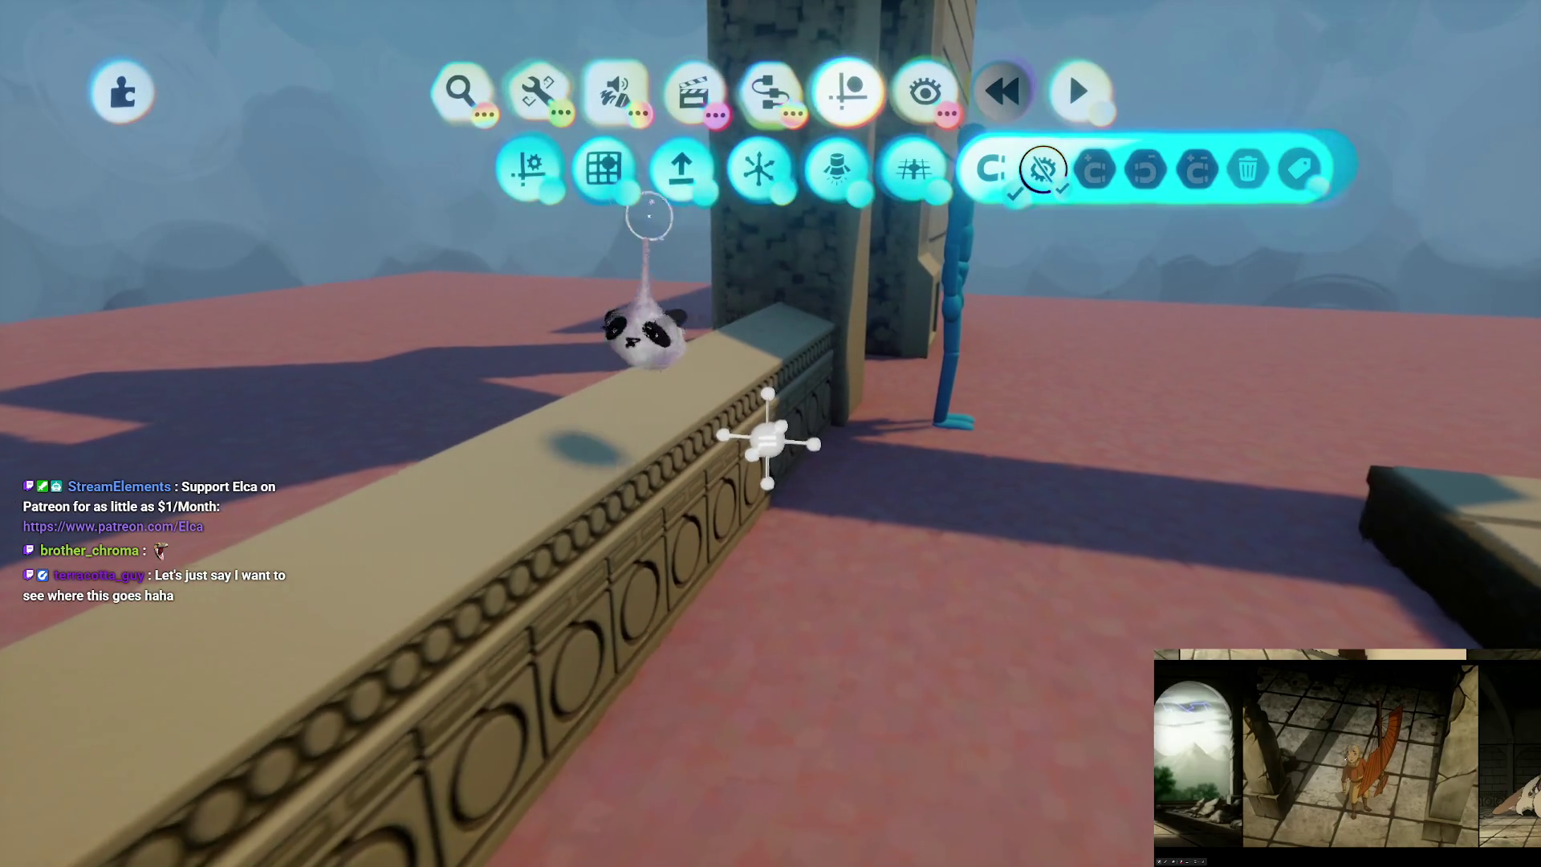
pyautogui.click(755, 479)
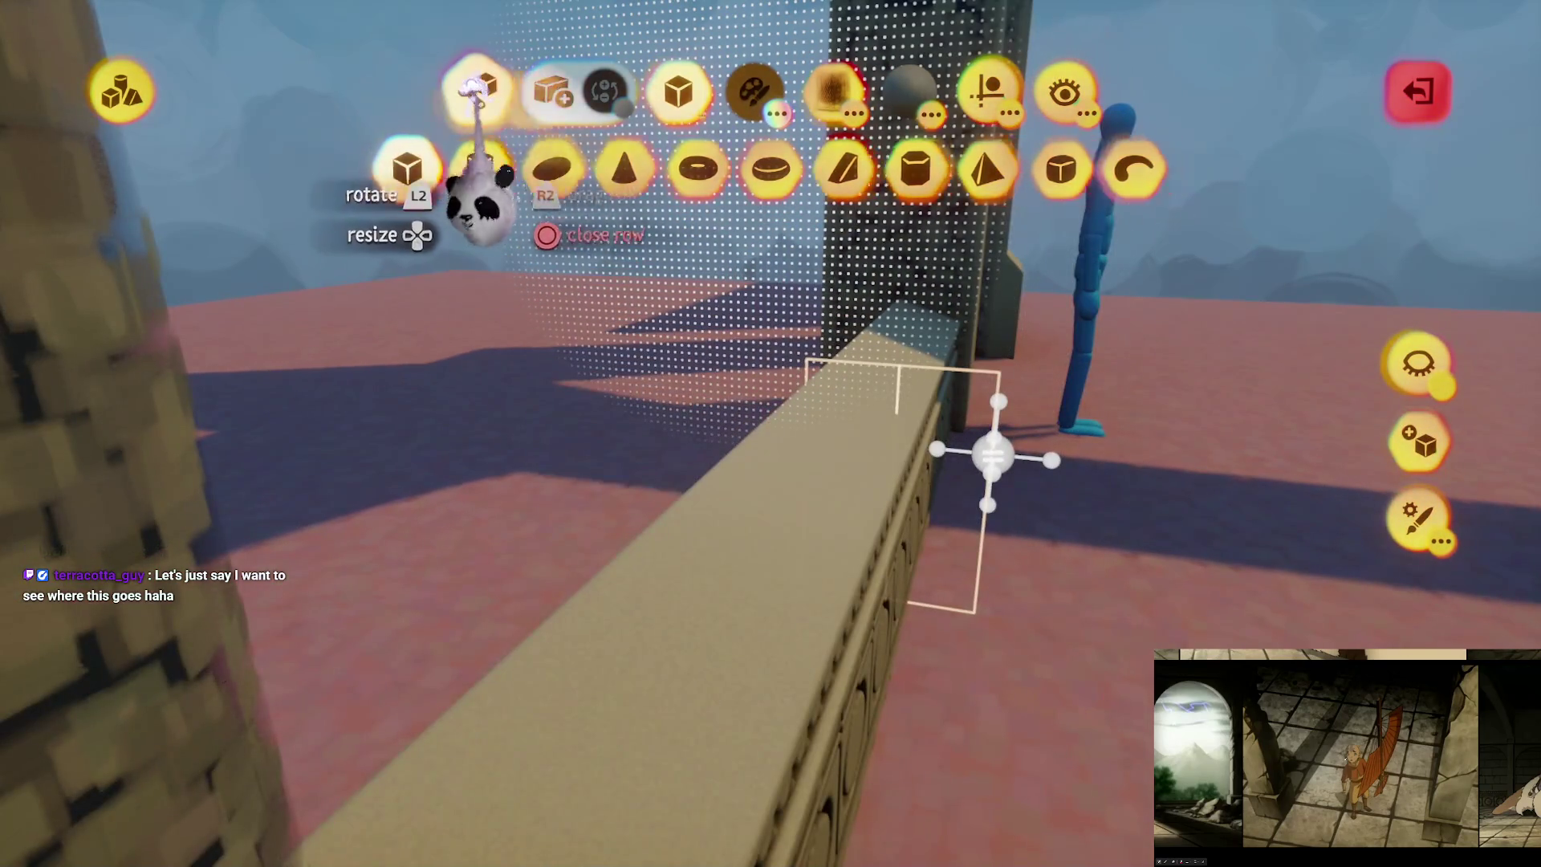
pyautogui.click(476, 89)
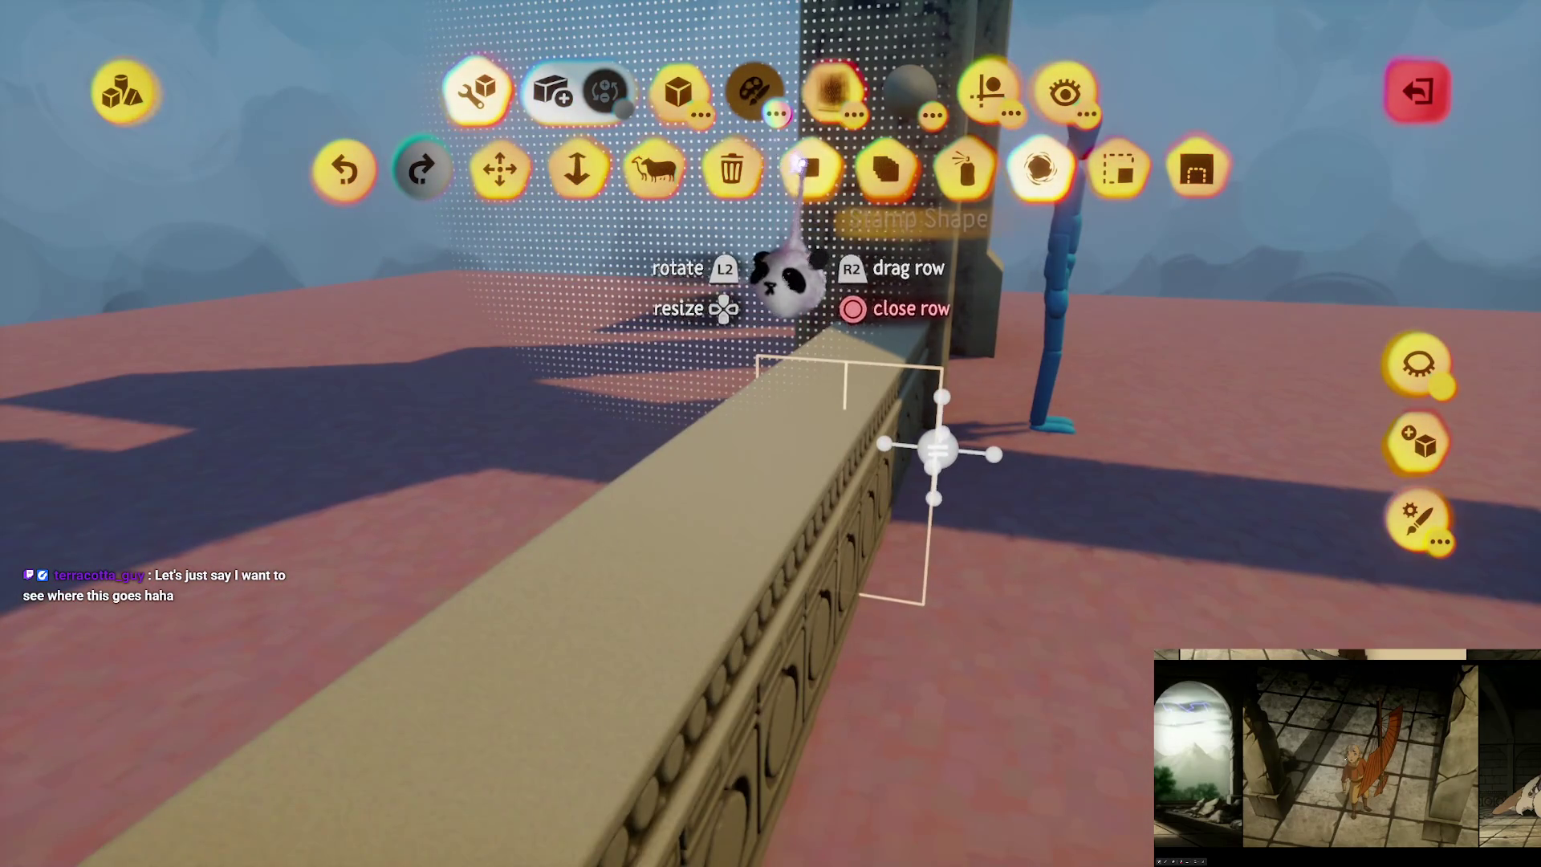
pyautogui.click(807, 167)
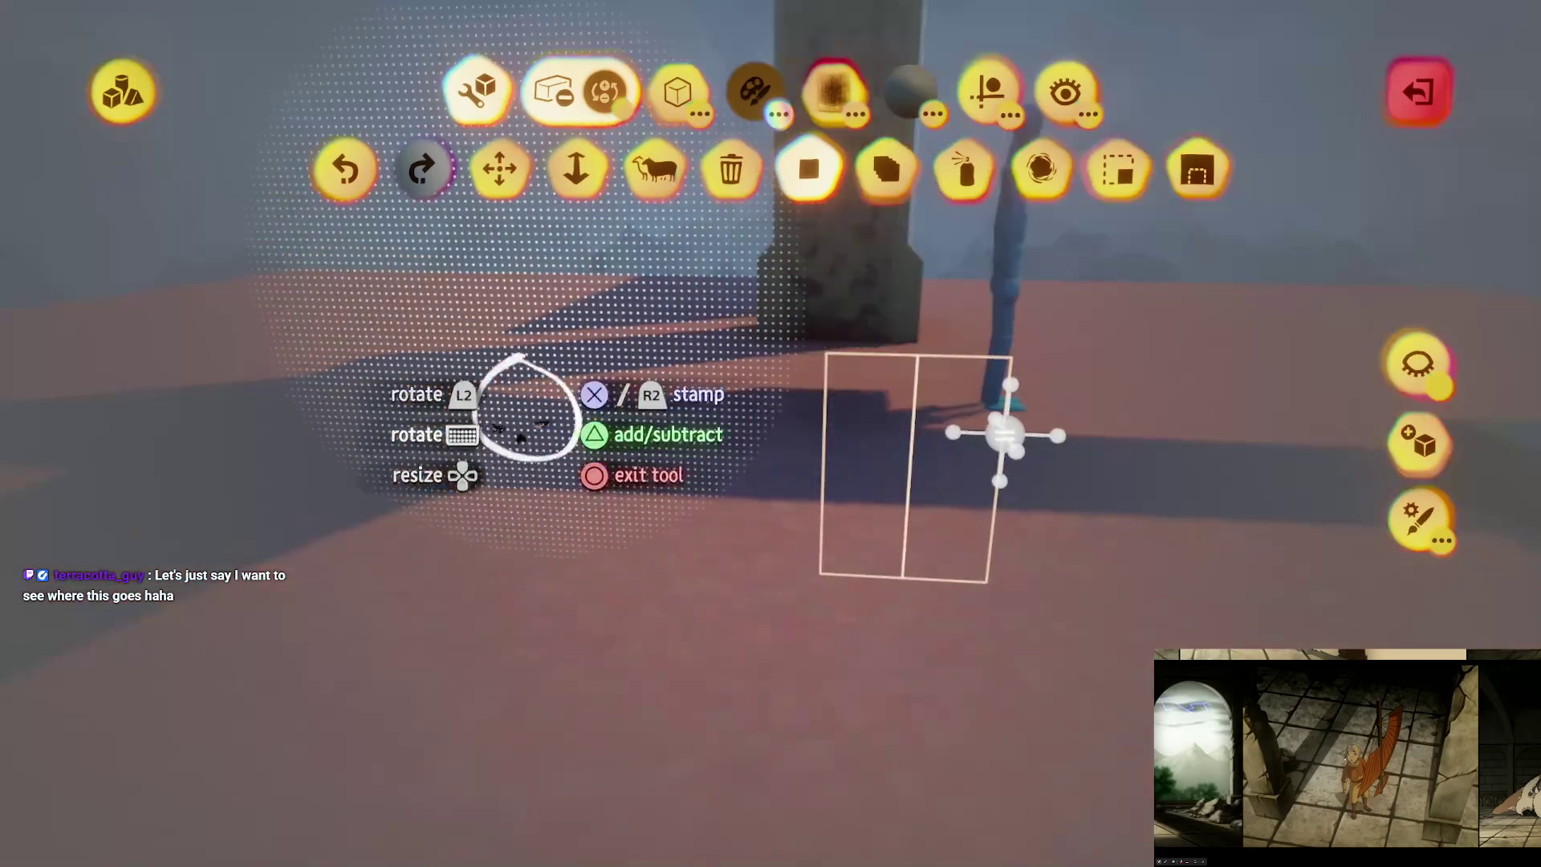
pyautogui.press('c')
pyautogui.click(819, 525)
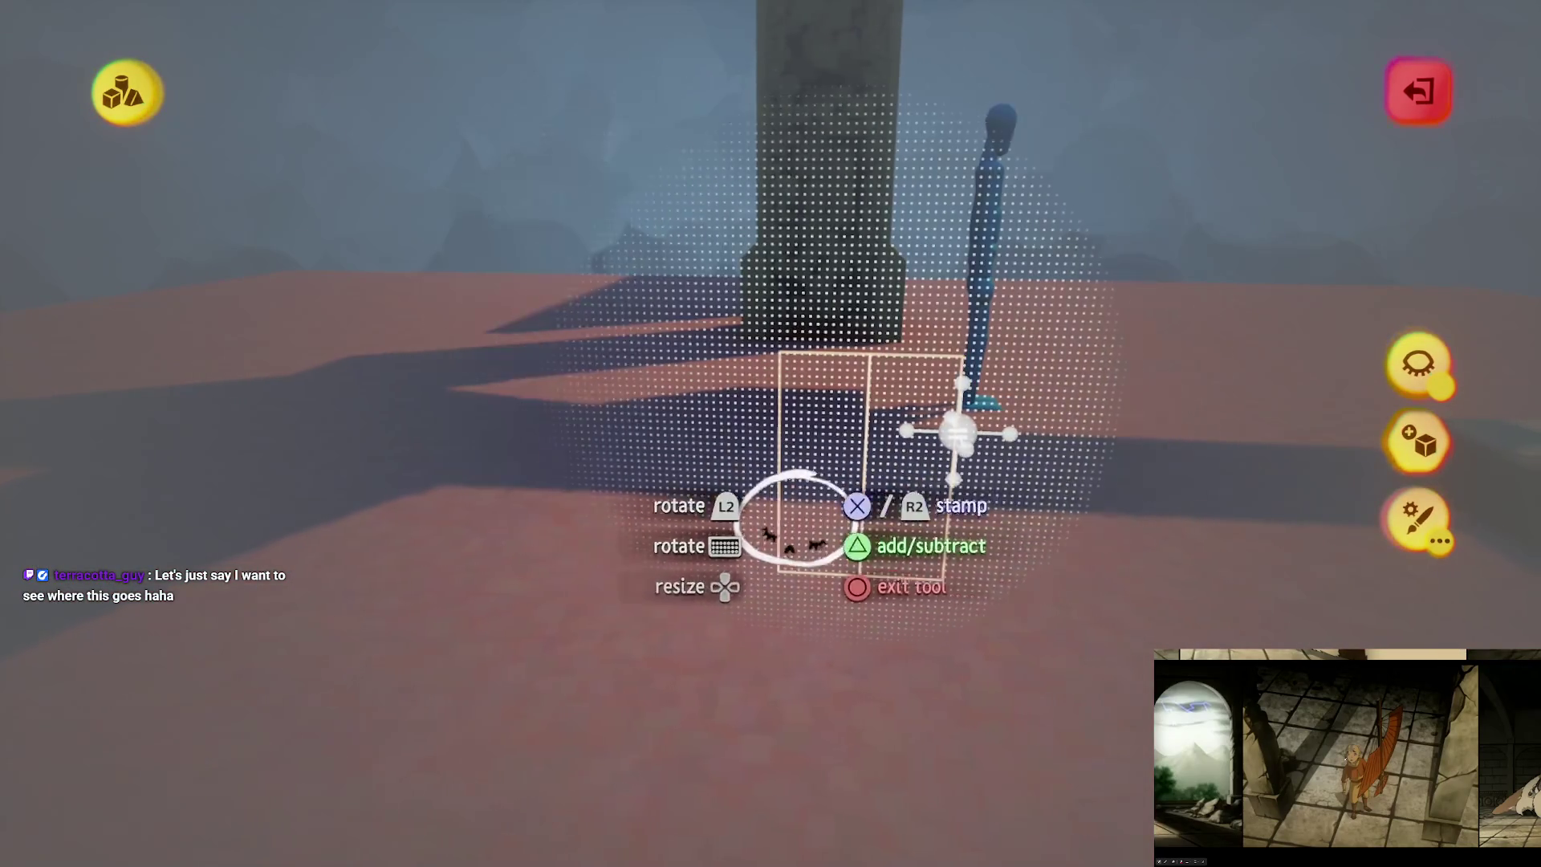
# Step: Line up the stamp on the wall, toggling Hide Everything Else to aim
pyautogui.scroll(-5, 794, 522)
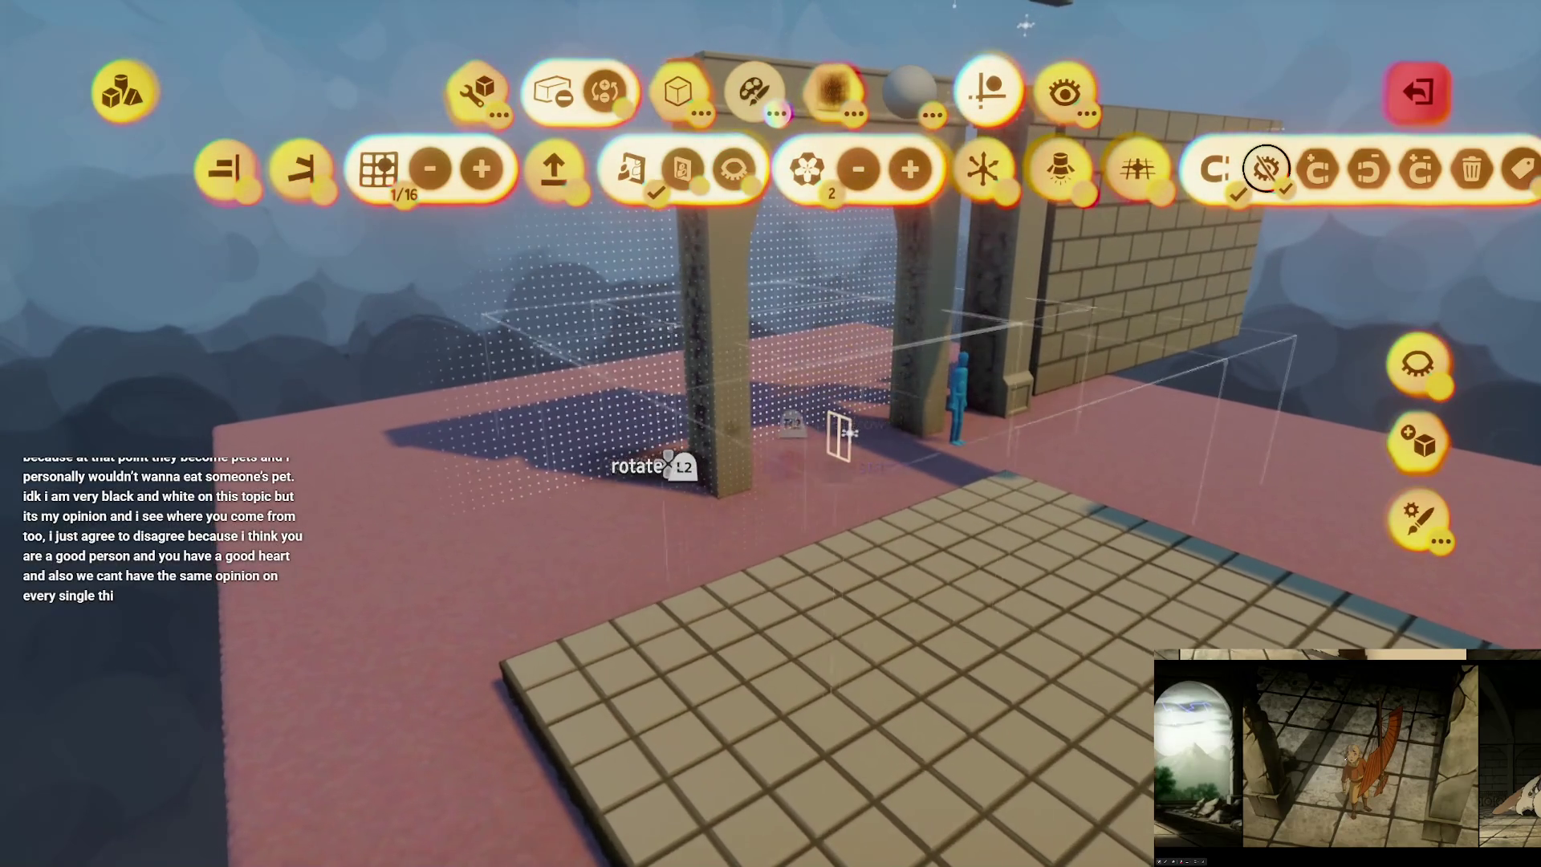
pyautogui.scroll(5, 792, 423)
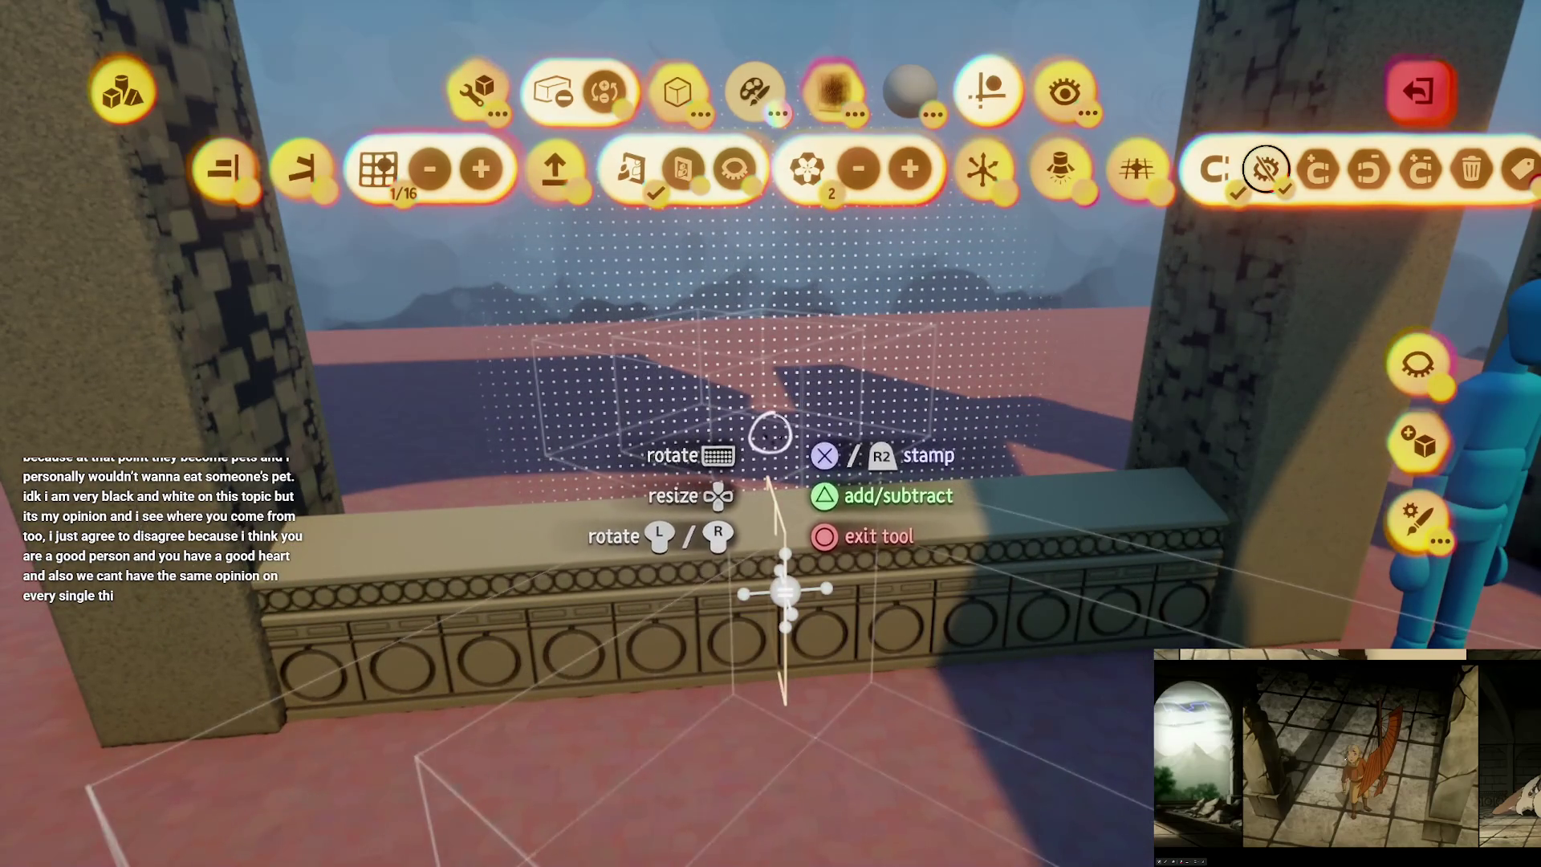
pyautogui.scroll(-5, 778, 419)
pyautogui.scroll(5, 776, 458)
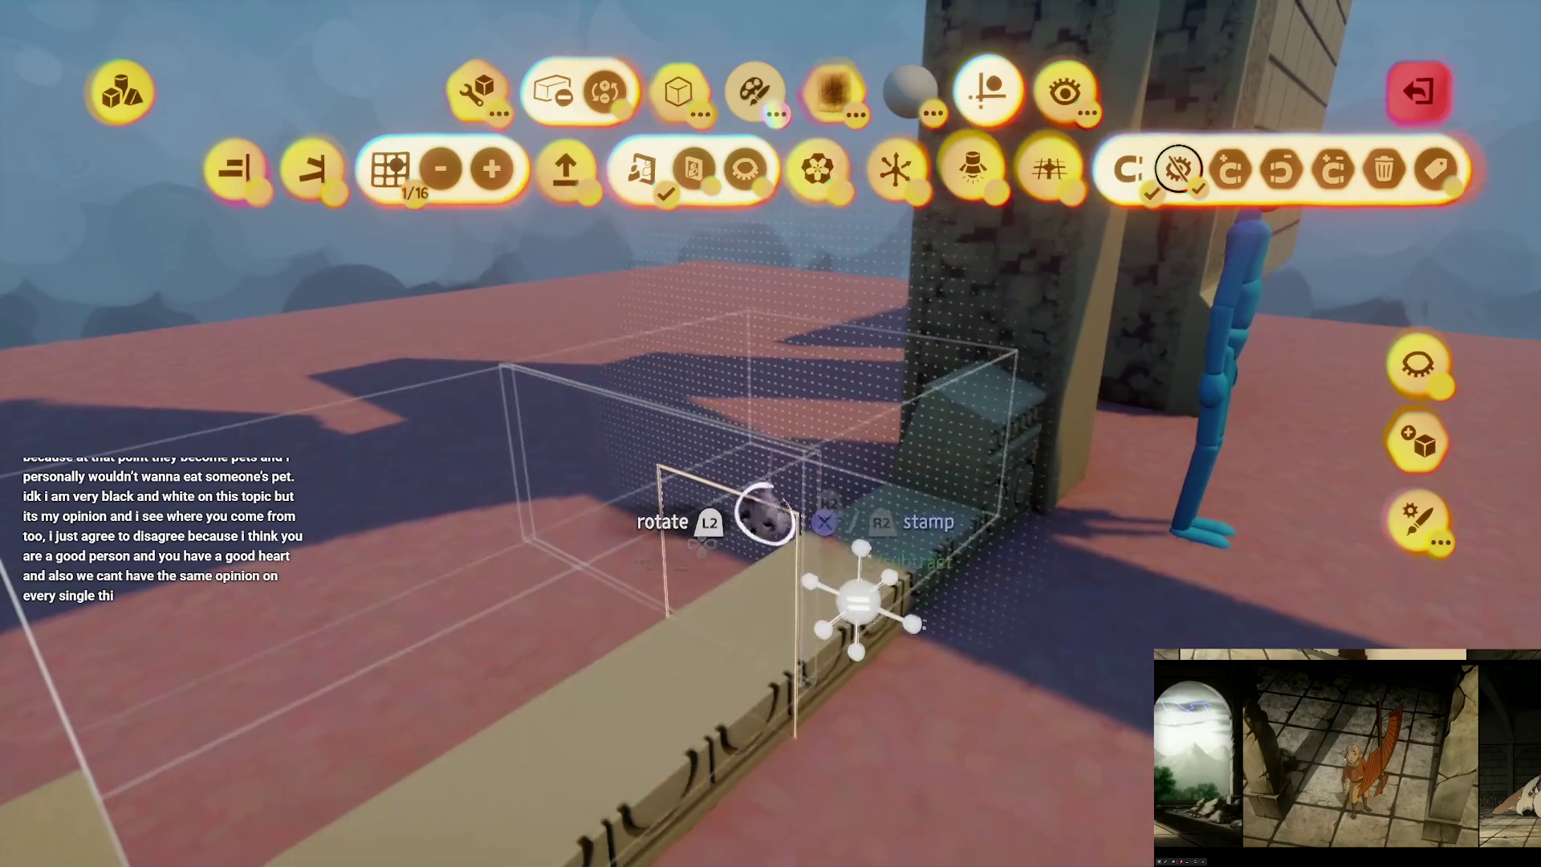
pyautogui.scroll(4, 739, 522)
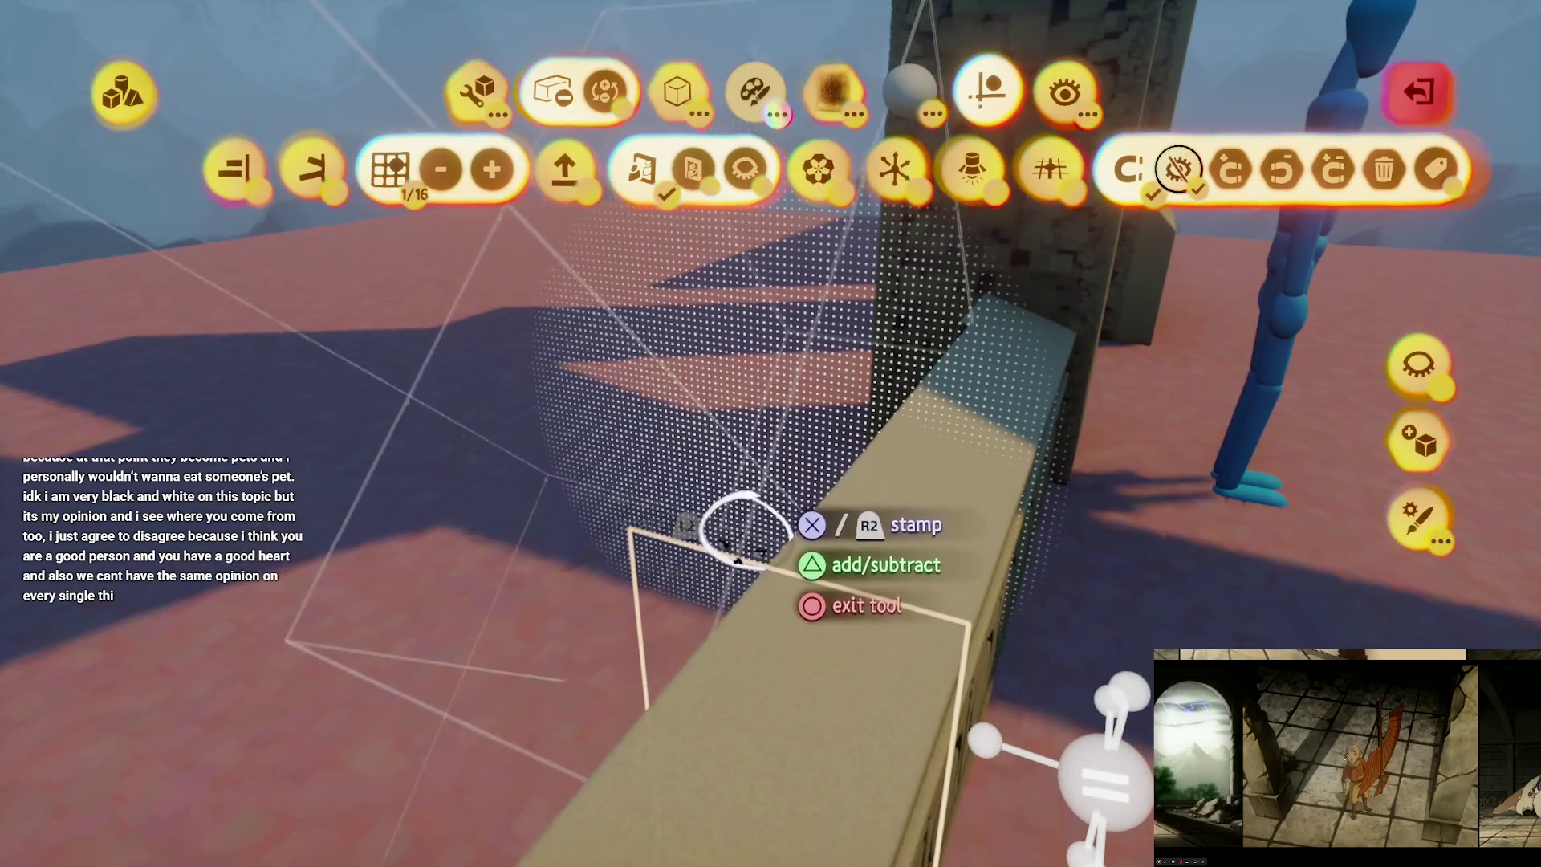
pyautogui.moveTo(726, 522)
pyautogui.mouseDown()
pyautogui.moveTo(707, 526)
pyautogui.moveTo(733, 533)
pyautogui.moveTo(498, 516)
pyautogui.moveTo(437, 490)
pyautogui.mouseUp()
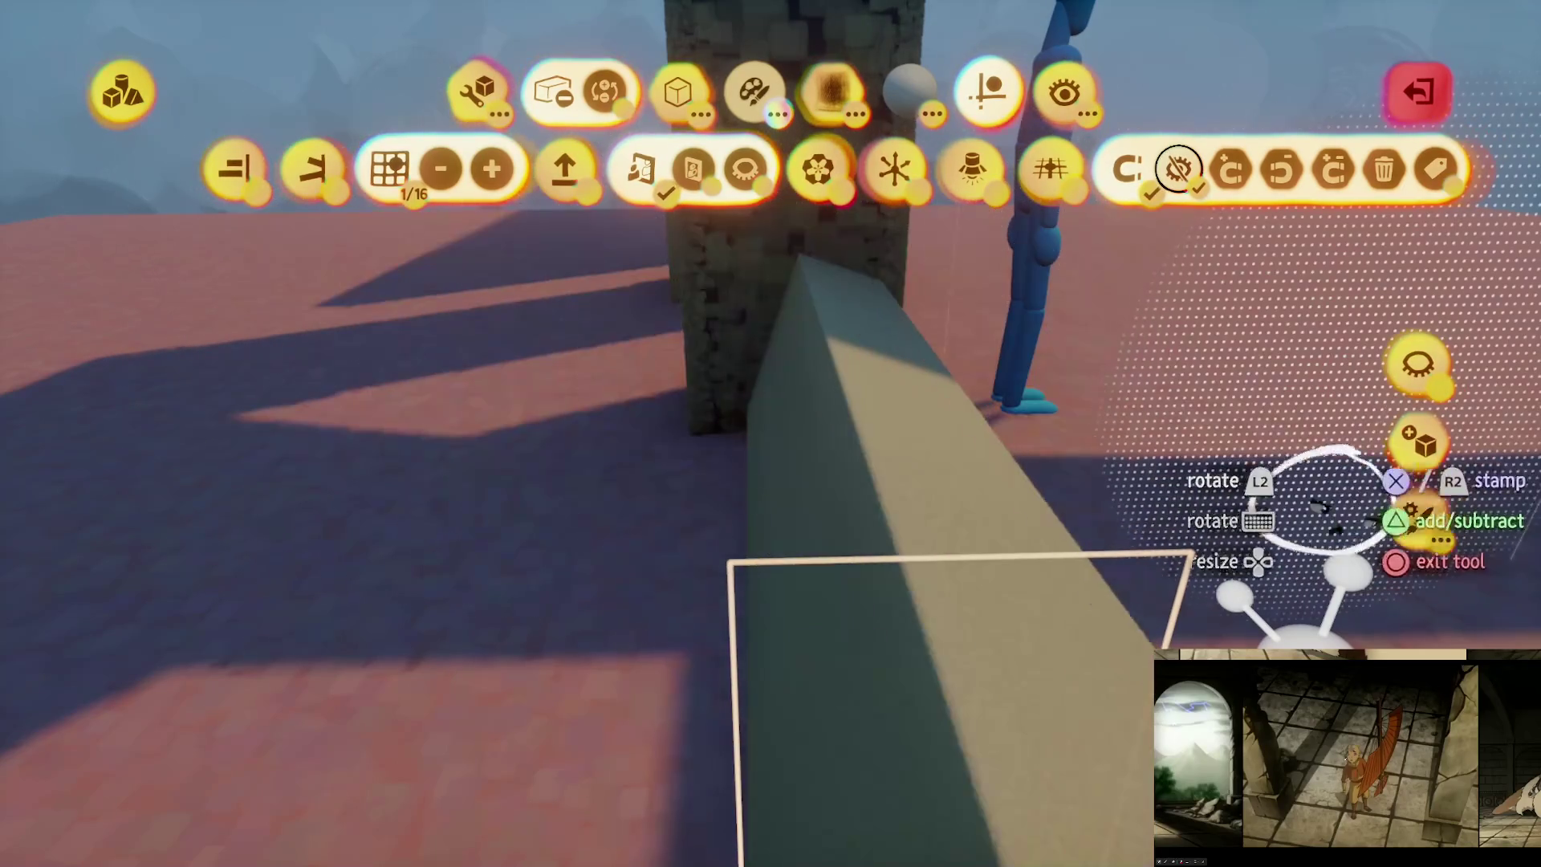
pyautogui.click(1417, 365)
pyautogui.moveTo(686, 481); pyautogui.dragTo(224, 544)
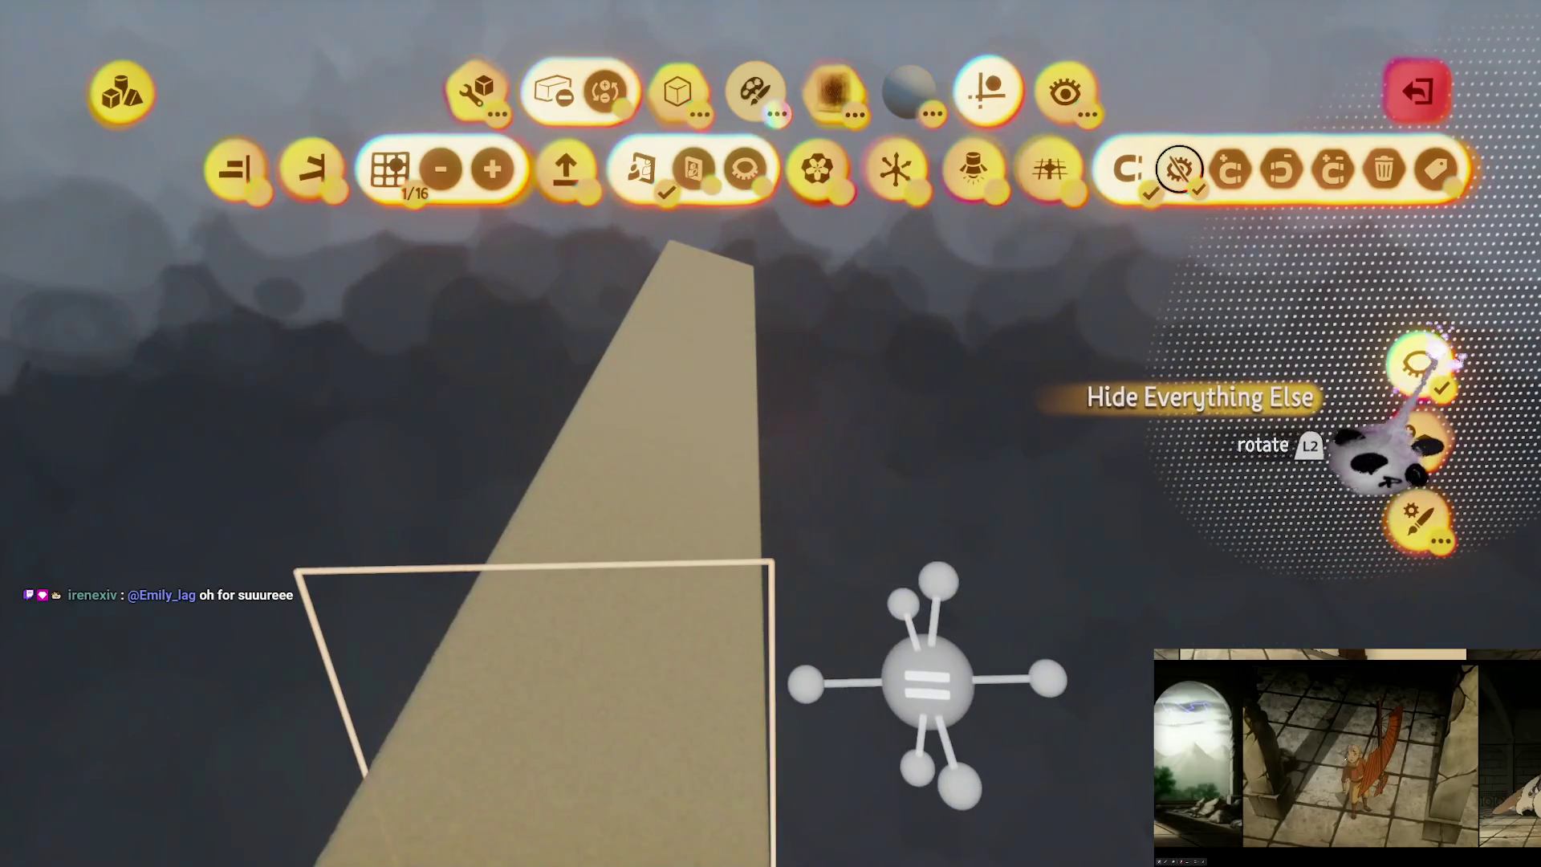
pyautogui.click(1418, 365)
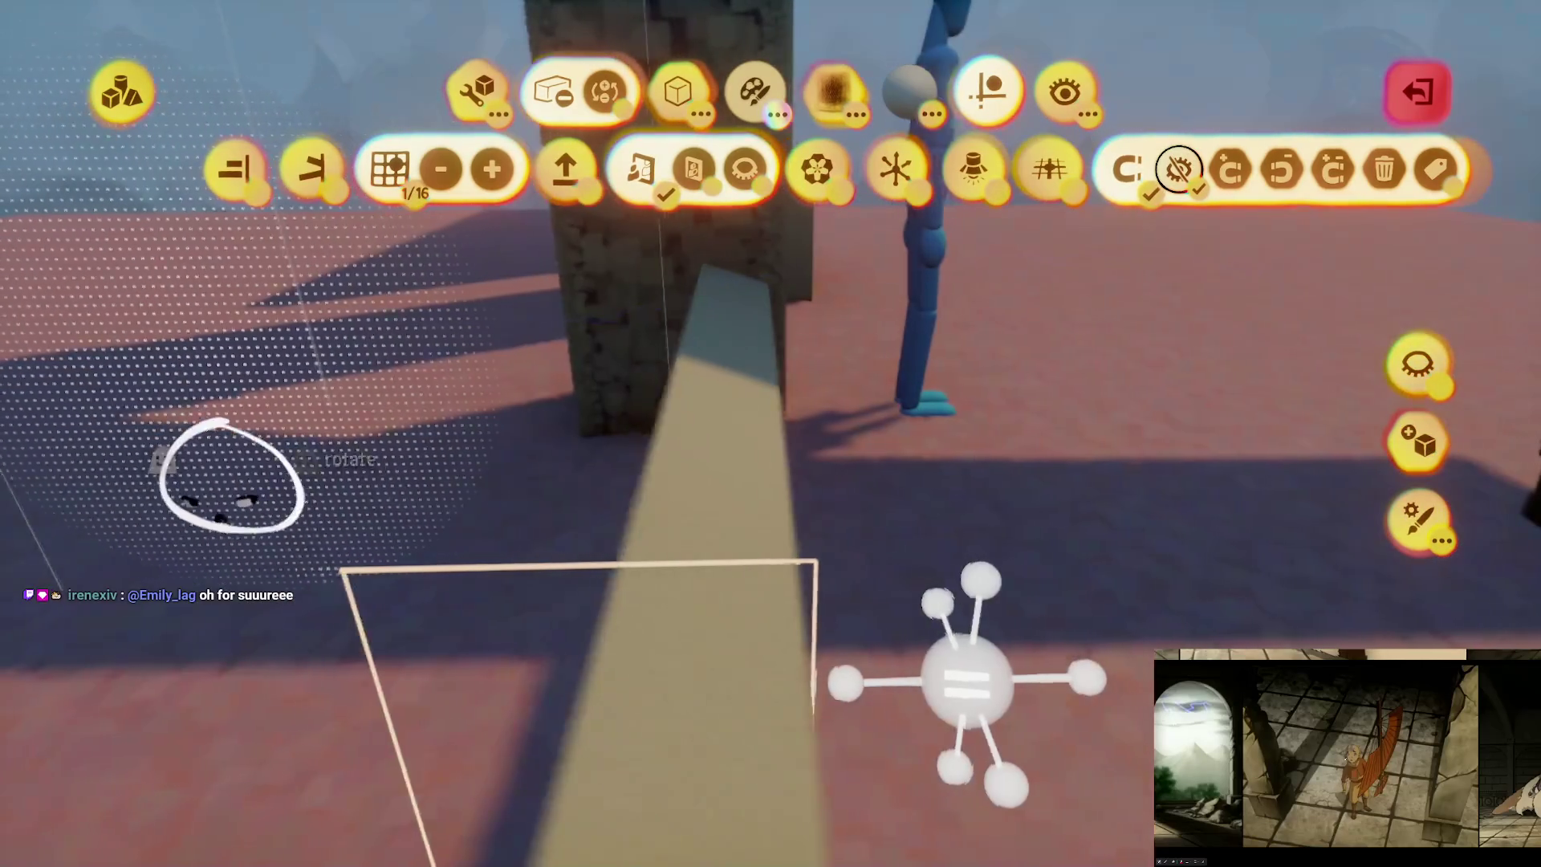
pyautogui.moveTo(1067, 678); pyautogui.dragTo(1348, 666)
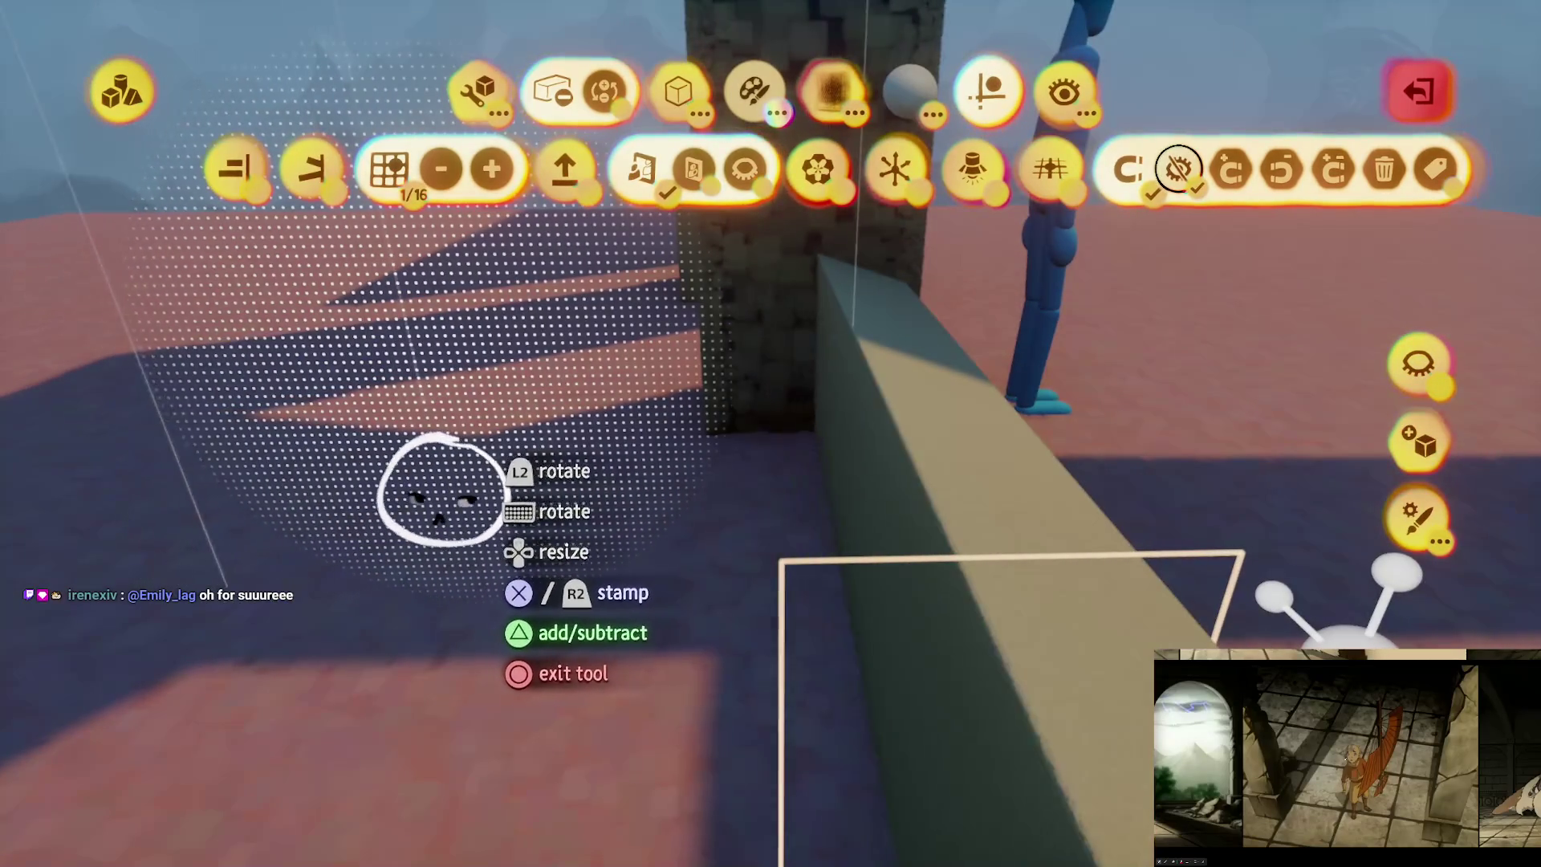
pyautogui.press('Escape')
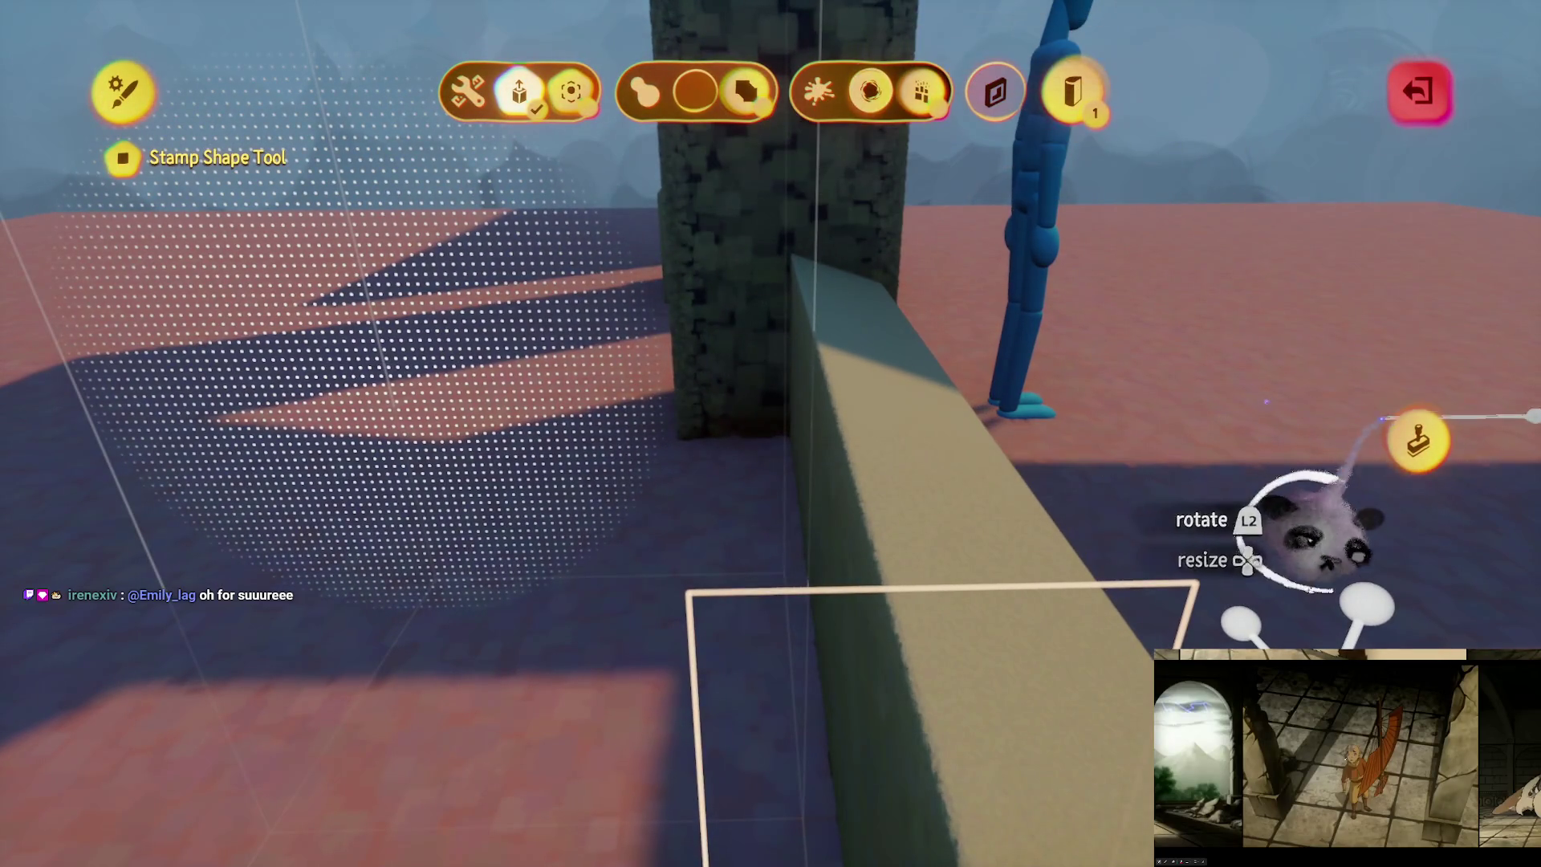
# Step: Stamp the box shape in place on the wall and leave sculpt mode
pyautogui.click(1418, 440)
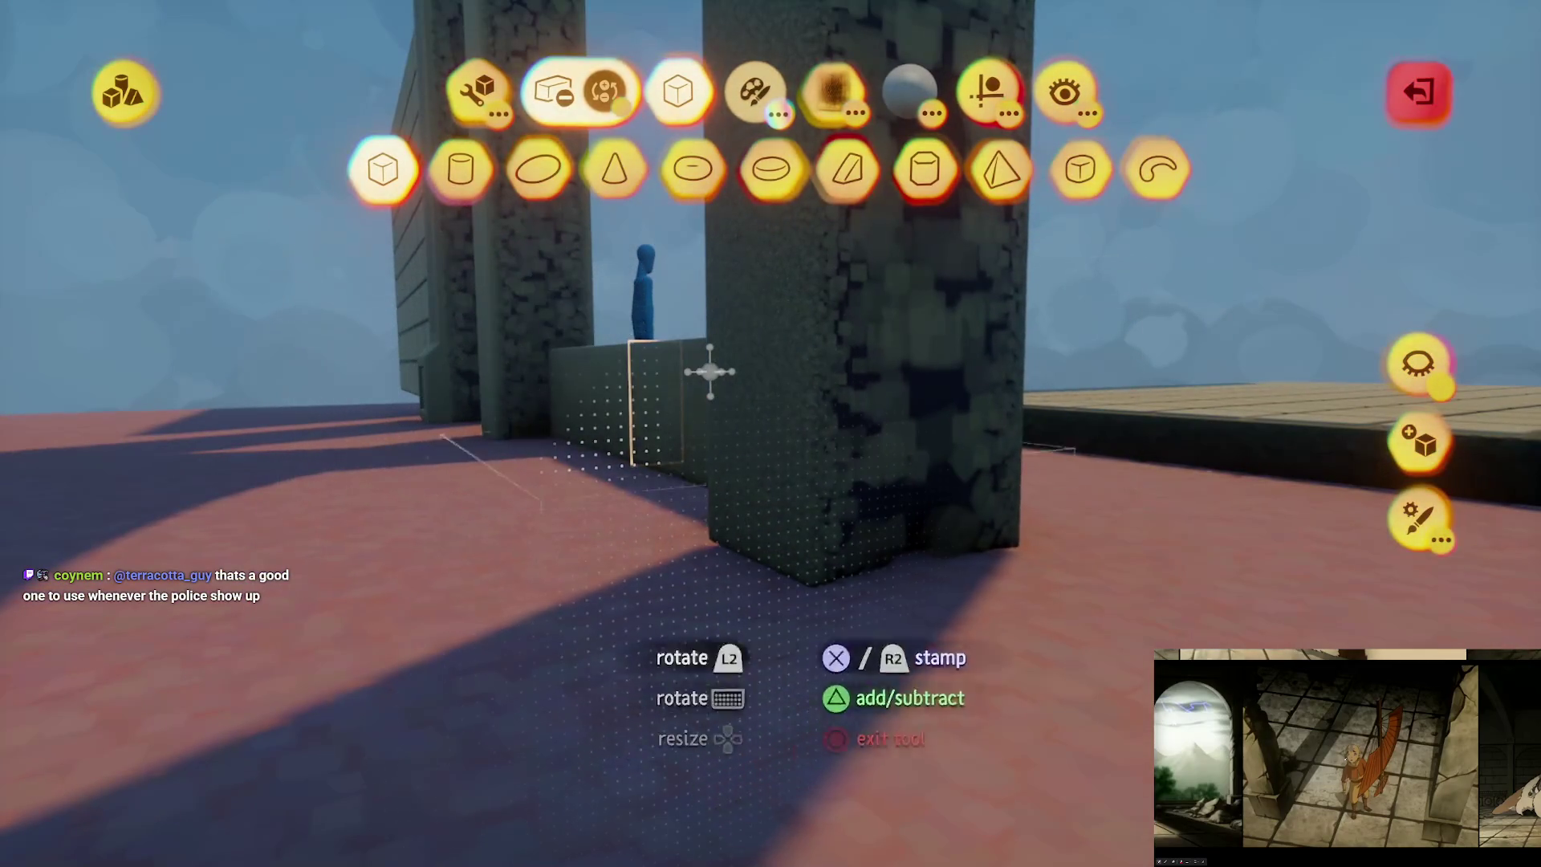
pyautogui.click(1418, 374)
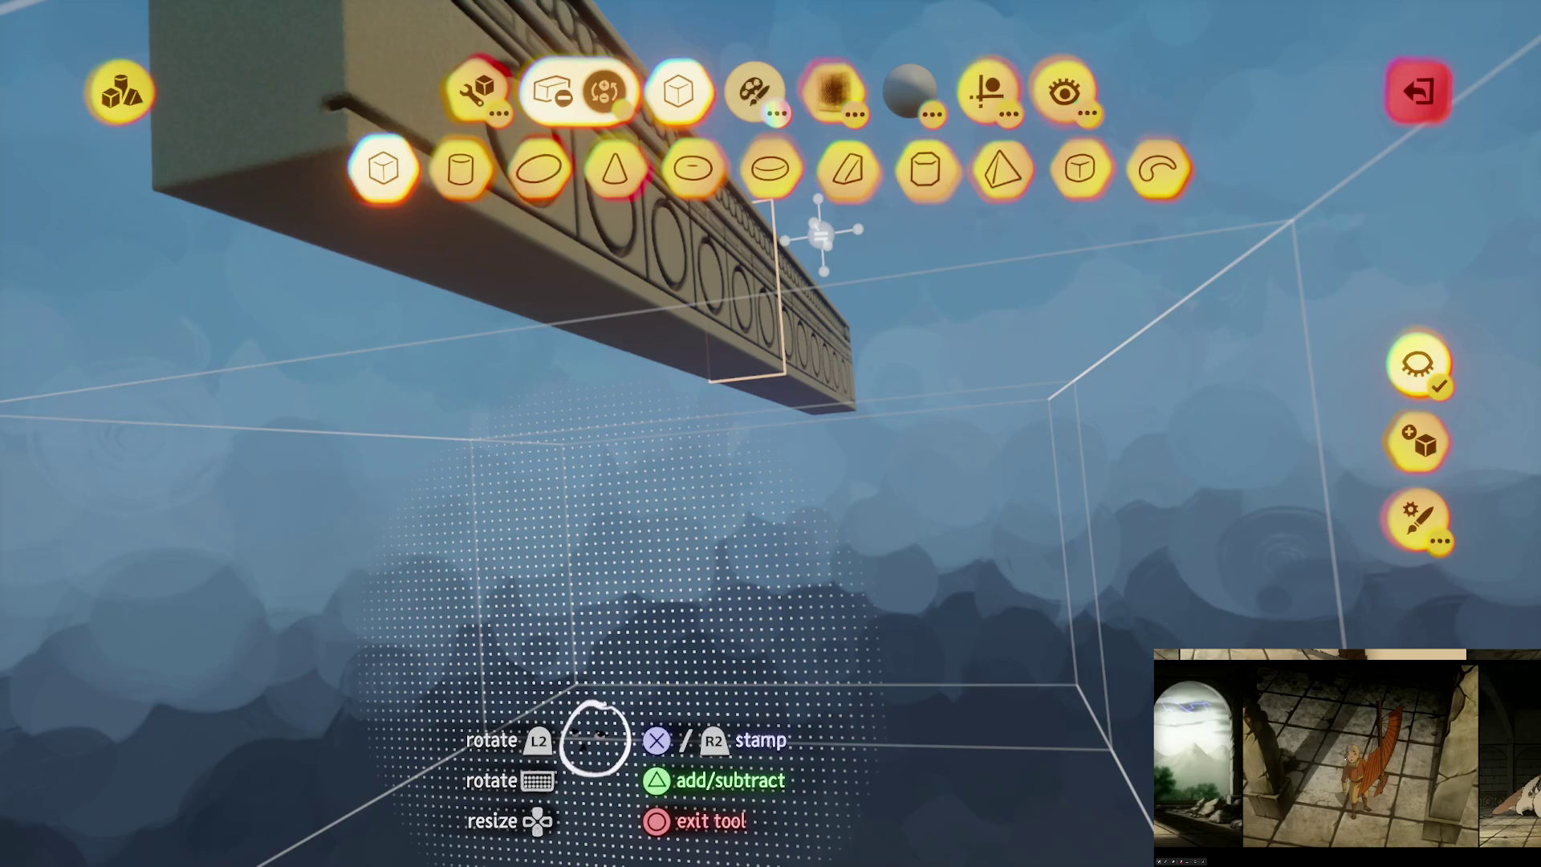
pyautogui.press('Escape')
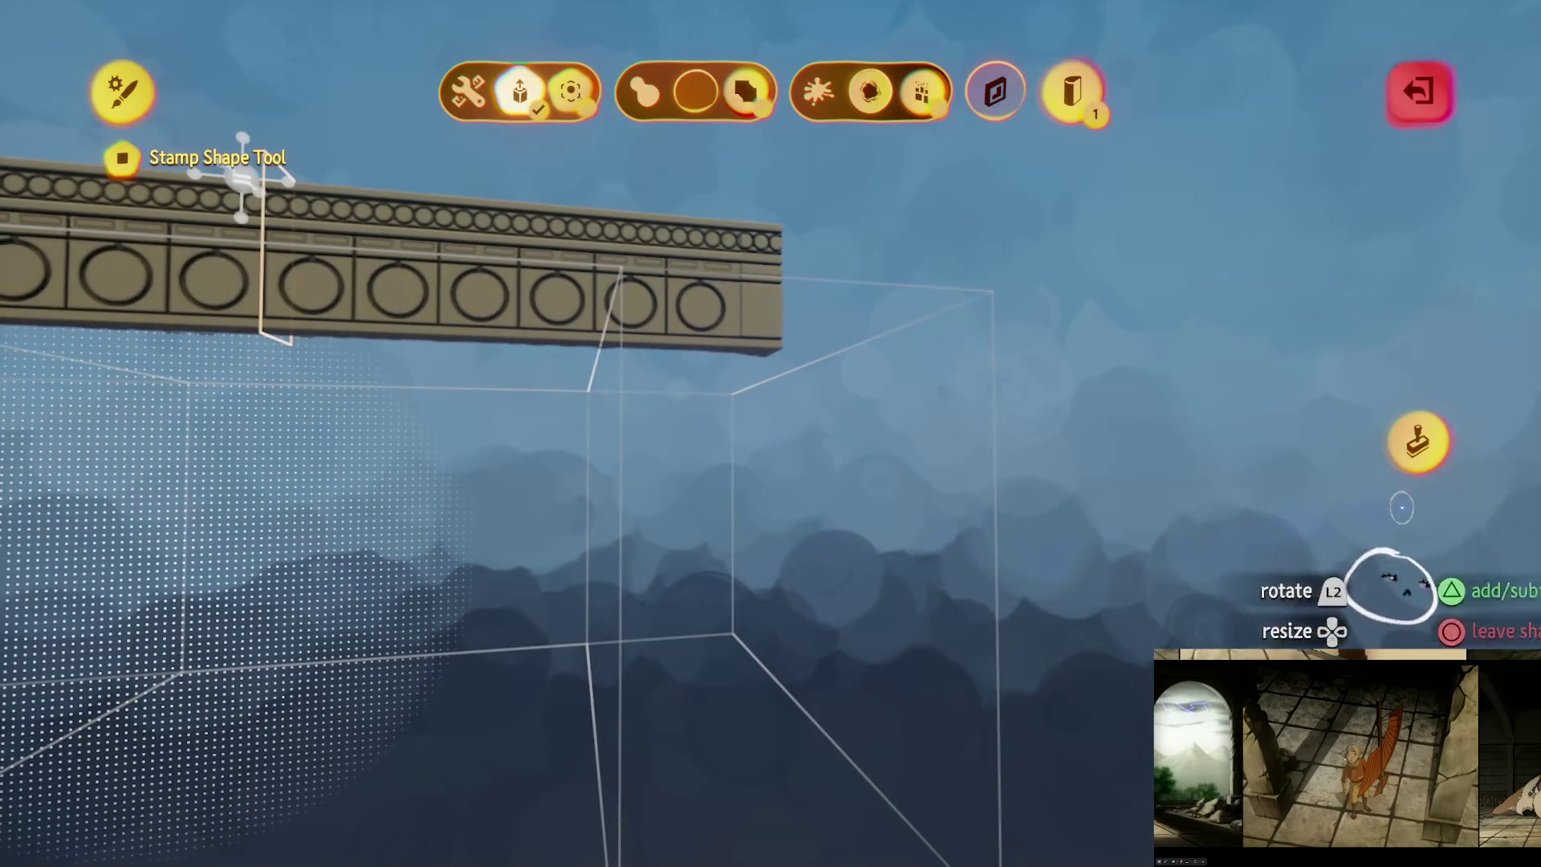
pyautogui.press('Escape')
pyautogui.press('Escape')
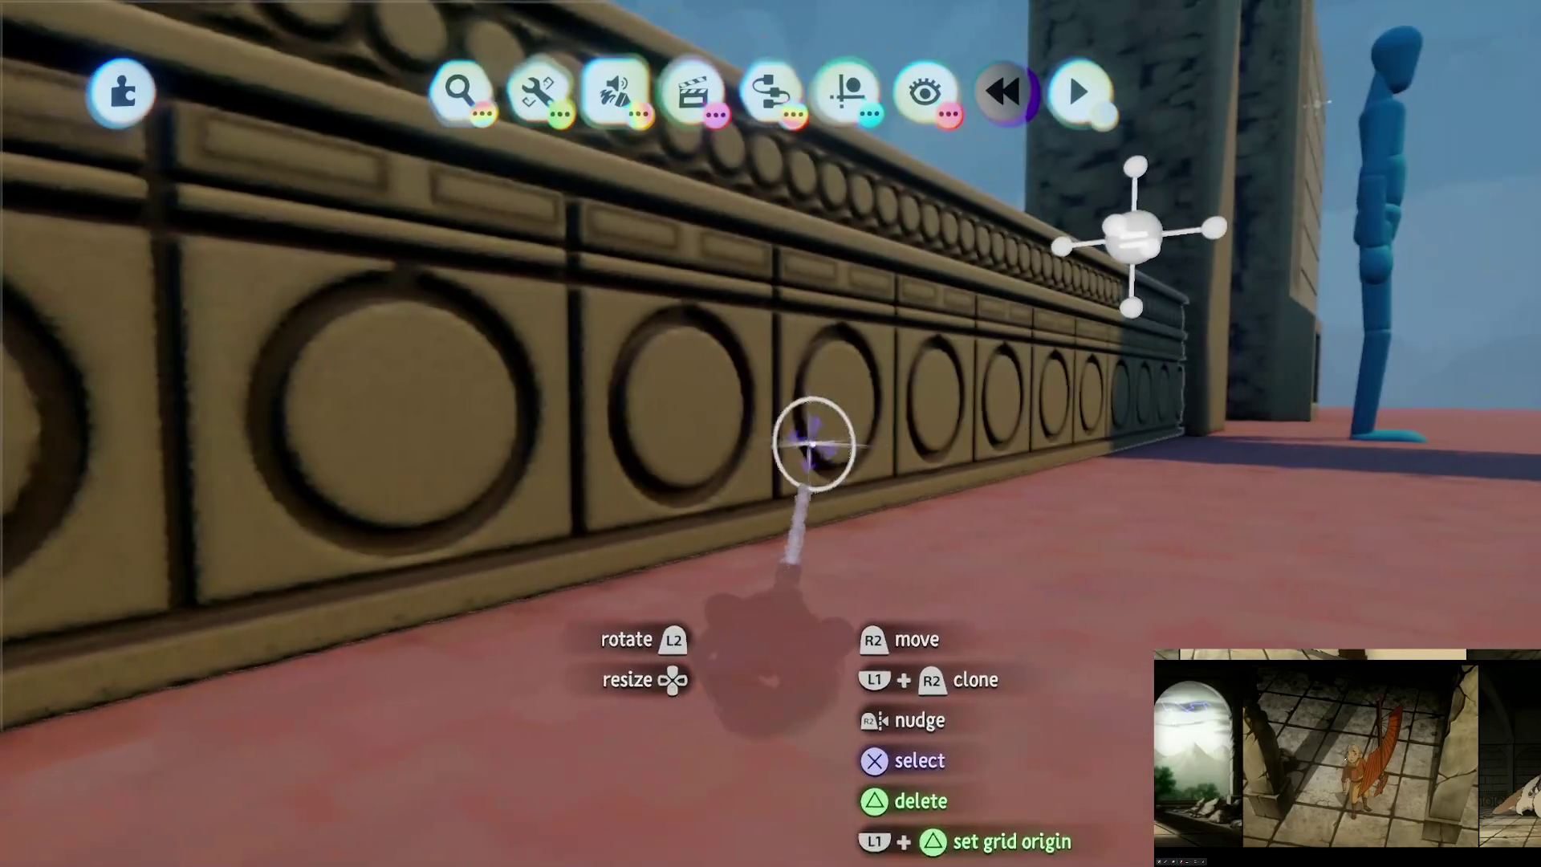
# Step: Reposition the carved frieze wall with the Precise Move gizmo and leave sculpt mode
pyautogui.click(812, 447)
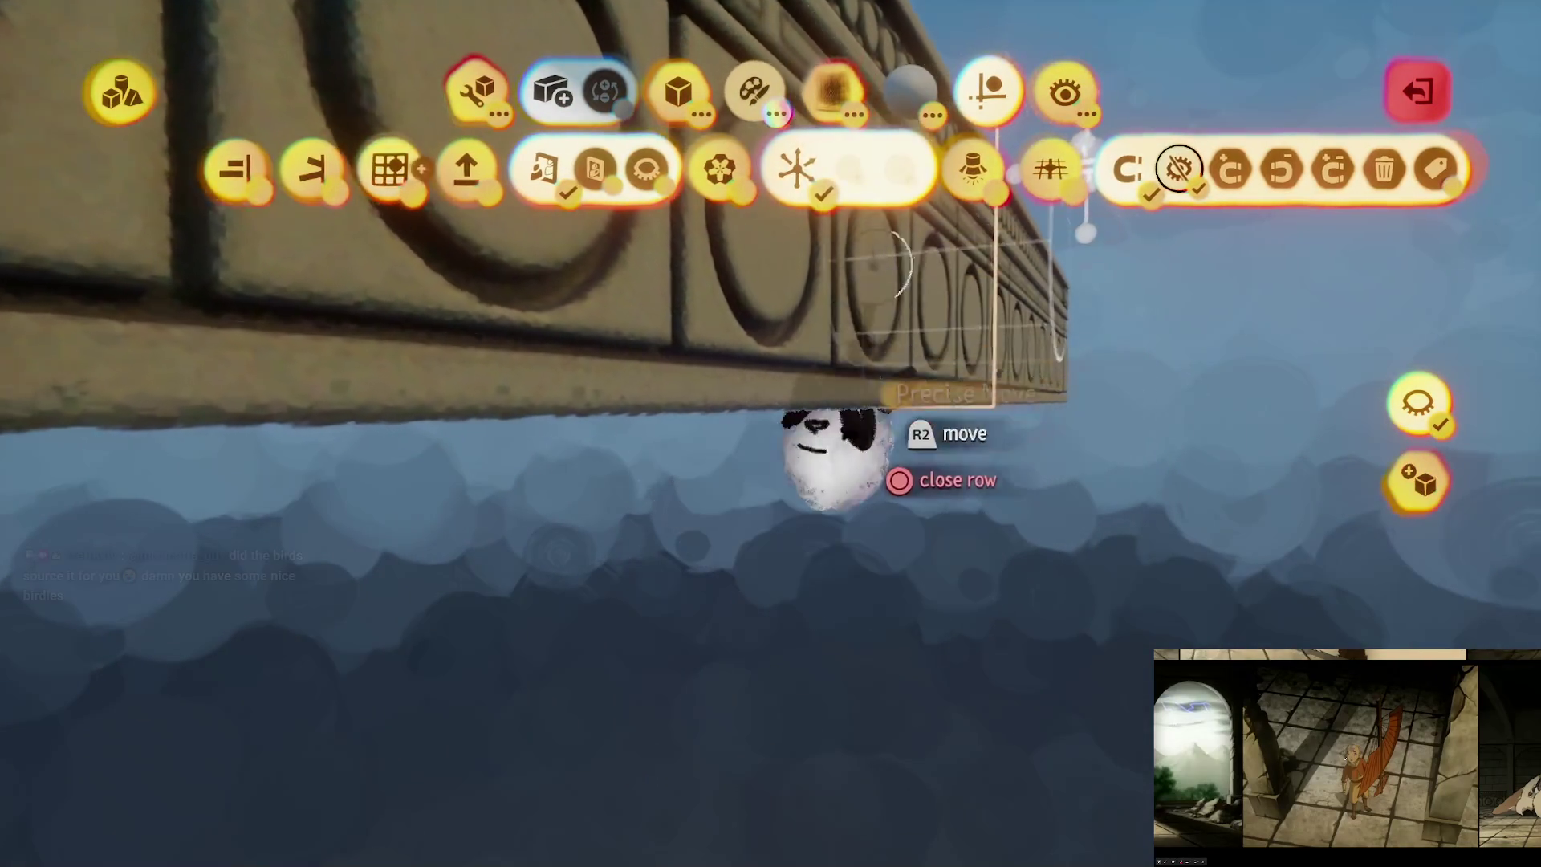
pyautogui.press('Escape')
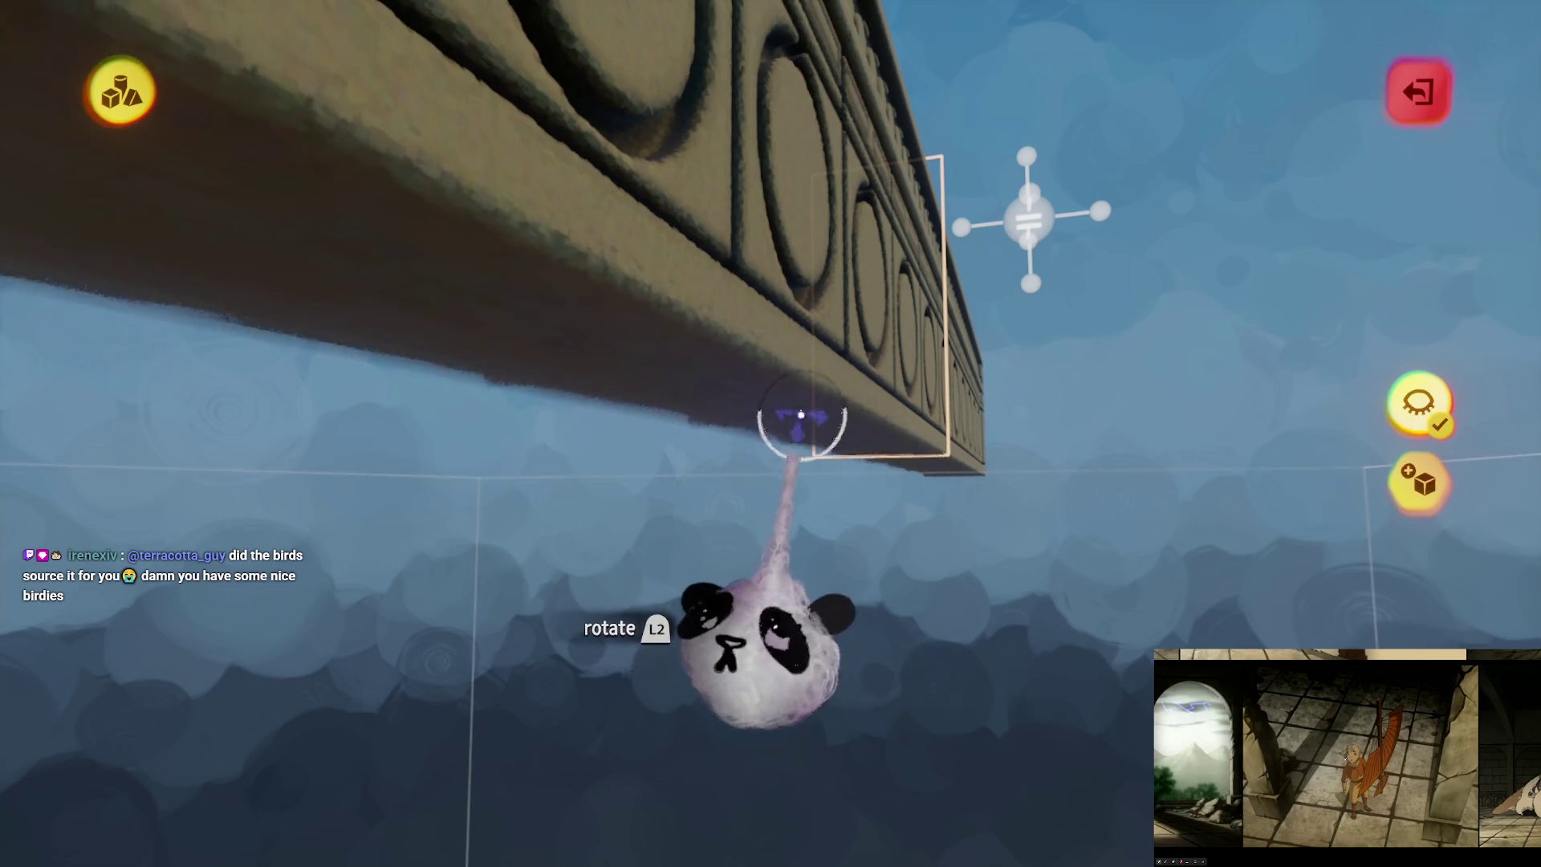
pyautogui.press('Escape')
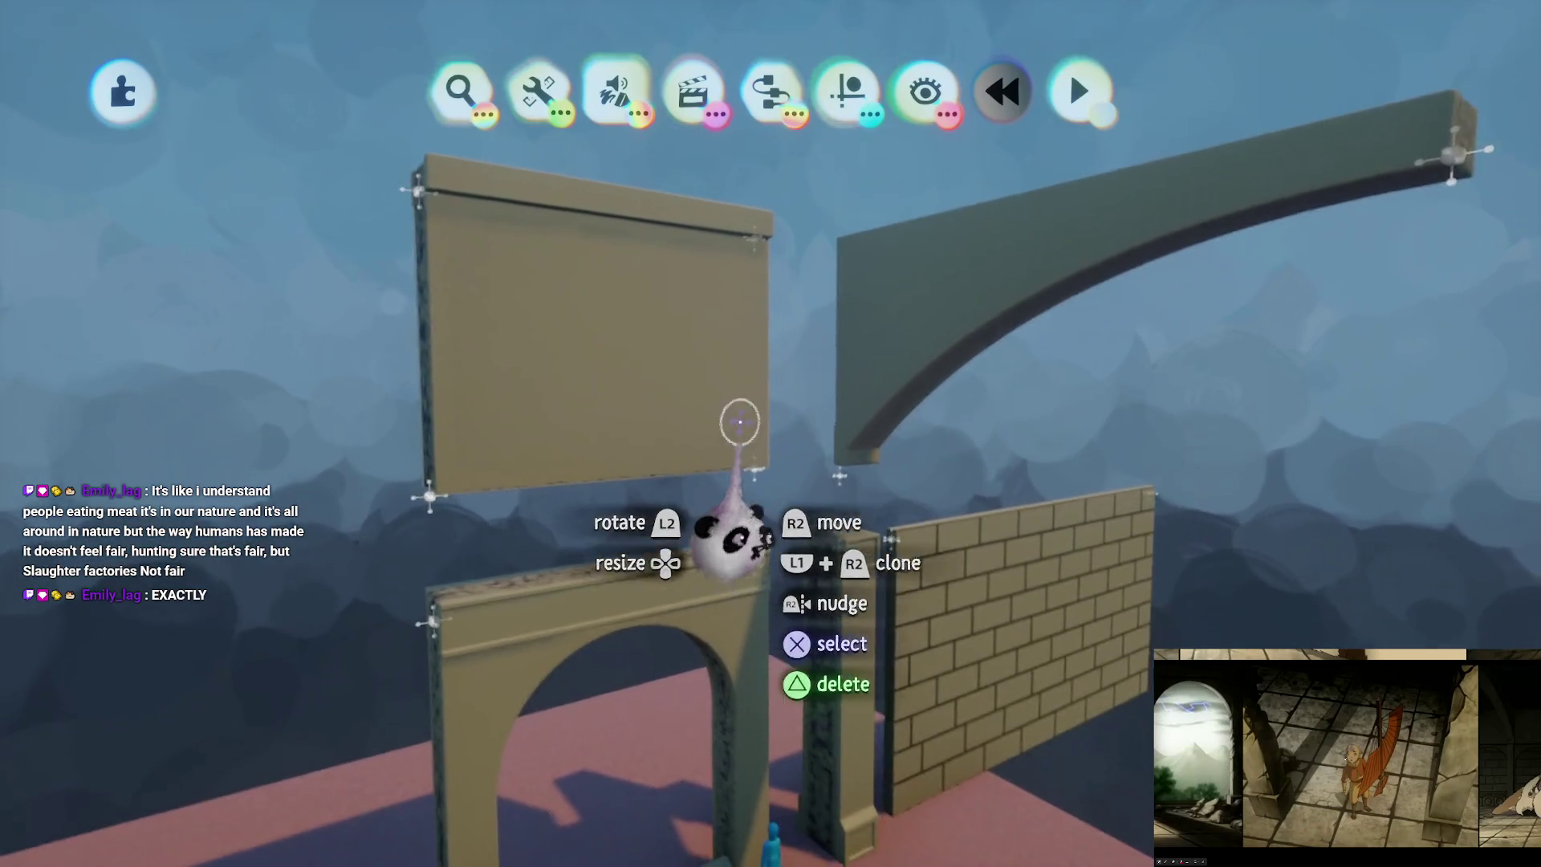
# Step: Select the sandstone panel, pillar, brick wall and beam, and set inner colour amount to 0%
pyautogui.click(740, 422)
pyautogui.click(760, 437)
pyautogui.click(854, 513)
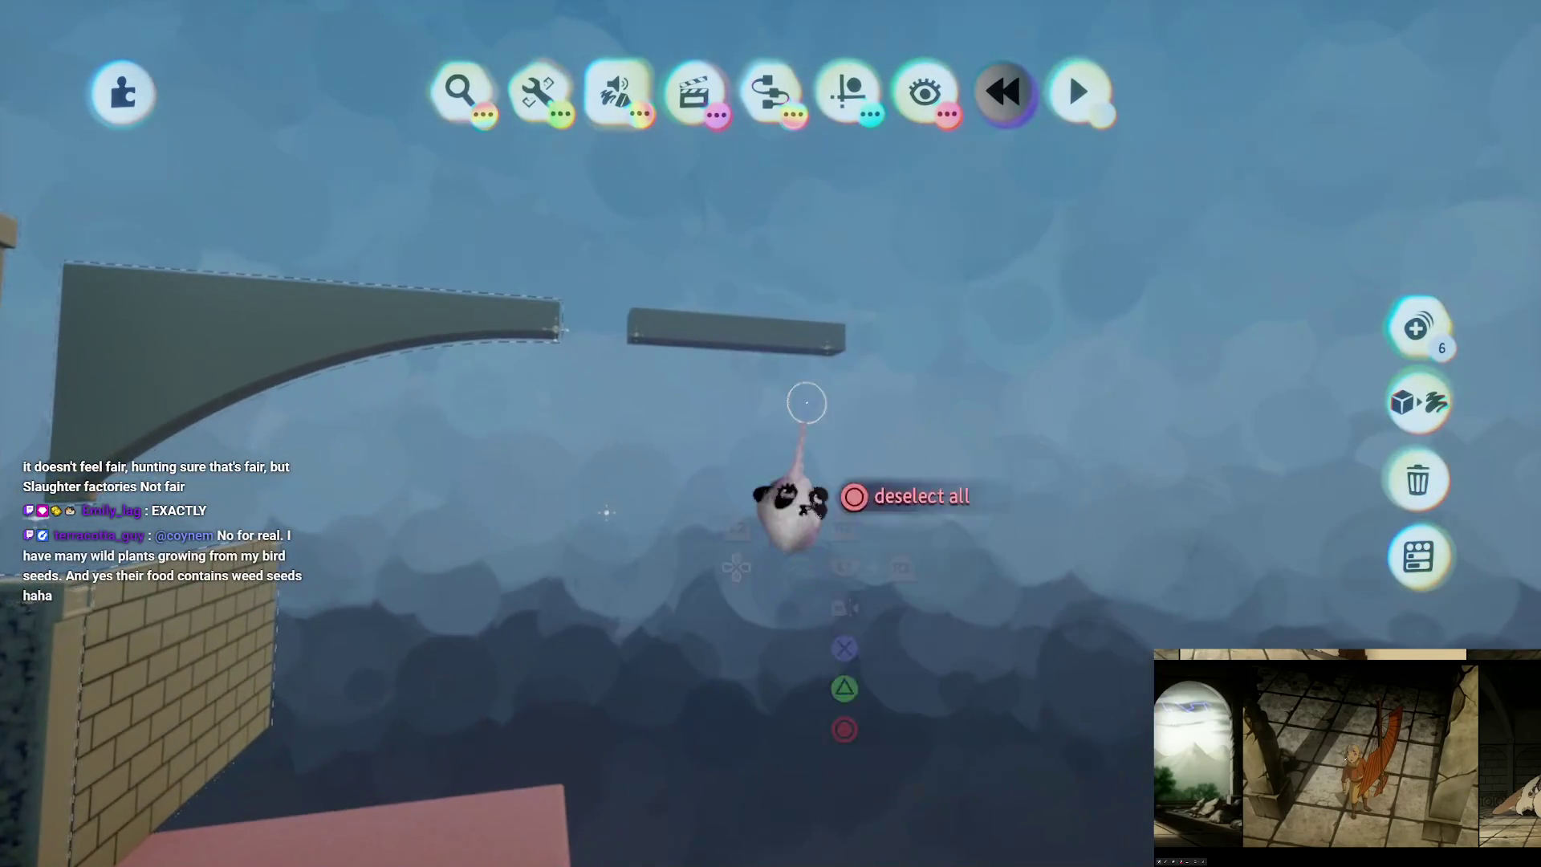
pyautogui.click(727, 317)
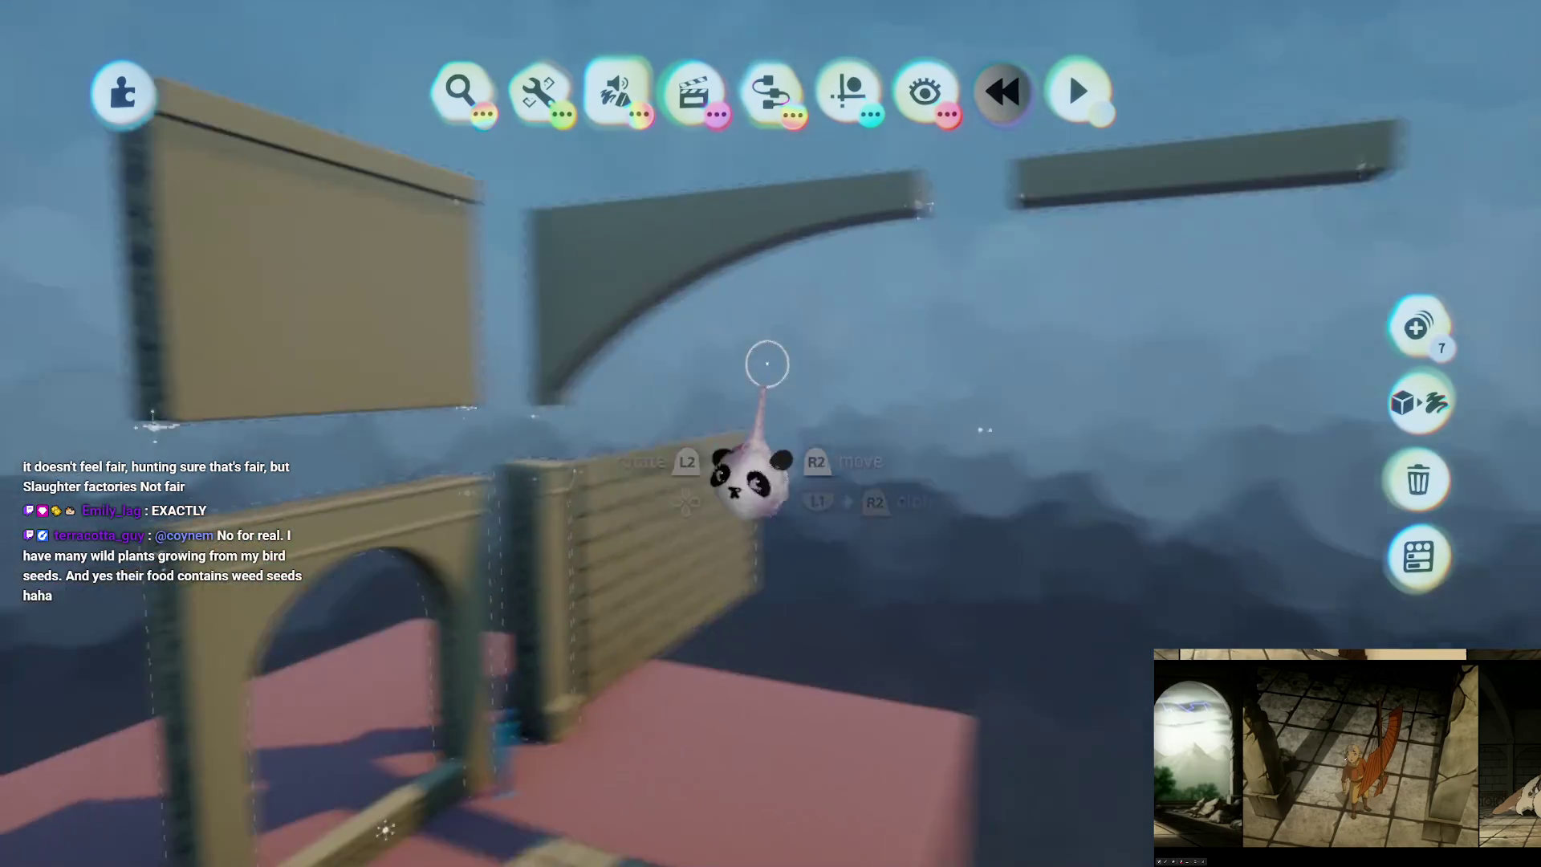
pyautogui.press('t')
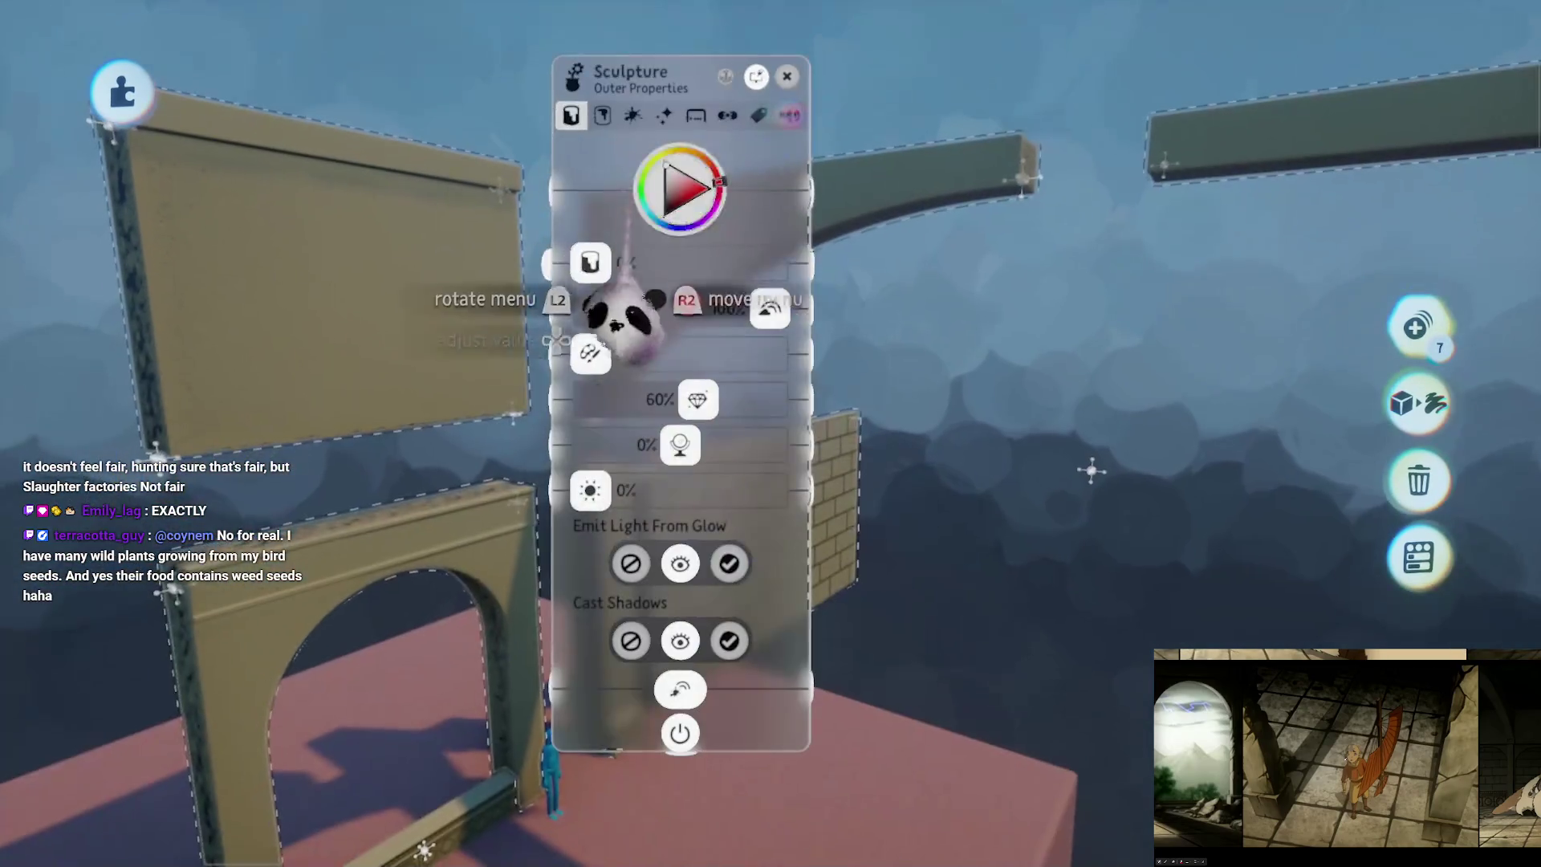
pyautogui.moveTo(590, 264); pyautogui.dragTo(617, 262)
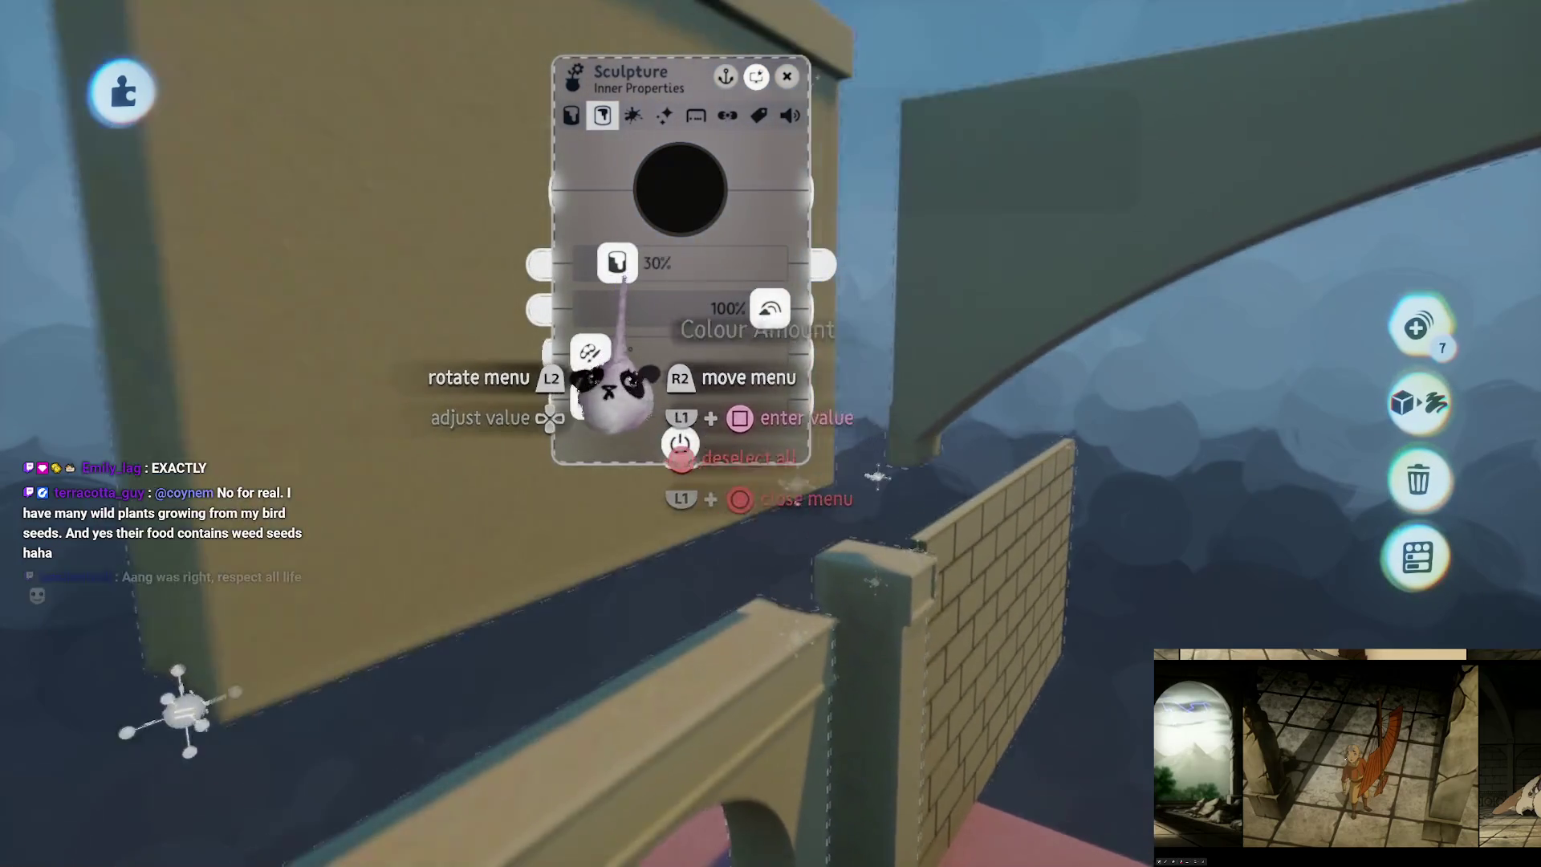
pyautogui.moveTo(614, 365)
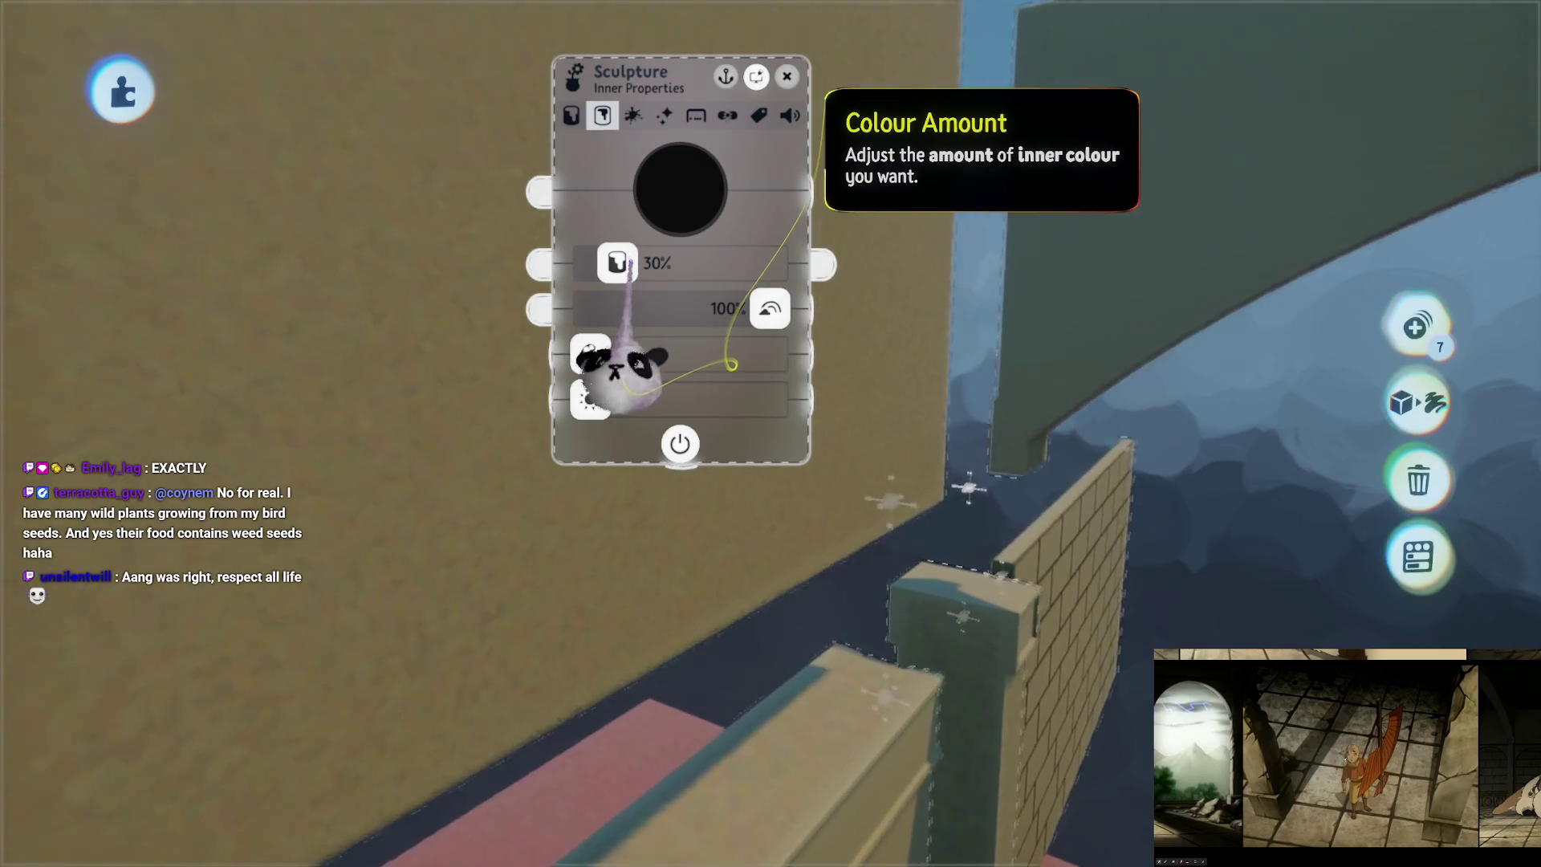
pyautogui.moveTo(617, 263)
pyautogui.mouseDown()
pyautogui.moveTo(590, 263)
pyautogui.moveTo(642, 313)
pyautogui.moveTo(671, 315)
pyautogui.mouseUp()
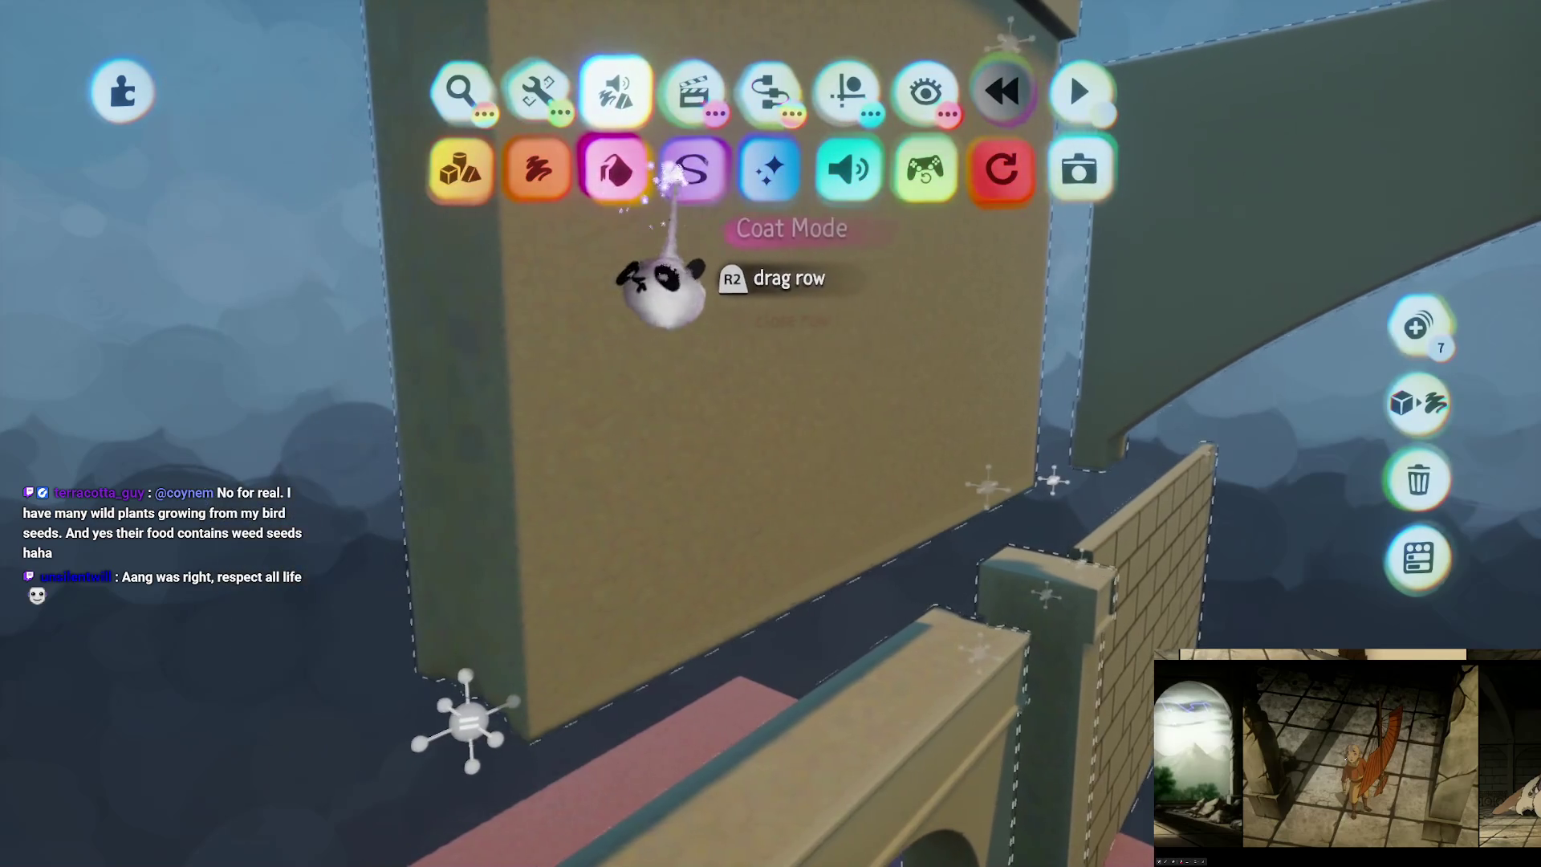
# Step: Coat the selected pieces with the Dots fleck
pyautogui.click(691, 164)
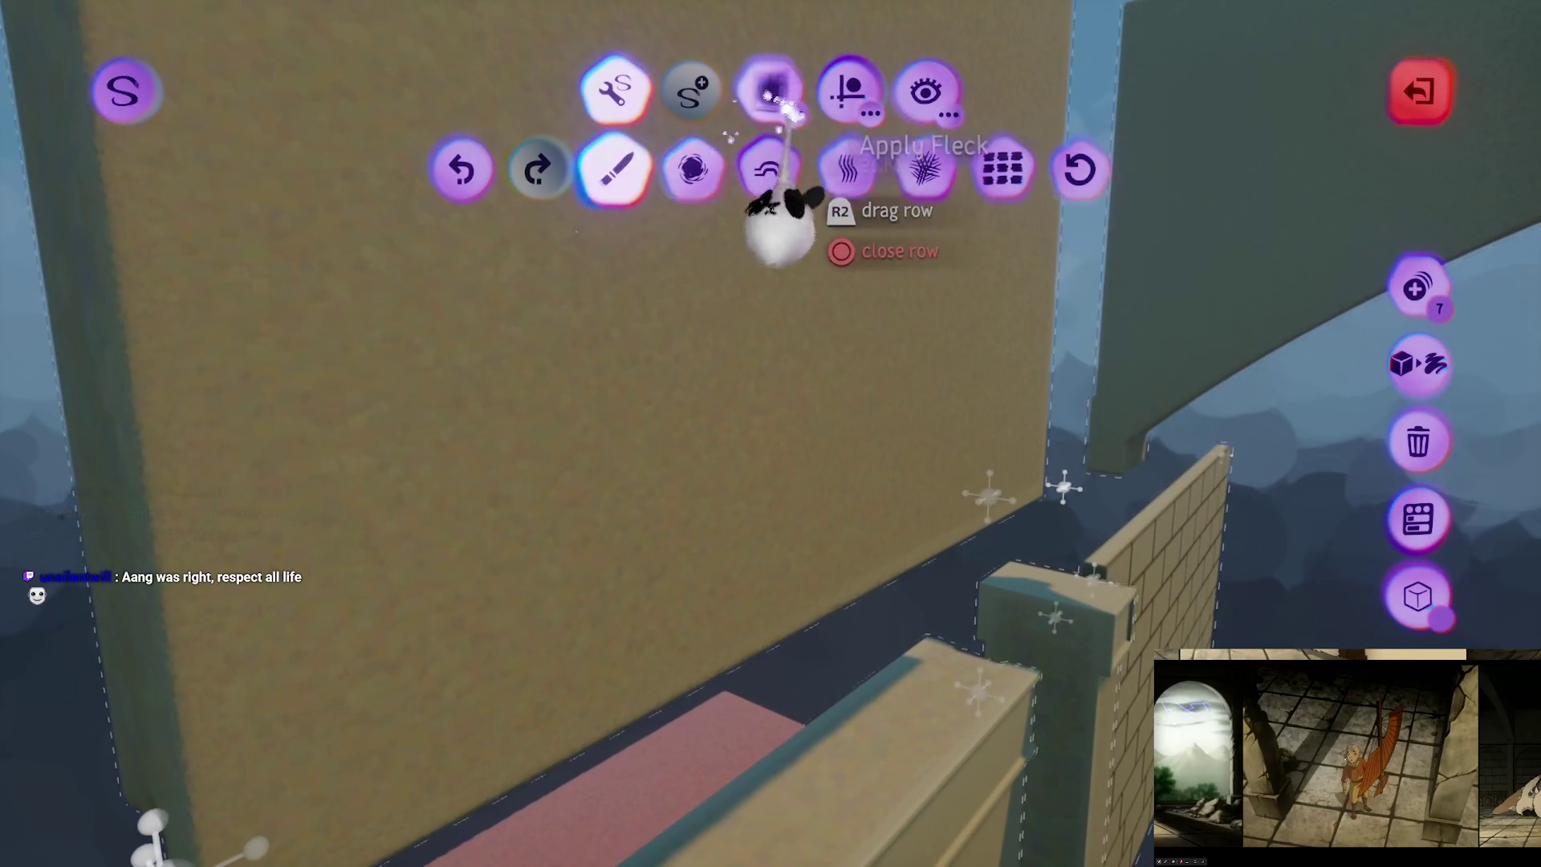
pyautogui.click(769, 168)
pyautogui.click(498, 169)
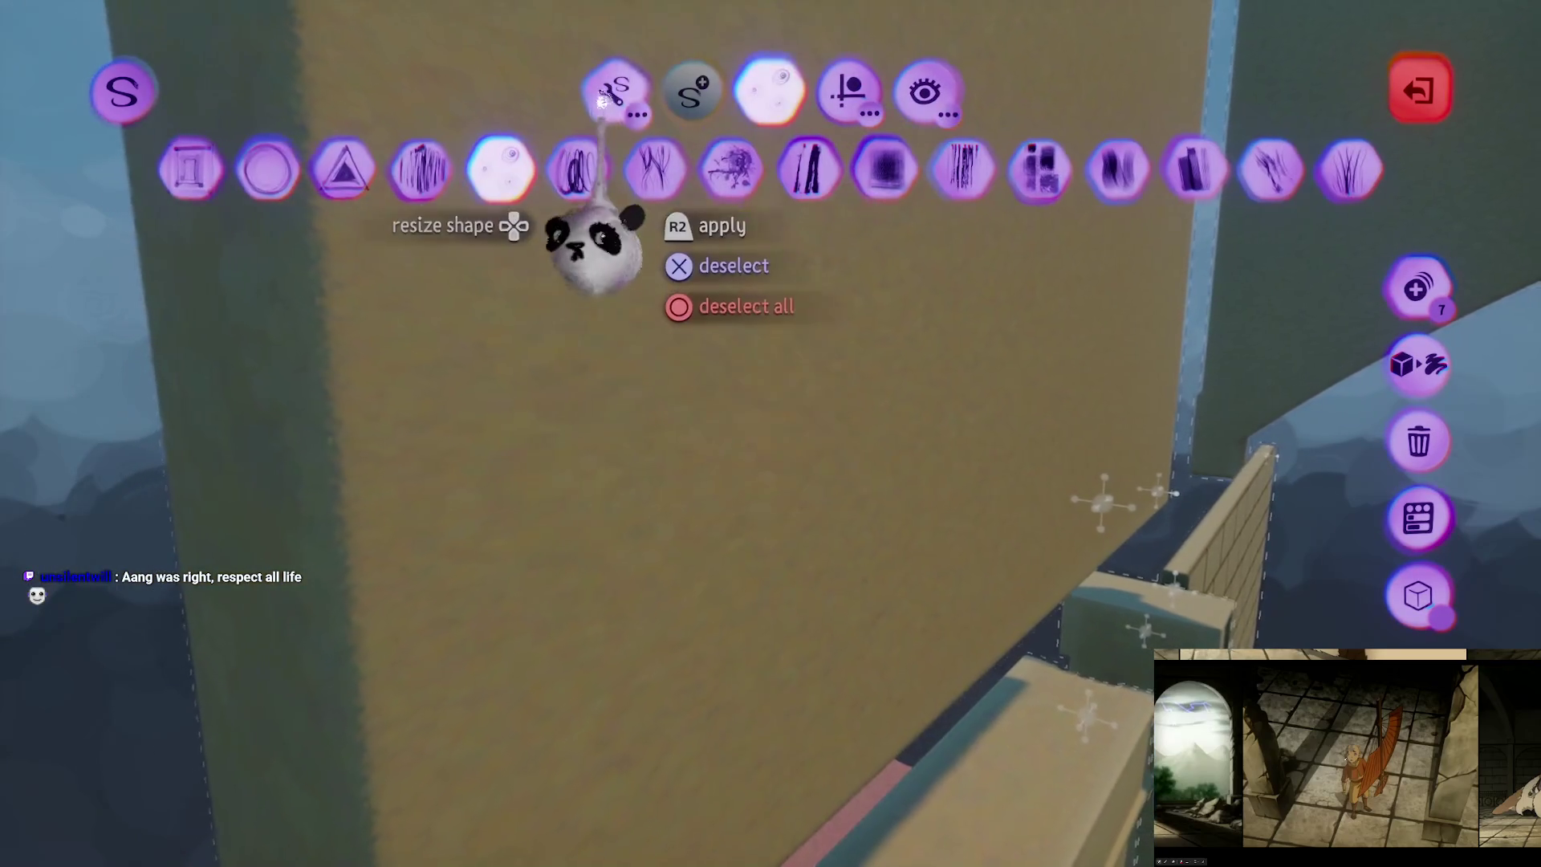
# Step: Try the Comb, Ruffle and grid pattern style effects on the panel, then view the arch
pyautogui.click(607, 95)
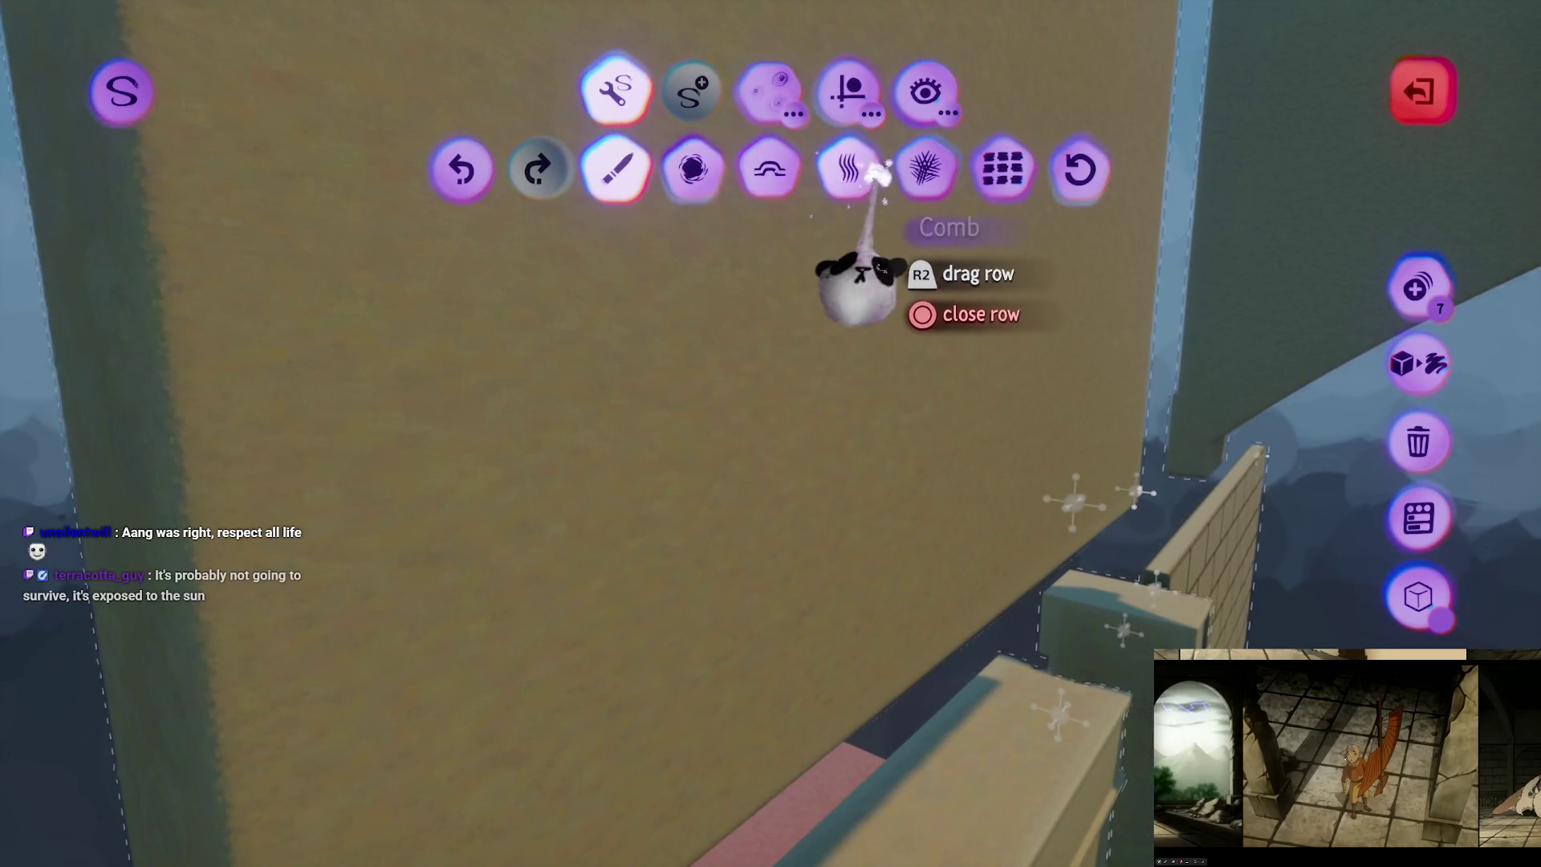
pyautogui.click(848, 172)
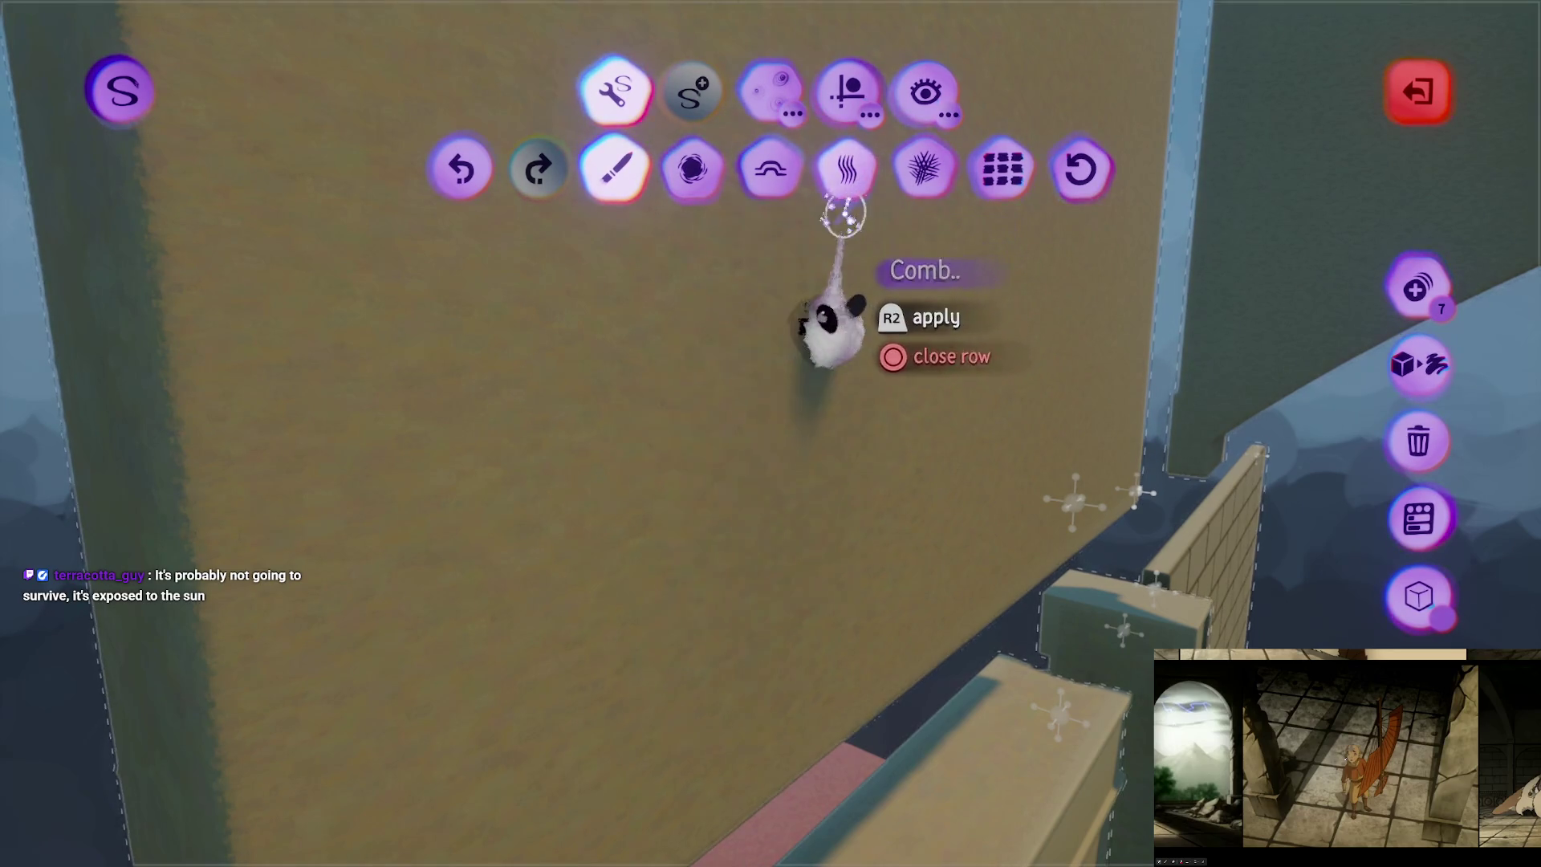
pyautogui.click(923, 170)
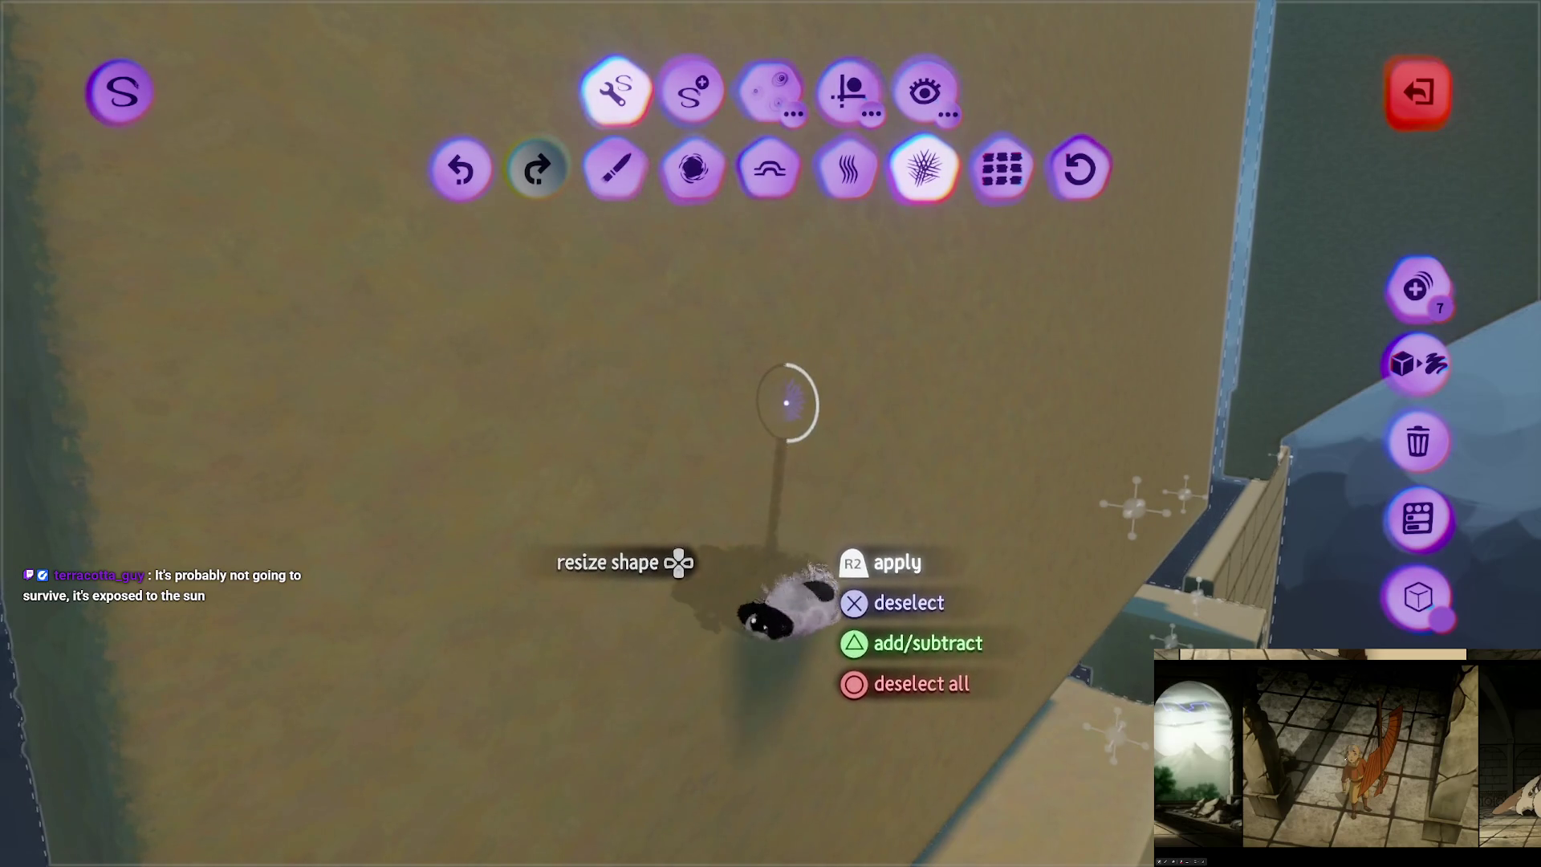
pyautogui.click(1003, 170)
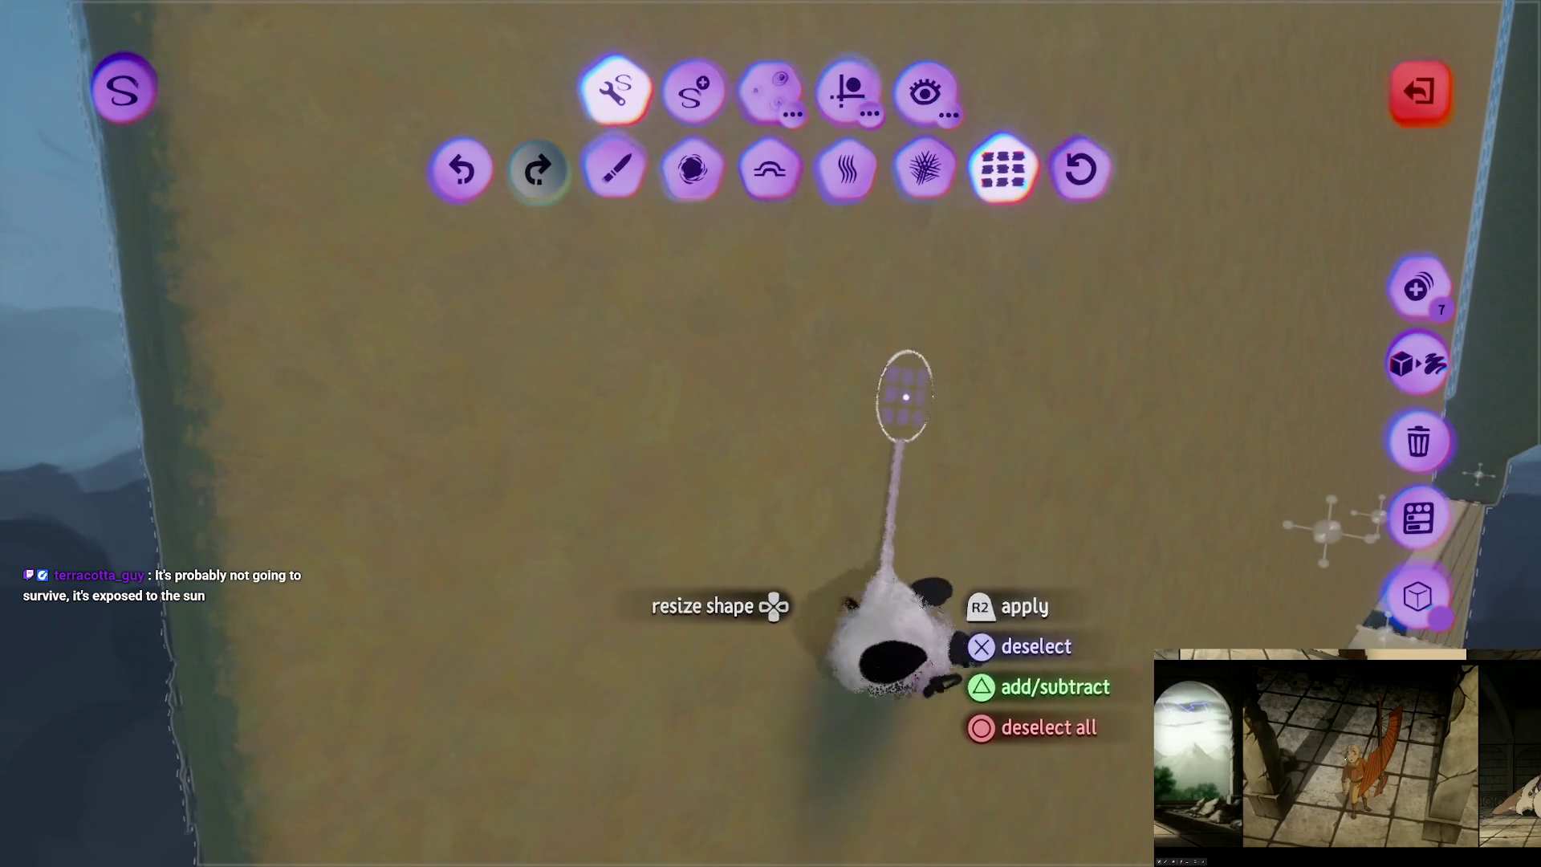
pyautogui.moveTo(885, 396)
pyautogui.mouseDown()
pyautogui.moveTo(749, 292)
pyautogui.moveTo(750, 233)
pyautogui.moveTo(712, 255)
pyautogui.moveTo(692, 382)
pyautogui.moveTo(616, 468)
pyautogui.moveTo(743, 543)
pyautogui.moveTo(1173, 380)
pyautogui.mouseUp()
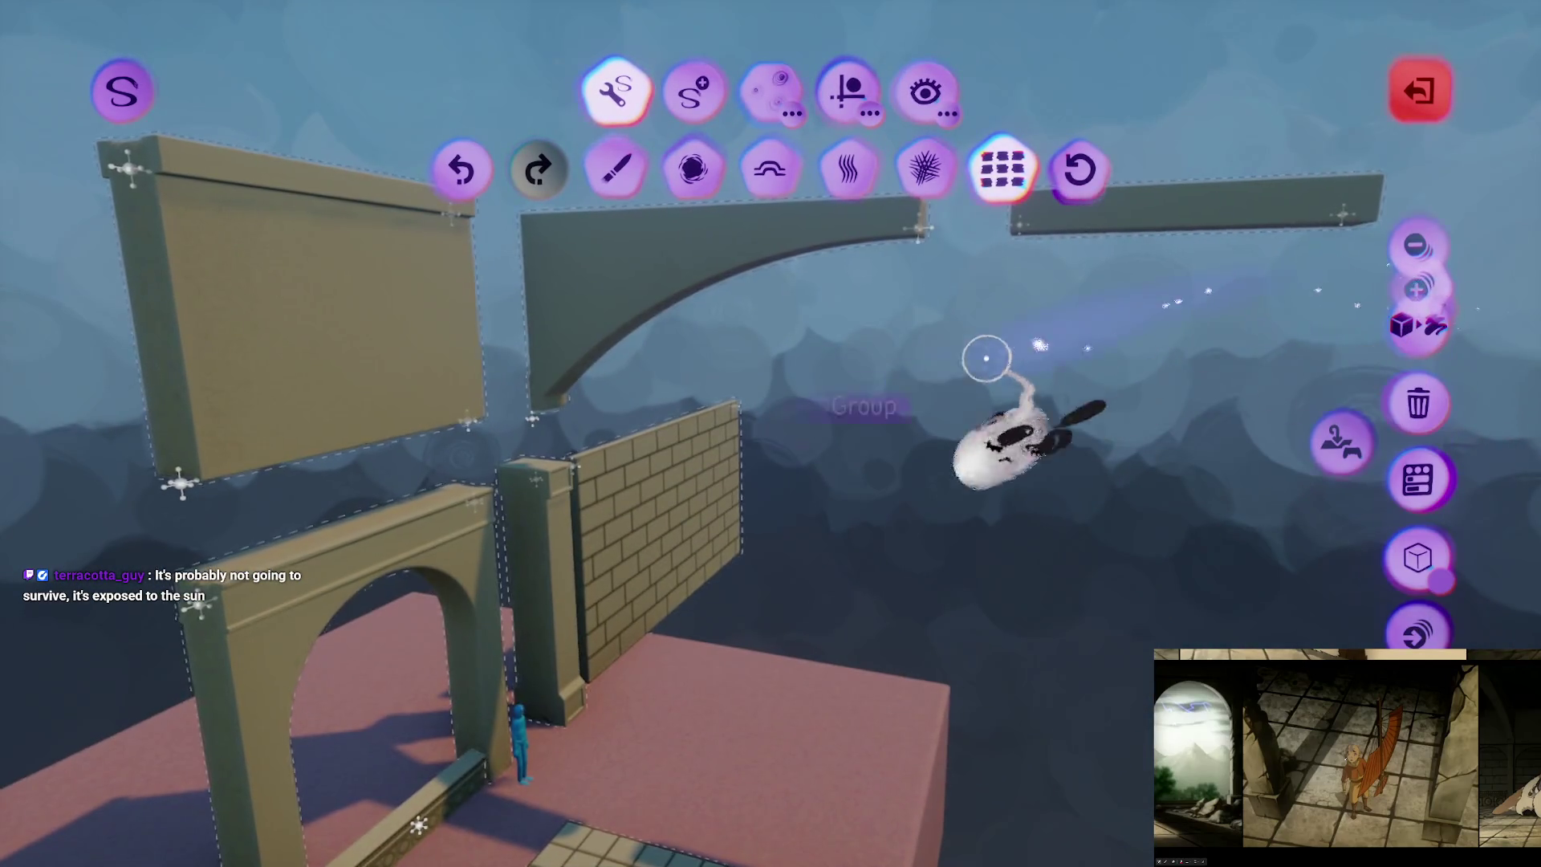
pyautogui.moveTo(987, 354); pyautogui.dragTo(639, 471)
# Step: Hide the floor, set the wall pieces to 80% roughness and 5% metalness, and exit Style mode
pyautogui.press('h')
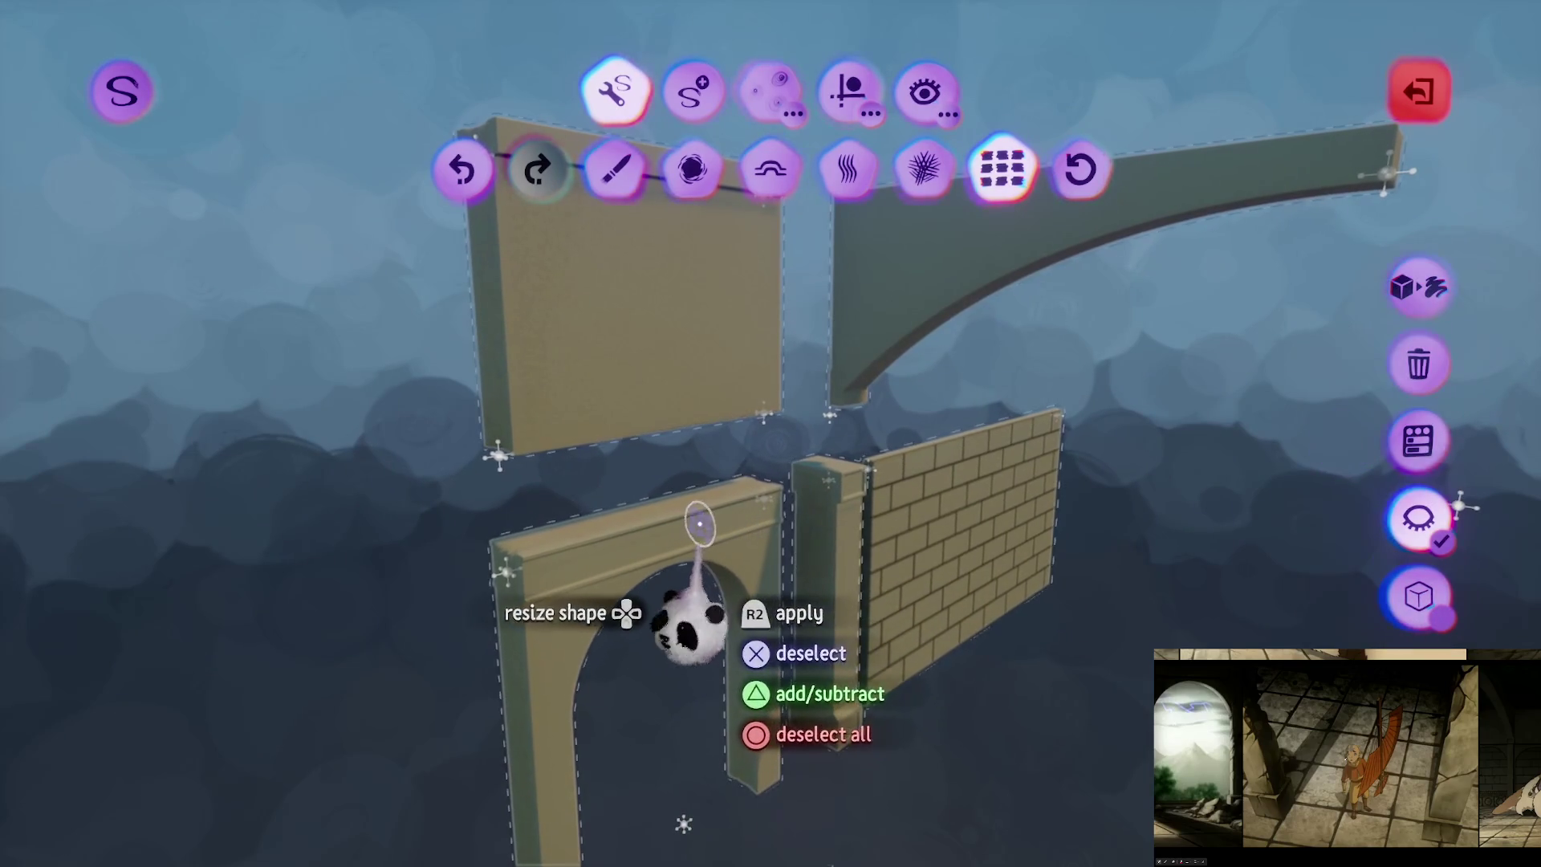
pyautogui.press('Return')
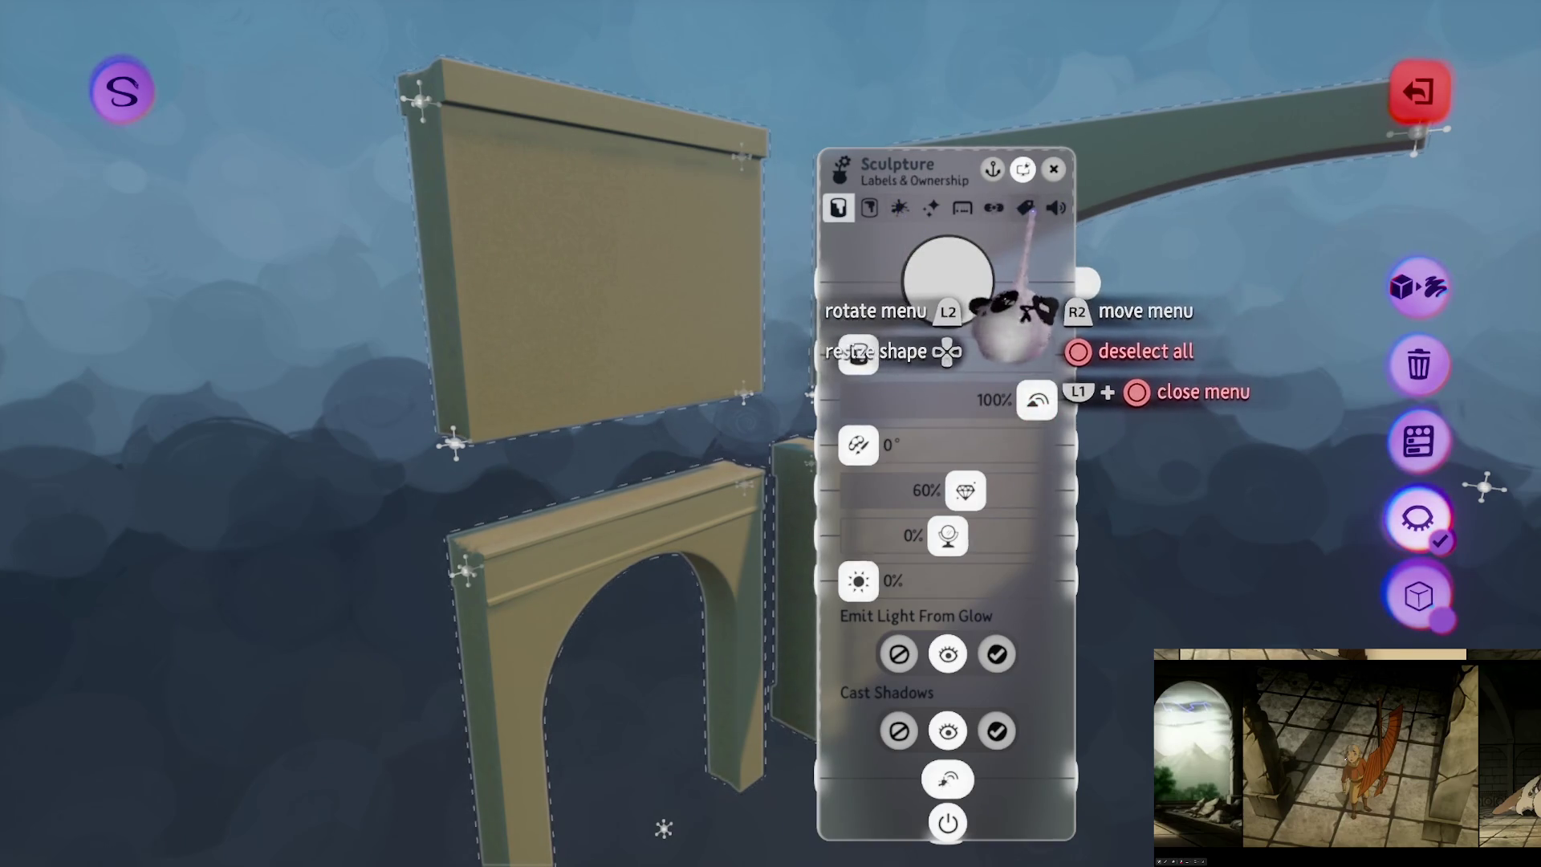
pyautogui.click(1056, 208)
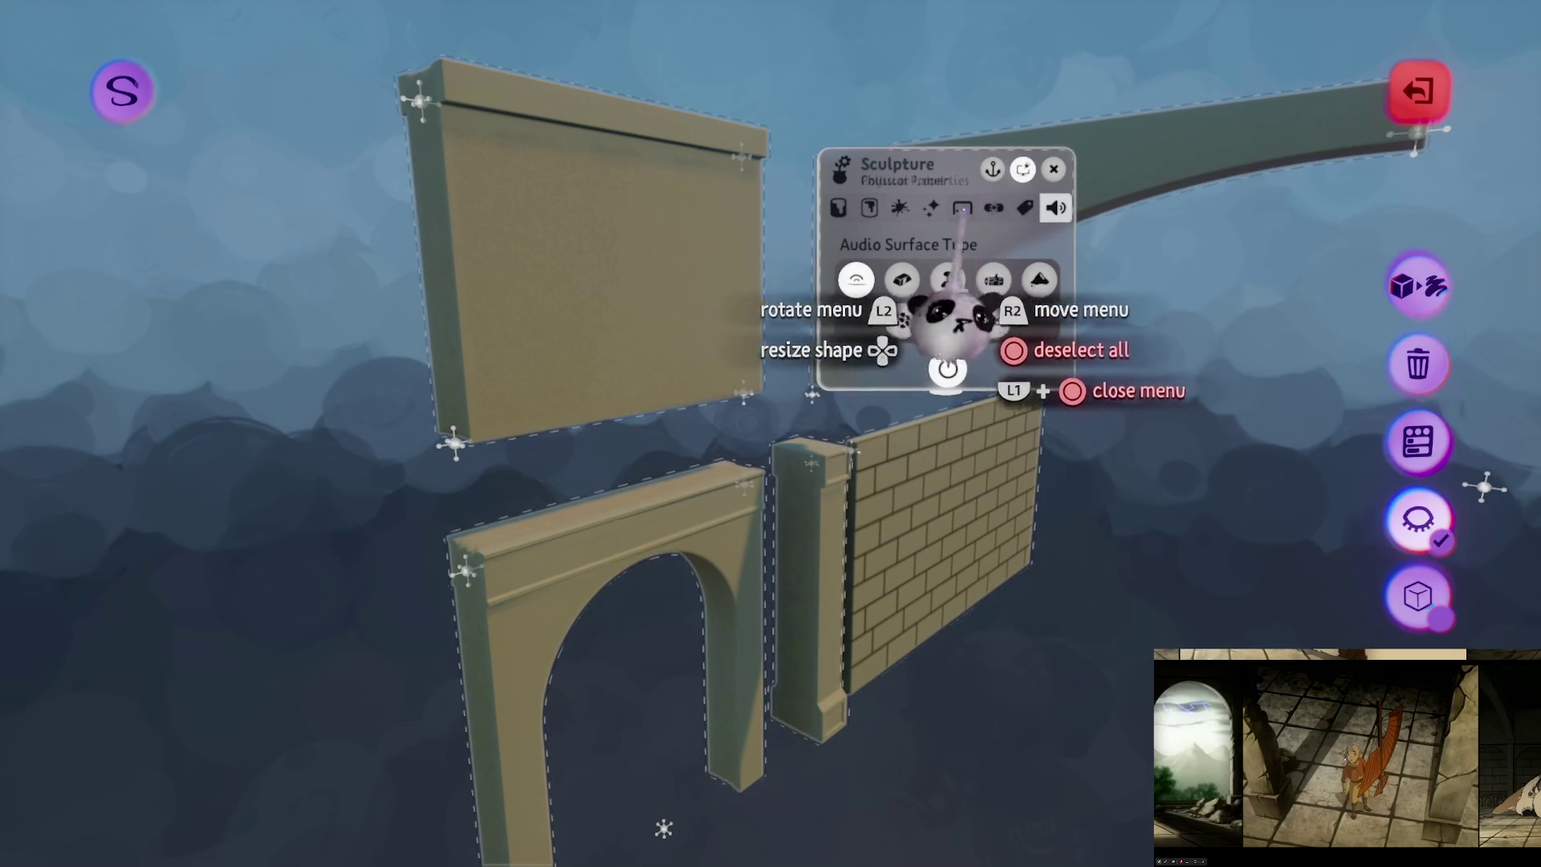
pyautogui.click(838, 208)
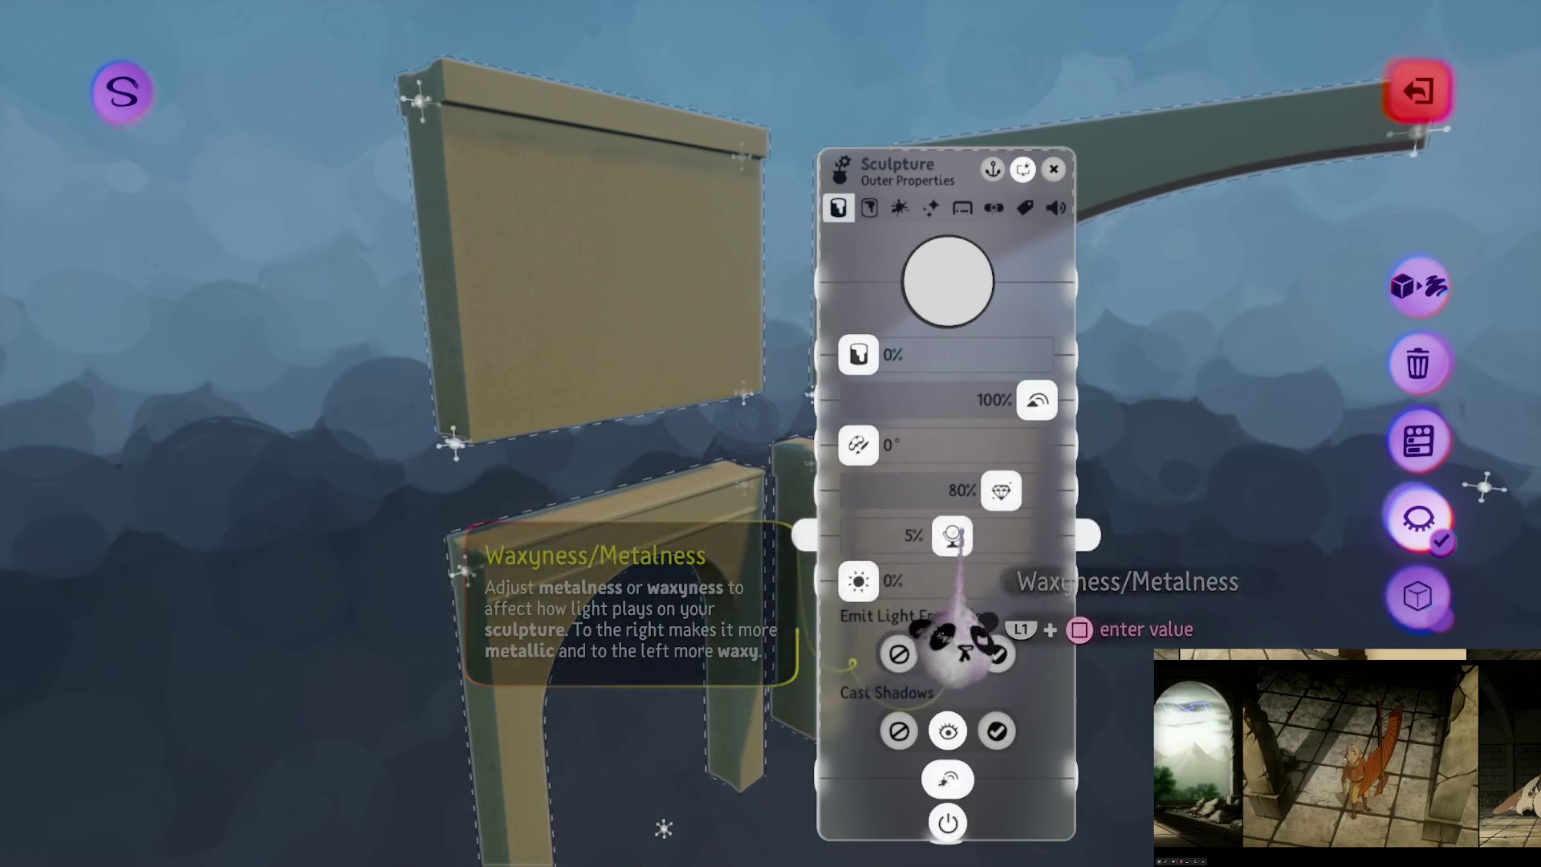
pyautogui.press('Escape')
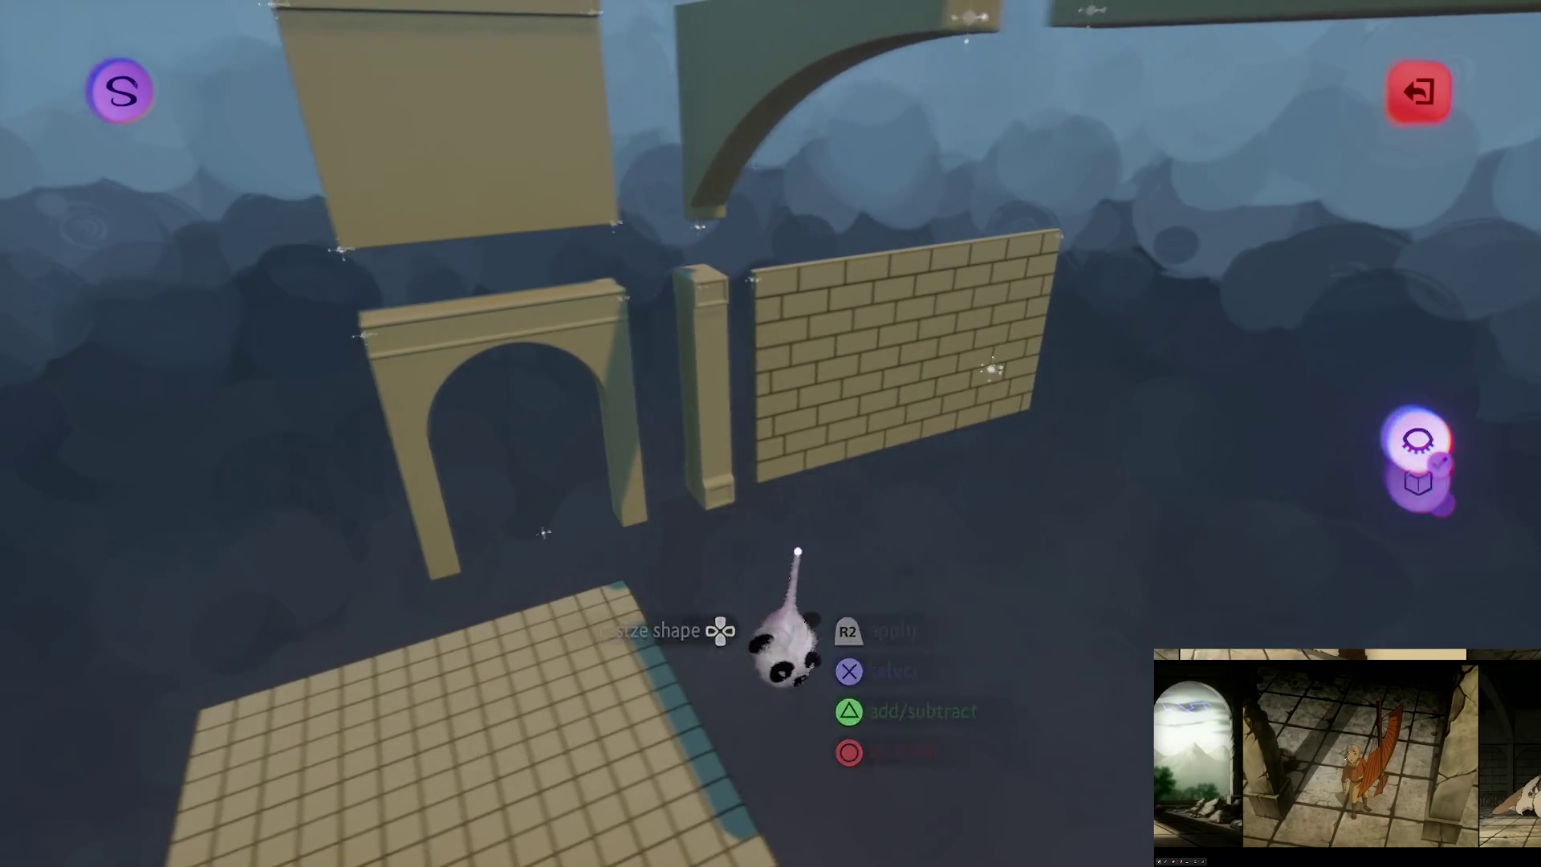
pyautogui.press('Escape')
pyautogui.scroll(-5, 779, 554)
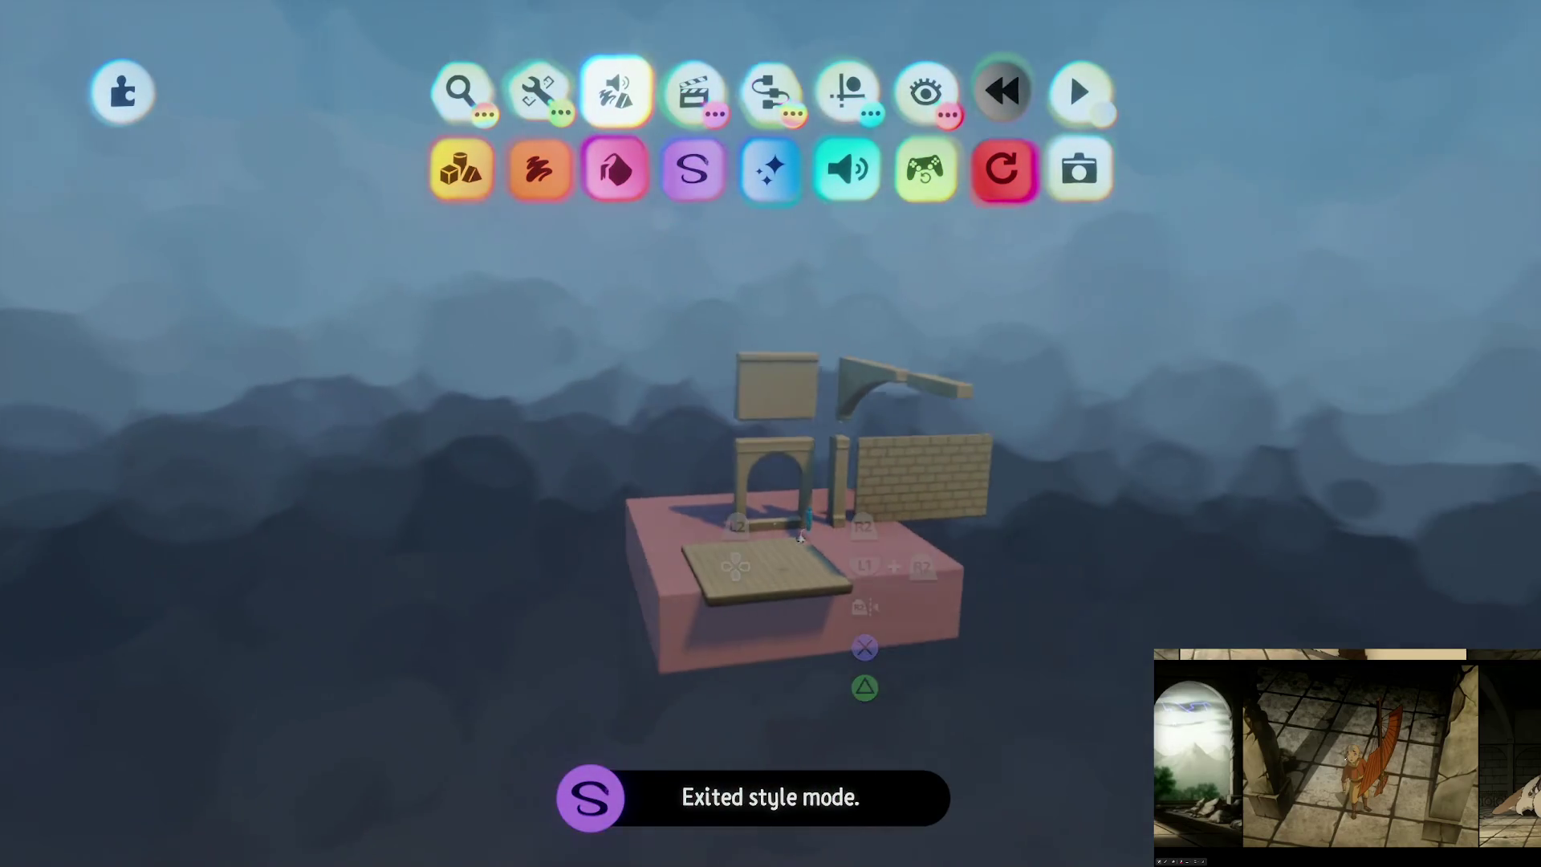
# Step: Save Taku Ruins Assets as a private online version, exit, and edit Taku Ruins (B1EP13)
pyautogui.scroll(8, 778, 554)
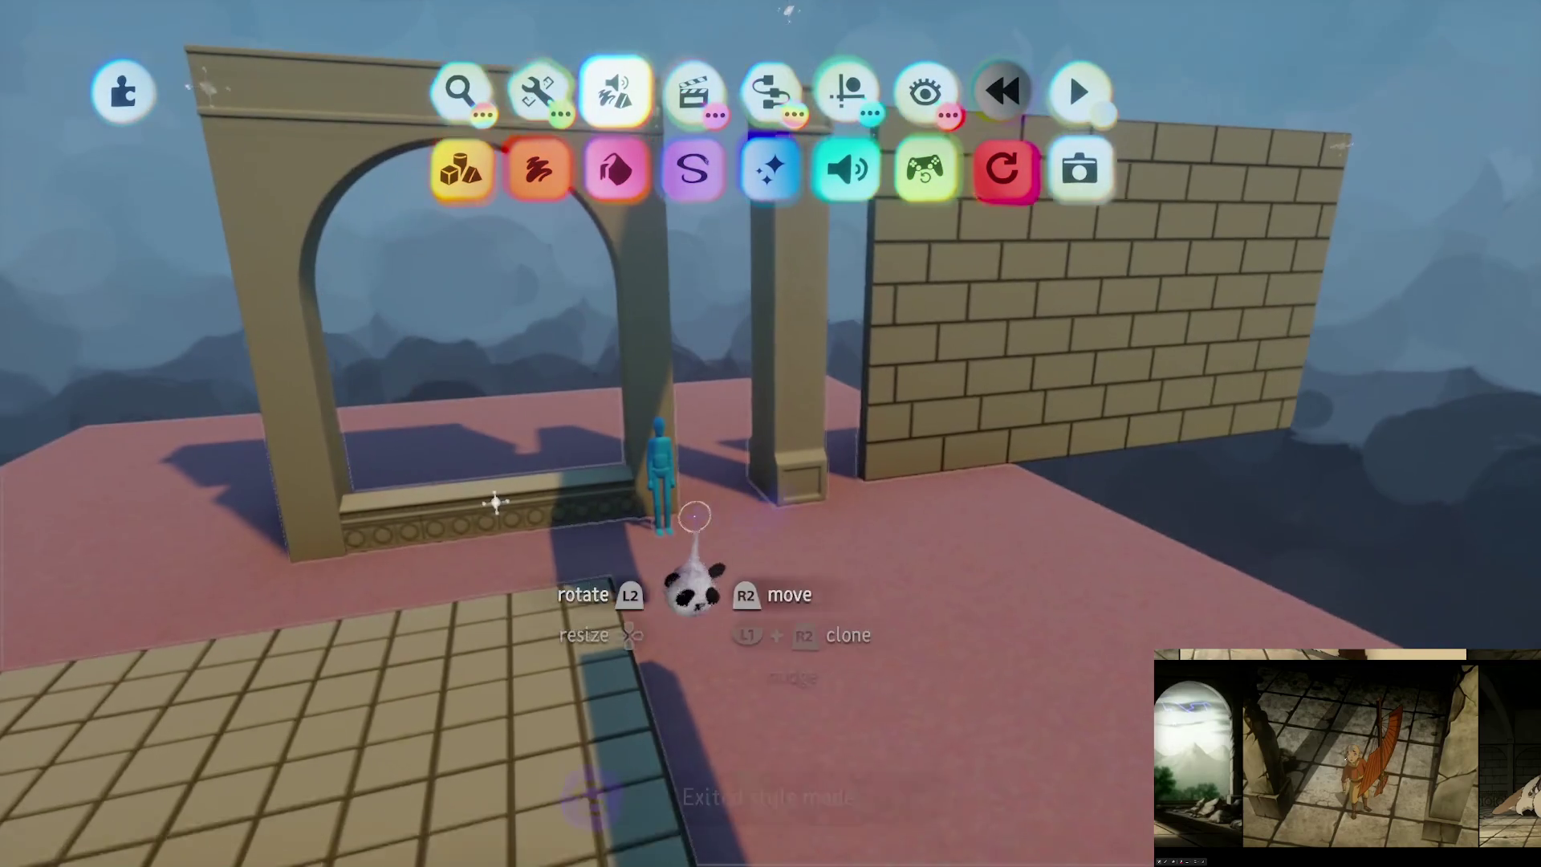
pyautogui.scroll(-3, 695, 516)
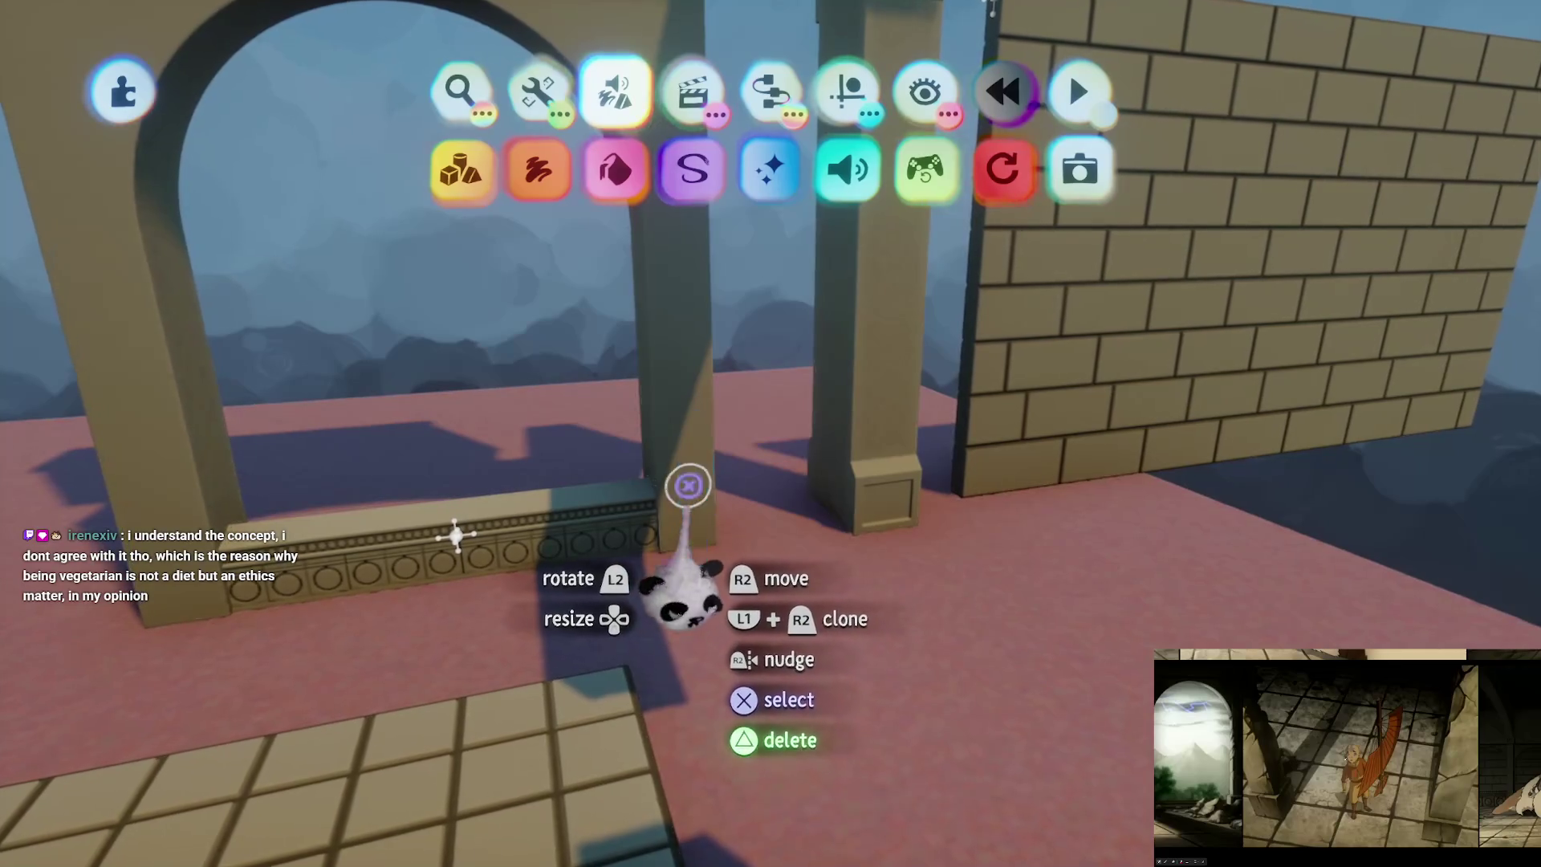
pyautogui.press('Escape')
pyautogui.scroll(-5, 746, 548)
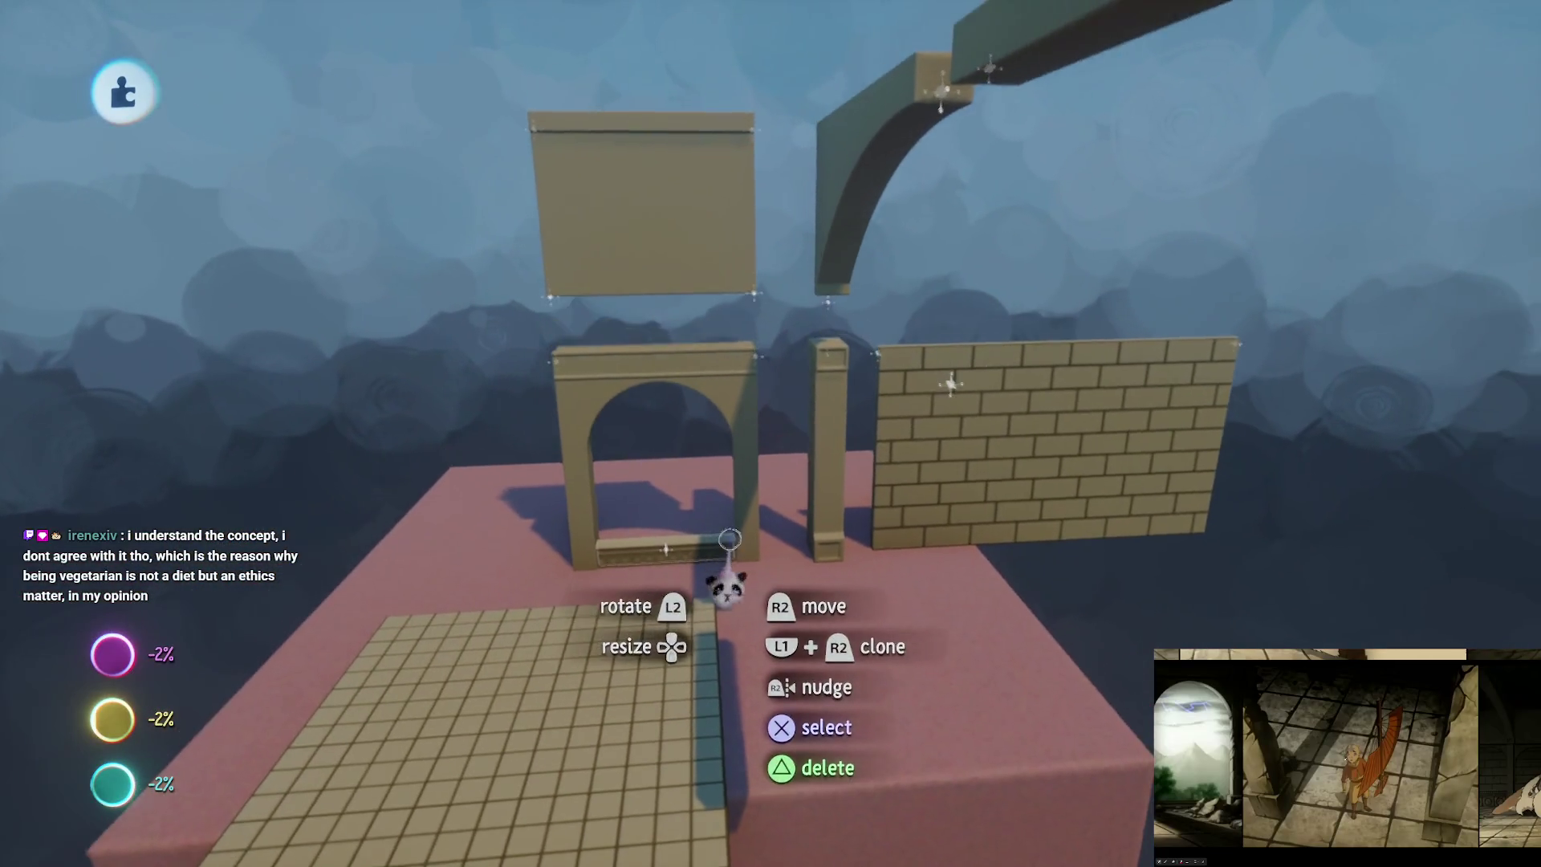
pyautogui.scroll(-2, 717, 526)
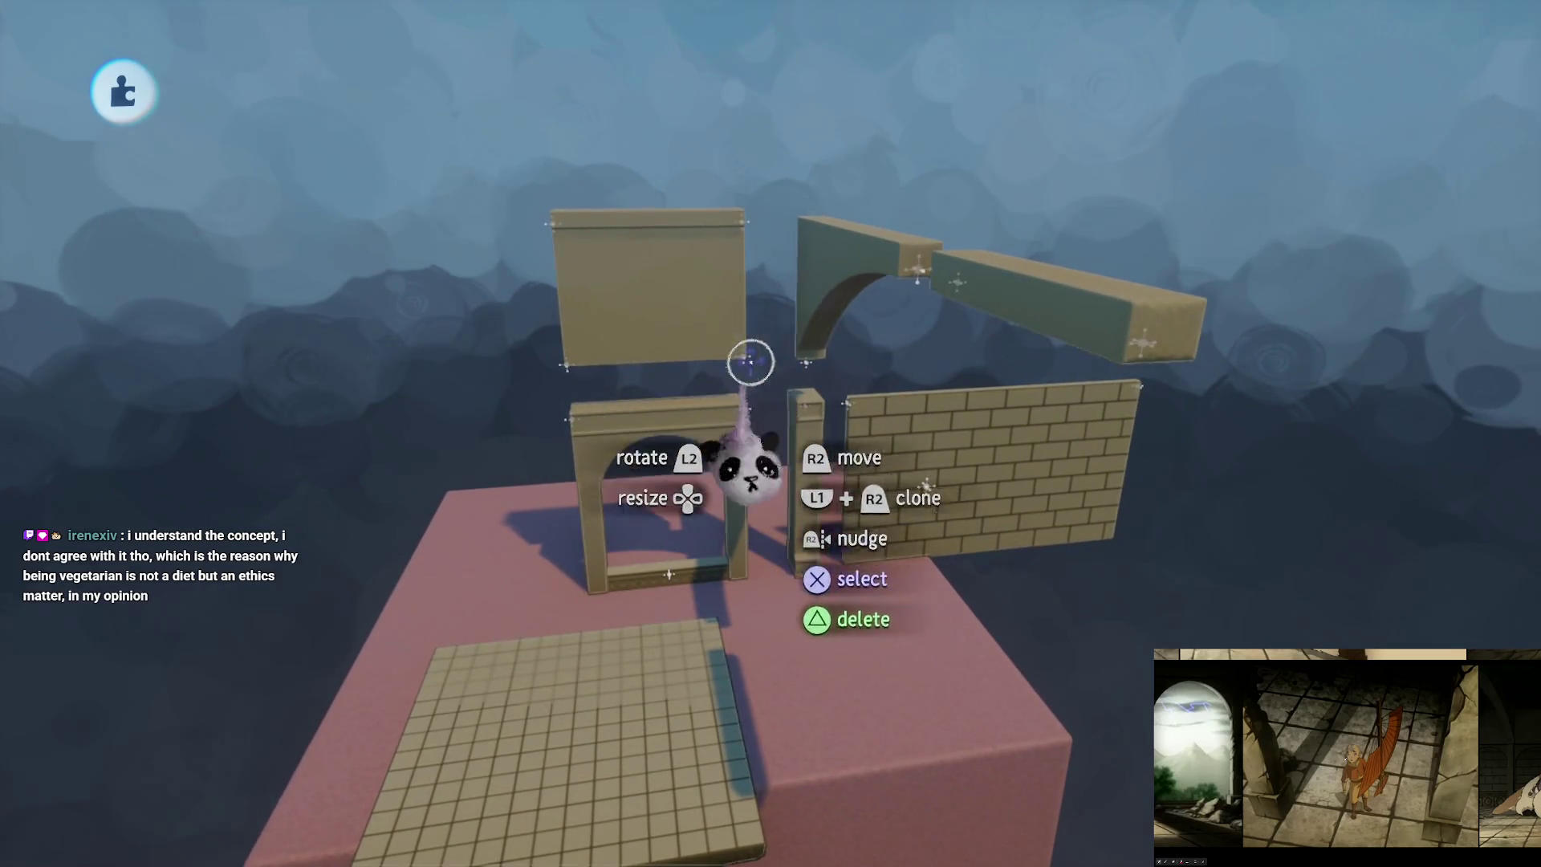
pyautogui.press('Escape')
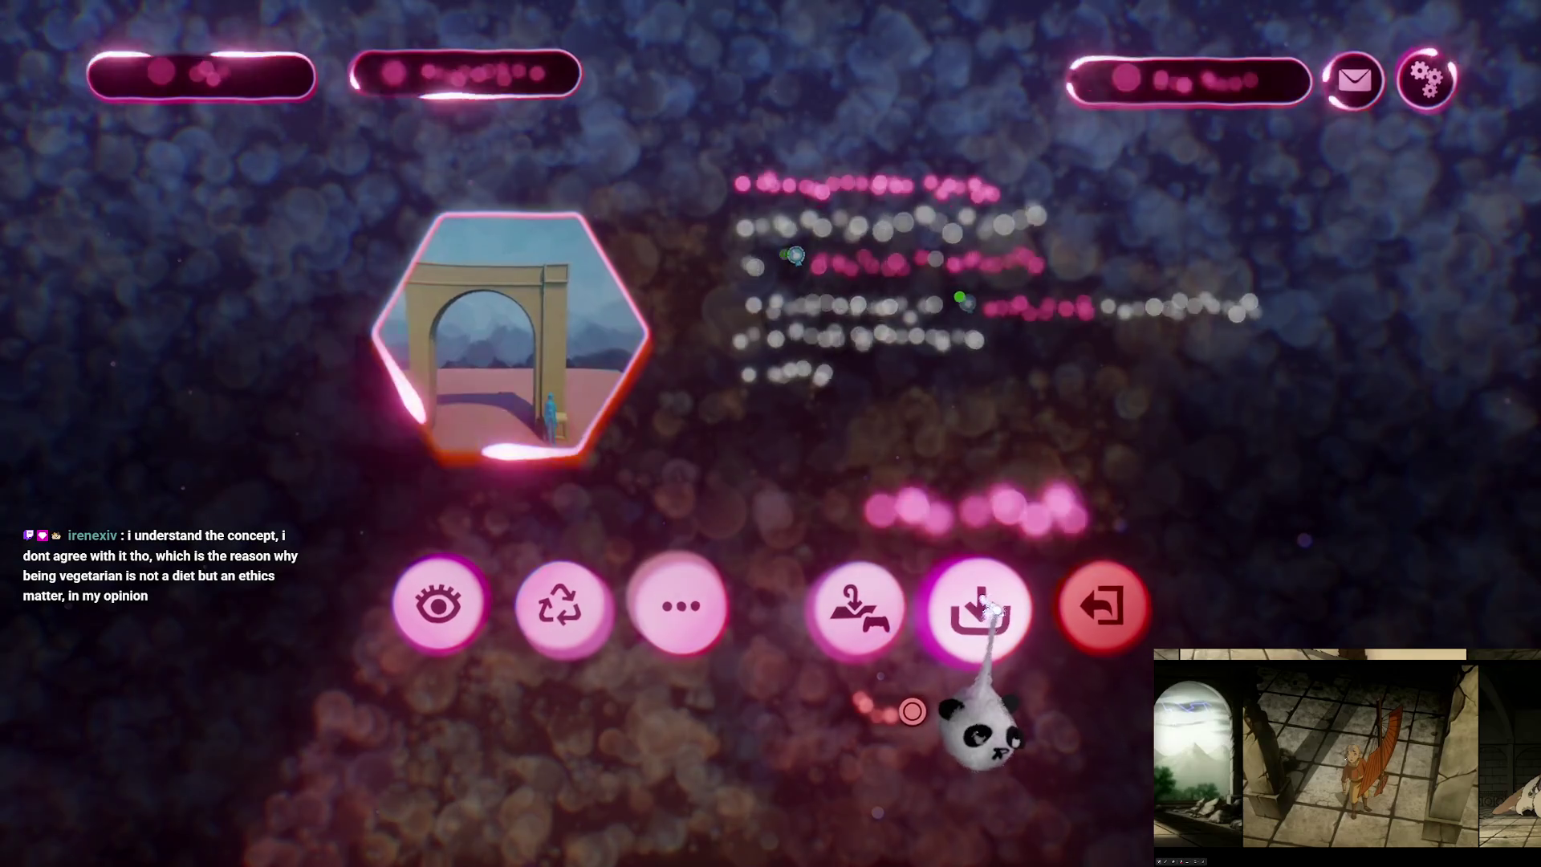
pyautogui.click(979, 612)
pyautogui.click(1116, 482)
pyautogui.click(1427, 86)
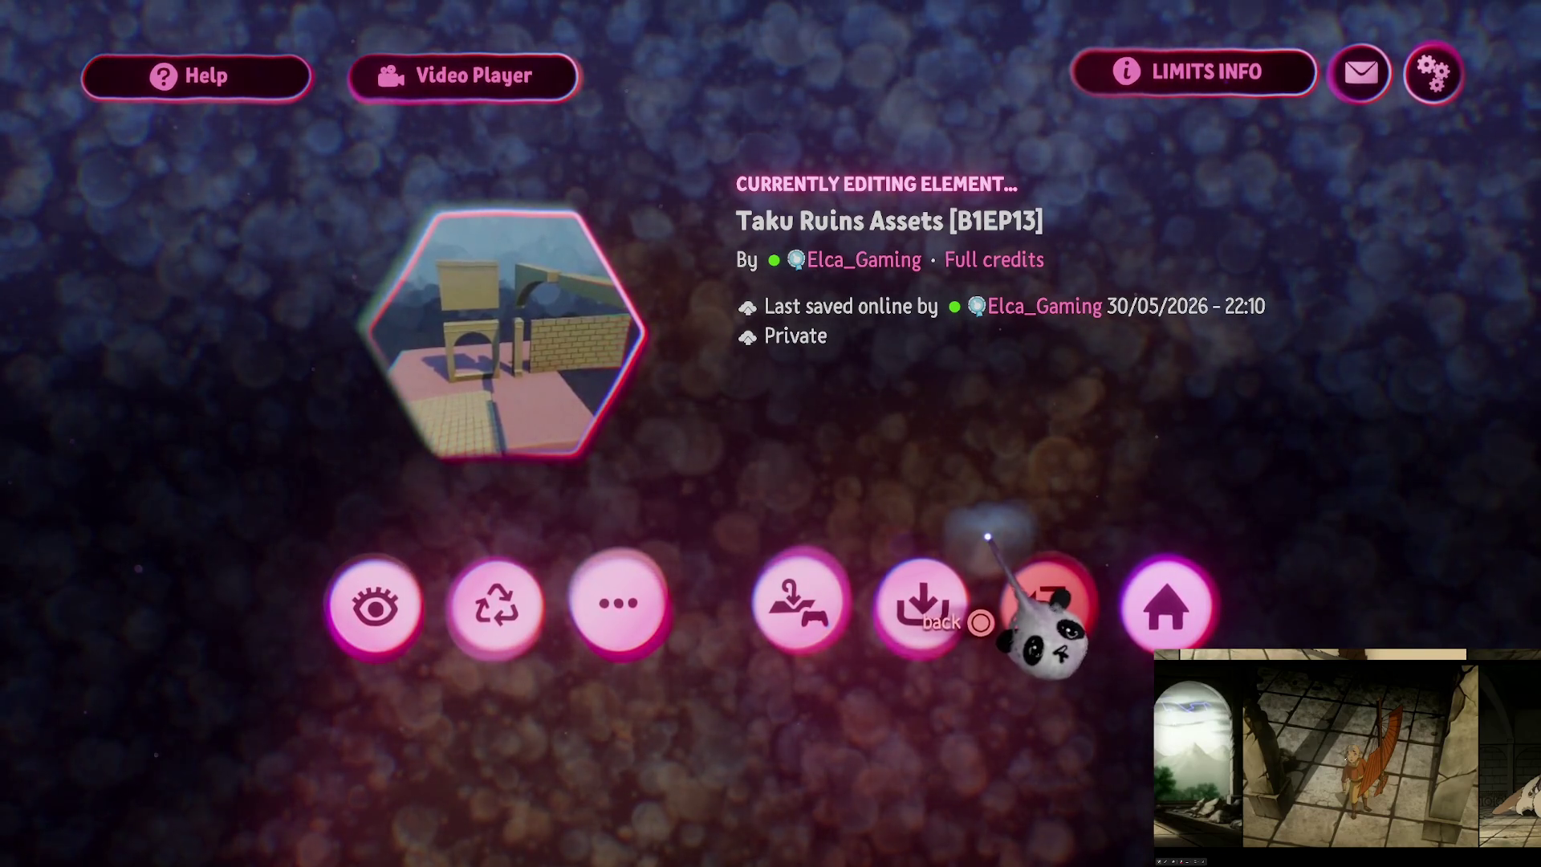
pyautogui.click(1063, 611)
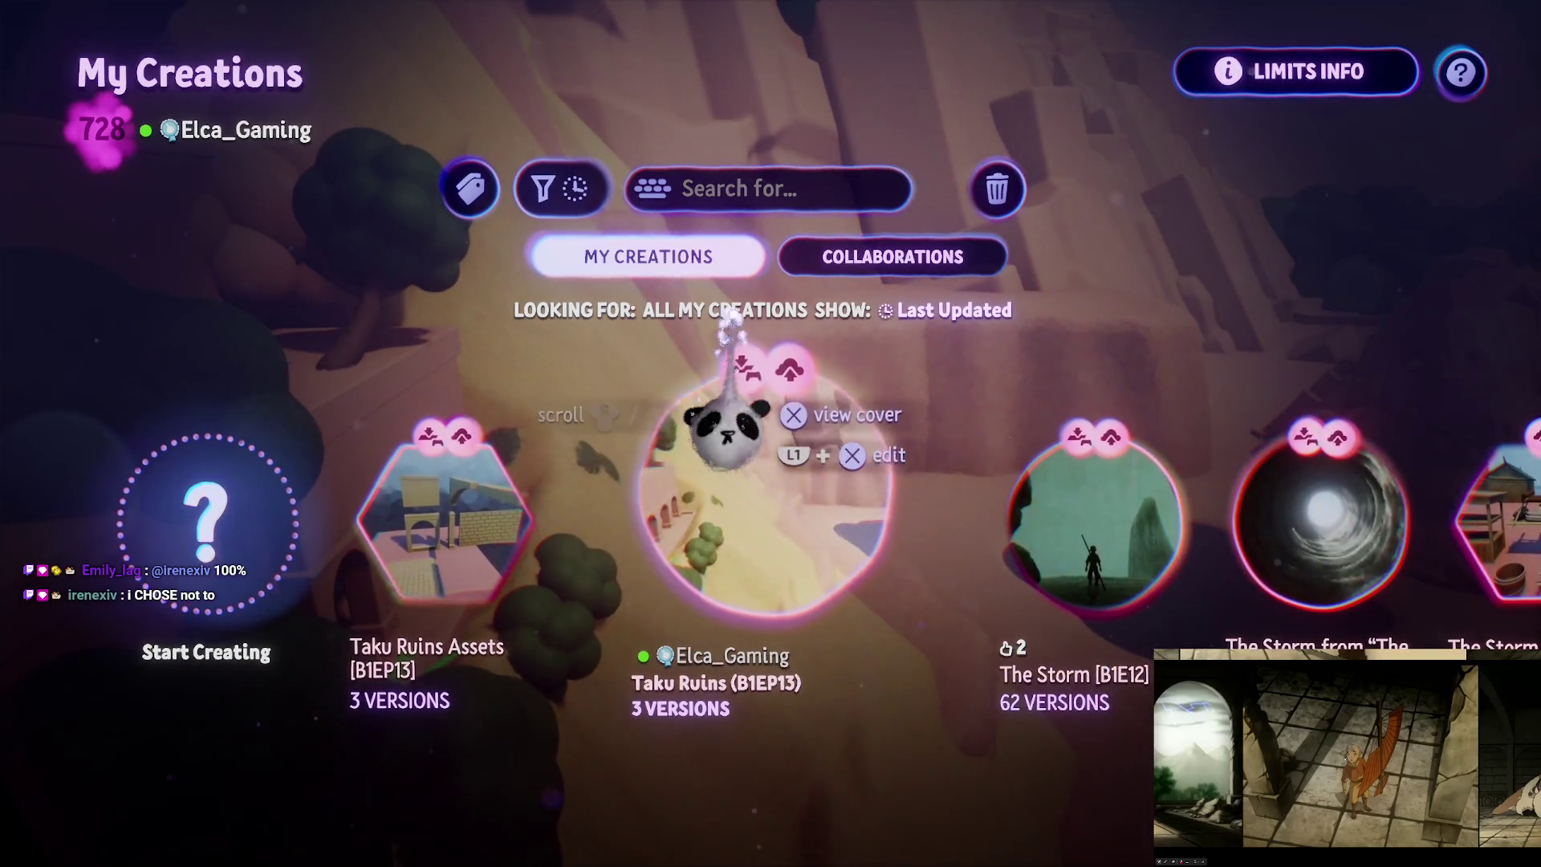
pyautogui.click(849, 615)
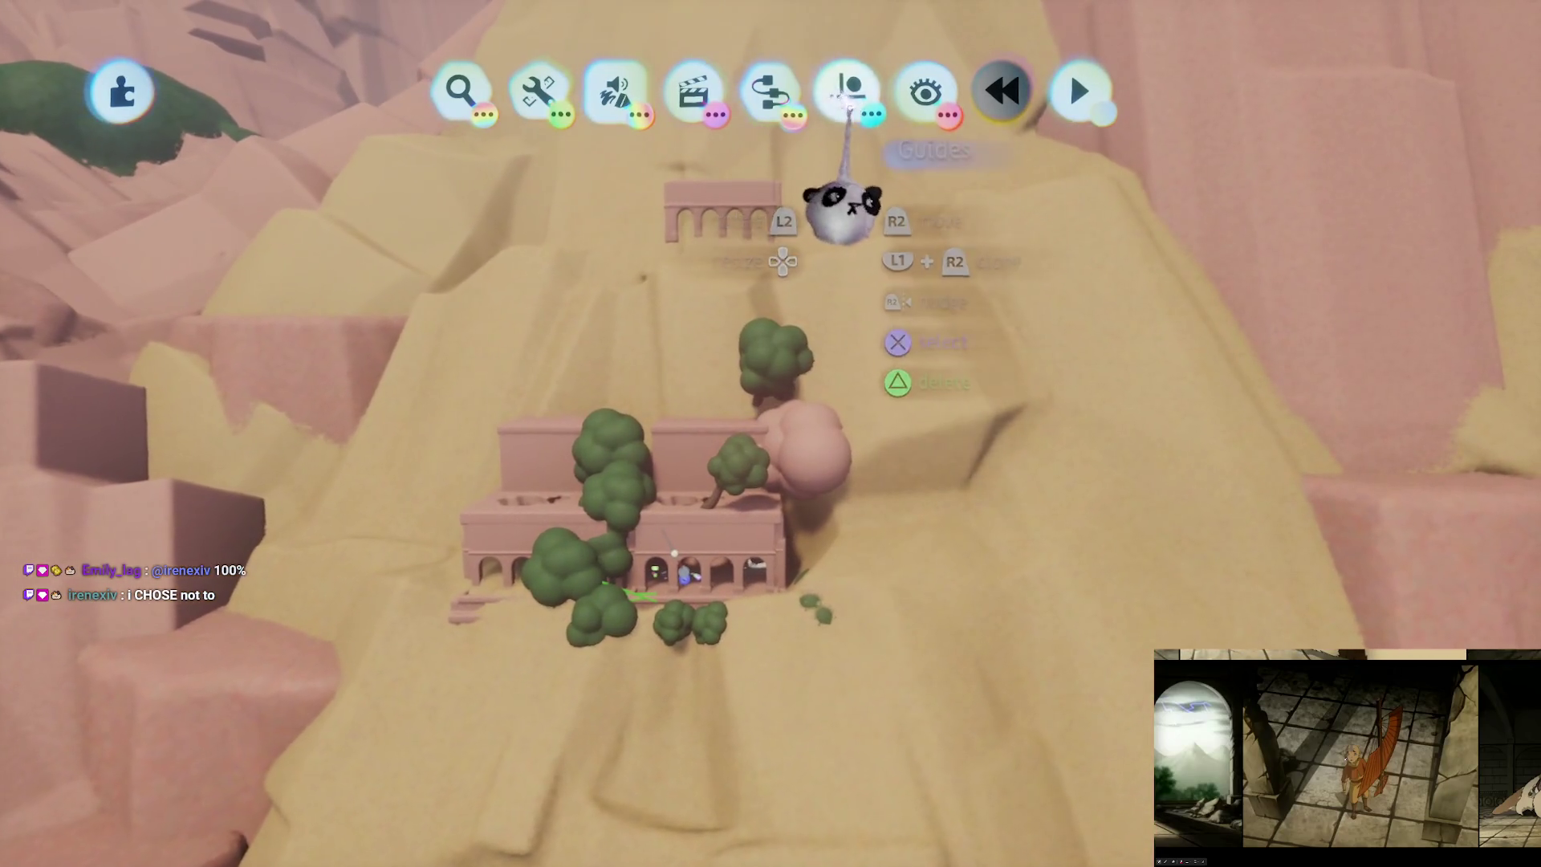
# Step: Stamp the Taku Ruins Assets creation into the courtyard and select the stamped pieces
pyautogui.click(847, 90)
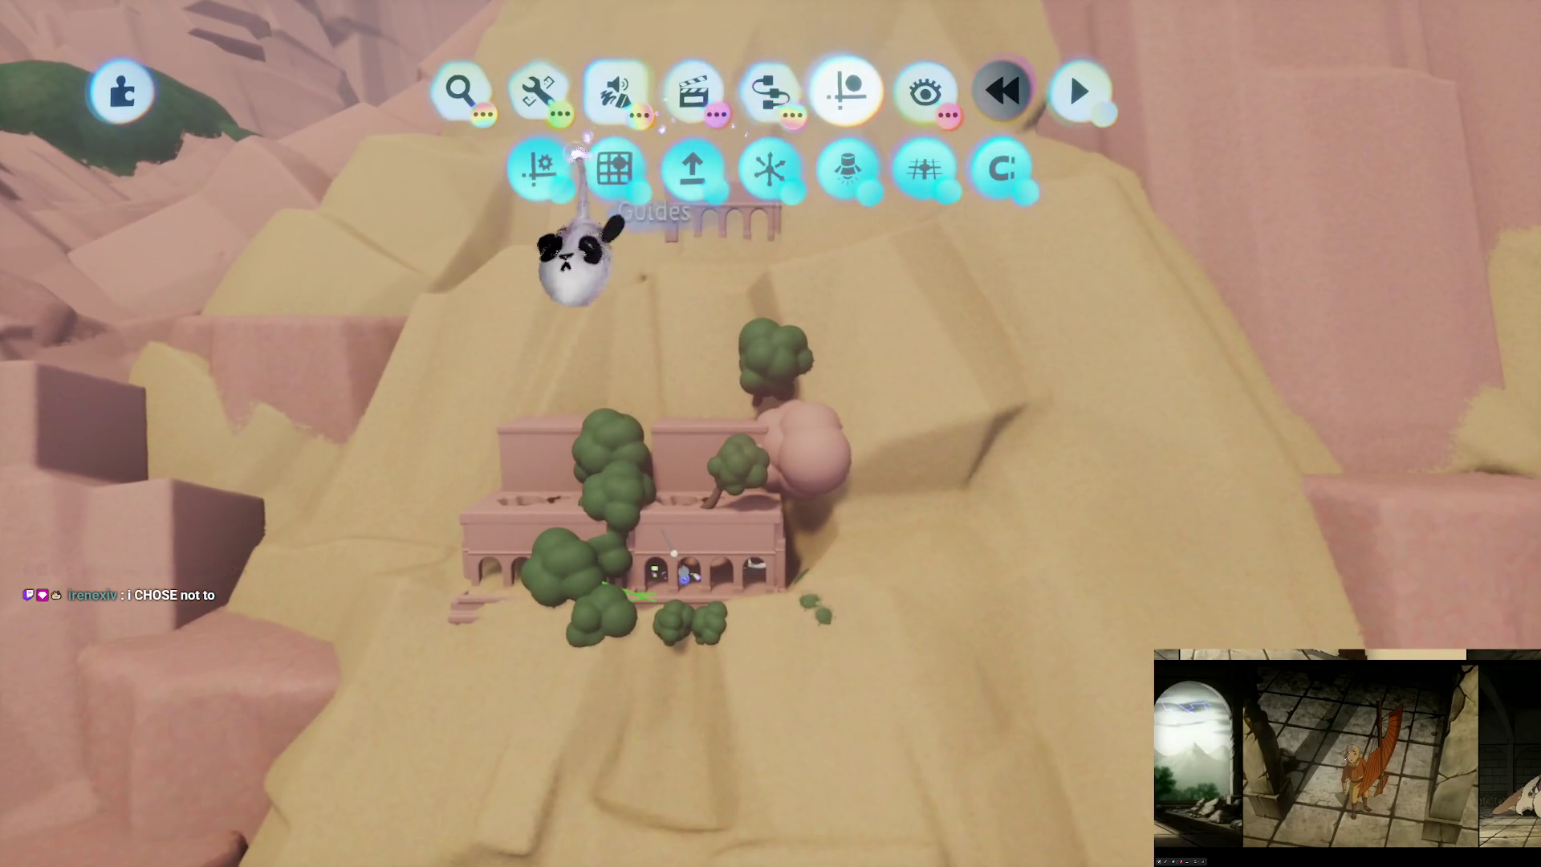
pyautogui.press('s')
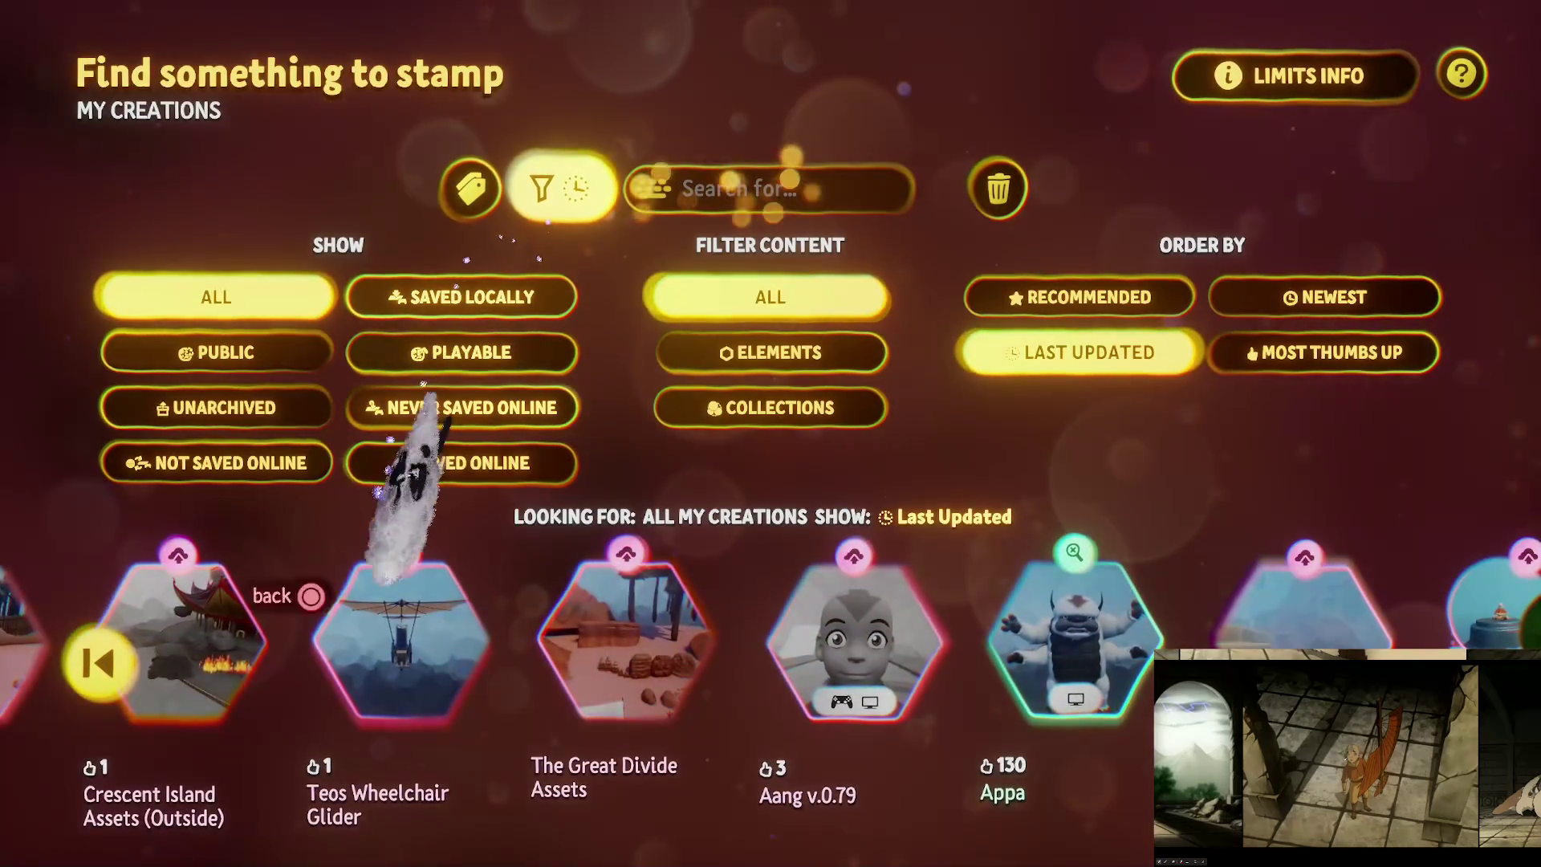
pyautogui.click(132, 666)
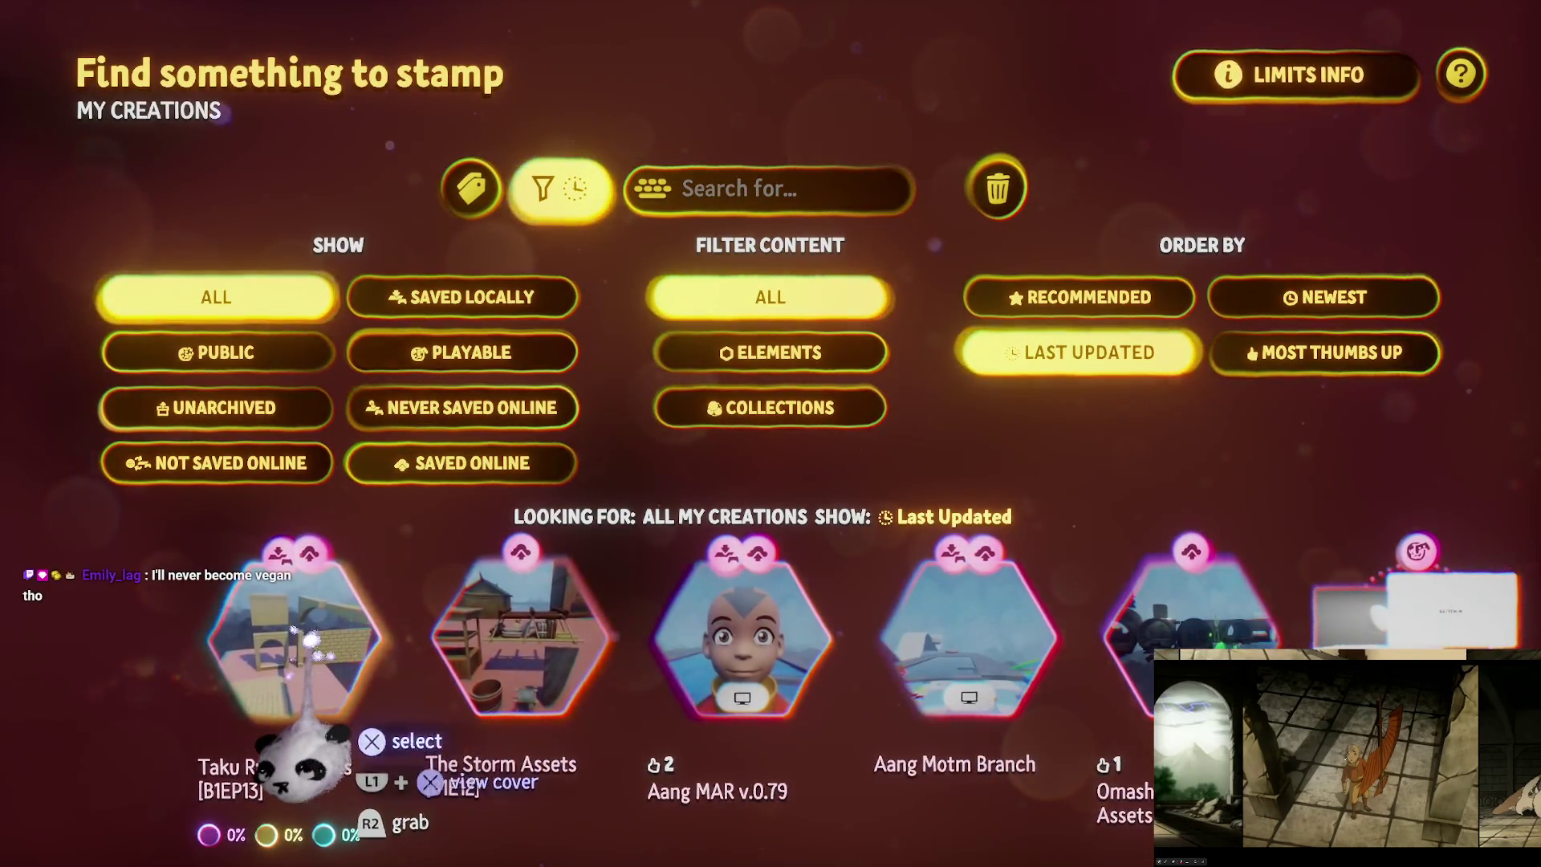
pyautogui.click(299, 759)
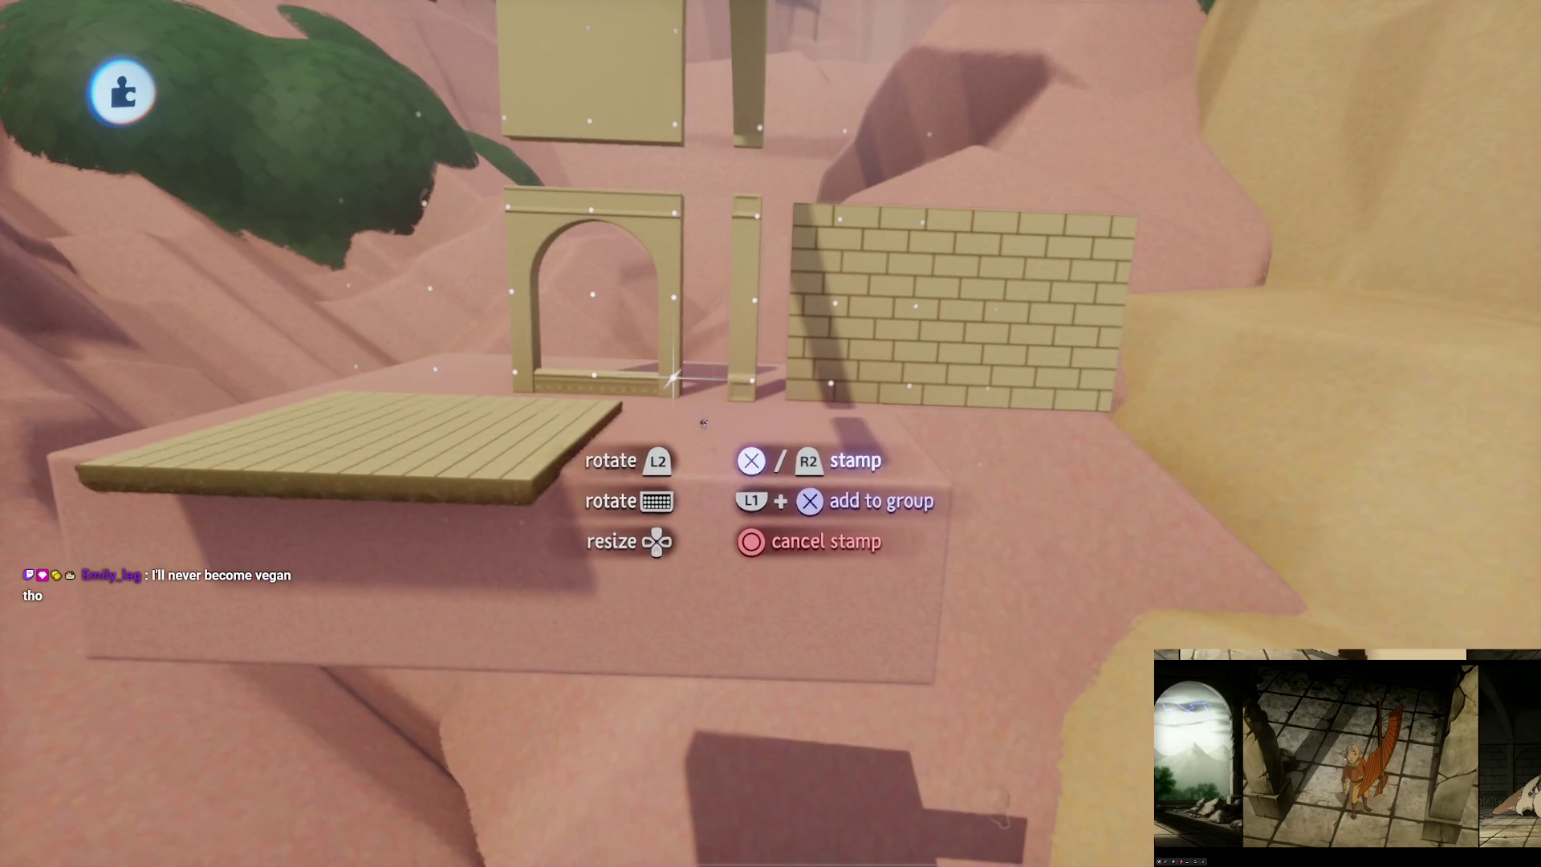
pyautogui.click(747, 474)
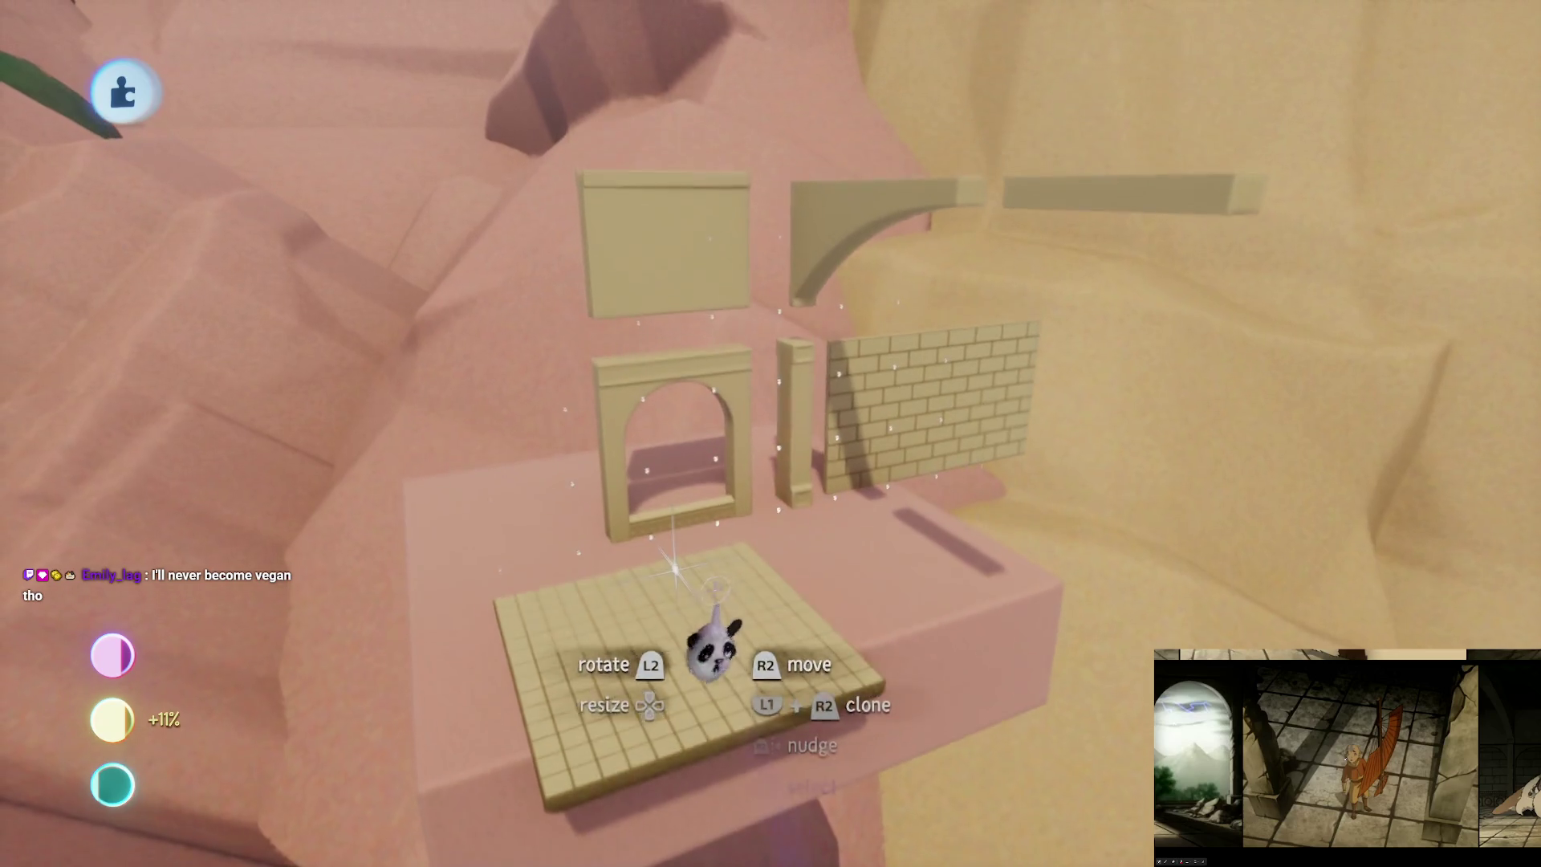
pyautogui.click(726, 623)
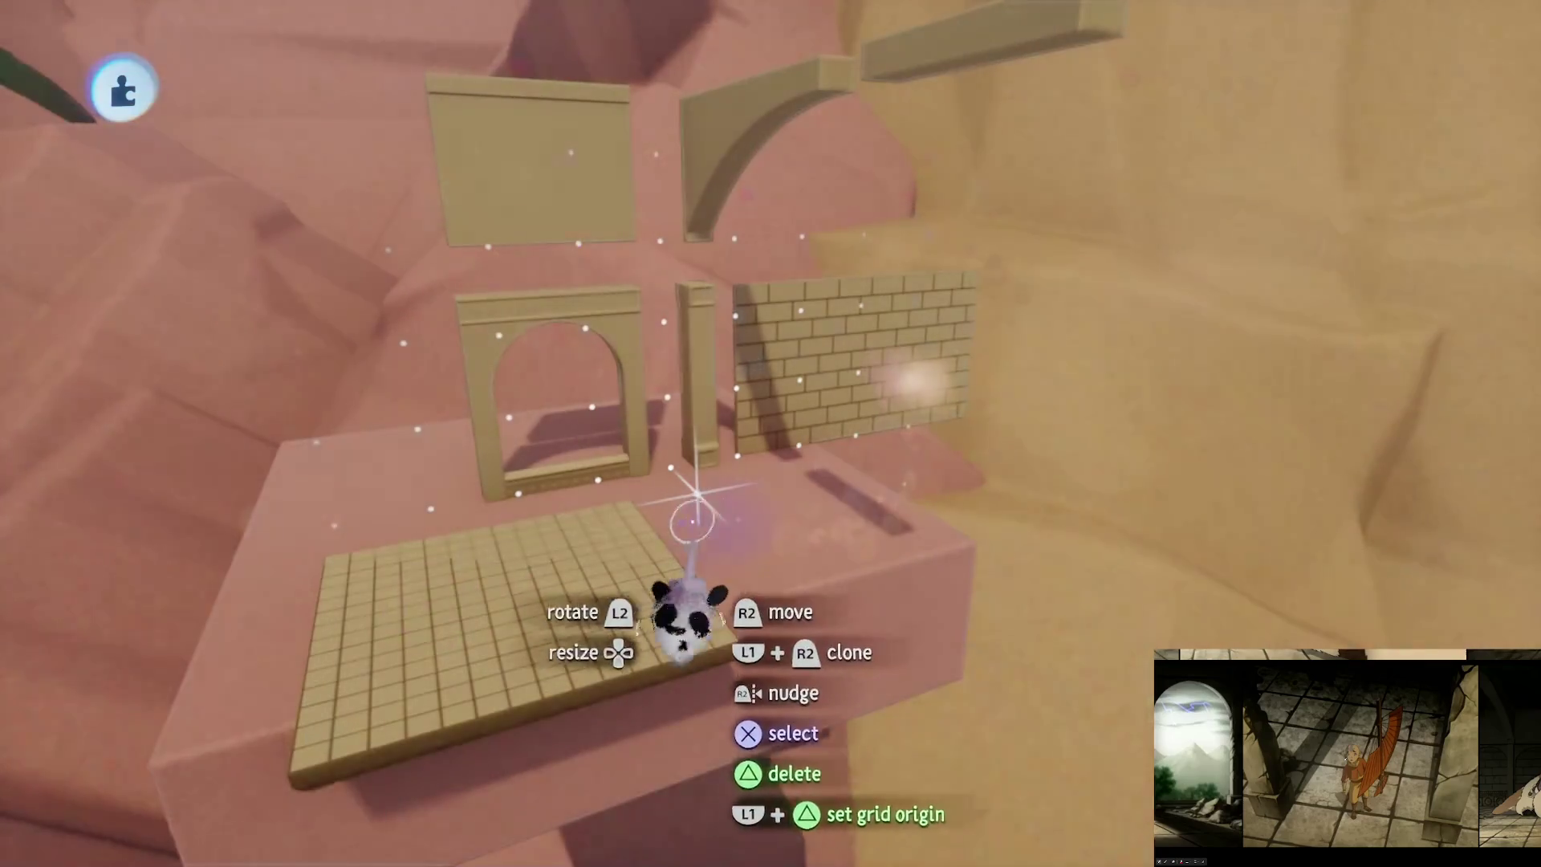
pyautogui.press('Escape')
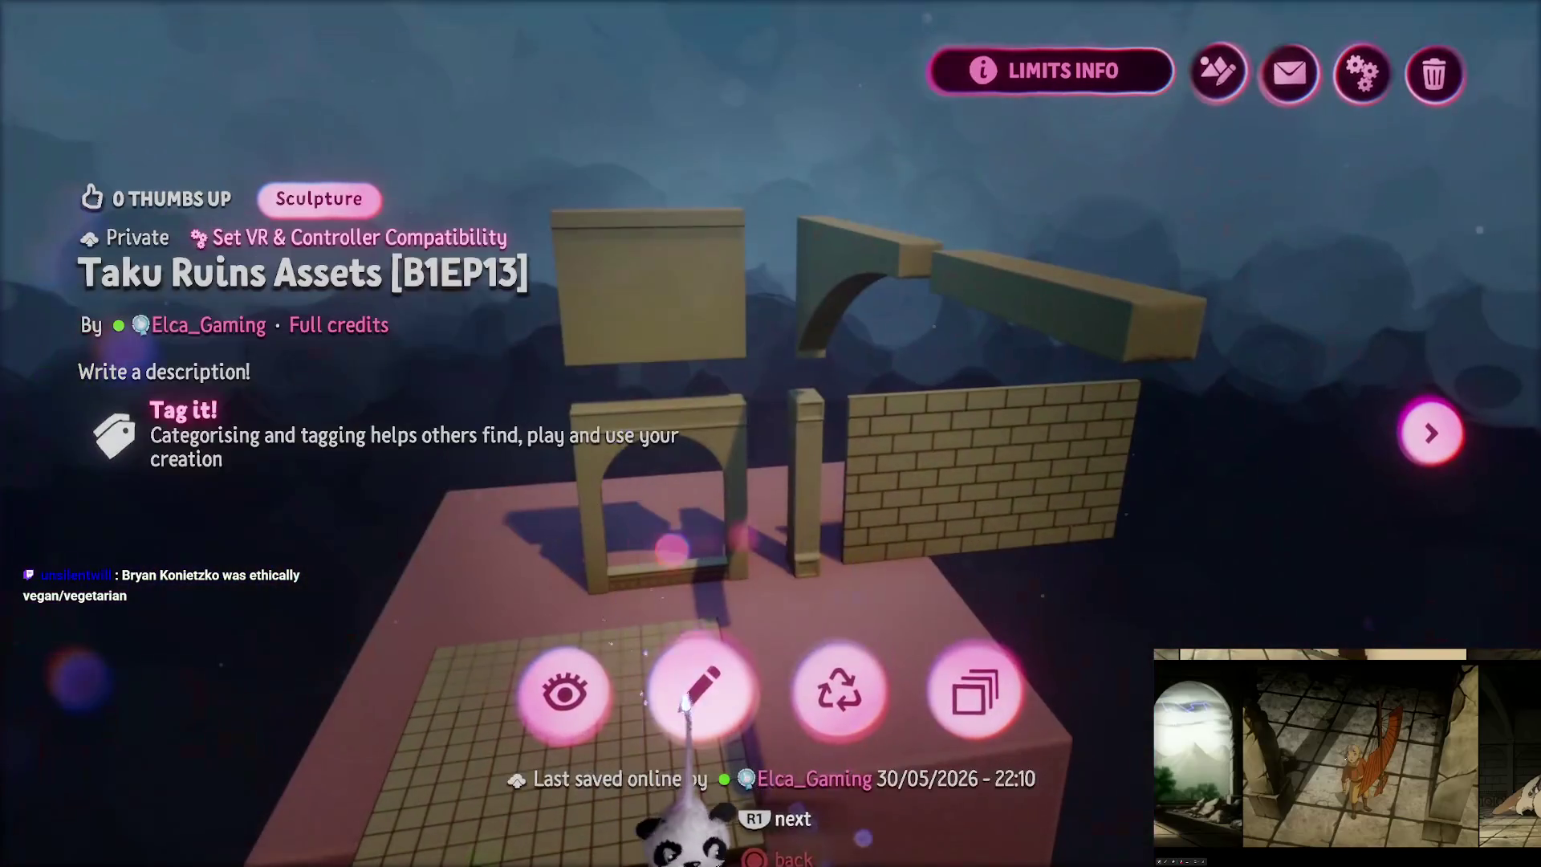
# Step: Edit the stamped Taku Ruins assets in place and ungroup them
pyautogui.click(690, 699)
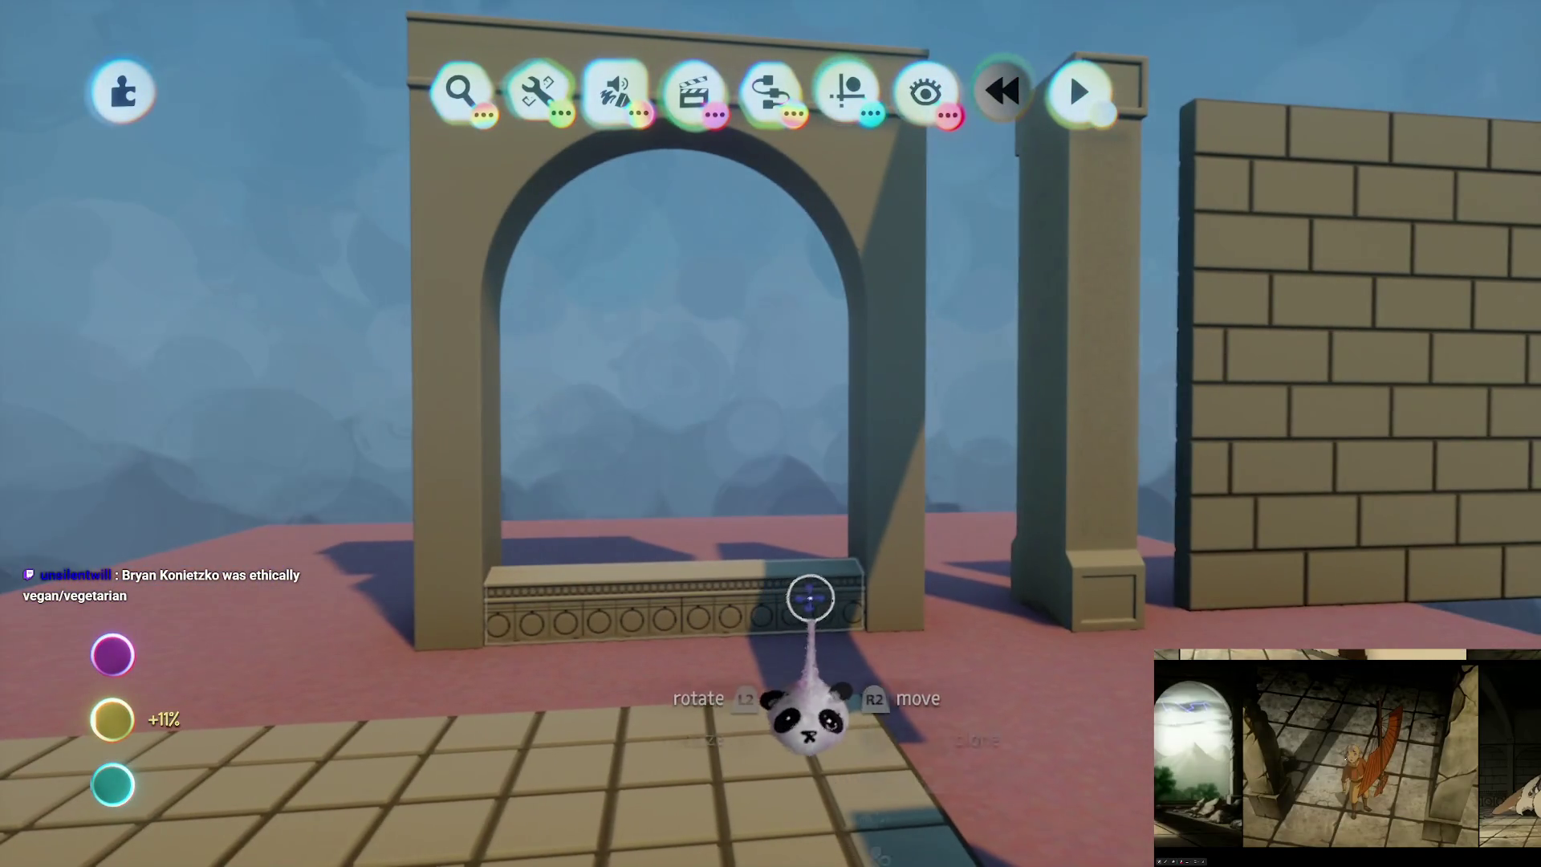
pyautogui.click(806, 598)
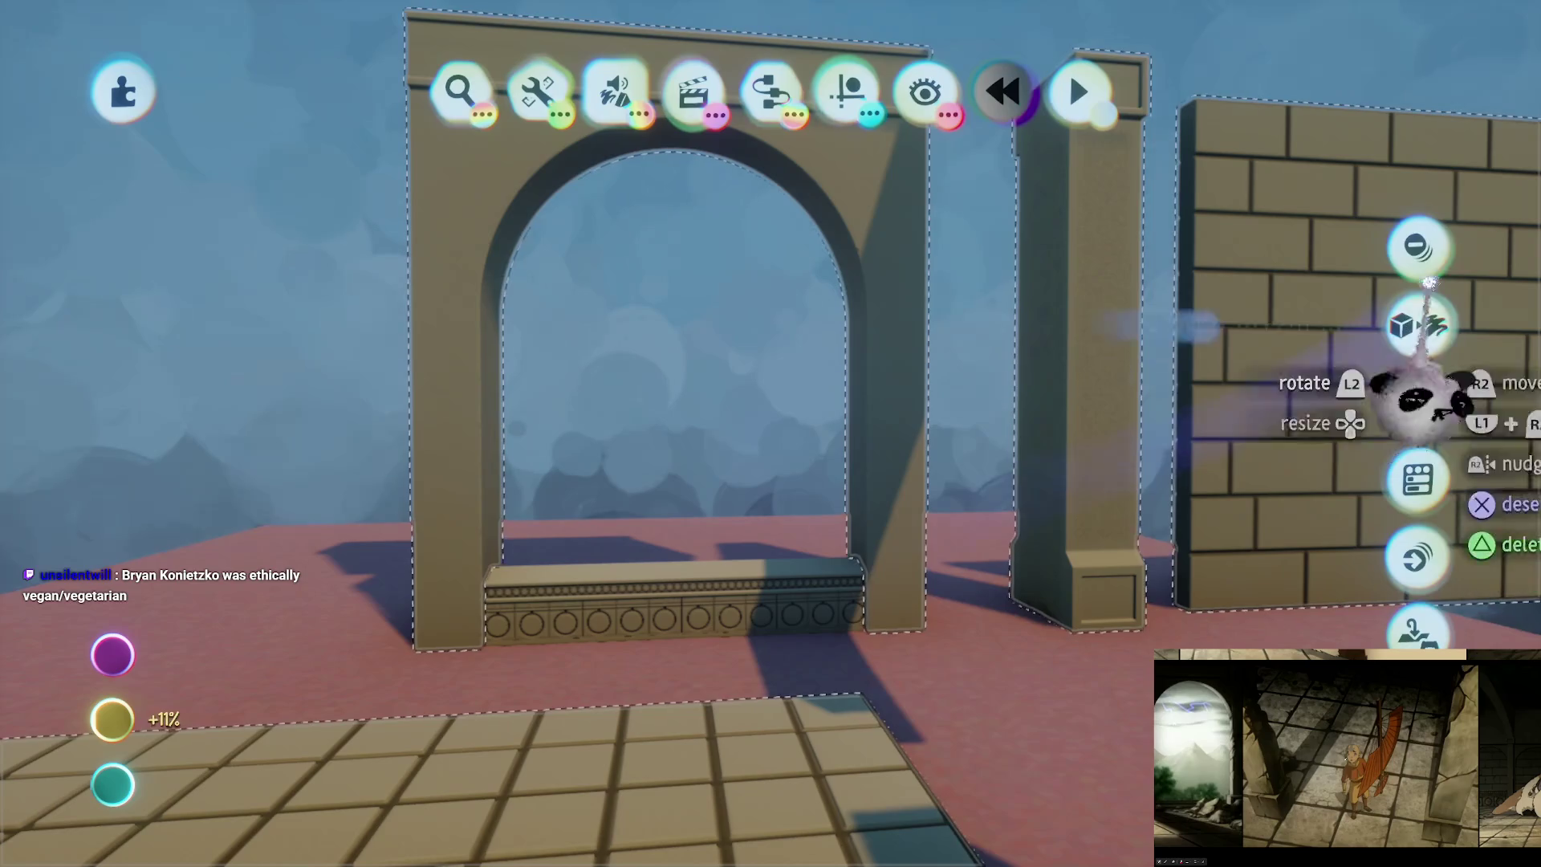
pyautogui.click(1417, 245)
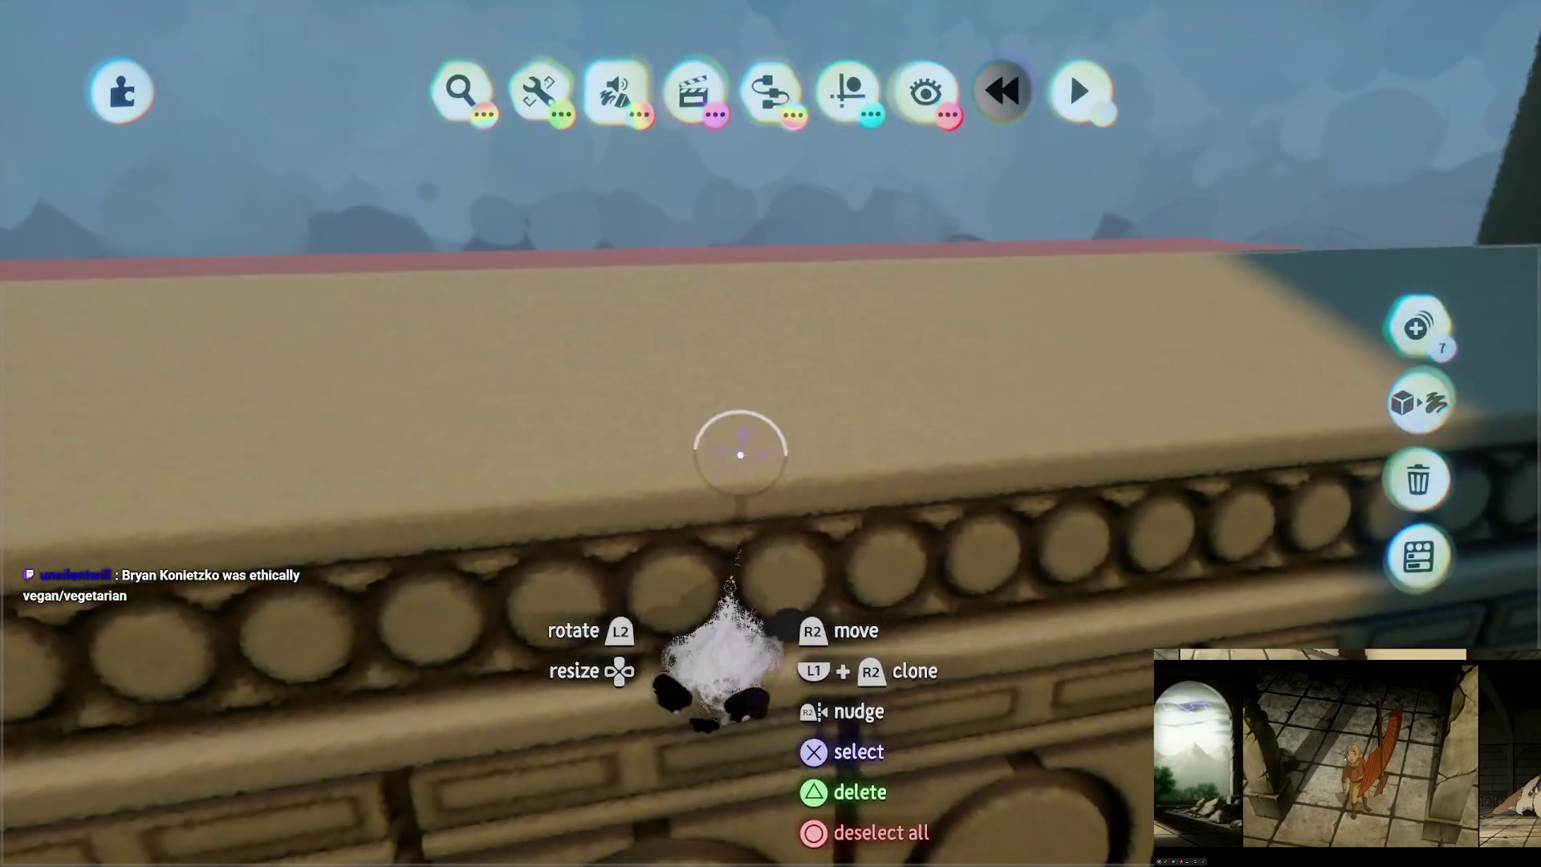
# Step: Raise the bench sculpture's fleck grid setting above 0%, then swing the view toward the pillar
pyautogui.click(736, 447)
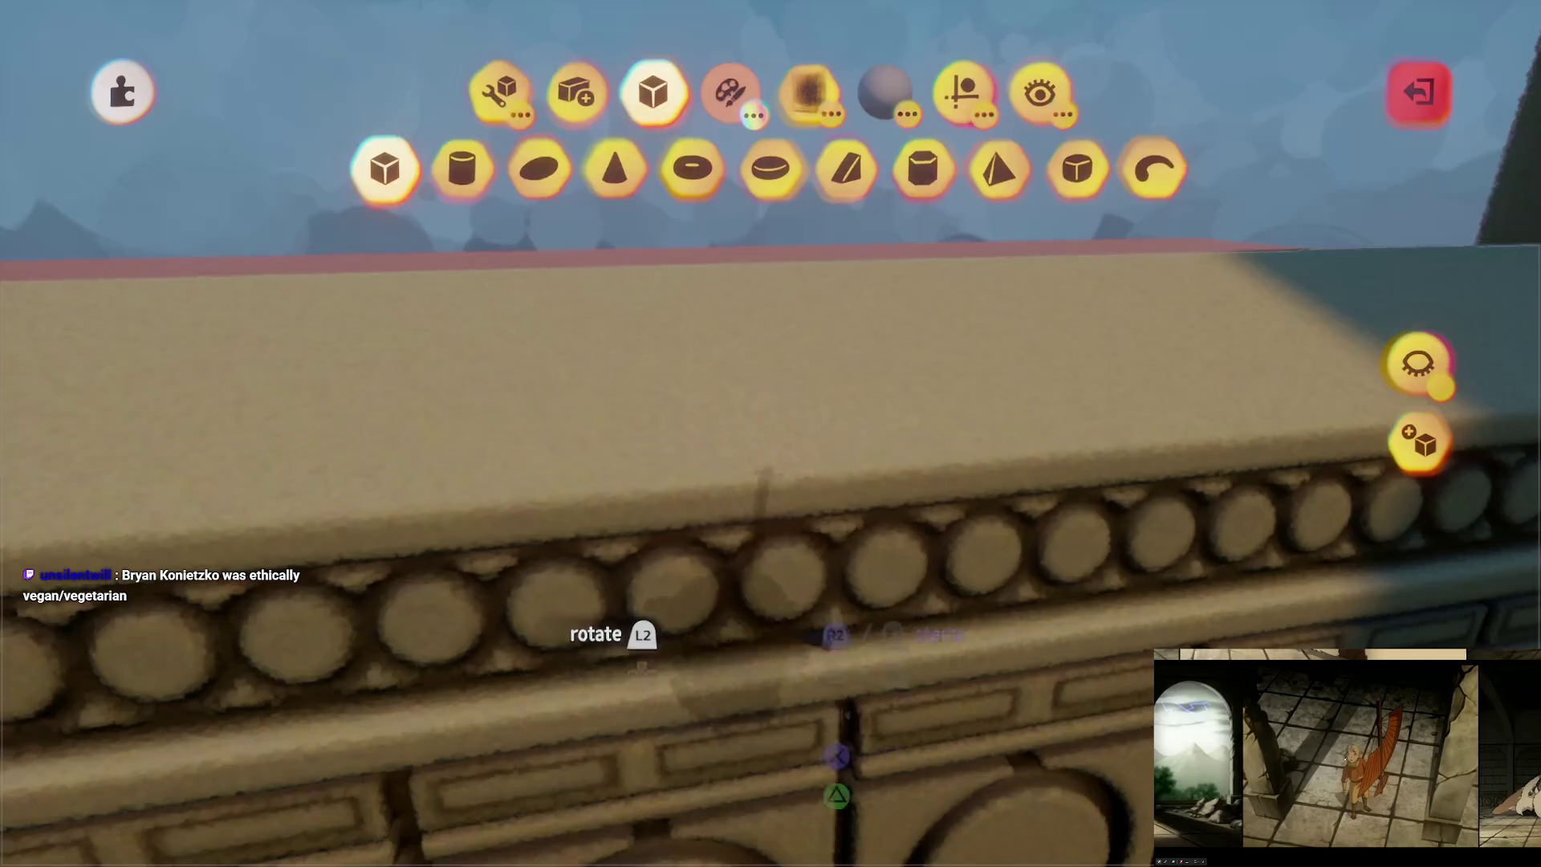
pyautogui.press('Escape')
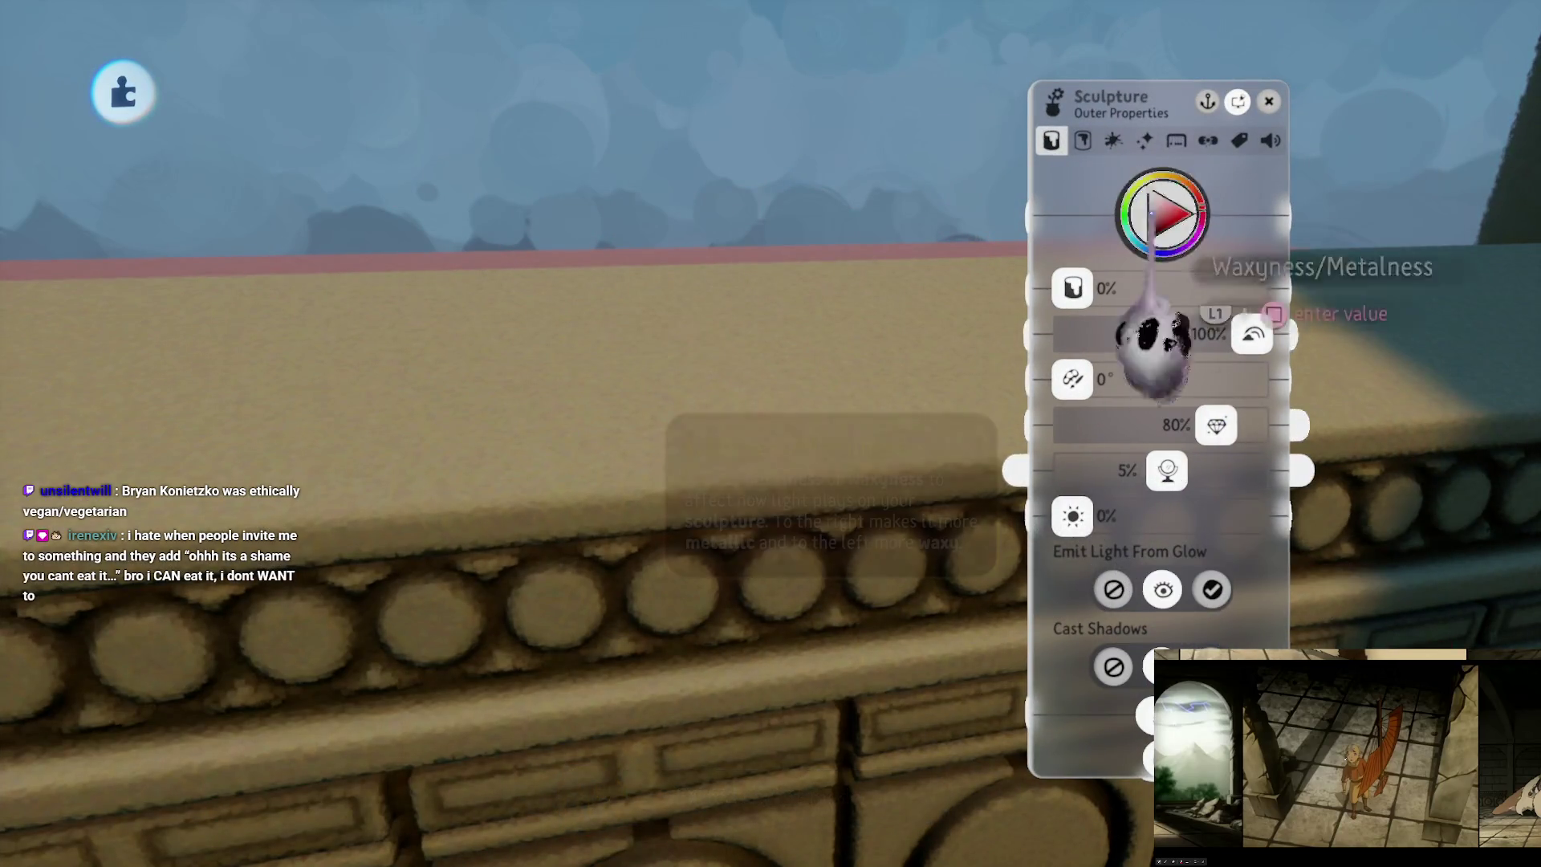
pyautogui.click(1113, 140)
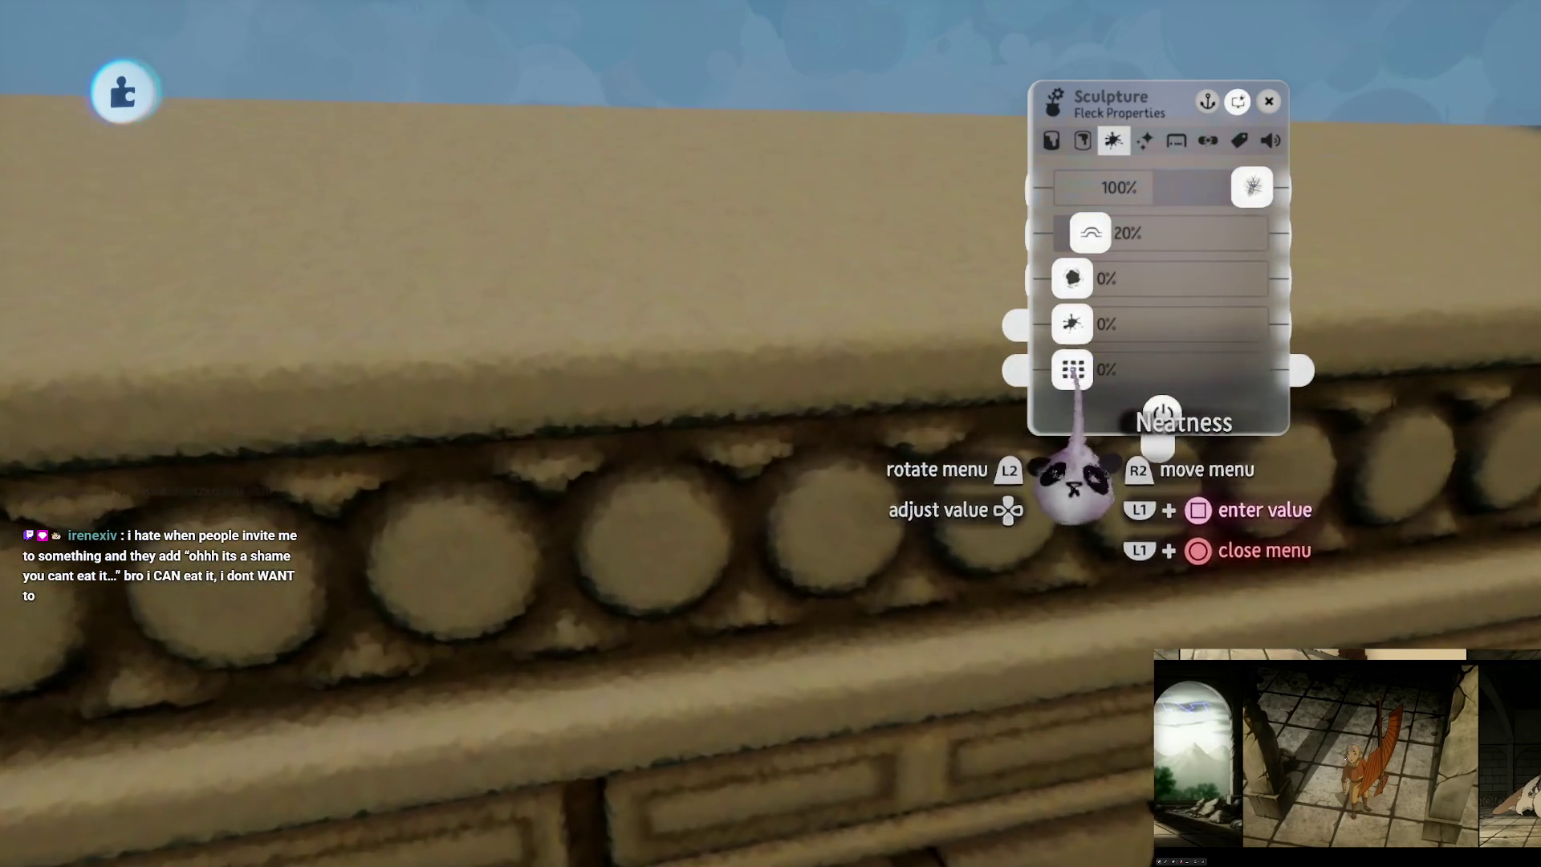
pyautogui.moveTo(1073, 369); pyautogui.dragTo(1103, 371)
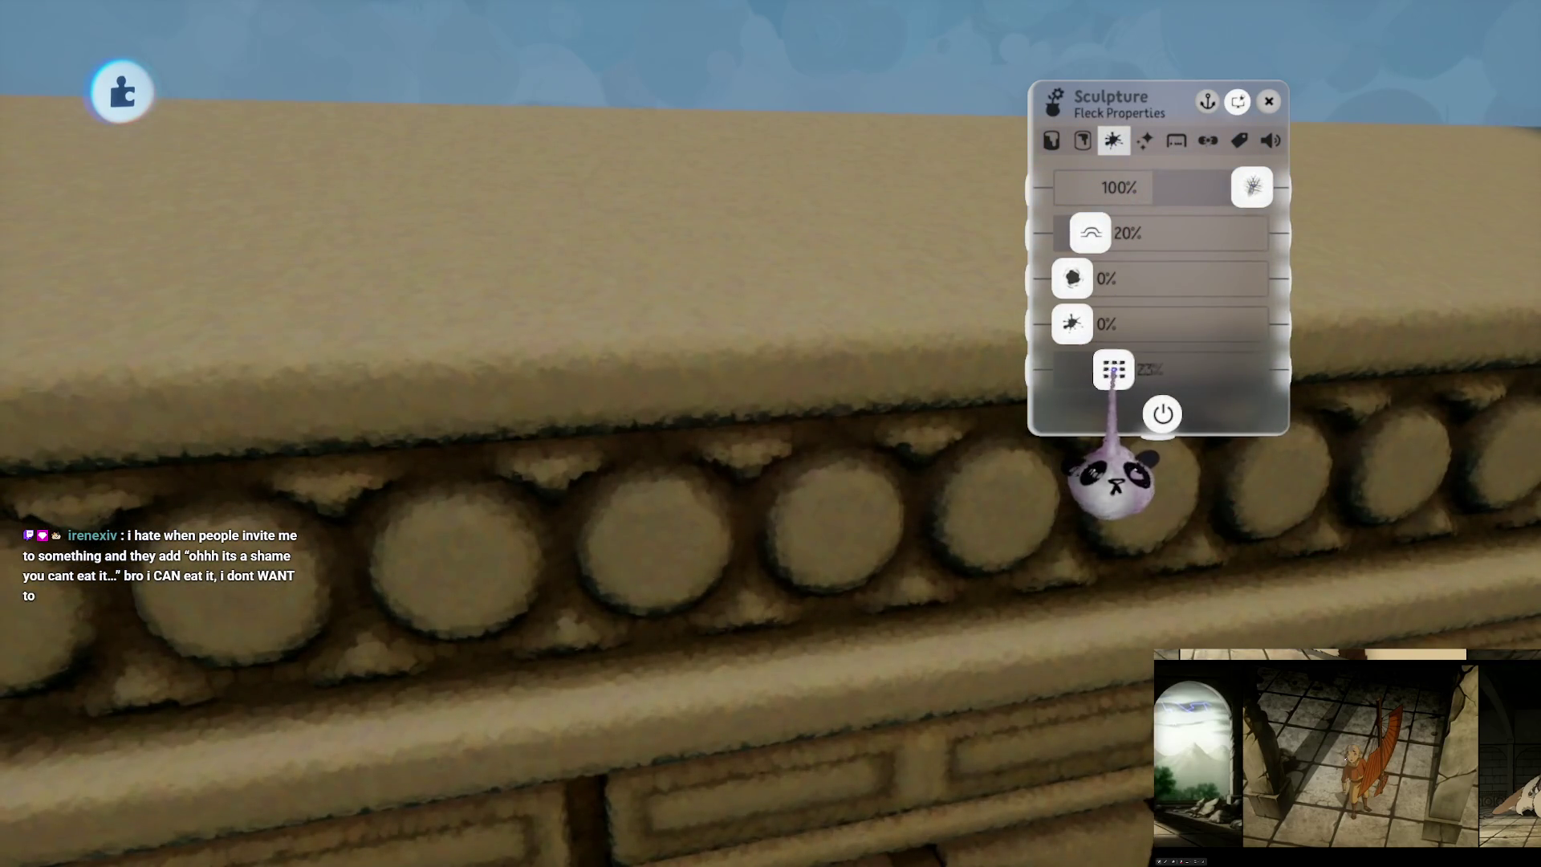
pyautogui.press('Escape')
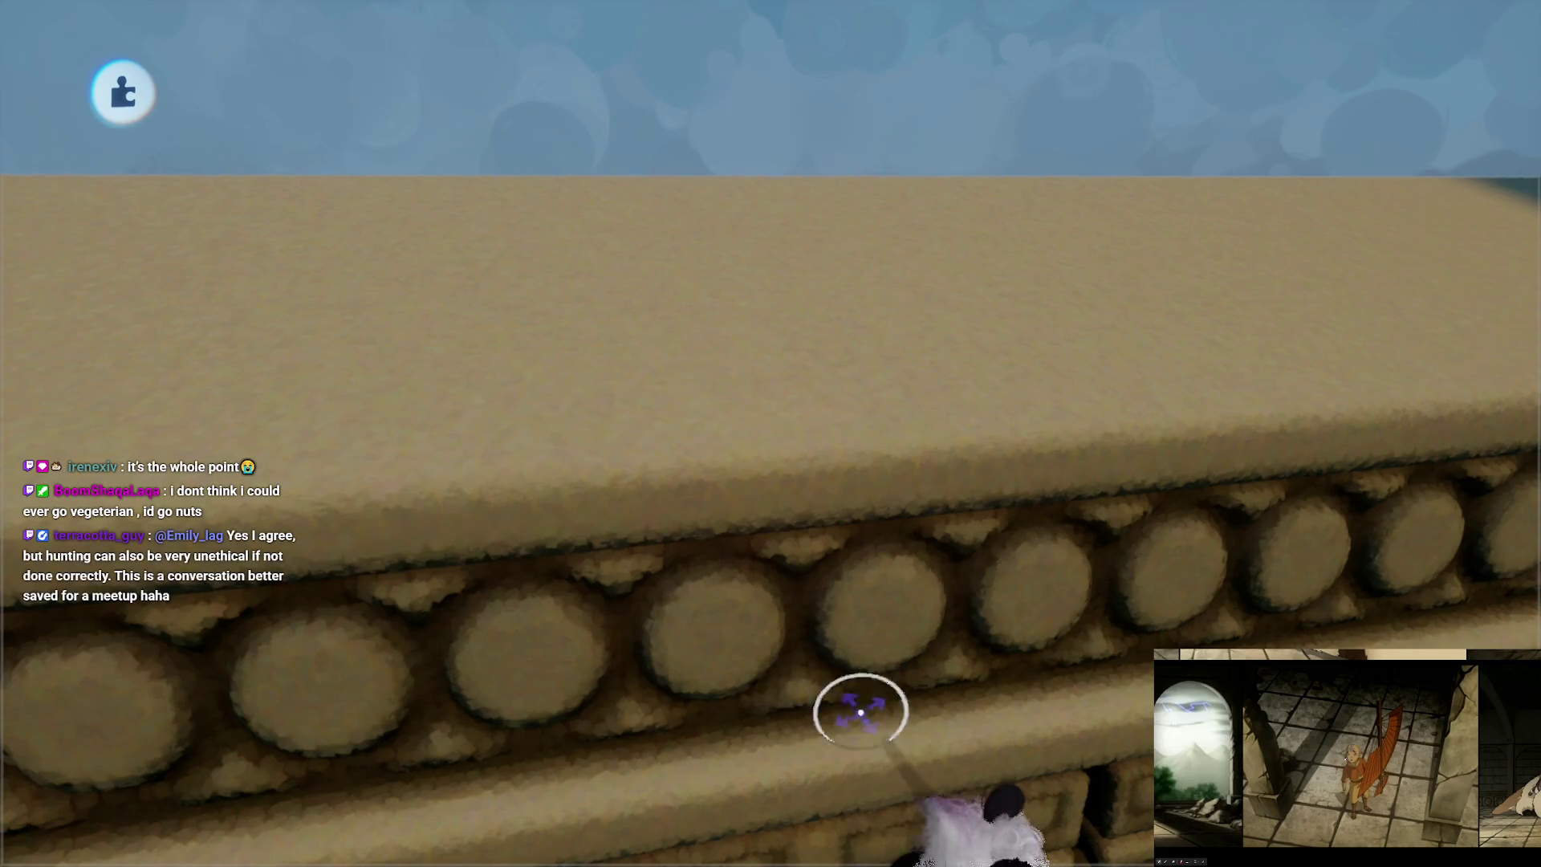
pyautogui.moveTo(826, 619)
pyautogui.mouseDown()
pyautogui.moveTo(742, 554)
pyautogui.moveTo(778, 572)
pyautogui.moveTo(798, 464)
pyautogui.moveTo(771, 310)
pyautogui.moveTo(746, 361)
pyautogui.moveTo(765, 646)
pyautogui.moveTo(709, 513)
pyautogui.moveTo(736, 537)
pyautogui.moveTo(749, 519)
pyautogui.moveTo(739, 578)
pyautogui.moveTo(822, 482)
pyautogui.moveTo(1047, 417)
pyautogui.mouseUp()
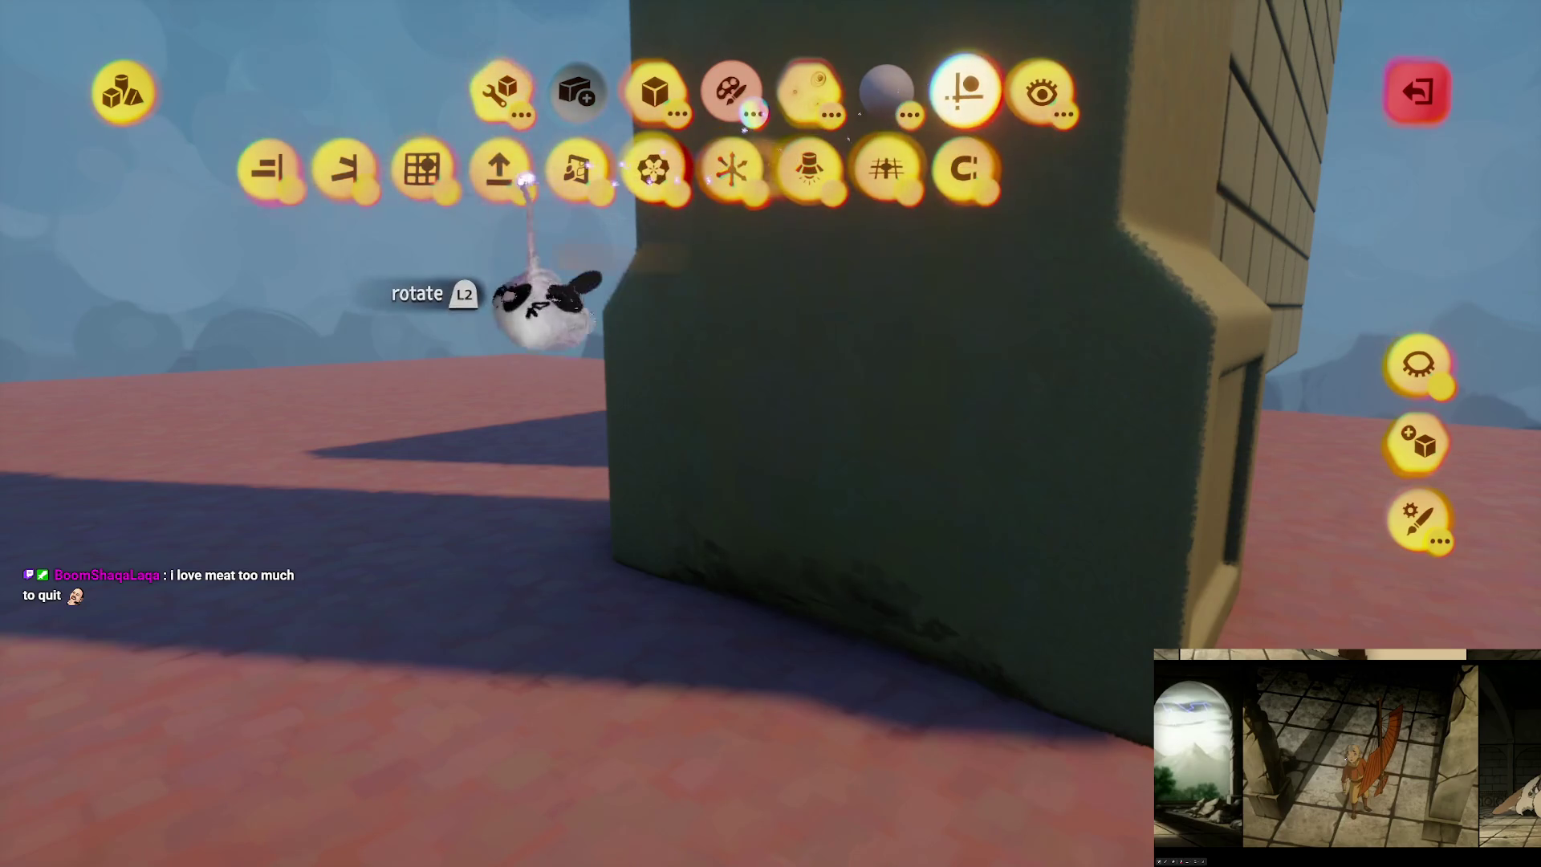
# Step: Smear the dark pillar with a sphere-shaped Smear brush, then leave the shape editor and sculpt mode
pyautogui.click(290, 193)
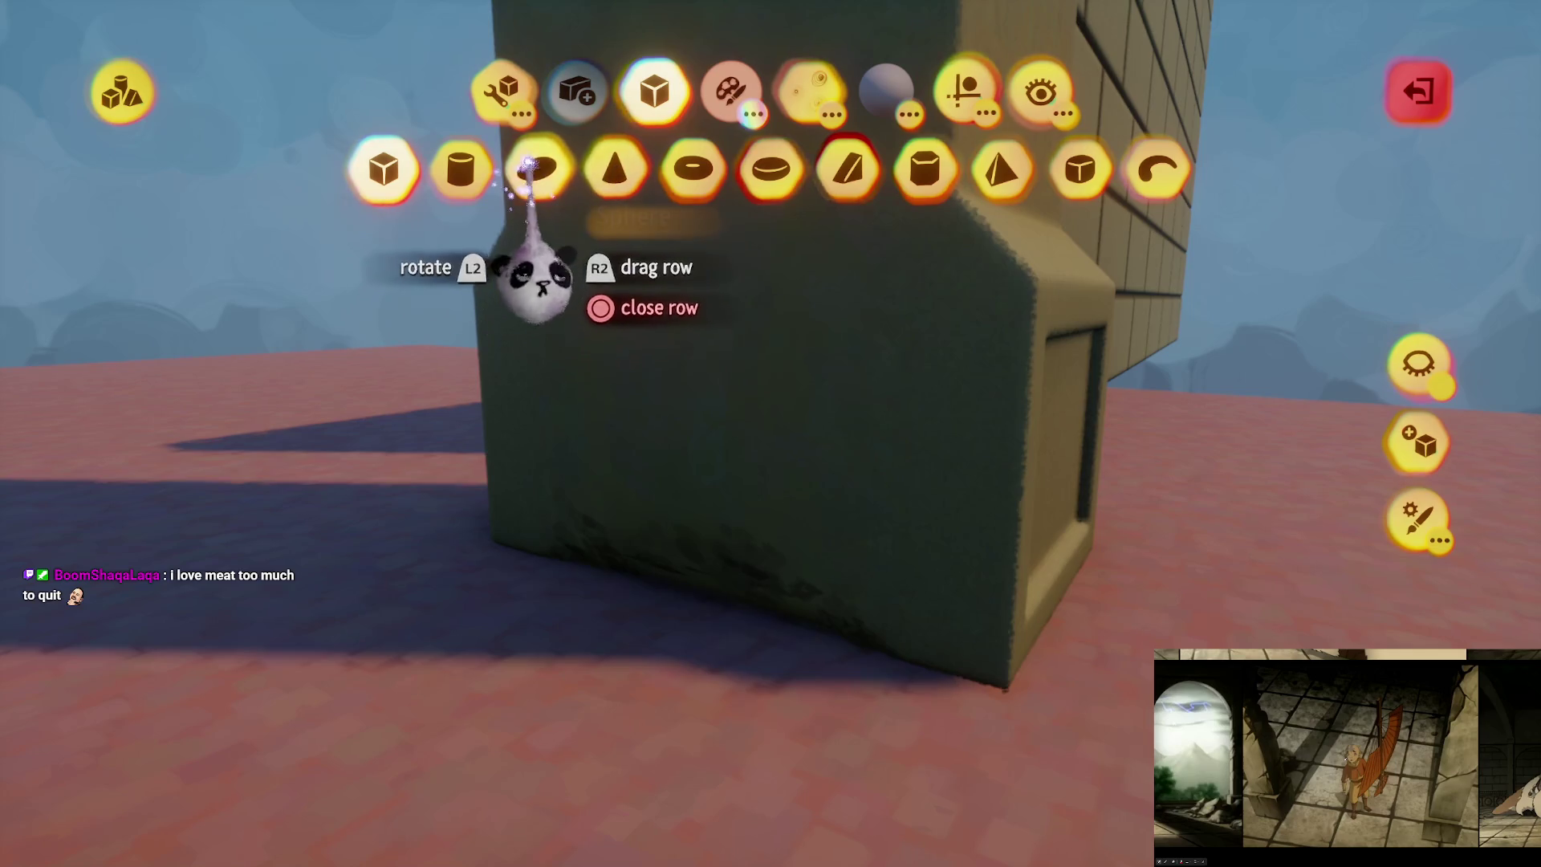
pyautogui.click(530, 164)
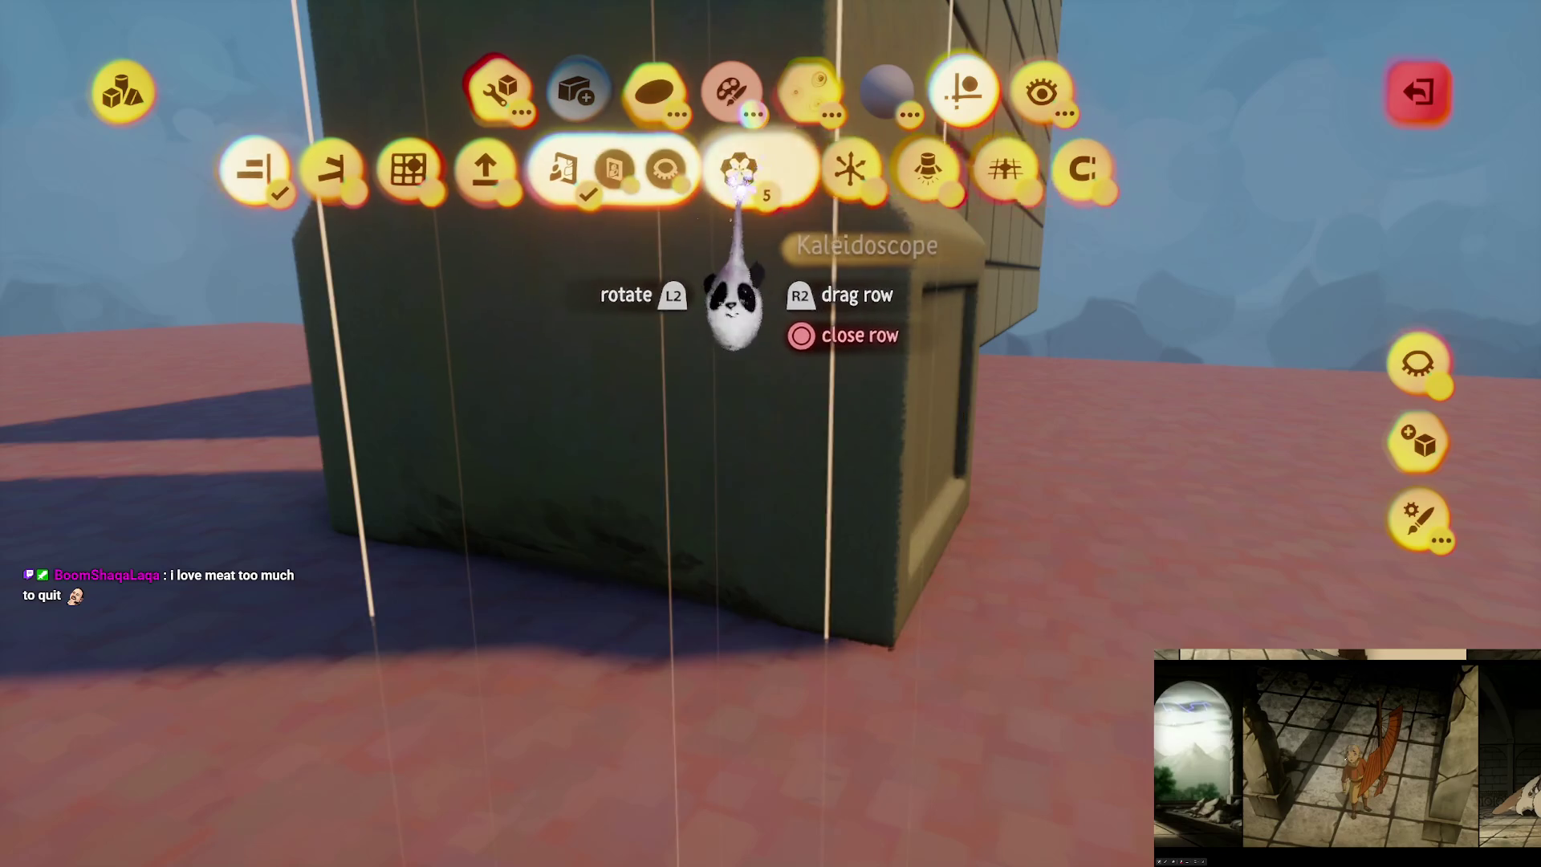
pyautogui.moveTo(733, 172)
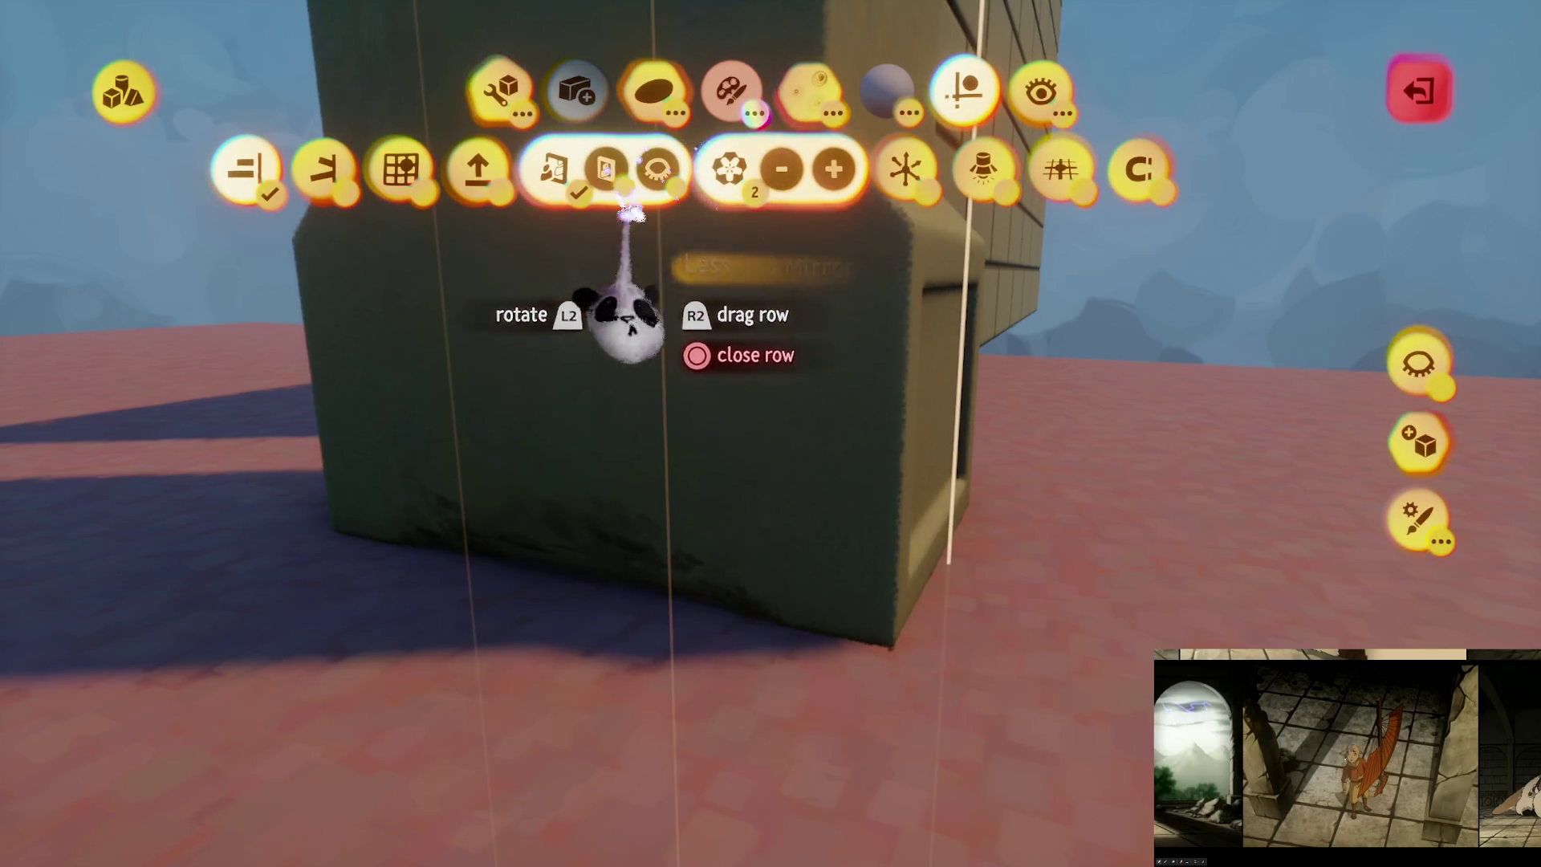
pyautogui.press('Escape')
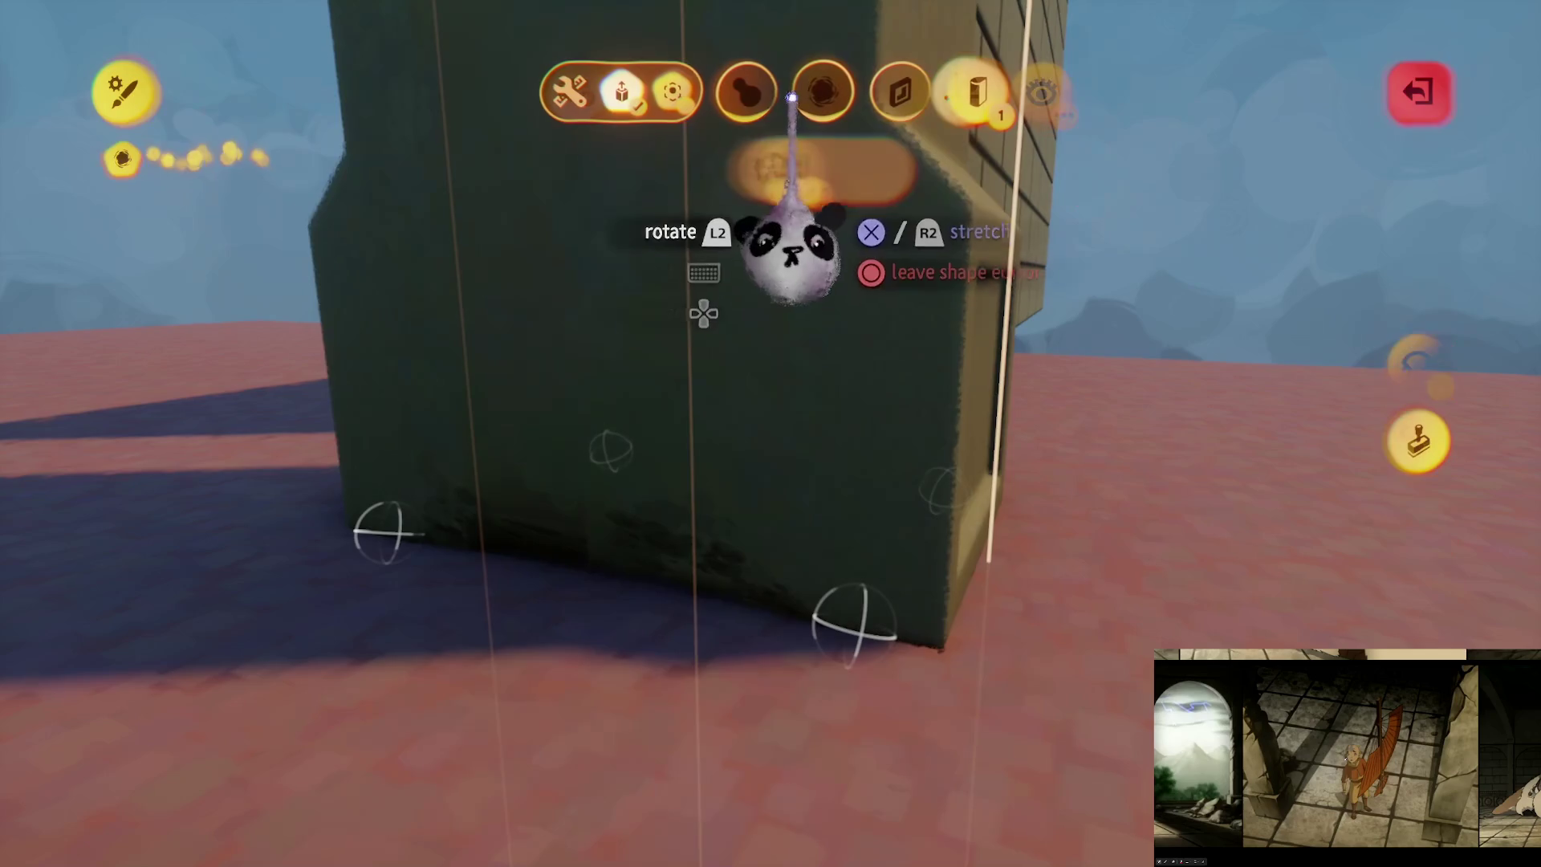
pyautogui.press('Escape')
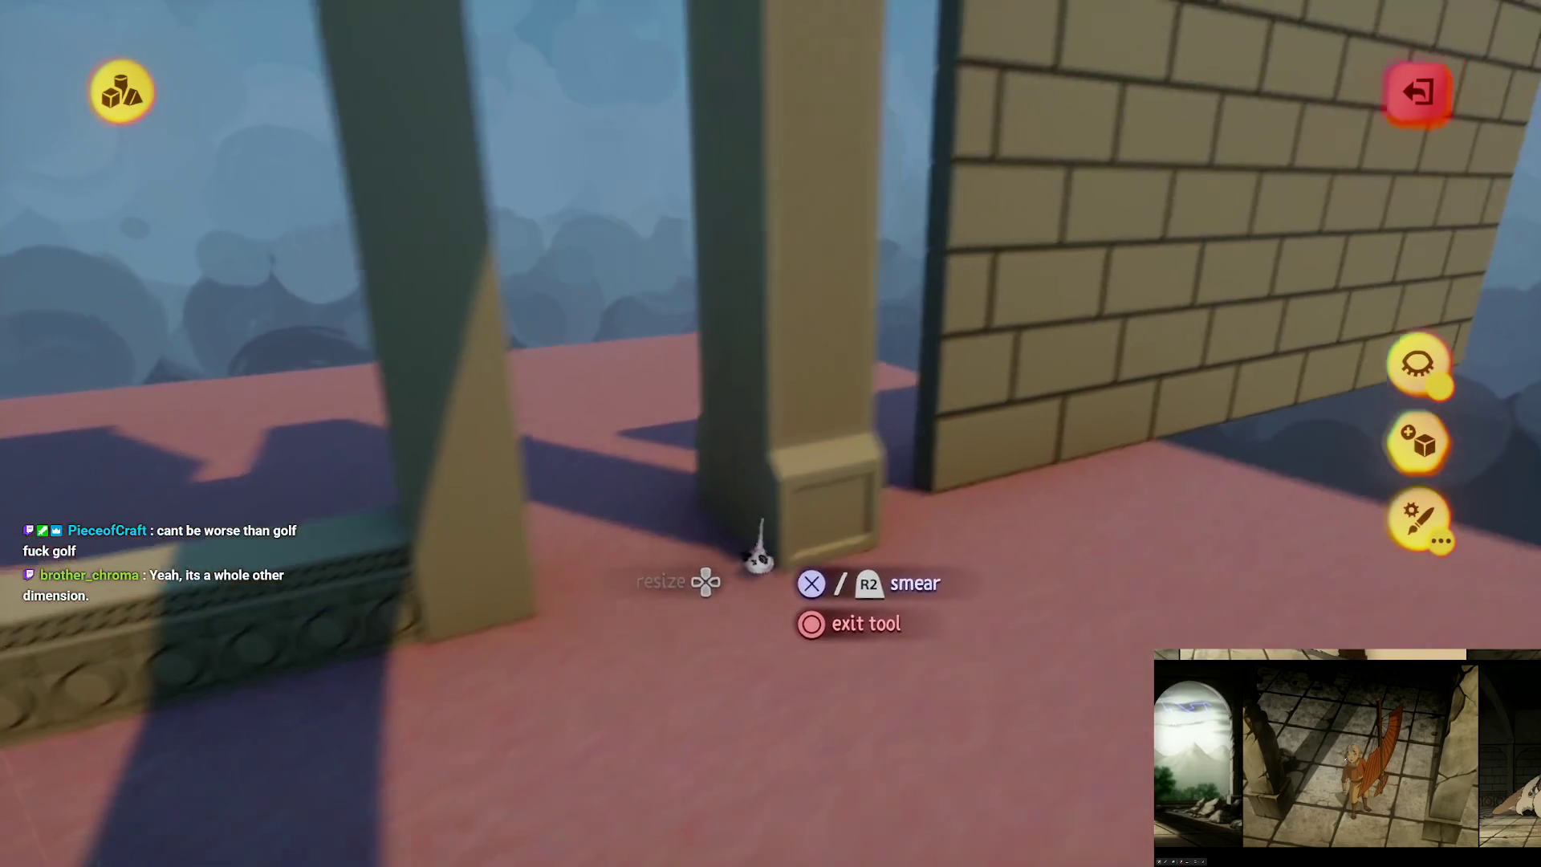
pyautogui.press('Escape')
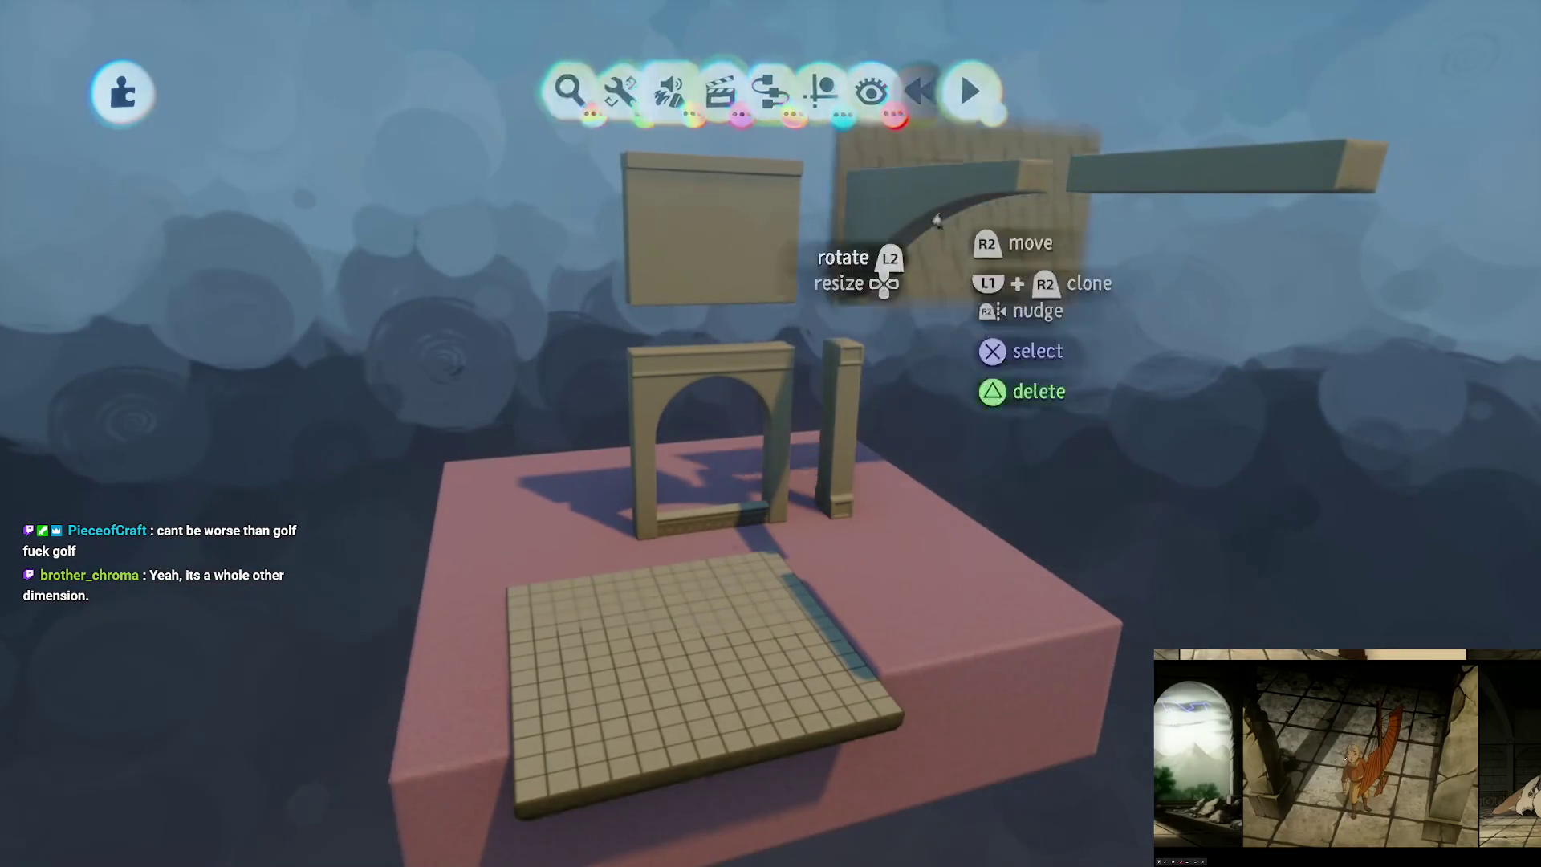
# Step: Save a version of the arch assets online and exit the creation
pyautogui.press('Escape')
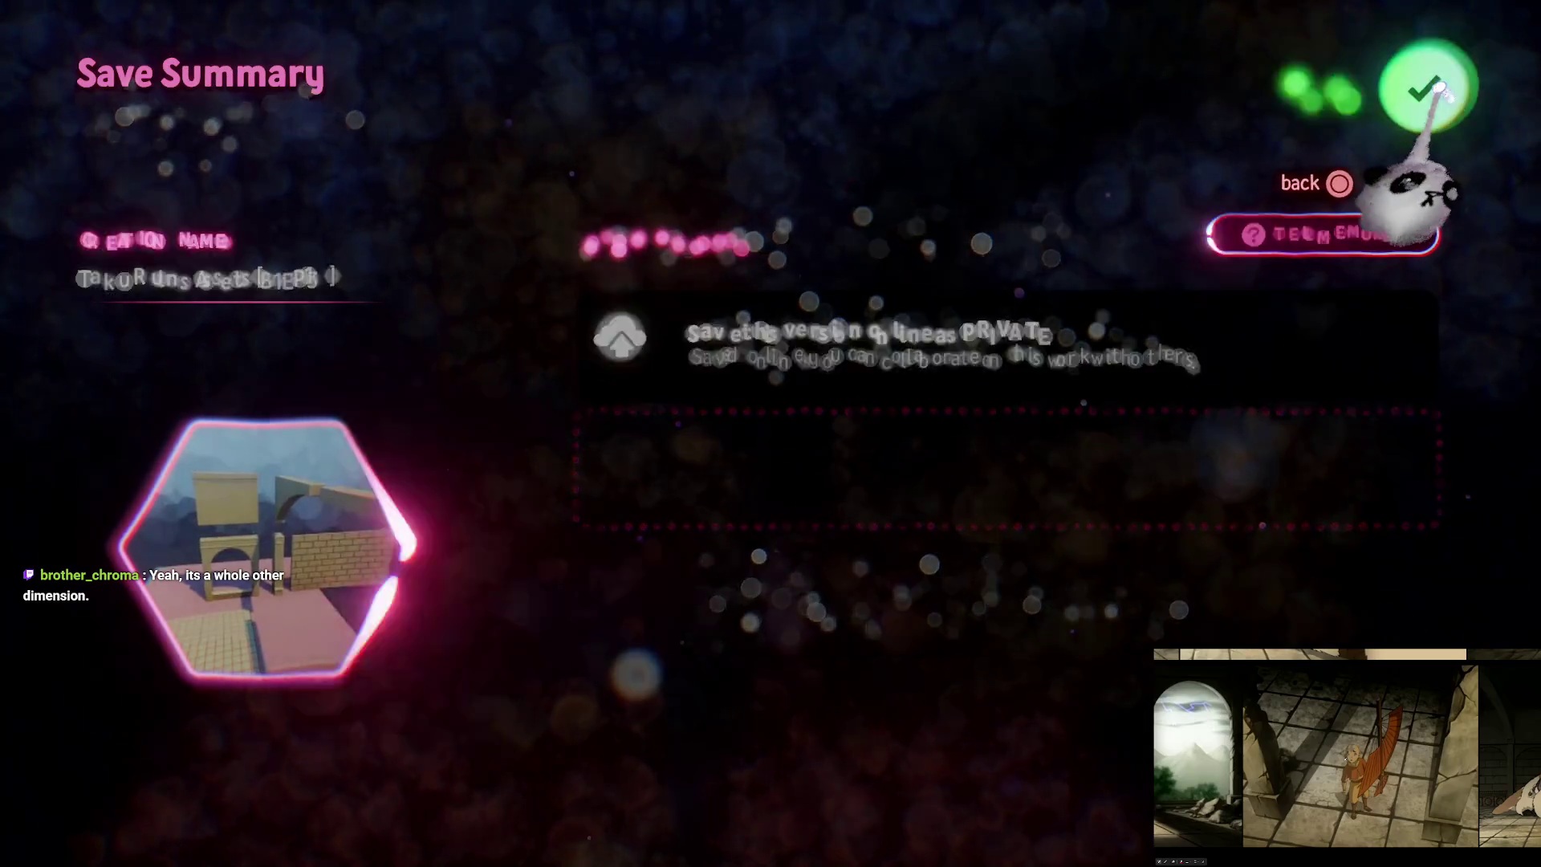
pyautogui.click(1429, 88)
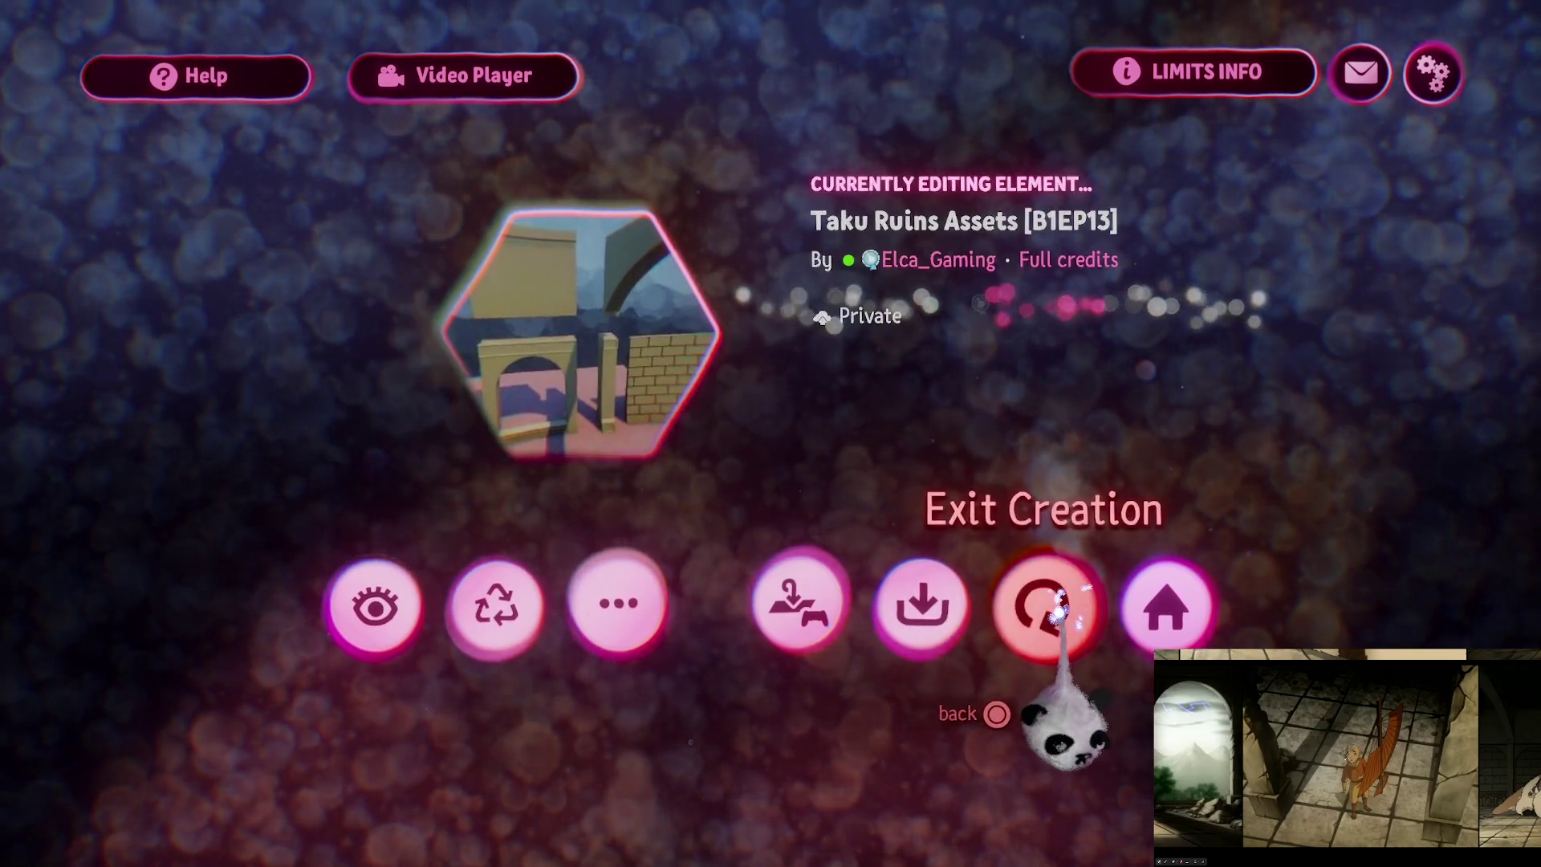
pyautogui.click(1058, 612)
pyautogui.press('Escape')
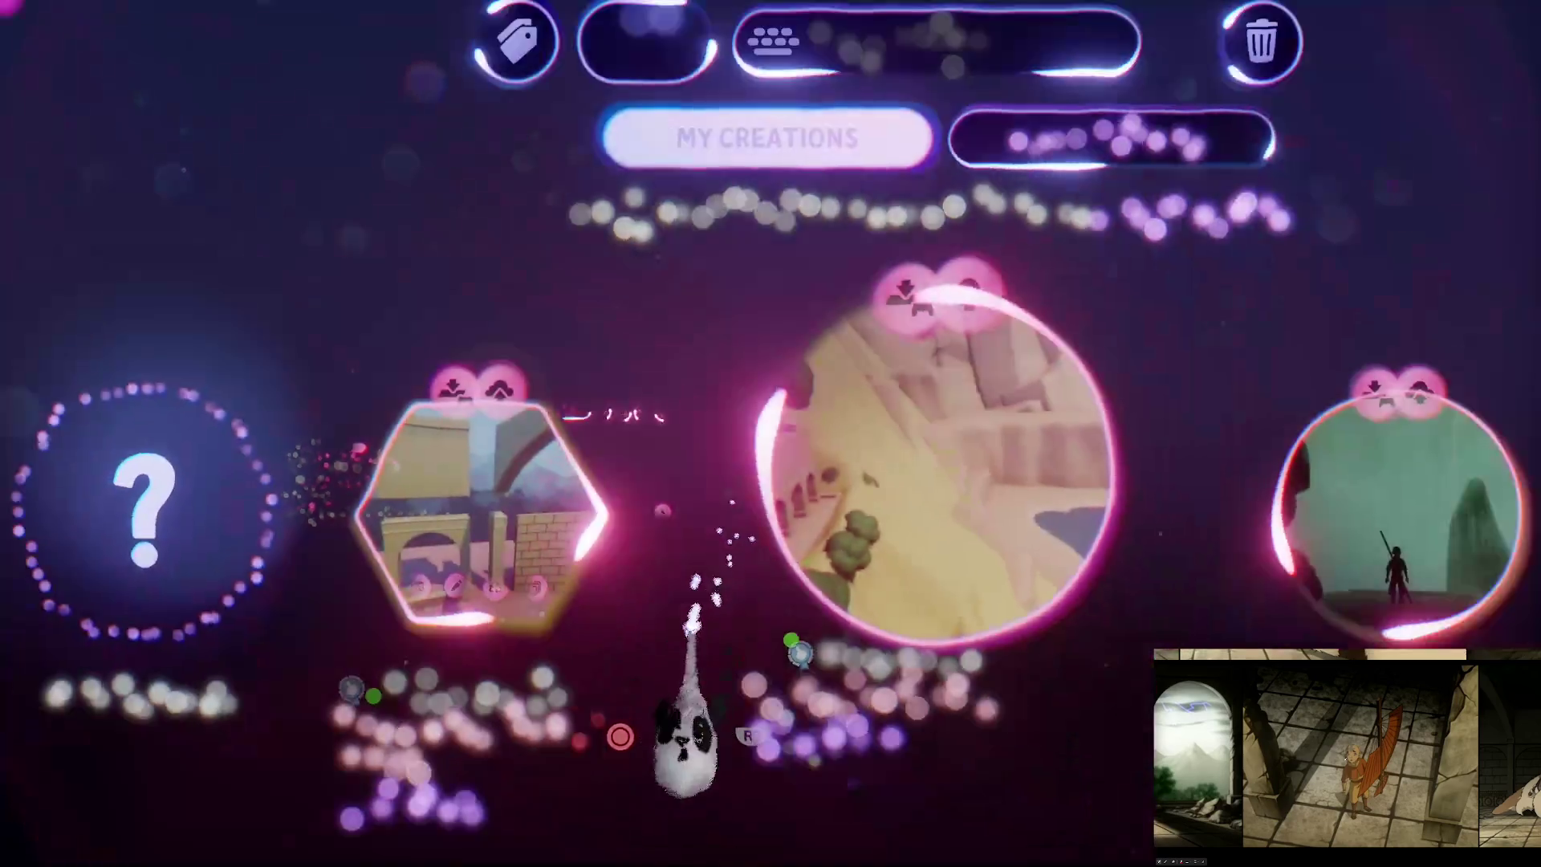
# Step: Open the Taku Ruins level in edit mode
pyautogui.click(706, 554)
pyautogui.click(682, 702)
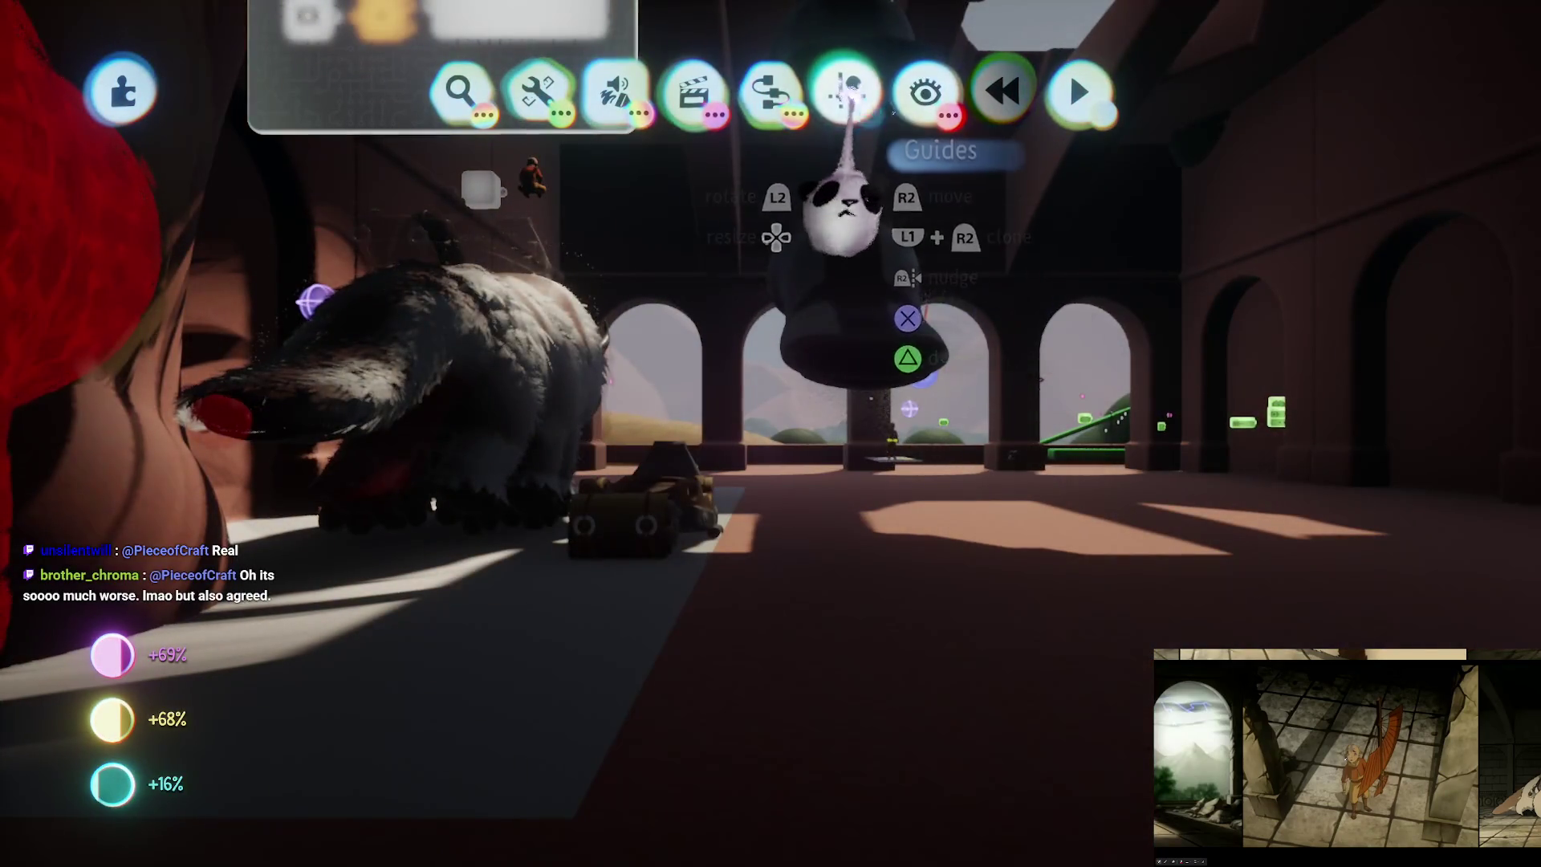
pyautogui.click(847, 88)
pyautogui.click(690, 165)
pyautogui.scroll(-5, 719, 497)
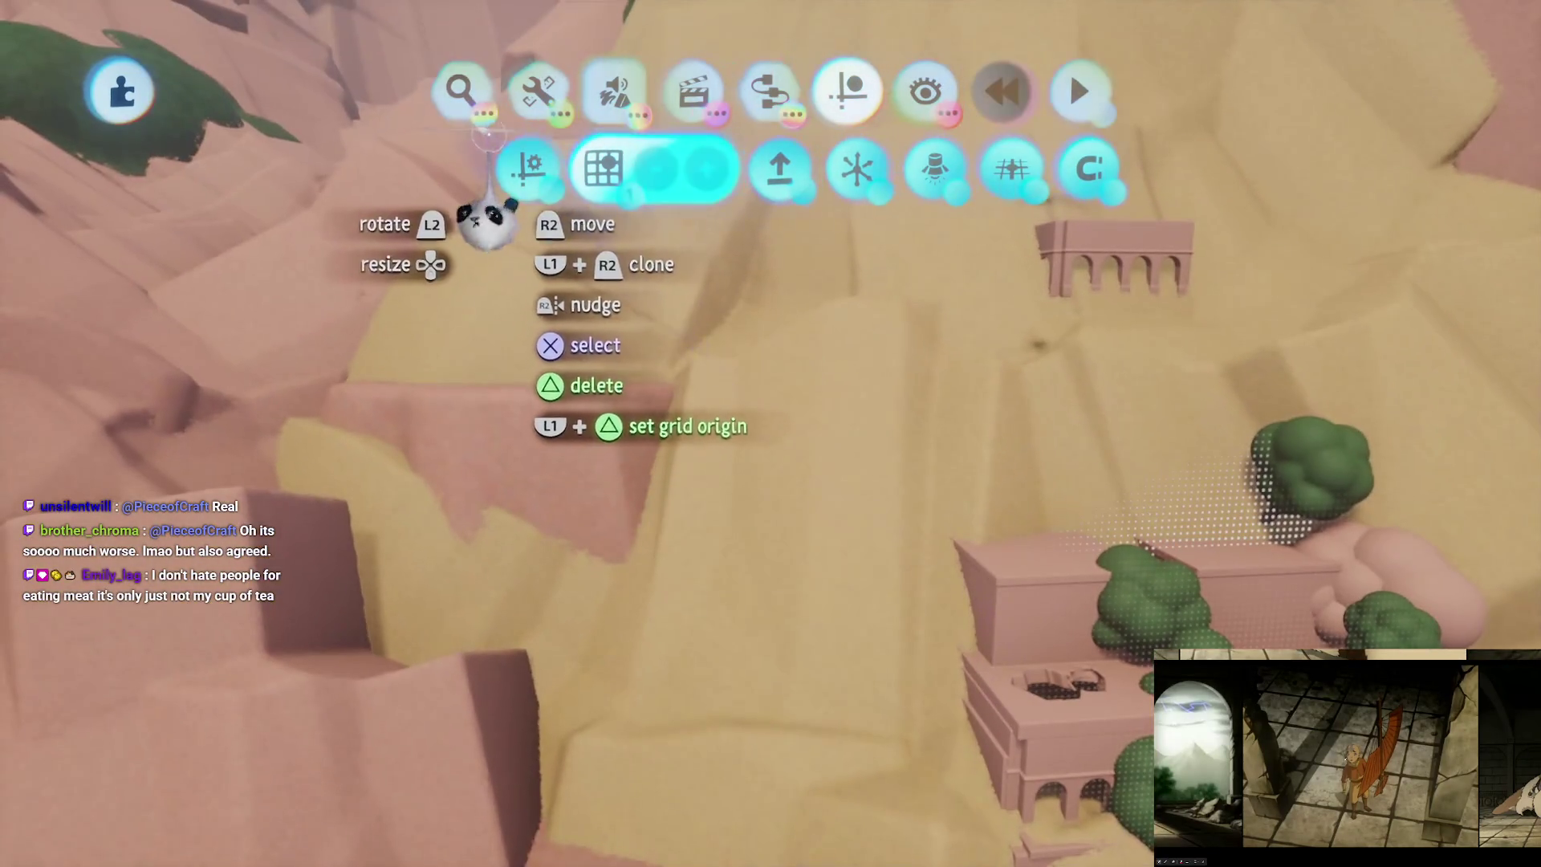
# Step: Stamp the Taku Ruins Assets from My Creations onto the hillside
pyautogui.click(481, 84)
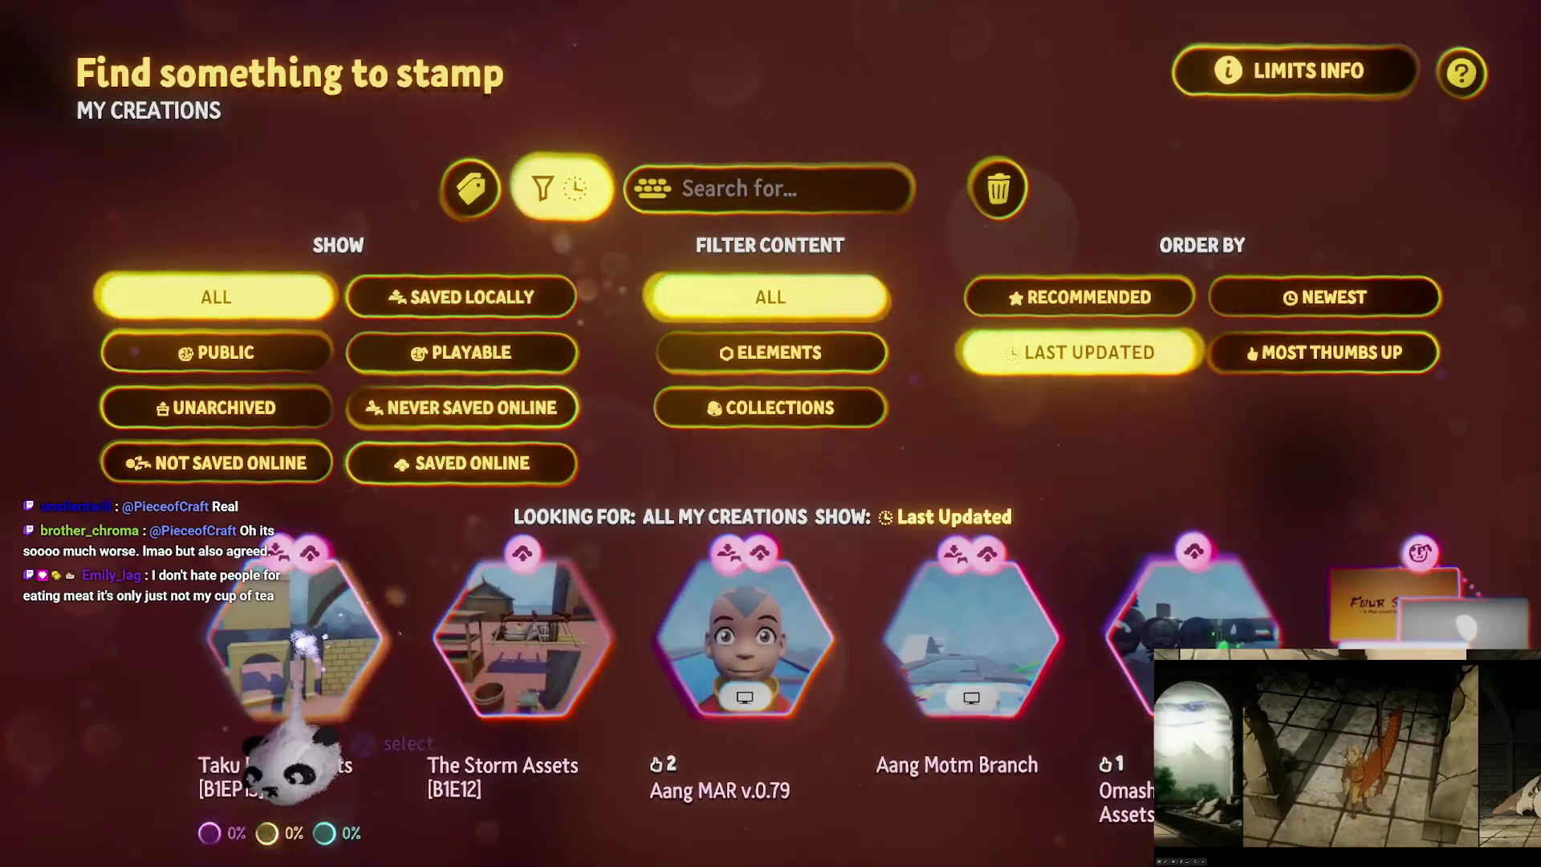
pyautogui.click(265, 771)
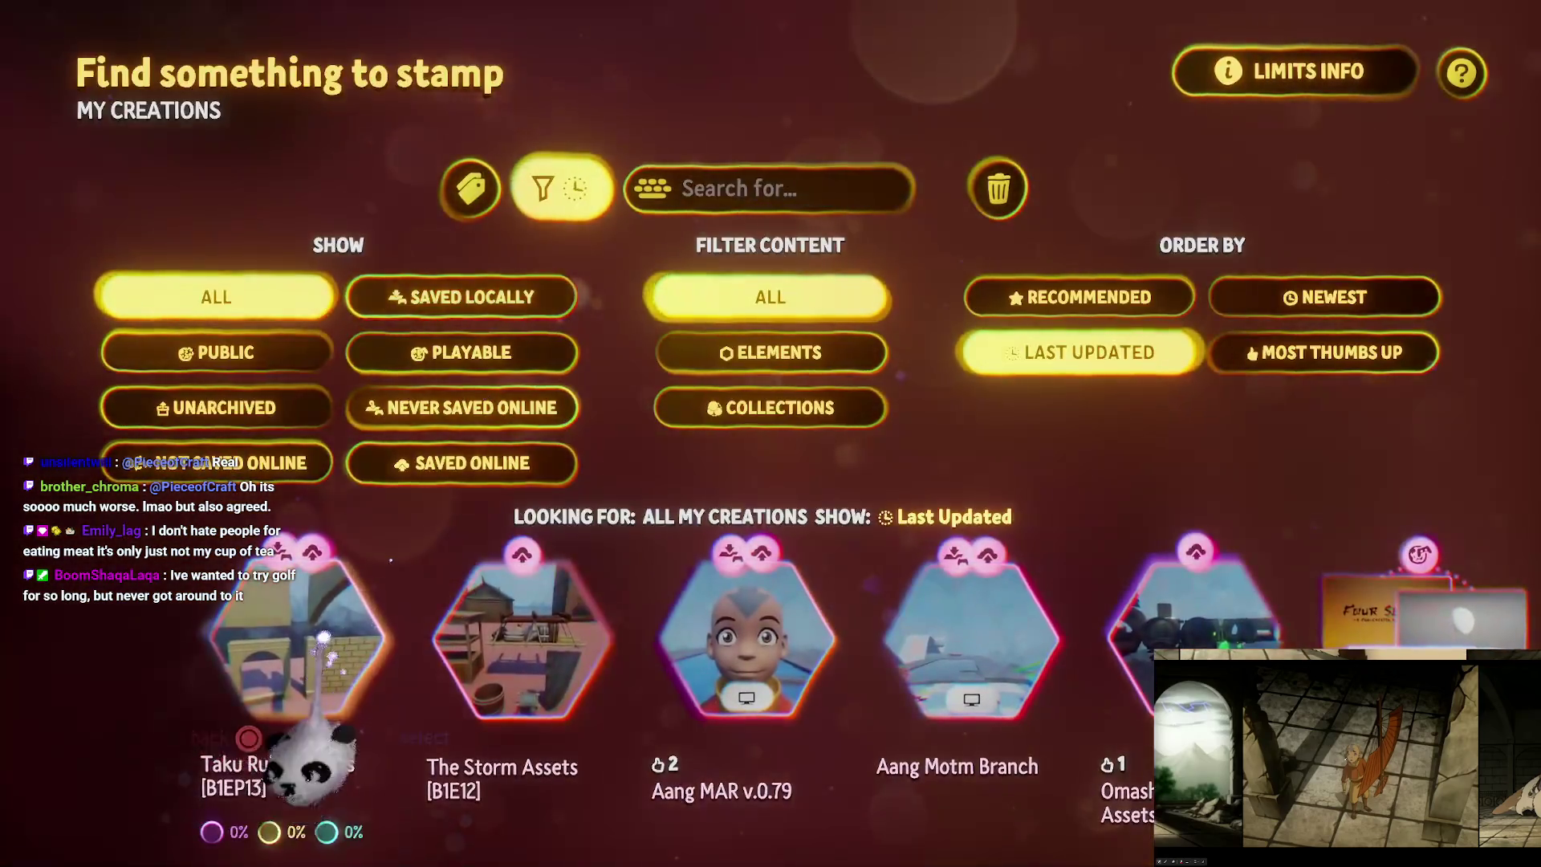
pyautogui.click(161, 731)
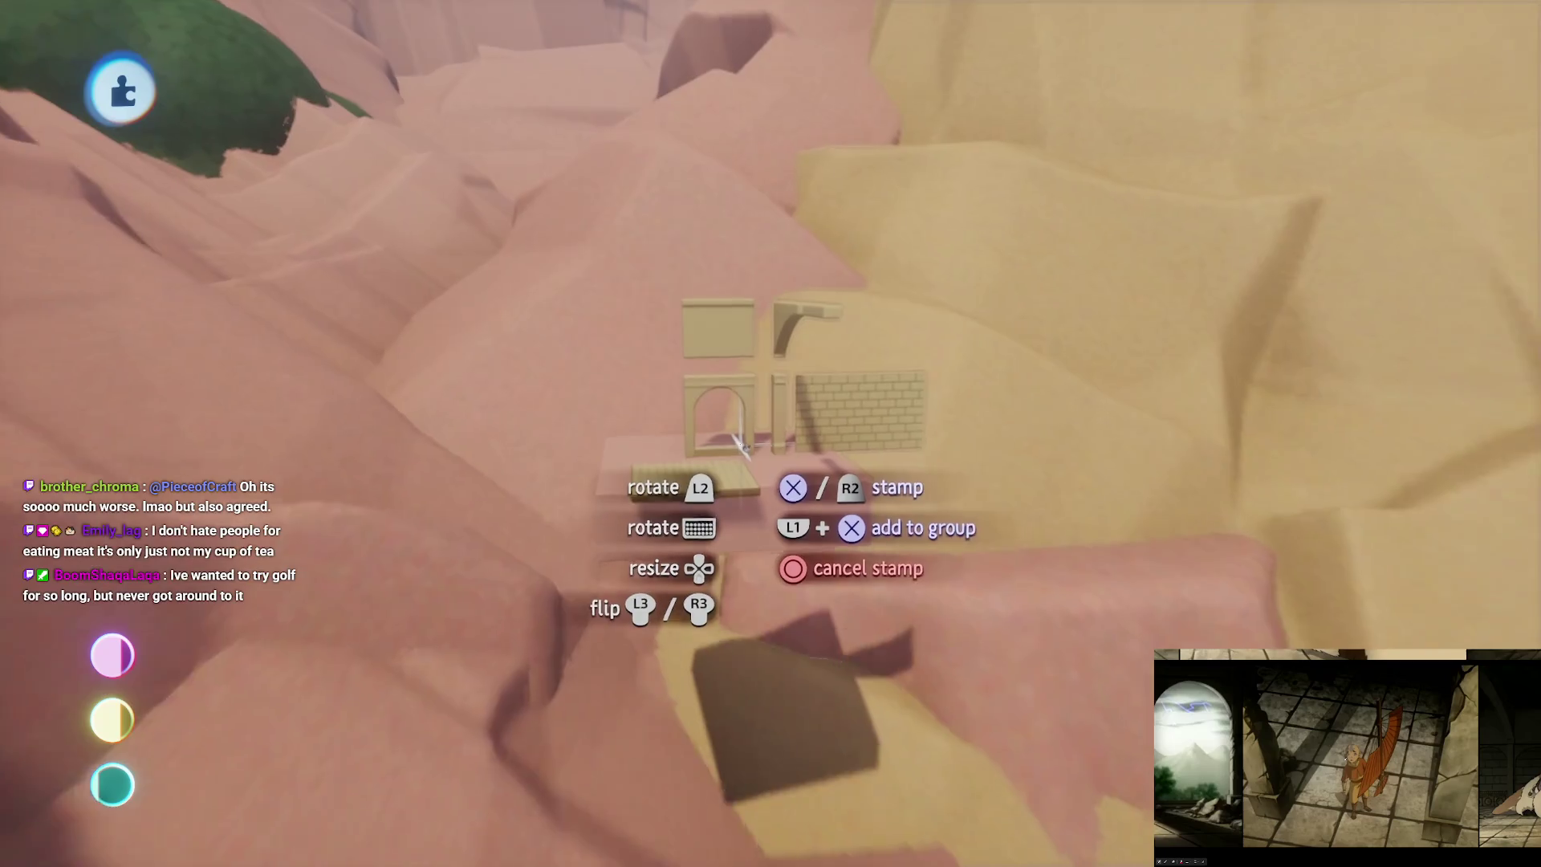
pyautogui.click(740, 445)
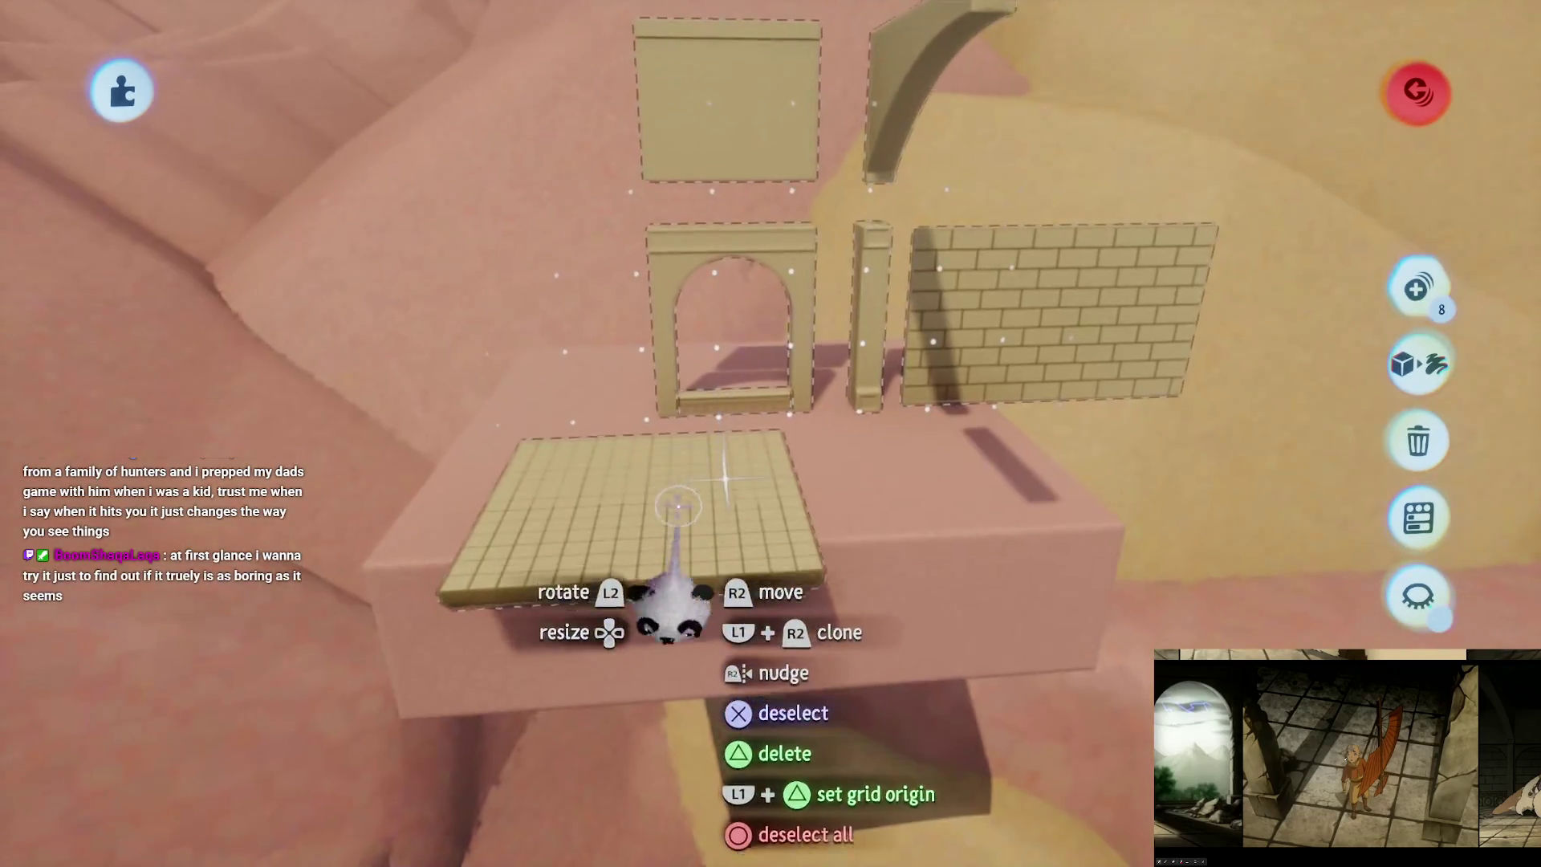
# Step: Move the stamped pieces across the hillside to the foot of the pink temple ruins
pyautogui.moveTo(677, 591)
pyautogui.mouseDown()
pyautogui.moveTo(757, 310)
pyautogui.moveTo(739, 344)
pyautogui.moveTo(805, 449)
pyautogui.moveTo(784, 327)
pyautogui.moveTo(798, 334)
pyautogui.moveTo(784, 409)
pyautogui.moveTo(794, 372)
pyautogui.mouseUp()
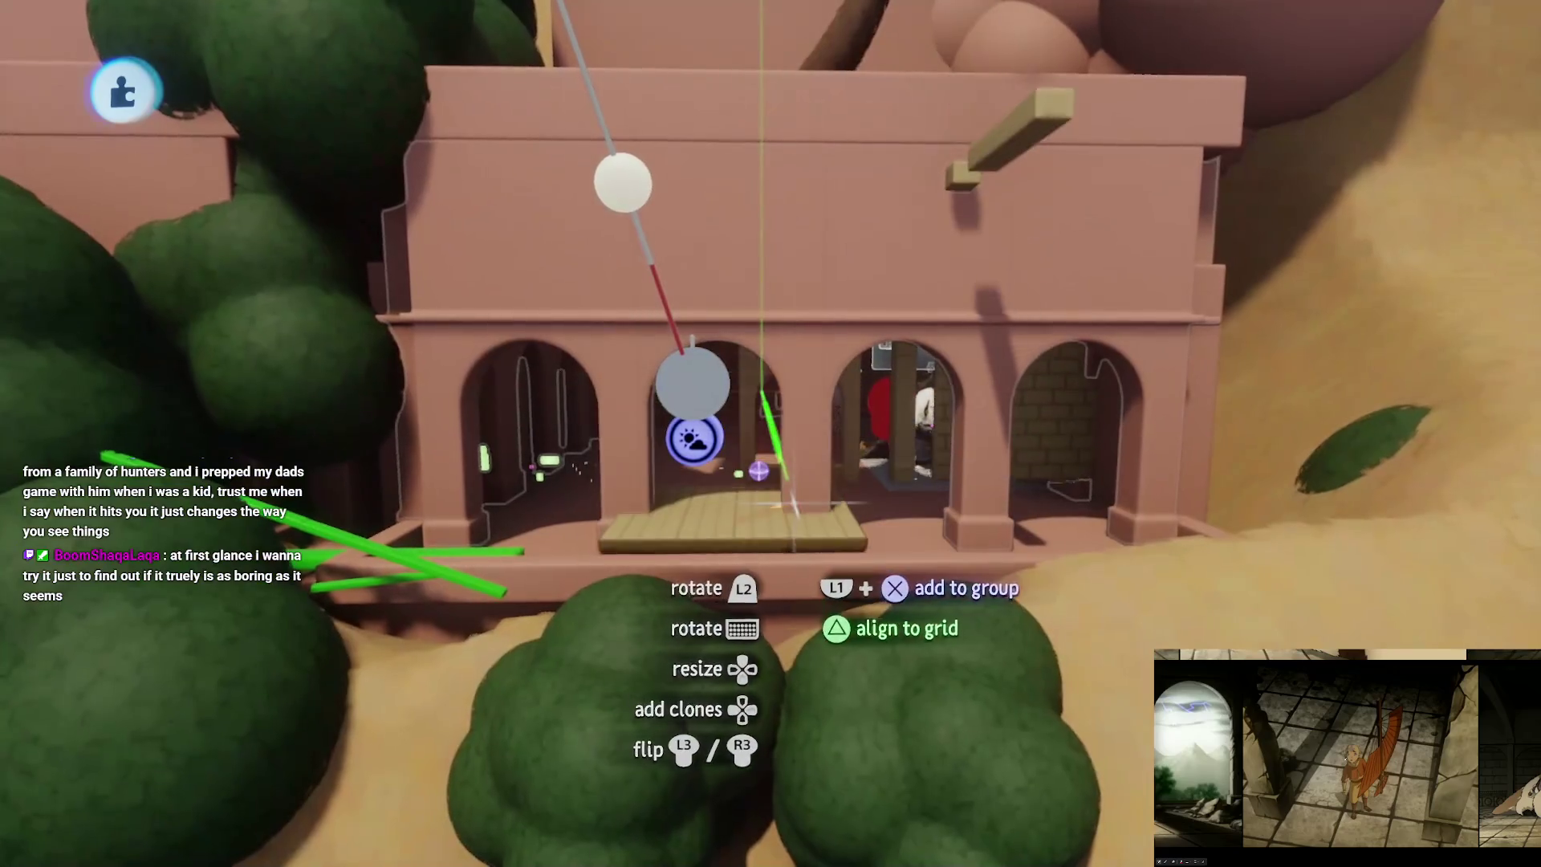
pyautogui.moveTo(793, 504)
pyautogui.mouseDown()
pyautogui.moveTo(773, 506)
pyautogui.moveTo(722, 441)
pyautogui.moveTo(705, 369)
pyautogui.moveTo(839, 425)
pyautogui.moveTo(802, 401)
pyautogui.moveTo(811, 437)
pyautogui.mouseUp()
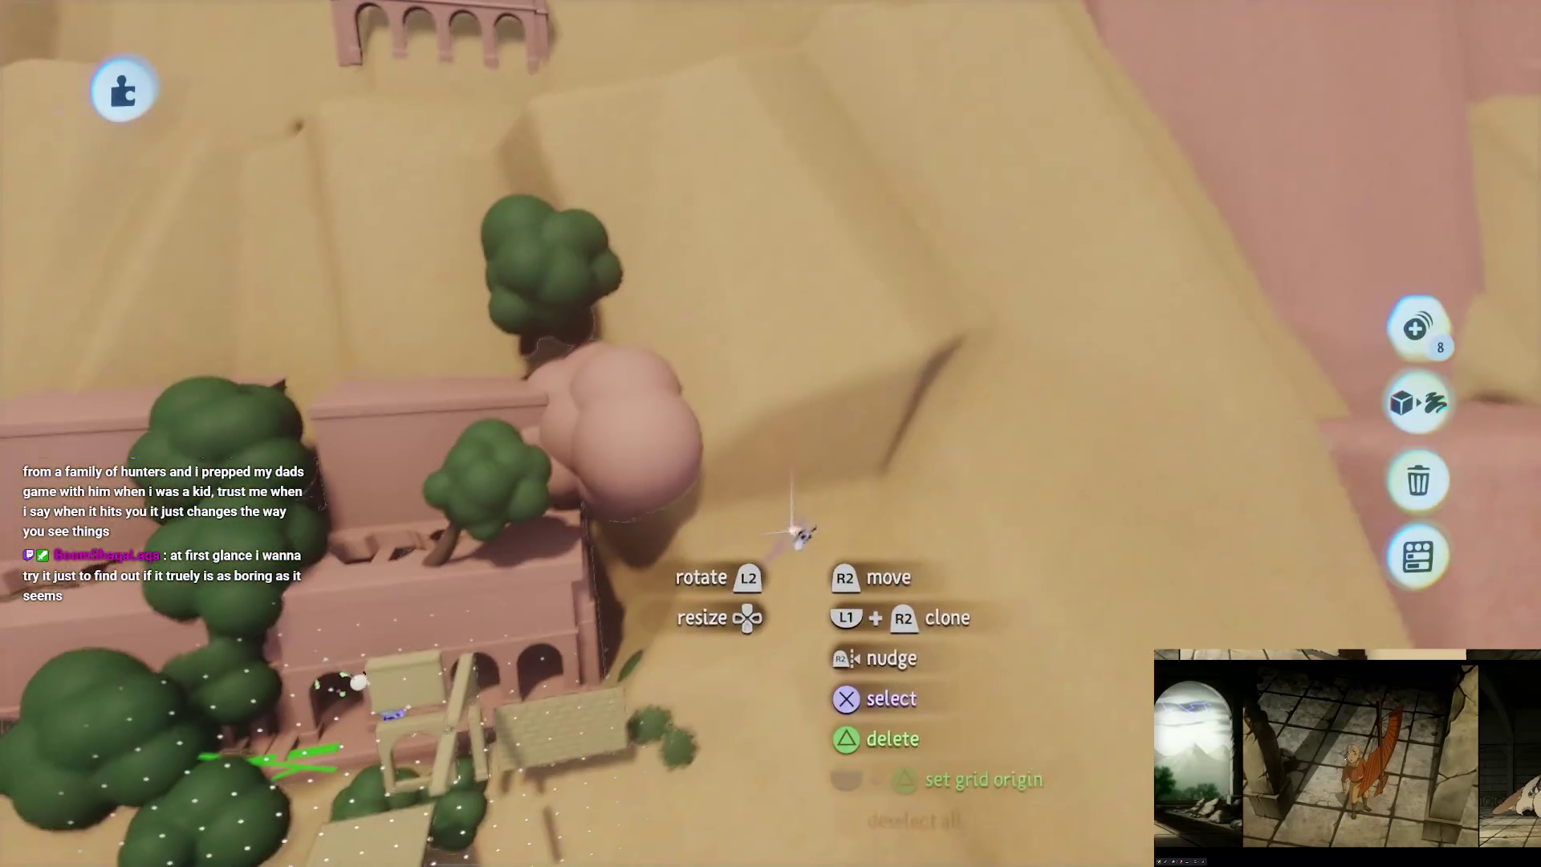
pyautogui.moveTo(888, 573); pyautogui.dragTo(793, 239)
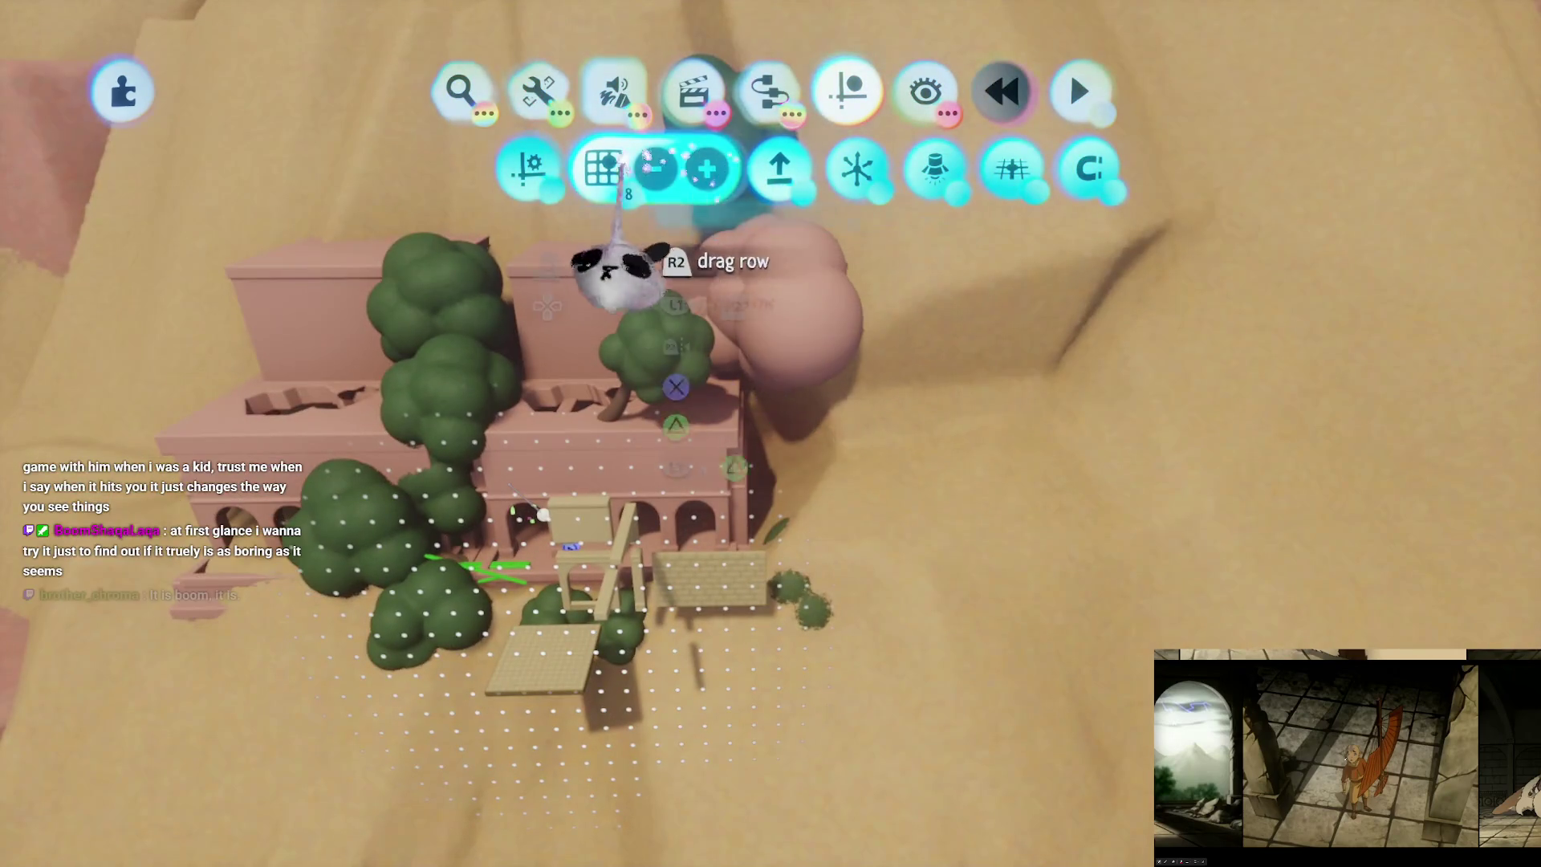
pyautogui.click(538, 90)
pyautogui.click(692, 168)
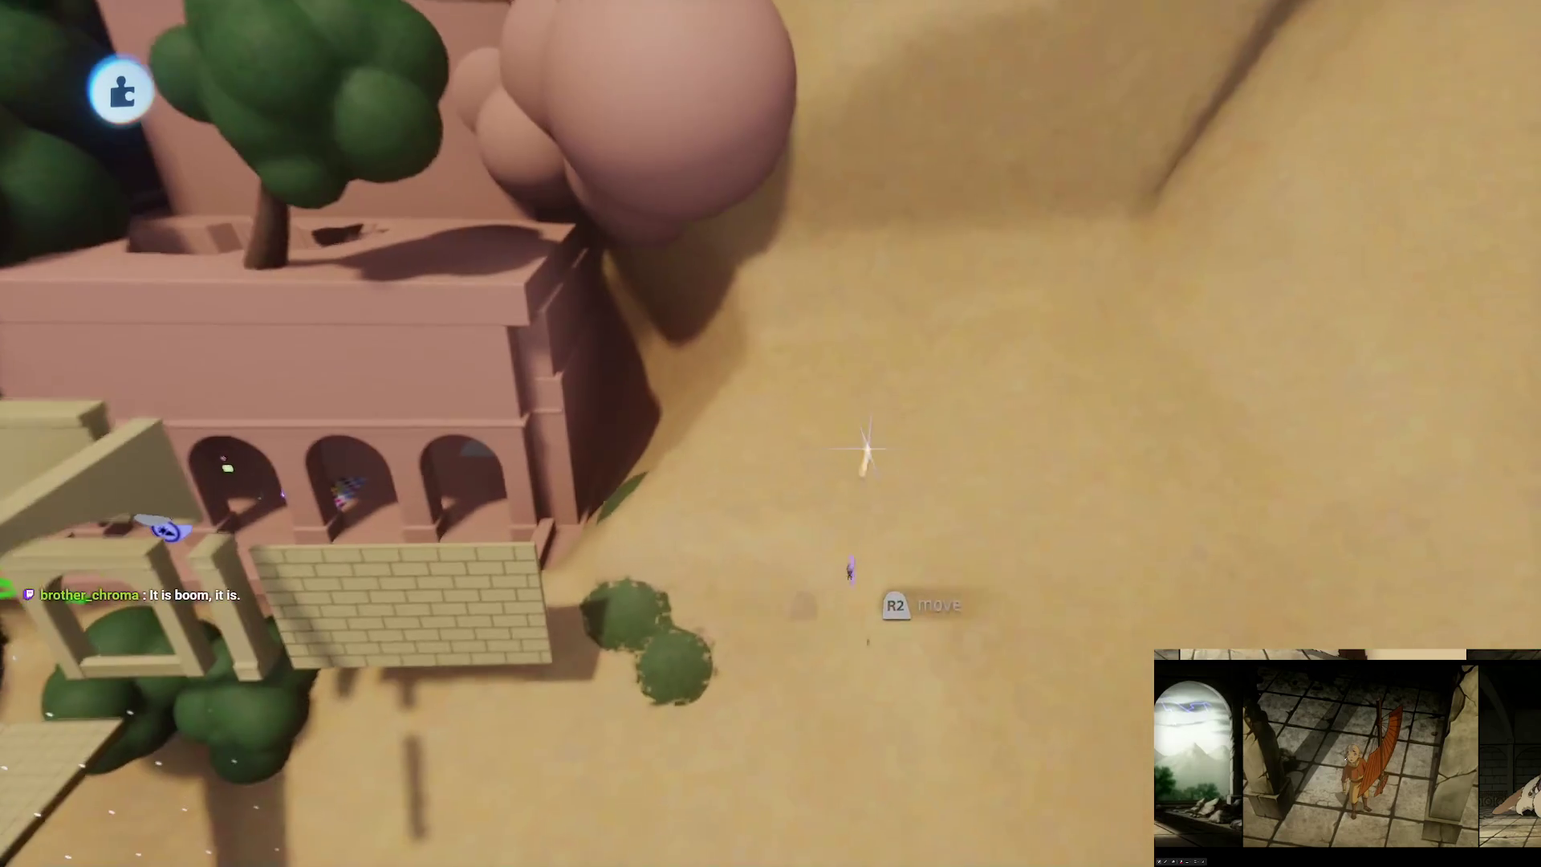
pyautogui.click(853, 292)
pyautogui.click(888, 412)
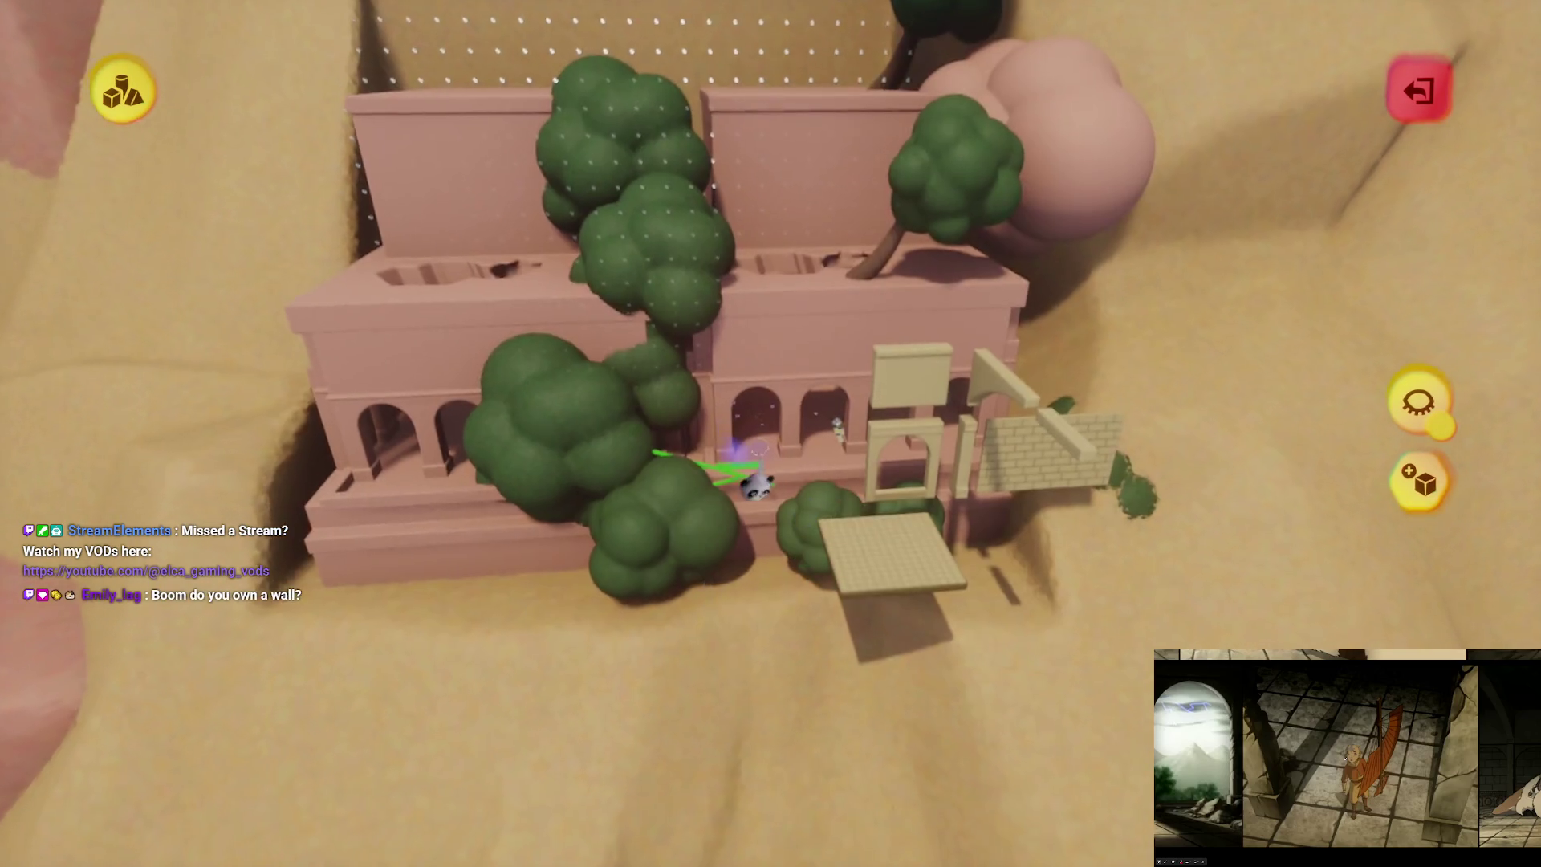
pyautogui.press('Escape')
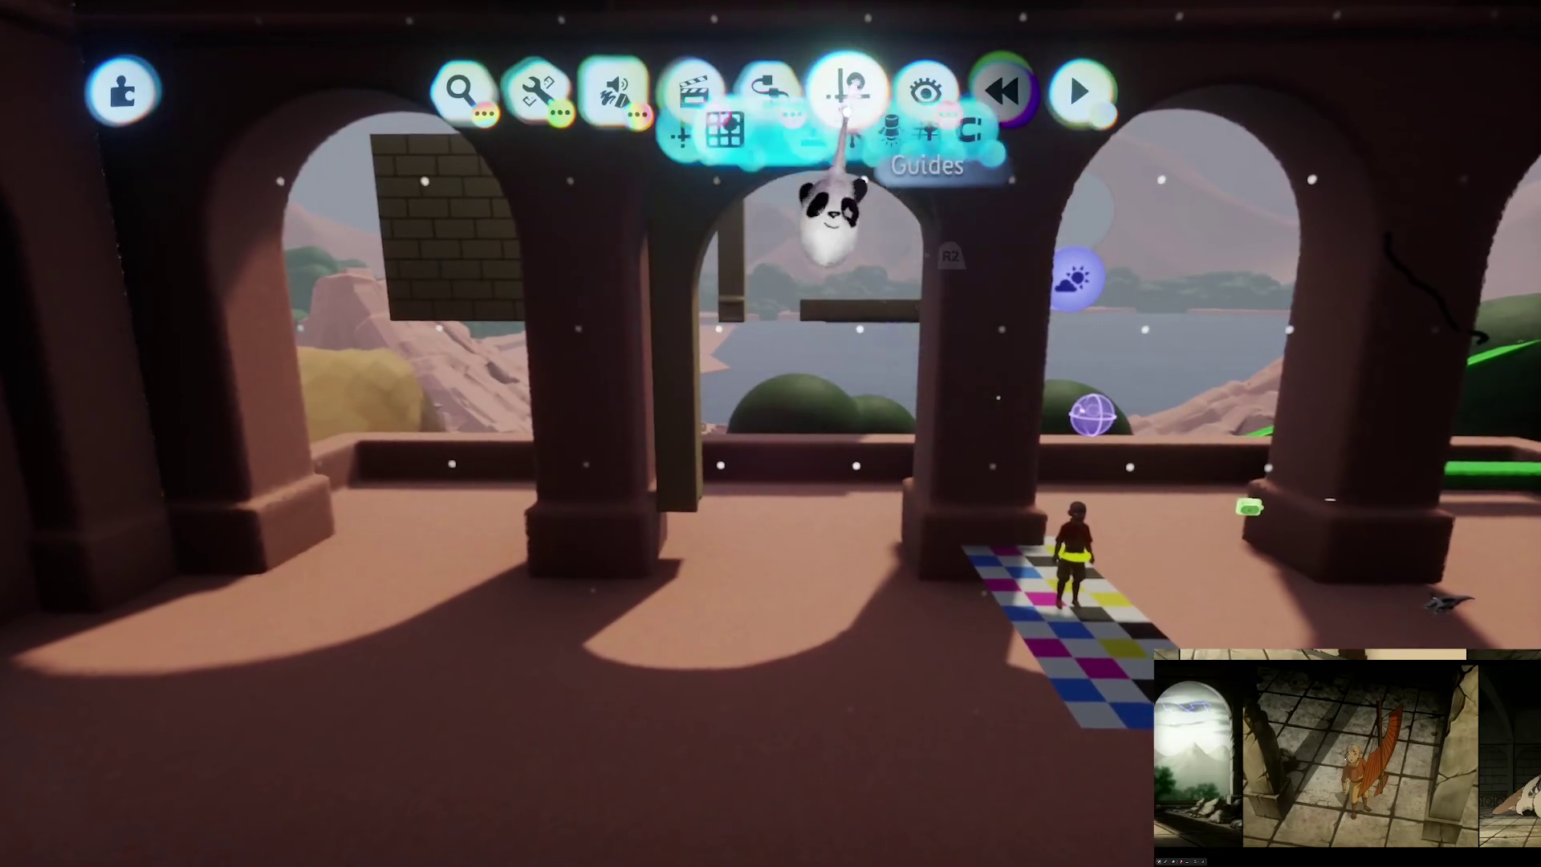
# Step: Turn on Precise Move and fit the sandstone arch wall into the arcade's first archway
pyautogui.click(847, 94)
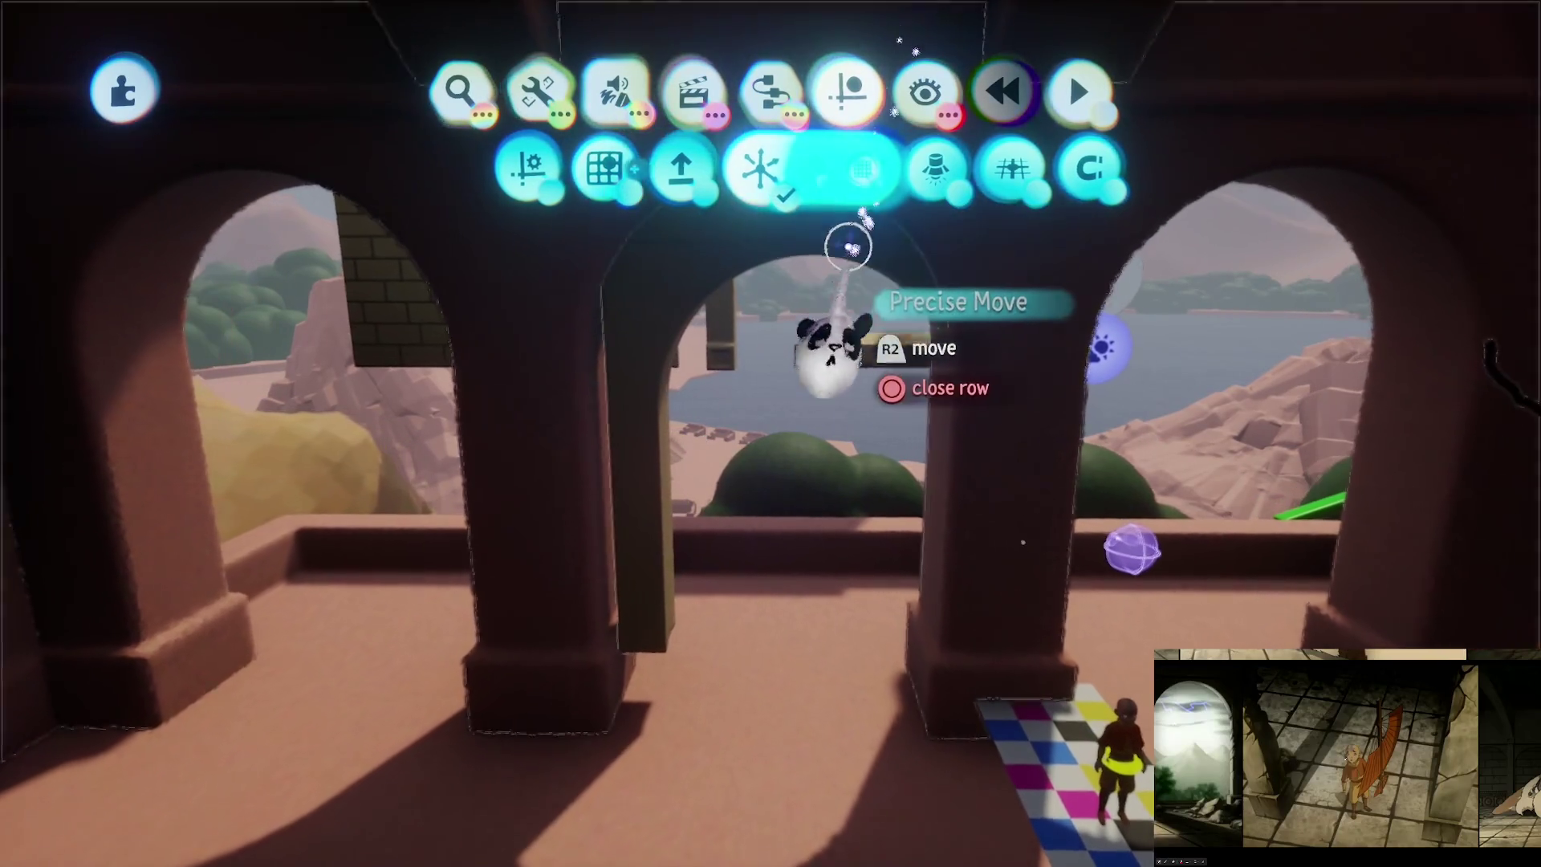
pyautogui.click(855, 168)
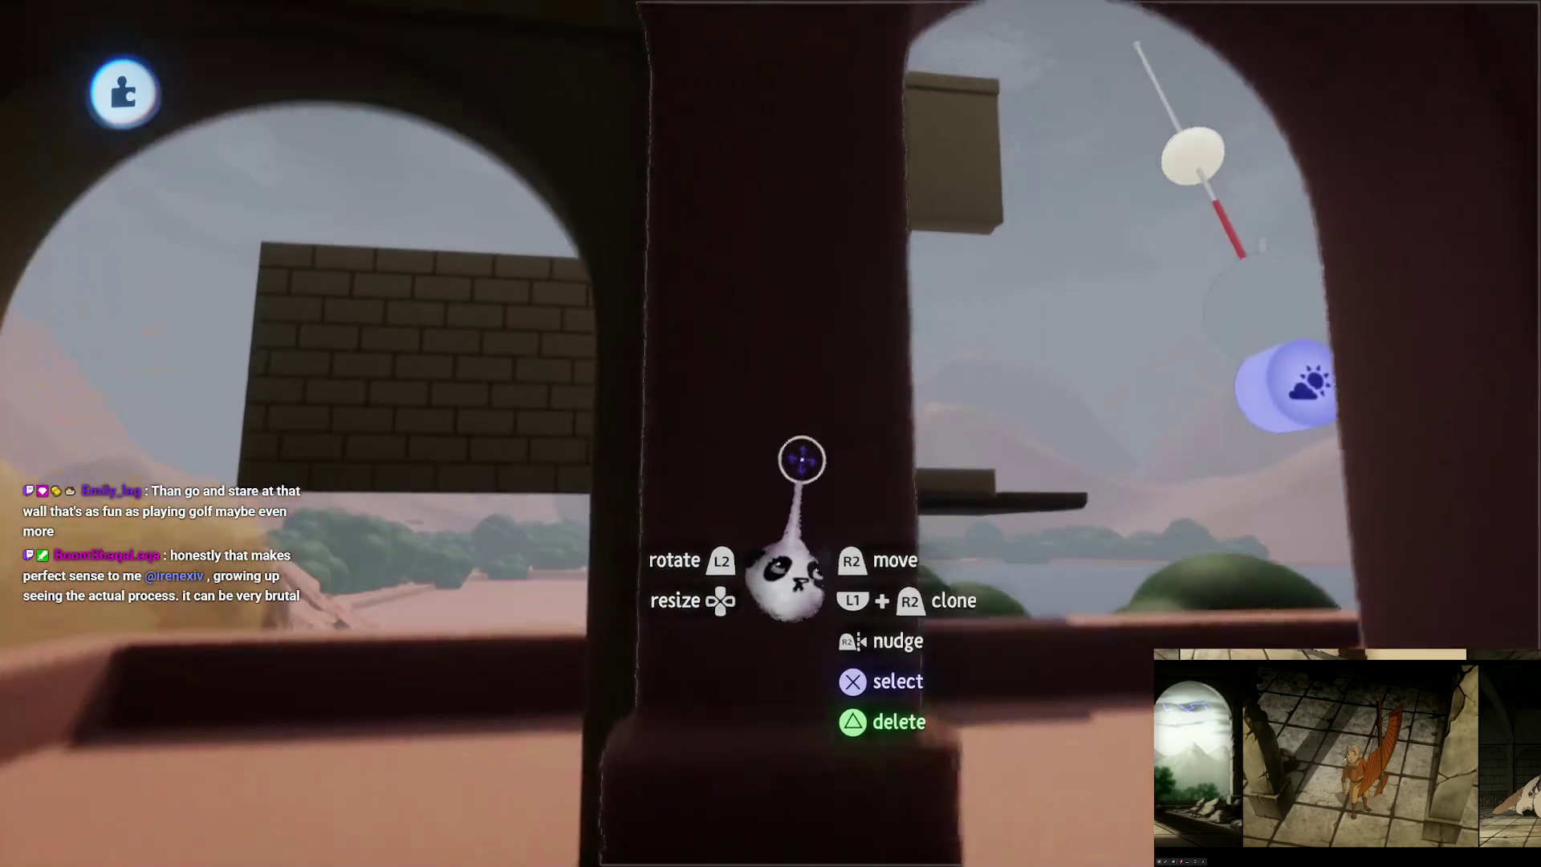
pyautogui.press('Escape')
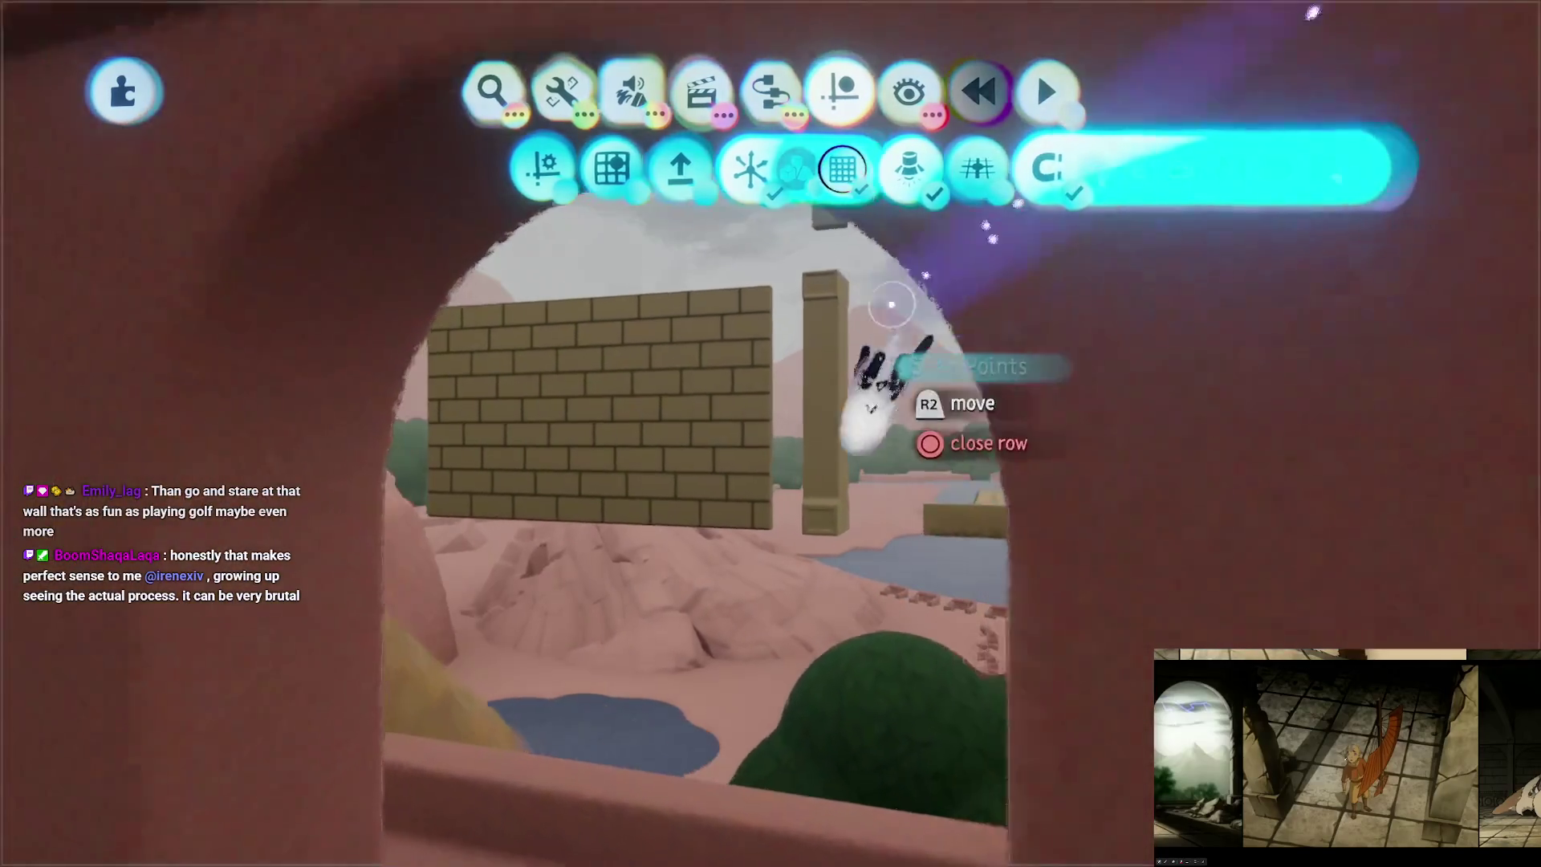
pyautogui.press('Escape')
pyautogui.moveTo(835, 465)
pyautogui.mouseDown()
pyautogui.moveTo(752, 598)
pyautogui.moveTo(798, 509)
pyautogui.mouseUp()
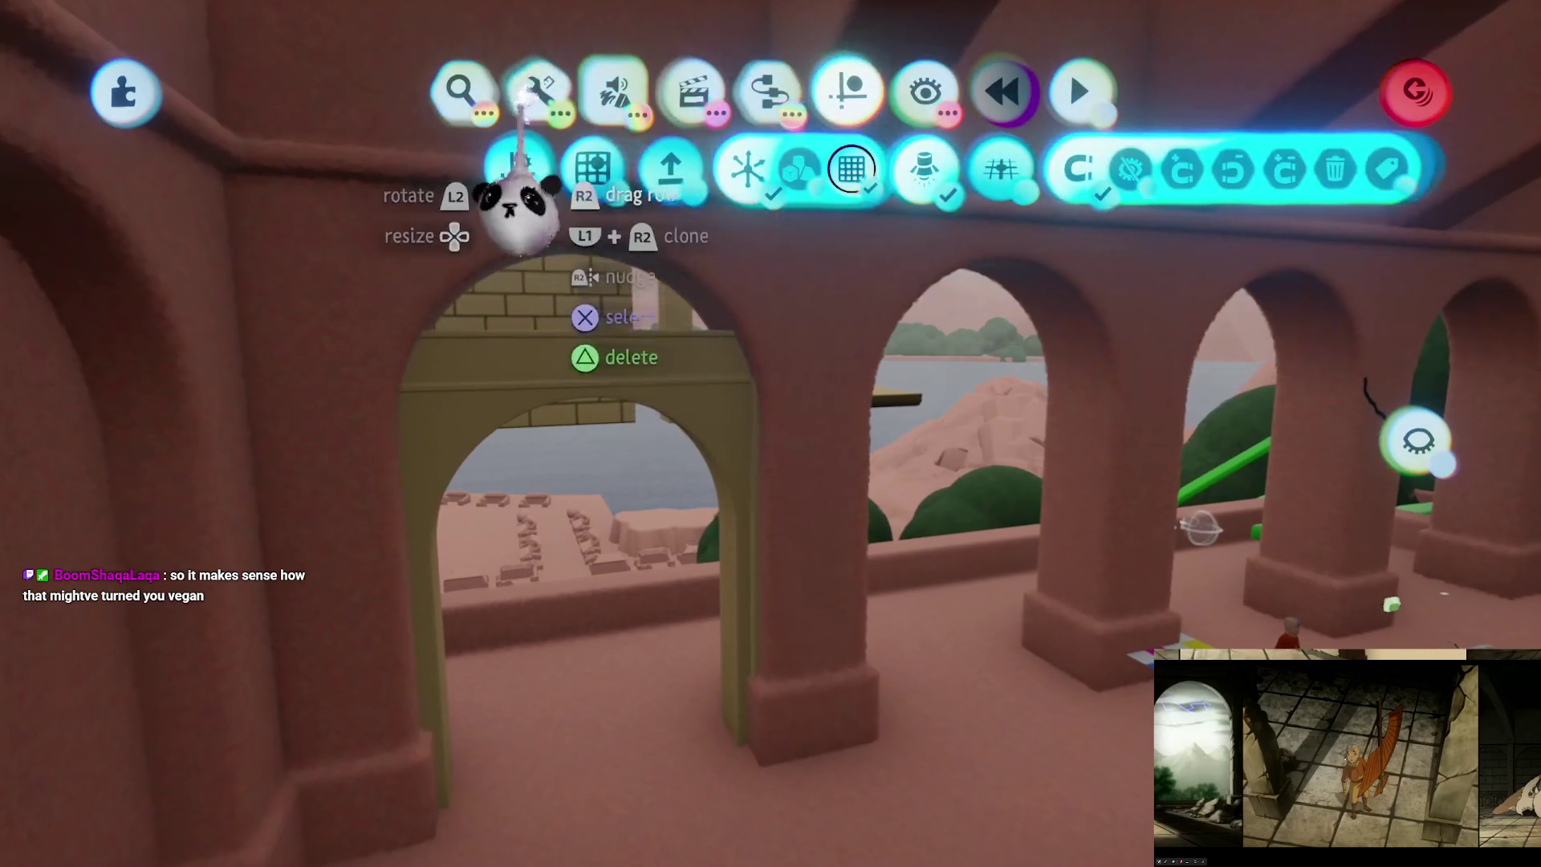
pyautogui.click(692, 168)
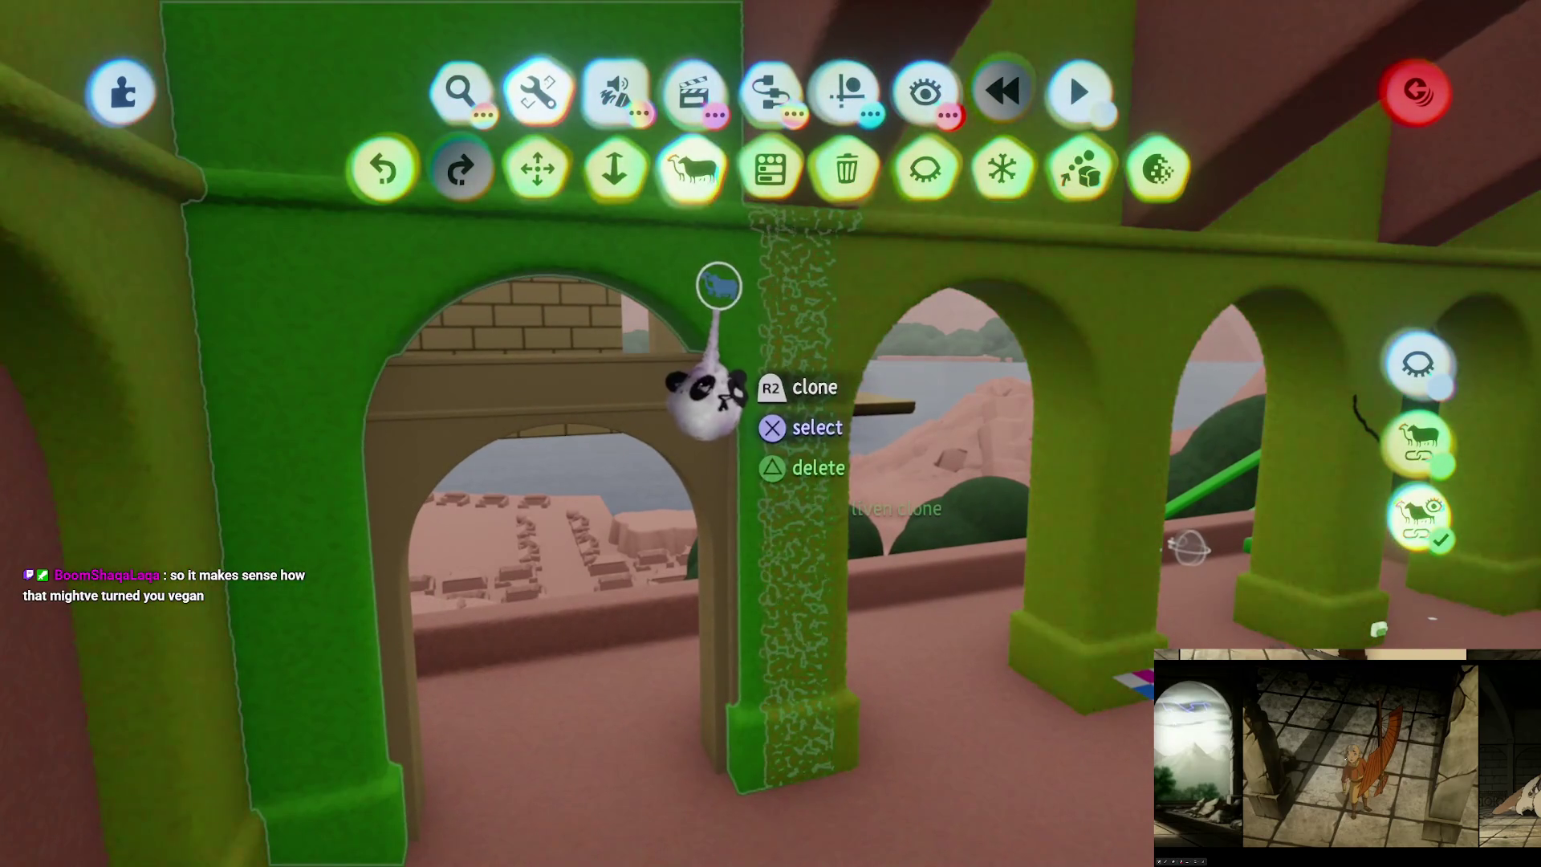
# Step: Leave sculpting on the sandstone arch and return to Arrange mode in the temple scene
pyautogui.press('Escape')
pyautogui.click(706, 379)
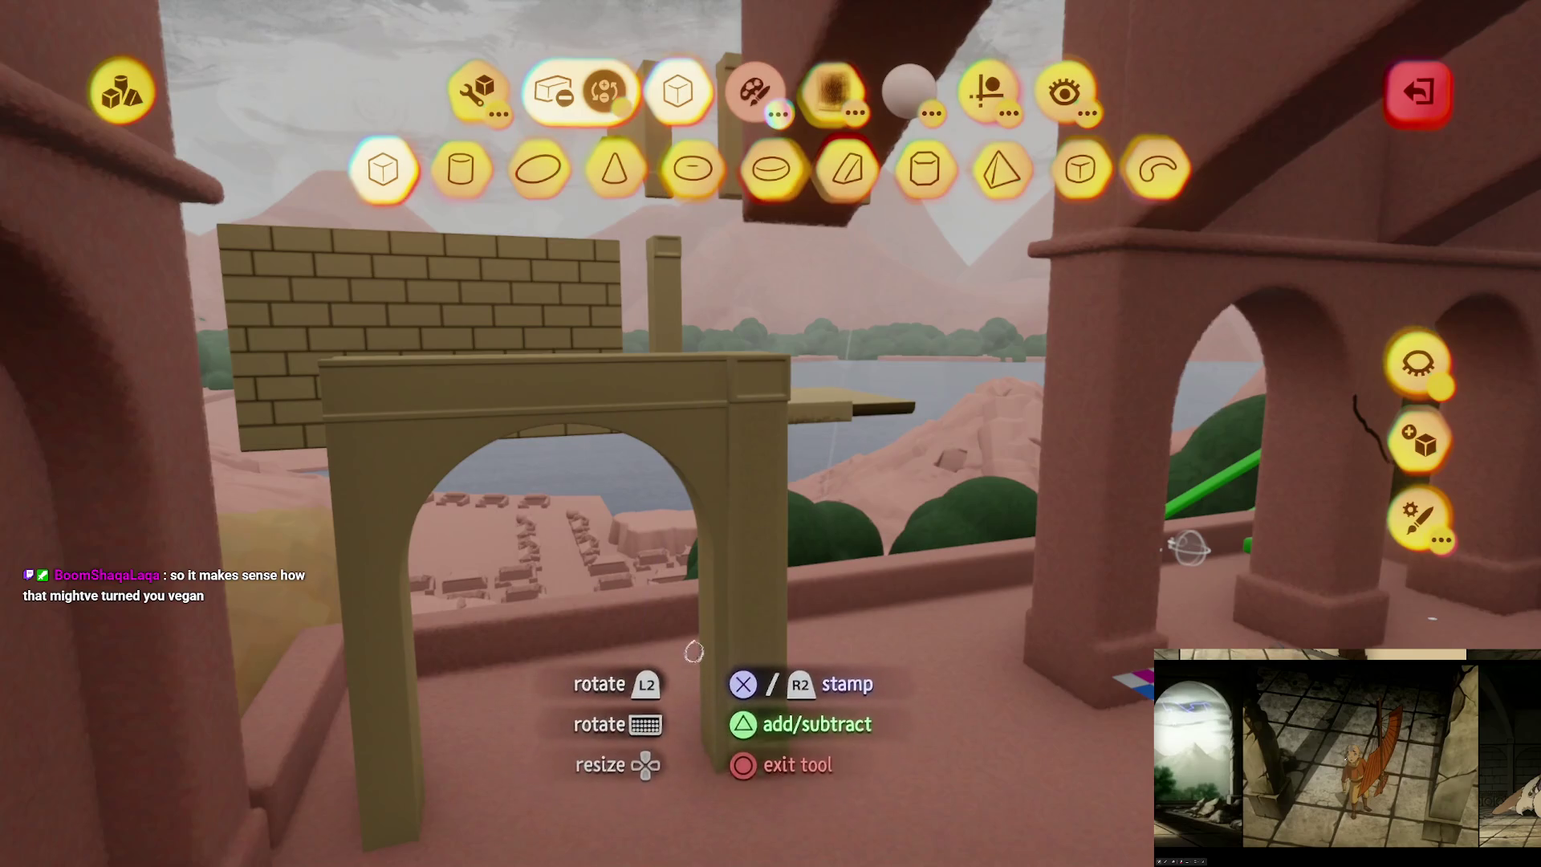
pyautogui.click(693, 652)
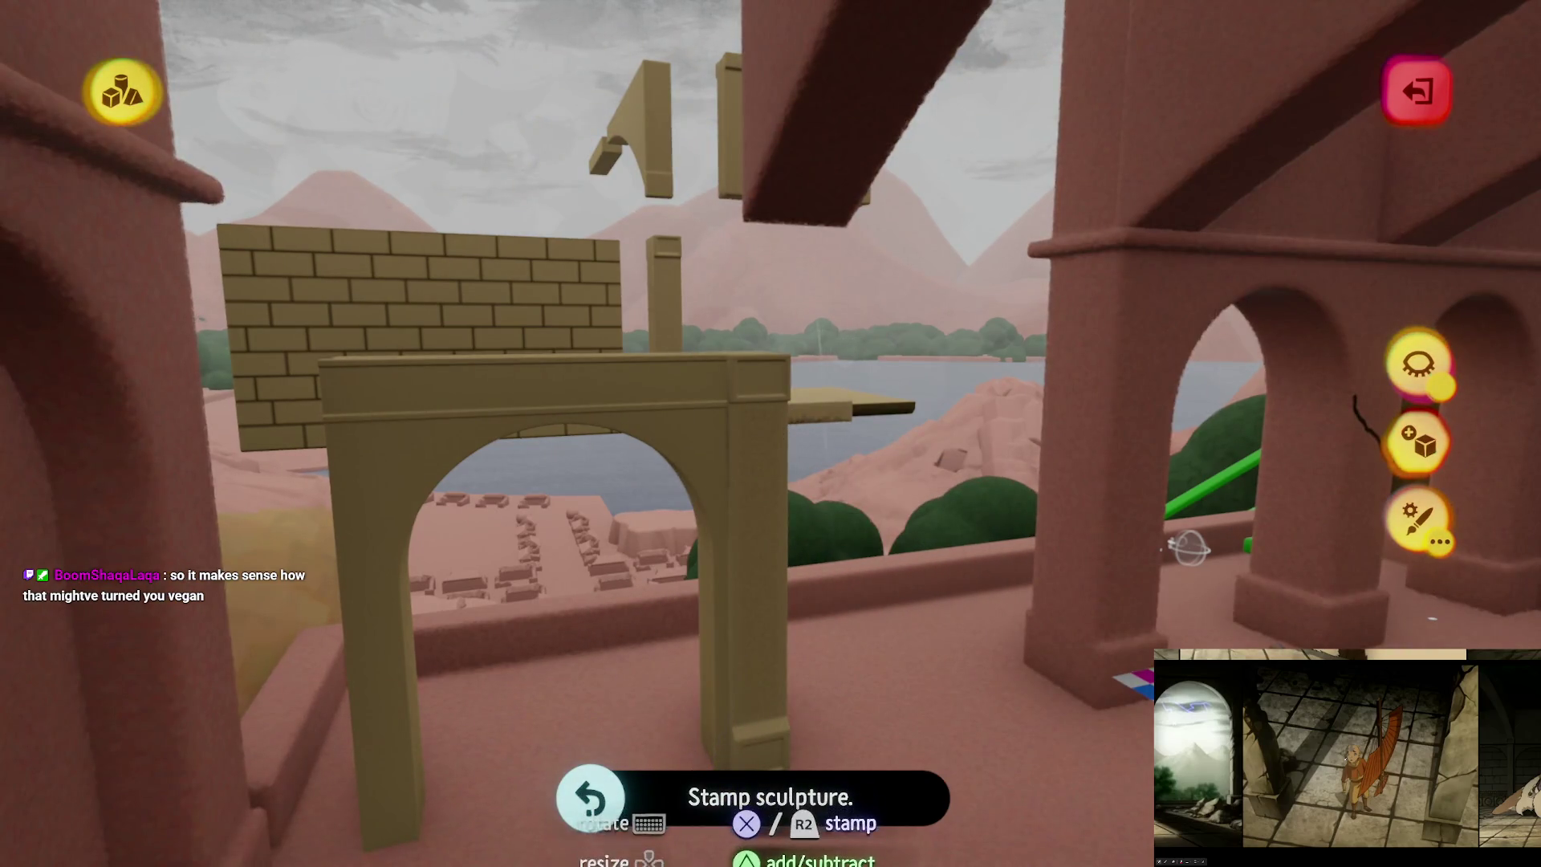
pyautogui.press('Escape')
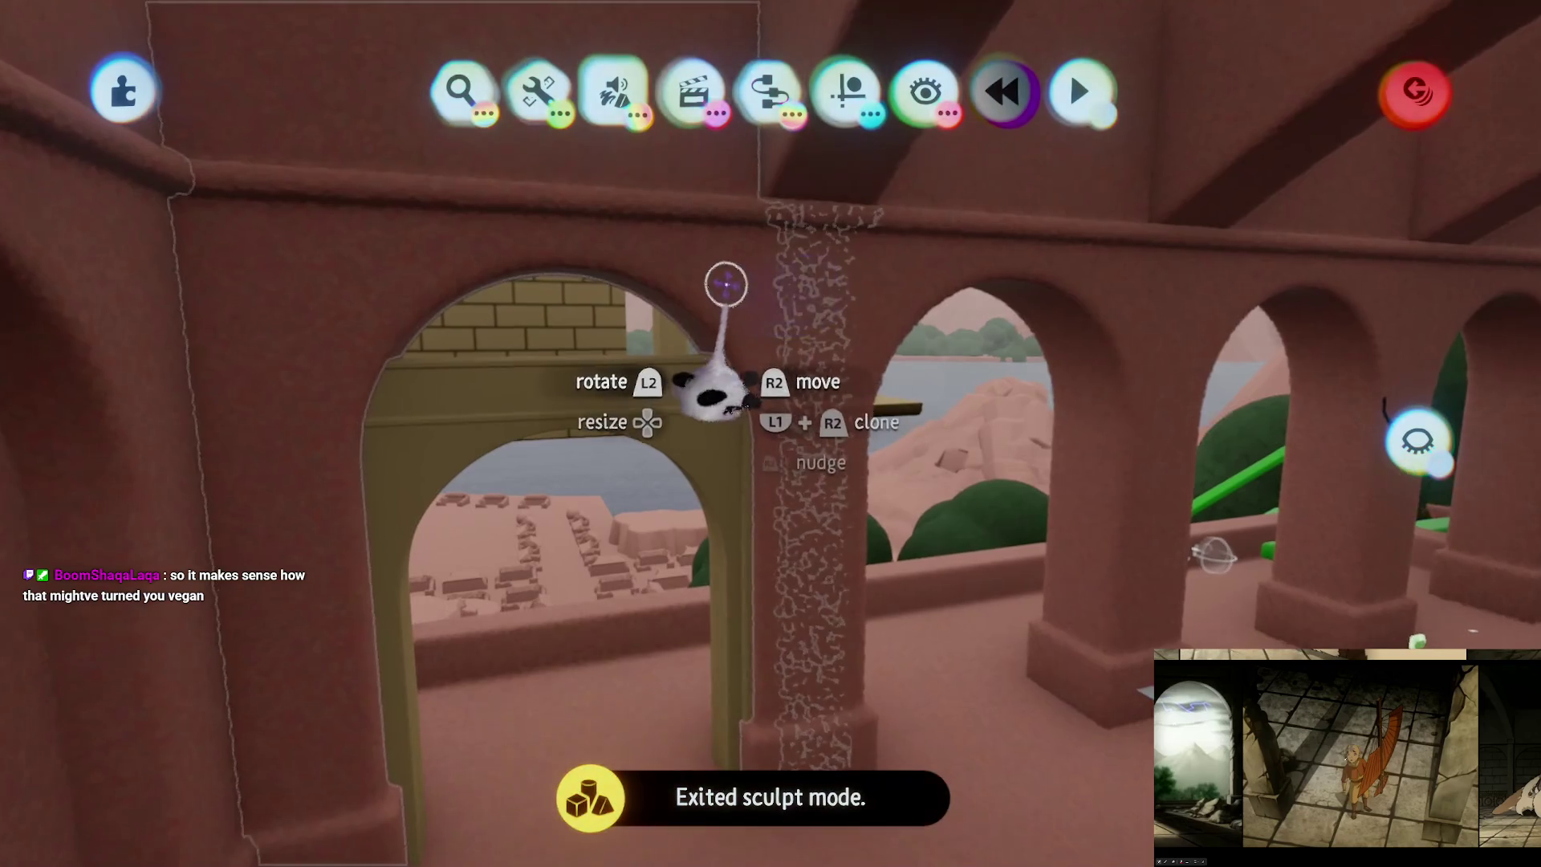
pyautogui.click(715, 273)
pyautogui.press('Escape')
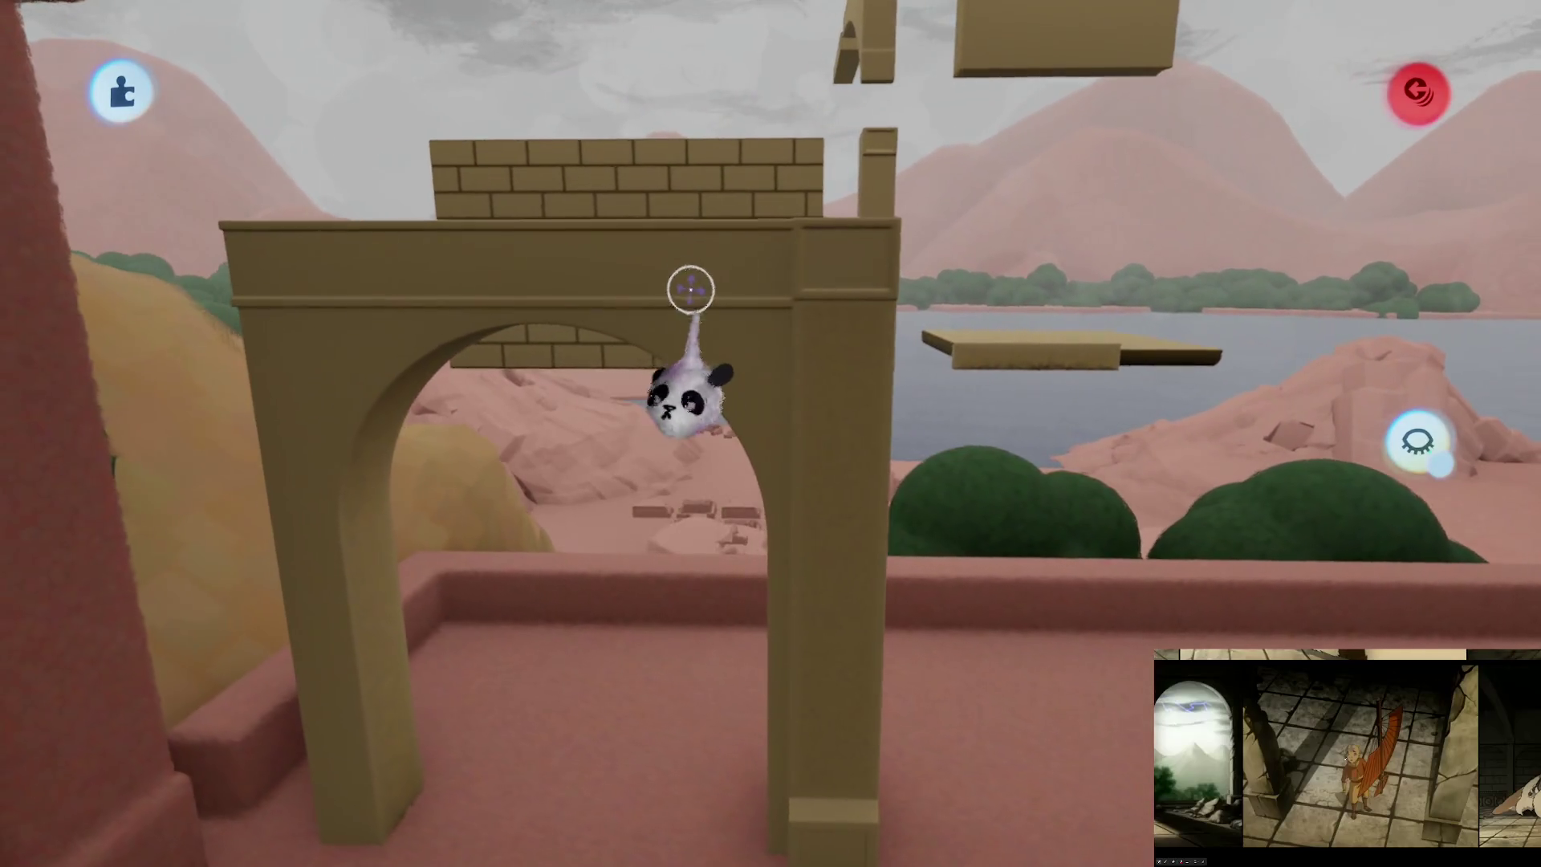
pyautogui.click(688, 292)
pyautogui.press('Escape')
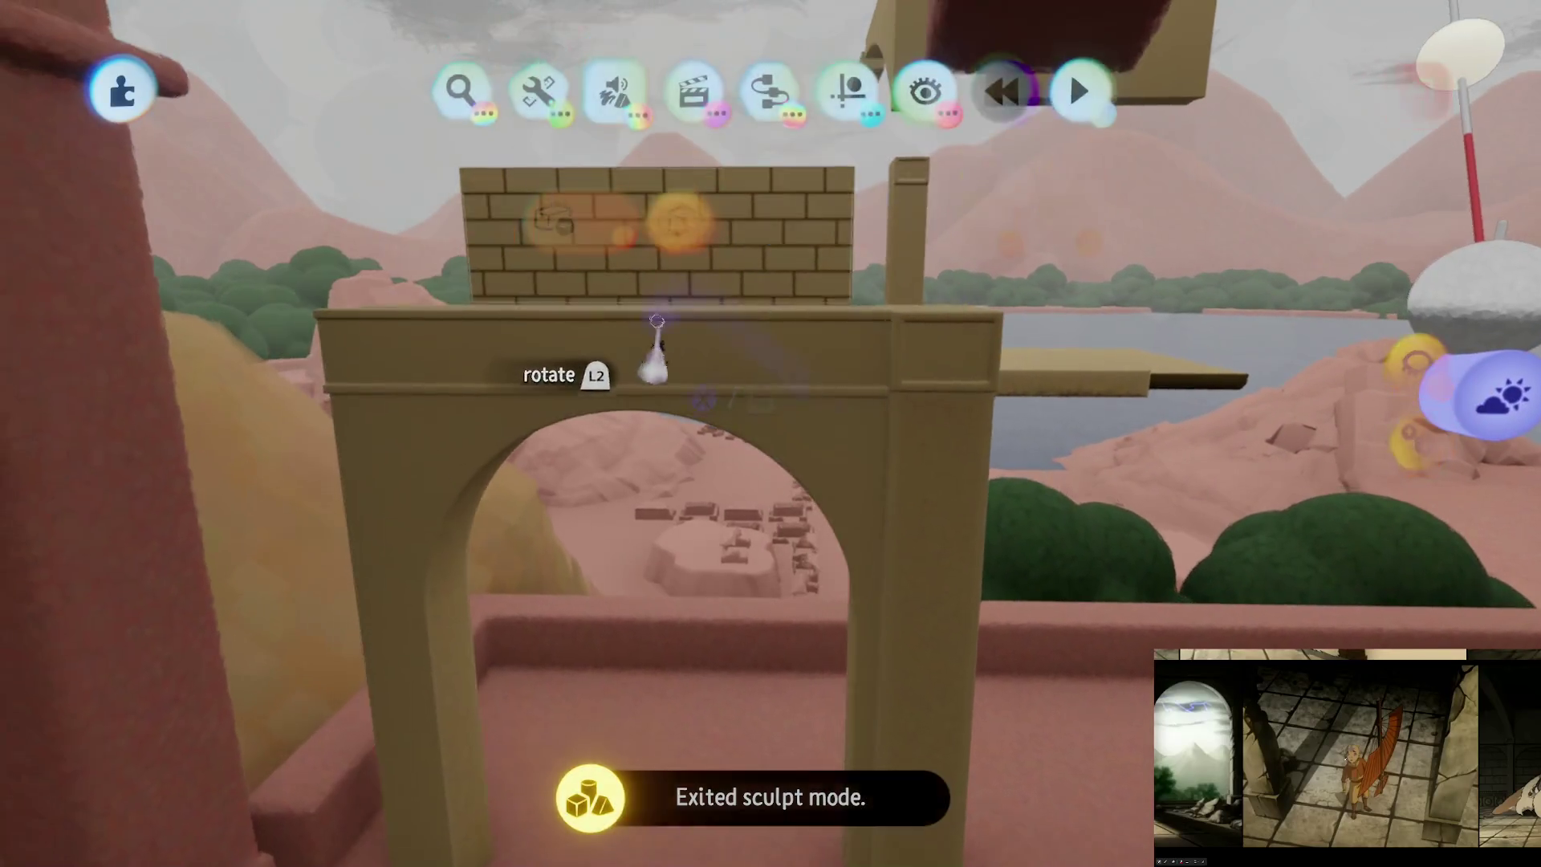
# Step: Clone the sandstone arch twice and snap the copies side by side to extend the arcade
pyautogui.moveTo(874, 716)
pyautogui.mouseDown()
pyautogui.moveTo(751, 499)
pyautogui.moveTo(599, 454)
pyautogui.moveTo(961, 371)
pyautogui.mouseUp()
pyautogui.moveTo(935, 423)
pyautogui.mouseDown()
pyautogui.moveTo(664, 412)
pyautogui.moveTo(929, 386)
pyautogui.moveTo(915, 466)
pyautogui.mouseUp()
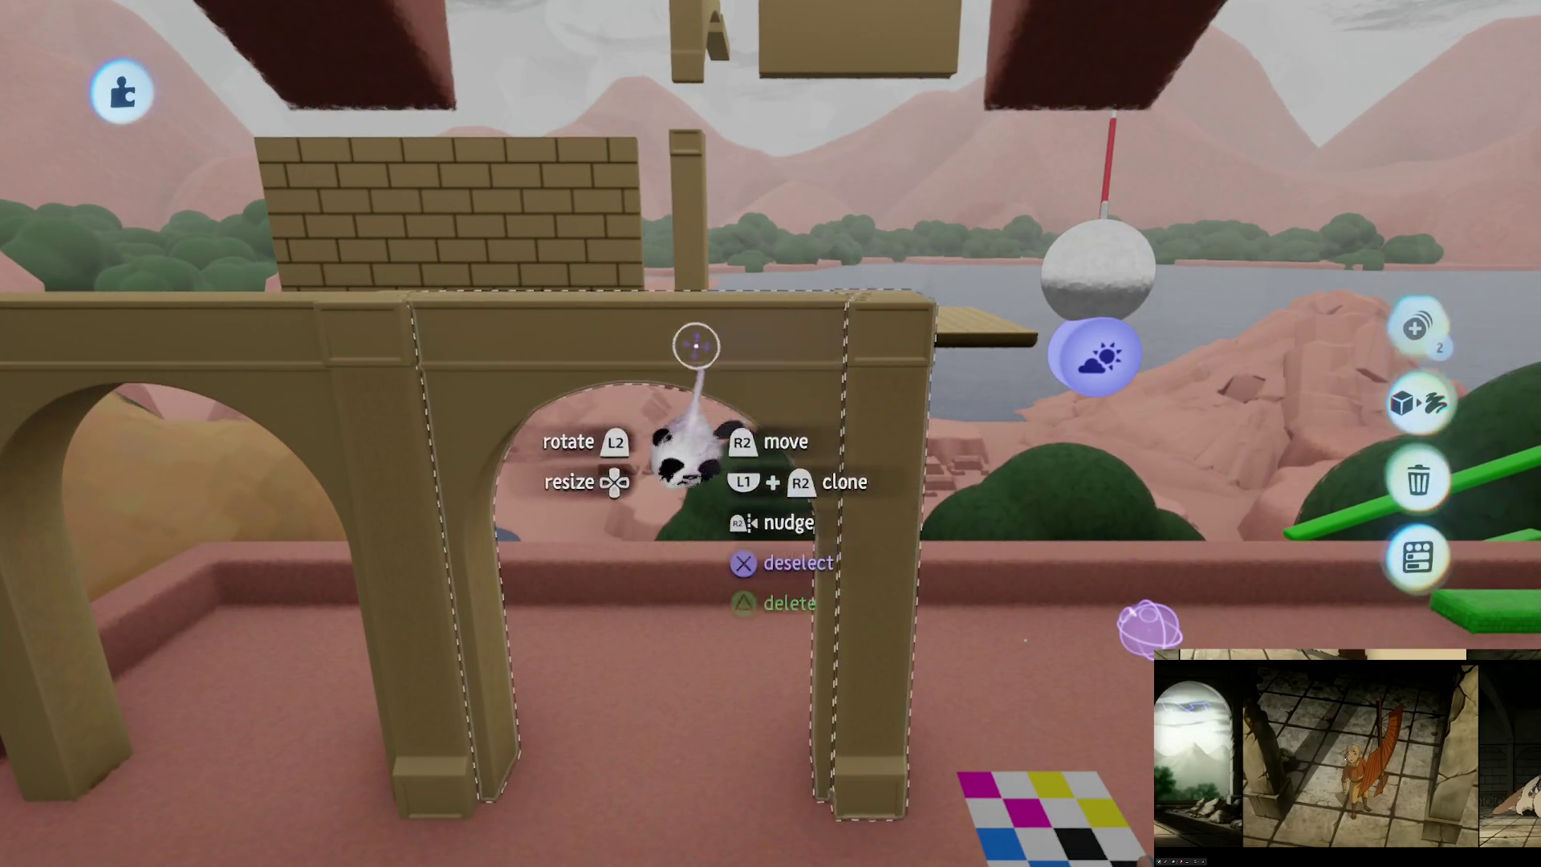
pyautogui.moveTo(697, 346); pyautogui.dragTo(929, 365)
pyautogui.moveTo(852, 333)
pyautogui.mouseDown()
pyautogui.moveTo(815, 358)
pyautogui.moveTo(444, 340)
pyautogui.moveTo(971, 369)
pyautogui.mouseUp()
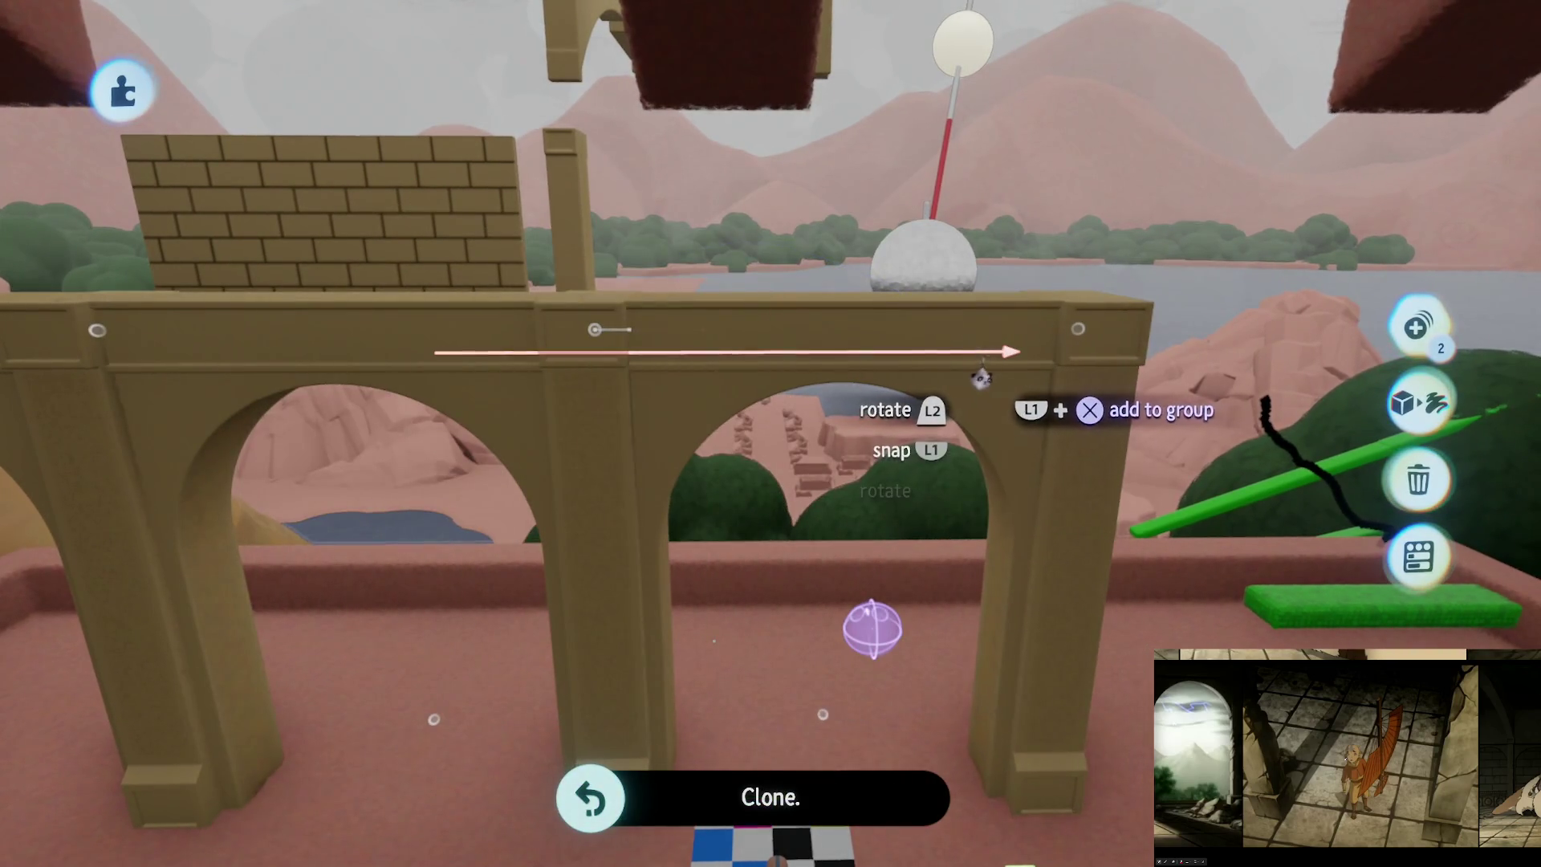
pyautogui.moveTo(734, 393); pyautogui.dragTo(930, 261)
pyautogui.moveTo(885, 365)
pyautogui.mouseDown()
pyautogui.moveTo(835, 385)
pyautogui.moveTo(819, 361)
pyautogui.mouseUp()
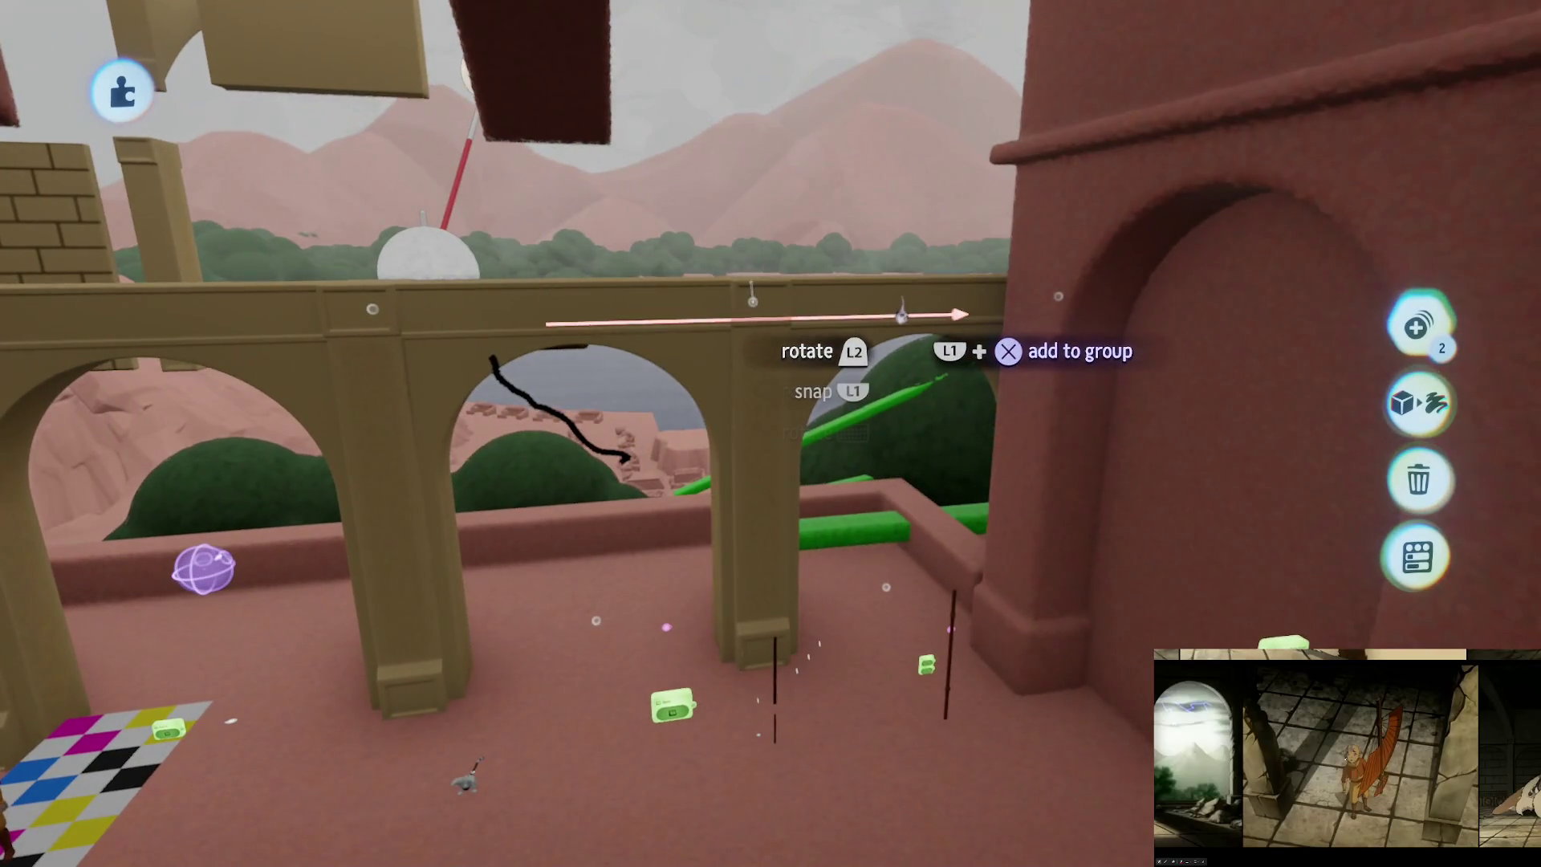
pyautogui.moveTo(900, 315)
pyautogui.mouseDown()
pyautogui.moveTo(739, 514)
pyautogui.moveTo(706, 602)
pyautogui.mouseUp()
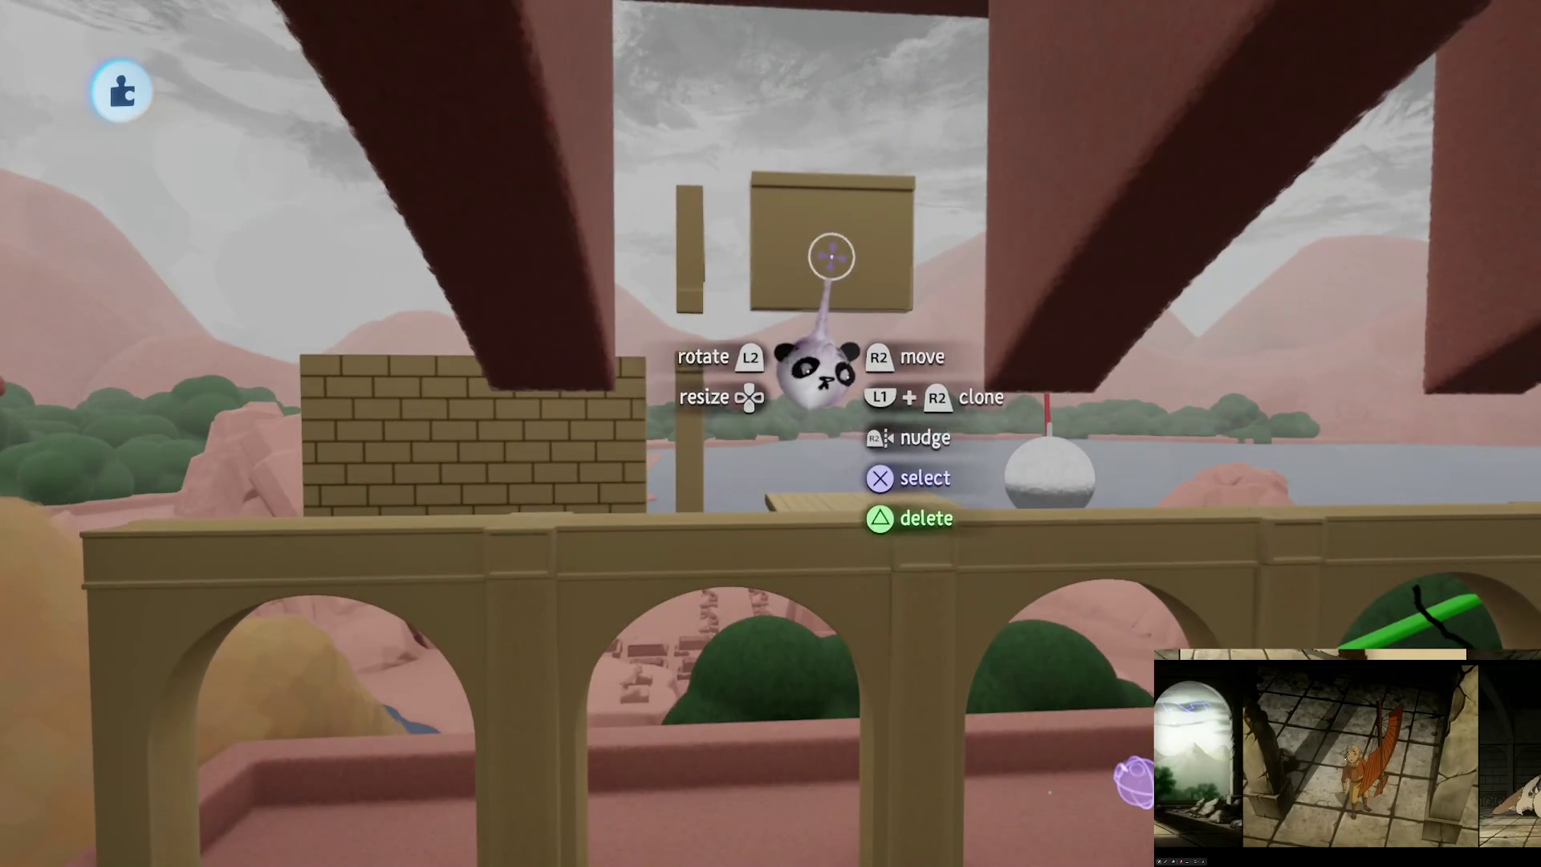
# Step: Carry the wall pieces around the structure and begin rotating a copy toward another wall
pyautogui.moveTo(817, 373)
pyautogui.mouseDown()
pyautogui.moveTo(785, 416)
pyautogui.moveTo(773, 365)
pyautogui.moveTo(726, 426)
pyautogui.moveTo(787, 509)
pyautogui.moveTo(695, 509)
pyautogui.moveTo(845, 430)
pyautogui.mouseUp()
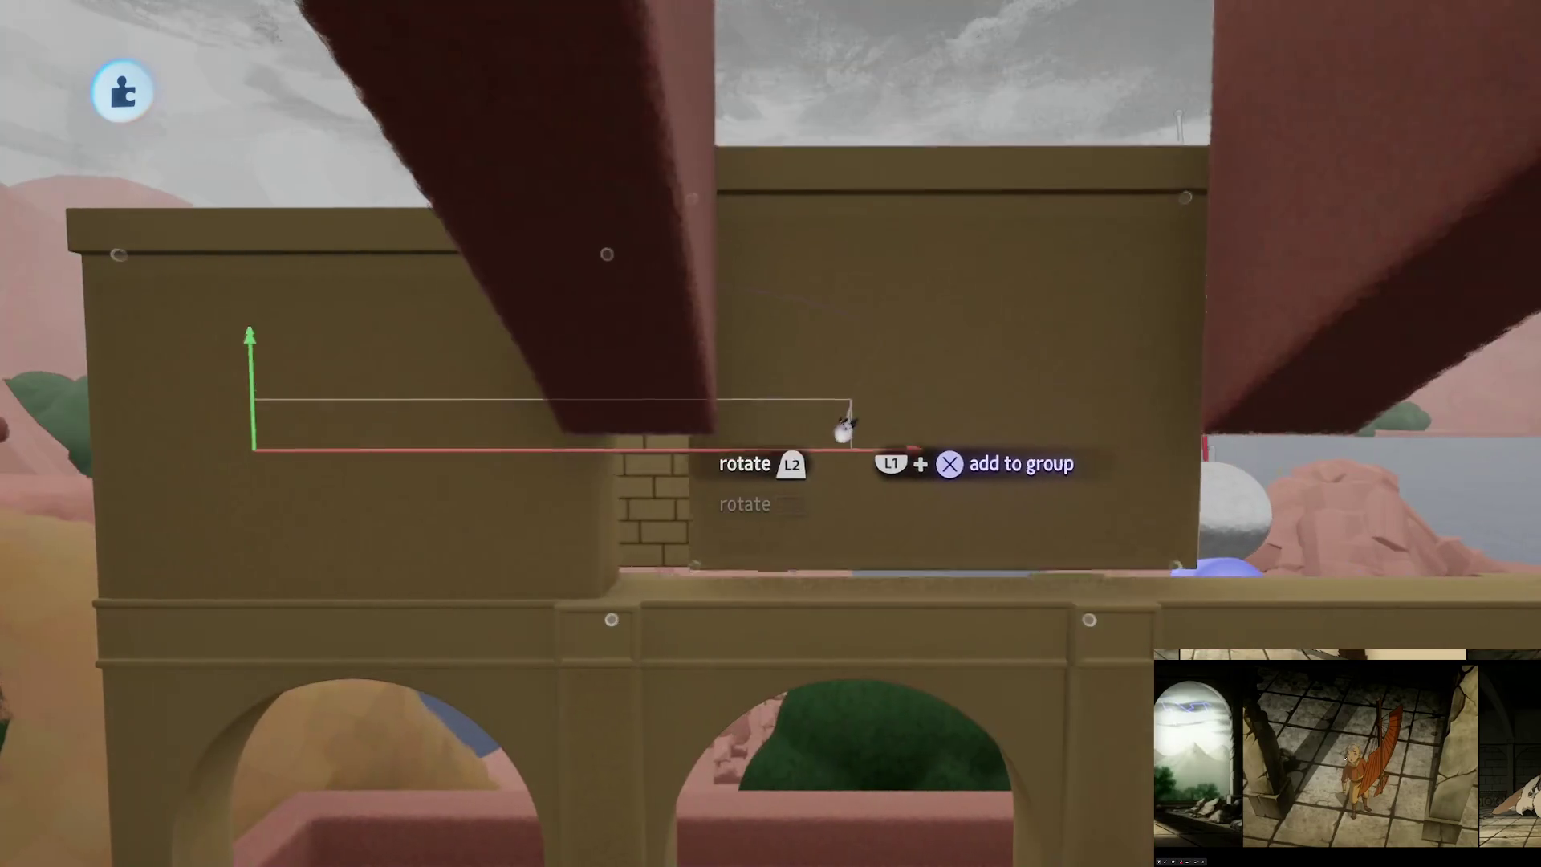
pyautogui.moveTo(803, 493)
pyautogui.mouseDown()
pyautogui.moveTo(888, 378)
pyautogui.moveTo(812, 533)
pyautogui.moveTo(901, 320)
pyautogui.moveTo(845, 554)
pyautogui.moveTo(914, 273)
pyautogui.mouseUp()
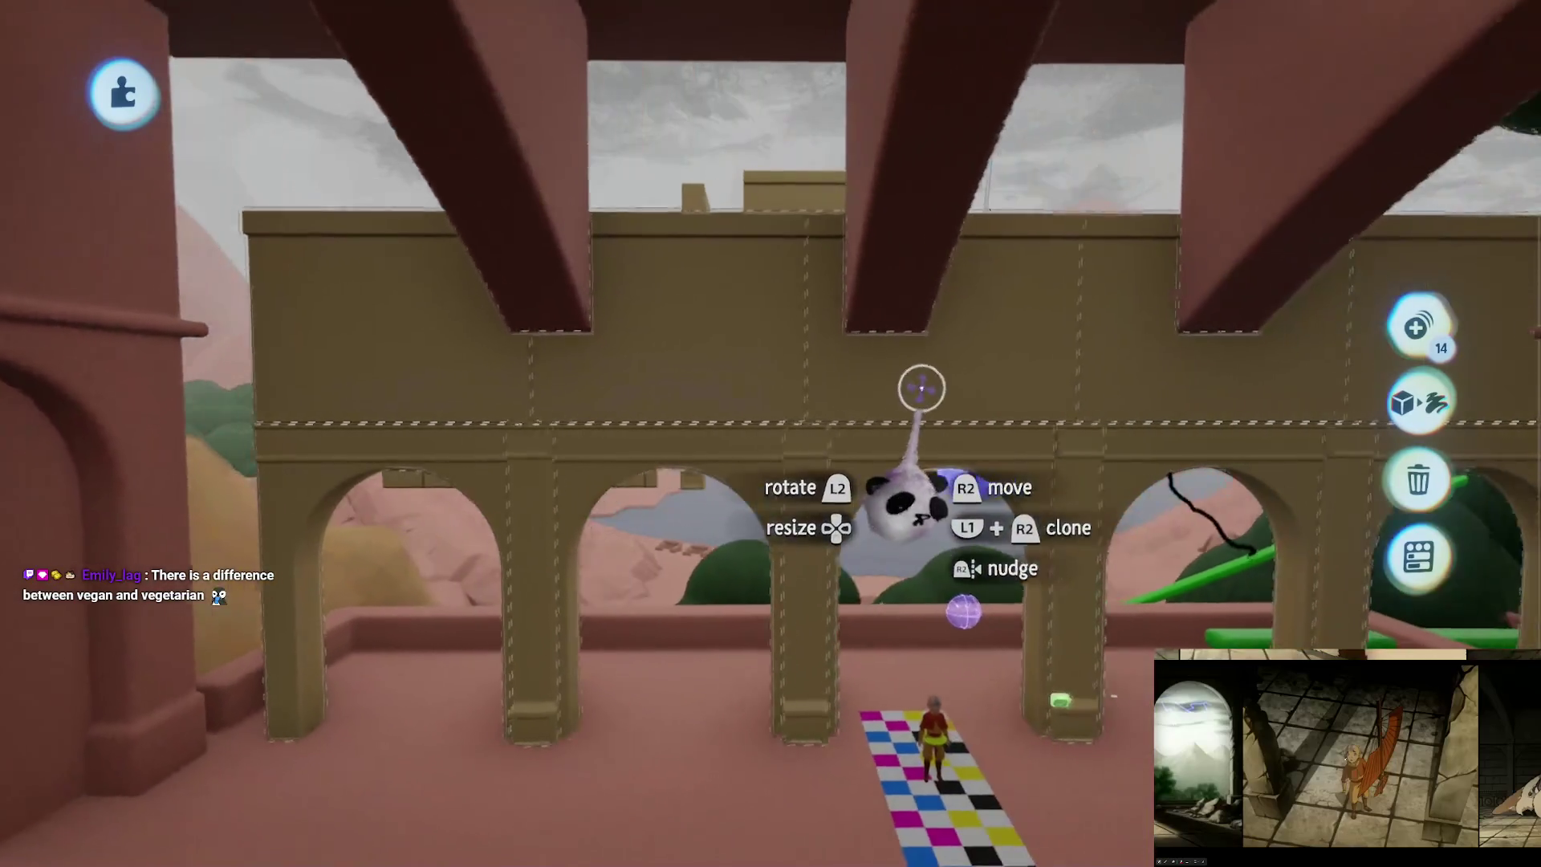
pyautogui.moveTo(919, 385)
pyautogui.mouseDown()
pyautogui.moveTo(870, 606)
pyautogui.moveTo(1226, 347)
pyautogui.mouseUp()
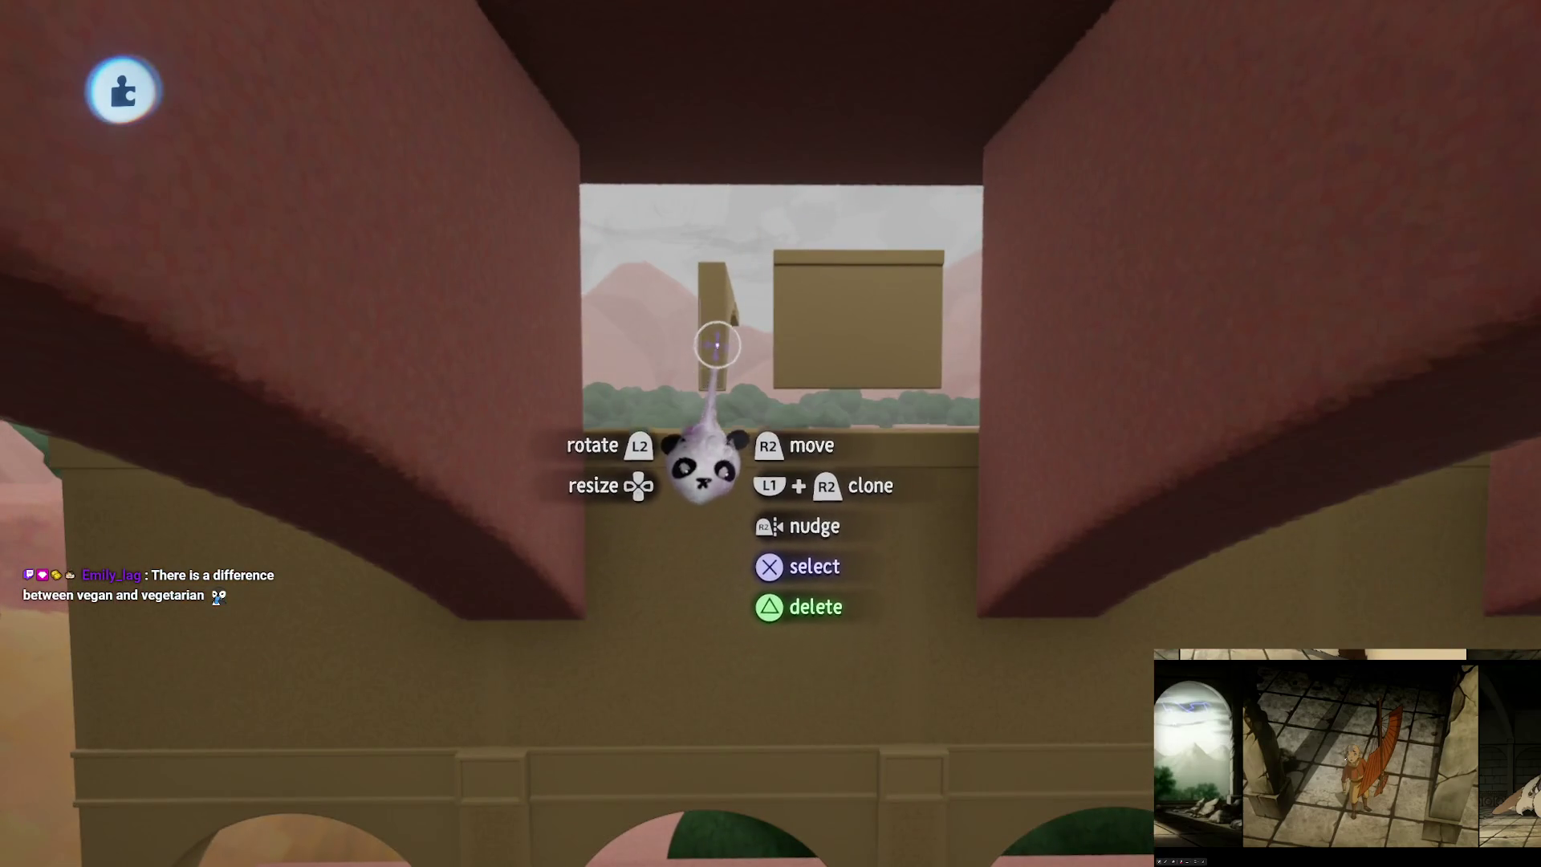
pyautogui.moveTo(715, 305)
pyautogui.mouseDown()
pyautogui.moveTo(722, 492)
pyautogui.moveTo(826, 447)
pyautogui.moveTo(798, 533)
pyautogui.moveTo(792, 516)
pyautogui.moveTo(765, 523)
pyautogui.mouseUp()
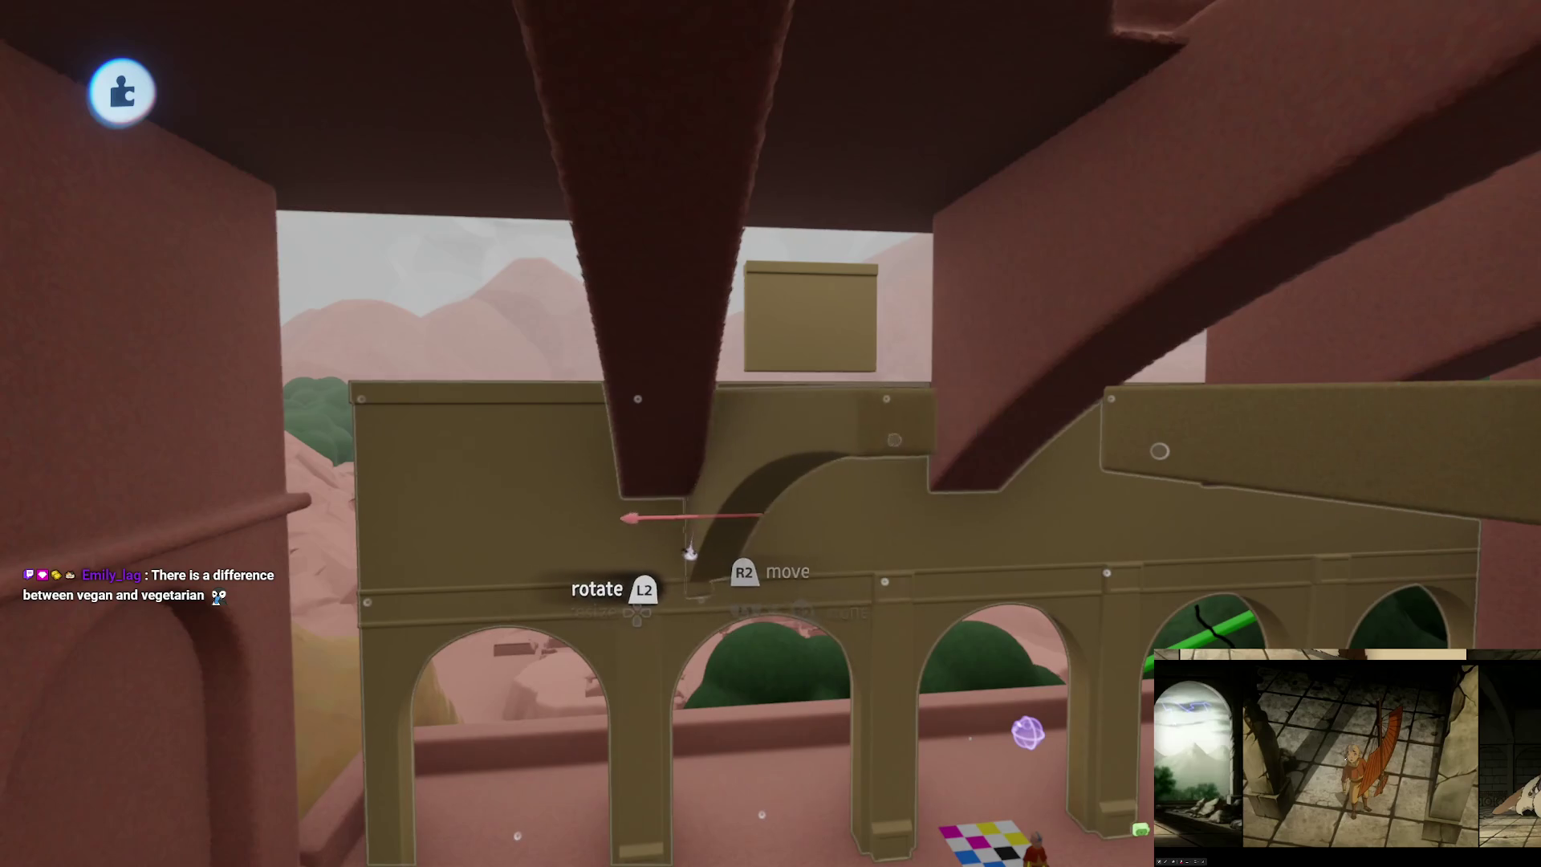
pyautogui.moveTo(638, 536)
pyautogui.mouseDown()
pyautogui.moveTo(798, 561)
pyautogui.moveTo(829, 321)
pyautogui.moveTo(777, 317)
pyautogui.moveTo(875, 379)
pyautogui.moveTo(637, 537)
pyautogui.moveTo(682, 406)
pyautogui.moveTo(619, 334)
pyautogui.moveTo(713, 407)
pyautogui.moveTo(680, 249)
pyautogui.mouseUp()
pyautogui.moveTo(607, 457)
pyautogui.mouseDown()
pyautogui.moveTo(747, 401)
pyautogui.moveTo(729, 399)
pyautogui.moveTo(843, 418)
pyautogui.moveTo(688, 629)
pyautogui.moveTo(757, 347)
pyautogui.moveTo(770, 430)
pyautogui.moveTo(717, 622)
pyautogui.moveTo(816, 612)
pyautogui.moveTo(816, 457)
pyautogui.moveTo(895, 370)
pyautogui.moveTo(557, 344)
pyautogui.moveTo(558, 430)
pyautogui.mouseUp()
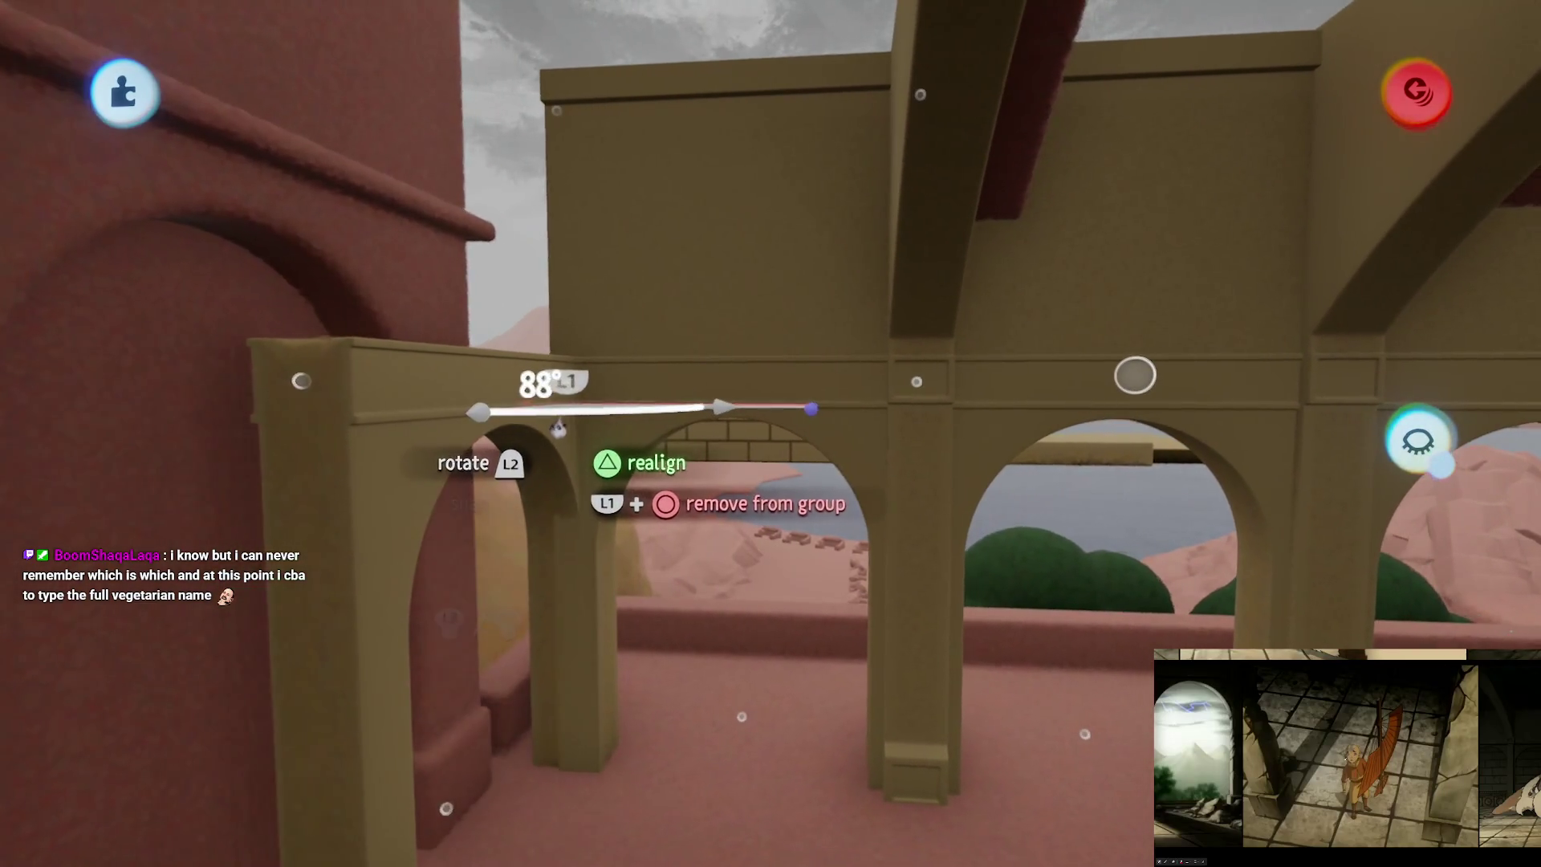
# Step: Turn the arch copy 90° and carry it toward the courtyard's red side wall
pyautogui.moveTo(809, 409)
pyautogui.mouseDown()
pyautogui.moveTo(819, 522)
pyautogui.moveTo(874, 413)
pyautogui.moveTo(835, 245)
pyautogui.moveTo(763, 337)
pyautogui.moveTo(888, 358)
pyautogui.moveTo(801, 207)
pyautogui.moveTo(767, 333)
pyautogui.moveTo(799, 247)
pyautogui.moveTo(801, 335)
pyautogui.moveTo(791, 241)
pyautogui.moveTo(949, 316)
pyautogui.moveTo(859, 276)
pyautogui.moveTo(1038, 313)
pyautogui.moveTo(831, 433)
pyautogui.moveTo(656, 238)
pyautogui.mouseUp()
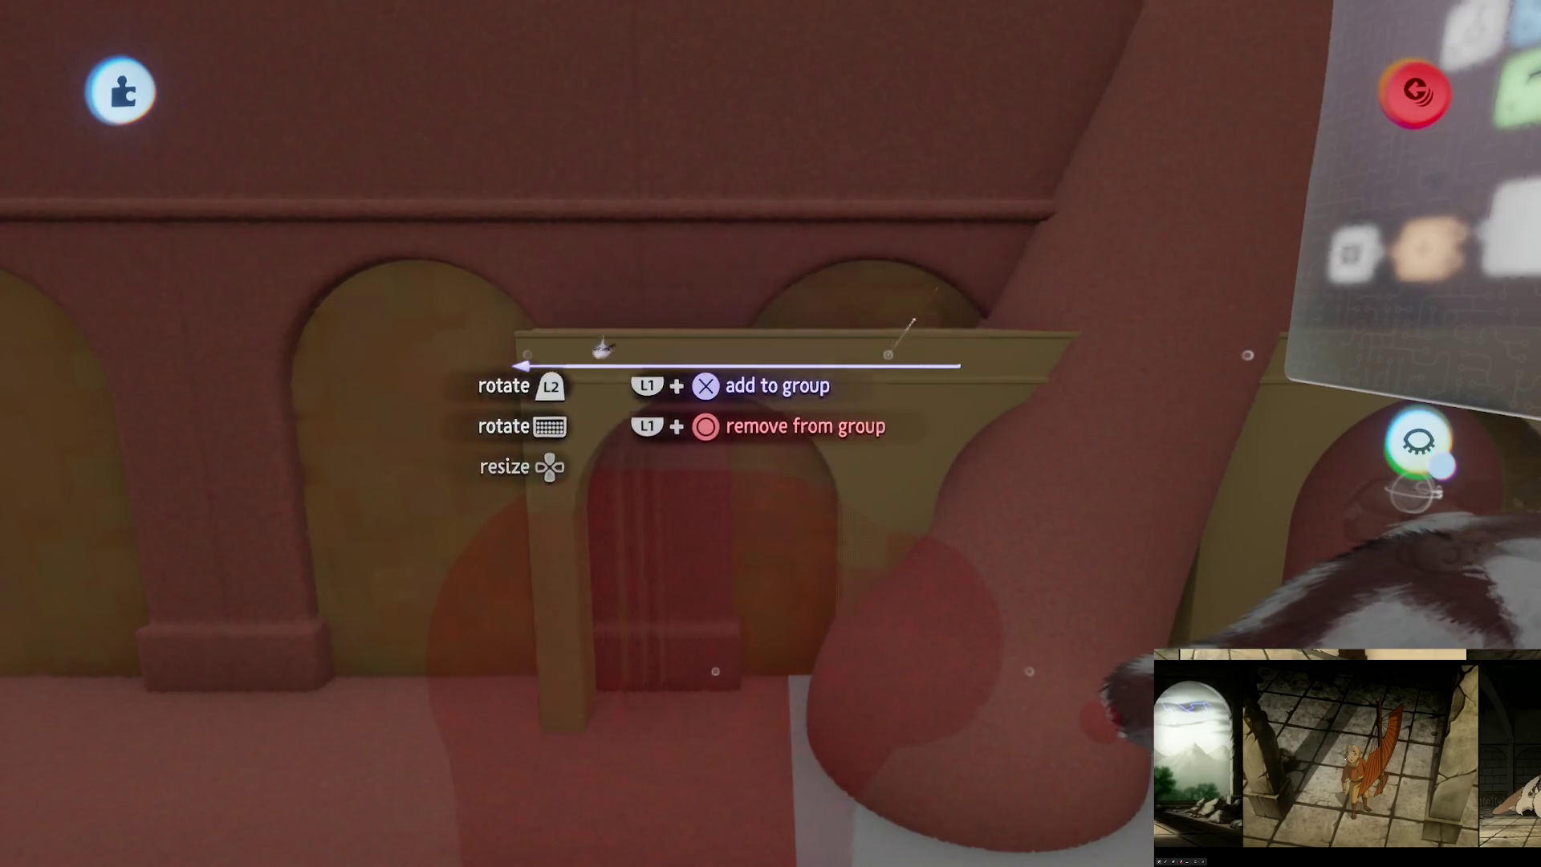
pyautogui.moveTo(585, 377)
pyautogui.mouseDown()
pyautogui.moveTo(709, 213)
pyautogui.moveTo(726, 365)
pyautogui.mouseUp()
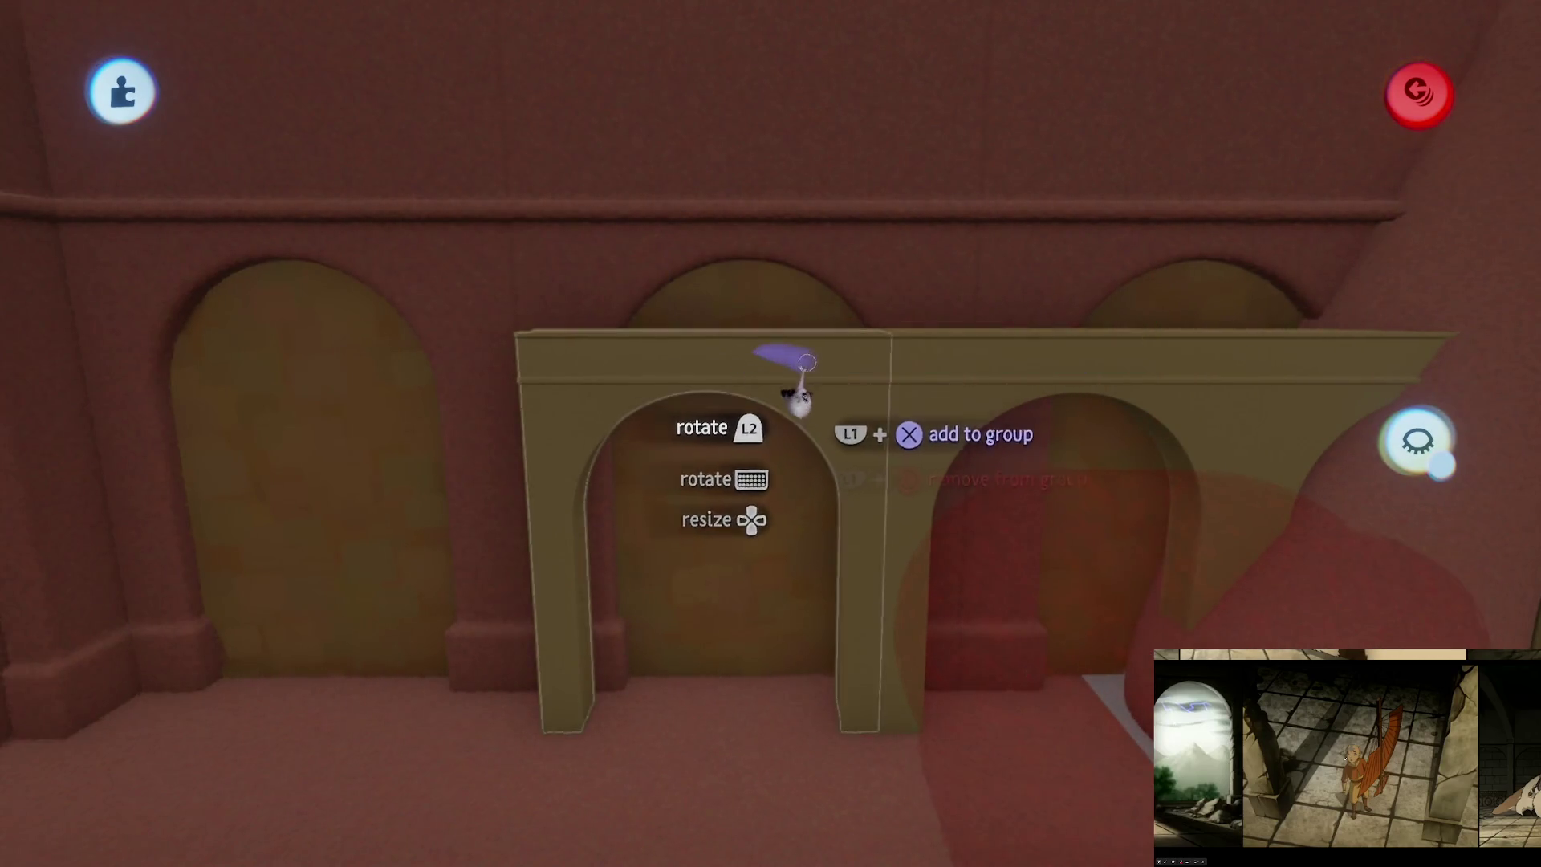
pyautogui.moveTo(801, 398); pyautogui.dragTo(663, 207)
pyautogui.moveTo(661, 375)
pyautogui.mouseDown()
pyautogui.moveTo(798, 471)
pyautogui.moveTo(712, 406)
pyautogui.mouseUp()
pyautogui.moveTo(635, 309)
pyautogui.mouseDown()
pyautogui.moveTo(797, 561)
pyautogui.moveTo(839, 475)
pyautogui.moveTo(823, 516)
pyautogui.moveTo(836, 540)
pyautogui.moveTo(849, 485)
pyautogui.moveTo(795, 585)
pyautogui.moveTo(856, 457)
pyautogui.moveTo(815, 499)
pyautogui.moveTo(898, 330)
pyautogui.moveTo(835, 395)
pyautogui.moveTo(902, 406)
pyautogui.moveTo(734, 620)
pyautogui.moveTo(836, 551)
pyautogui.moveTo(912, 326)
pyautogui.moveTo(840, 334)
pyautogui.moveTo(812, 393)
pyautogui.moveTo(748, 384)
pyautogui.mouseUp()
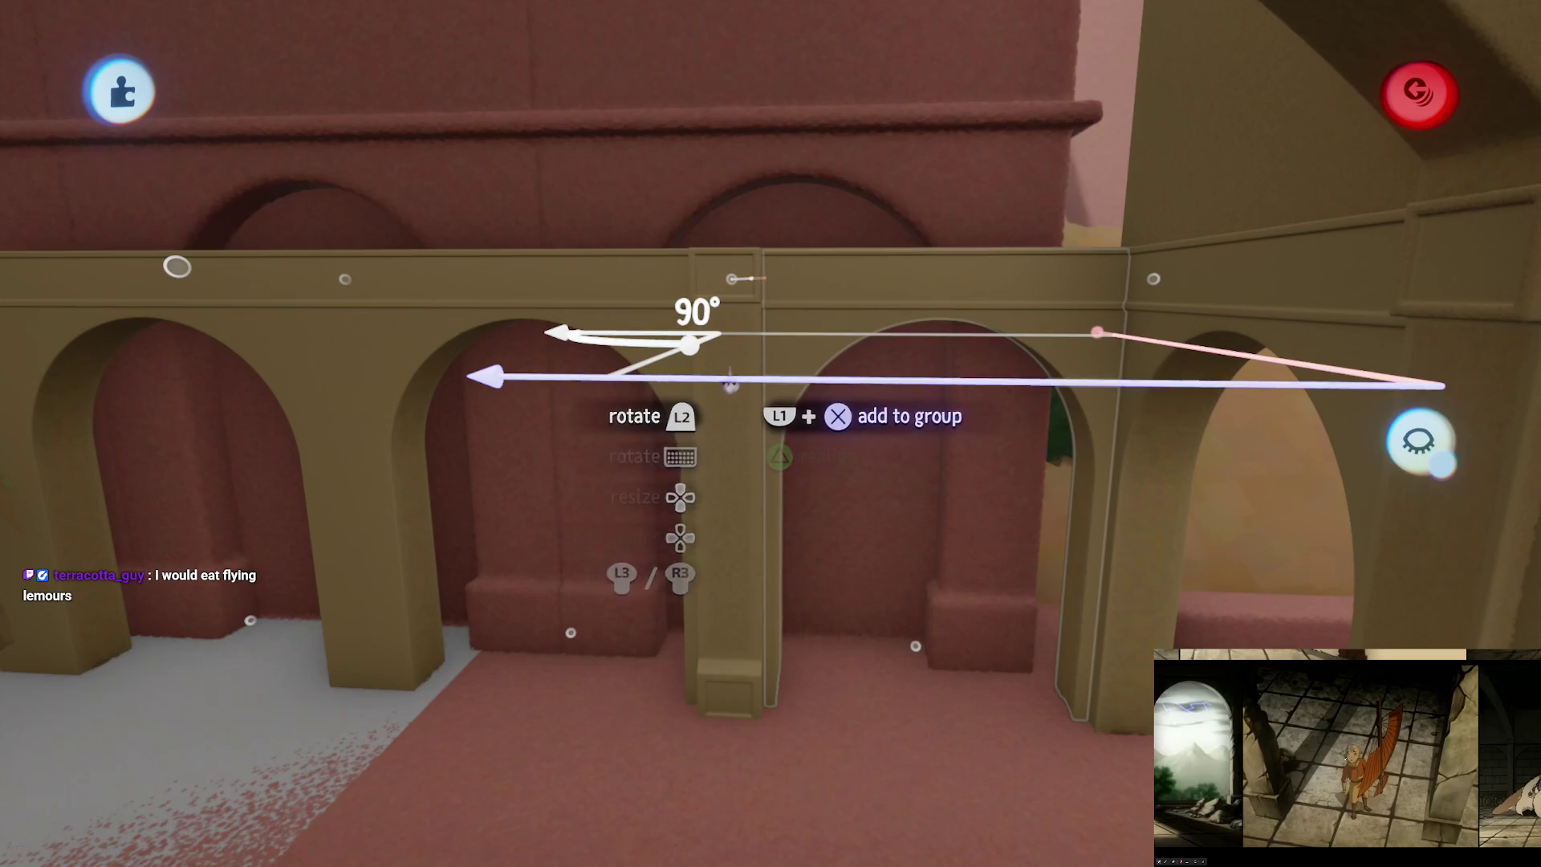
# Step: Clone the pillar, slide the group left along the arcade, and raise a wall piece
pyautogui.moveTo(731, 326); pyautogui.dragTo(851, 346)
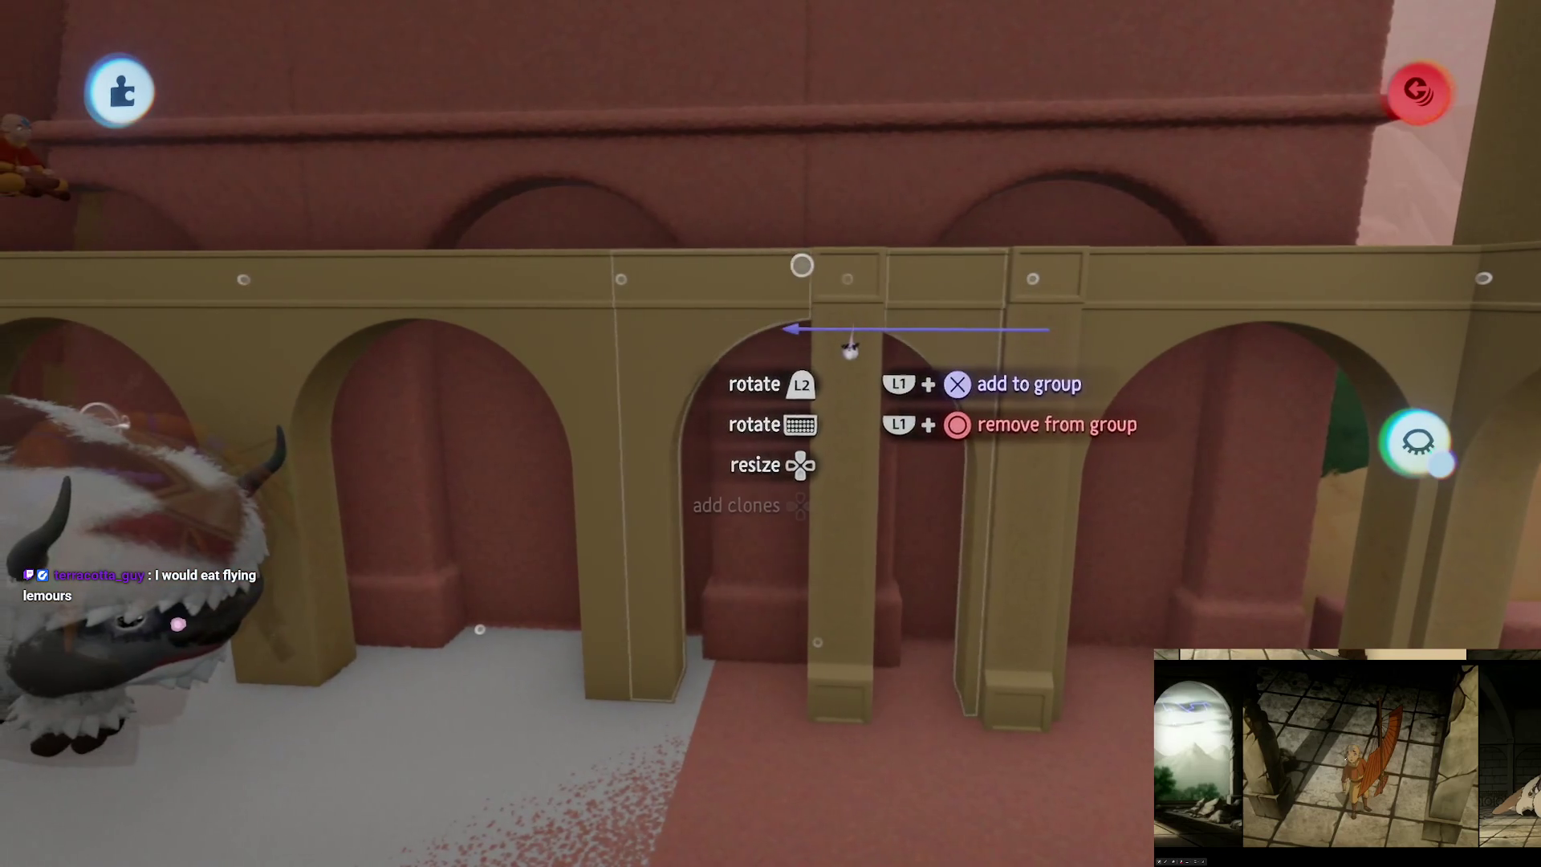
pyautogui.moveTo(858, 414)
pyautogui.mouseDown()
pyautogui.moveTo(829, 371)
pyautogui.moveTo(815, 423)
pyautogui.moveTo(860, 543)
pyautogui.moveTo(826, 441)
pyautogui.moveTo(712, 473)
pyautogui.moveTo(688, 578)
pyautogui.moveTo(730, 457)
pyautogui.moveTo(704, 496)
pyautogui.moveTo(877, 402)
pyautogui.moveTo(863, 532)
pyautogui.moveTo(751, 517)
pyautogui.moveTo(645, 387)
pyautogui.moveTo(787, 327)
pyautogui.moveTo(836, 567)
pyautogui.moveTo(881, 533)
pyautogui.moveTo(870, 629)
pyautogui.moveTo(834, 594)
pyautogui.mouseUp()
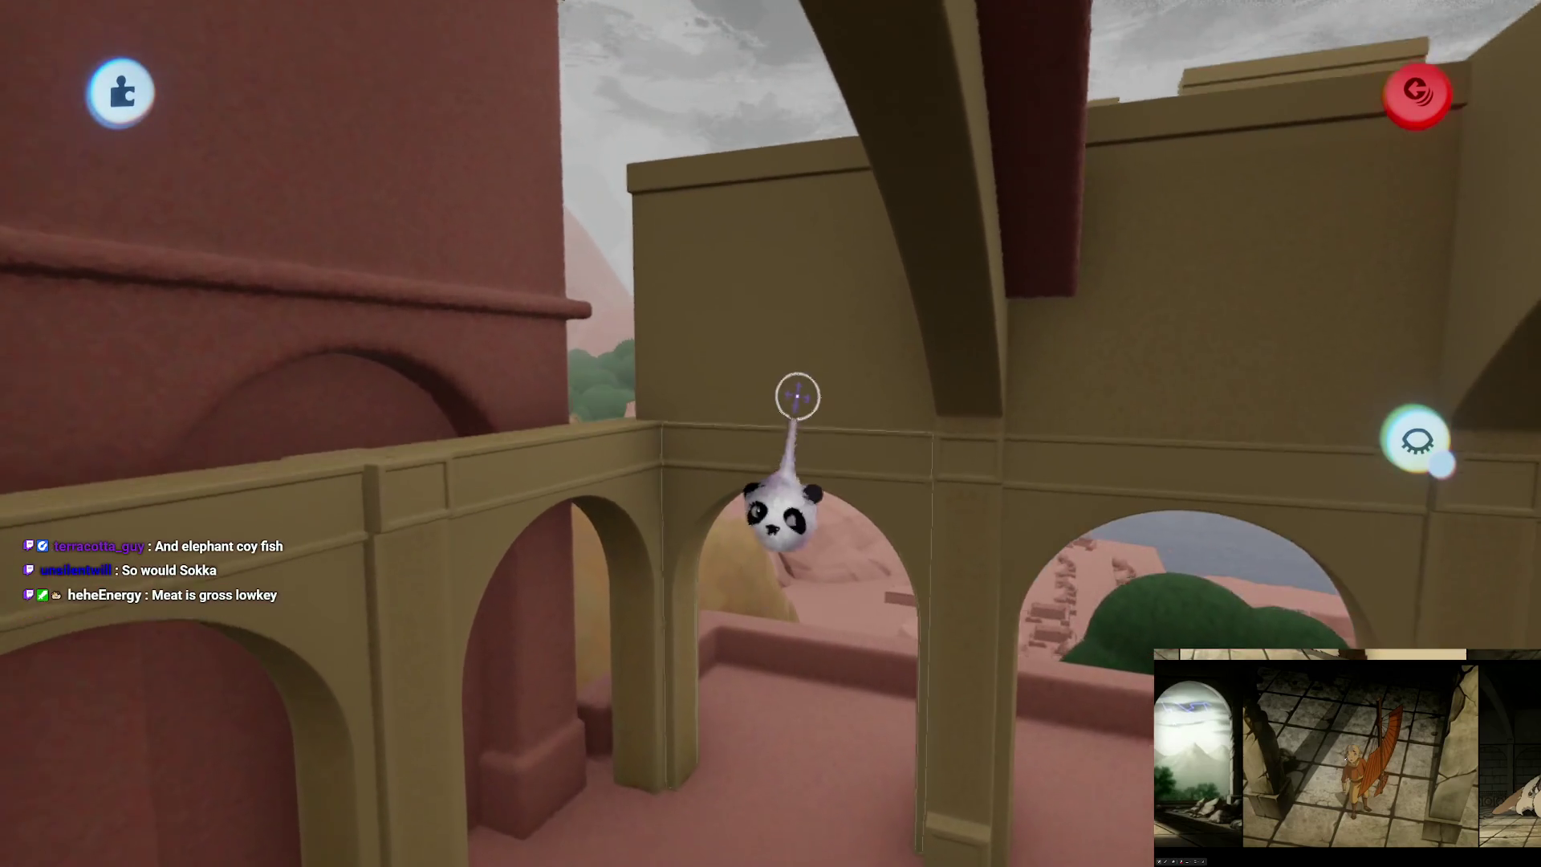
pyautogui.moveTo(798, 303)
pyautogui.mouseDown()
pyautogui.moveTo(694, 241)
pyautogui.moveTo(722, 399)
pyautogui.moveTo(809, 394)
pyautogui.moveTo(750, 447)
pyautogui.moveTo(875, 513)
pyautogui.moveTo(722, 337)
pyautogui.mouseUp()
pyautogui.moveTo(755, 417)
pyautogui.mouseDown()
pyautogui.moveTo(798, 361)
pyautogui.moveTo(737, 398)
pyautogui.moveTo(660, 294)
pyautogui.moveTo(684, 398)
pyautogui.moveTo(788, 257)
pyautogui.moveTo(781, 308)
pyautogui.moveTo(825, 393)
pyautogui.moveTo(722, 366)
pyautogui.moveTo(762, 370)
pyautogui.moveTo(726, 265)
pyautogui.moveTo(725, 387)
pyautogui.moveTo(792, 447)
pyautogui.moveTo(812, 567)
pyautogui.moveTo(789, 634)
pyautogui.moveTo(798, 485)
pyautogui.moveTo(826, 465)
pyautogui.moveTo(836, 304)
pyautogui.mouseUp()
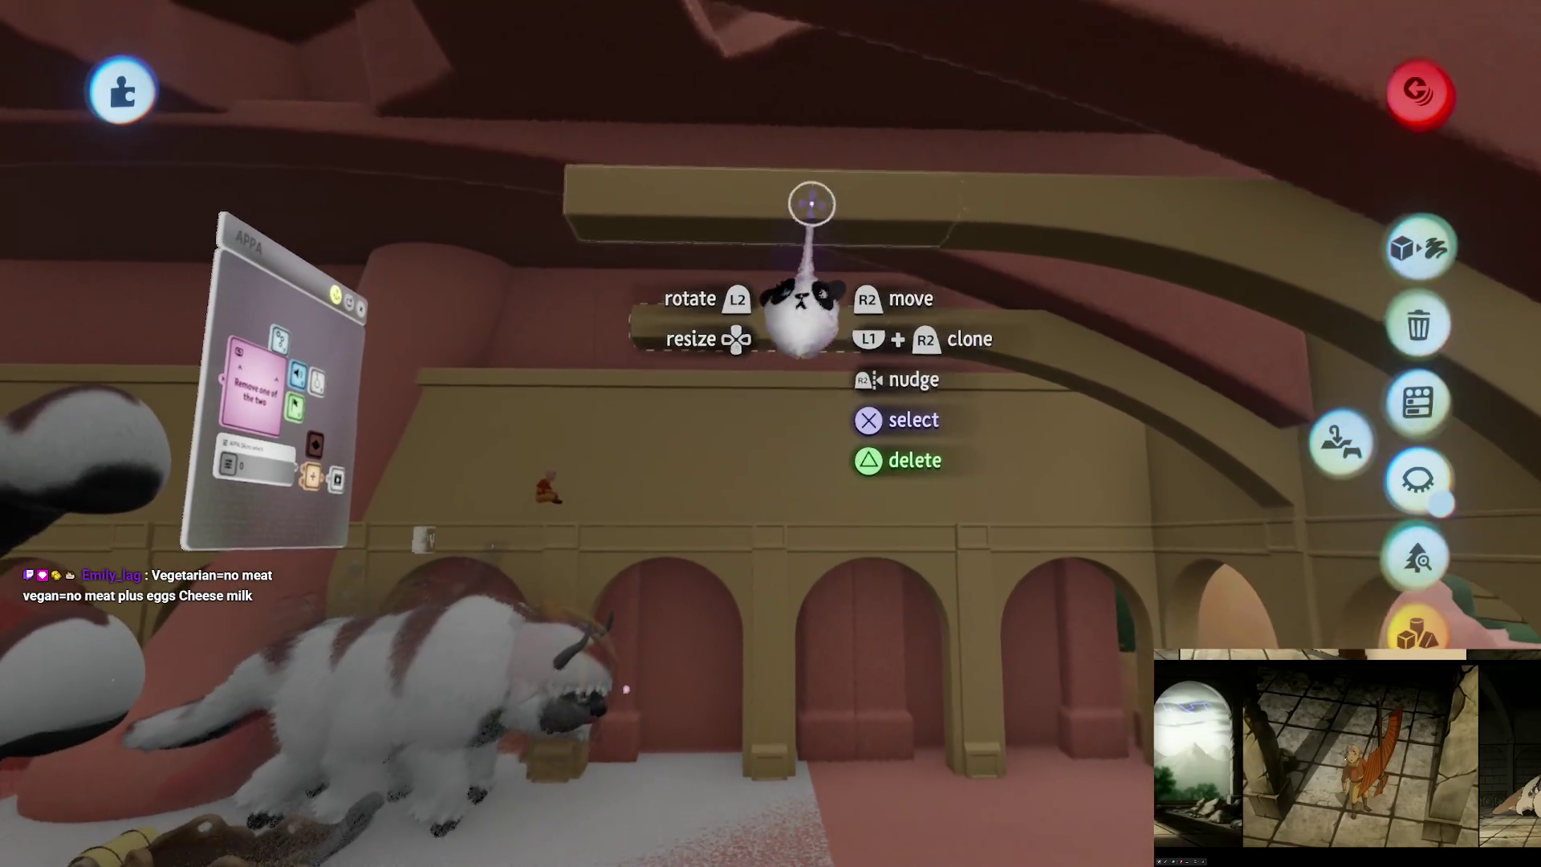
# Step: Select the two long rafter beams and move them along the rafters
pyautogui.click(802, 332)
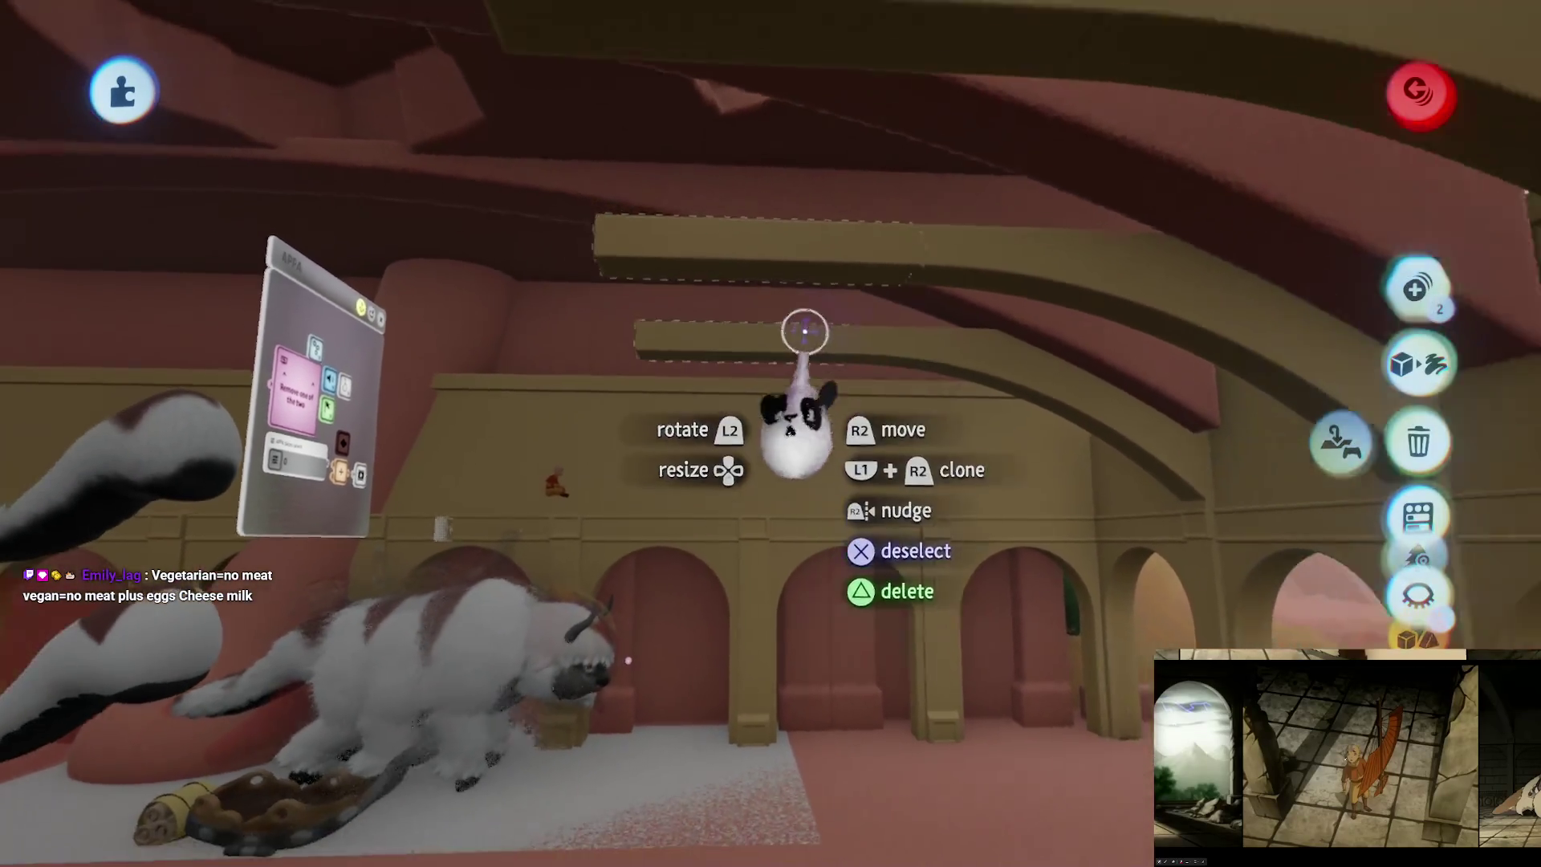
pyautogui.click(759, 330)
pyautogui.moveTo(758, 330)
pyautogui.mouseDown()
pyautogui.moveTo(820, 321)
pyautogui.moveTo(854, 390)
pyautogui.moveTo(982, 252)
pyautogui.moveTo(629, 175)
pyautogui.moveTo(653, 296)
pyautogui.moveTo(671, 161)
pyautogui.moveTo(602, 251)
pyautogui.moveTo(805, 252)
pyautogui.moveTo(947, 294)
pyautogui.moveTo(706, 200)
pyautogui.moveTo(629, 275)
pyautogui.moveTo(726, 275)
pyautogui.moveTo(696, 166)
pyautogui.moveTo(698, 255)
pyautogui.moveTo(791, 551)
pyautogui.mouseUp()
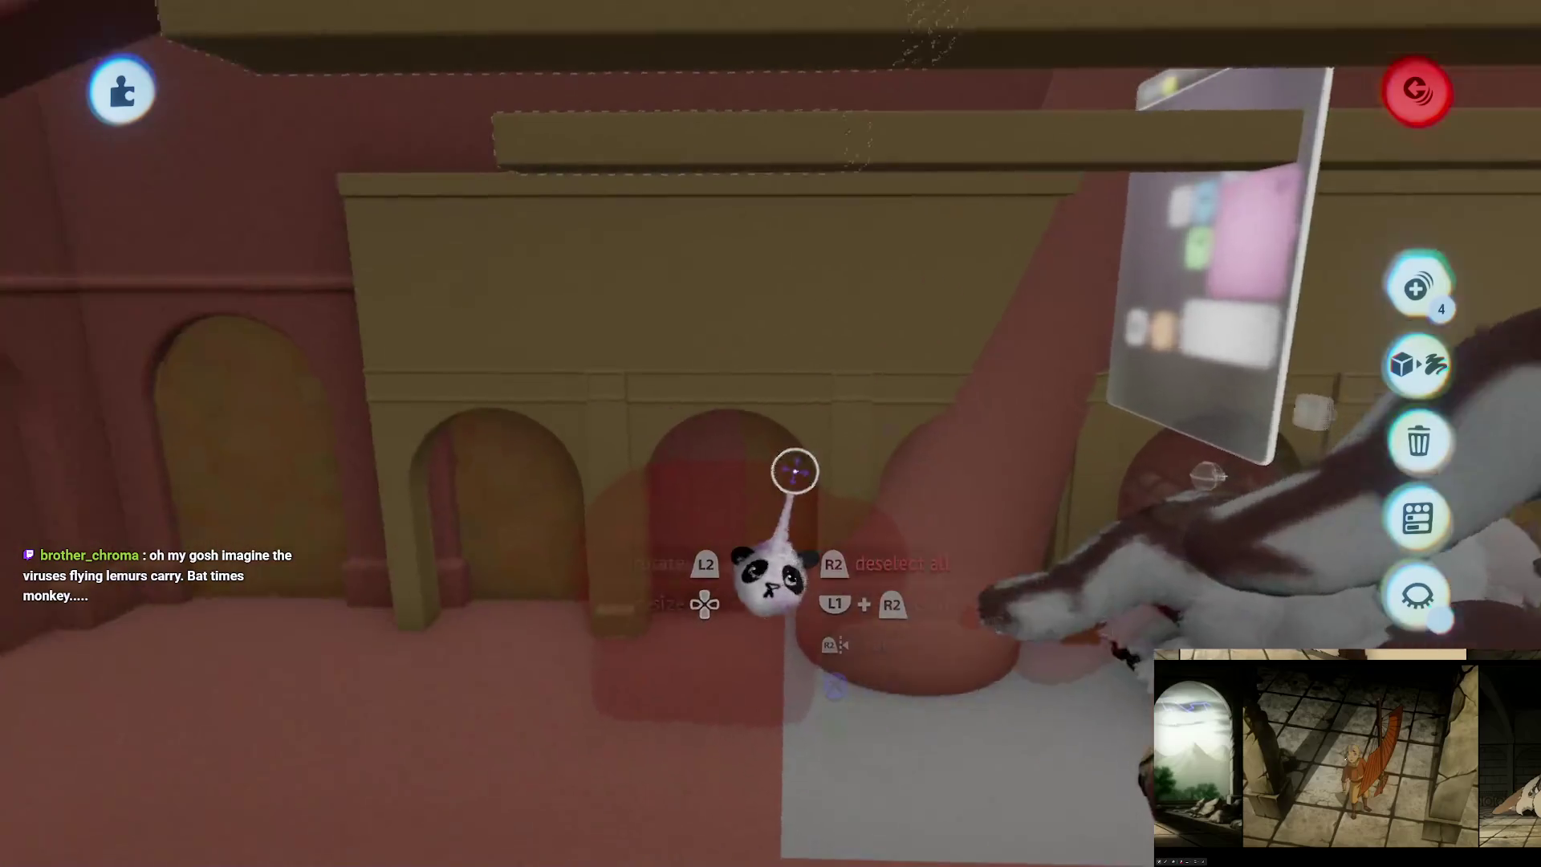
pyautogui.click(826, 441)
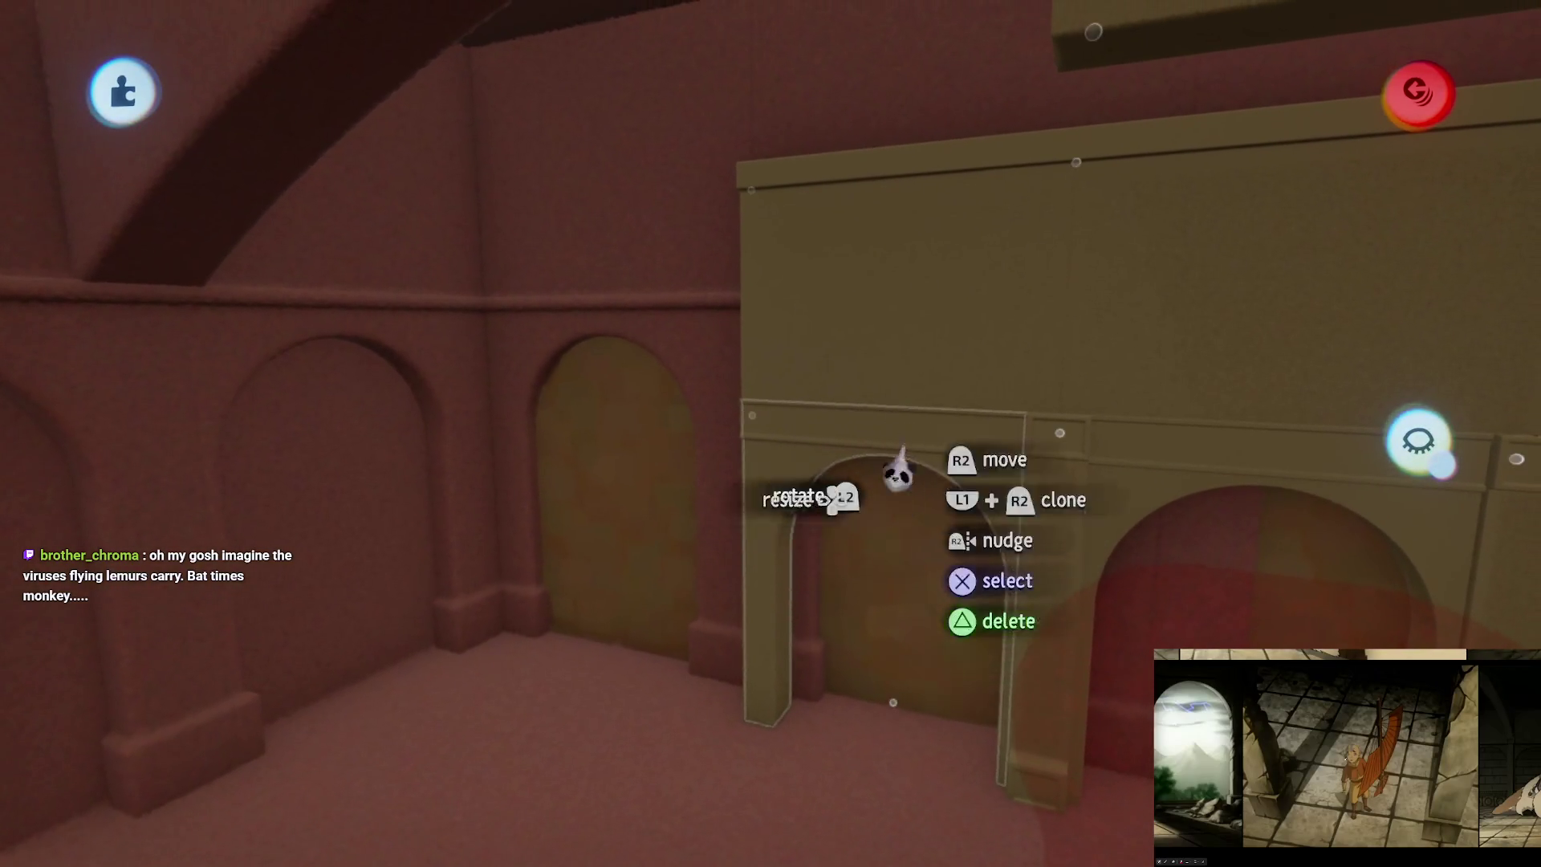
pyautogui.moveTo(775, 404); pyautogui.dragTo(805, 437)
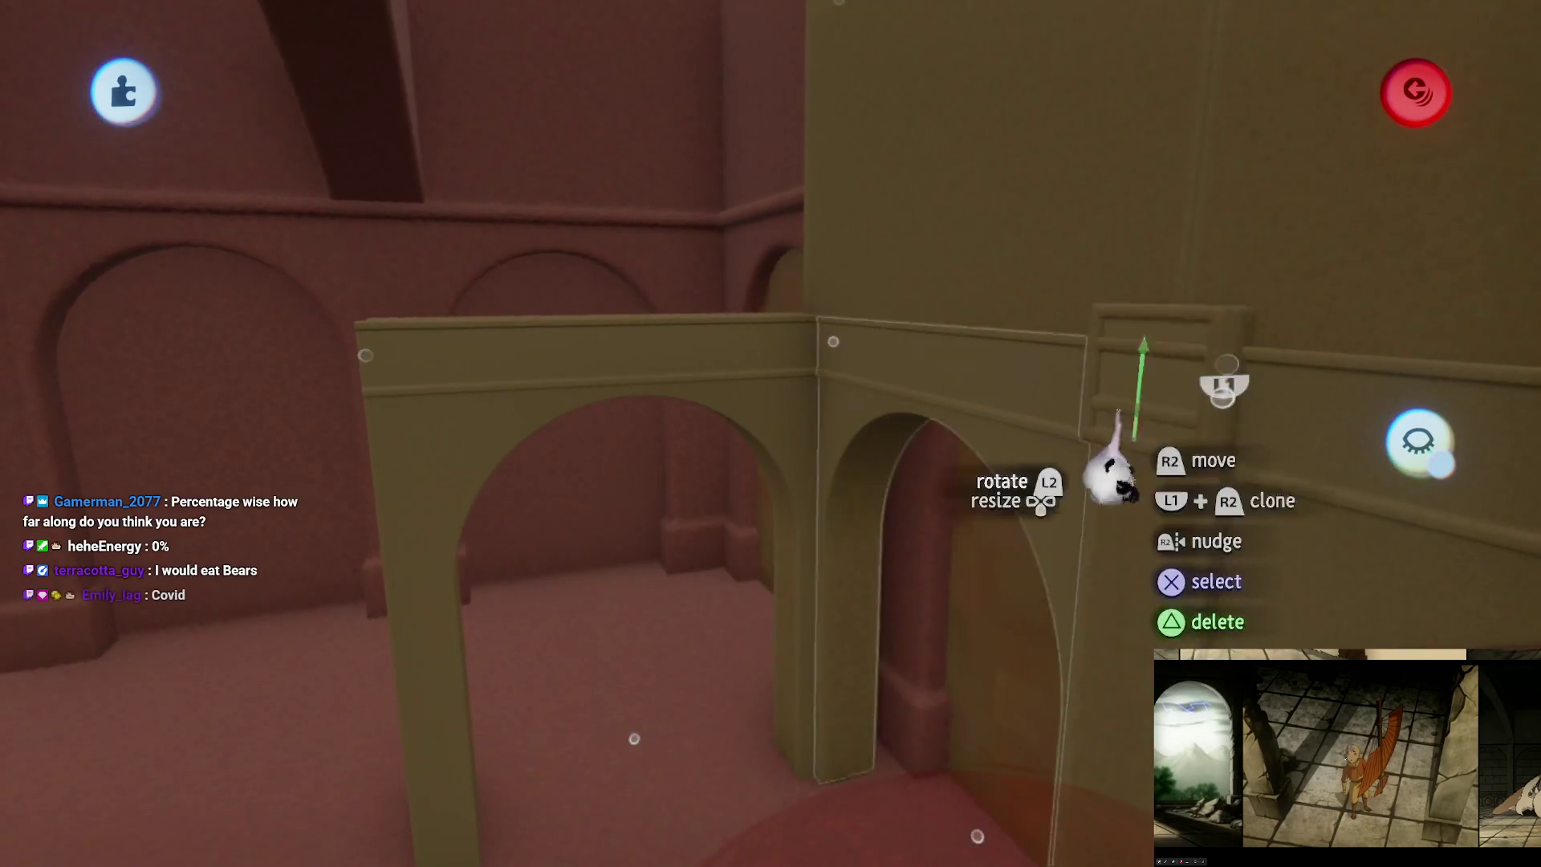
# Step: Rotate an arch piece about 90°, snap it beside the second arch, and select the arcade wall
pyautogui.moveTo(1112, 473)
pyautogui.mouseDown()
pyautogui.moveTo(922, 334)
pyautogui.moveTo(936, 471)
pyautogui.moveTo(980, 464)
pyautogui.moveTo(731, 413)
pyautogui.mouseUp()
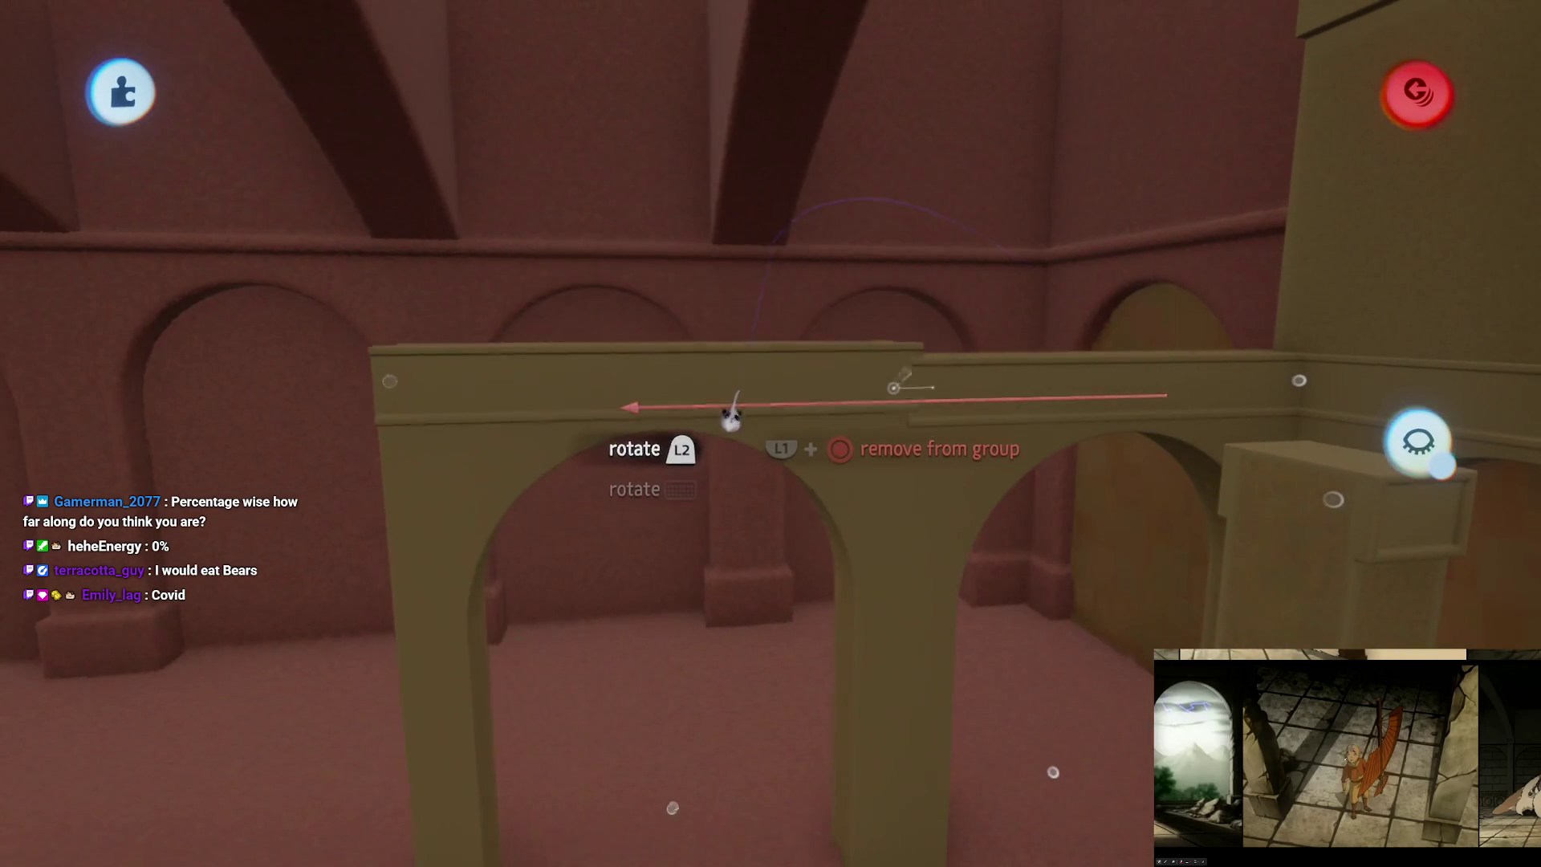
pyautogui.moveTo(860, 391)
pyautogui.mouseDown()
pyautogui.moveTo(794, 402)
pyautogui.moveTo(712, 372)
pyautogui.moveTo(802, 388)
pyautogui.moveTo(775, 273)
pyautogui.moveTo(778, 401)
pyautogui.moveTo(648, 268)
pyautogui.mouseUp()
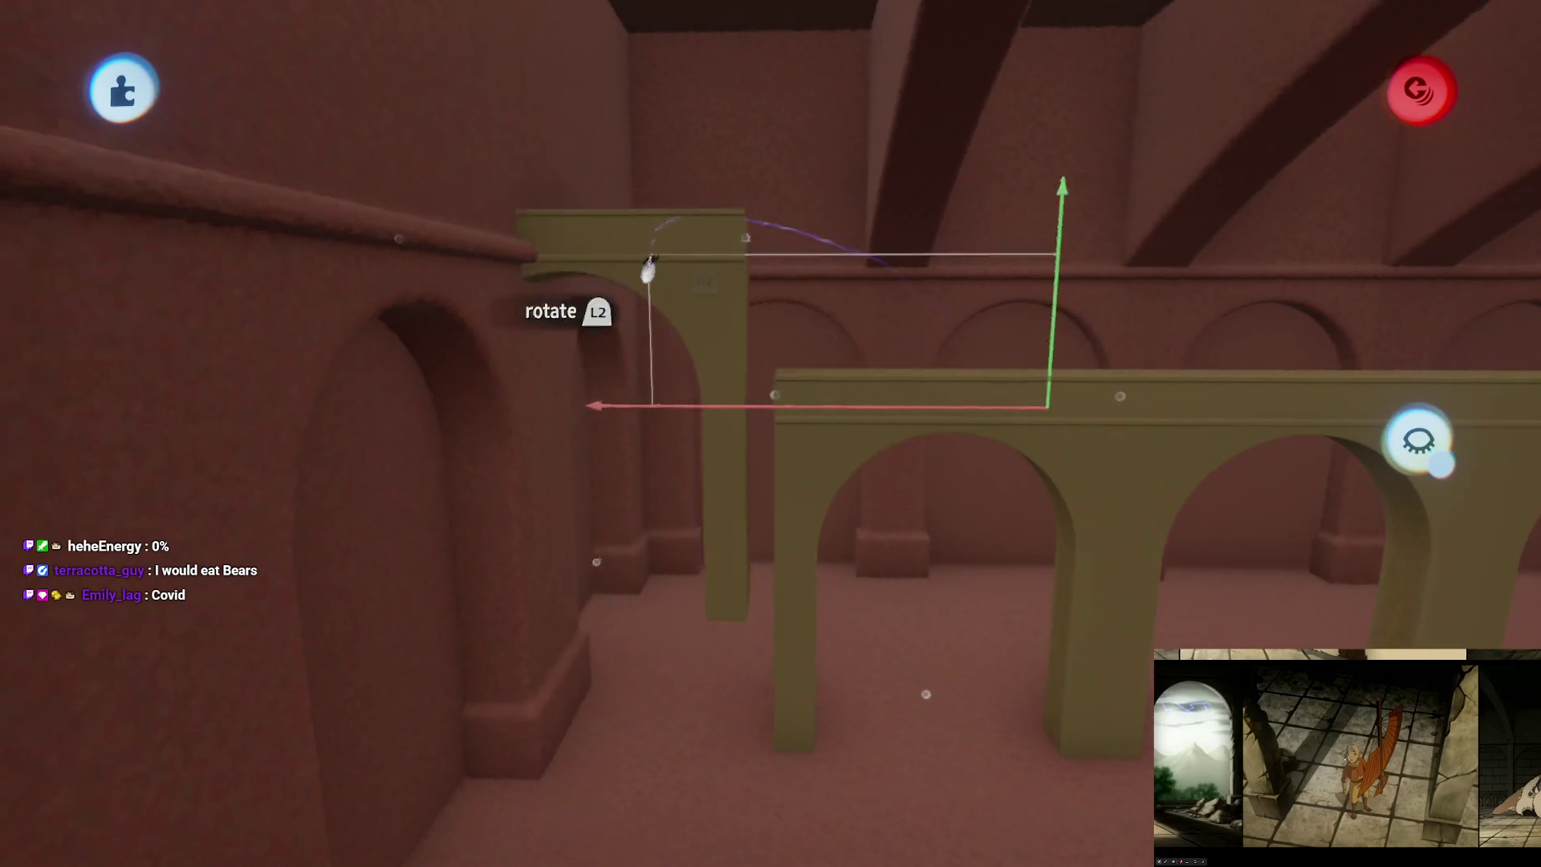
pyautogui.moveTo(661, 409); pyautogui.dragTo(688, 430)
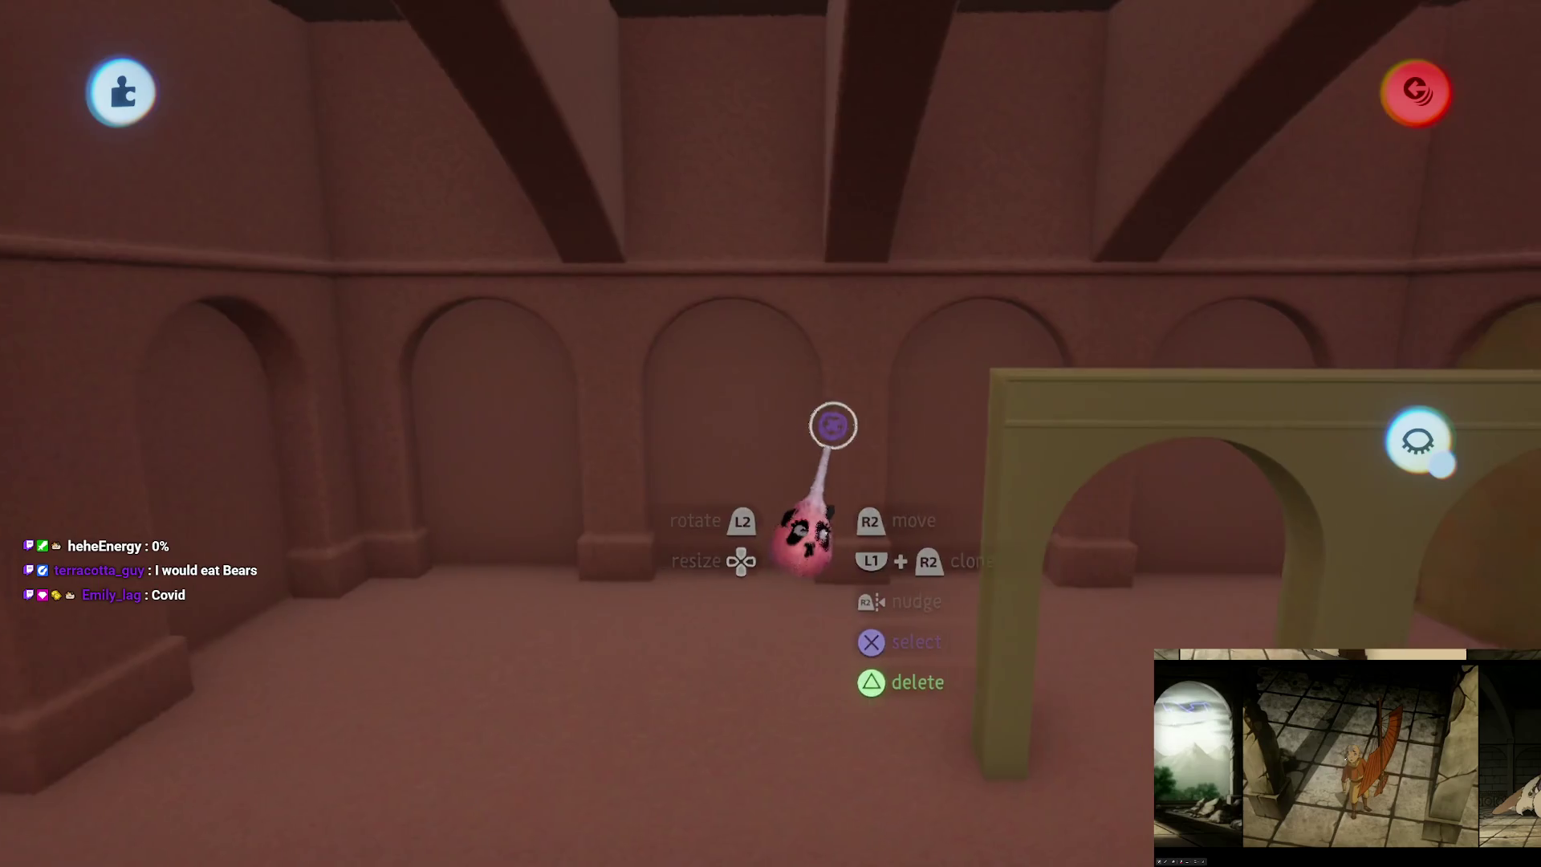
pyautogui.moveTo(832, 425)
pyautogui.mouseDown()
pyautogui.moveTo(880, 420)
pyautogui.moveTo(860, 398)
pyautogui.mouseUp()
pyautogui.moveTo(817, 475)
pyautogui.mouseDown()
pyautogui.moveTo(770, 516)
pyautogui.moveTo(764, 423)
pyautogui.moveTo(622, 388)
pyautogui.mouseUp()
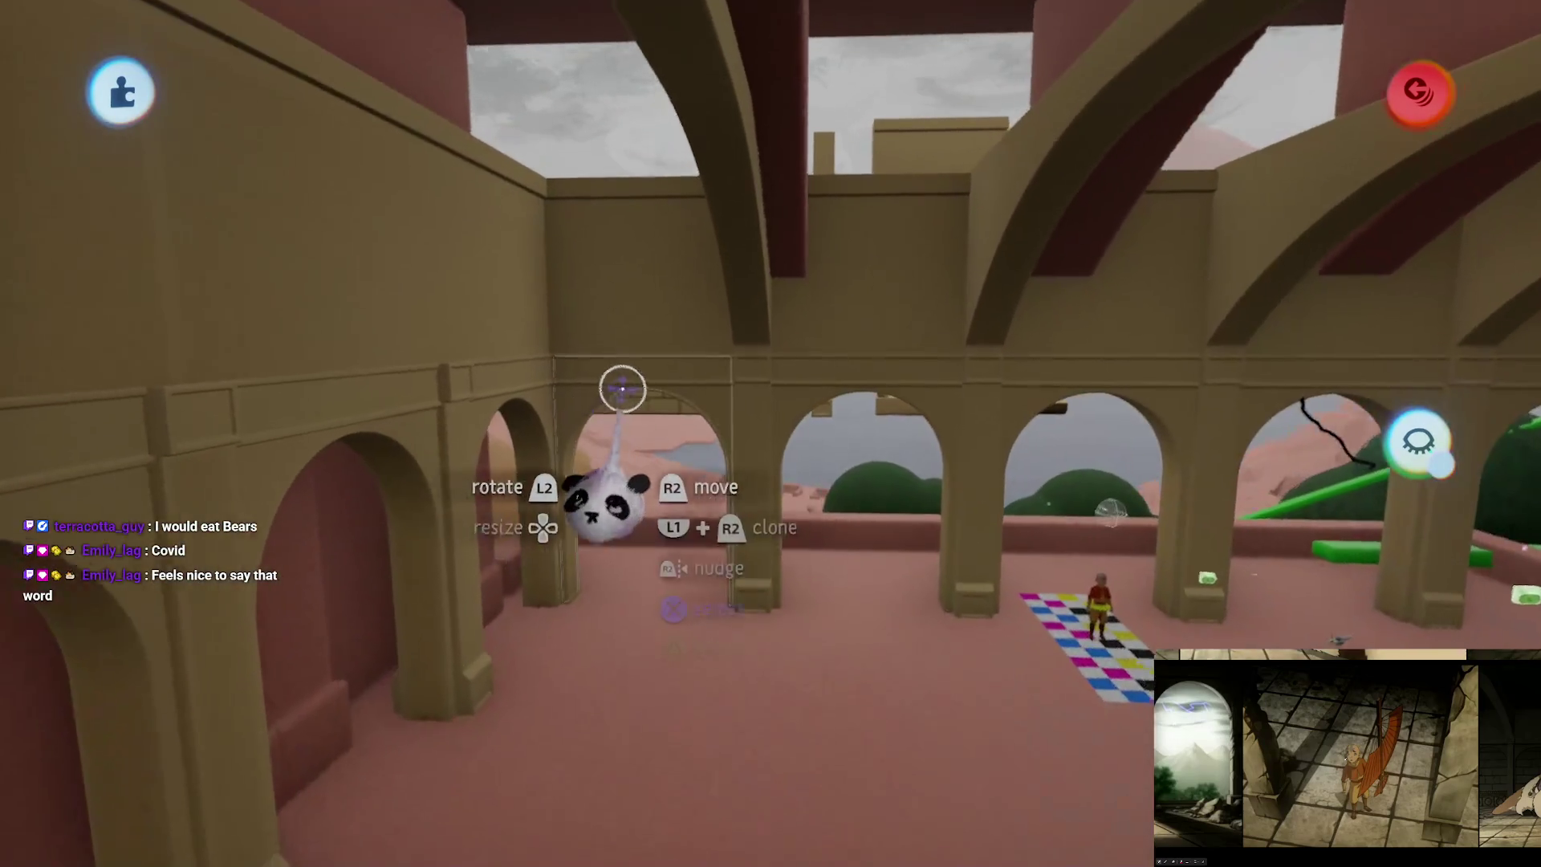
pyautogui.click(650, 347)
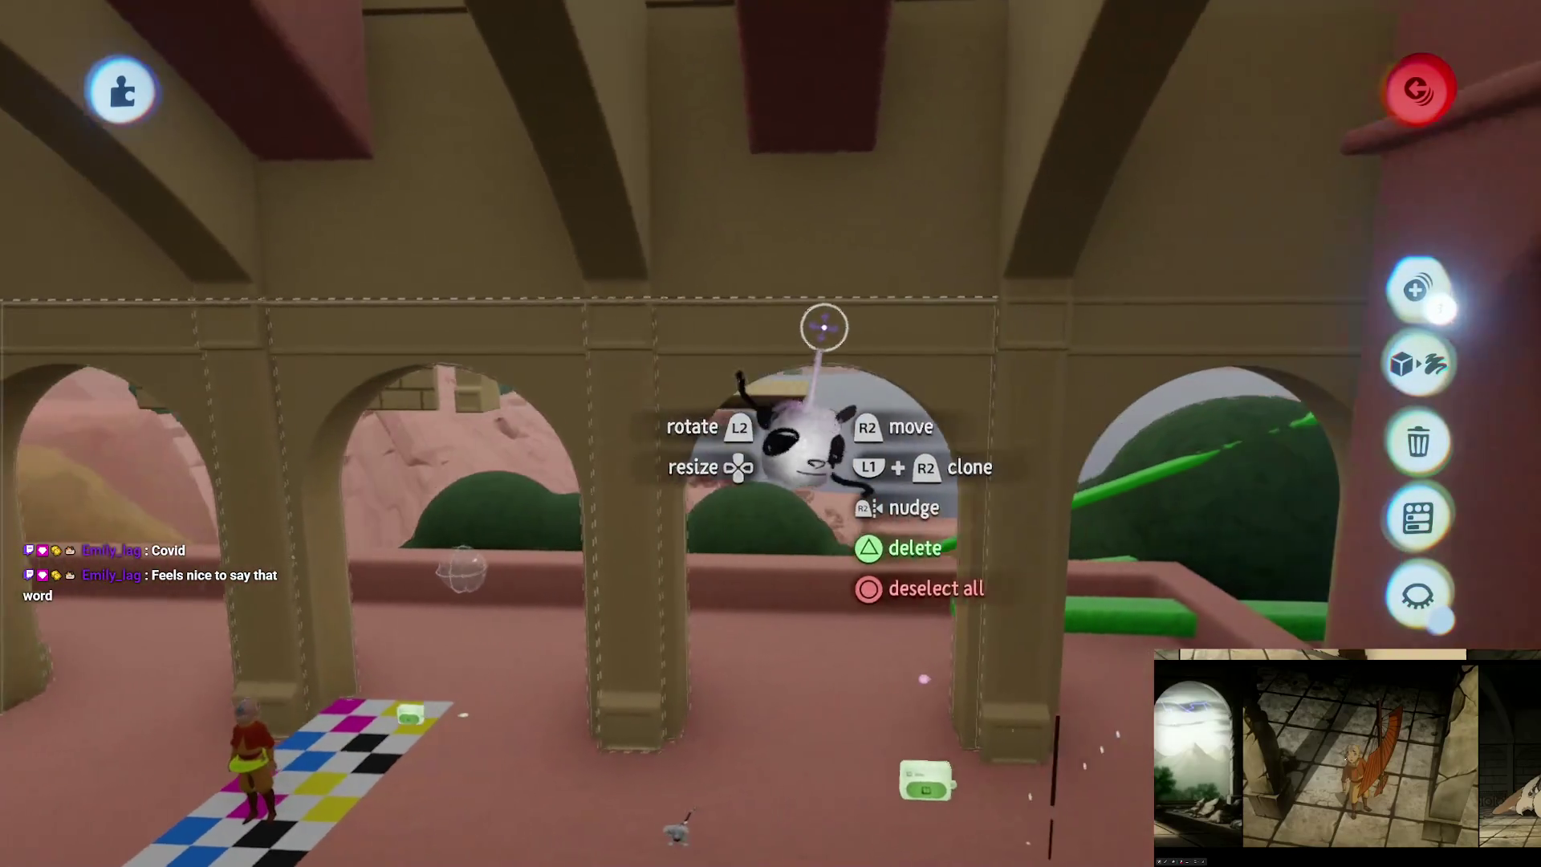
pyautogui.moveTo(824, 327)
pyautogui.mouseDown()
pyautogui.moveTo(901, 323)
pyautogui.moveTo(836, 210)
pyautogui.moveTo(736, 244)
pyautogui.moveTo(489, 248)
pyautogui.moveTo(870, 354)
pyautogui.moveTo(779, 339)
pyautogui.moveTo(785, 302)
pyautogui.moveTo(792, 330)
pyautogui.moveTo(784, 302)
pyautogui.moveTo(800, 306)
pyautogui.mouseUp()
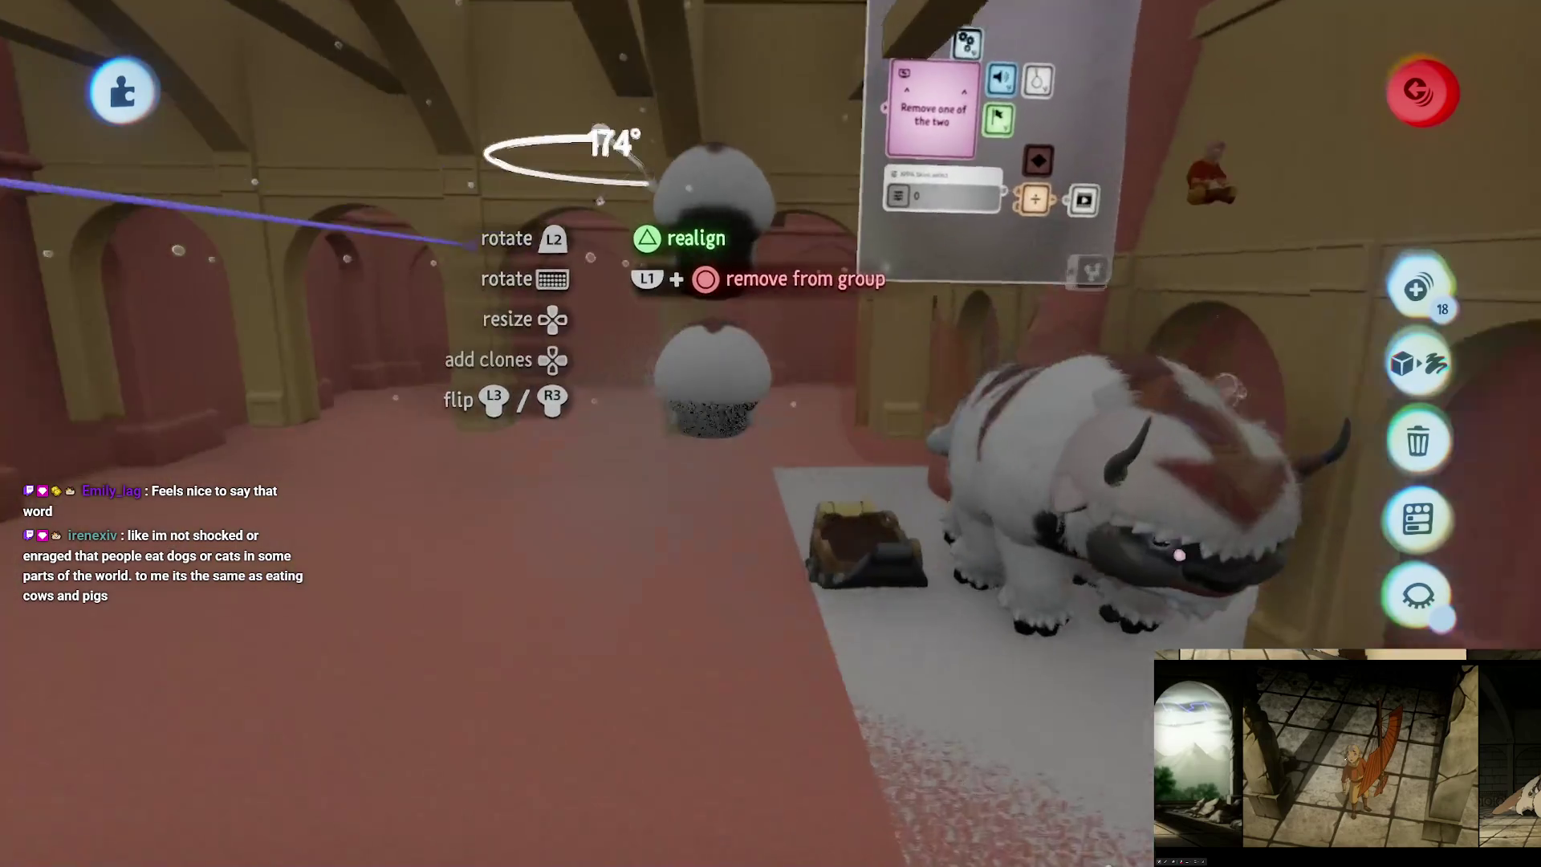
# Step: Swing the cloned arcade group about 182° along the red inner arcade and select its pieces
pyautogui.moveTo(602, 265); pyautogui.dragTo(610, 268)
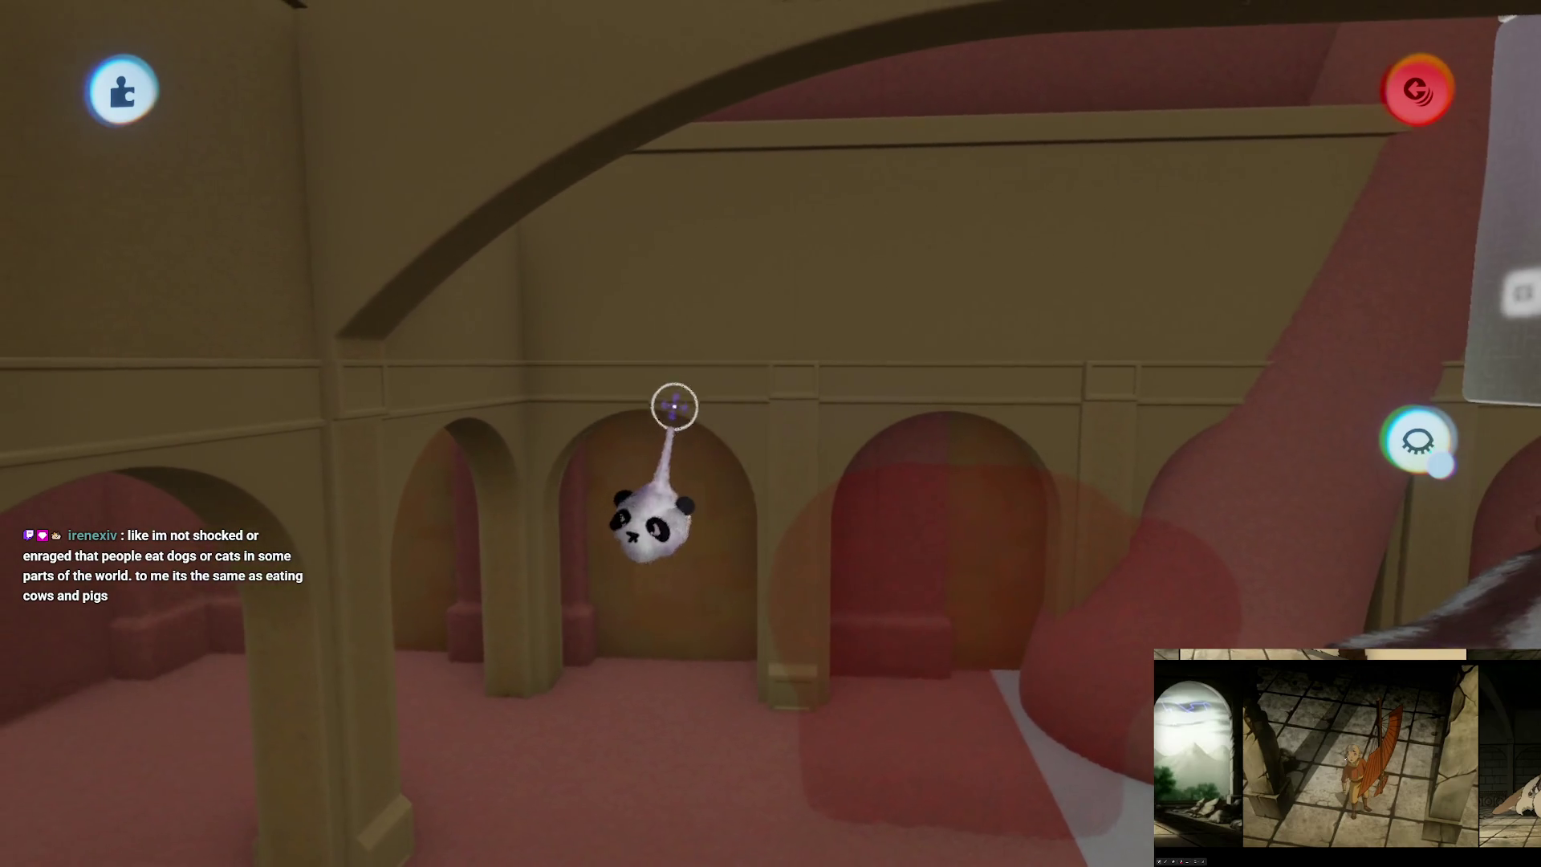
pyautogui.moveTo(795, 399)
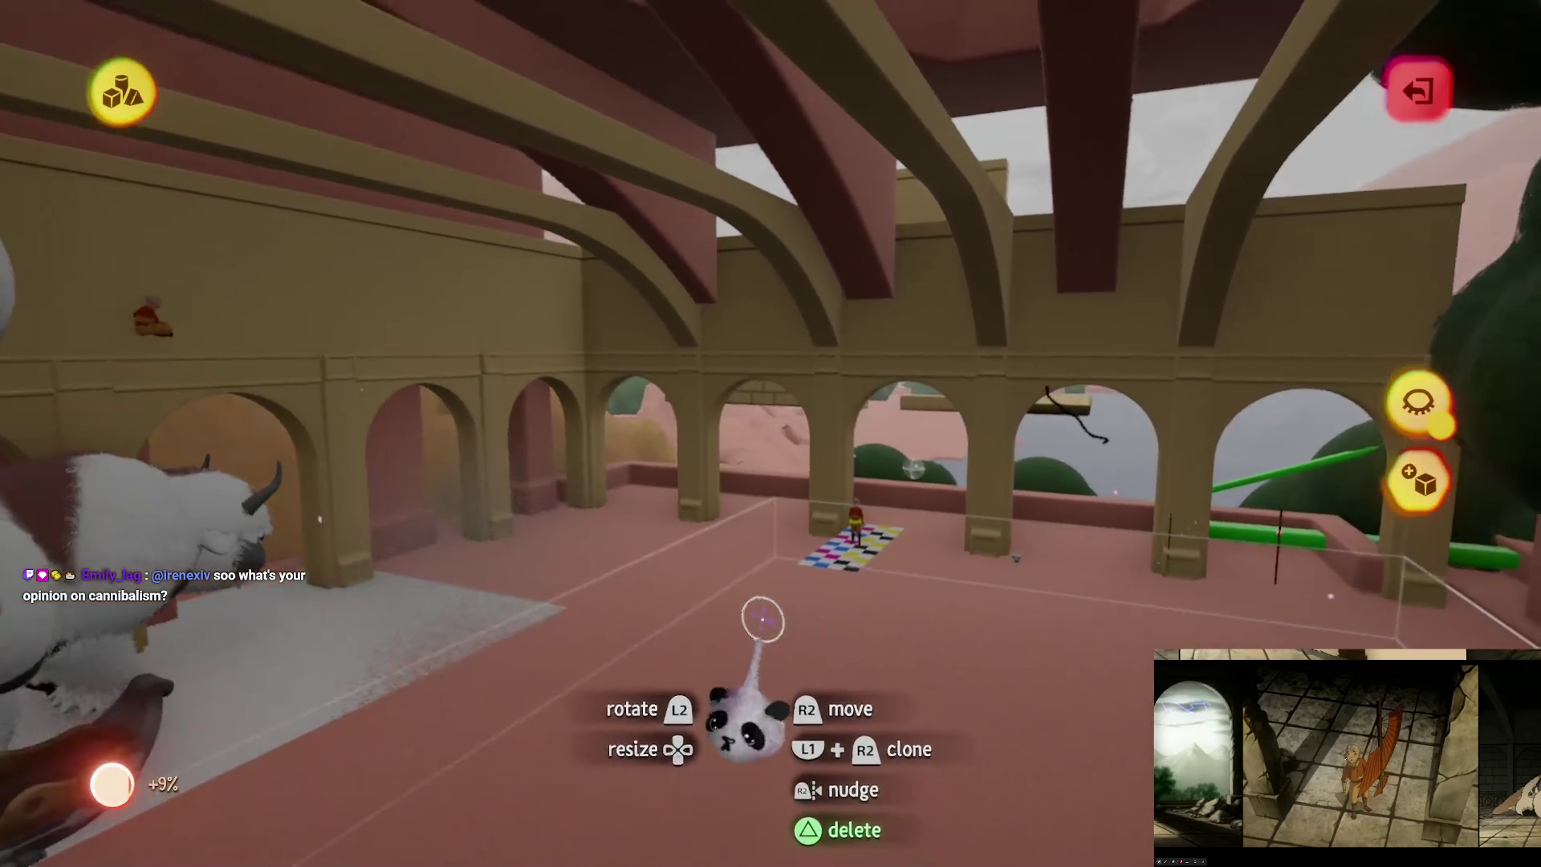
pyautogui.press('Escape')
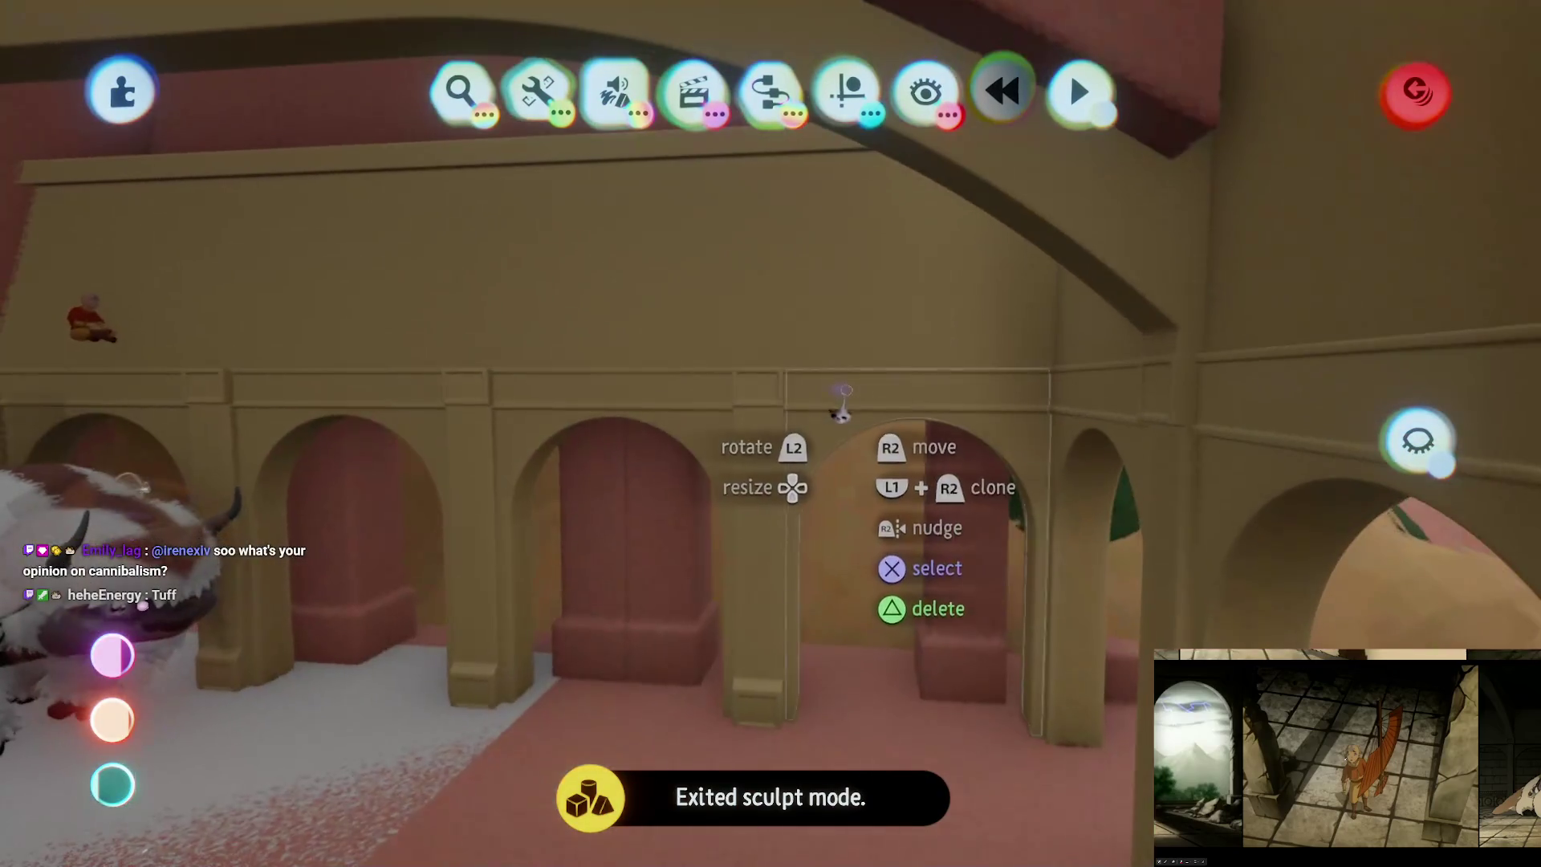
pyautogui.click(841, 393)
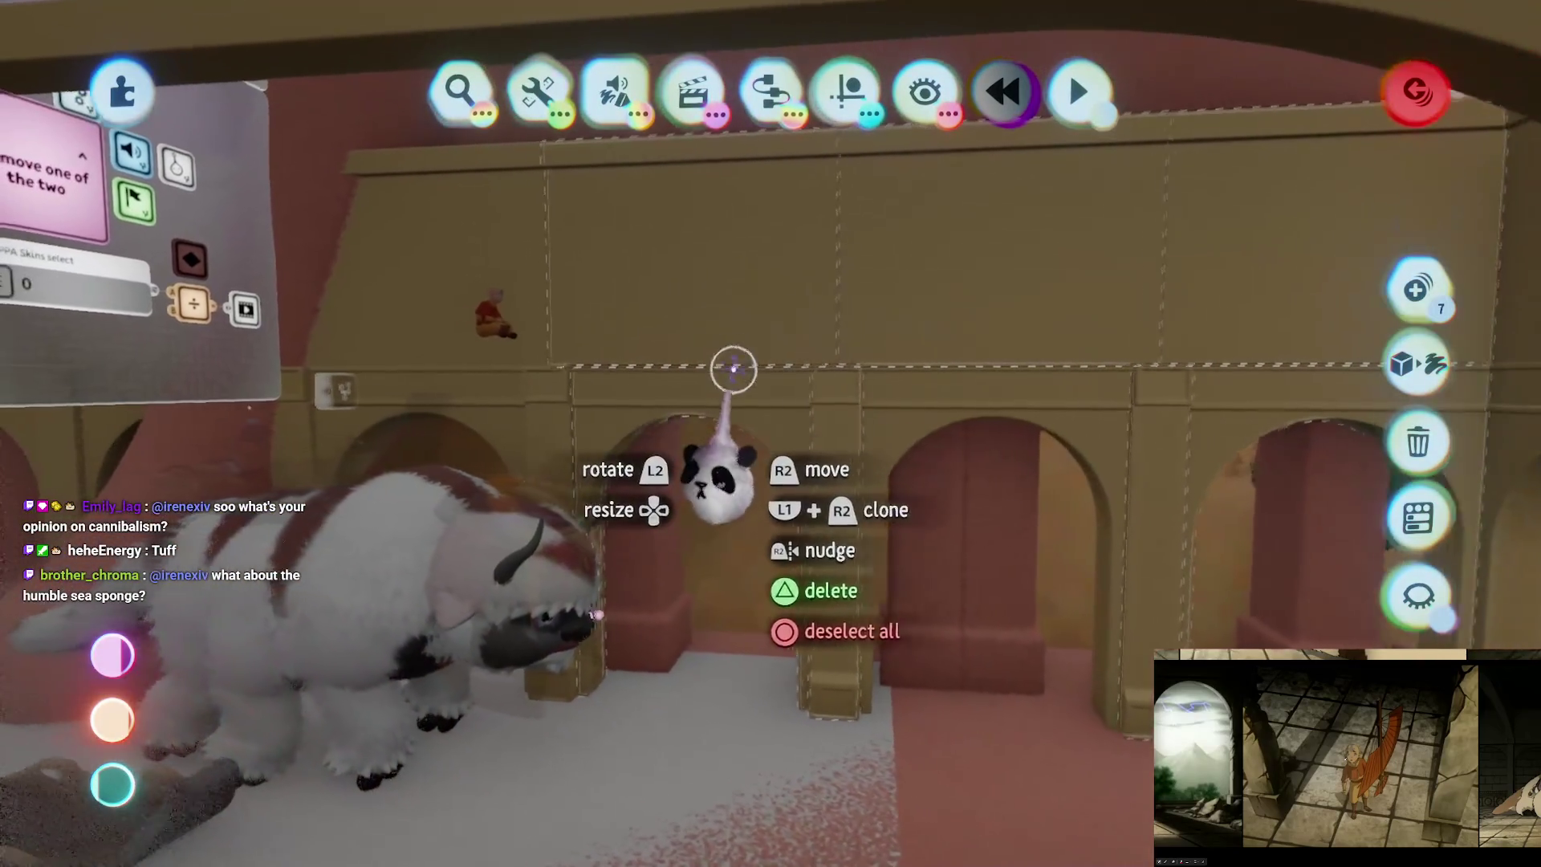
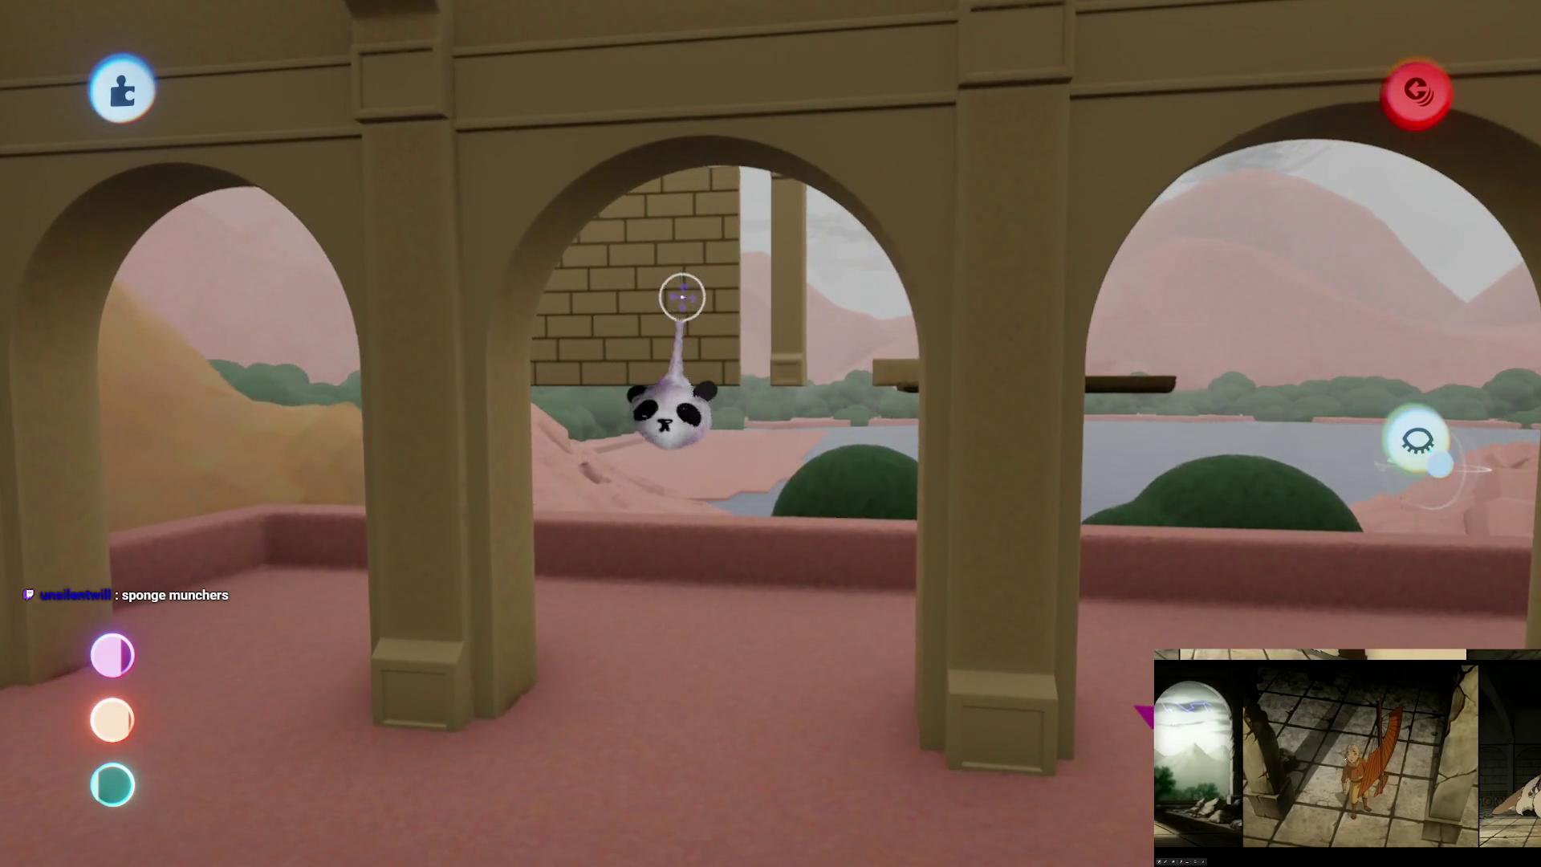
# Step: Turn the brick-arch wall to 90°, fine-tune its rotation, and slide it behind the arches
pyautogui.press('Escape')
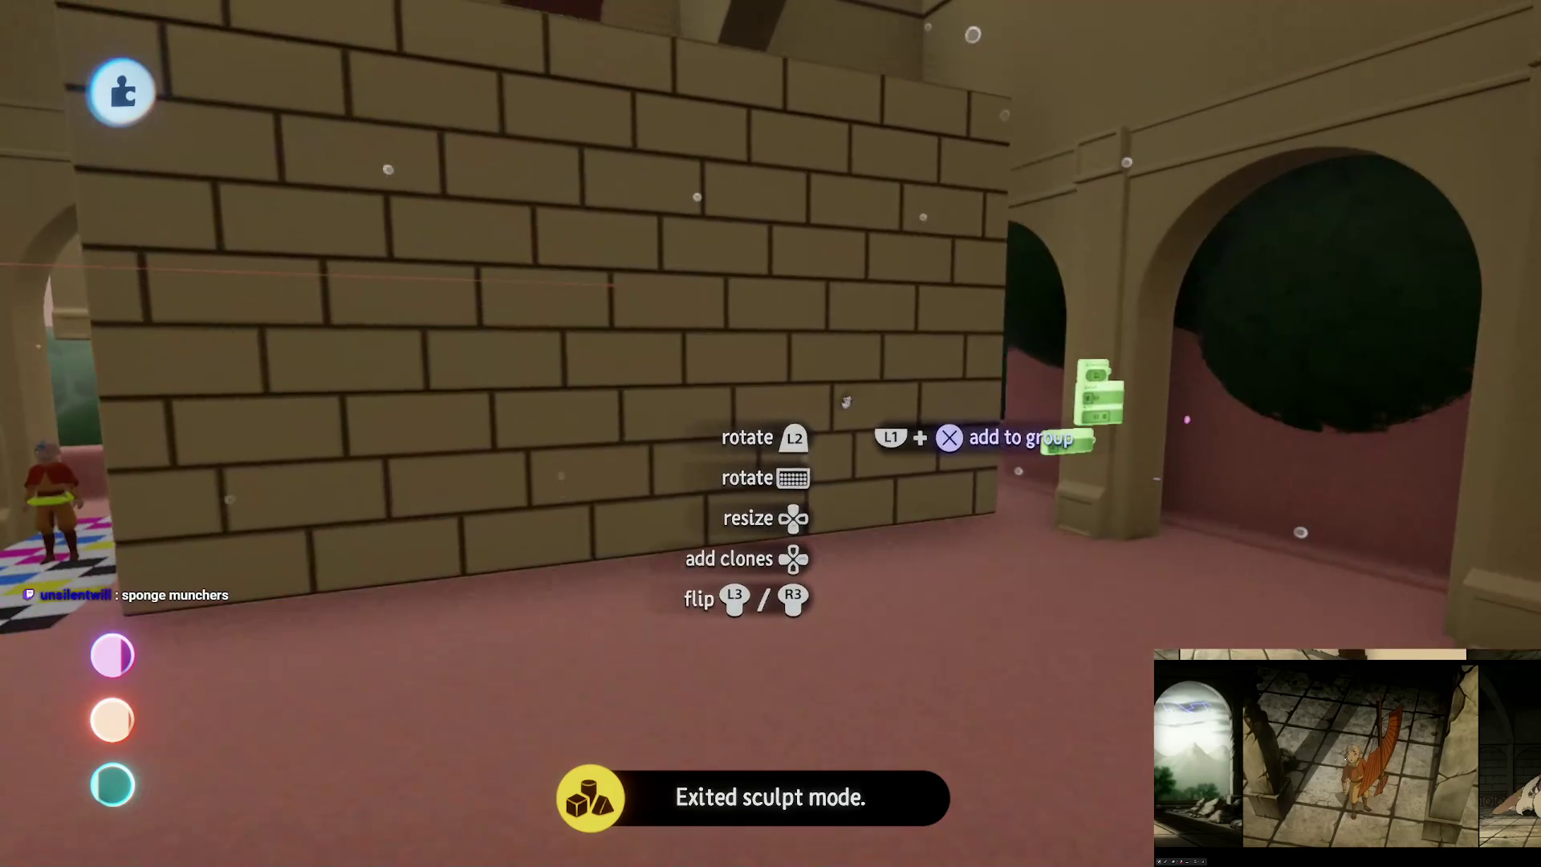
pyautogui.moveTo(846, 401); pyautogui.dragTo(493, 512)
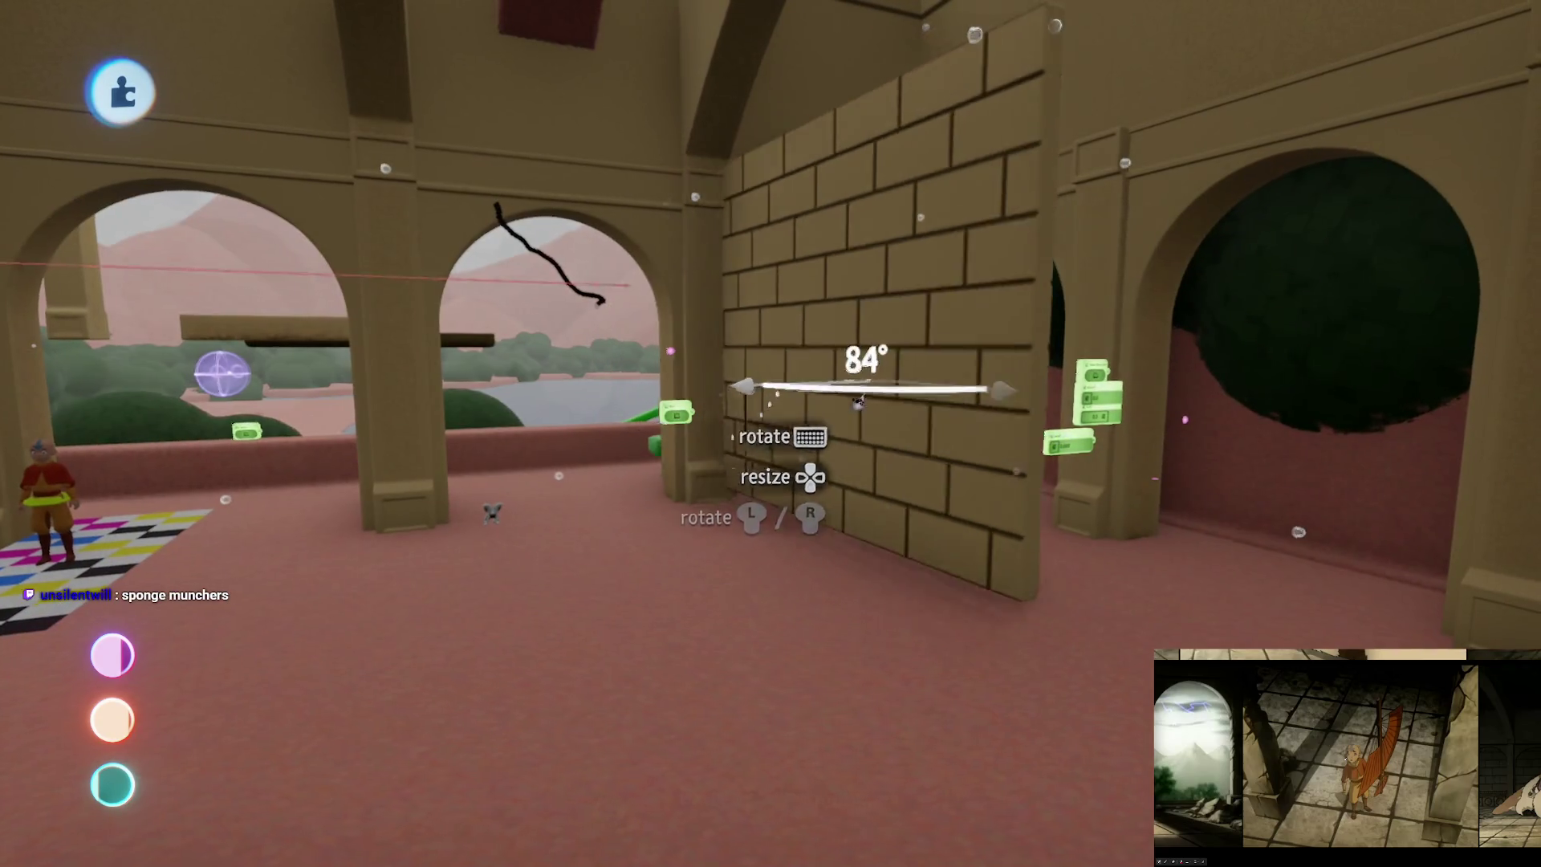
pyautogui.moveTo(857, 401); pyautogui.dragTo(927, 411)
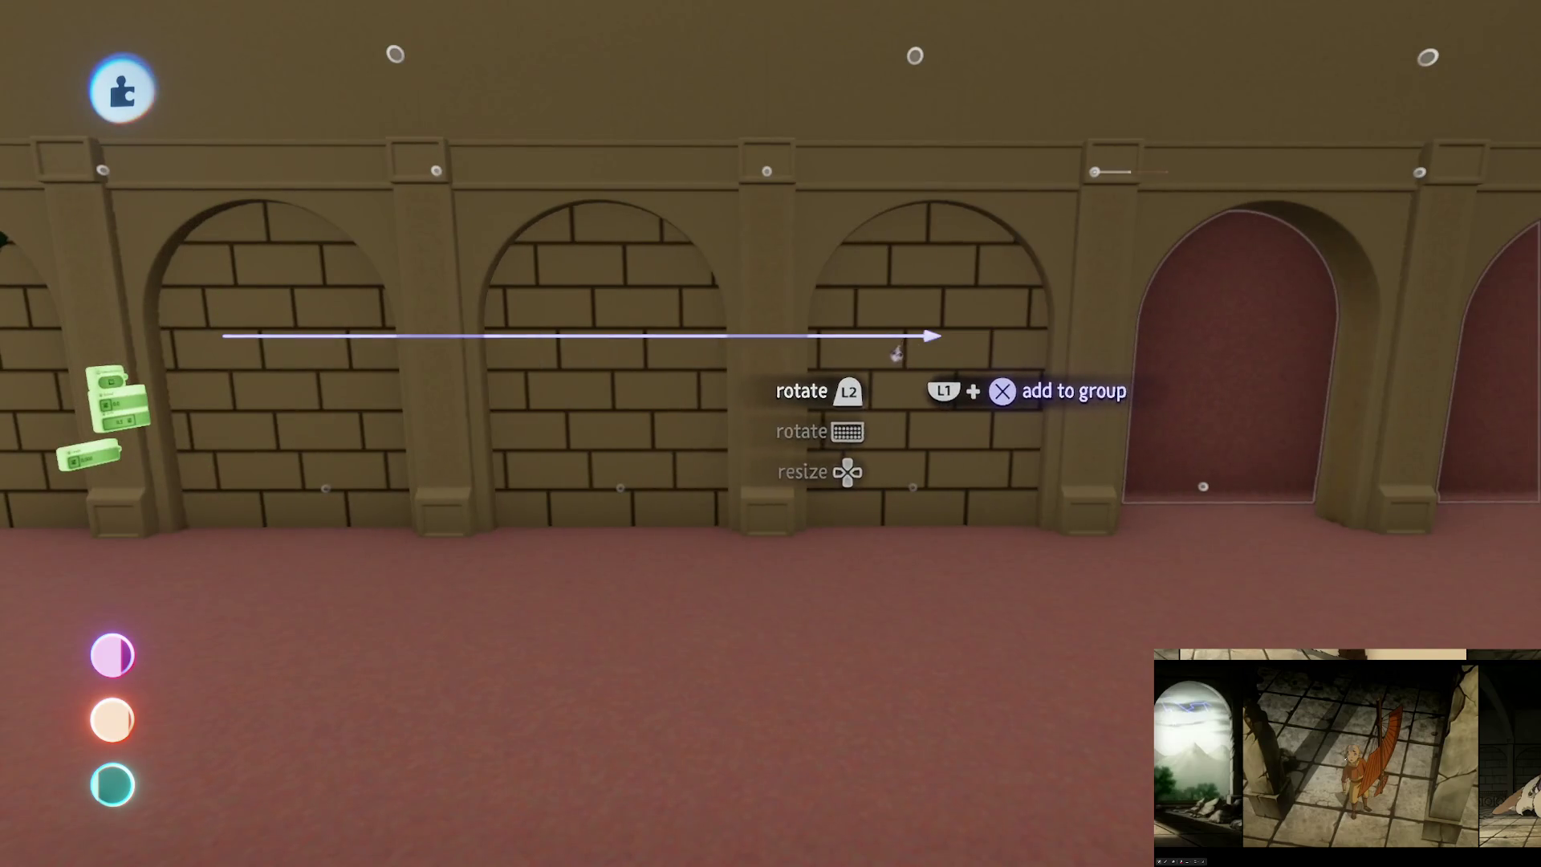
pyautogui.moveTo(913, 378)
pyautogui.mouseDown()
pyautogui.moveTo(1024, 221)
pyautogui.moveTo(1003, 337)
pyautogui.mouseUp()
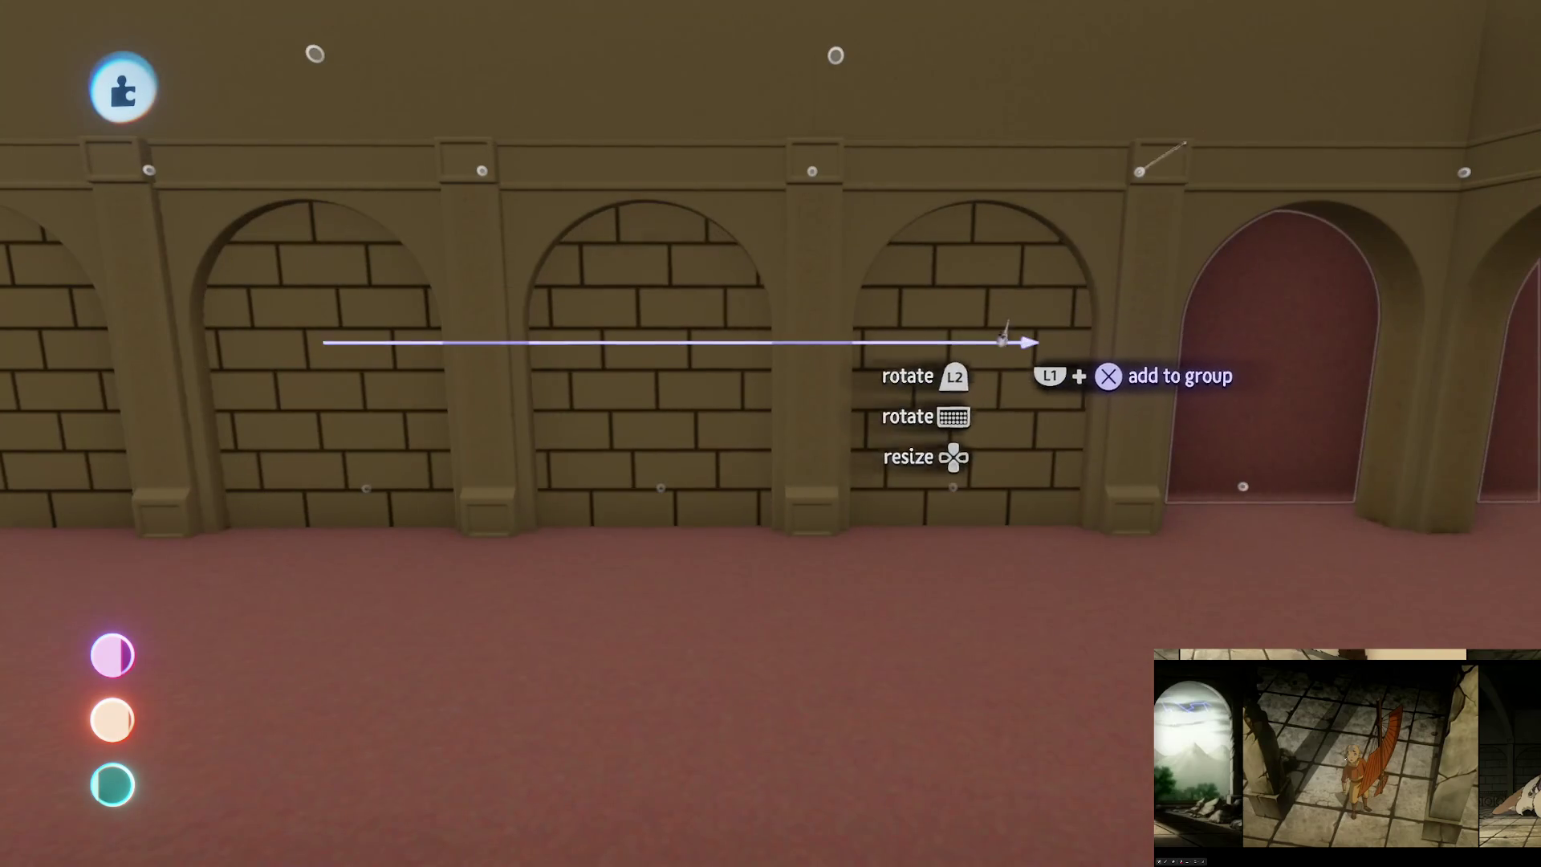
pyautogui.moveTo(821, 369); pyautogui.dragTo(1236, 370)
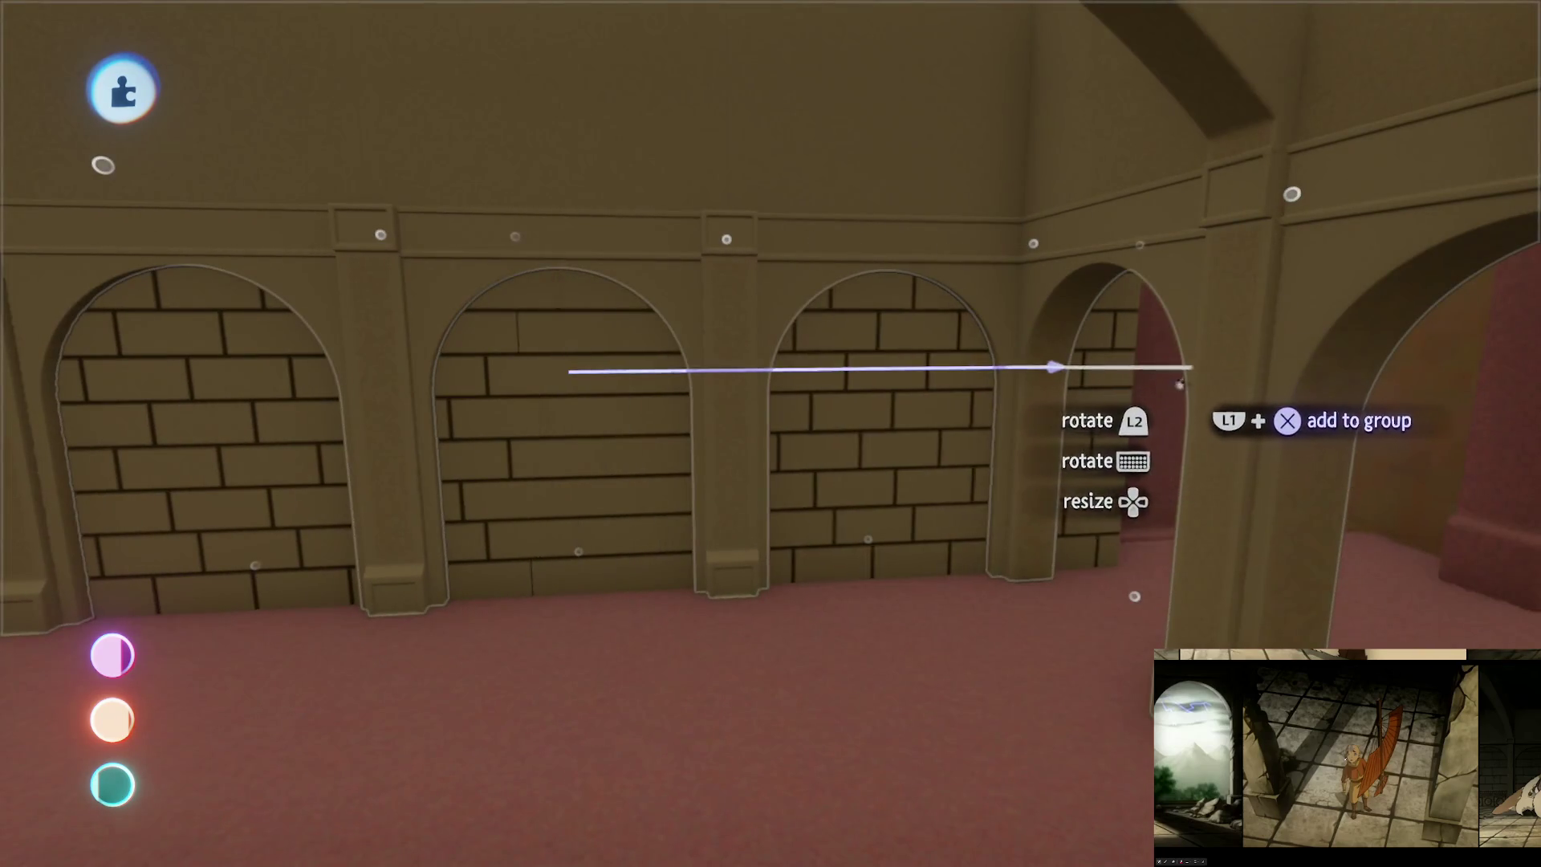
pyautogui.moveTo(915, 462)
pyautogui.mouseDown()
pyautogui.moveTo(851, 430)
pyautogui.moveTo(907, 506)
pyautogui.moveTo(912, 430)
pyautogui.moveTo(1011, 470)
pyautogui.moveTo(826, 517)
pyautogui.moveTo(929, 316)
pyautogui.moveTo(956, 478)
pyautogui.moveTo(1172, 457)
pyautogui.moveTo(1144, 463)
pyautogui.mouseUp()
pyautogui.moveTo(764, 359)
pyautogui.mouseDown()
pyautogui.moveTo(813, 296)
pyautogui.moveTo(883, 369)
pyautogui.moveTo(923, 373)
pyautogui.moveTo(715, 373)
pyautogui.moveTo(834, 457)
pyautogui.moveTo(1003, 289)
pyautogui.moveTo(935, 361)
pyautogui.mouseUp()
# Step: Orbit between Appa, the arched wall, courtyard, canyon and pink cliff to check the fit
pyautogui.moveTo(250, 371)
pyautogui.mouseDown()
pyautogui.moveTo(902, 260)
pyautogui.moveTo(828, 252)
pyautogui.mouseUp()
pyautogui.moveTo(811, 400); pyautogui.dragTo(793, 357)
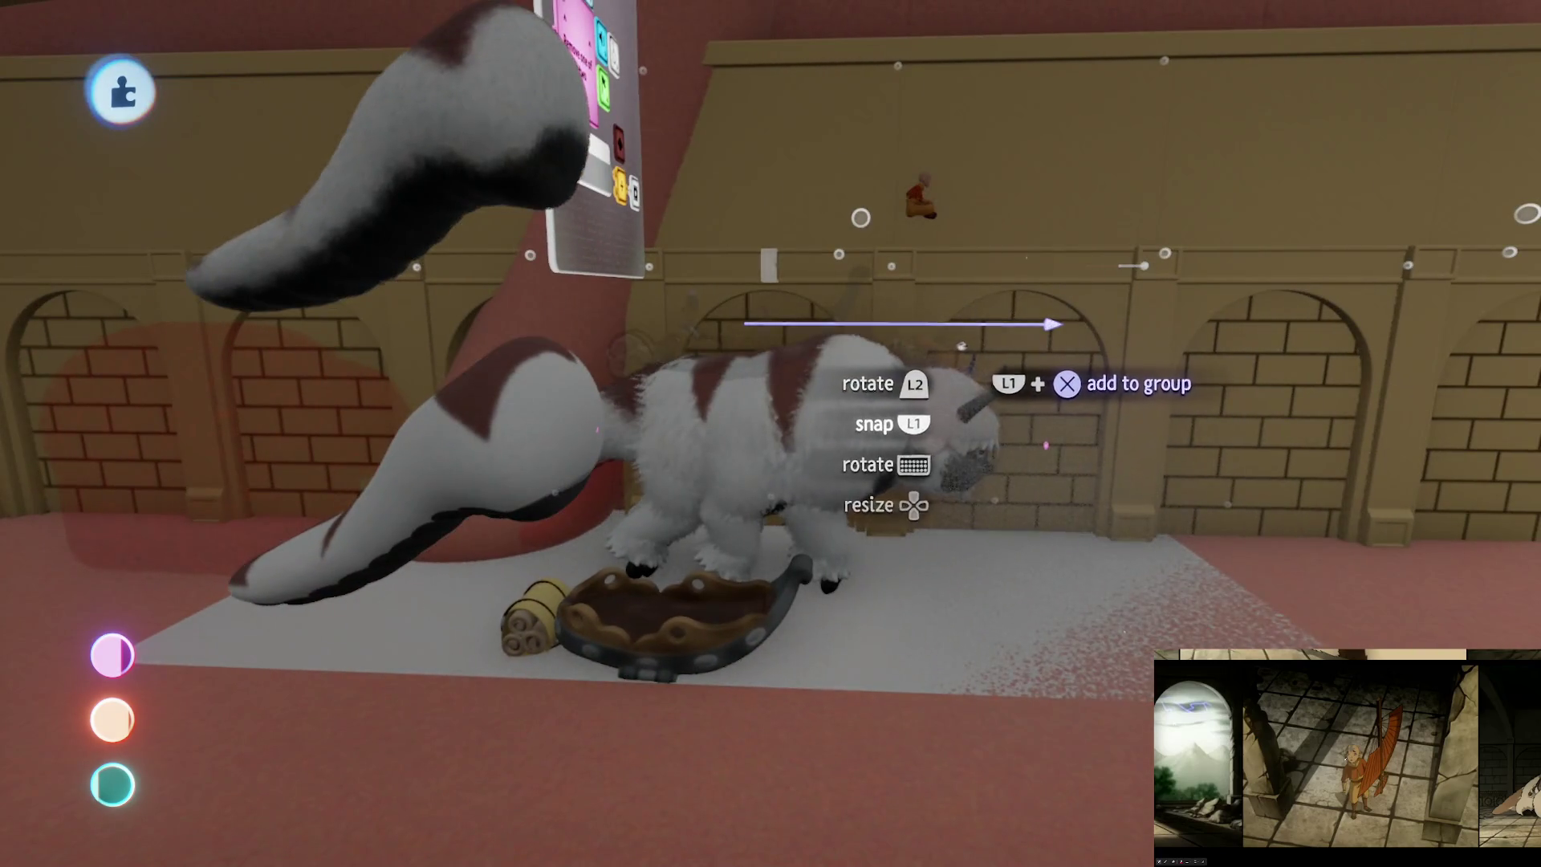
pyautogui.moveTo(962, 347); pyautogui.dragTo(831, 332)
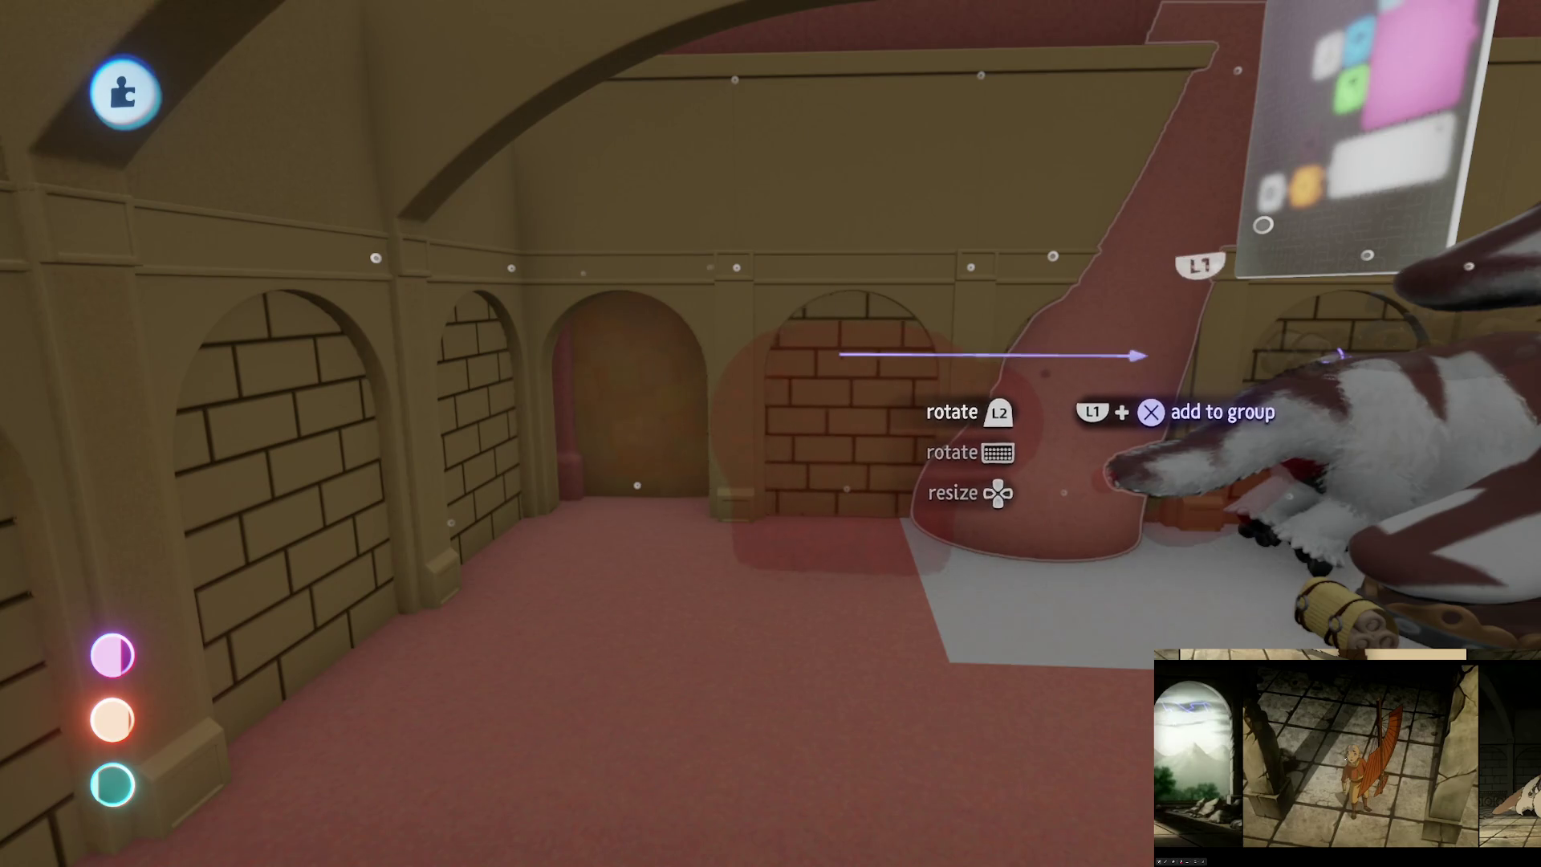
pyautogui.moveTo(349, 457)
pyautogui.mouseDown()
pyautogui.moveTo(866, 630)
pyautogui.moveTo(815, 654)
pyautogui.moveTo(815, 674)
pyautogui.moveTo(877, 322)
pyautogui.mouseUp()
pyautogui.moveTo(894, 202)
pyautogui.mouseDown()
pyautogui.moveTo(719, 643)
pyautogui.moveTo(798, 498)
pyautogui.moveTo(788, 459)
pyautogui.moveTo(621, 341)
pyautogui.mouseUp()
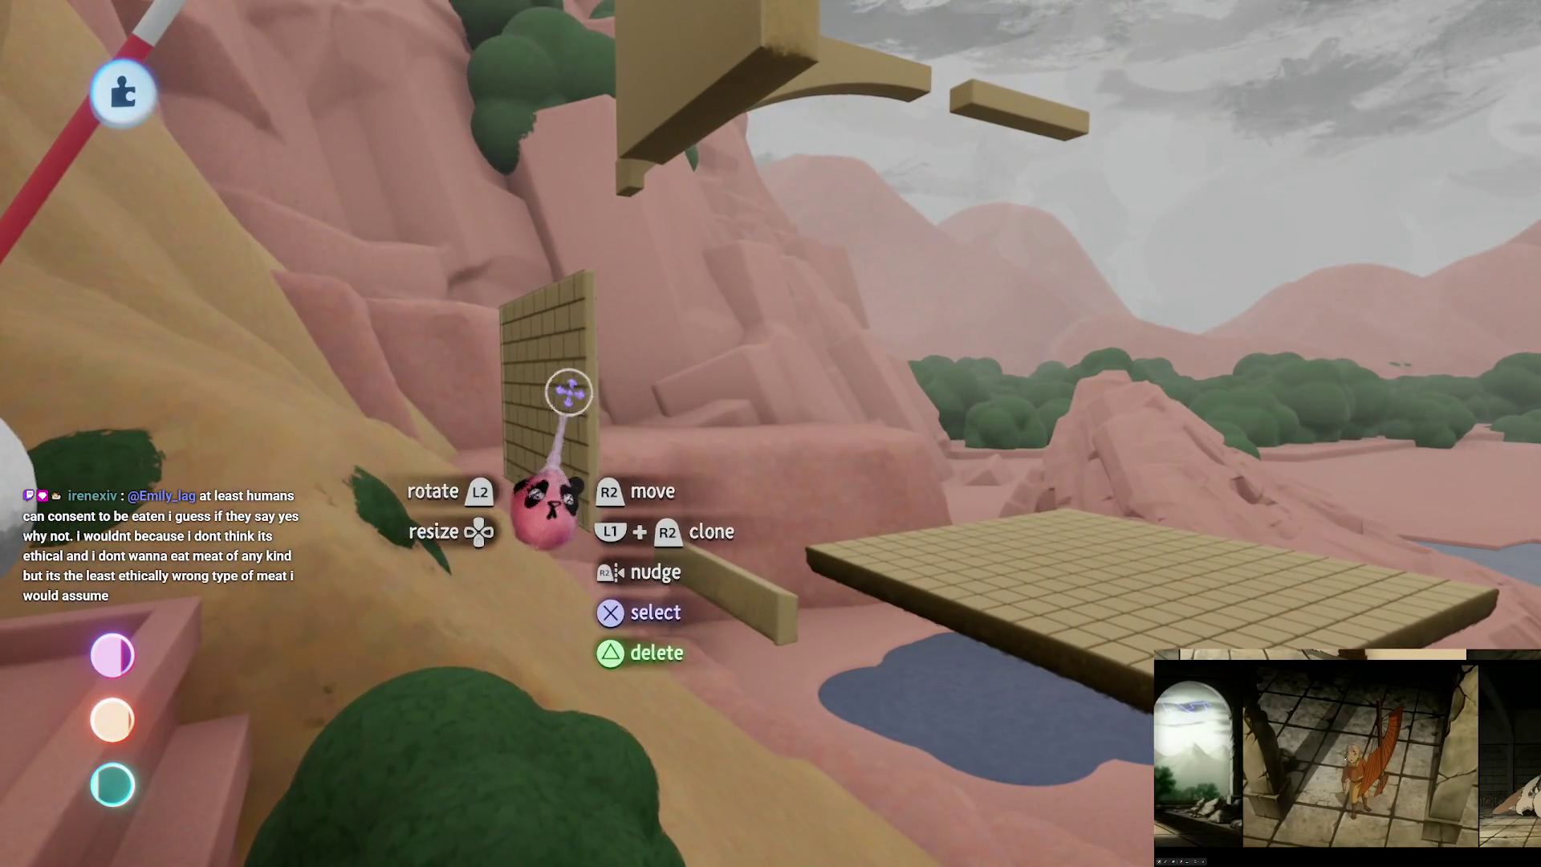
pyautogui.moveTo(569, 393)
pyautogui.mouseDown()
pyautogui.moveTo(736, 372)
pyautogui.moveTo(588, 257)
pyautogui.moveTo(672, 291)
pyautogui.moveTo(956, 310)
pyautogui.moveTo(836, 465)
pyautogui.moveTo(833, 435)
pyautogui.moveTo(781, 419)
pyautogui.moveTo(825, 467)
pyautogui.moveTo(814, 488)
pyautogui.moveTo(854, 555)
pyautogui.moveTo(753, 399)
pyautogui.mouseUp()
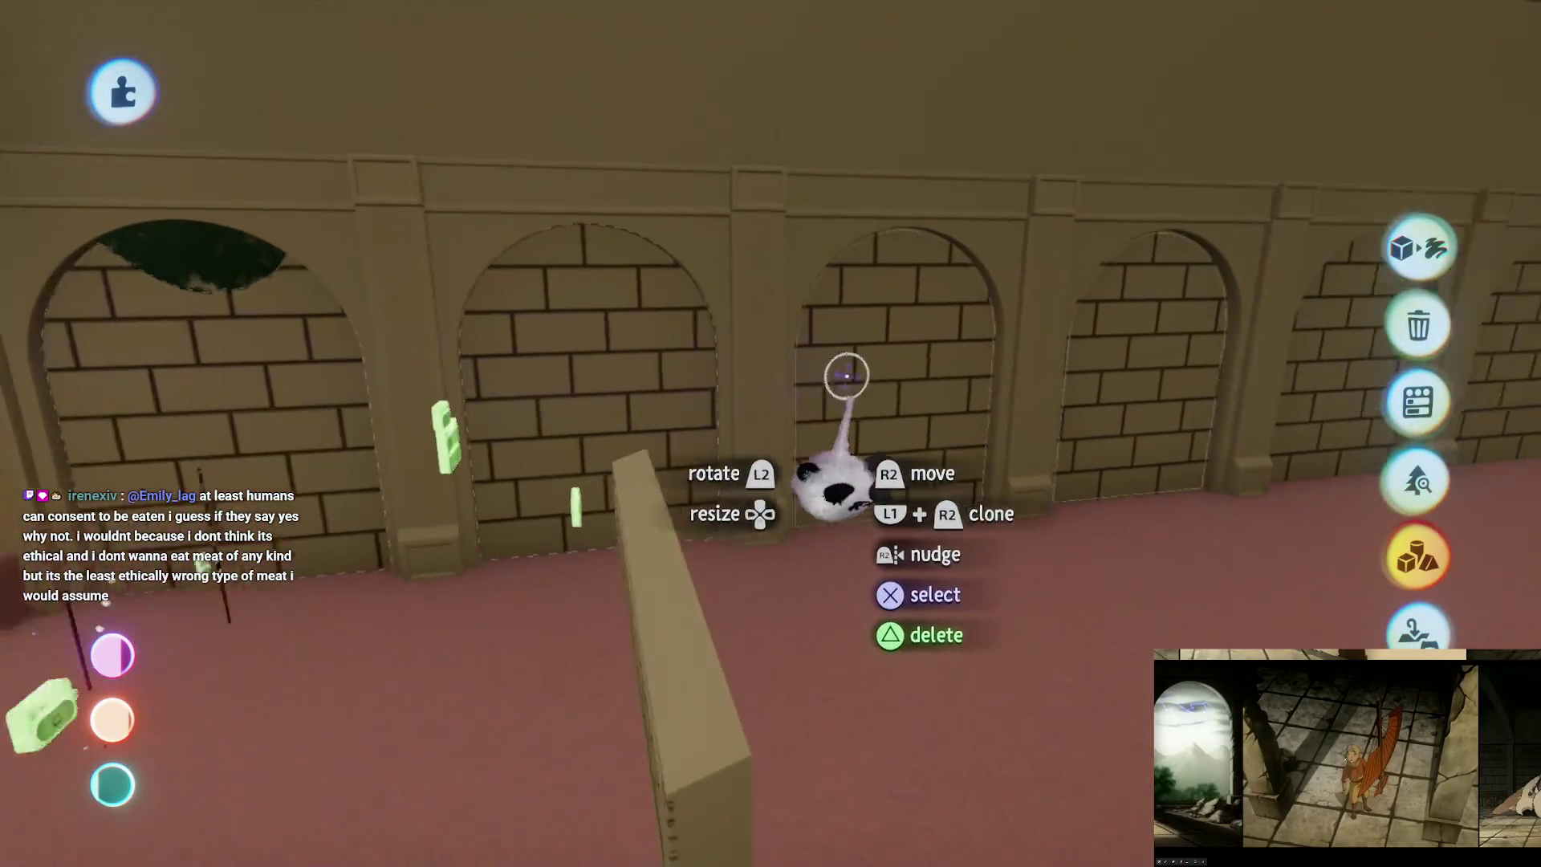
# Step: Carry the Appa model across the room alongside the arched wall
pyautogui.moveTo(846, 375); pyautogui.dragTo(841, 456)
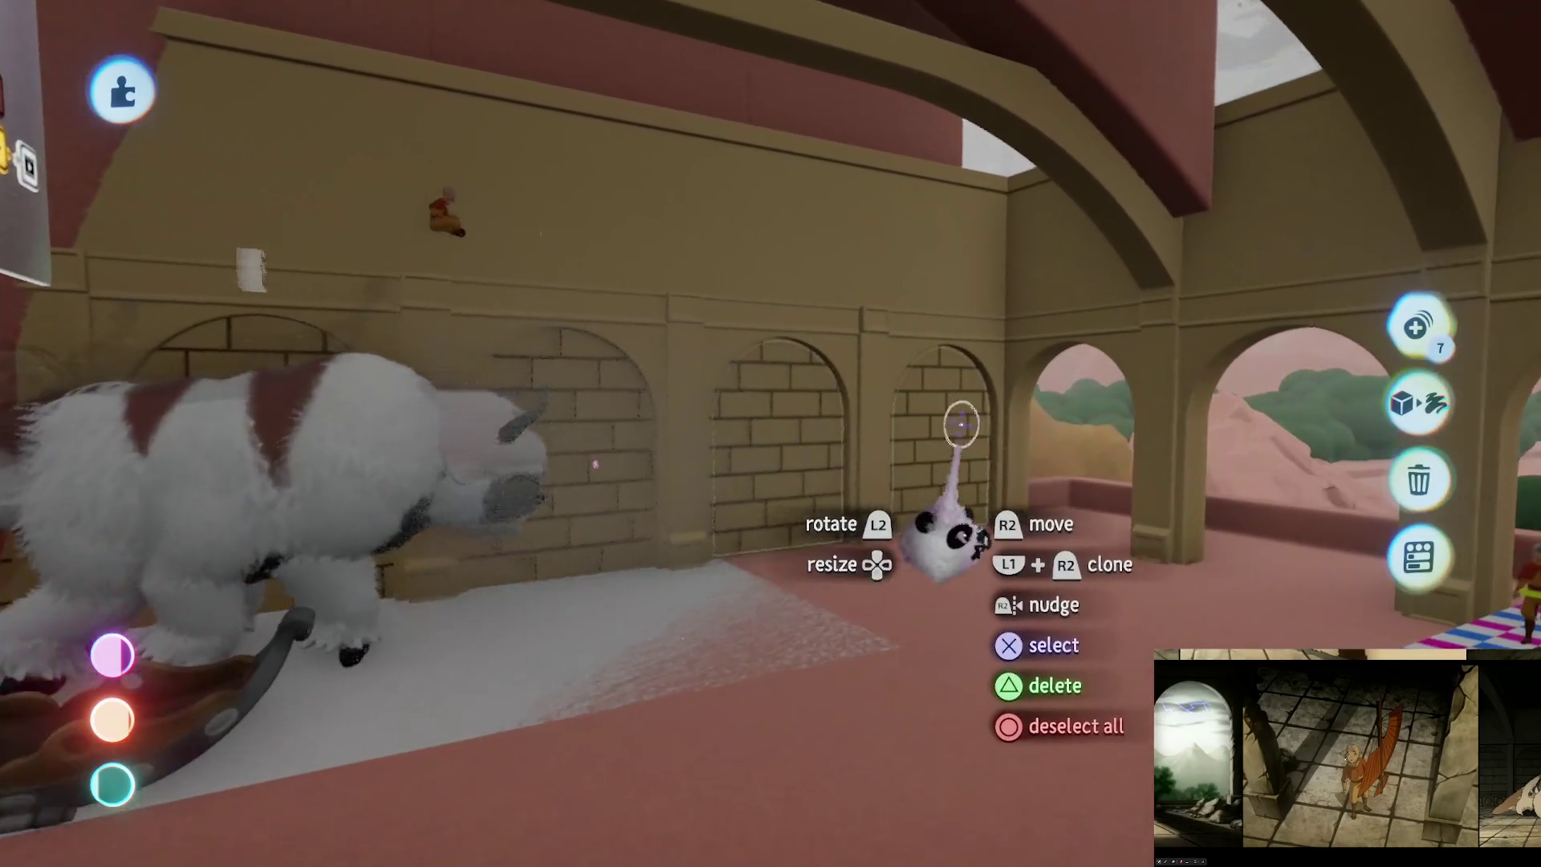
pyautogui.moveTo(960, 423)
pyautogui.mouseDown()
pyautogui.moveTo(895, 505)
pyautogui.moveTo(744, 572)
pyautogui.moveTo(783, 487)
pyautogui.moveTo(753, 547)
pyautogui.moveTo(504, 473)
pyautogui.mouseUp()
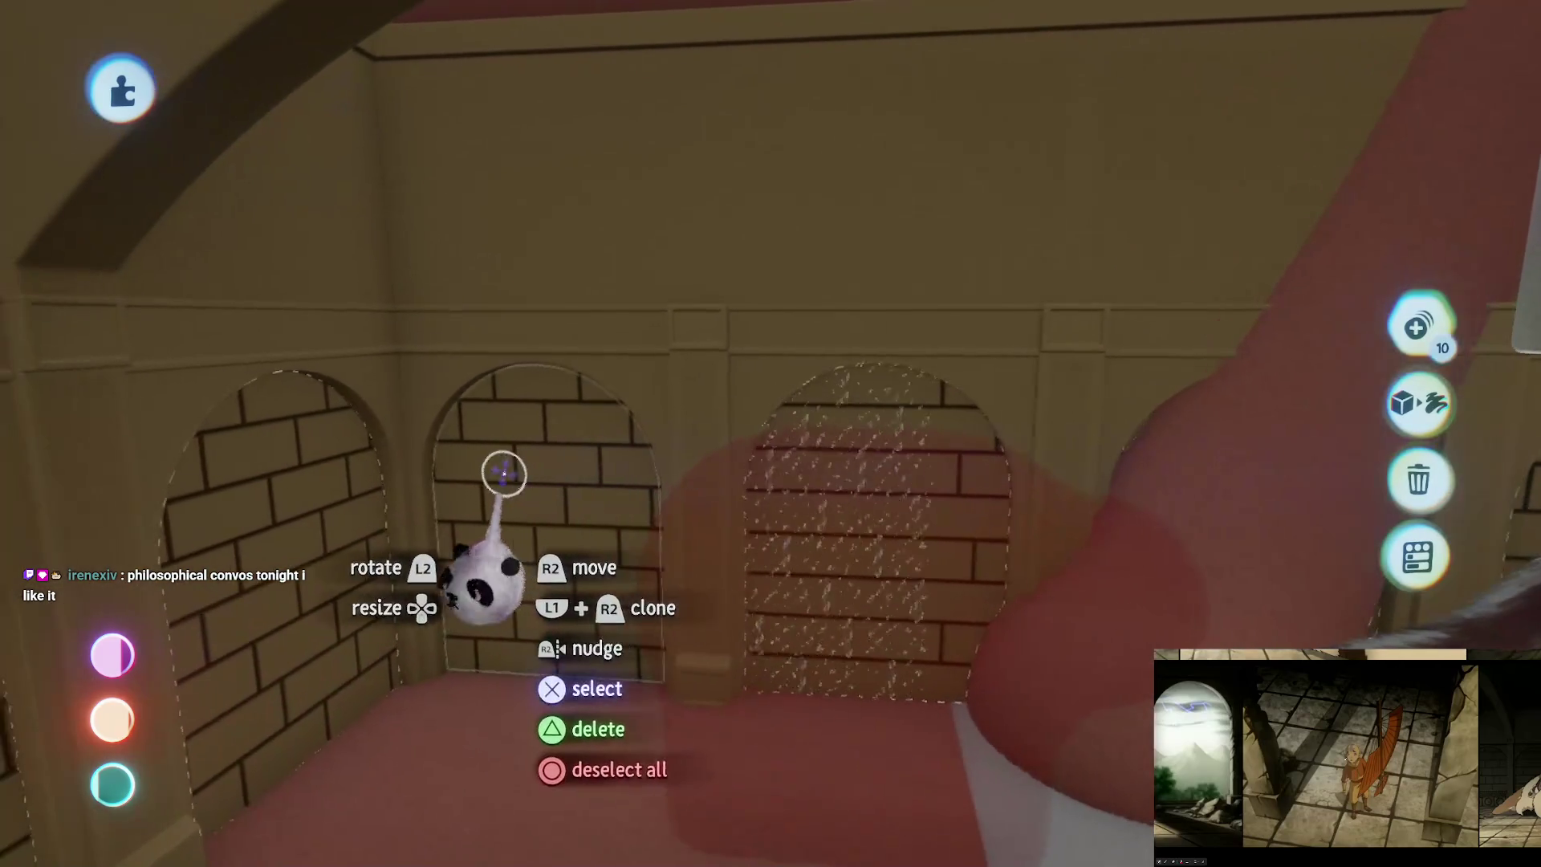
pyautogui.moveTo(1179, 407)
pyautogui.mouseDown()
pyautogui.moveTo(808, 585)
pyautogui.moveTo(830, 492)
pyautogui.mouseUp()
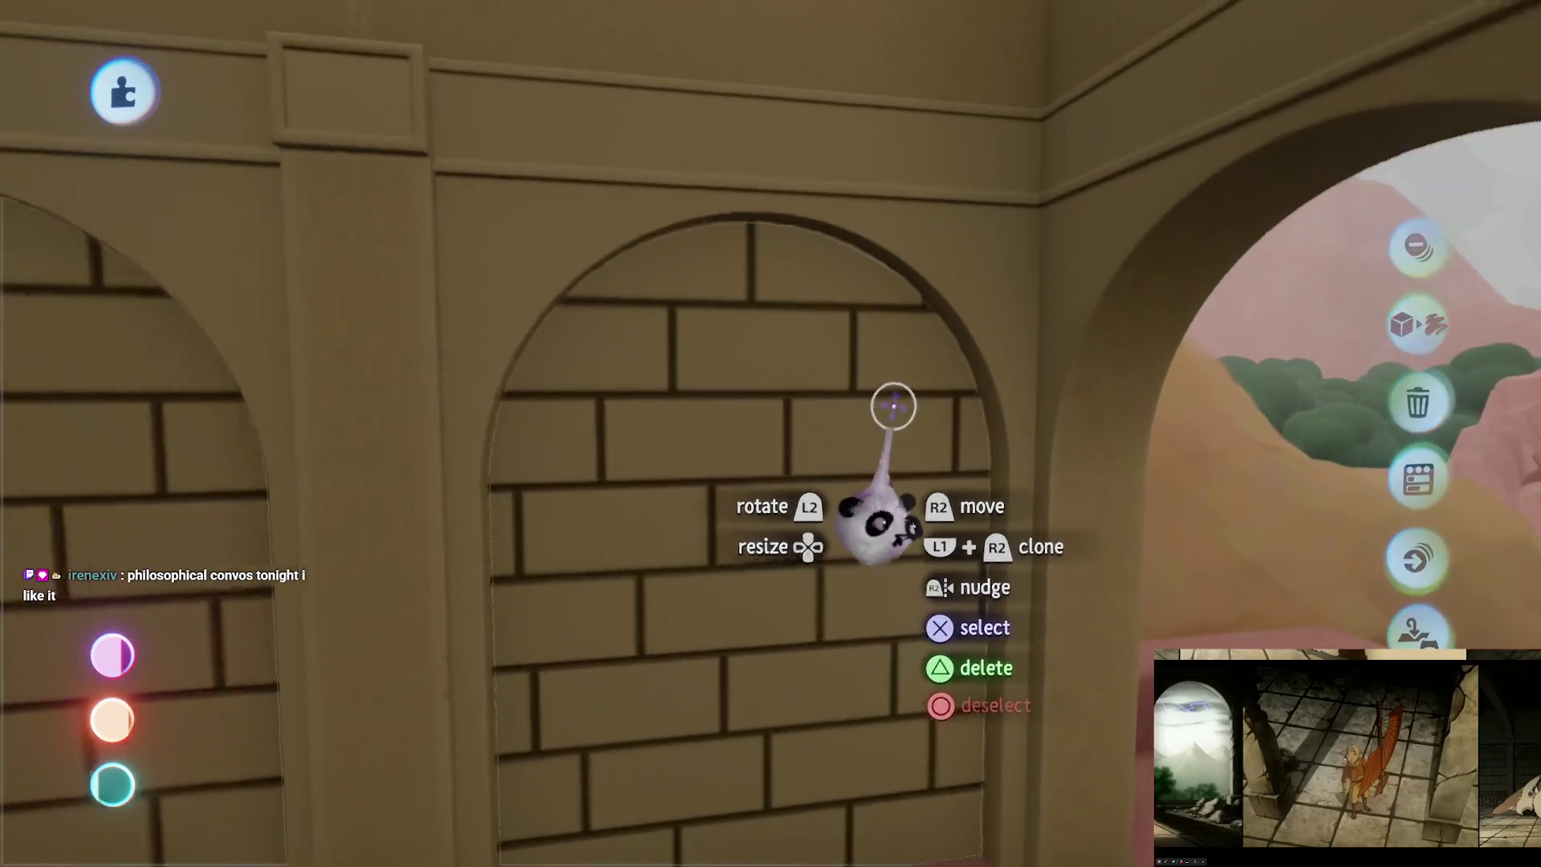
pyautogui.moveTo(894, 407)
pyautogui.mouseDown()
pyautogui.moveTo(842, 385)
pyautogui.moveTo(878, 449)
pyautogui.mouseUp()
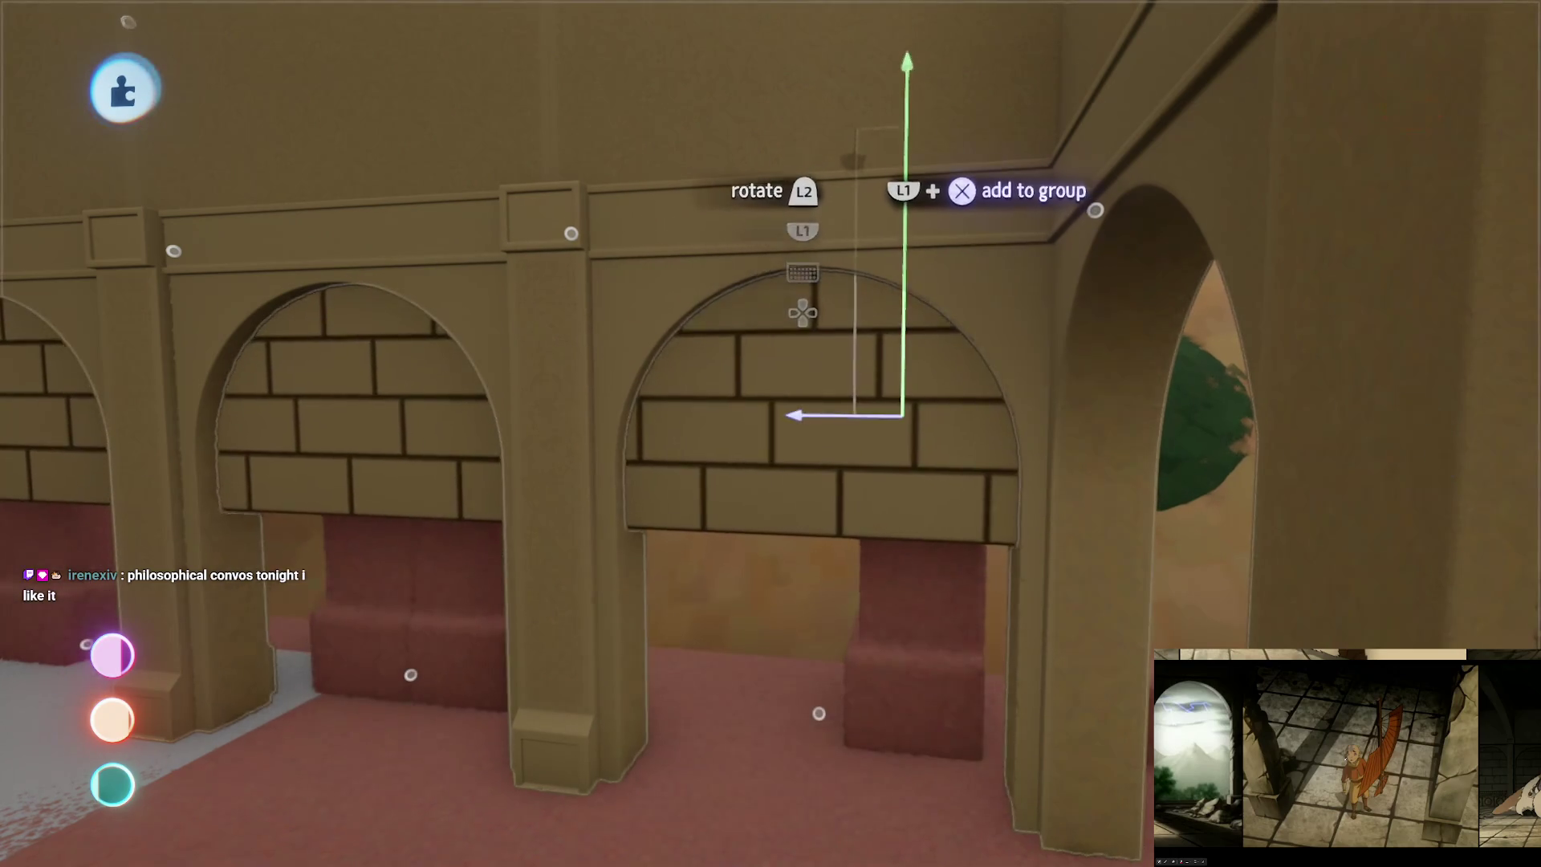
pyautogui.moveTo(850, 446)
pyautogui.mouseDown()
pyautogui.moveTo(842, 465)
pyautogui.moveTo(871, 403)
pyautogui.moveTo(583, 425)
pyautogui.moveTo(682, 440)
pyautogui.mouseUp()
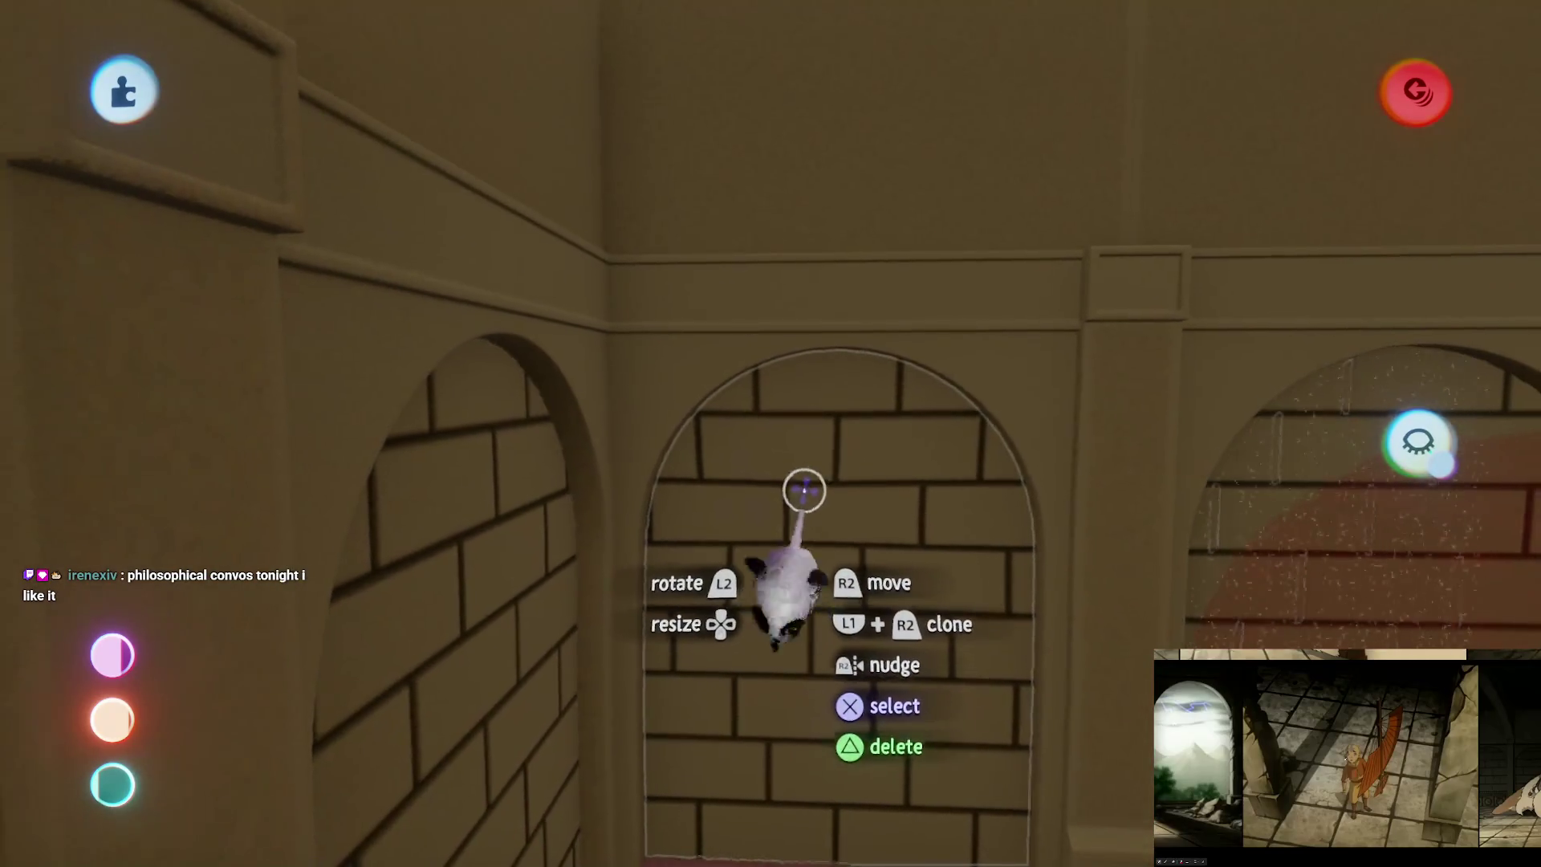
# Step: Rotate the carved ledge to 71°
pyautogui.moveTo(572, 499)
pyautogui.mouseDown()
pyautogui.moveTo(743, 654)
pyautogui.moveTo(843, 533)
pyautogui.moveTo(759, 543)
pyautogui.moveTo(797, 482)
pyautogui.moveTo(798, 495)
pyautogui.moveTo(811, 323)
pyautogui.mouseUp()
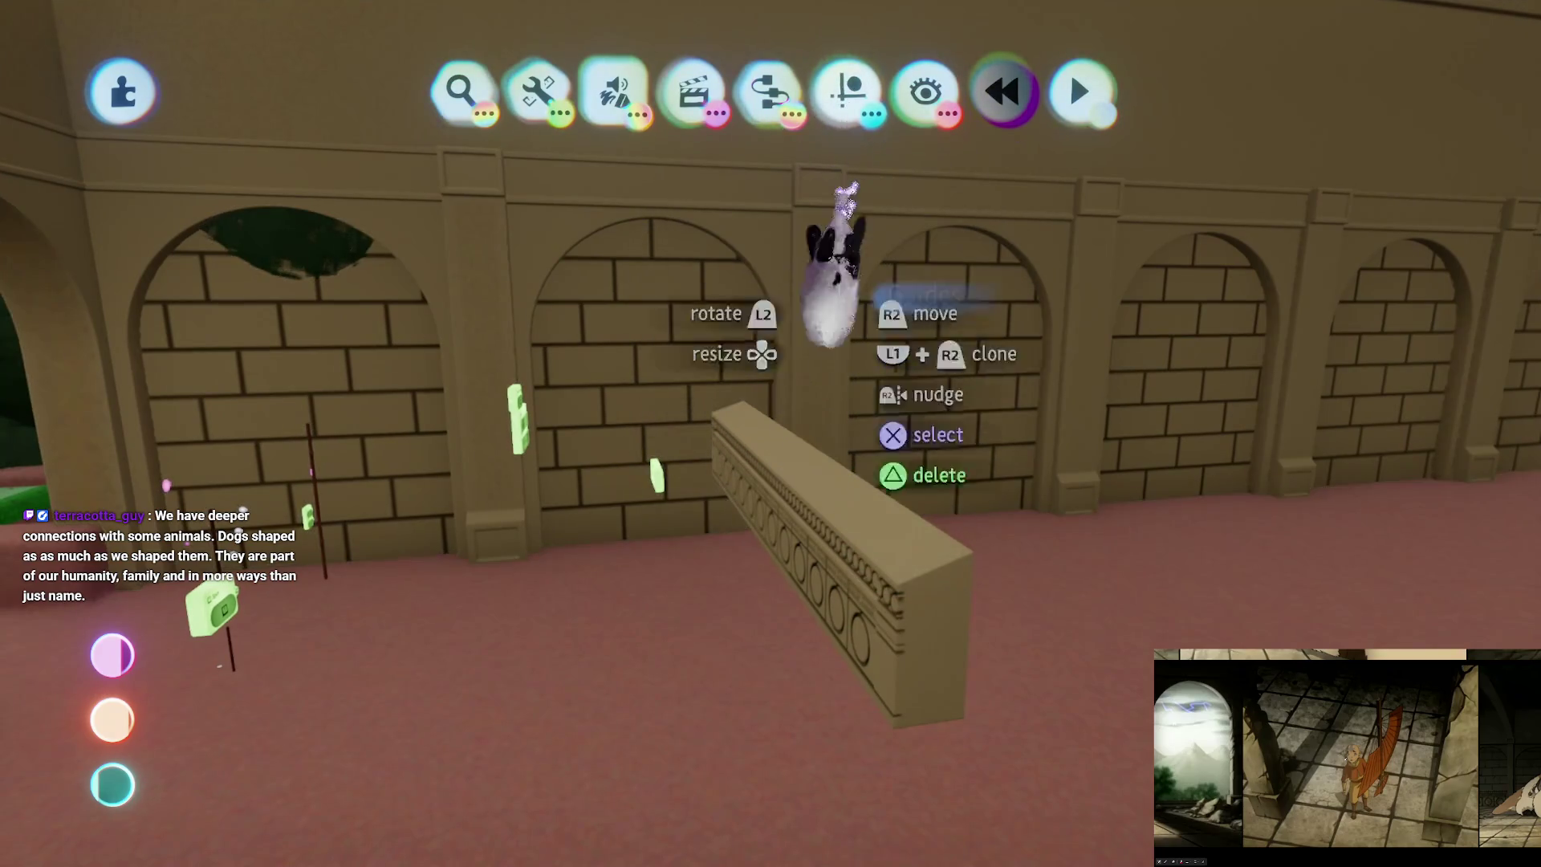
pyautogui.moveTo(777, 590)
pyautogui.mouseDown()
pyautogui.moveTo(674, 497)
pyautogui.moveTo(705, 481)
pyautogui.moveTo(775, 546)
pyautogui.moveTo(754, 486)
pyautogui.moveTo(722, 626)
pyautogui.moveTo(774, 602)
pyautogui.moveTo(750, 612)
pyautogui.moveTo(791, 354)
pyautogui.mouseUp()
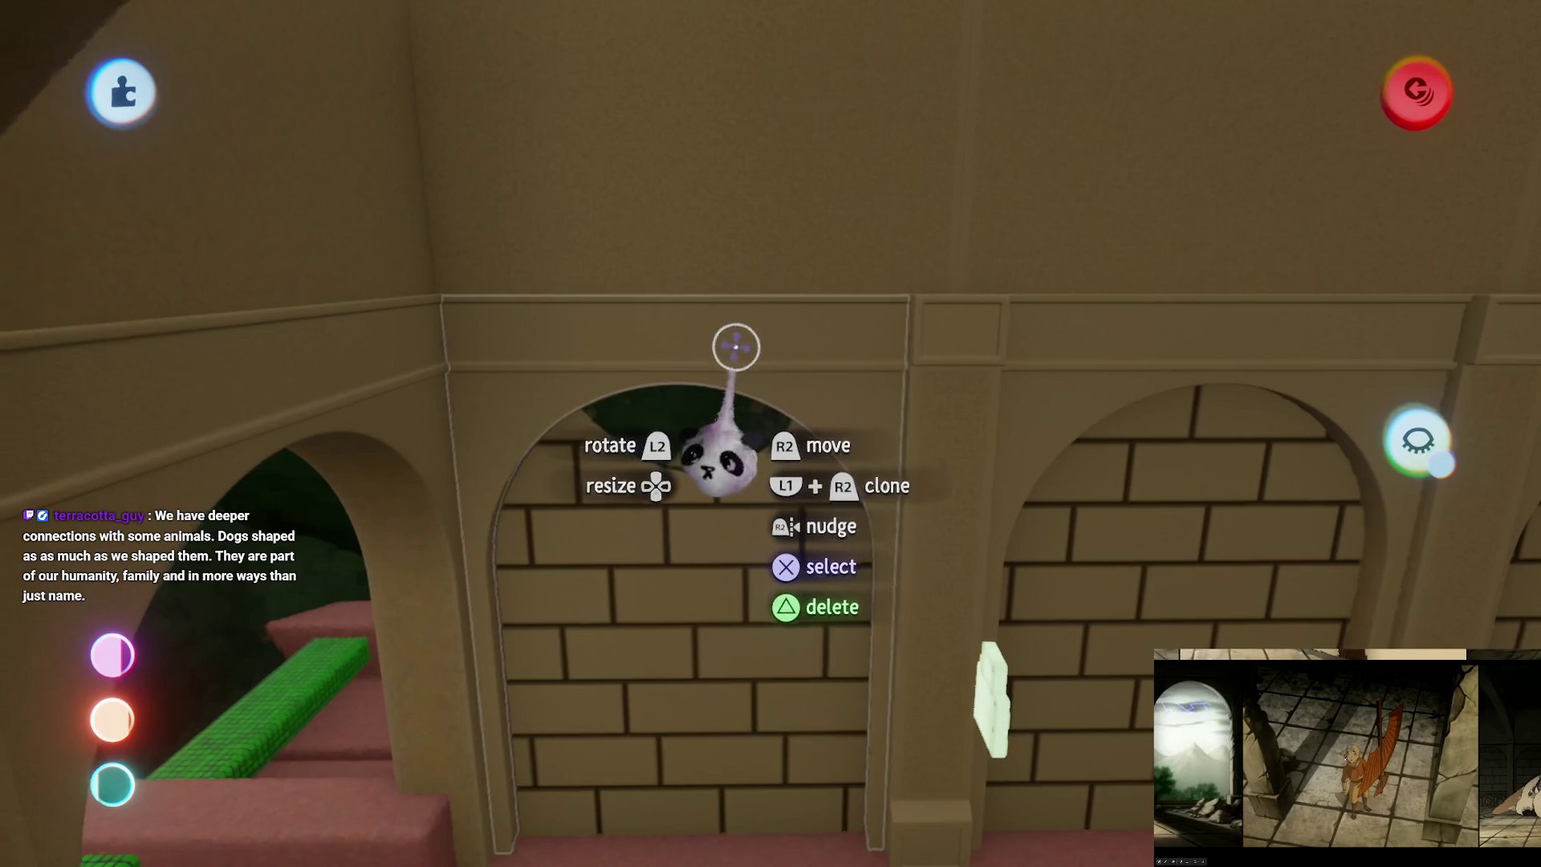
pyautogui.moveTo(705, 313)
pyautogui.mouseDown()
pyautogui.moveTo(706, 362)
pyautogui.moveTo(750, 385)
pyautogui.moveTo(736, 406)
pyautogui.mouseUp()
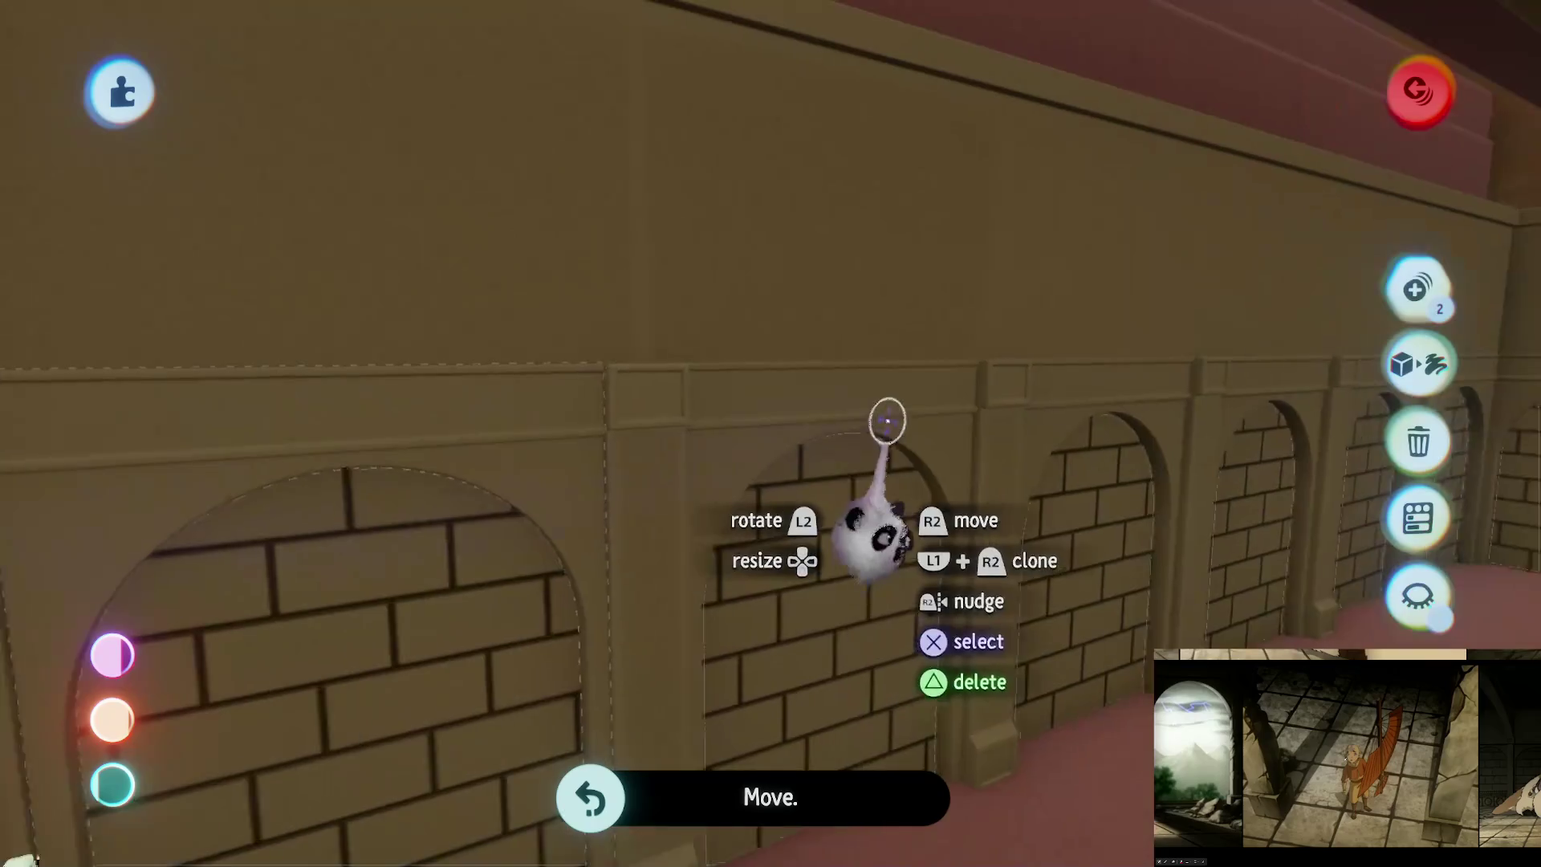
# Step: Turn the selected brick-arch wall pieces to 184°, then lift and line up the carved ledge
pyautogui.click(887, 420)
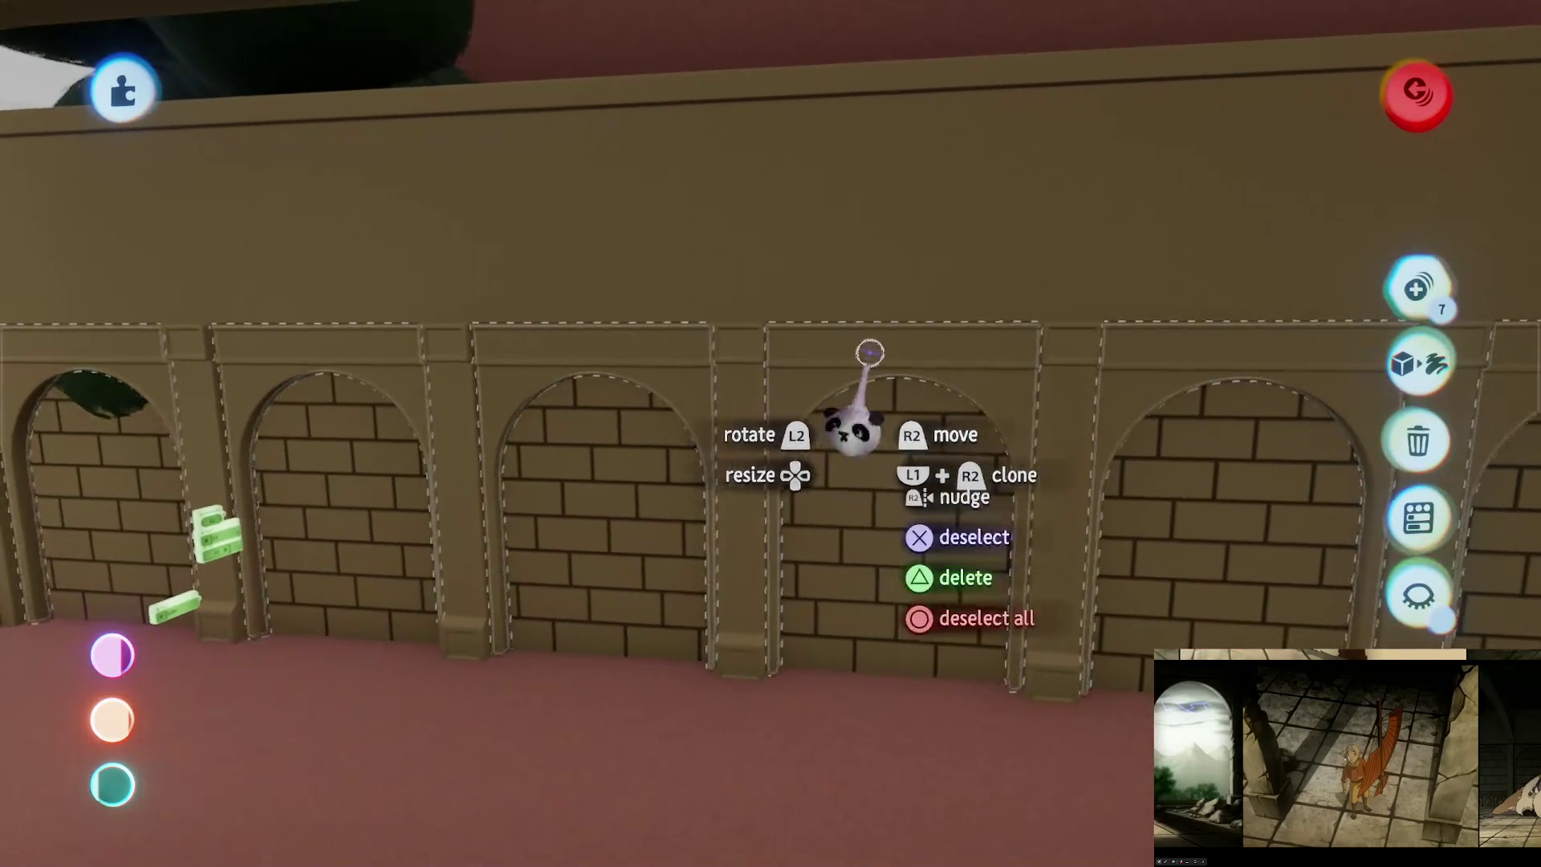
pyautogui.moveTo(870, 348)
pyautogui.mouseDown()
pyautogui.moveTo(805, 385)
pyautogui.moveTo(774, 533)
pyautogui.moveTo(688, 544)
pyautogui.mouseUp()
pyautogui.moveTo(718, 480)
pyautogui.mouseDown()
pyautogui.moveTo(774, 345)
pyautogui.moveTo(726, 320)
pyautogui.mouseUp()
pyautogui.moveTo(726, 417)
pyautogui.mouseDown()
pyautogui.moveTo(674, 357)
pyautogui.moveTo(626, 341)
pyautogui.moveTo(738, 438)
pyautogui.moveTo(730, 533)
pyautogui.moveTo(815, 381)
pyautogui.moveTo(811, 510)
pyautogui.mouseUp()
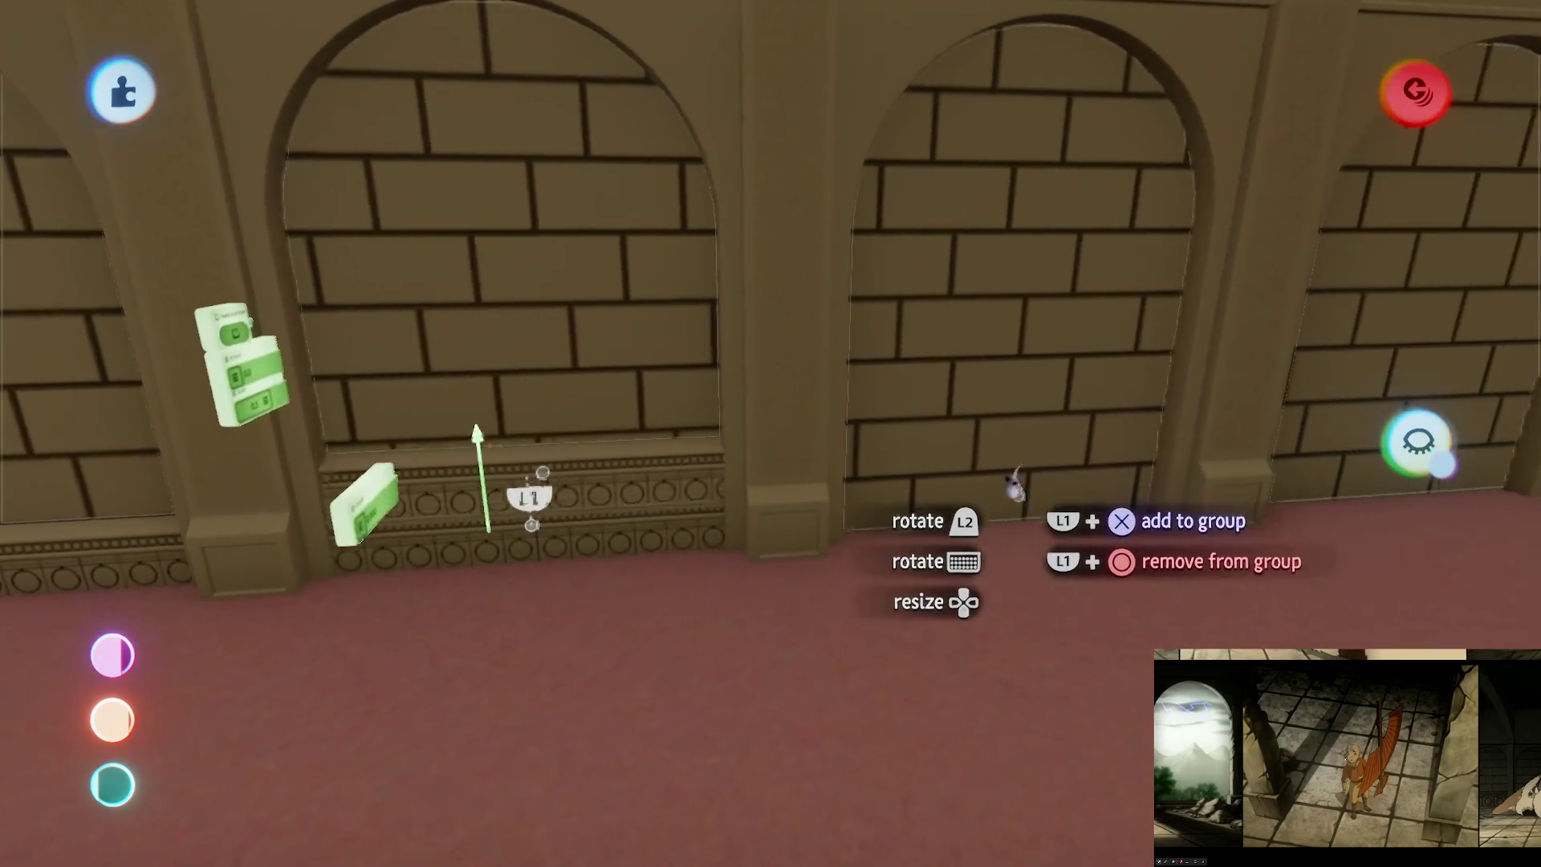
# Step: Slide the ledge trim along the wall base, rotate the selected wall pieces 180°, and deselect
pyautogui.moveTo(857, 557)
pyautogui.mouseDown()
pyautogui.moveTo(942, 354)
pyautogui.moveTo(828, 531)
pyautogui.moveTo(893, 407)
pyautogui.mouseUp()
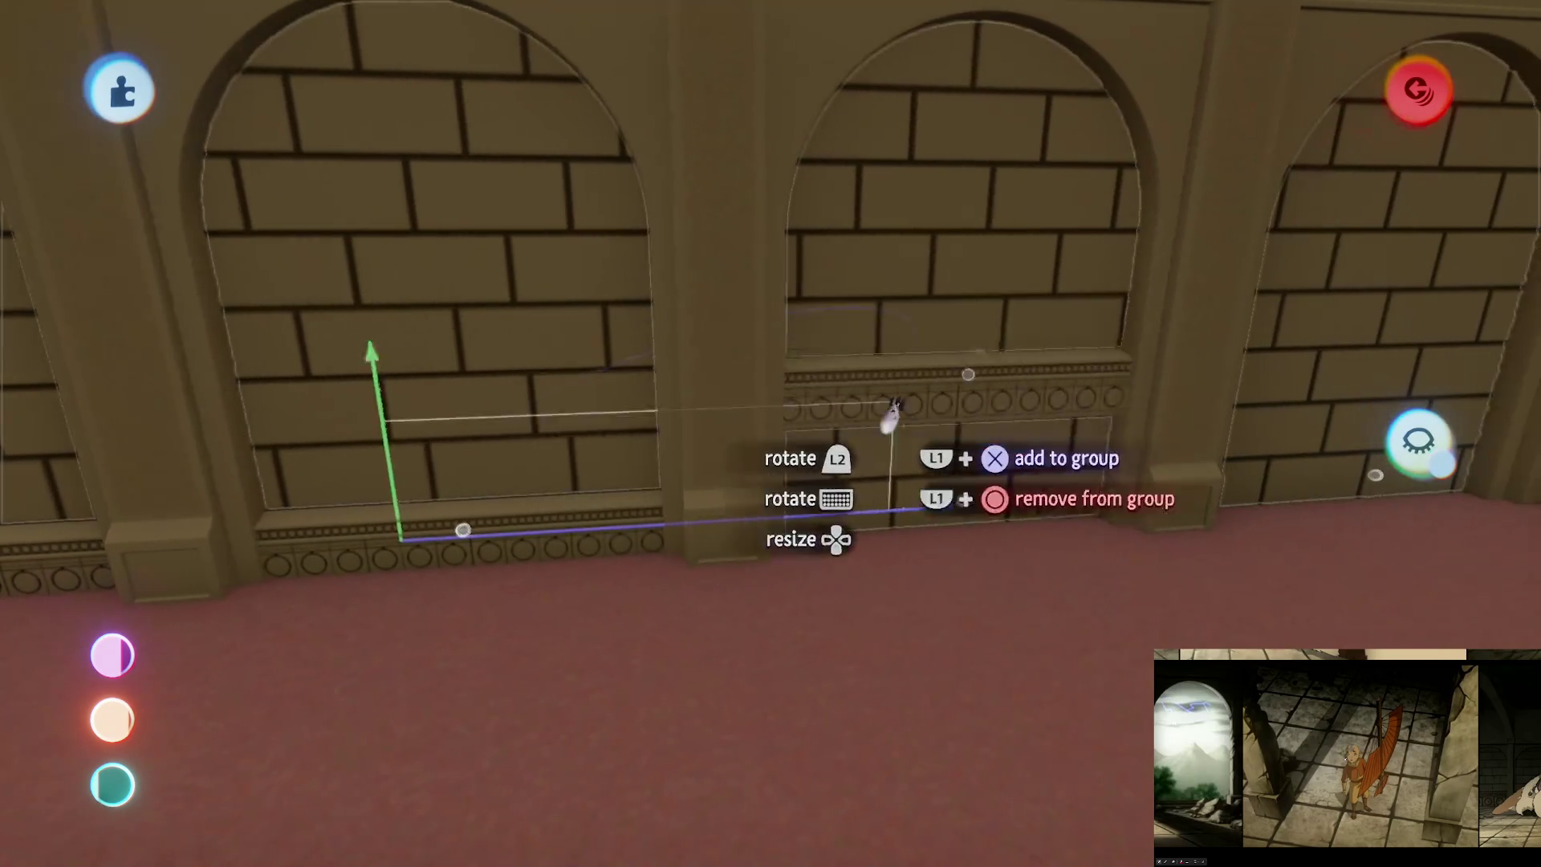
pyautogui.moveTo(857, 526)
pyautogui.mouseDown()
pyautogui.moveTo(928, 343)
pyautogui.moveTo(879, 517)
pyautogui.moveTo(798, 550)
pyautogui.mouseUp()
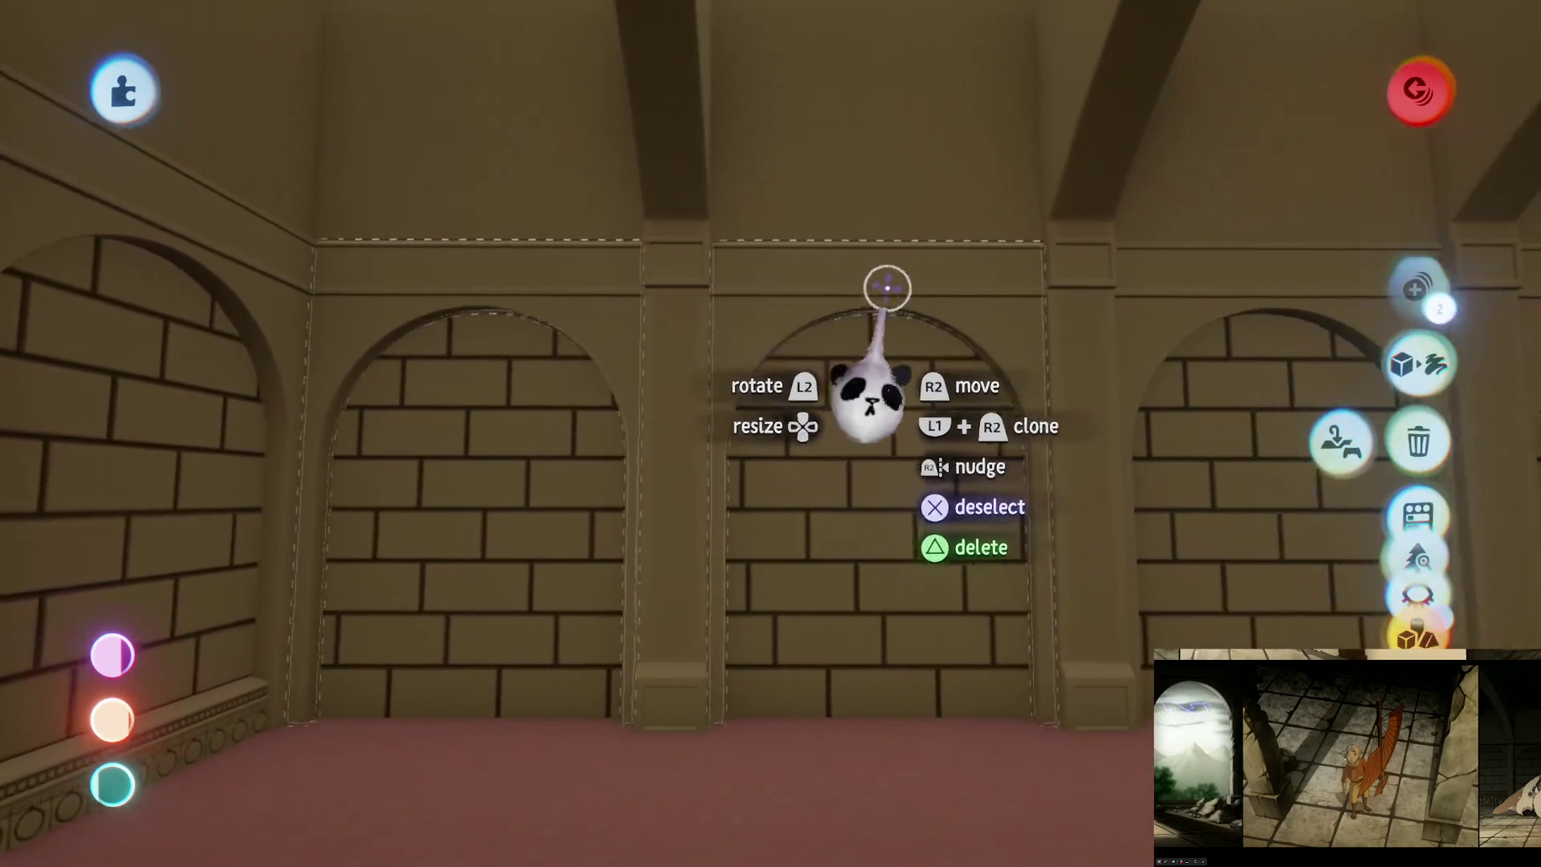
pyautogui.click(988, 269)
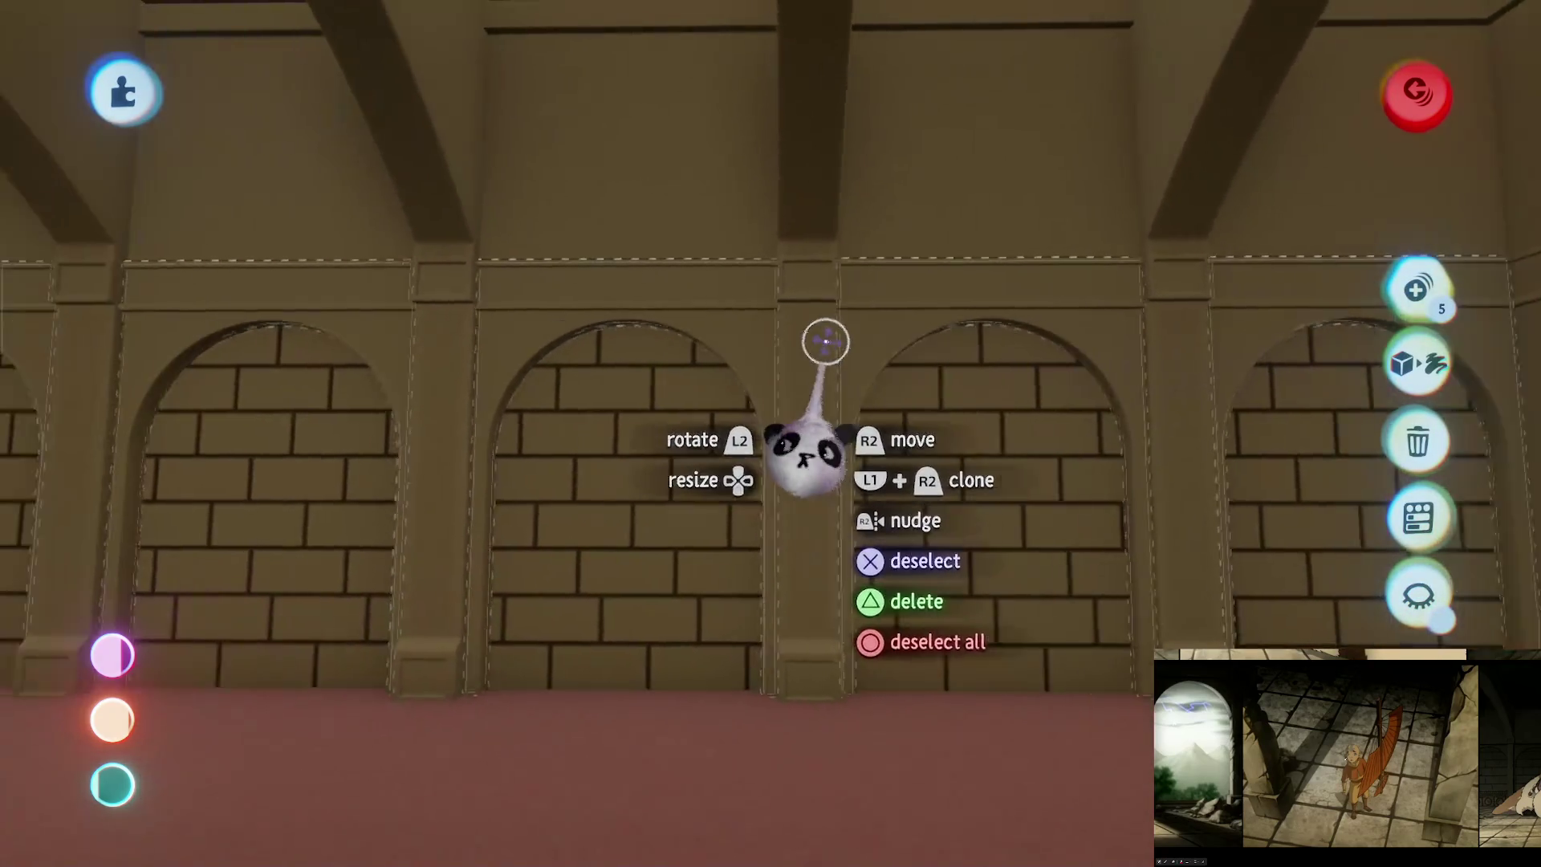
pyautogui.moveTo(799, 337)
pyautogui.mouseDown()
pyautogui.moveTo(737, 344)
pyautogui.moveTo(740, 361)
pyautogui.moveTo(796, 341)
pyautogui.moveTo(803, 353)
pyautogui.mouseUp()
pyautogui.press('Escape')
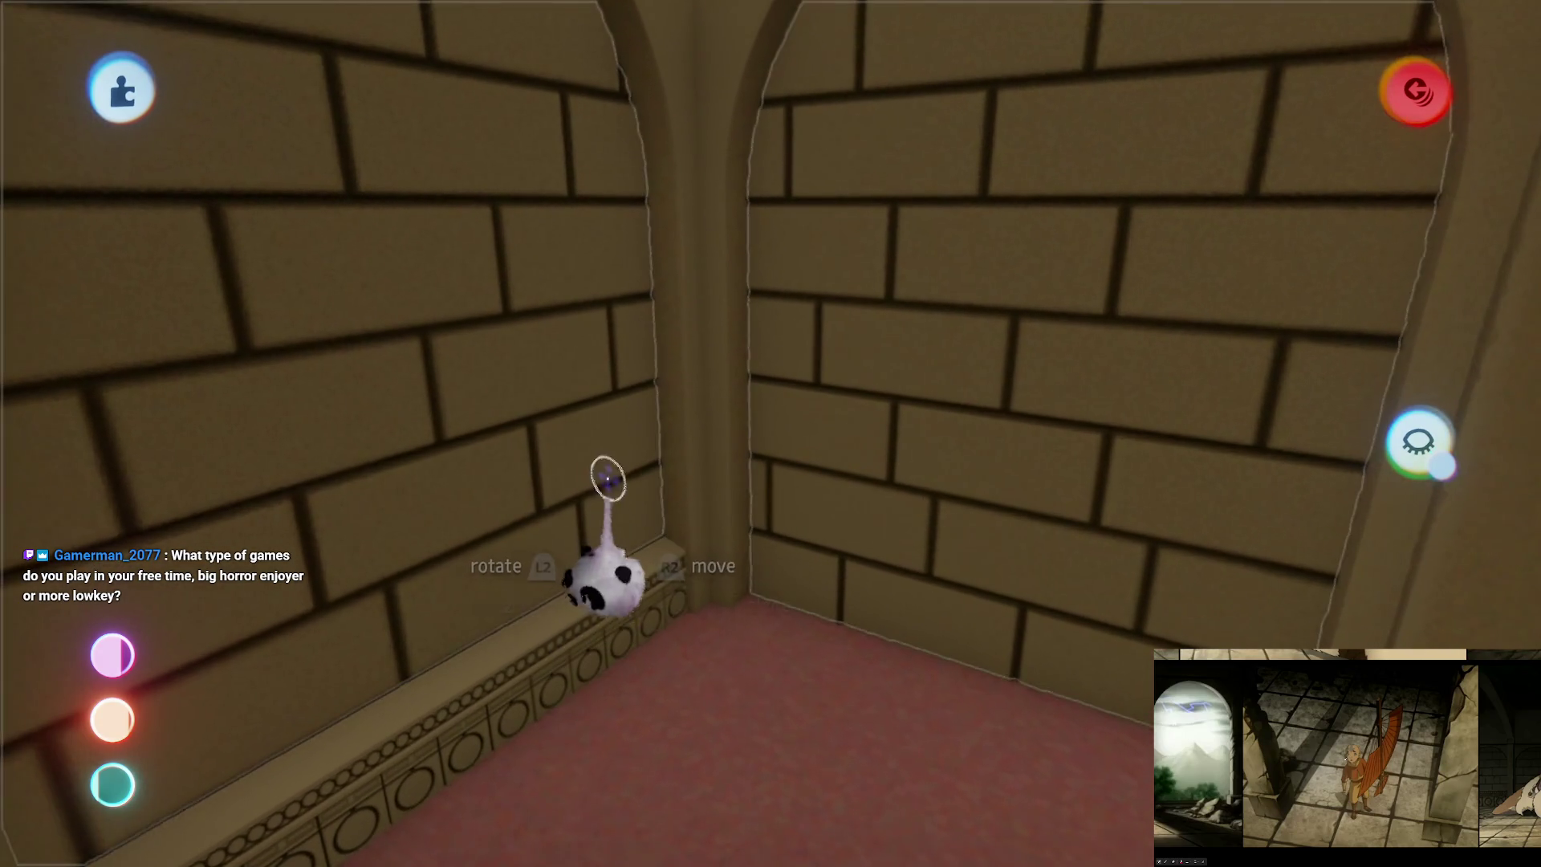
pyautogui.press('super')
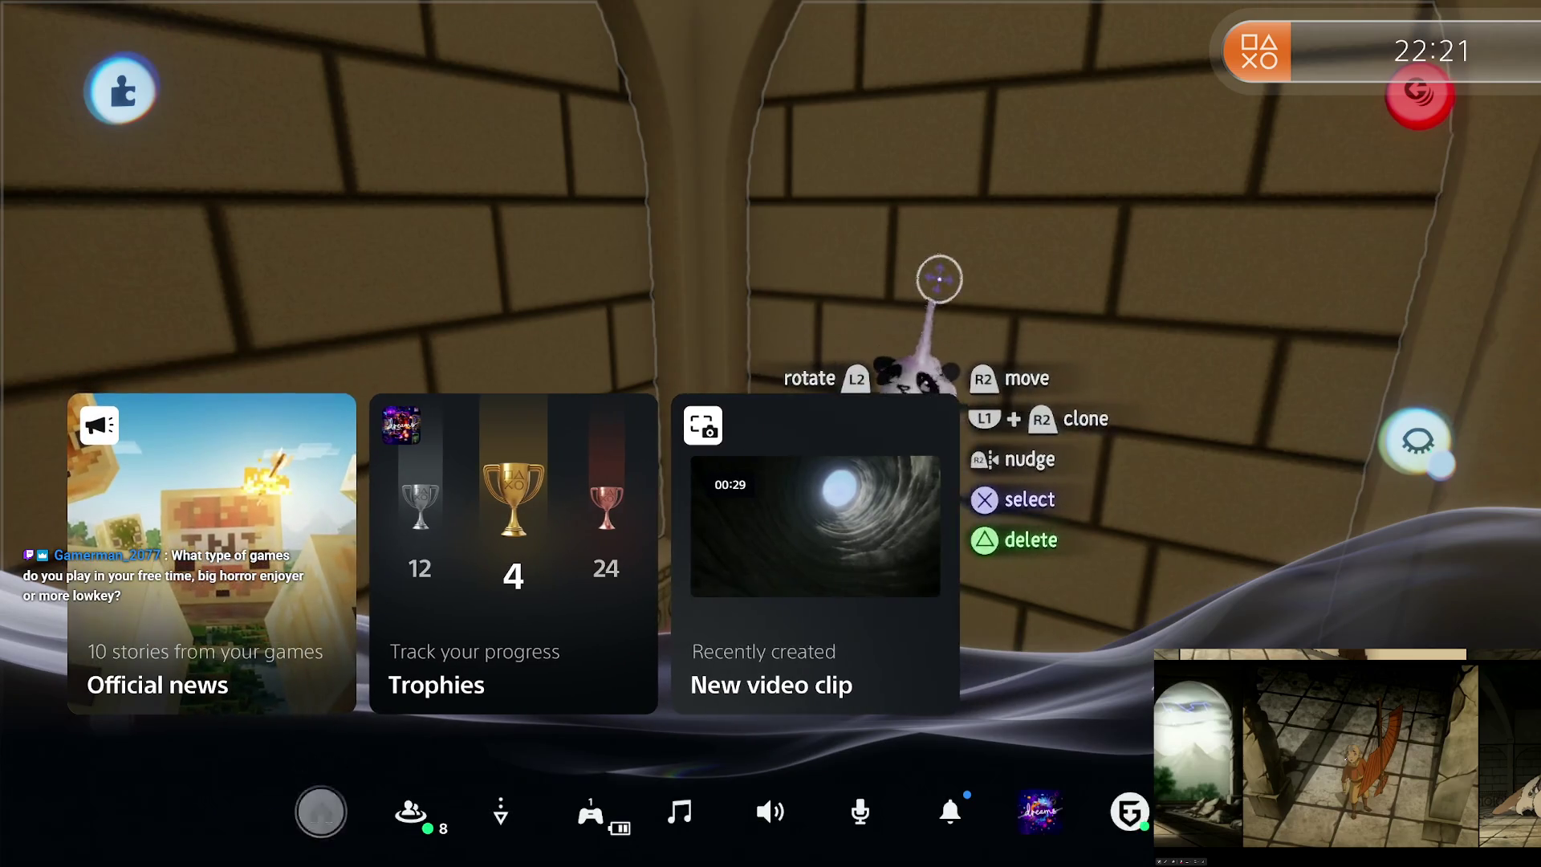
pyautogui.press('Return')
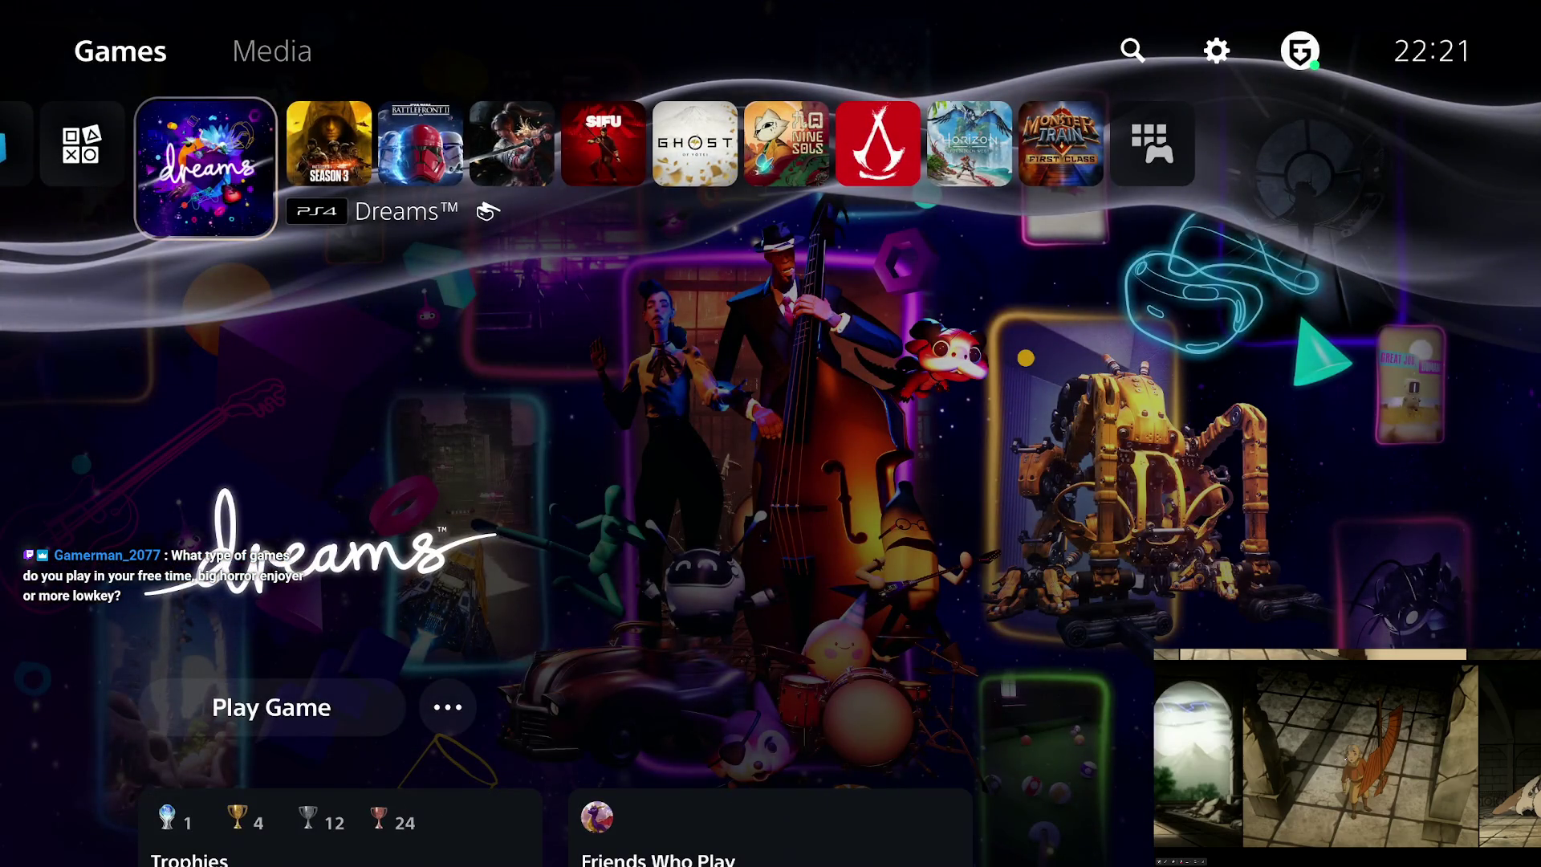
pyautogui.press('Right')
pyautogui.press('Right')
pyautogui.press('Right')
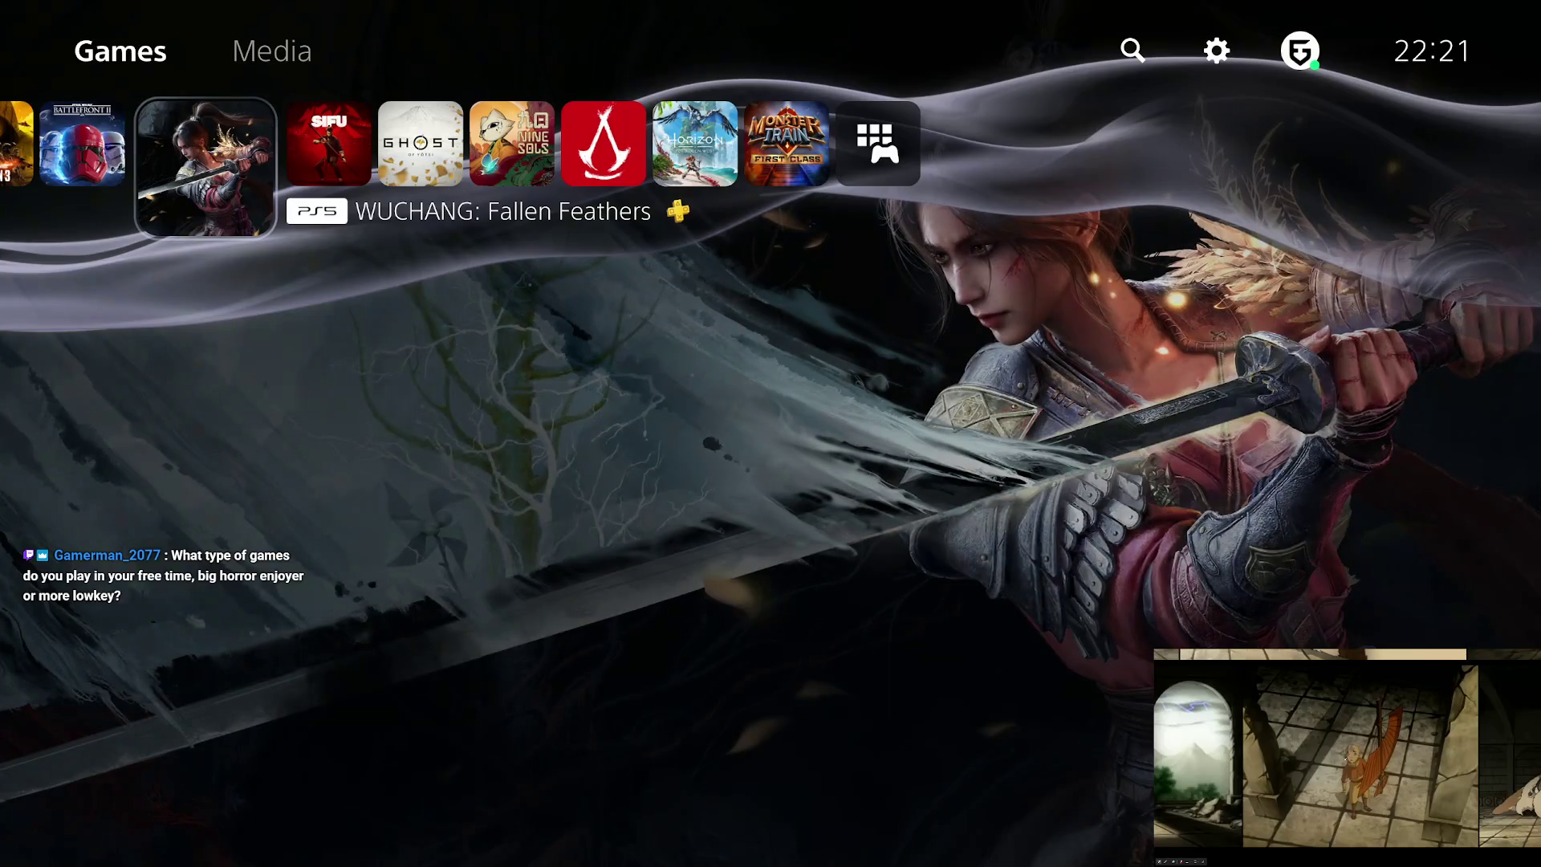
pyautogui.press('Right')
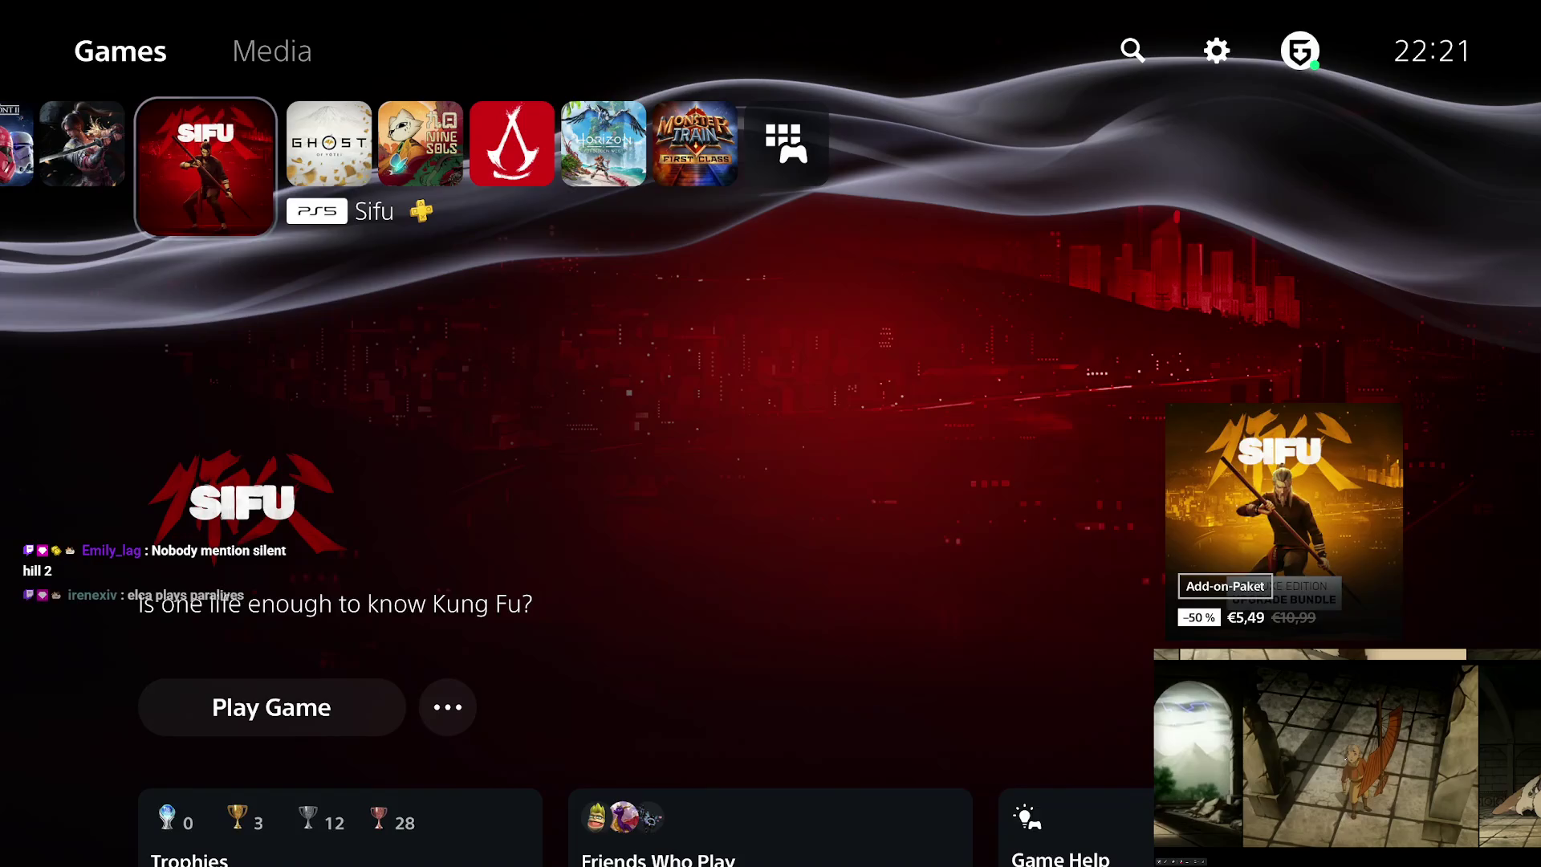
pyautogui.press('Right')
pyautogui.press('Right')
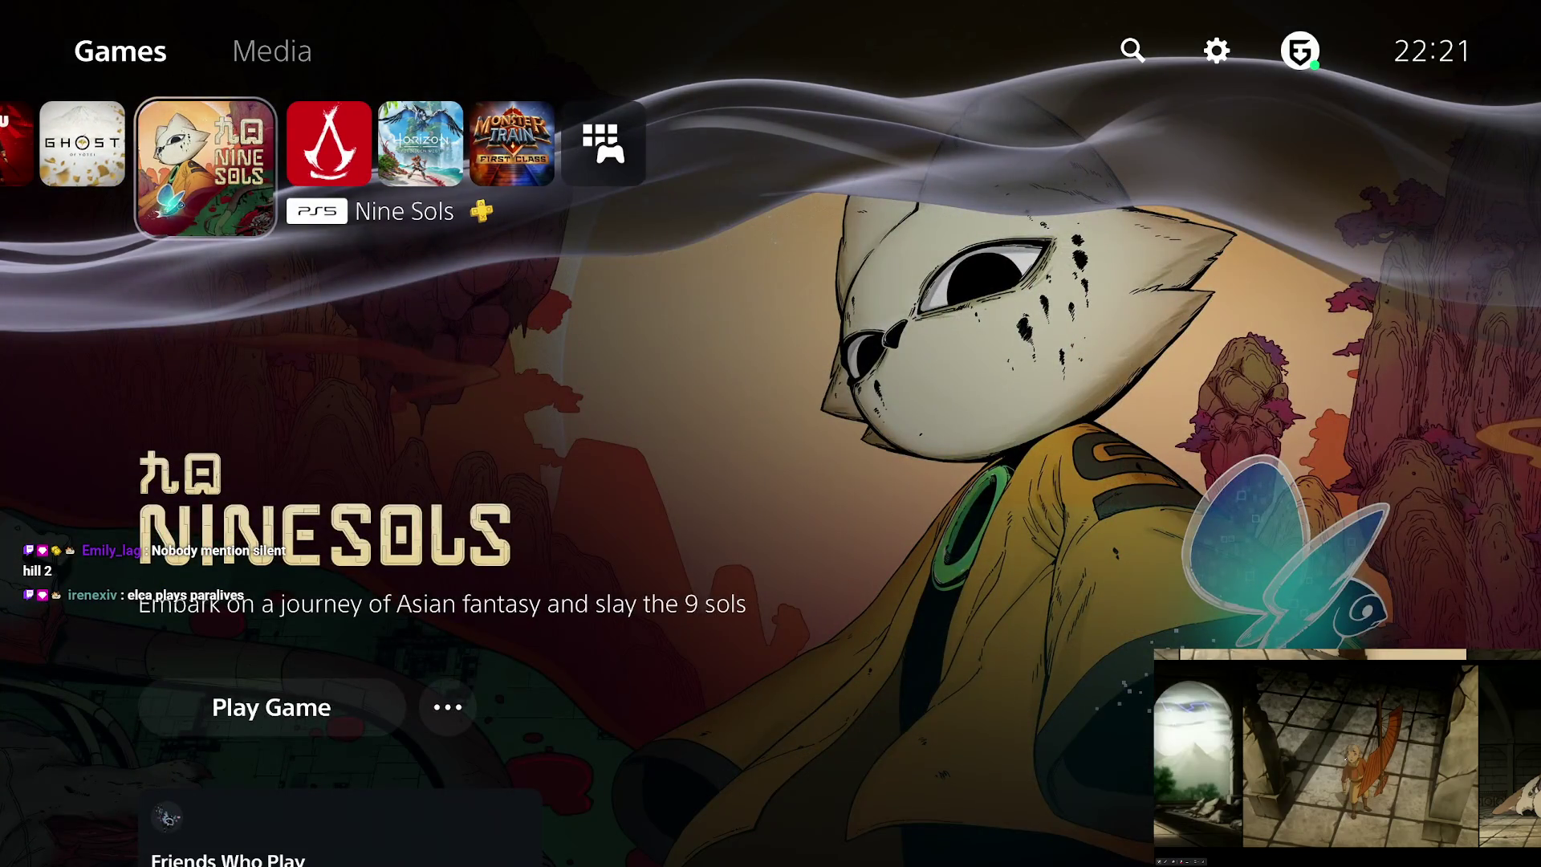
pyautogui.press('Right')
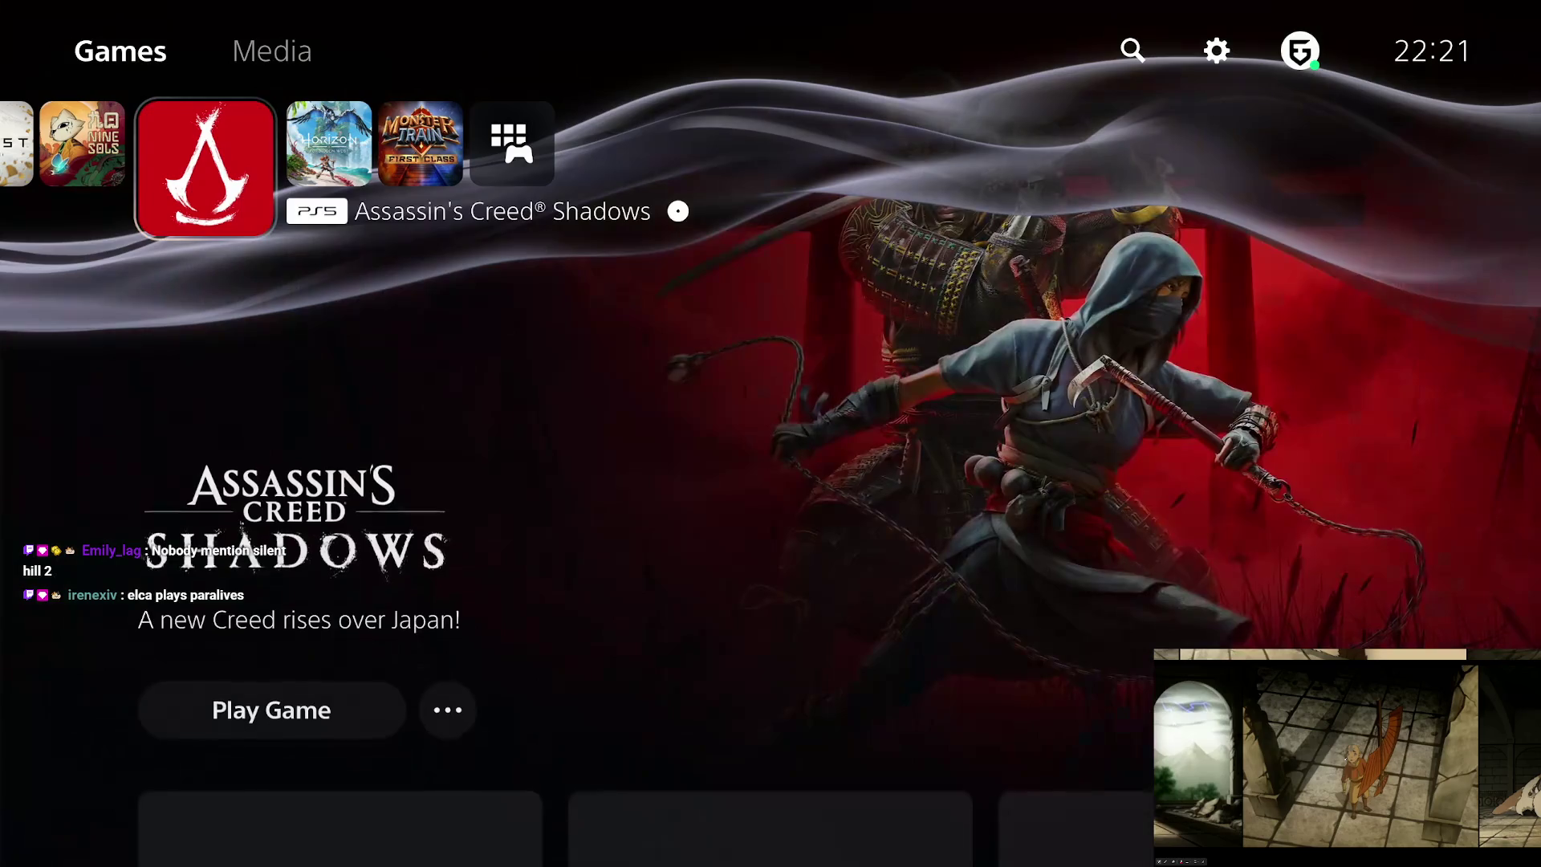
pyautogui.press('Left')
pyautogui.press('Left')
pyautogui.press('Left')
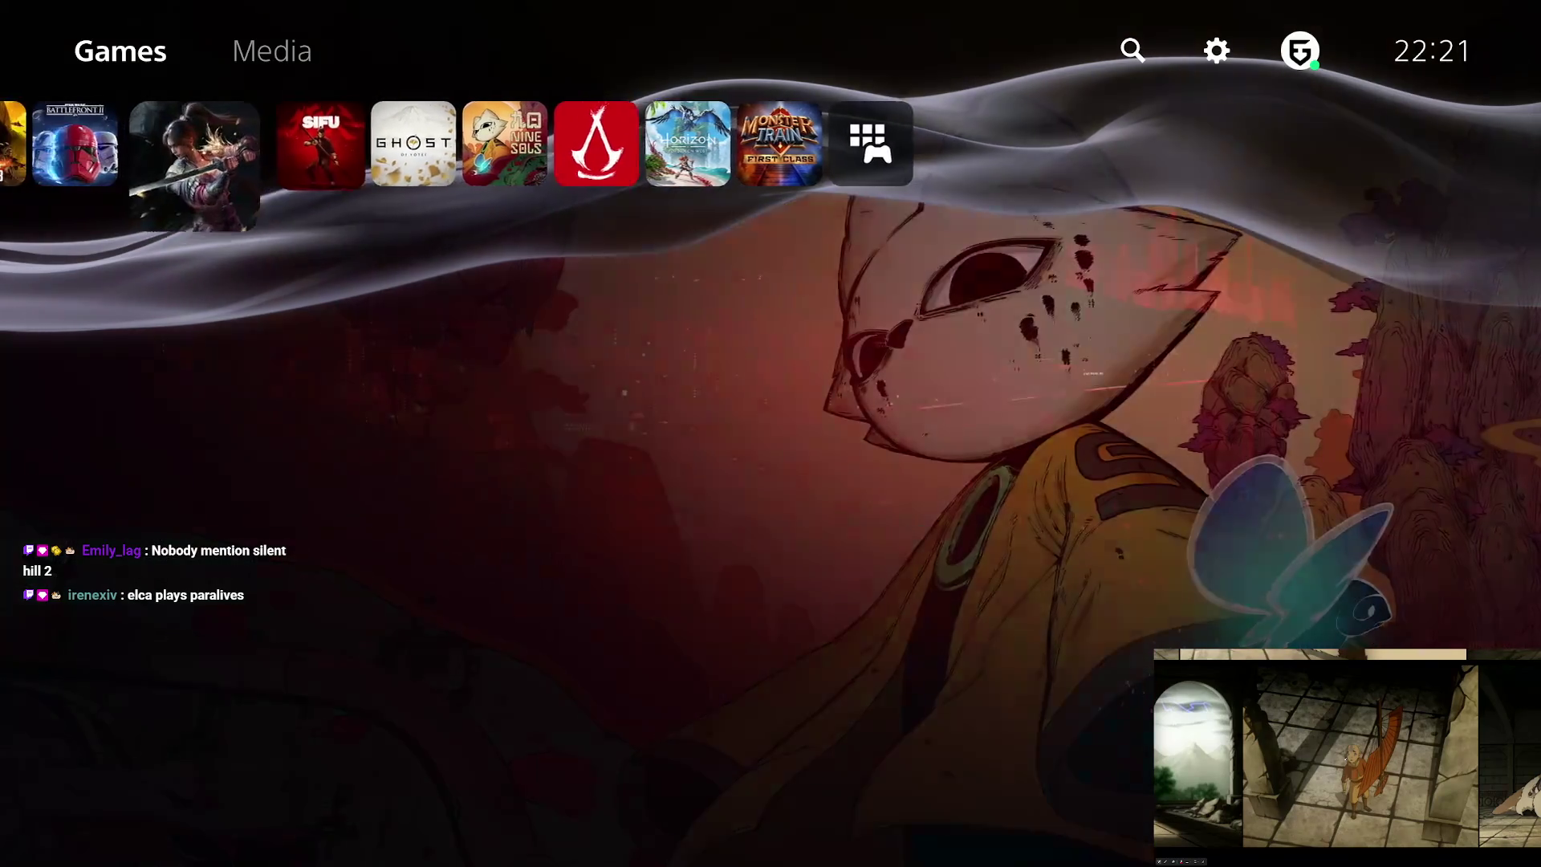
pyautogui.press('Right')
pyautogui.press('Right')
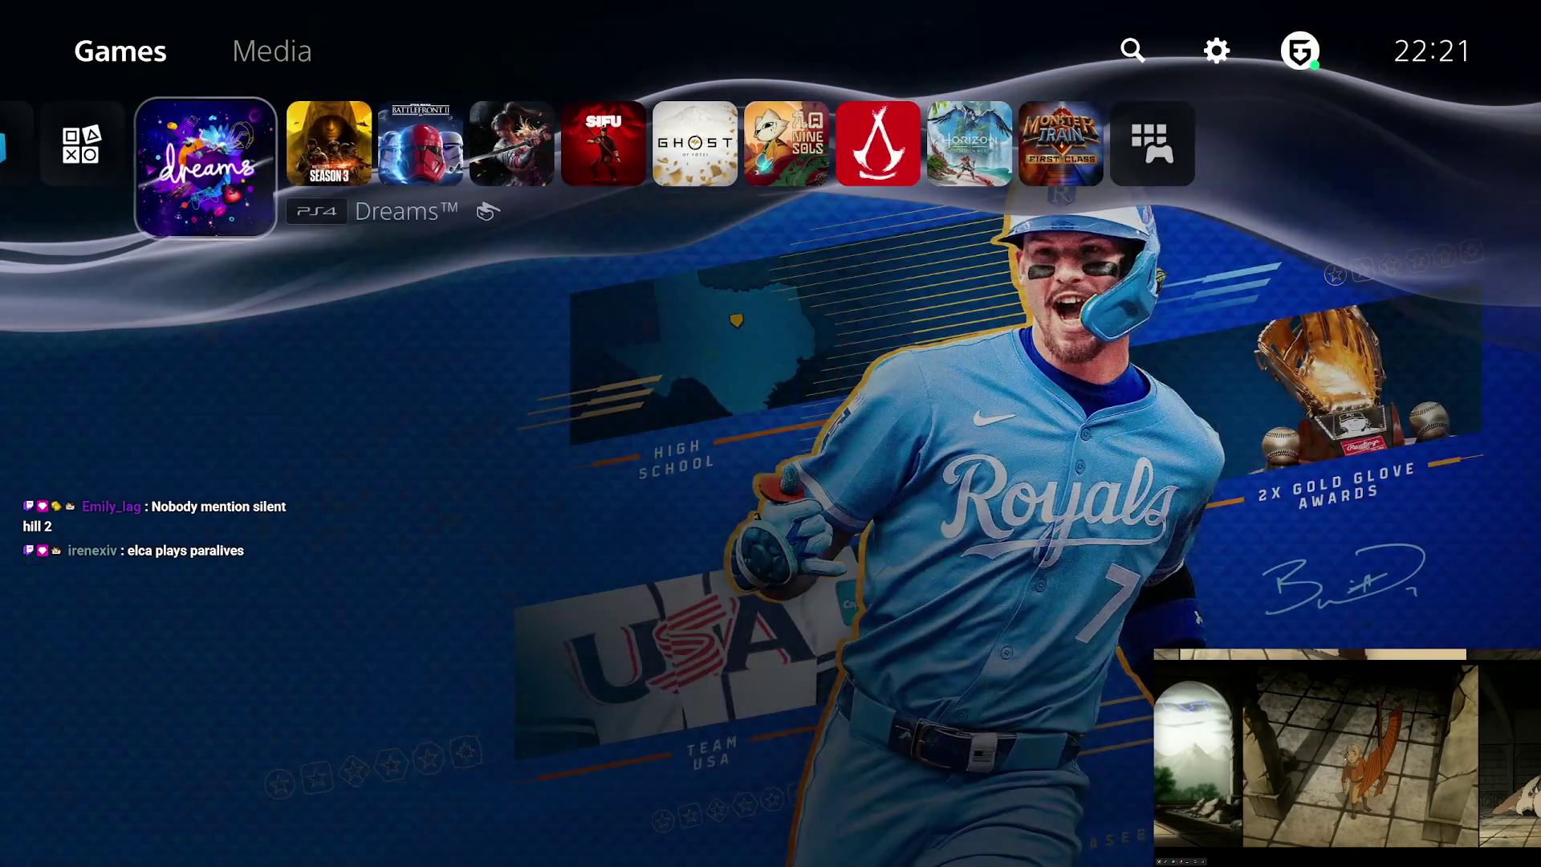
pyautogui.press('Return')
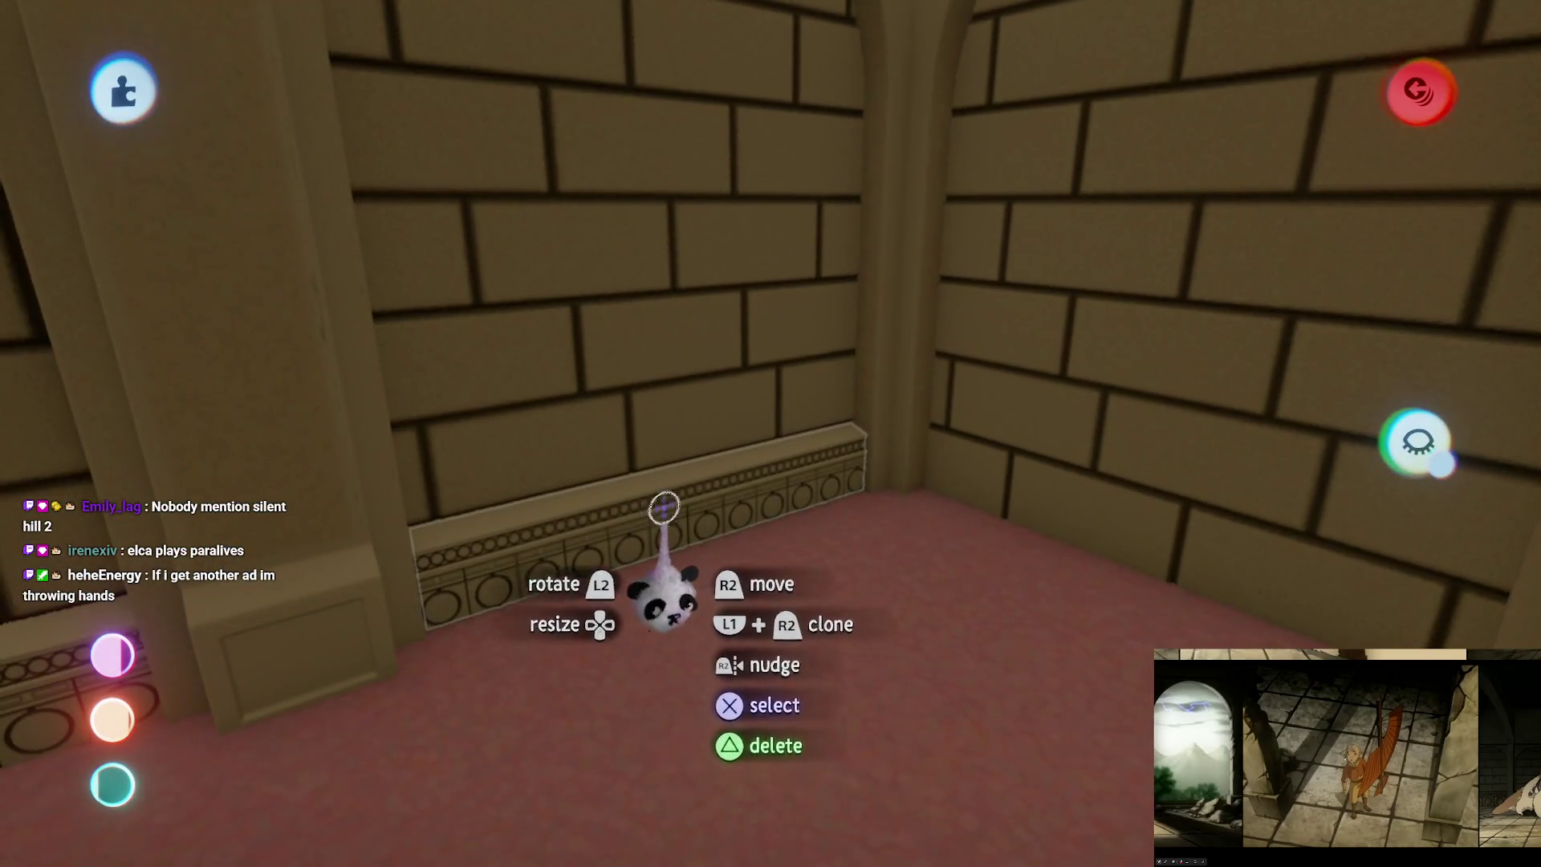
# Step: Rotate the trim piece 90° onto the left wall, then select and turn three wall sections
pyautogui.moveTo(664, 507)
pyautogui.mouseDown()
pyautogui.moveTo(722, 378)
pyautogui.moveTo(798, 522)
pyautogui.moveTo(763, 482)
pyautogui.moveTo(736, 495)
pyautogui.moveTo(730, 523)
pyautogui.mouseUp()
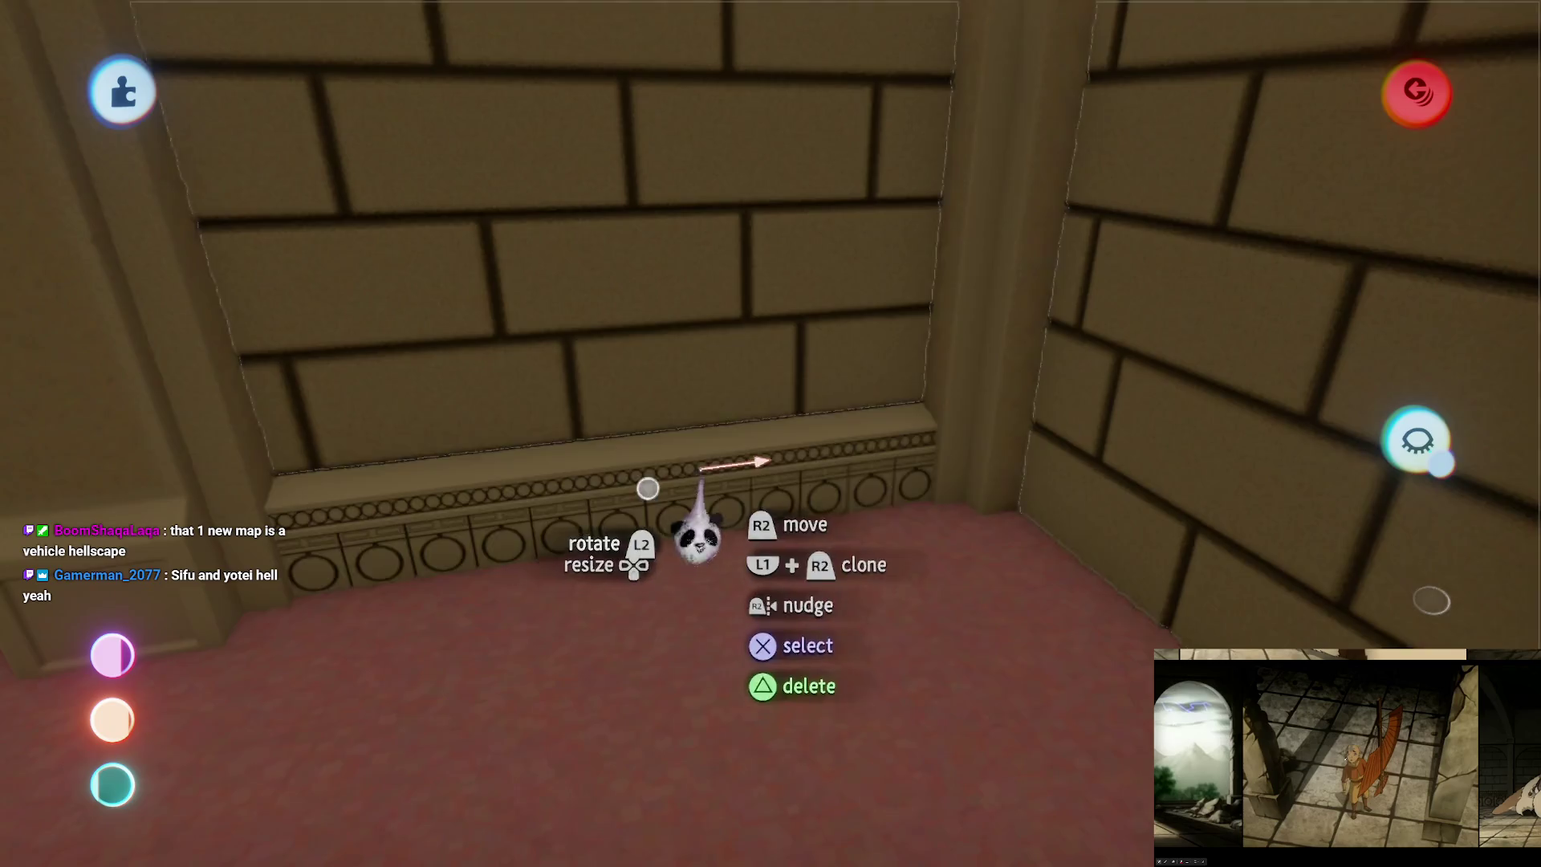
pyautogui.moveTo(696, 537)
pyautogui.mouseDown()
pyautogui.moveTo(705, 371)
pyautogui.moveTo(763, 440)
pyautogui.moveTo(770, 413)
pyautogui.moveTo(746, 430)
pyautogui.mouseUp()
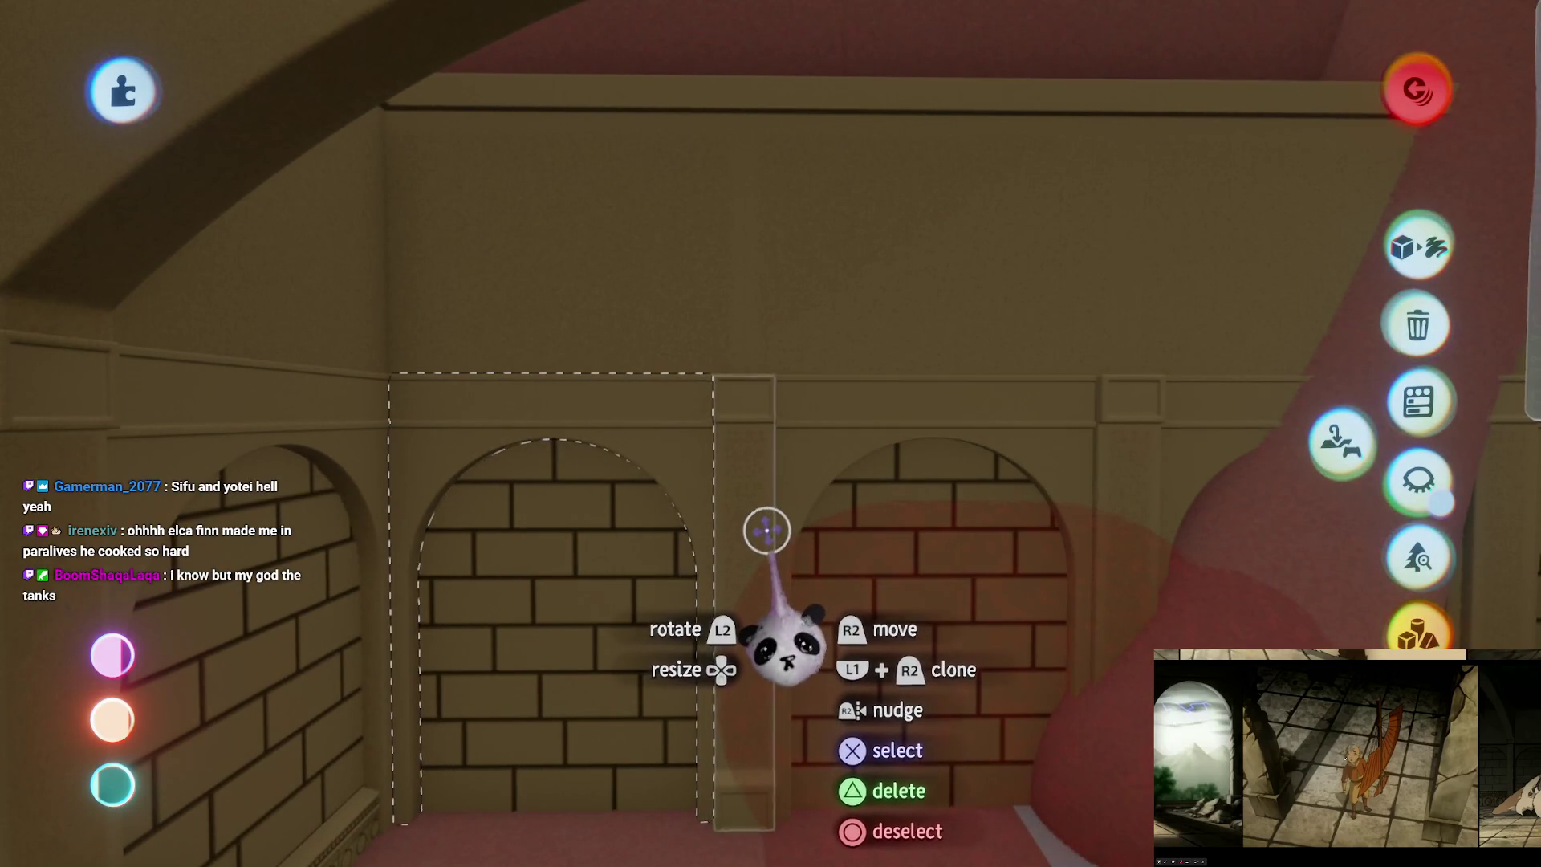
pyautogui.click(872, 367)
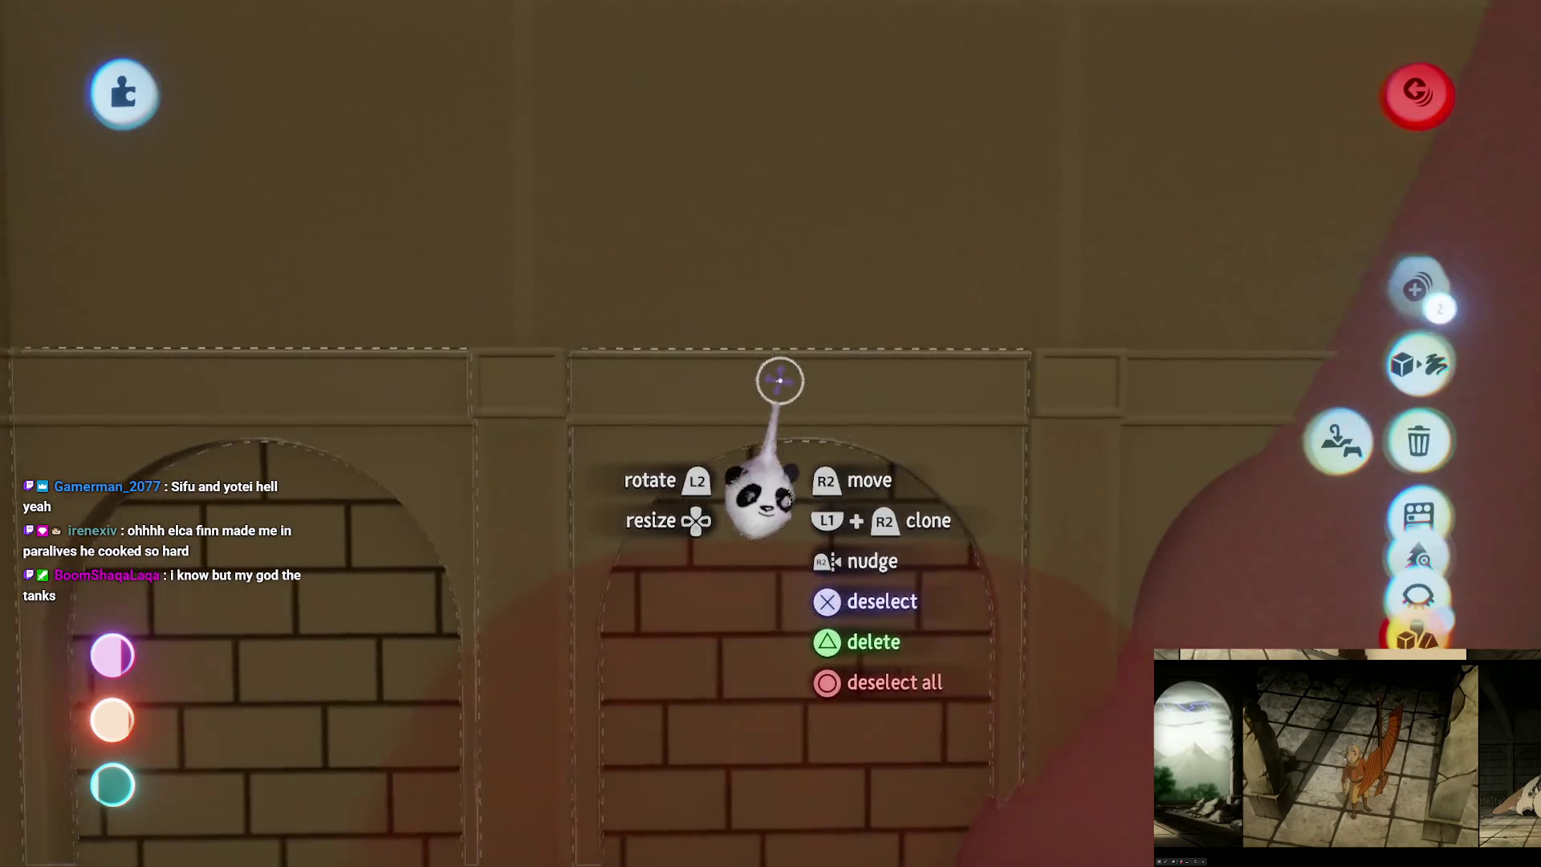
pyautogui.click(784, 522)
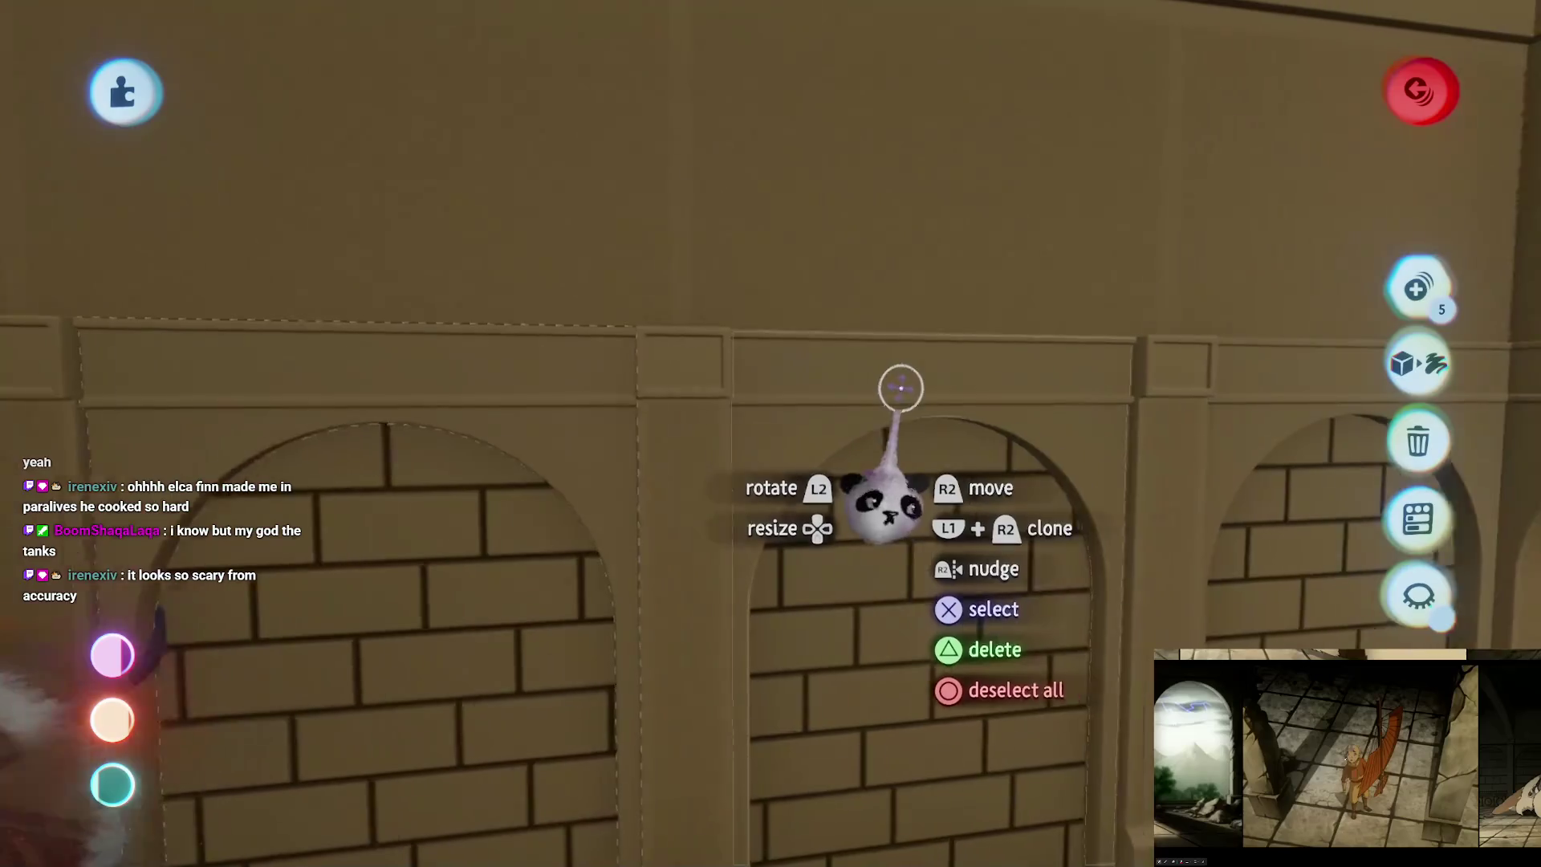
pyautogui.click(992, 385)
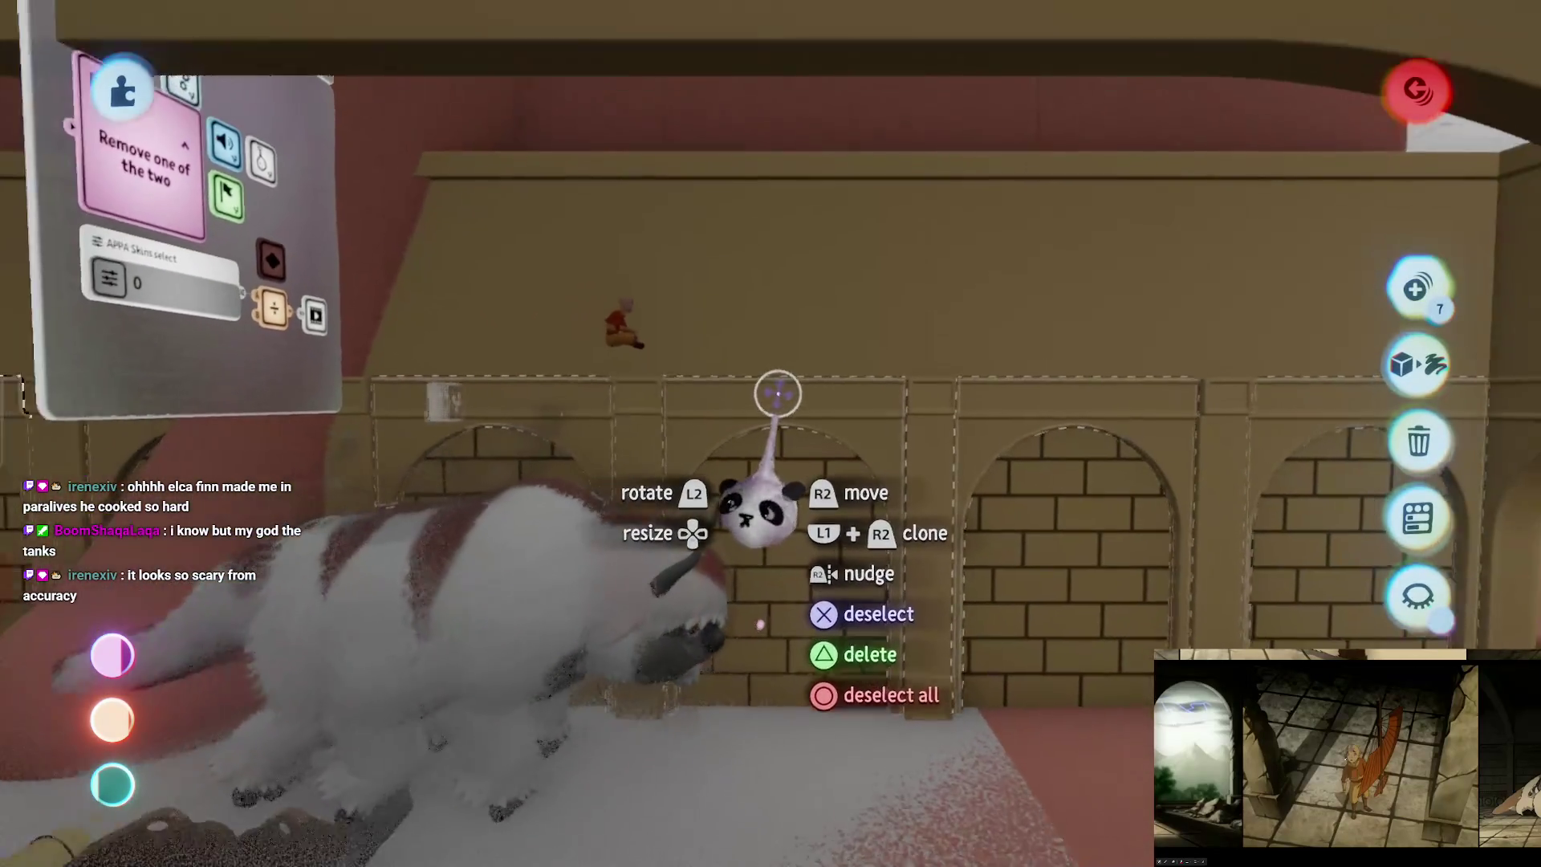
pyautogui.moveTo(777, 402)
pyautogui.mouseDown()
pyautogui.moveTo(771, 367)
pyautogui.moveTo(785, 388)
pyautogui.moveTo(706, 333)
pyautogui.moveTo(791, 369)
pyautogui.moveTo(891, 344)
pyautogui.moveTo(811, 401)
pyautogui.moveTo(840, 405)
pyautogui.moveTo(674, 465)
pyautogui.mouseUp()
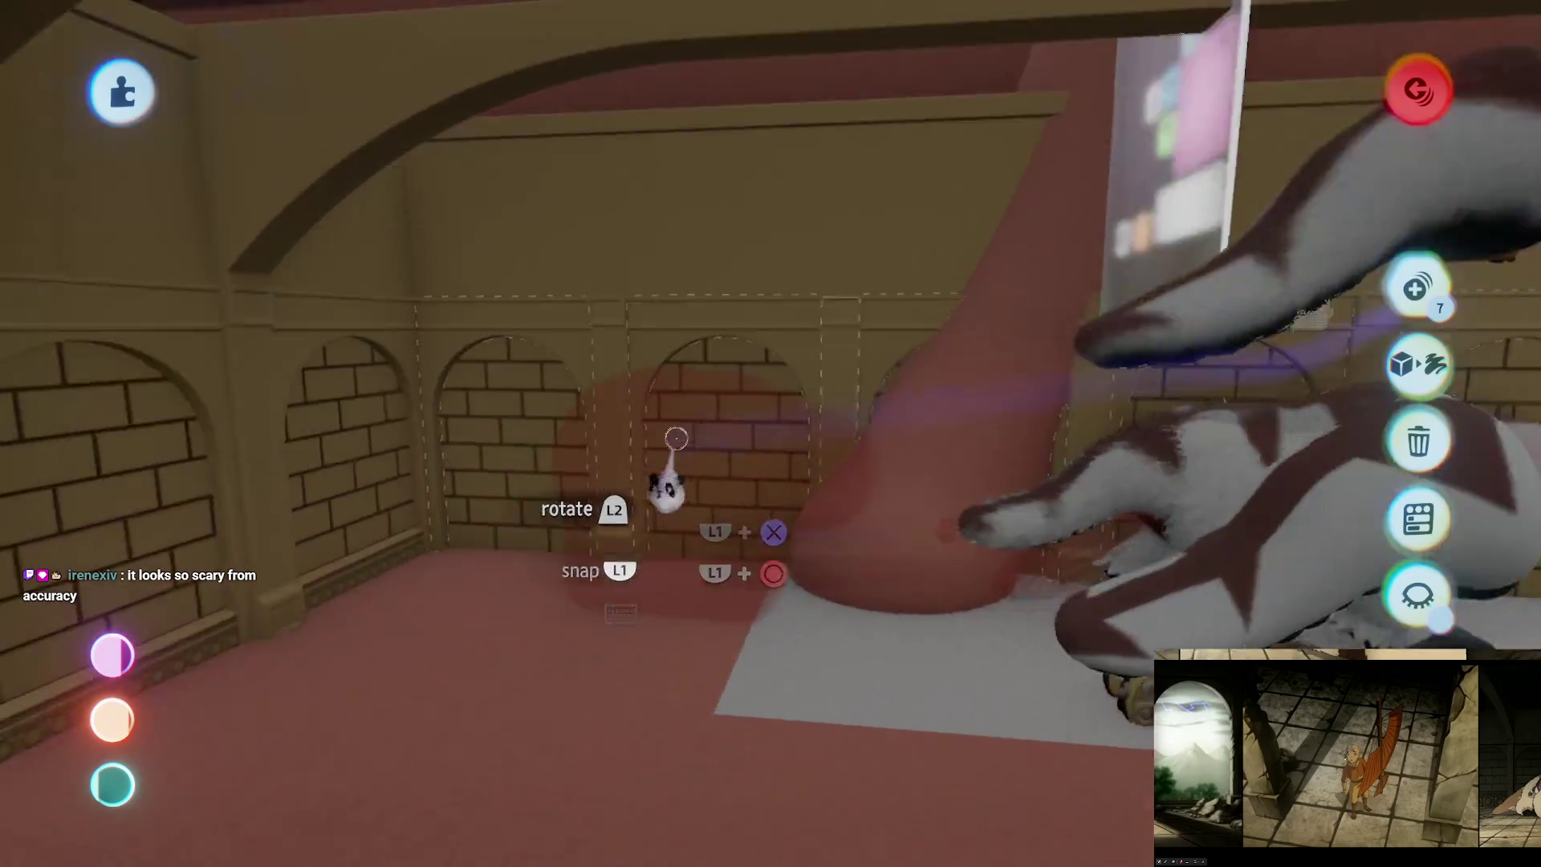
# Step: With everything else hidden, carry the ledge along the arched wall and set it at the base
pyautogui.moveTo(591, 567)
pyautogui.mouseDown()
pyautogui.moveTo(791, 446)
pyautogui.moveTo(774, 534)
pyautogui.moveTo(834, 417)
pyautogui.moveTo(785, 504)
pyautogui.mouseUp()
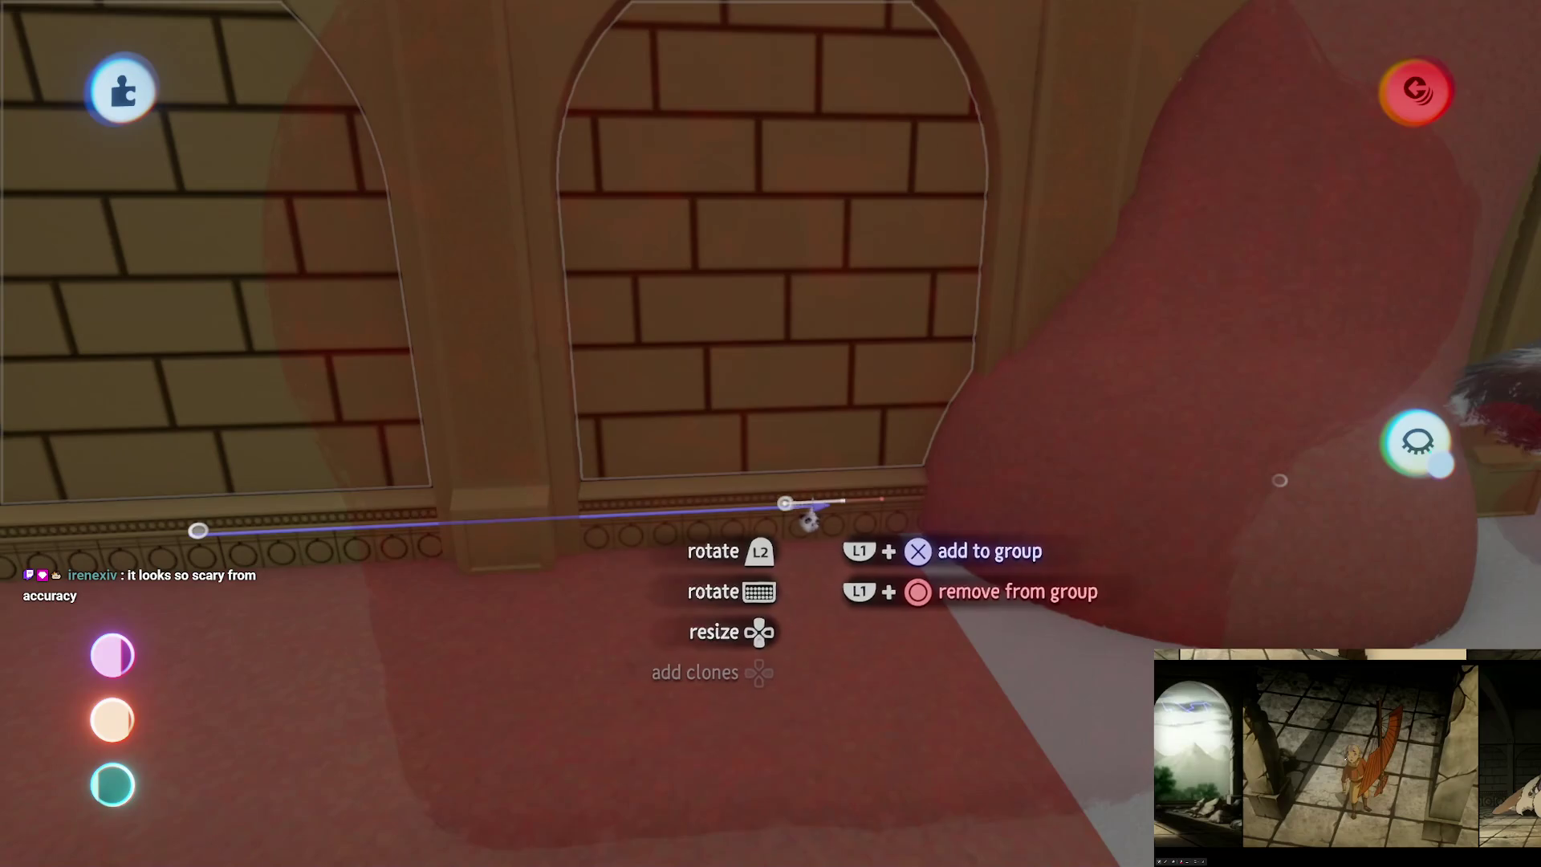
pyautogui.click(1415, 439)
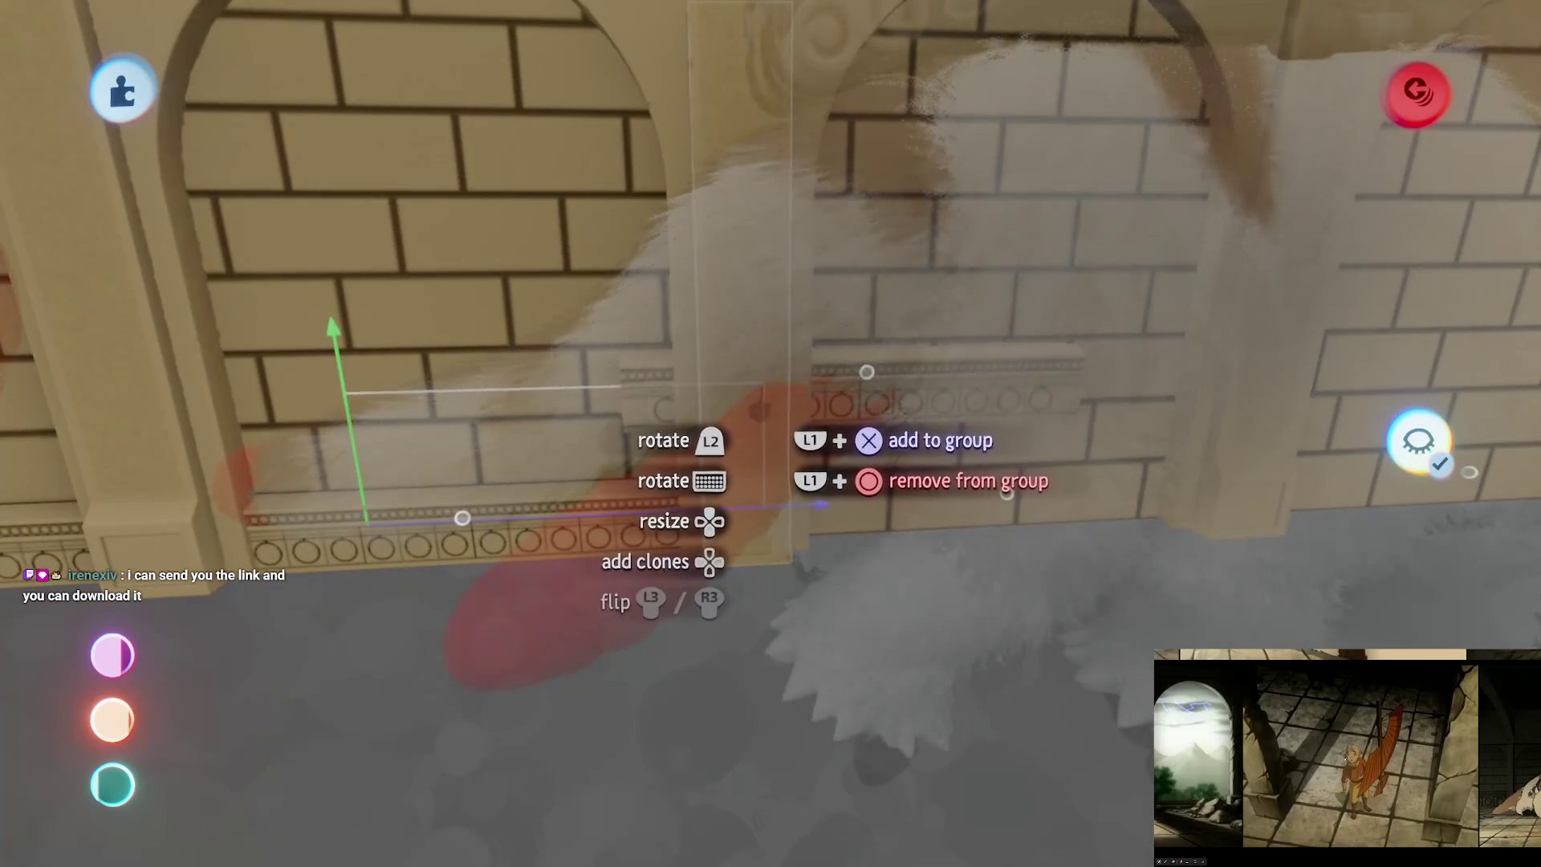
pyautogui.moveTo(841, 524)
pyautogui.mouseDown()
pyautogui.moveTo(720, 551)
pyautogui.moveTo(770, 502)
pyautogui.moveTo(803, 393)
pyautogui.mouseUp()
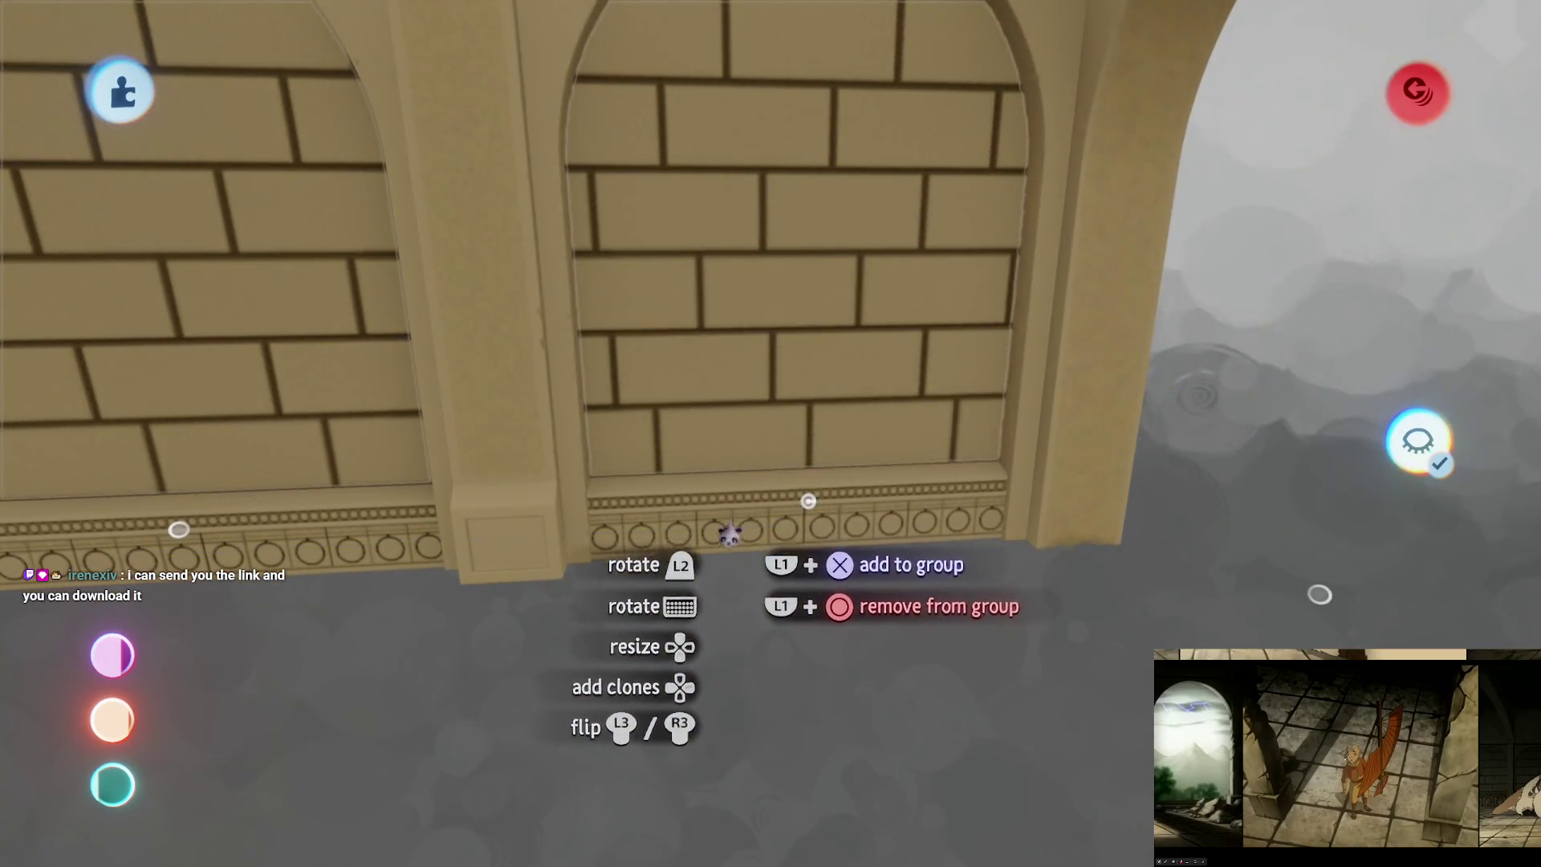
pyautogui.moveTo(729, 533)
pyautogui.mouseDown()
pyautogui.moveTo(1376, 516)
pyautogui.moveTo(1417, 438)
pyautogui.mouseUp()
pyautogui.click(1417, 440)
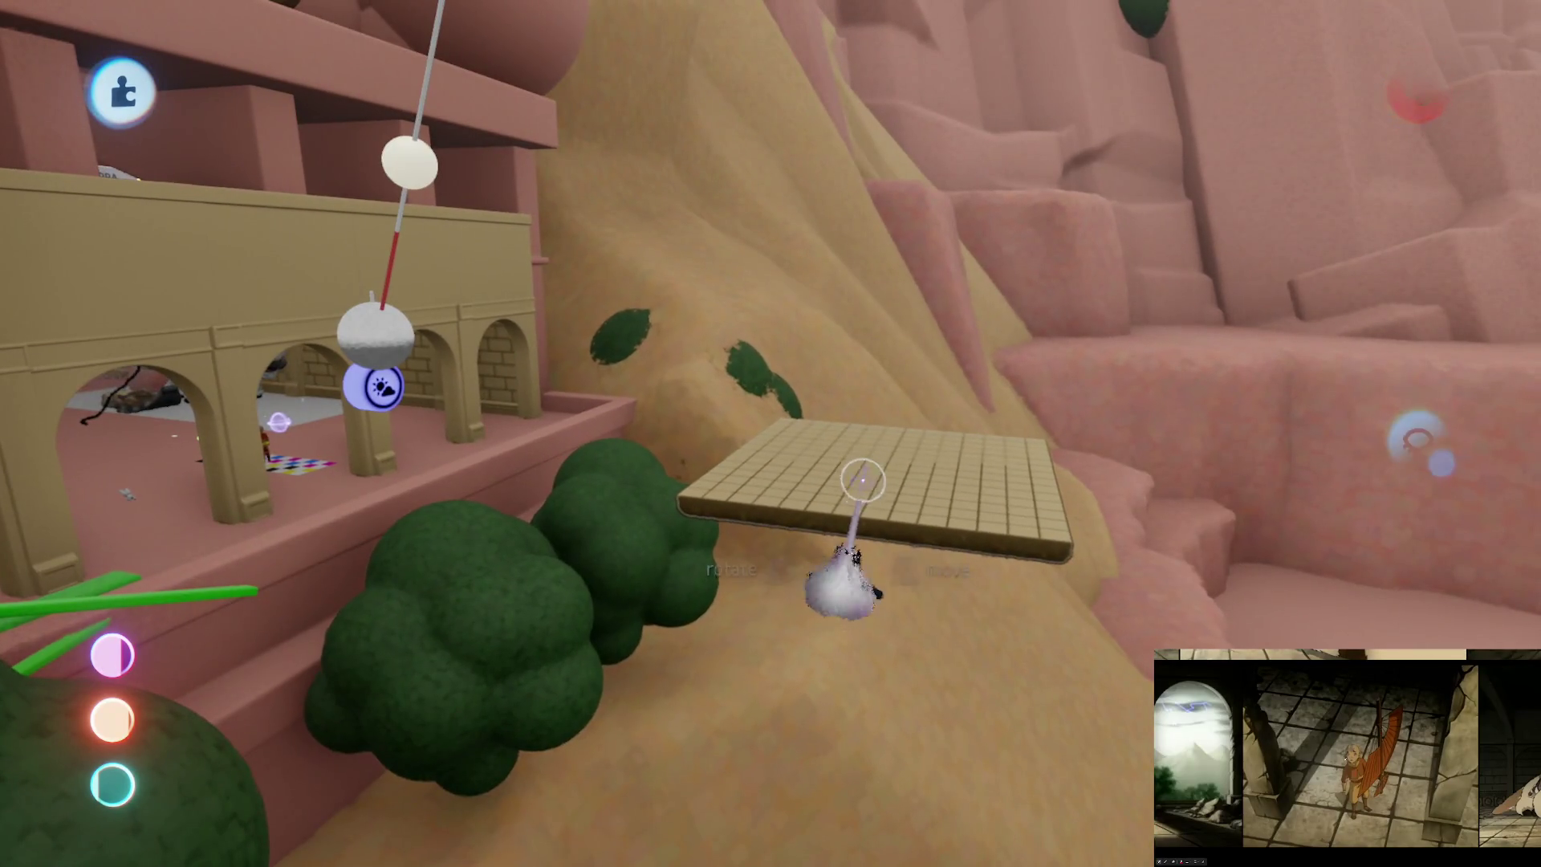
# Step: Carry the tiled grid platform into the arched room and lay it on the floor
pyautogui.moveTo(863, 479)
pyautogui.mouseDown()
pyautogui.moveTo(740, 471)
pyautogui.moveTo(755, 461)
pyautogui.mouseUp()
pyautogui.moveTo(907, 433)
pyautogui.mouseDown()
pyautogui.moveTo(827, 548)
pyautogui.moveTo(813, 537)
pyautogui.moveTo(799, 562)
pyautogui.mouseUp()
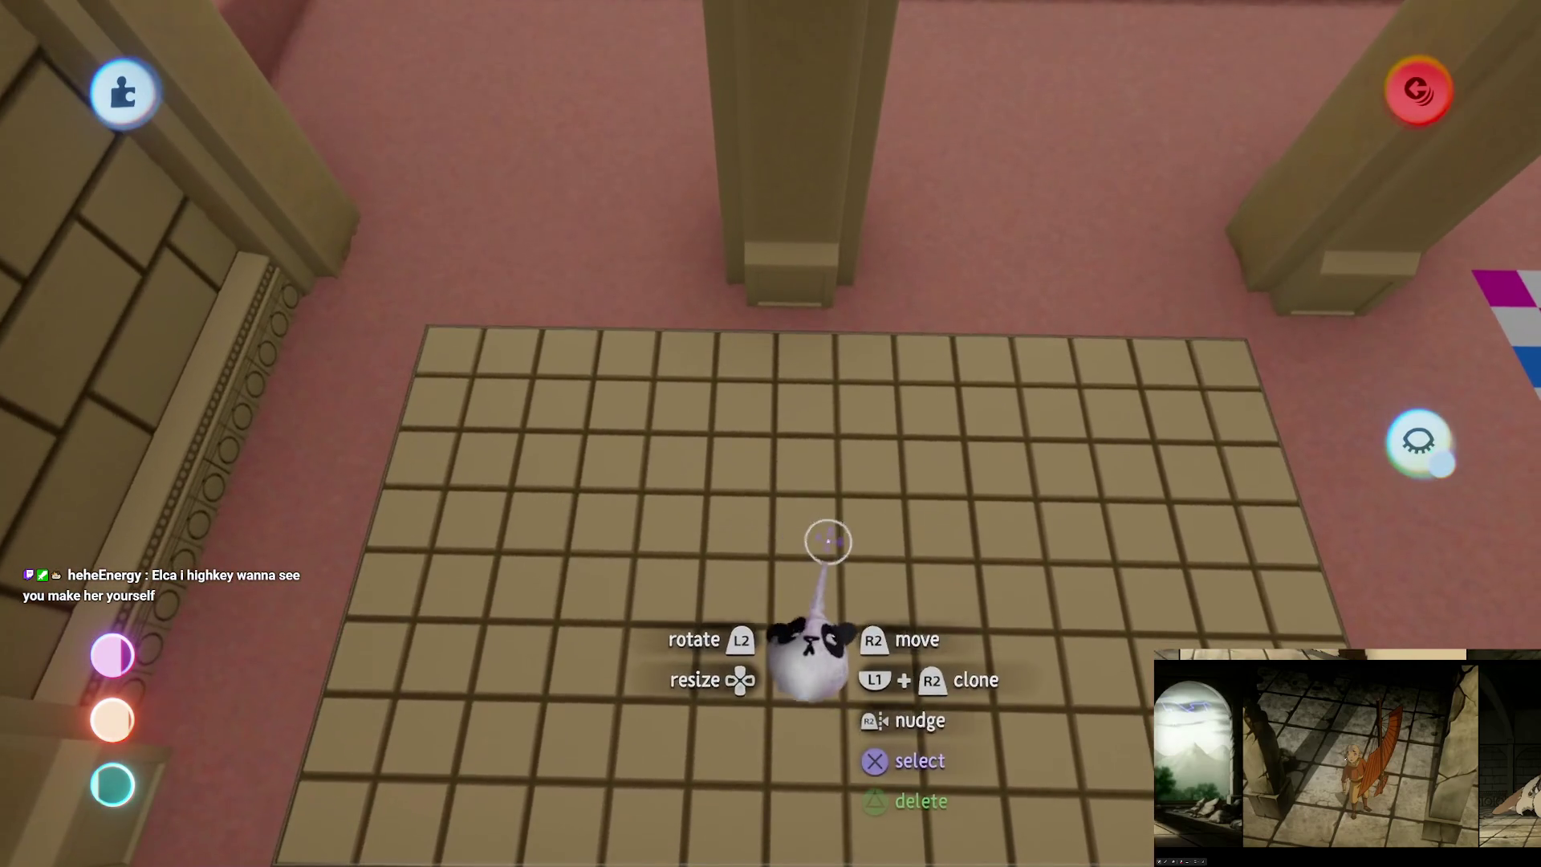
pyautogui.moveTo(826, 540)
pyautogui.mouseDown()
pyautogui.moveTo(722, 554)
pyautogui.moveTo(767, 560)
pyautogui.moveTo(771, 441)
pyautogui.moveTo(787, 578)
pyautogui.moveTo(750, 592)
pyautogui.moveTo(819, 591)
pyautogui.moveTo(694, 558)
pyautogui.moveTo(860, 585)
pyautogui.moveTo(835, 561)
pyautogui.moveTo(357, 534)
pyautogui.moveTo(690, 614)
pyautogui.mouseUp()
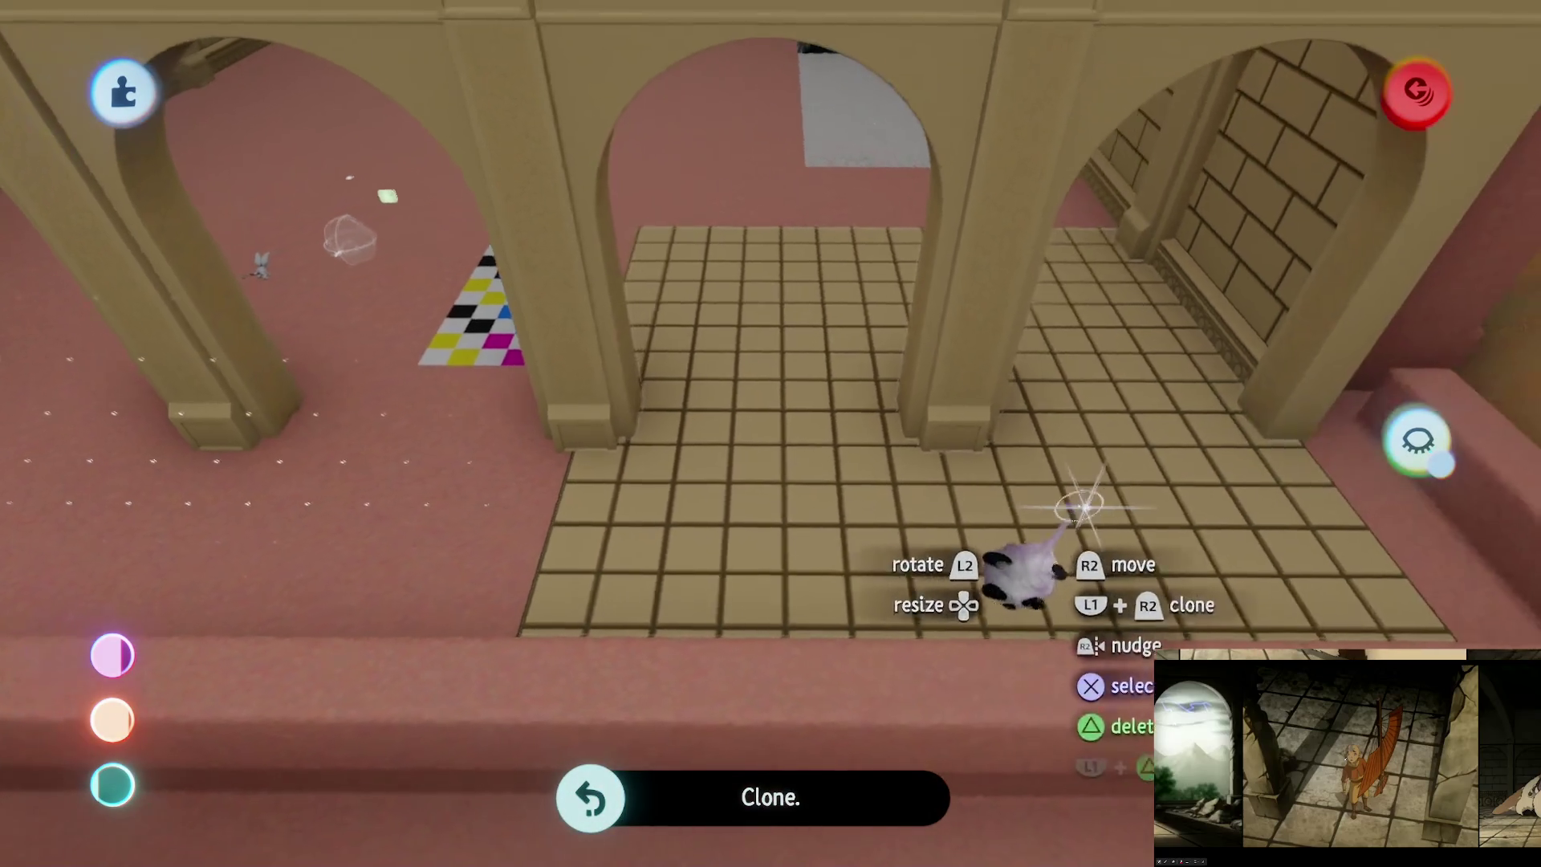
pyautogui.moveTo(1076, 506)
pyautogui.mouseDown()
pyautogui.moveTo(492, 372)
pyautogui.moveTo(471, 516)
pyautogui.moveTo(614, 504)
pyautogui.moveTo(585, 509)
pyautogui.moveTo(579, 572)
pyautogui.moveTo(802, 588)
pyautogui.mouseUp()
# Step: Realign the tiled piece along the guide line and inspect it from the balcony side
pyautogui.moveTo(781, 516)
pyautogui.mouseDown()
pyautogui.moveTo(751, 661)
pyautogui.moveTo(778, 817)
pyautogui.moveTo(694, 670)
pyautogui.mouseUp()
pyautogui.moveTo(781, 594)
pyautogui.mouseDown()
pyautogui.moveTo(664, 481)
pyautogui.moveTo(378, 447)
pyautogui.moveTo(688, 481)
pyautogui.moveTo(886, 525)
pyautogui.moveTo(562, 495)
pyautogui.moveTo(835, 458)
pyautogui.moveTo(850, 413)
pyautogui.moveTo(1347, 281)
pyautogui.mouseUp()
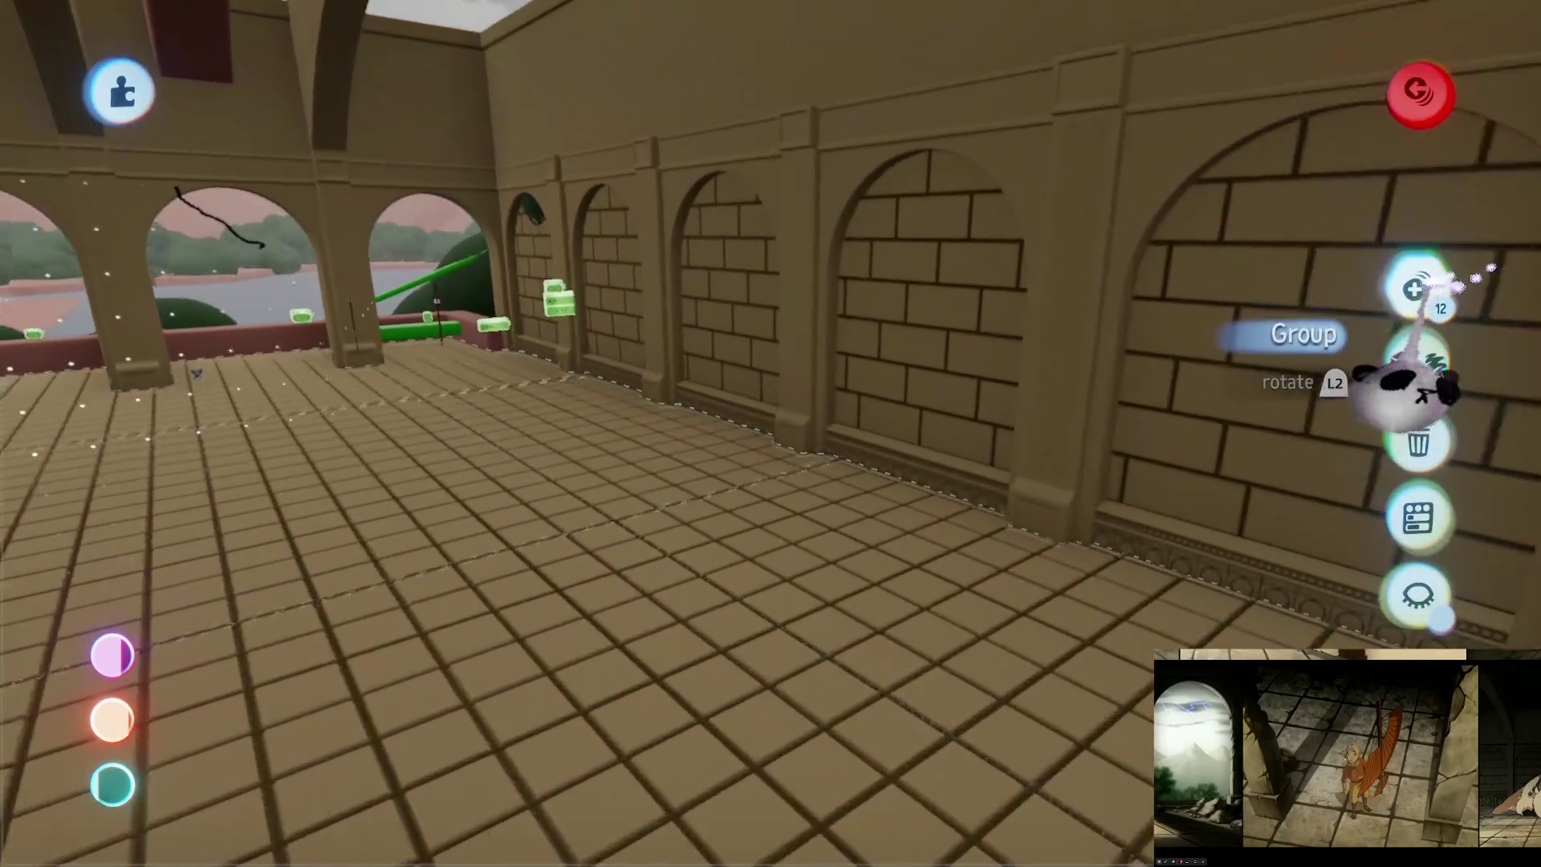
pyautogui.moveTo(1413, 385)
pyautogui.mouseDown()
pyautogui.moveTo(923, 592)
pyautogui.moveTo(832, 612)
pyautogui.moveTo(850, 482)
pyautogui.moveTo(814, 449)
pyautogui.moveTo(829, 454)
pyautogui.moveTo(860, 282)
pyautogui.moveTo(798, 523)
pyautogui.moveTo(816, 497)
pyautogui.moveTo(784, 561)
pyautogui.moveTo(885, 463)
pyautogui.mouseUp()
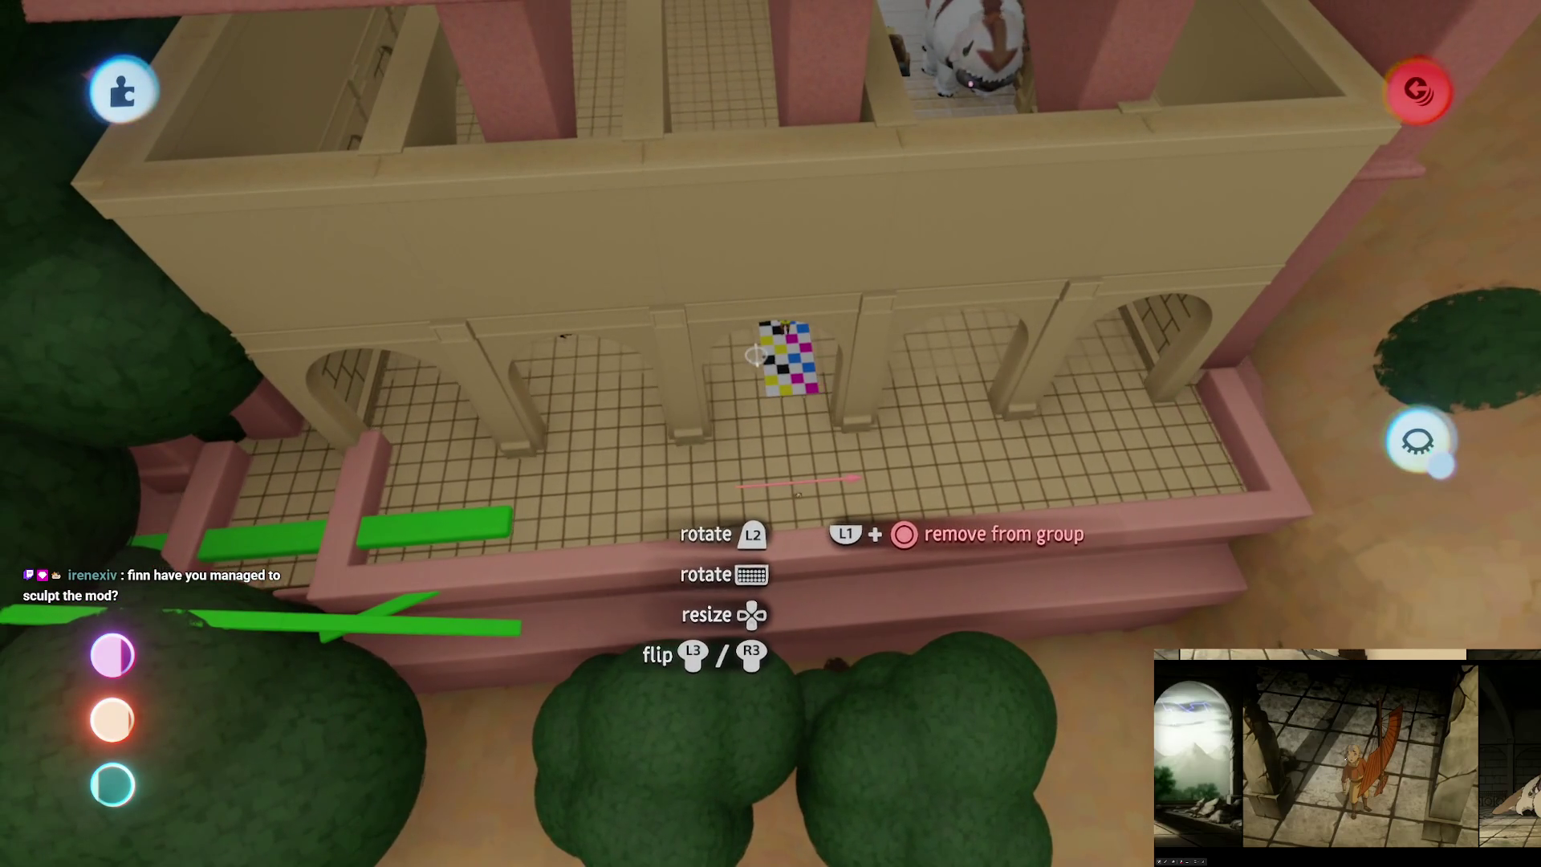
pyautogui.moveTo(803, 498)
pyautogui.mouseDown()
pyautogui.moveTo(791, 554)
pyautogui.moveTo(755, 506)
pyautogui.moveTo(811, 478)
pyautogui.moveTo(802, 506)
pyautogui.moveTo(774, 206)
pyautogui.moveTo(592, 297)
pyautogui.moveTo(762, 548)
pyautogui.mouseUp()
pyautogui.click(733, 534)
pyautogui.press('Escape')
# Step: Release the tiled ceiling grid, adjust the guide snapping options, and grab it to reposition
pyautogui.moveTo(722, 636)
pyautogui.mouseDown()
pyautogui.moveTo(722, 378)
pyautogui.moveTo(798, 344)
pyautogui.moveTo(802, 369)
pyautogui.moveTo(853, 275)
pyautogui.moveTo(843, 361)
pyautogui.moveTo(839, 325)
pyautogui.mouseUp()
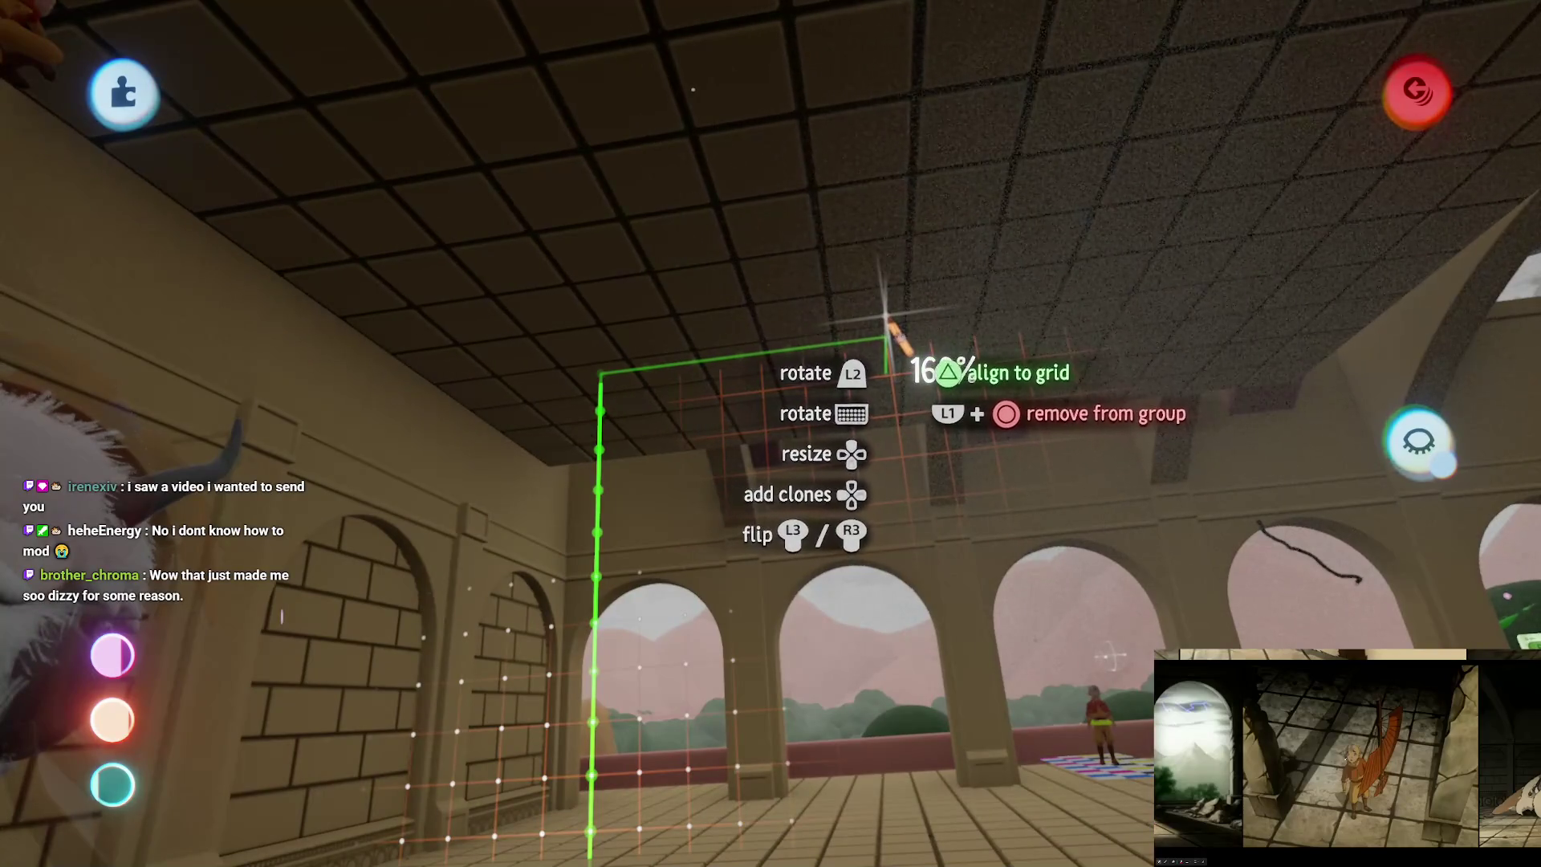
pyautogui.moveTo(863, 426)
pyautogui.mouseDown()
pyautogui.moveTo(816, 358)
pyautogui.moveTo(843, 292)
pyautogui.mouseUp()
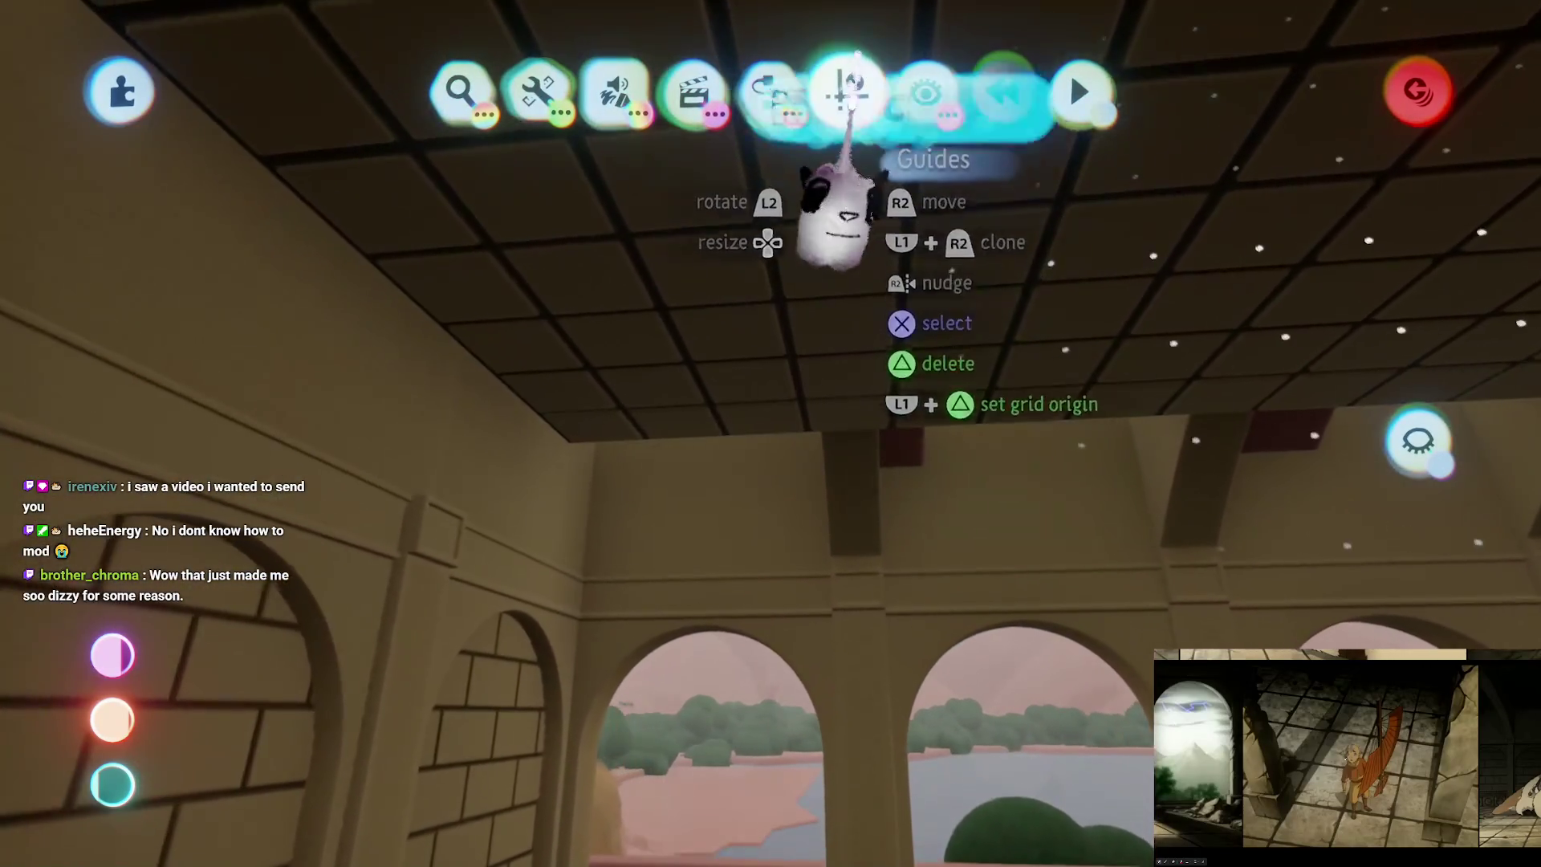
pyautogui.click(844, 89)
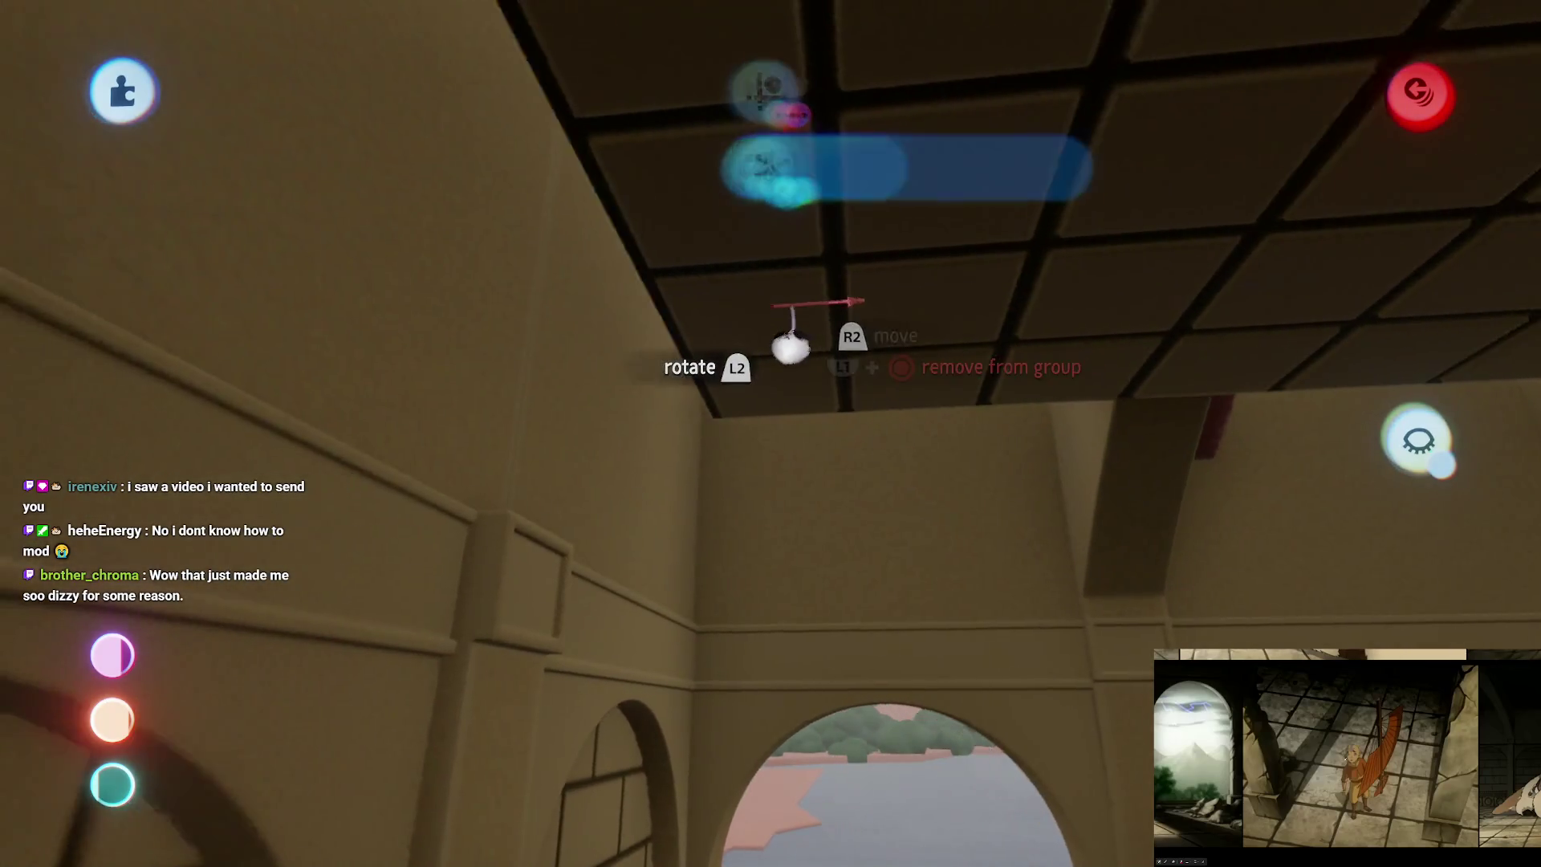
pyautogui.moveTo(790, 346)
pyautogui.mouseDown()
pyautogui.moveTo(706, 346)
pyautogui.moveTo(771, 343)
pyautogui.mouseUp()
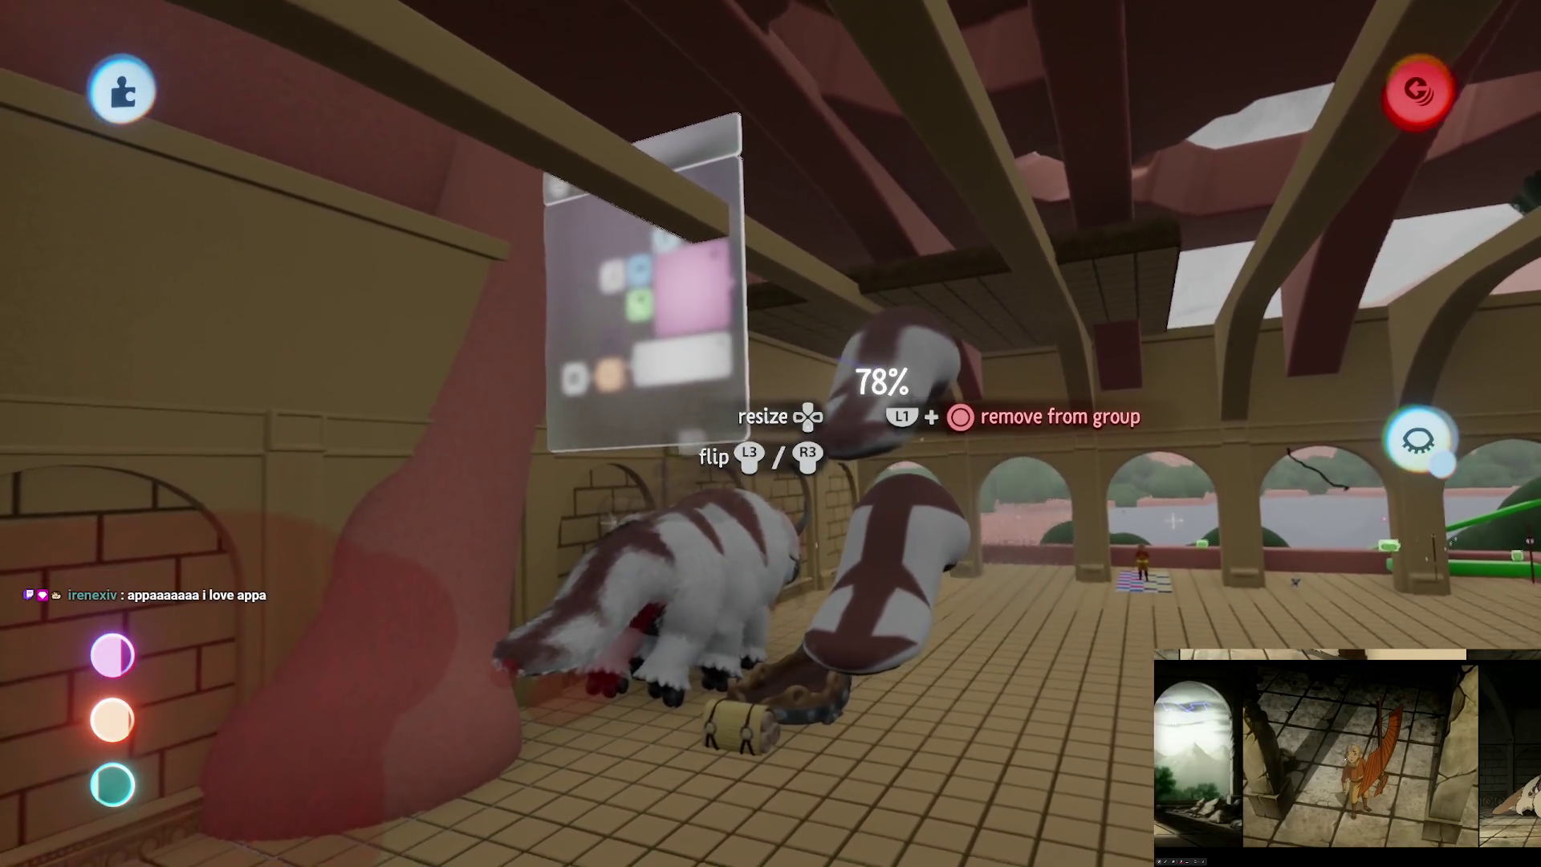
# Step: Set the Appa head down in the far arch, then hide everything except the tiled floor
pyautogui.press('Tab')
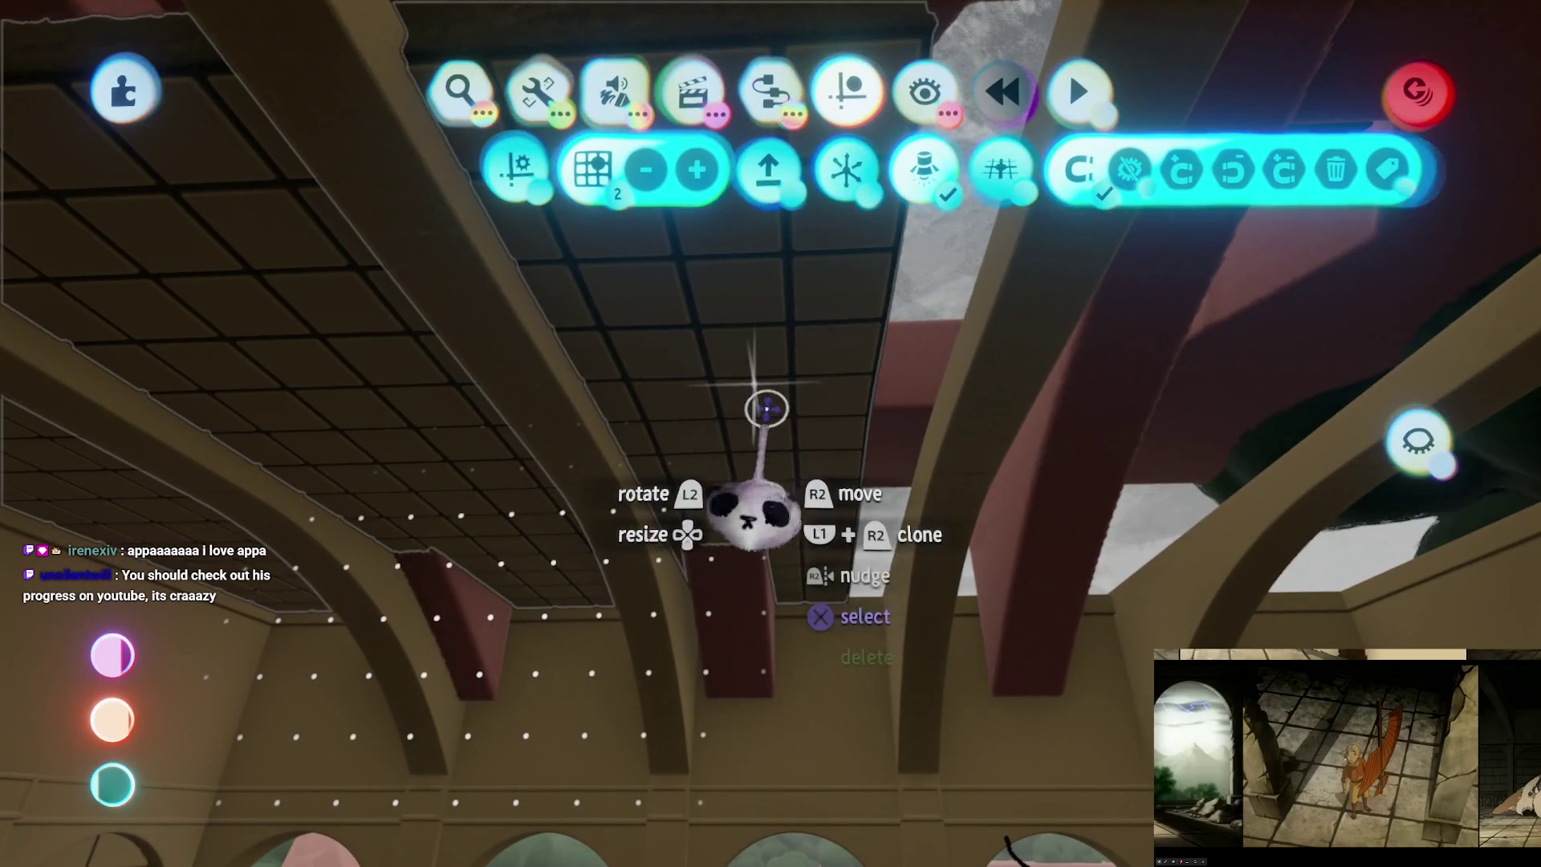
pyautogui.press('Escape')
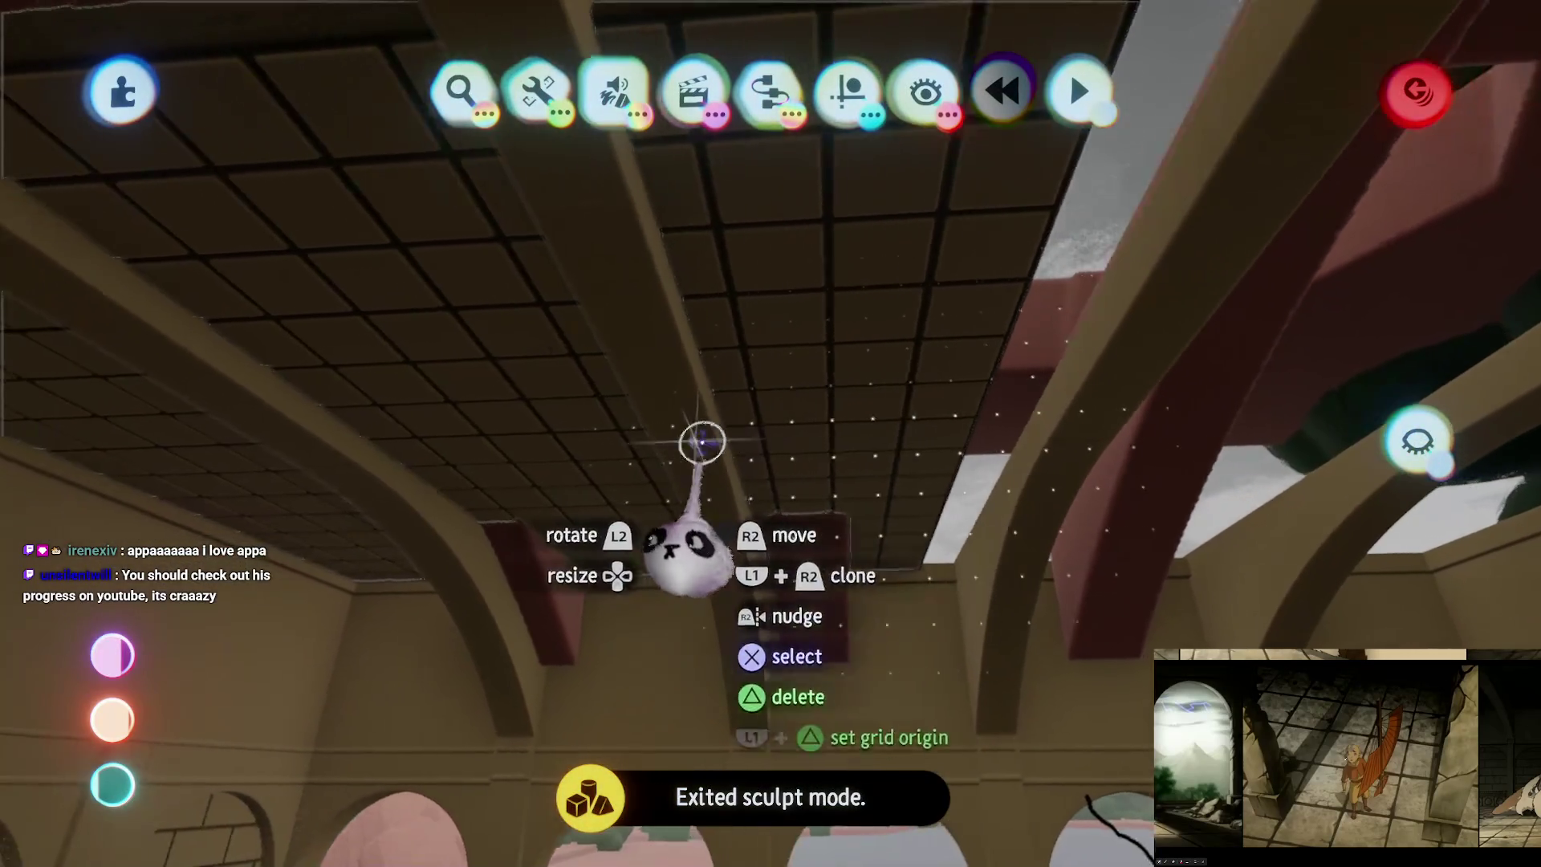
pyautogui.moveTo(702, 442)
pyautogui.mouseDown()
pyautogui.moveTo(618, 450)
pyautogui.moveTo(1054, 399)
pyautogui.mouseUp()
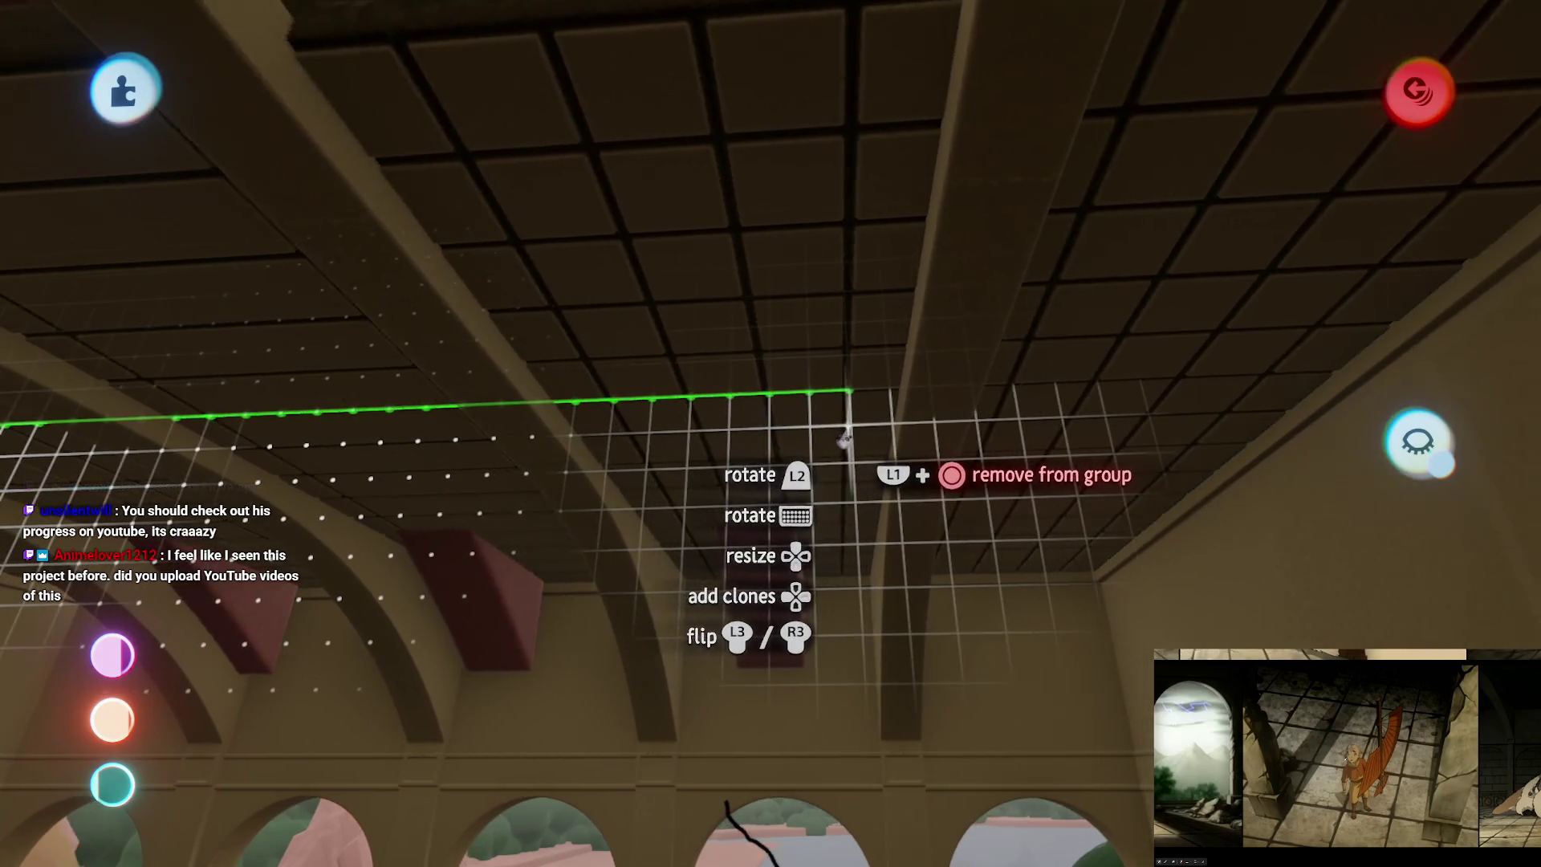
pyautogui.moveTo(887, 437)
pyautogui.mouseDown()
pyautogui.moveTo(826, 666)
pyautogui.moveTo(853, 551)
pyautogui.mouseUp()
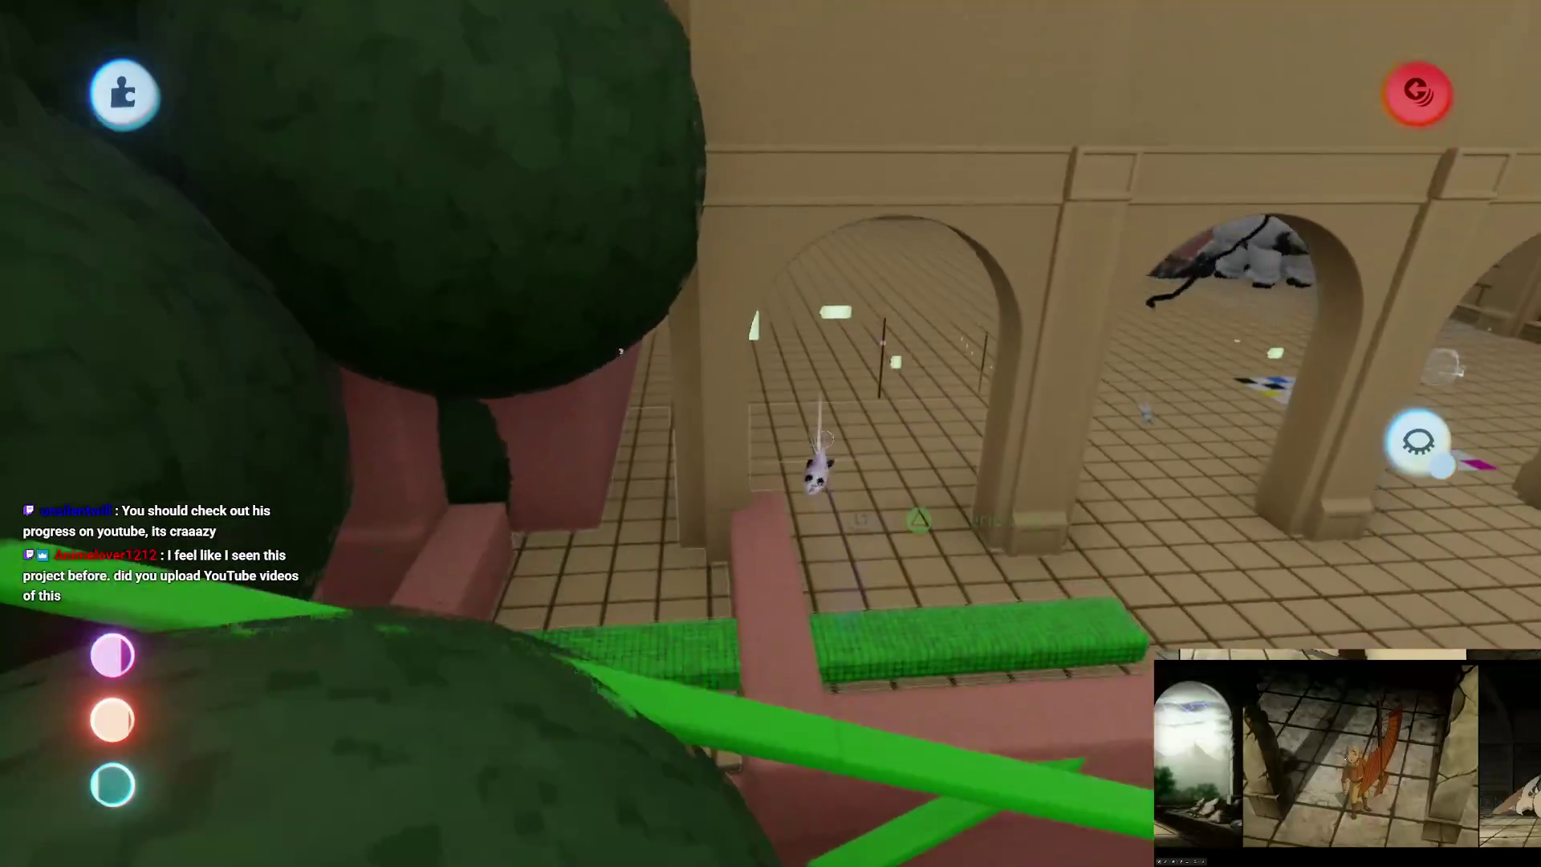
pyautogui.moveTo(818, 469); pyautogui.dragTo(1364, 558)
pyautogui.click(1417, 441)
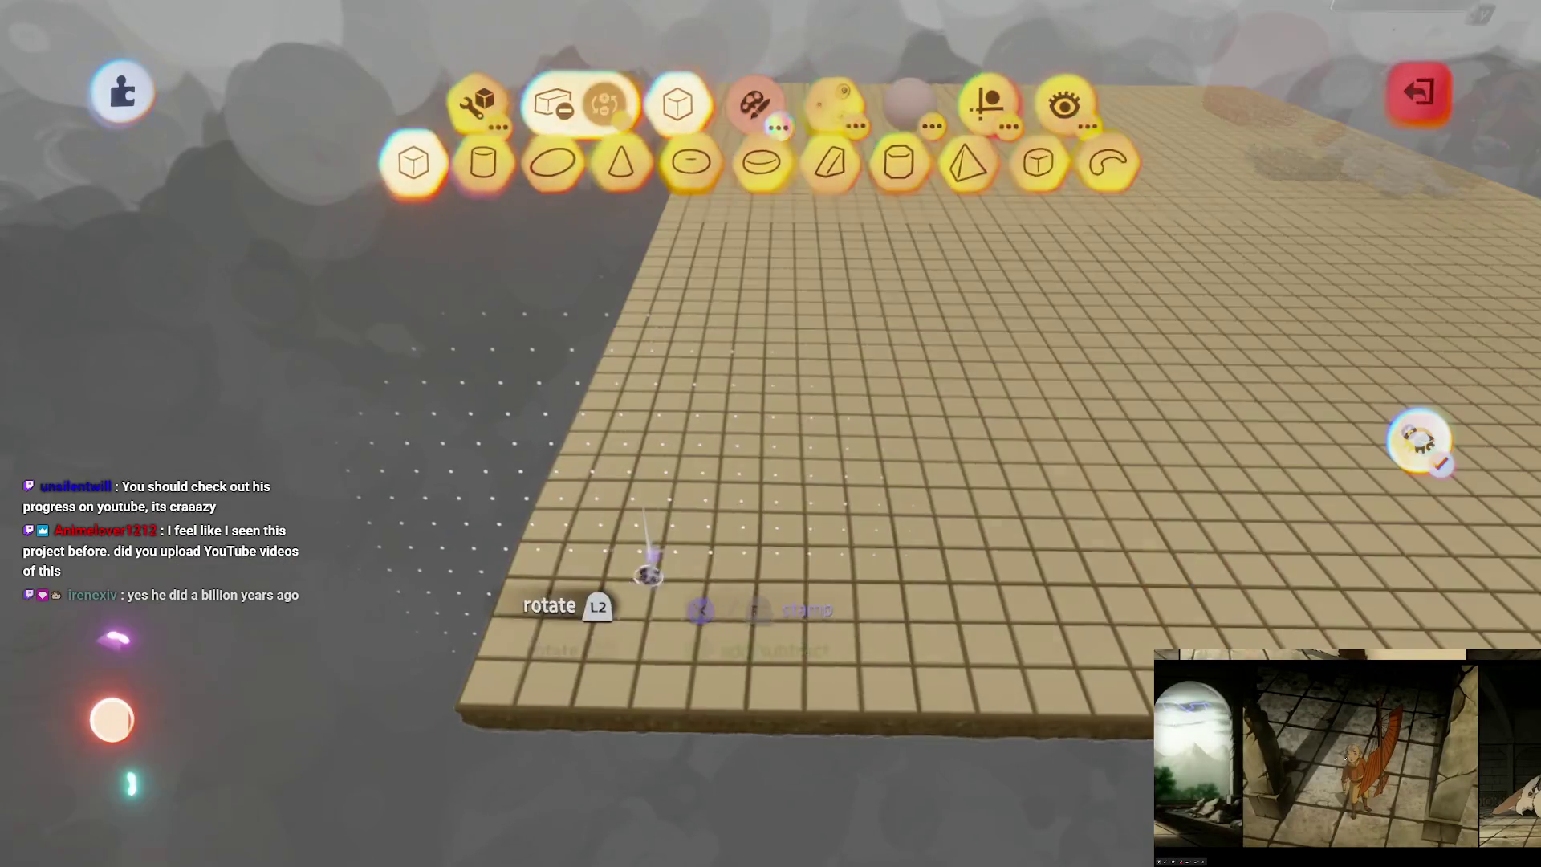
# Step: Pick out the ceiling panel from the courtyard overview and slide it sideways along the snap grid
pyautogui.press('Escape')
pyautogui.moveTo(670, 634)
pyautogui.mouseDown()
pyautogui.moveTo(740, 345)
pyautogui.moveTo(827, 620)
pyautogui.moveTo(787, 602)
pyautogui.moveTo(798, 595)
pyautogui.moveTo(712, 471)
pyautogui.moveTo(856, 538)
pyautogui.moveTo(826, 605)
pyautogui.moveTo(812, 592)
pyautogui.moveTo(797, 605)
pyautogui.moveTo(795, 643)
pyautogui.moveTo(815, 619)
pyautogui.moveTo(772, 308)
pyautogui.moveTo(771, 434)
pyautogui.moveTo(787, 426)
pyautogui.moveTo(798, 474)
pyautogui.moveTo(830, 428)
pyautogui.moveTo(674, 451)
pyautogui.moveTo(659, 410)
pyautogui.mouseUp()
pyautogui.click(830, 428)
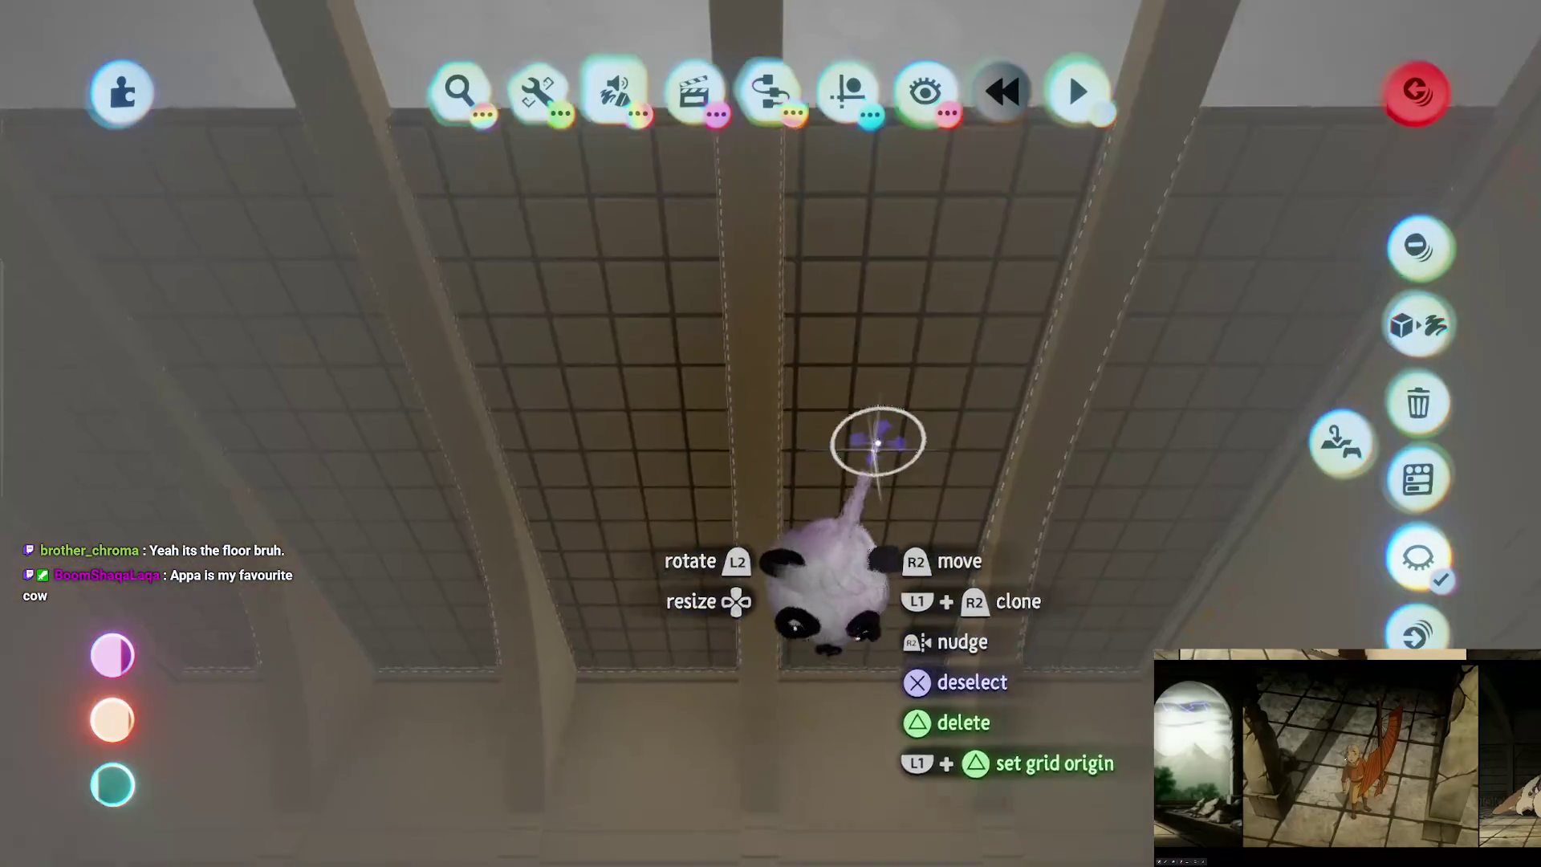
pyautogui.click(877, 440)
pyautogui.click(966, 397)
pyautogui.click(949, 412)
pyautogui.moveTo(977, 396); pyautogui.dragTo(1027, 374)
pyautogui.click(763, 540)
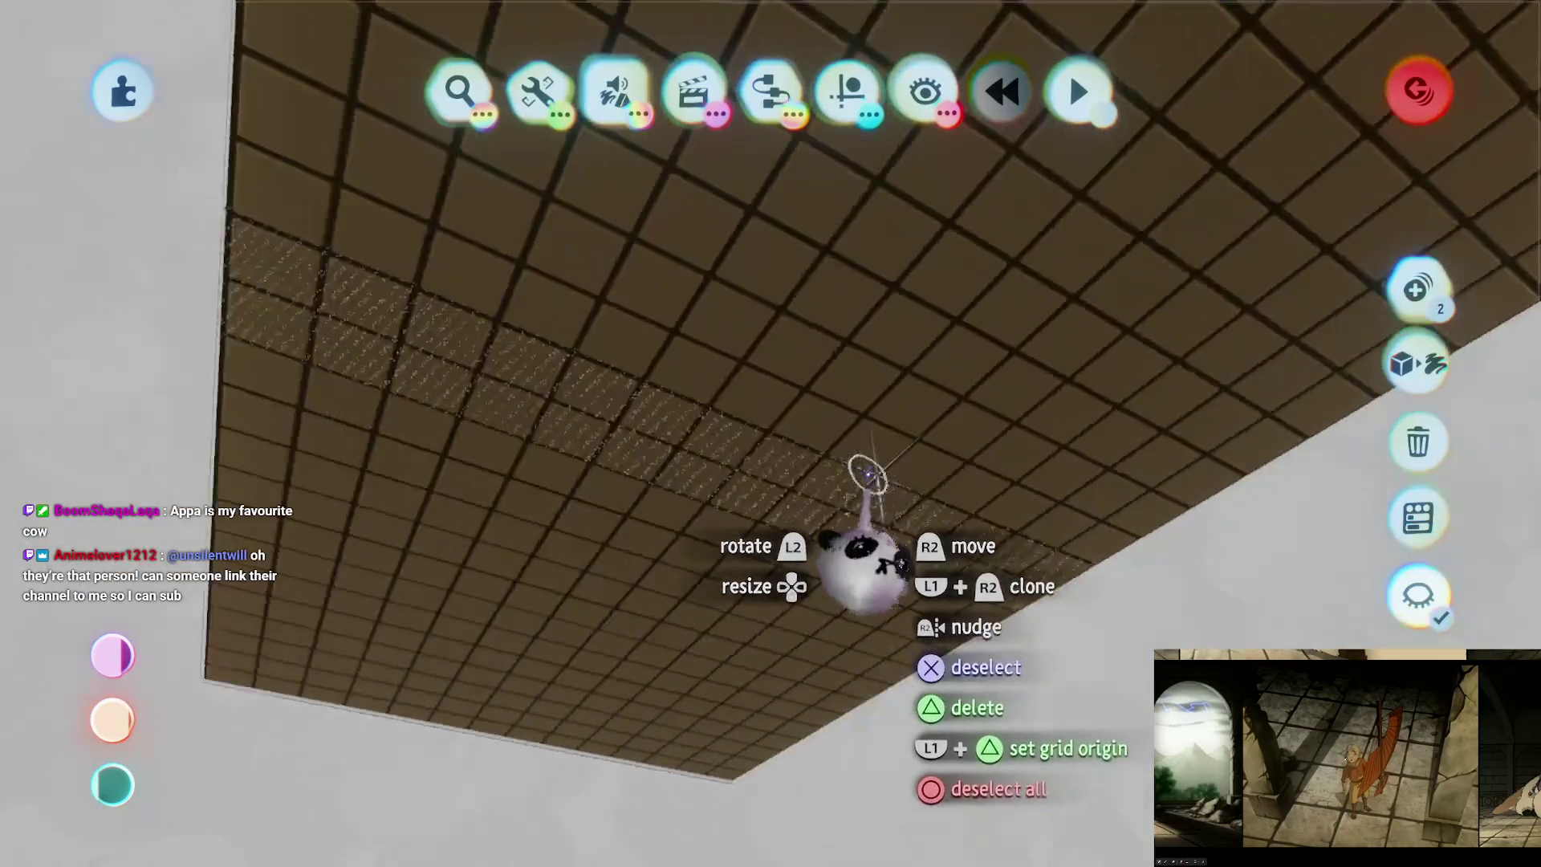
pyautogui.click(868, 476)
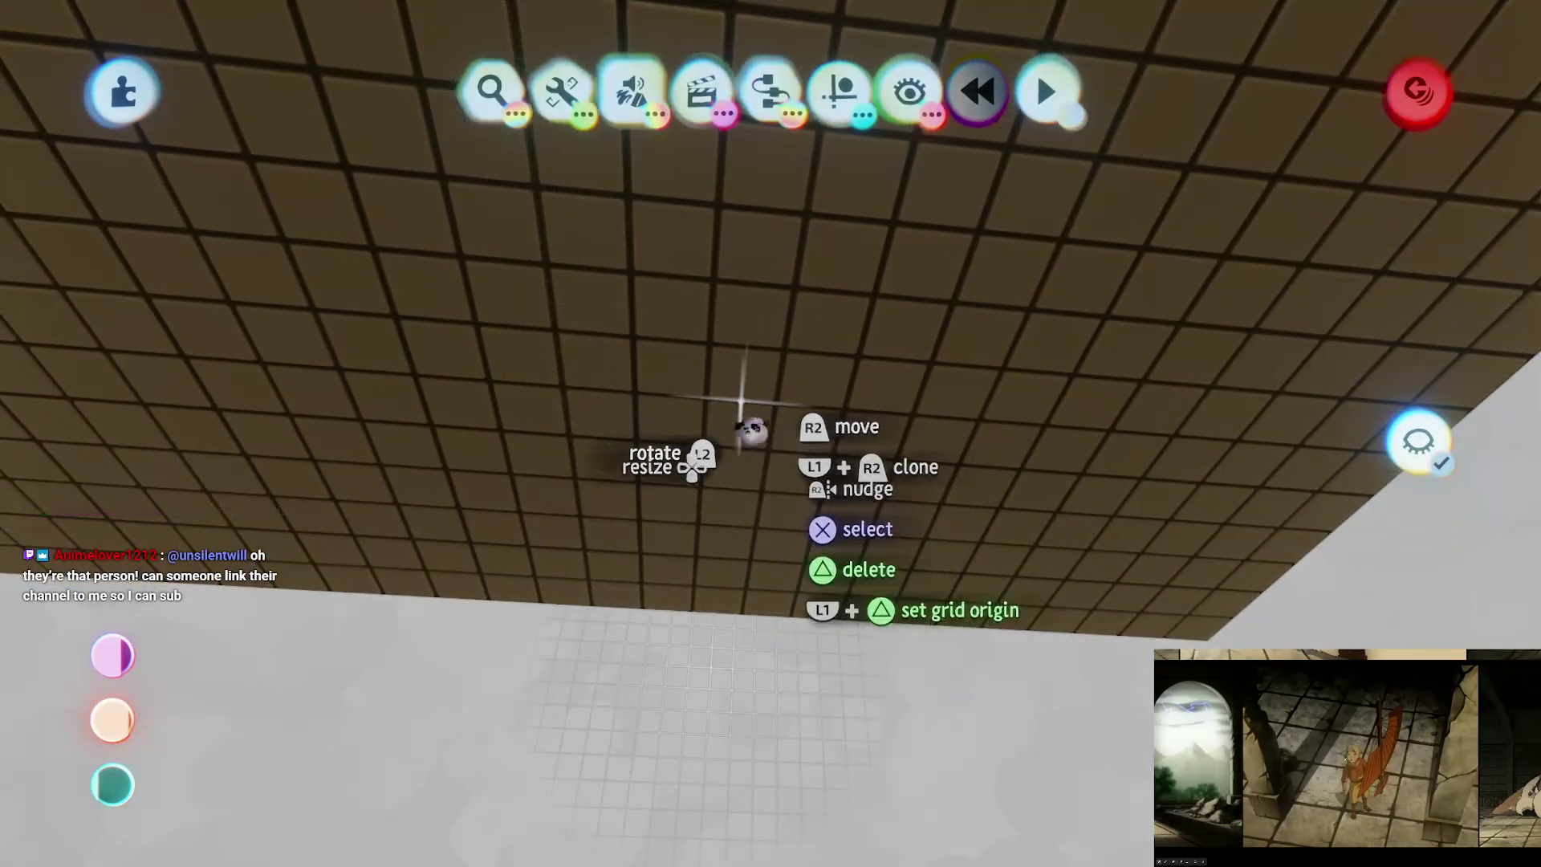
pyautogui.moveTo(861, 419)
pyautogui.mouseDown()
pyautogui.moveTo(921, 418)
pyautogui.moveTo(654, 482)
pyautogui.moveTo(901, 447)
pyautogui.moveTo(863, 434)
pyautogui.moveTo(860, 465)
pyautogui.moveTo(870, 436)
pyautogui.moveTo(871, 459)
pyautogui.mouseUp()
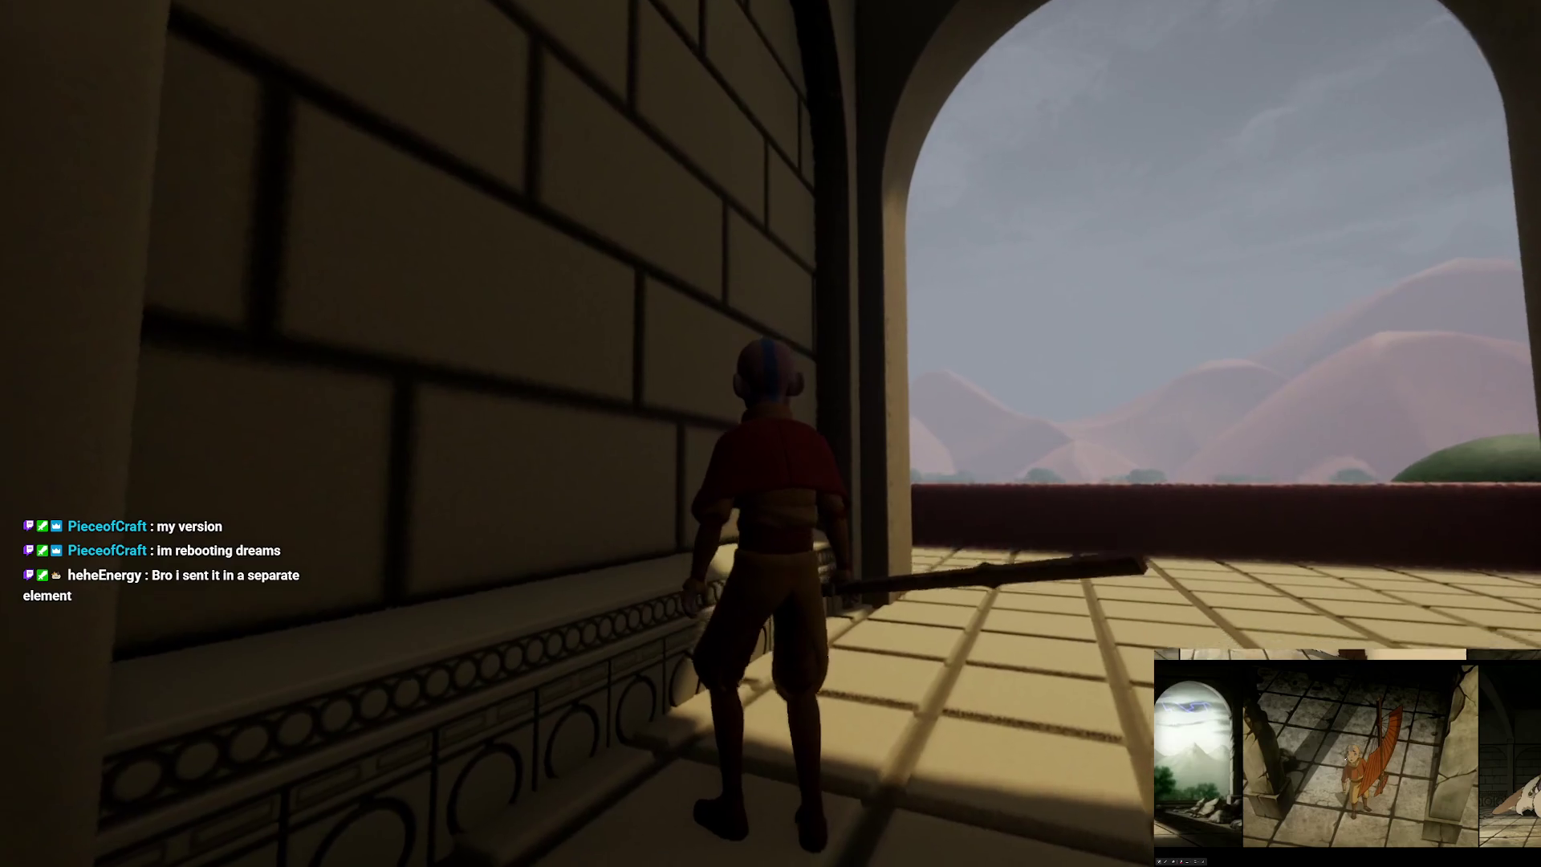
# Step: Pause the Taku Ruins play-test to bring up the in-game menu
pyautogui.press('Escape')
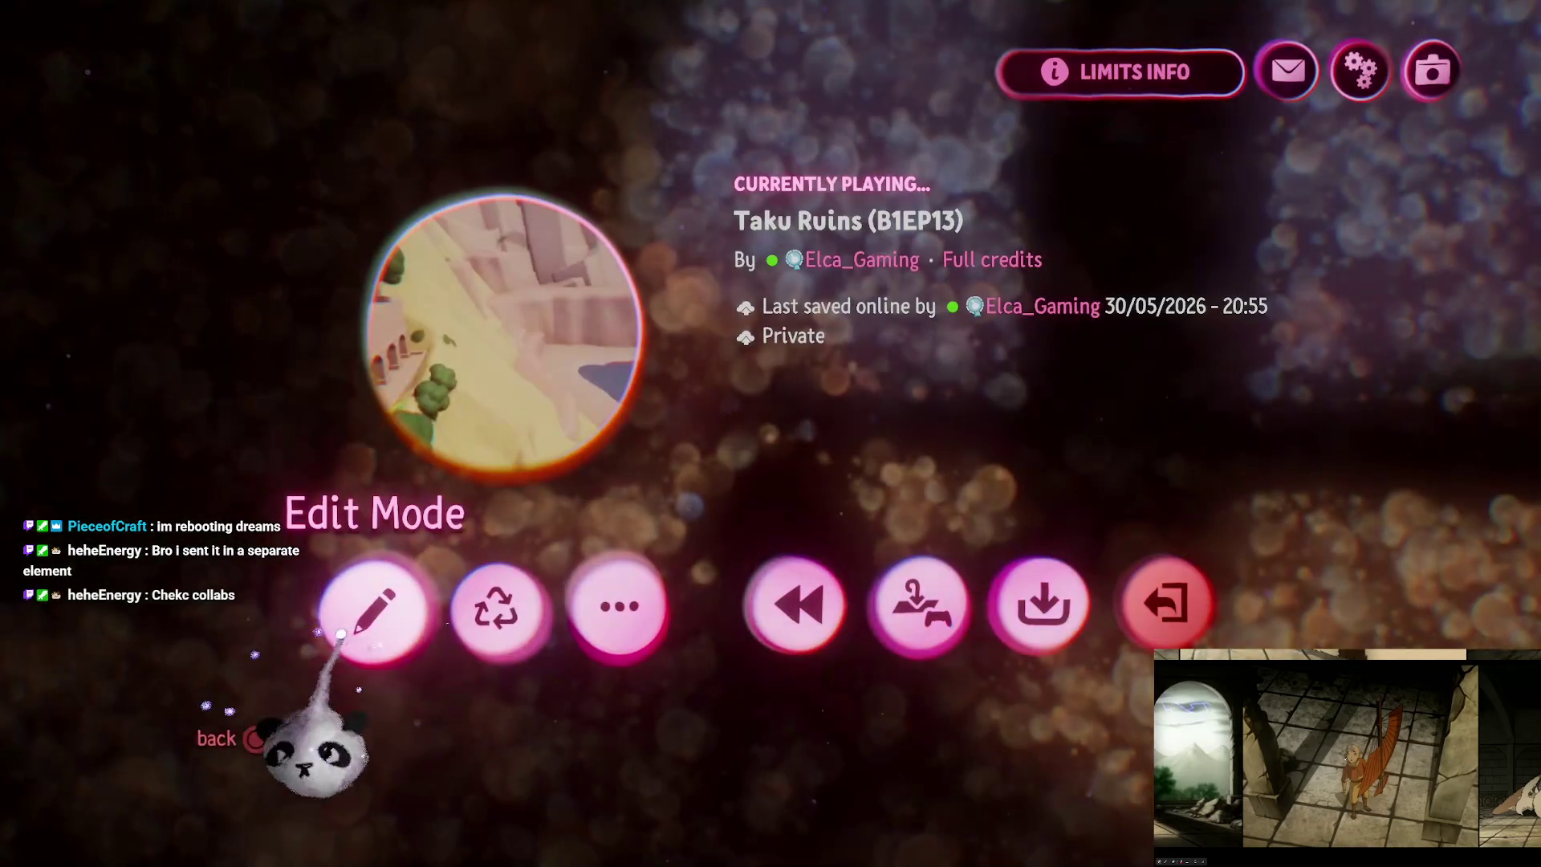
# Step: Switch back to Edit Mode, open the arrange options, and briefly enter sculpt mode on the clay ledge
pyautogui.click(345, 630)
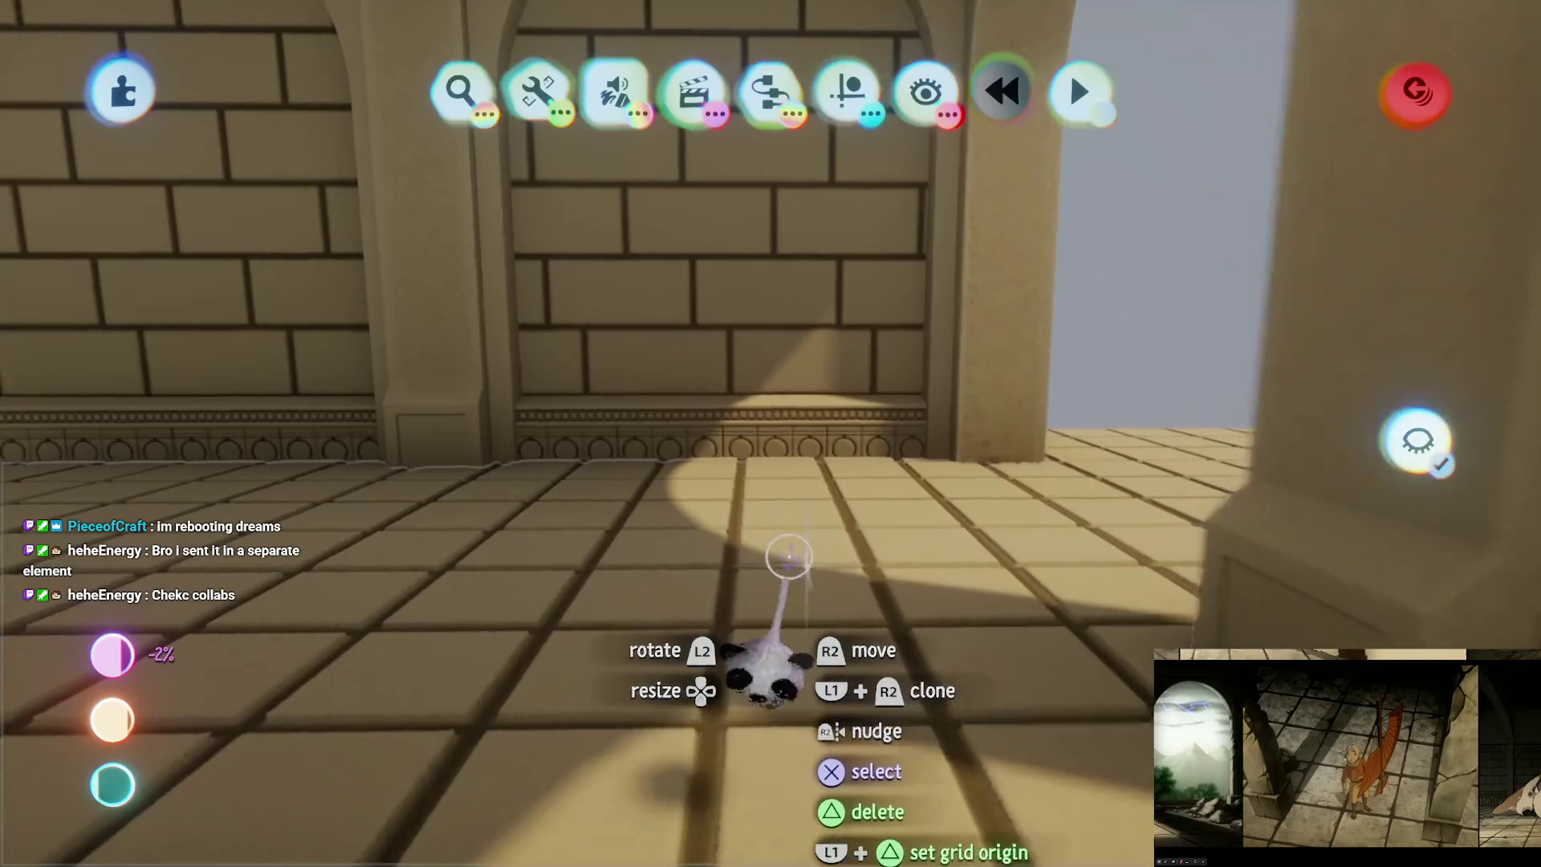
pyautogui.click(847, 92)
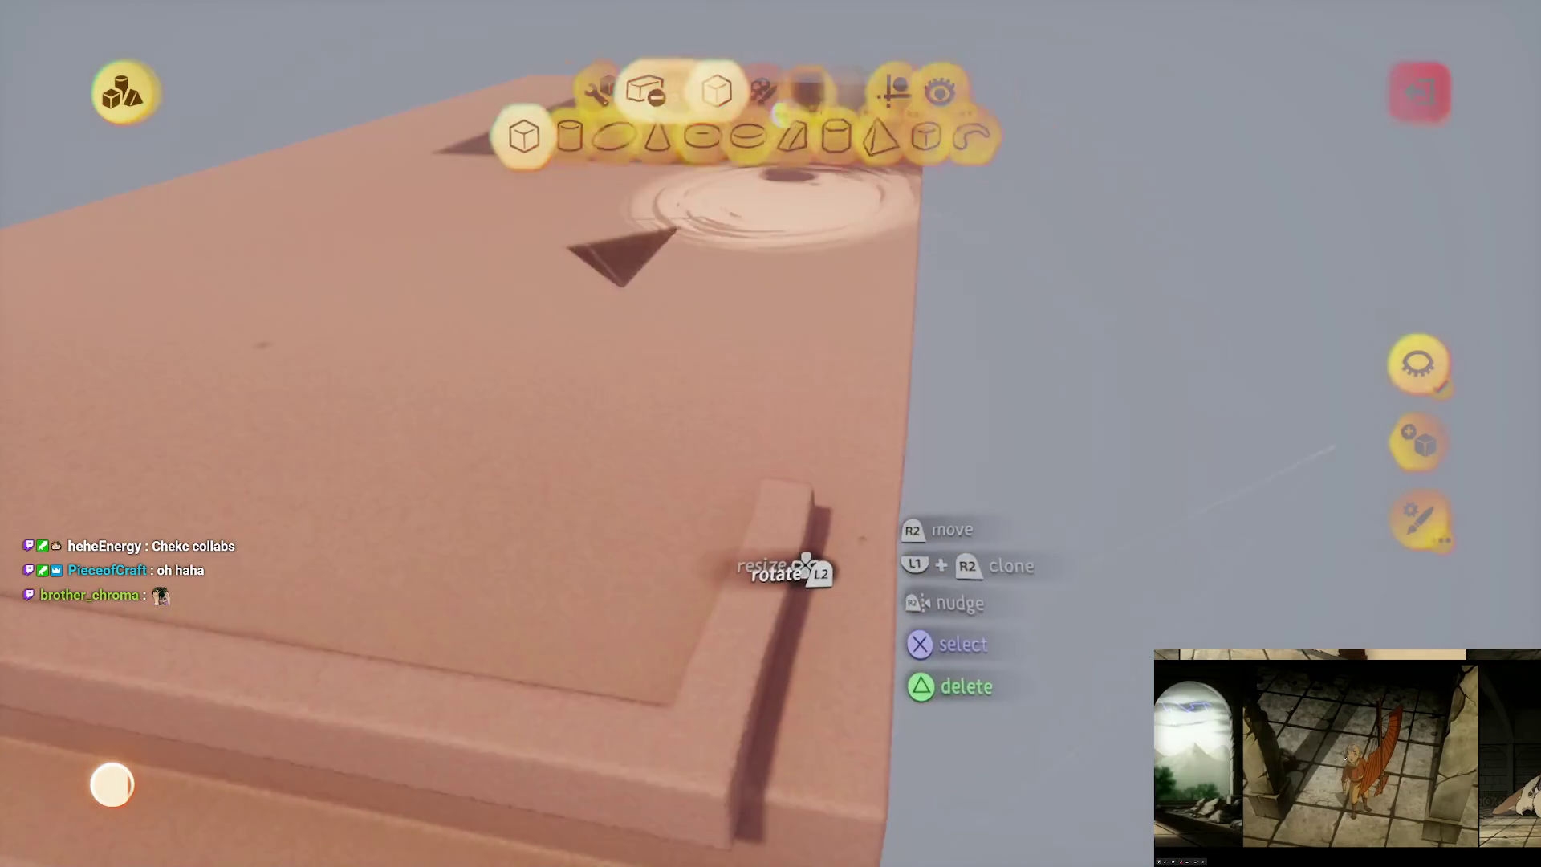
pyautogui.press('Escape')
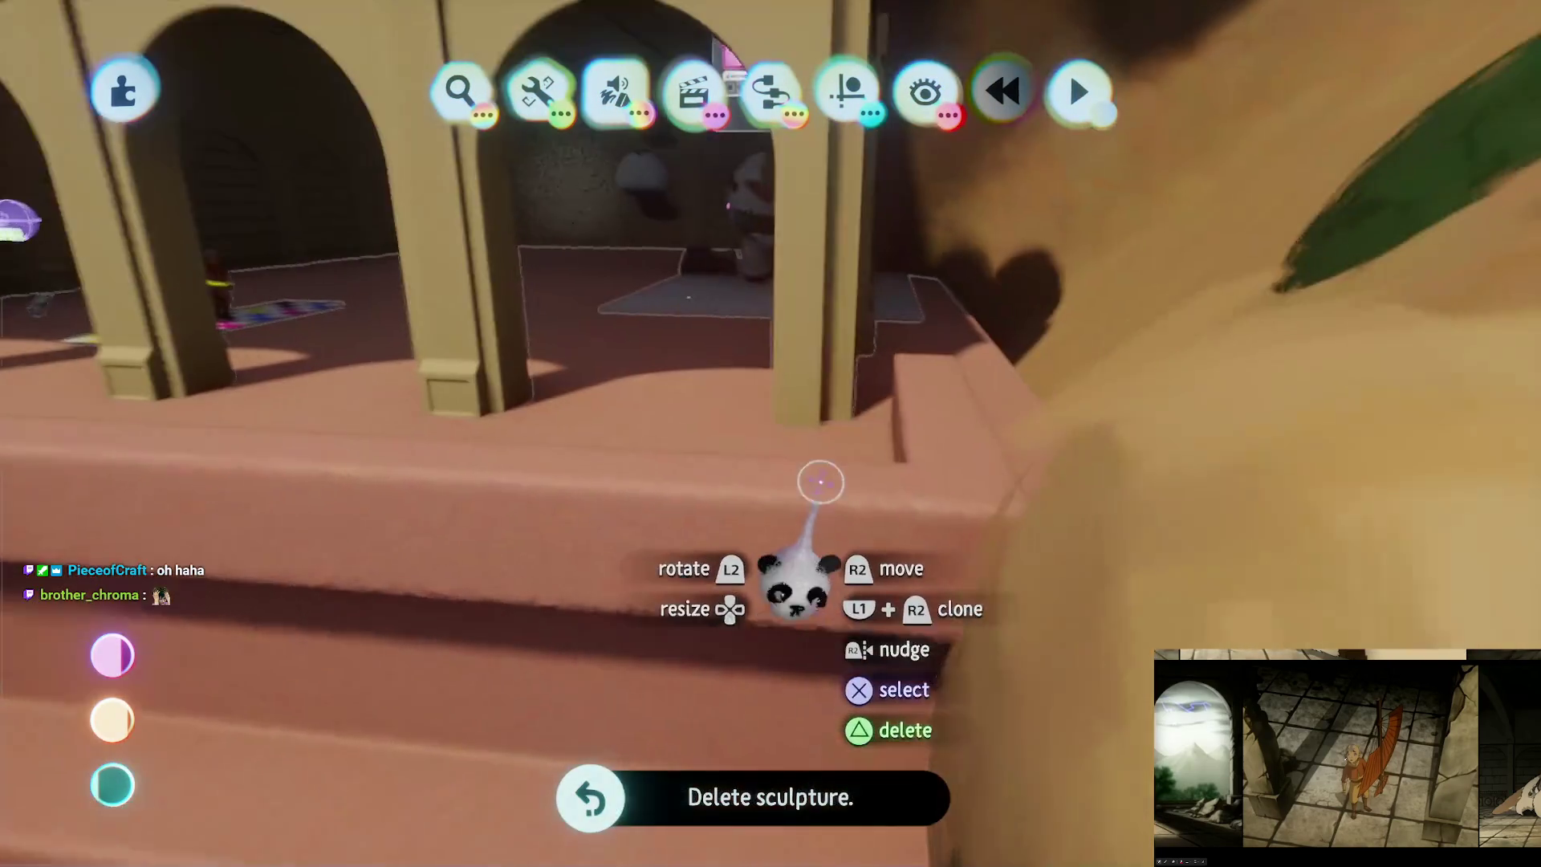
pyautogui.click(821, 481)
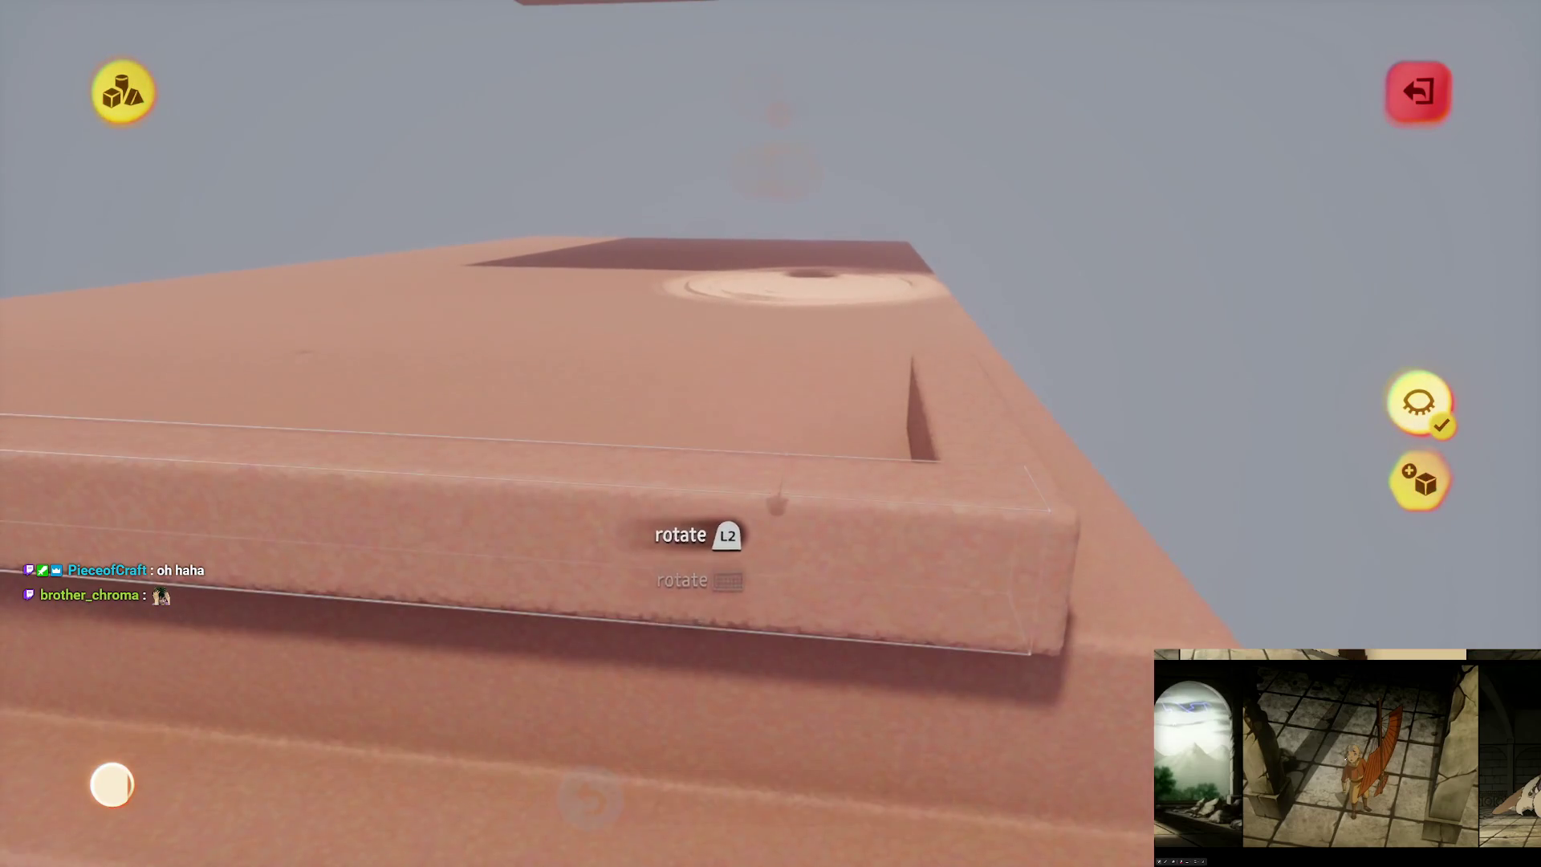
pyautogui.press('Escape')
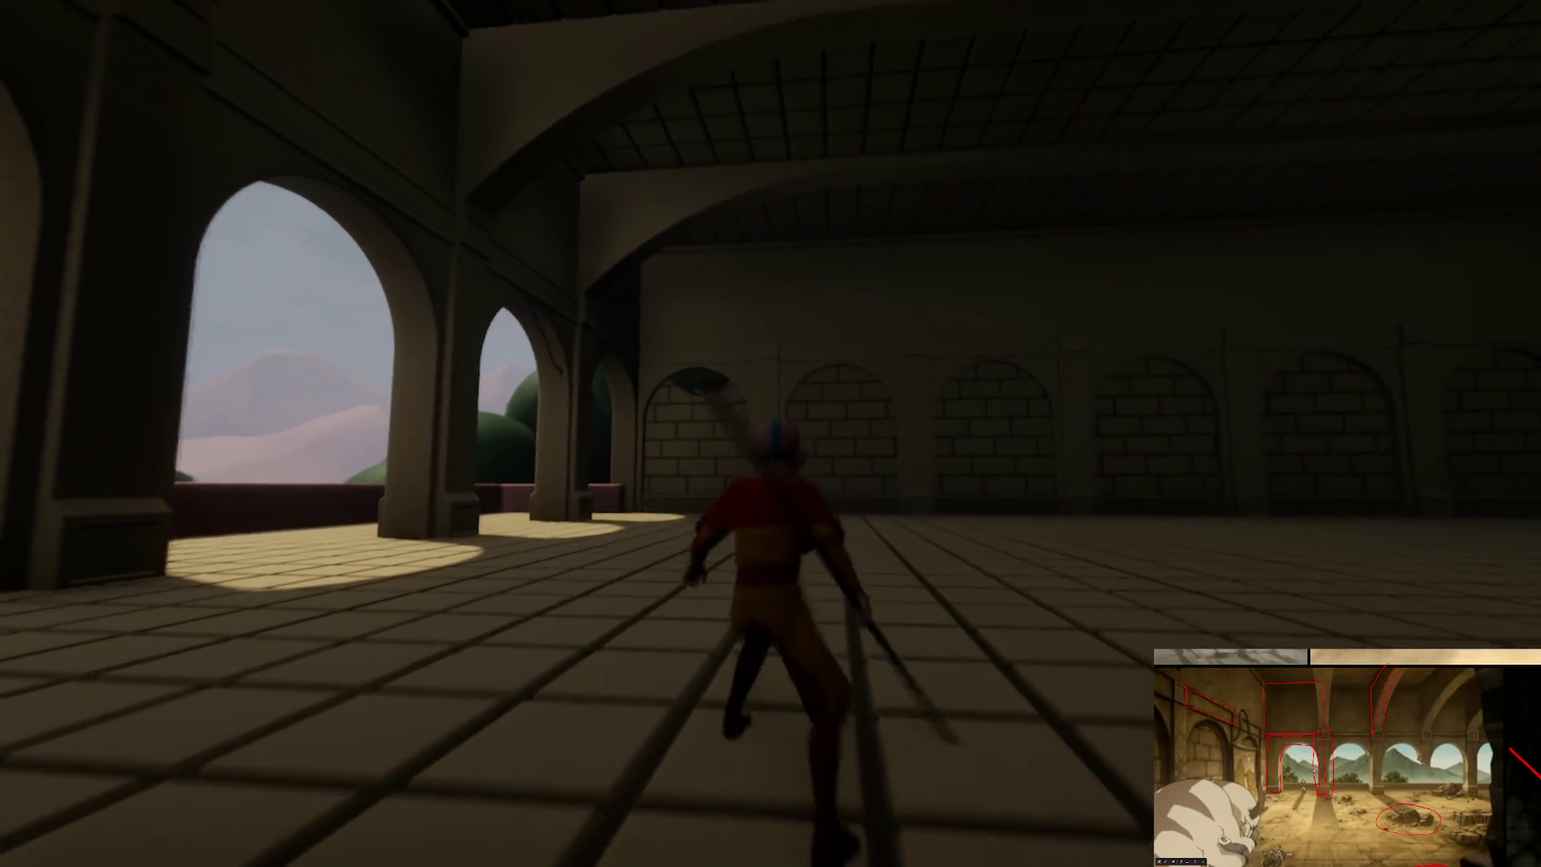
pyautogui.press('Escape')
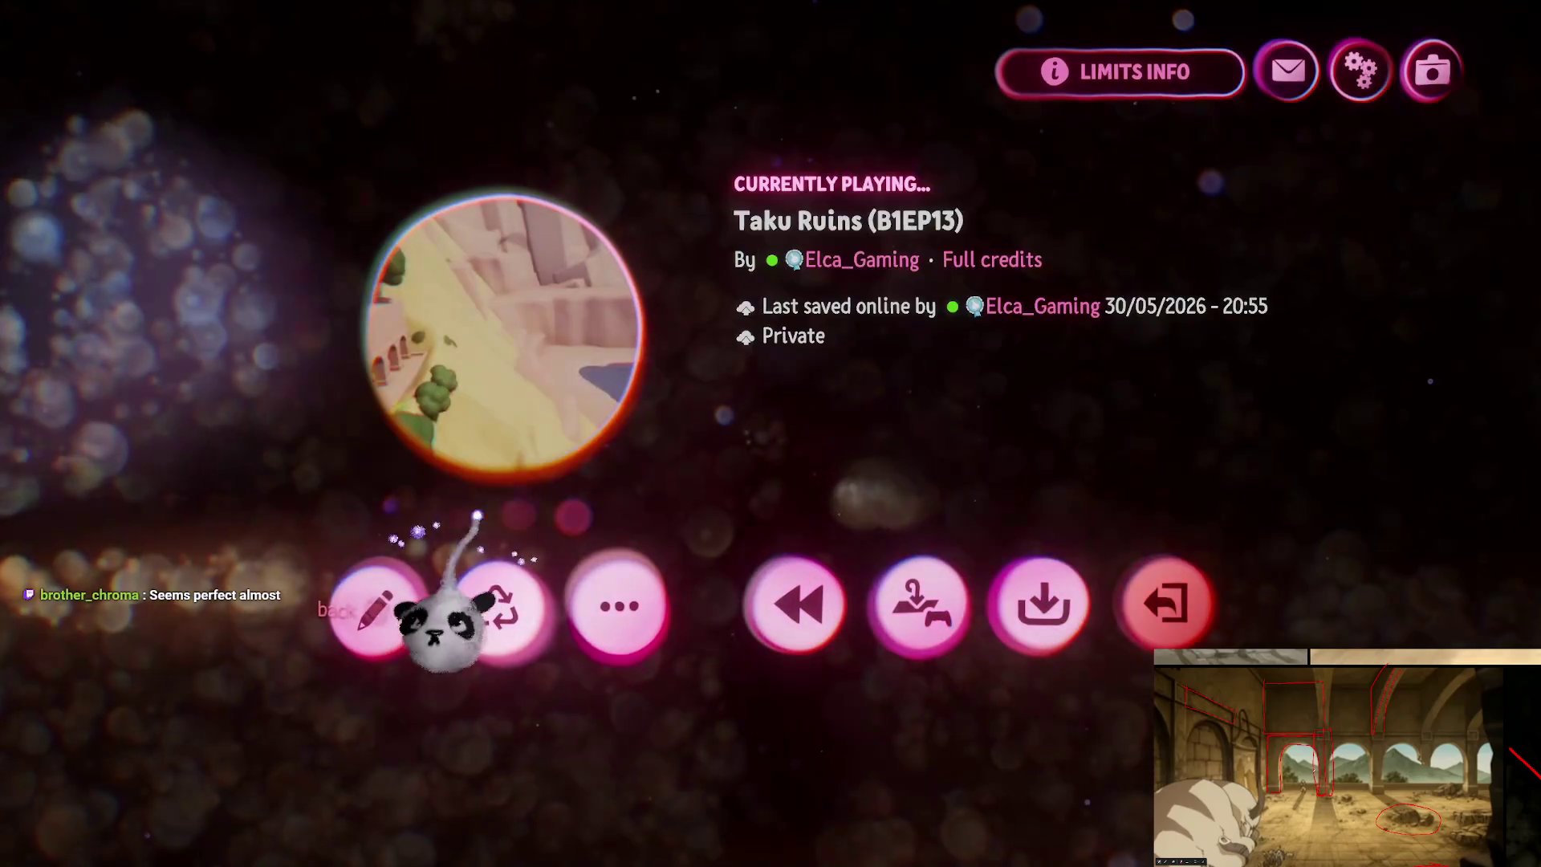
# Step: Resume editing, carry the sun gadget up above the arcade, then fly through the arches
pyautogui.click(430, 599)
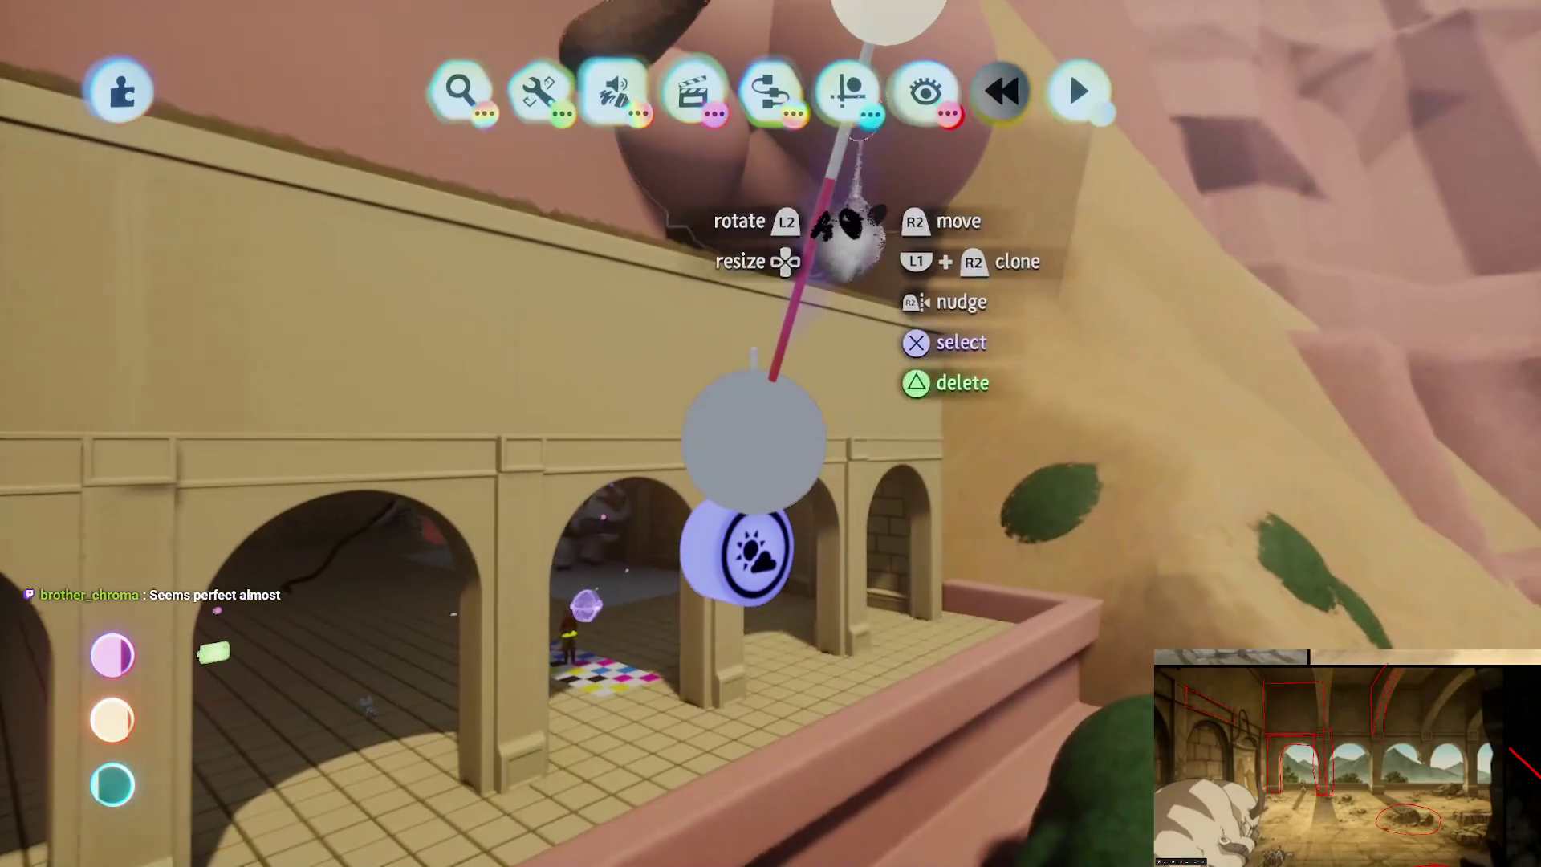
pyautogui.click(847, 90)
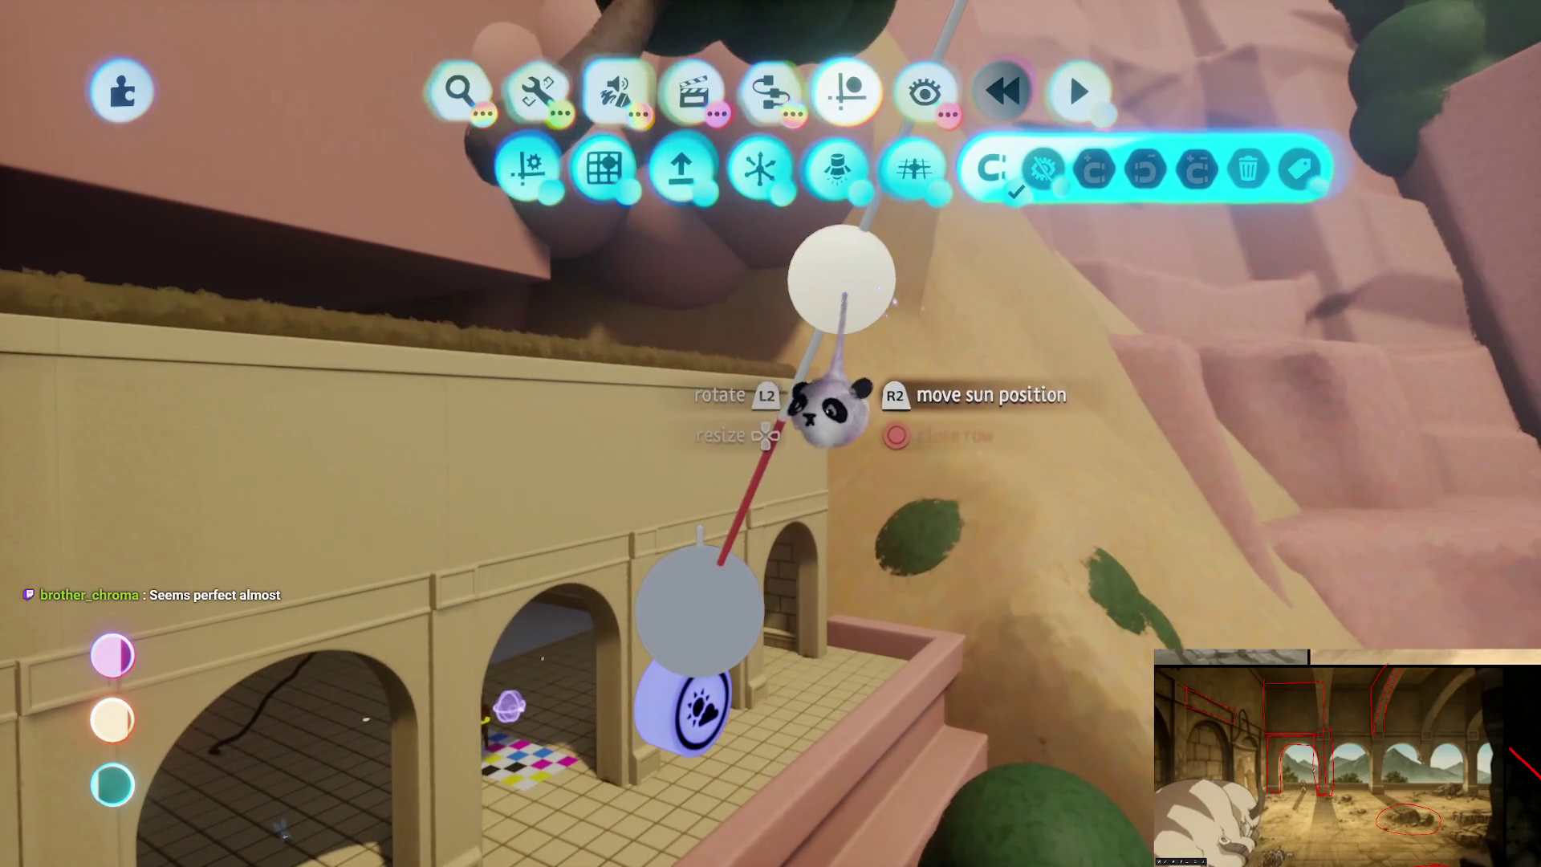
pyautogui.moveTo(826, 406)
pyautogui.mouseDown()
pyautogui.moveTo(888, 492)
pyautogui.moveTo(969, 529)
pyautogui.mouseUp()
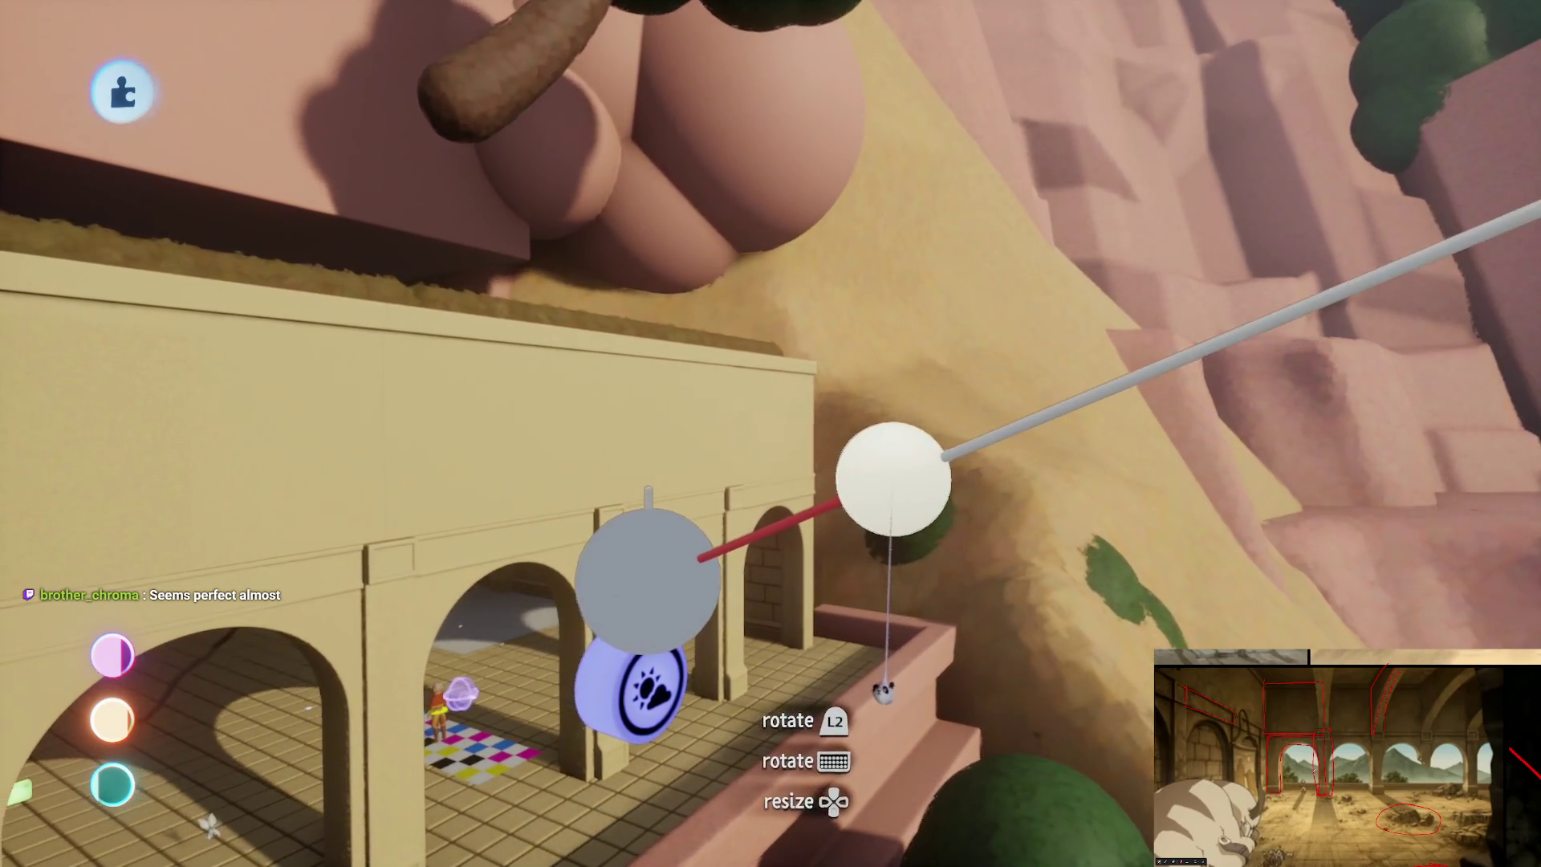
pyautogui.moveTo(890, 697)
pyautogui.mouseDown()
pyautogui.moveTo(931, 735)
pyautogui.moveTo(853, 780)
pyautogui.moveTo(771, 585)
pyautogui.moveTo(770, 562)
pyautogui.moveTo(791, 592)
pyautogui.moveTo(799, 522)
pyautogui.moveTo(877, 431)
pyautogui.moveTo(877, 551)
pyautogui.moveTo(911, 464)
pyautogui.moveTo(885, 328)
pyautogui.mouseUp()
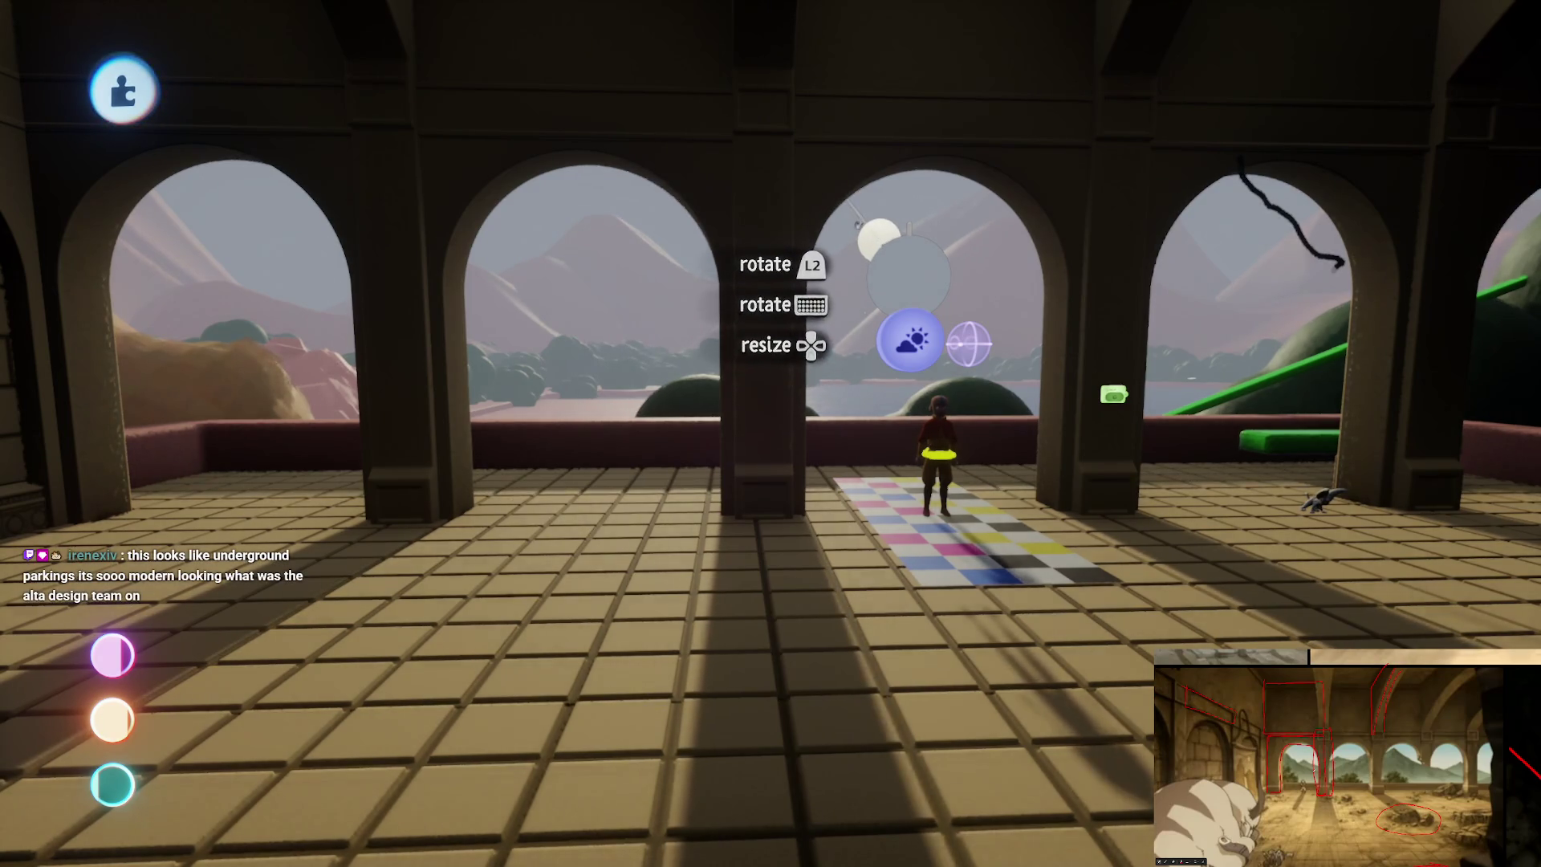
pyautogui.moveTo(910, 337)
pyautogui.mouseDown()
pyautogui.moveTo(784, 636)
pyautogui.moveTo(801, 647)
pyautogui.moveTo(794, 502)
pyautogui.moveTo(1135, 354)
pyautogui.moveTo(706, 257)
pyautogui.moveTo(791, 420)
pyautogui.moveTo(749, 178)
pyautogui.moveTo(739, 705)
pyautogui.moveTo(784, 653)
pyautogui.moveTo(788, 522)
pyautogui.moveTo(792, 604)
pyautogui.mouseUp()
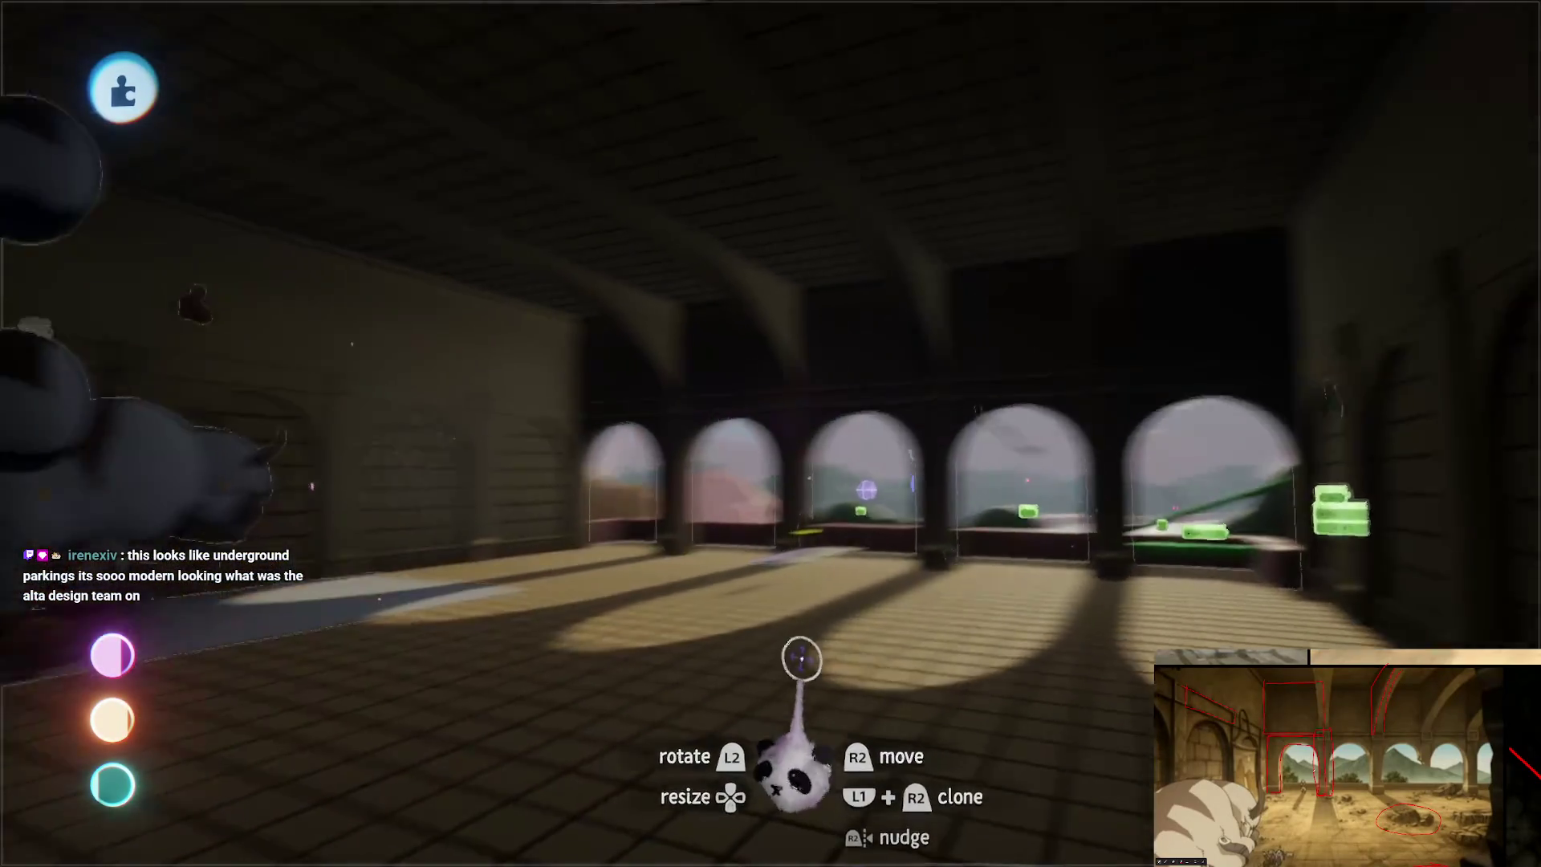
pyautogui.moveTo(801, 658)
pyautogui.mouseDown()
pyautogui.moveTo(888, 304)
pyautogui.moveTo(688, 551)
pyautogui.moveTo(716, 638)
pyautogui.moveTo(739, 602)
pyautogui.moveTo(663, 591)
pyautogui.moveTo(738, 594)
pyautogui.moveTo(652, 608)
pyautogui.mouseUp()
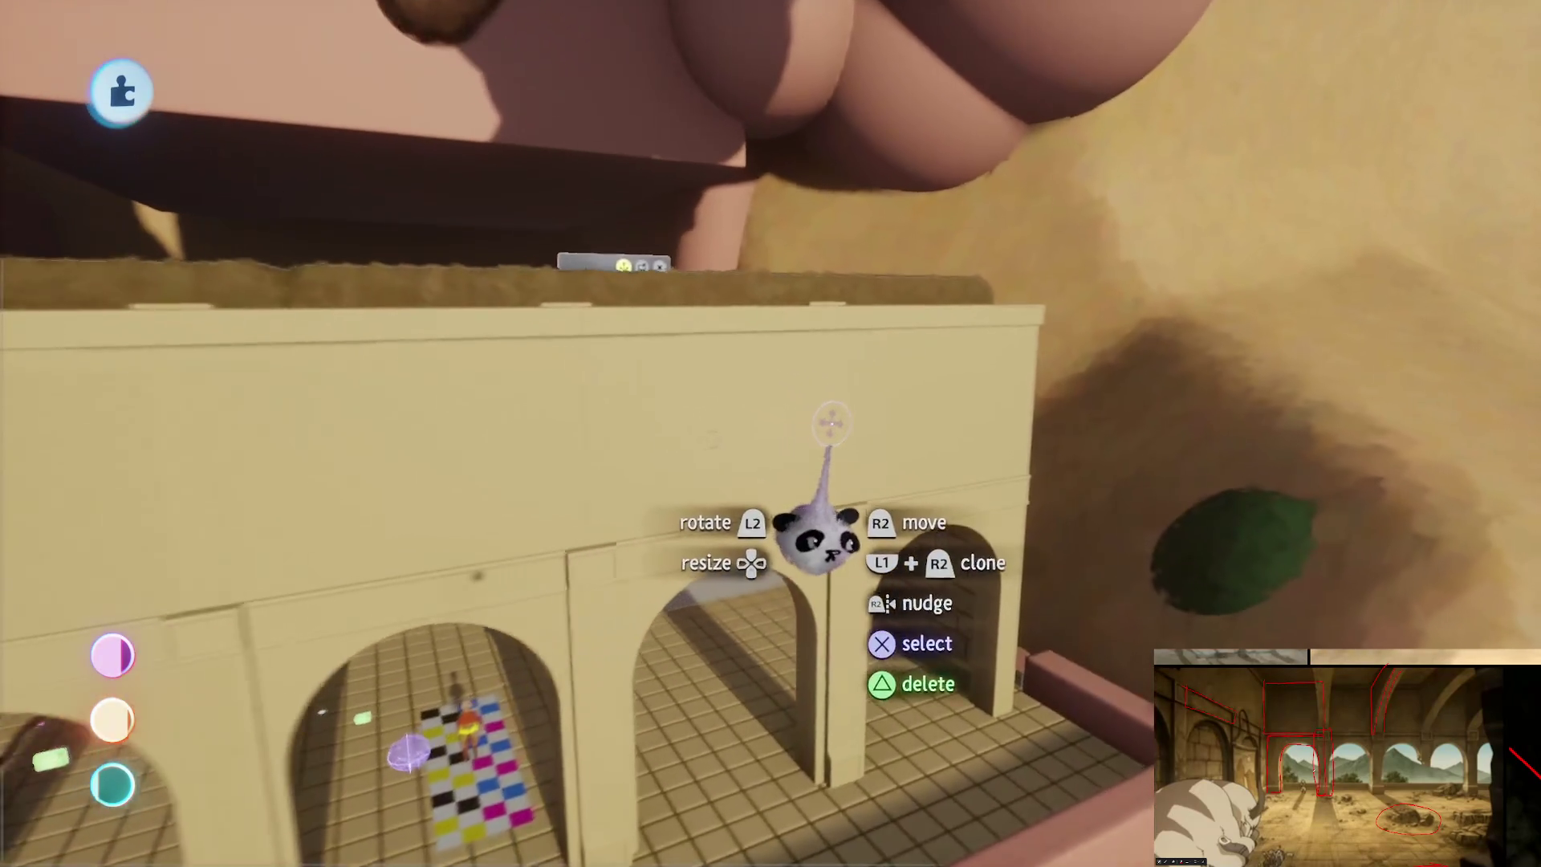
# Step: Set grid snapping to 2 and snap the pillar block into place, checking it in isolation
pyautogui.press('s')
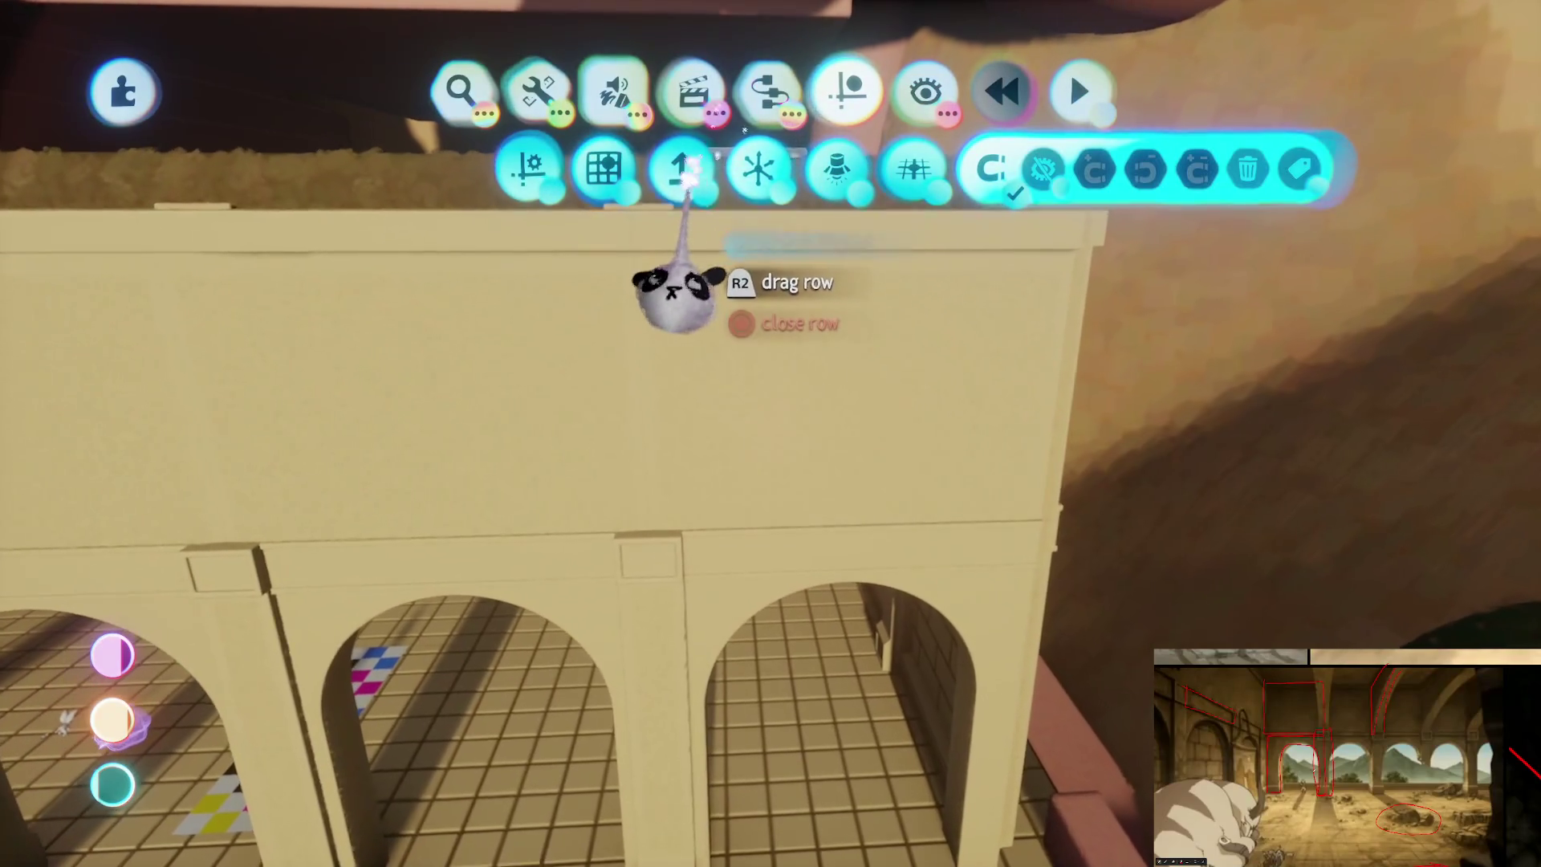
pyautogui.click(604, 169)
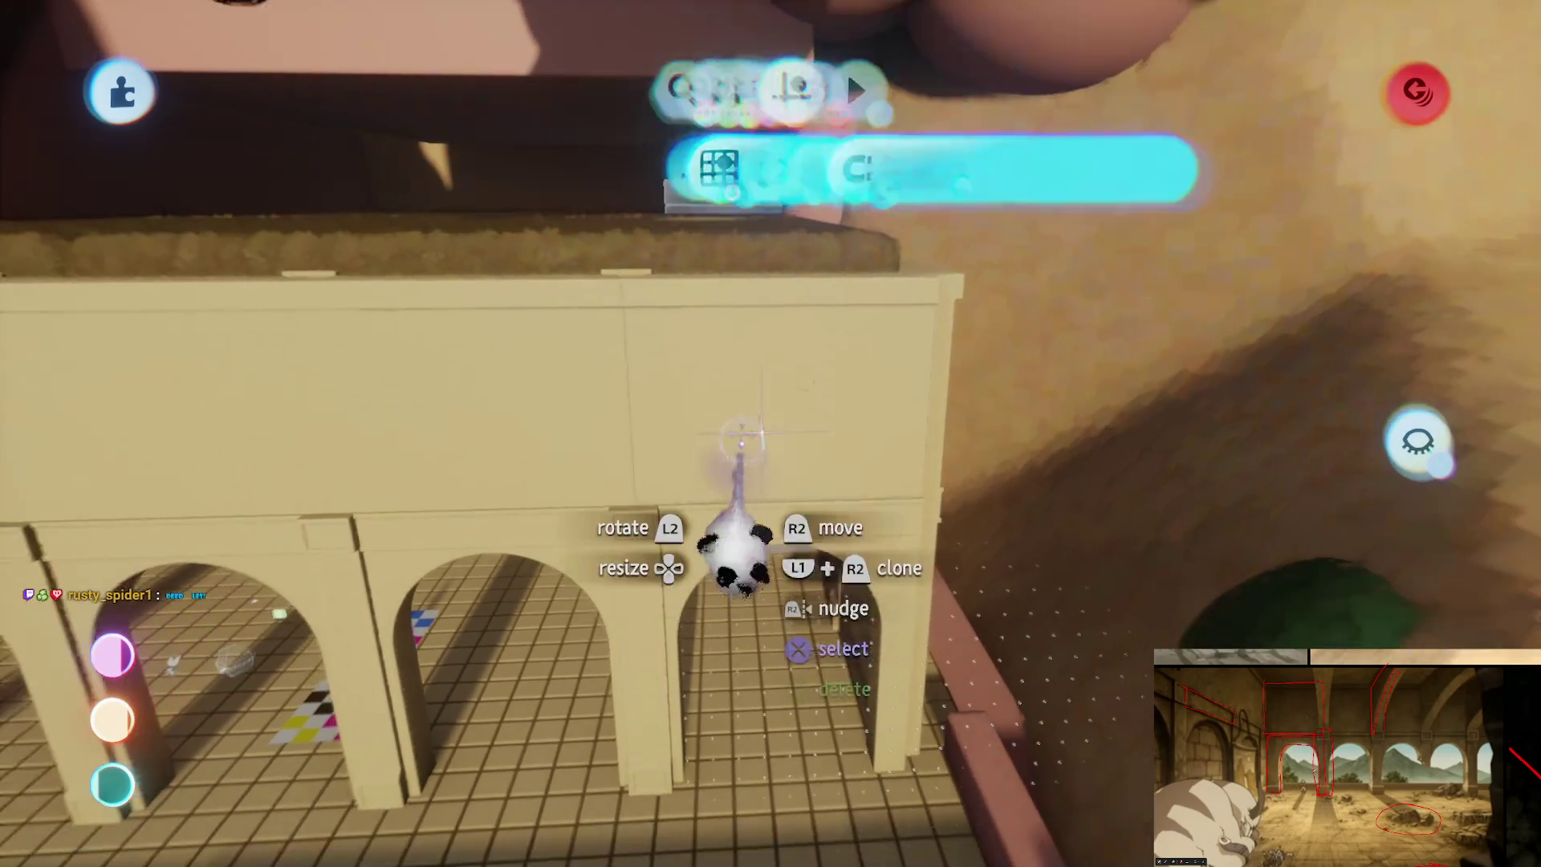
pyautogui.moveTo(809, 454)
pyautogui.mouseDown()
pyautogui.moveTo(843, 489)
pyautogui.moveTo(863, 417)
pyautogui.moveTo(891, 425)
pyautogui.moveTo(851, 482)
pyautogui.moveTo(825, 459)
pyautogui.mouseUp()
pyautogui.moveTo(827, 553)
pyautogui.mouseDown()
pyautogui.moveTo(995, 482)
pyautogui.moveTo(1284, 498)
pyautogui.mouseUp()
pyautogui.click(1418, 442)
pyautogui.click(1412, 449)
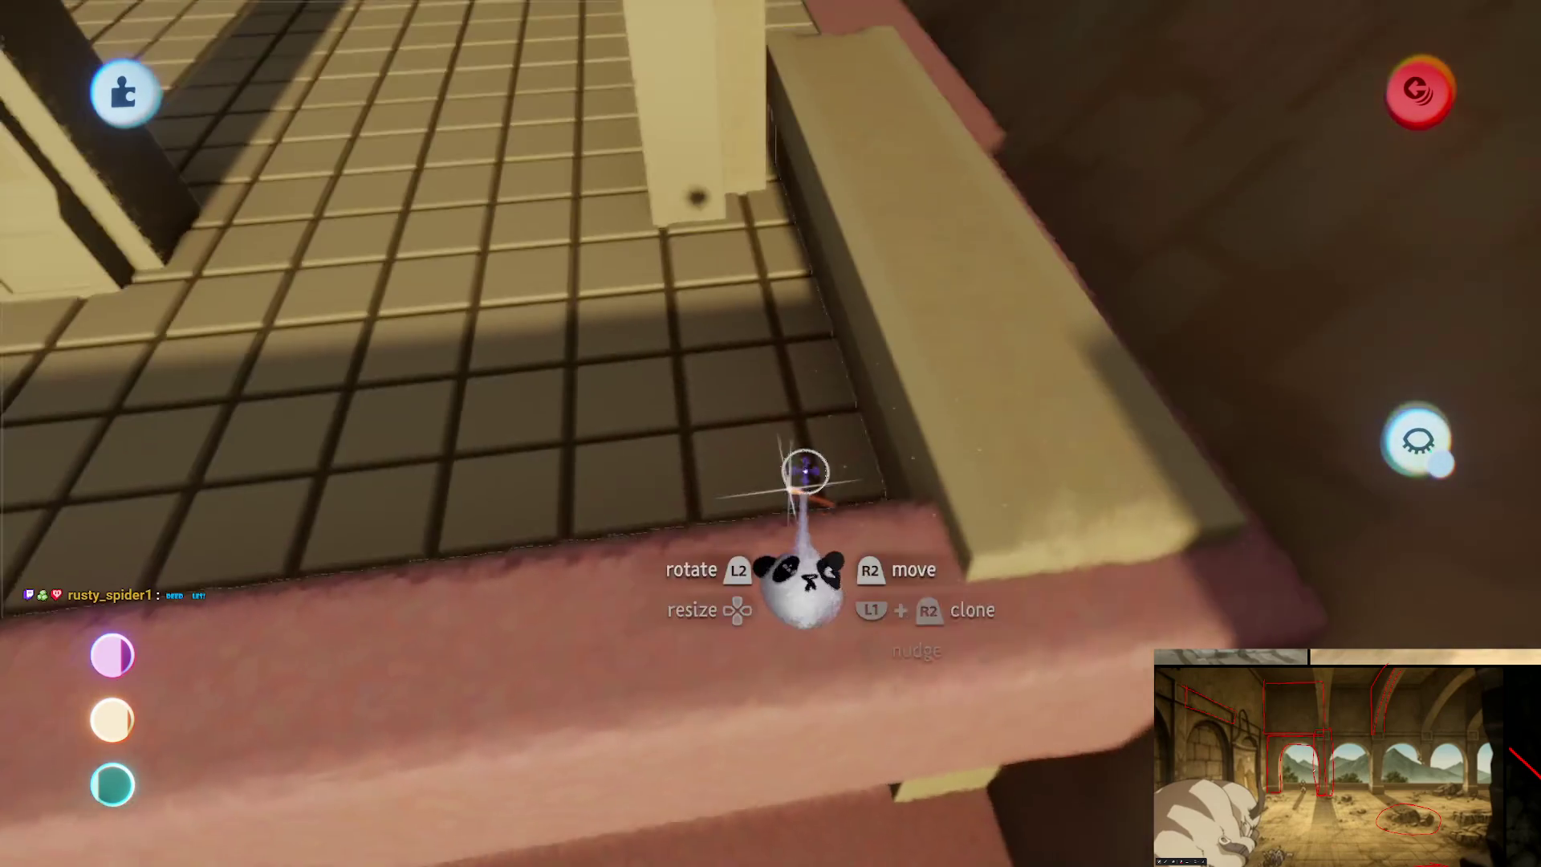
pyautogui.moveTo(808, 460)
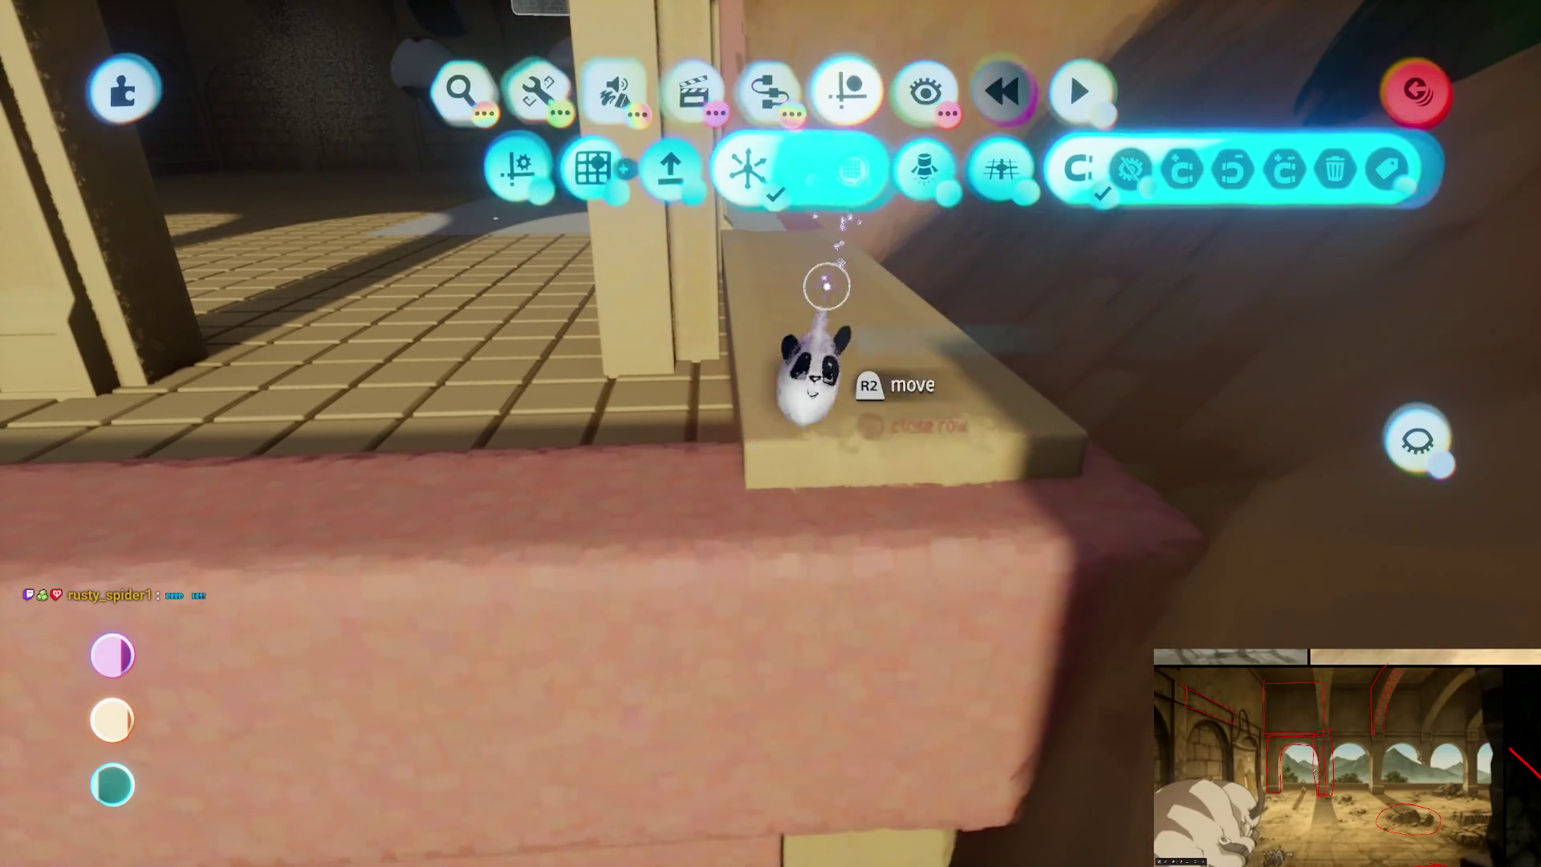
# Step: Turn off the grid guides and sink the tan block into the pink ledge
pyautogui.click(842, 165)
pyautogui.moveTo(809, 481)
pyautogui.mouseDown()
pyautogui.moveTo(784, 451)
pyautogui.moveTo(842, 481)
pyautogui.moveTo(781, 258)
pyautogui.mouseUp()
pyautogui.moveTo(776, 374)
pyautogui.mouseDown()
pyautogui.moveTo(819, 466)
pyautogui.moveTo(899, 522)
pyautogui.mouseUp()
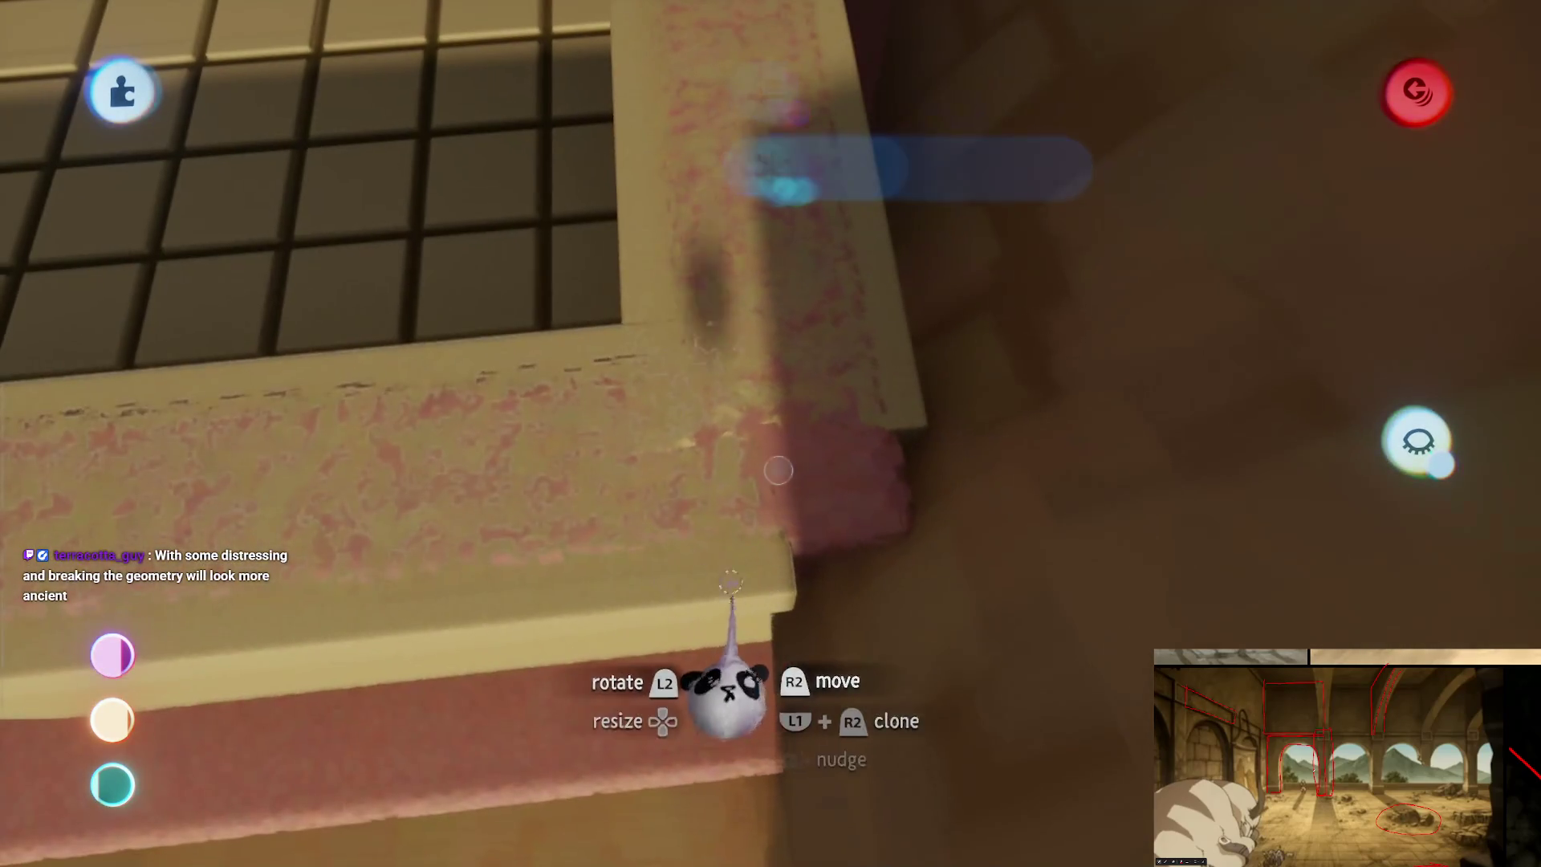
pyautogui.moveTo(742, 666)
pyautogui.mouseDown()
pyautogui.moveTo(731, 581)
pyautogui.moveTo(857, 475)
pyautogui.mouseUp()
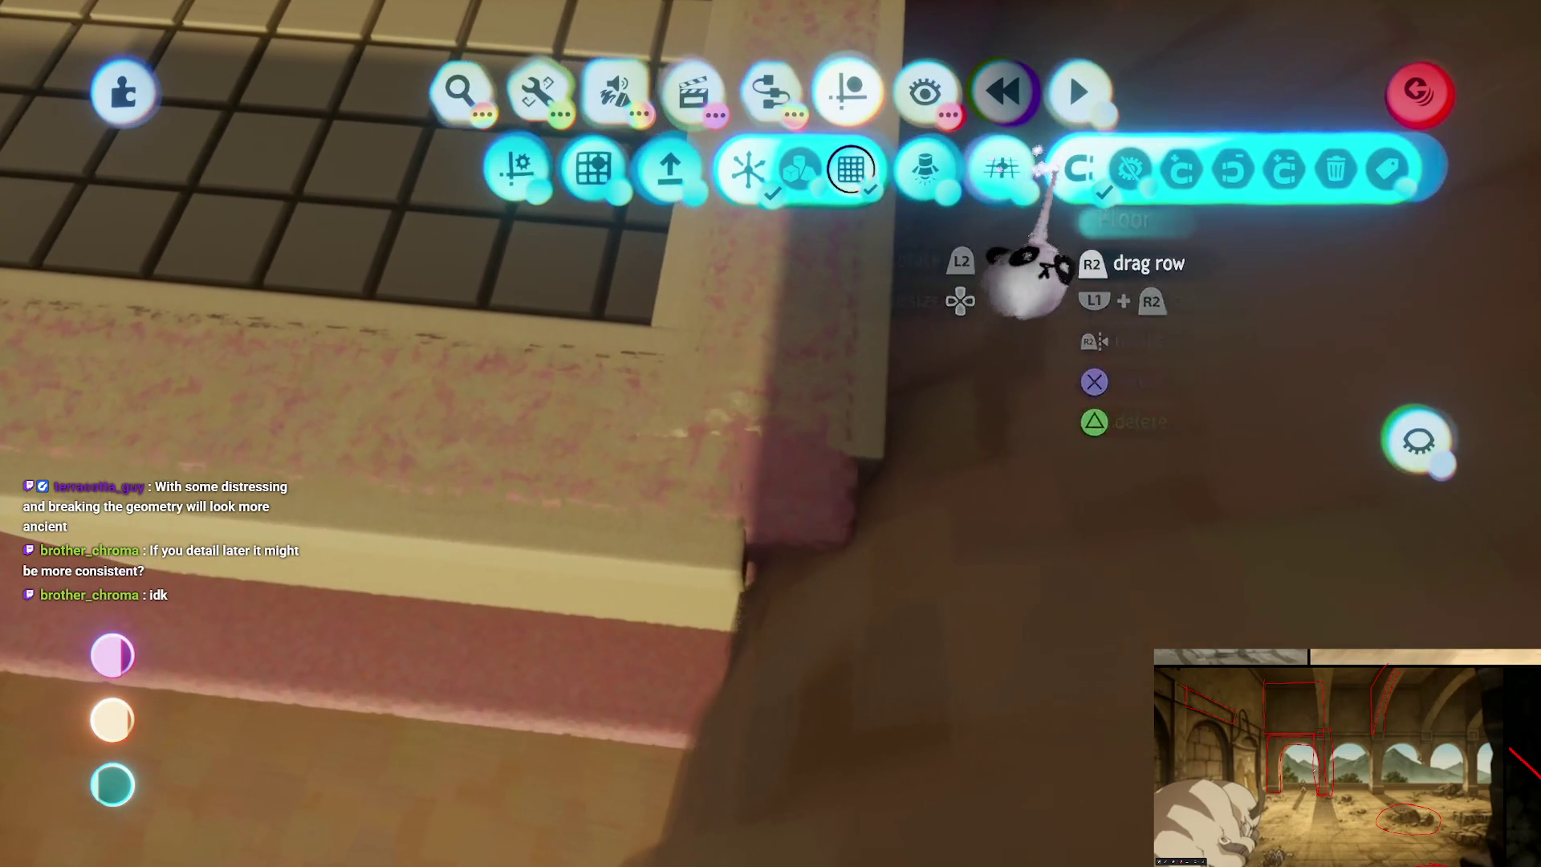
# Step: Slide the carved beam along the pink ledge to line up with the balcony wall's top edge
pyautogui.moveTo(705, 622)
pyautogui.mouseDown()
pyautogui.moveTo(783, 600)
pyautogui.moveTo(791, 575)
pyautogui.moveTo(884, 506)
pyautogui.moveTo(677, 378)
pyautogui.moveTo(571, 491)
pyautogui.mouseUp()
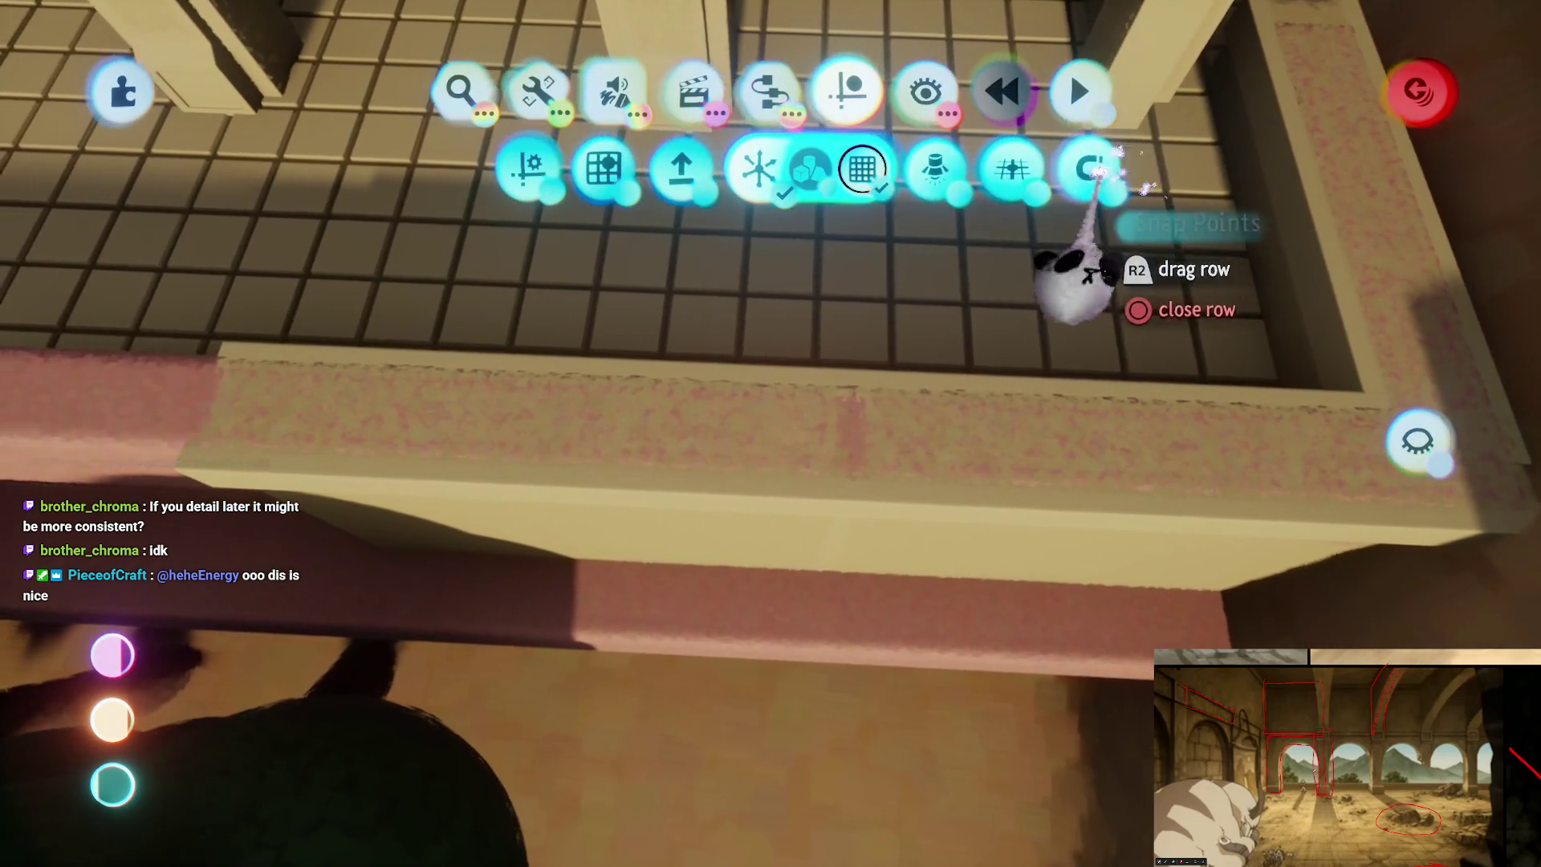
pyautogui.moveTo(1067, 248)
pyautogui.mouseDown()
pyautogui.moveTo(798, 630)
pyautogui.moveTo(800, 546)
pyautogui.moveTo(767, 443)
pyautogui.mouseUp()
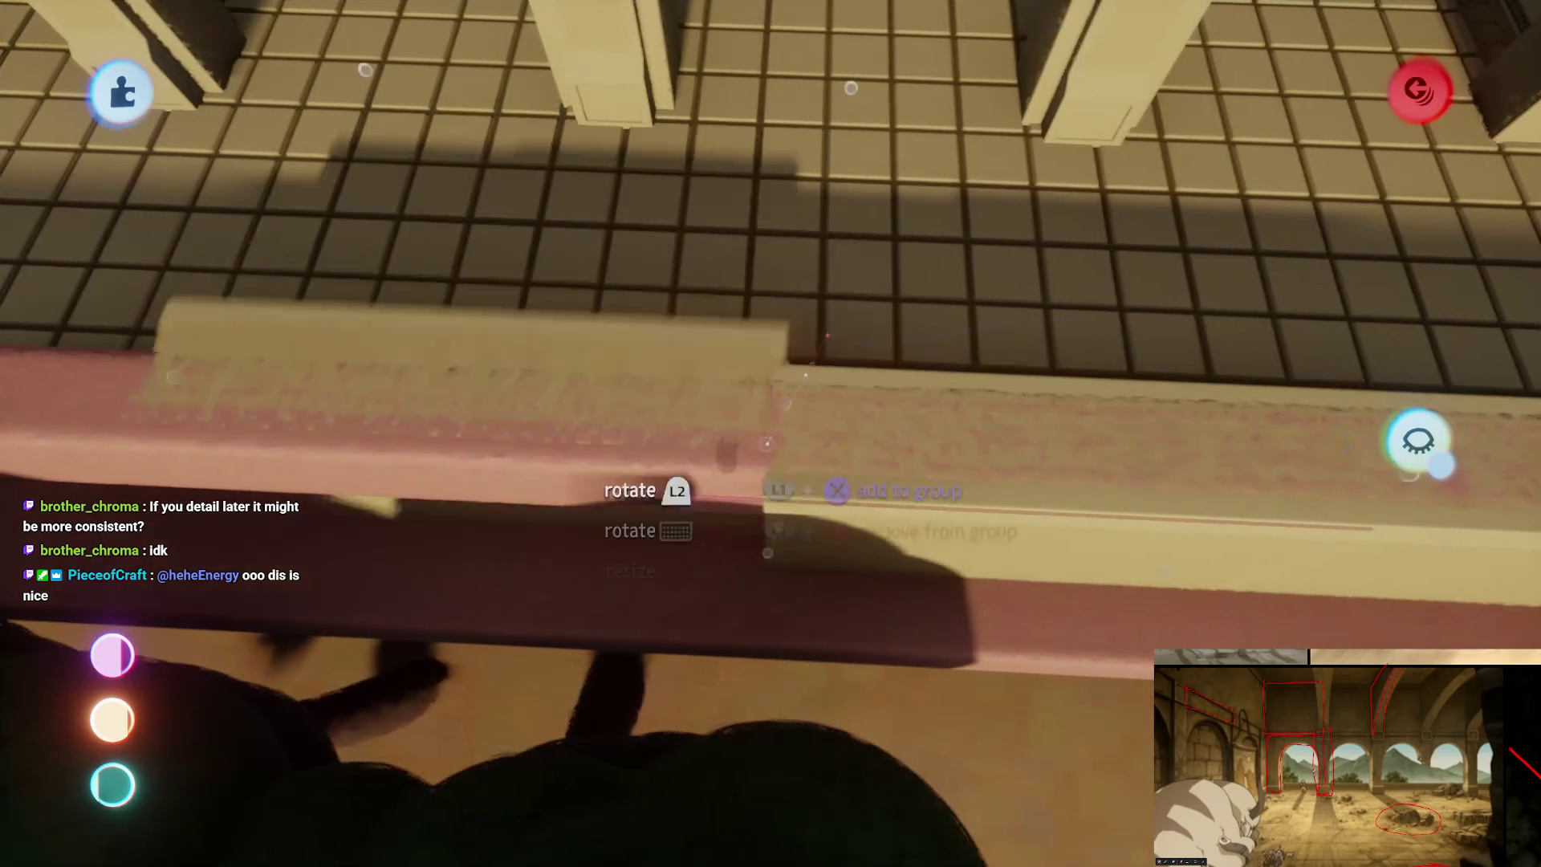
pyautogui.moveTo(726, 533)
pyautogui.mouseDown()
pyautogui.moveTo(733, 333)
pyautogui.moveTo(705, 544)
pyautogui.moveTo(727, 357)
pyautogui.moveTo(828, 345)
pyautogui.mouseUp()
pyautogui.moveTo(705, 450); pyautogui.dragTo(705, 602)
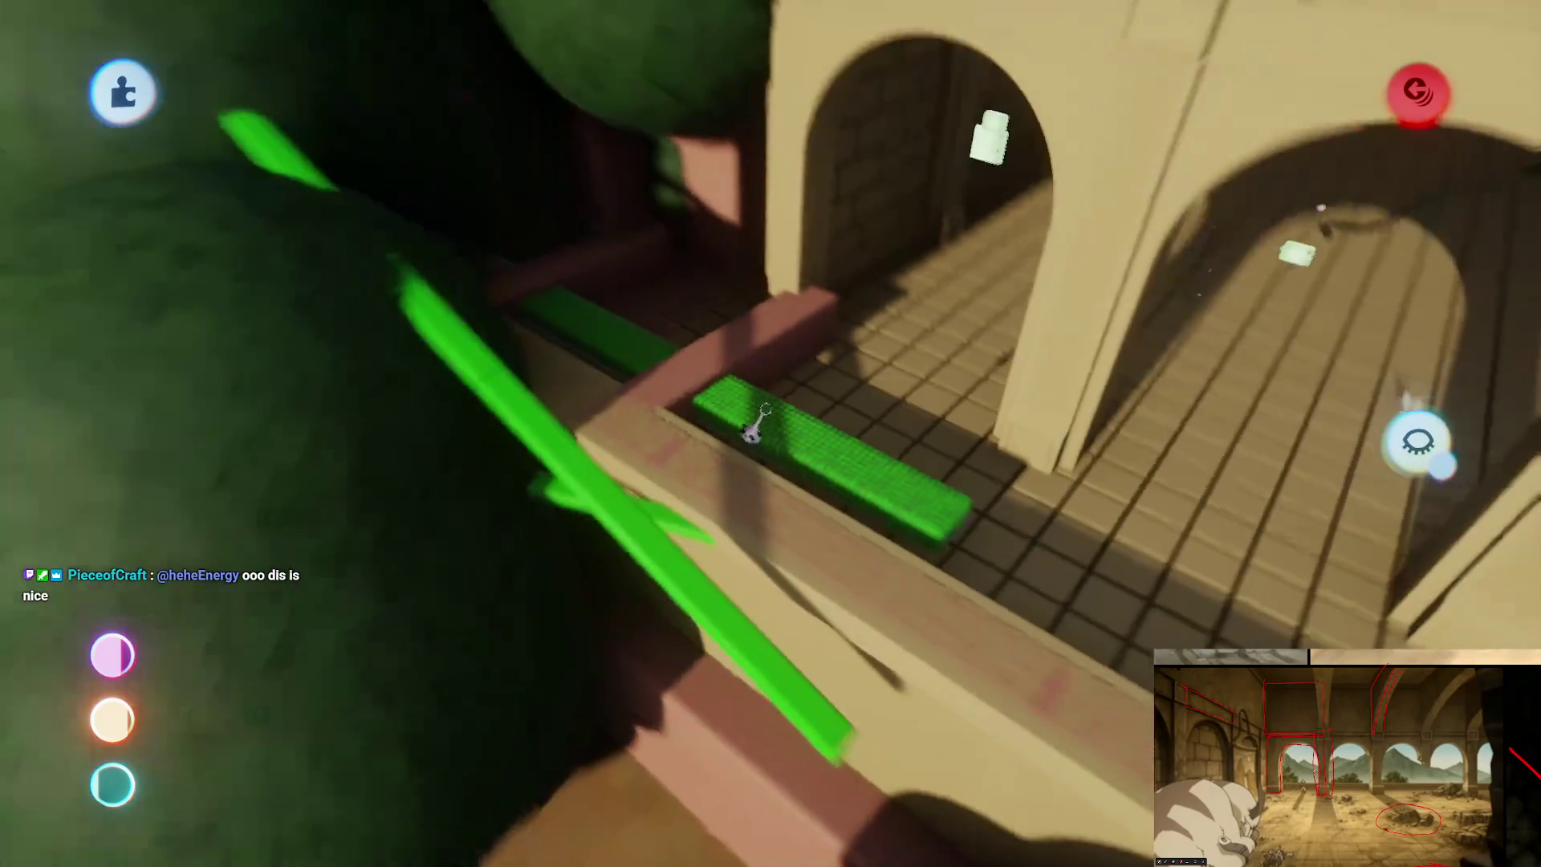
pyautogui.moveTo(754, 425)
pyautogui.mouseDown()
pyautogui.moveTo(763, 485)
pyautogui.moveTo(791, 253)
pyautogui.moveTo(706, 613)
pyautogui.moveTo(792, 516)
pyautogui.moveTo(871, 612)
pyautogui.moveTo(824, 676)
pyautogui.mouseUp()
pyautogui.click(824, 675)
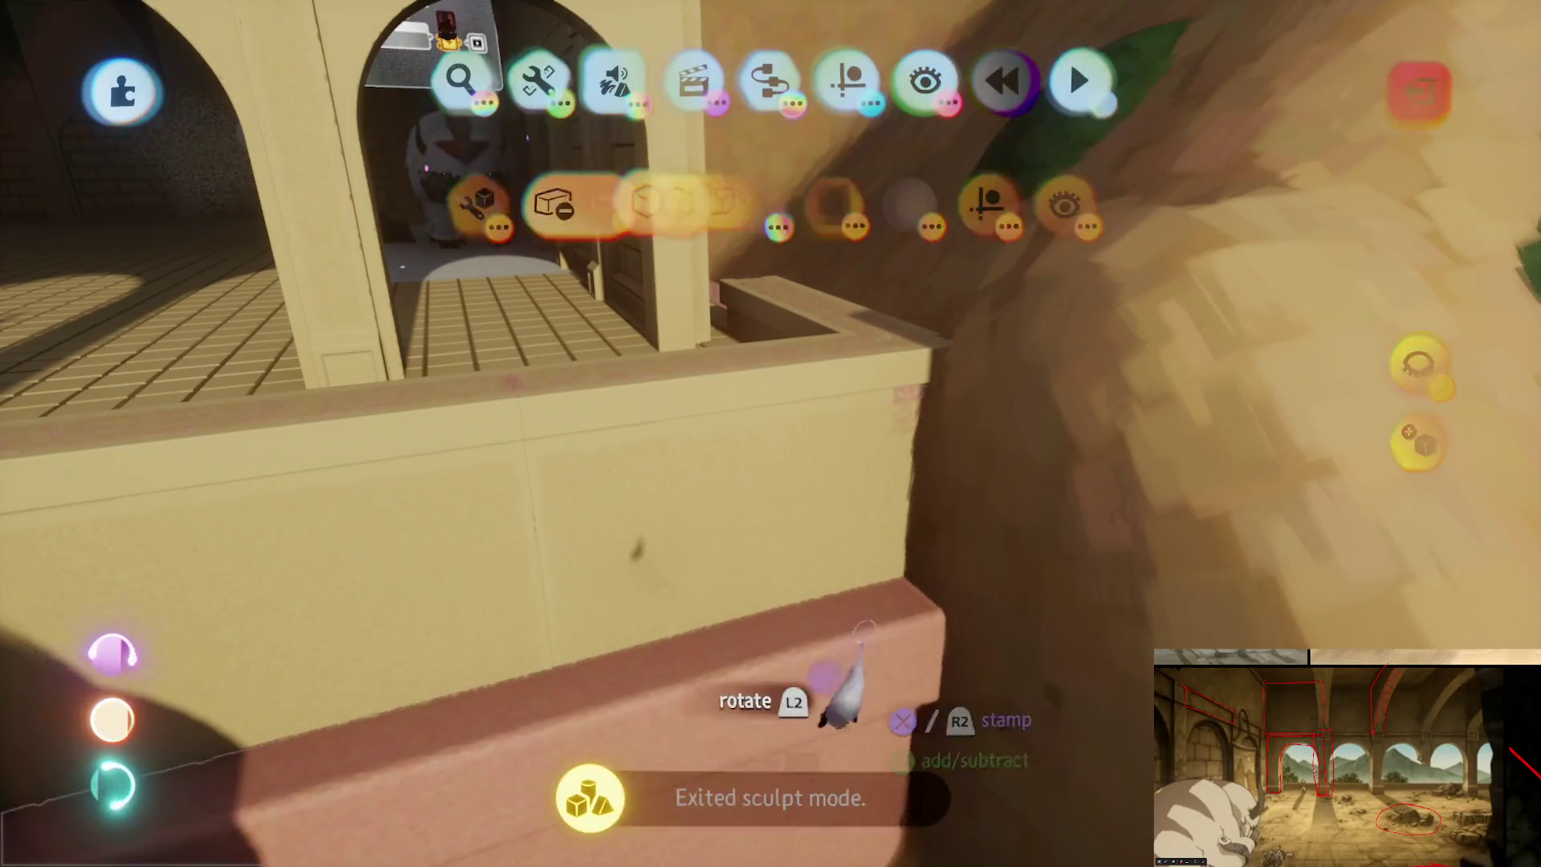
# Step: Isolate the pink wall block to inspect it, then bring the full scene back
pyautogui.click(1417, 365)
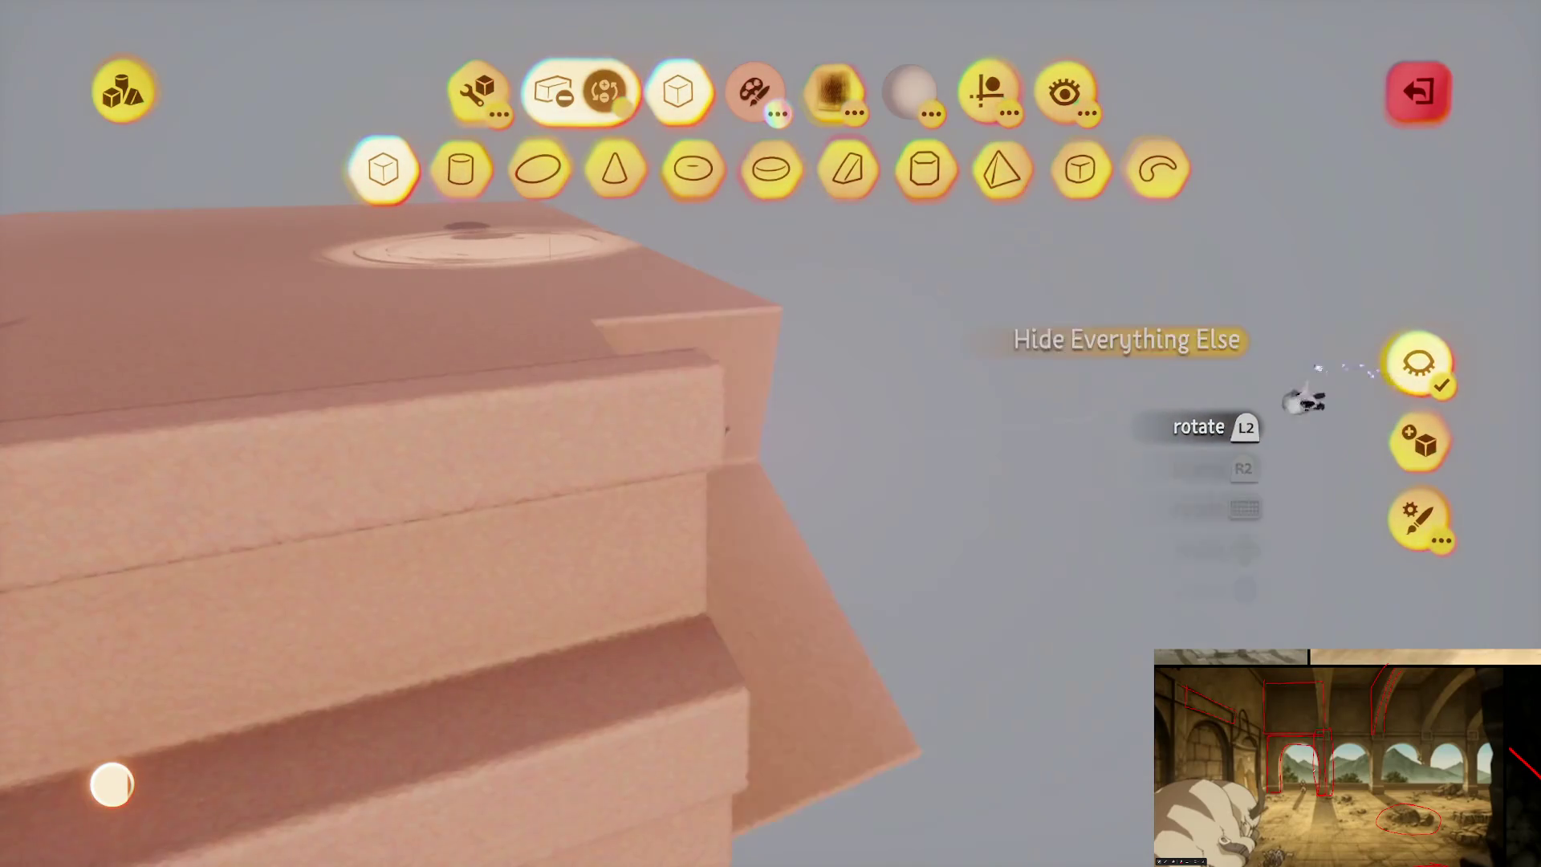
pyautogui.moveTo(789, 414); pyautogui.dragTo(859, 369)
pyautogui.moveTo(901, 506); pyautogui.dragTo(882, 498)
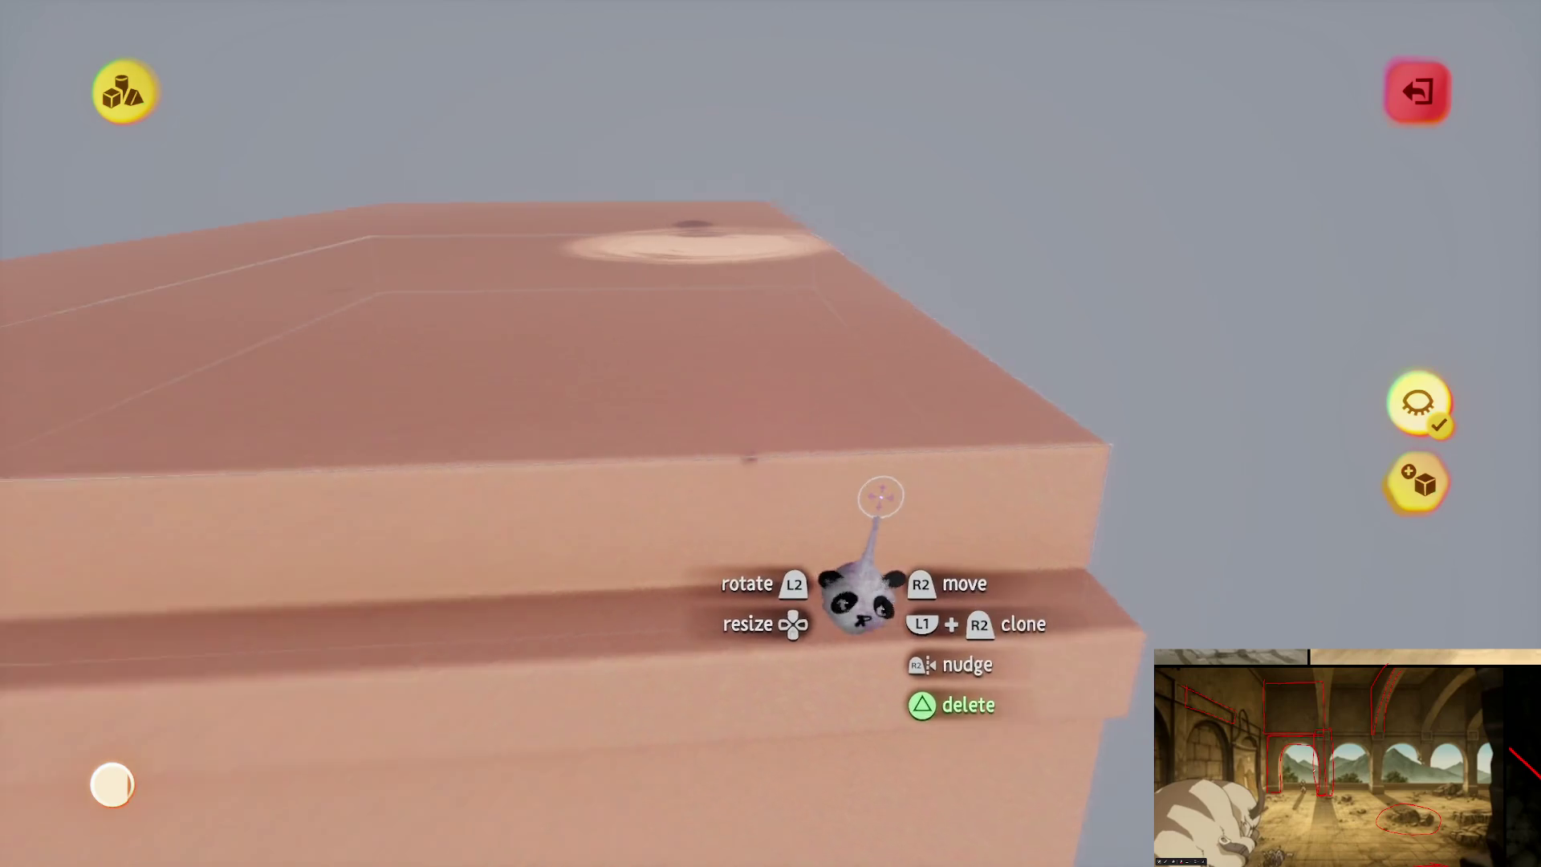
pyautogui.click(1417, 403)
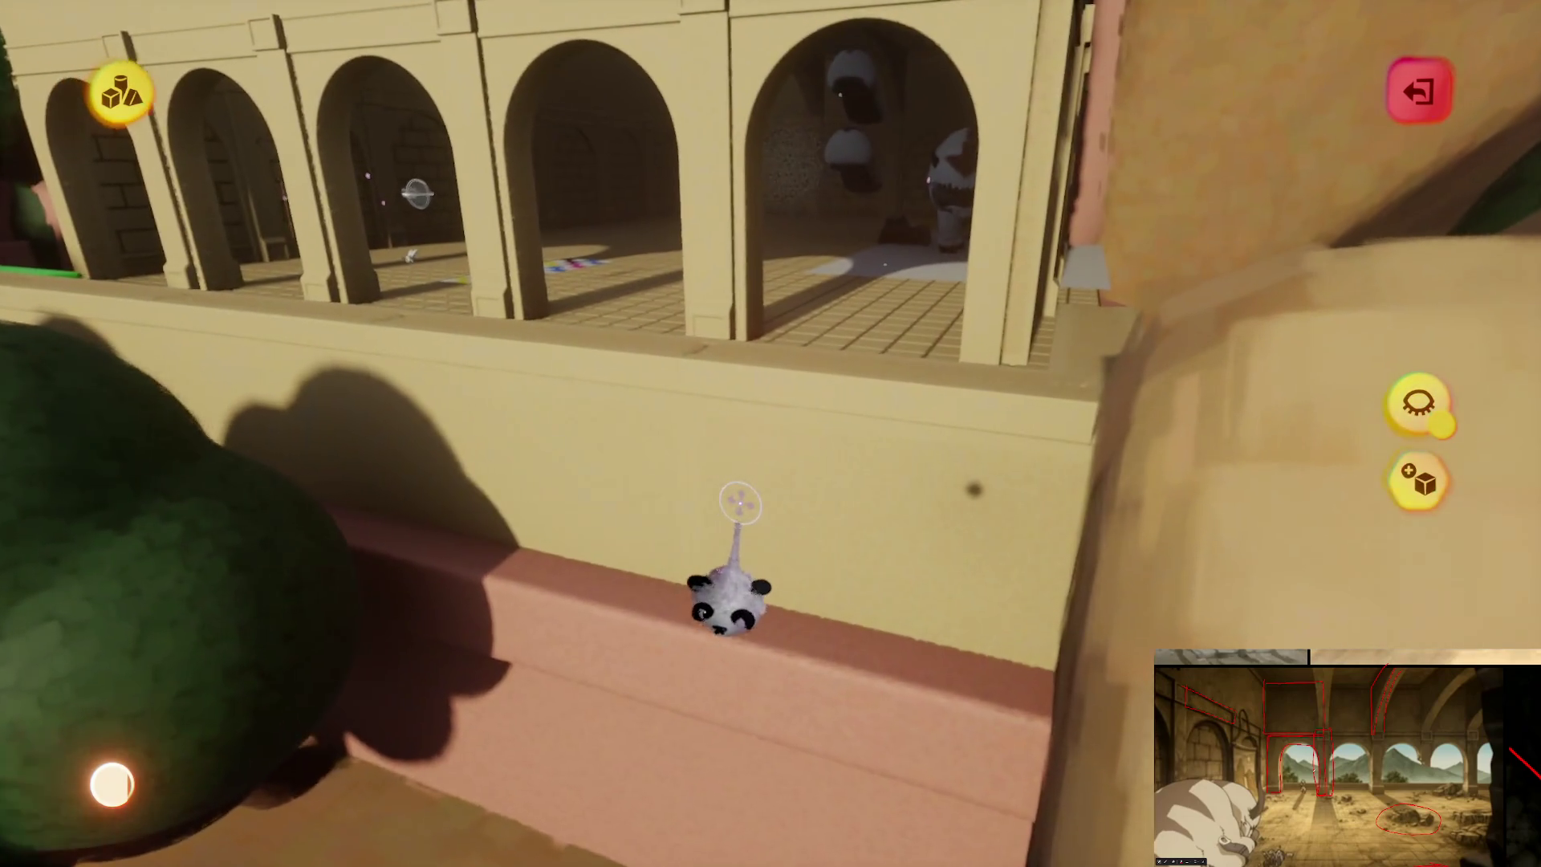
pyautogui.moveTo(740, 504); pyautogui.dragTo(764, 459)
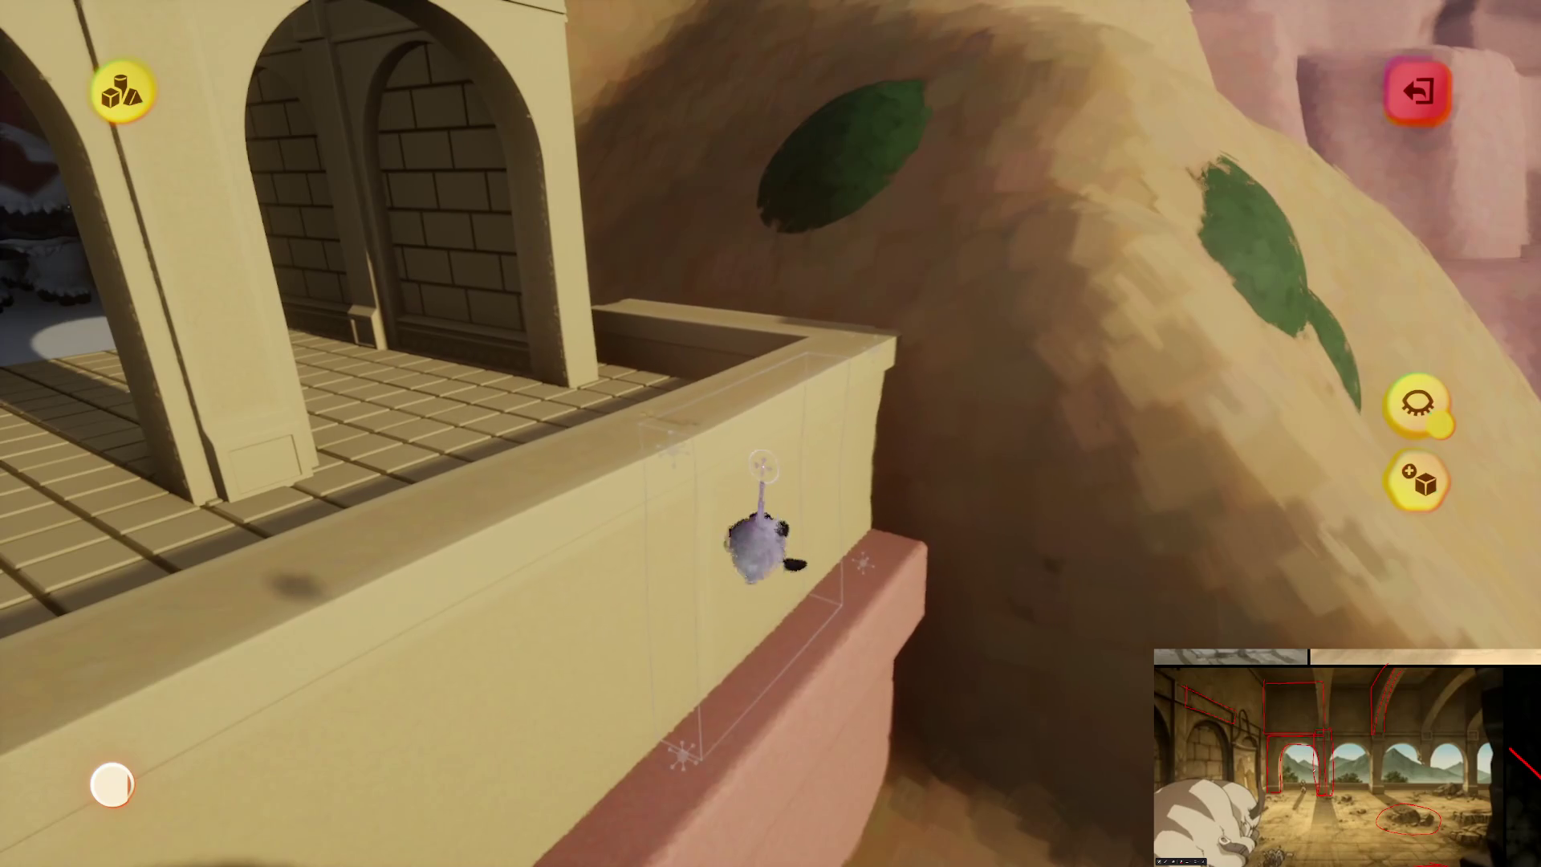
pyautogui.press('Escape')
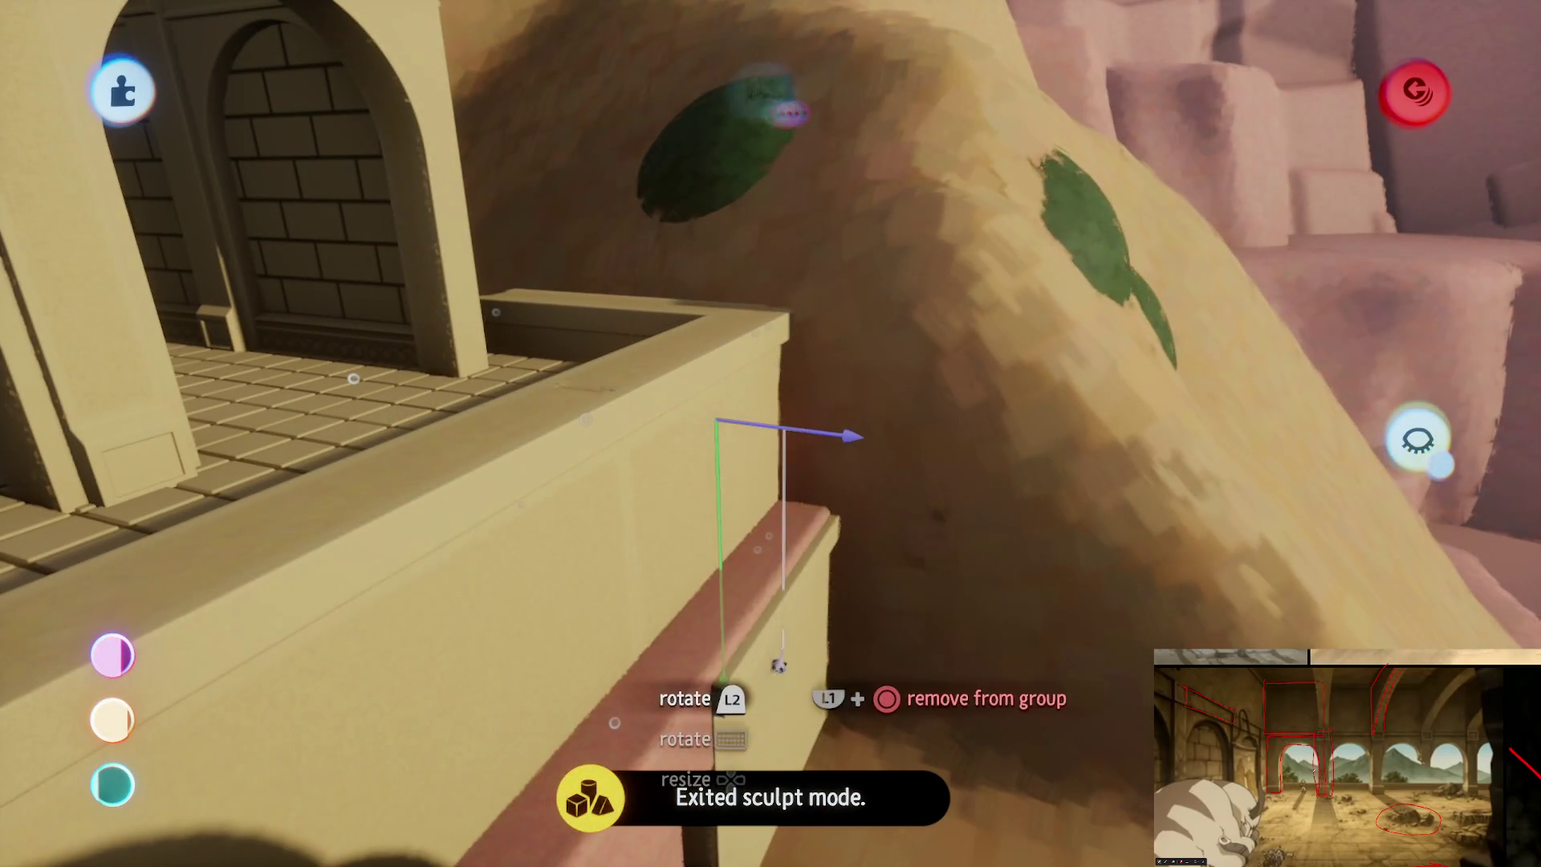
# Step: Scale the pink block from 121% to 189%, then squash it into a thin trim strip
pyautogui.moveTo(787, 659)
pyautogui.mouseDown()
pyautogui.moveTo(811, 696)
pyautogui.moveTo(790, 732)
pyautogui.moveTo(516, 784)
pyautogui.moveTo(609, 843)
pyautogui.moveTo(642, 771)
pyautogui.mouseUp()
pyautogui.click(839, 92)
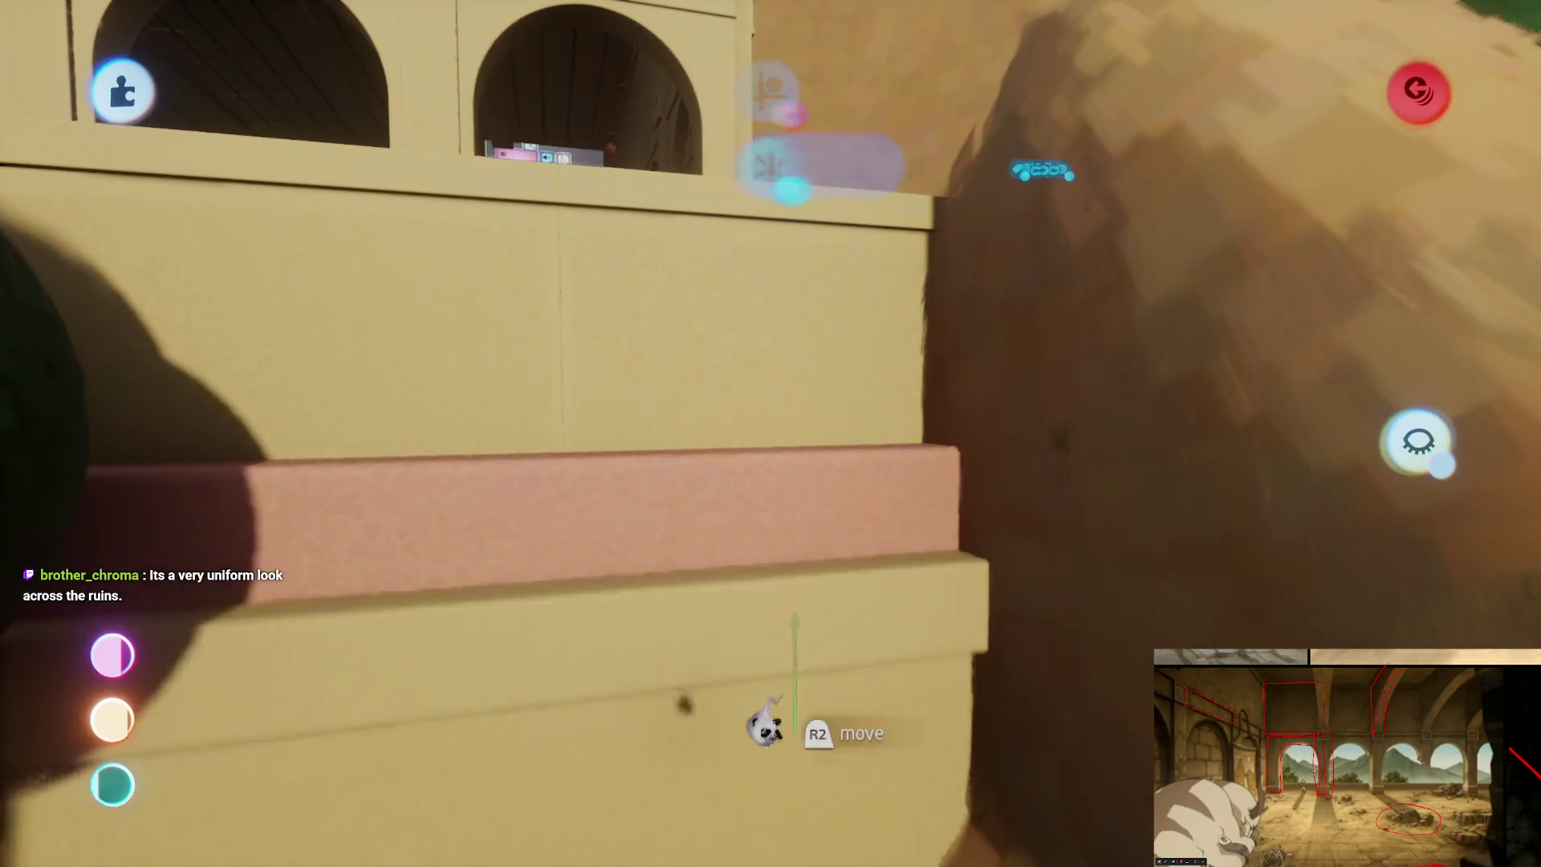
pyautogui.moveTo(767, 726)
pyautogui.mouseDown()
pyautogui.moveTo(653, 653)
pyautogui.moveTo(750, 613)
pyautogui.mouseUp()
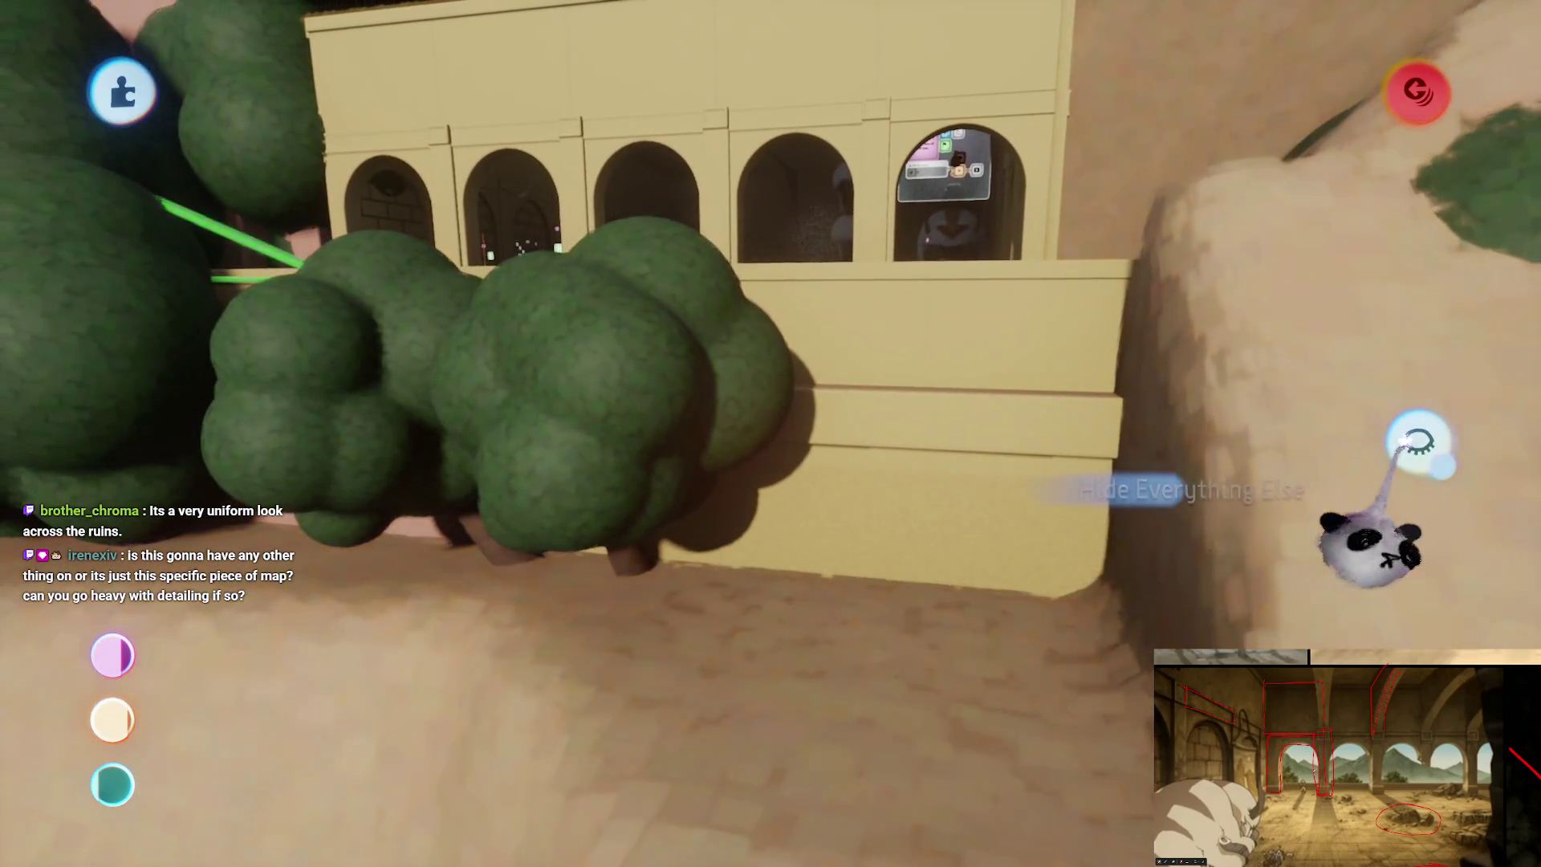
pyautogui.click(1413, 439)
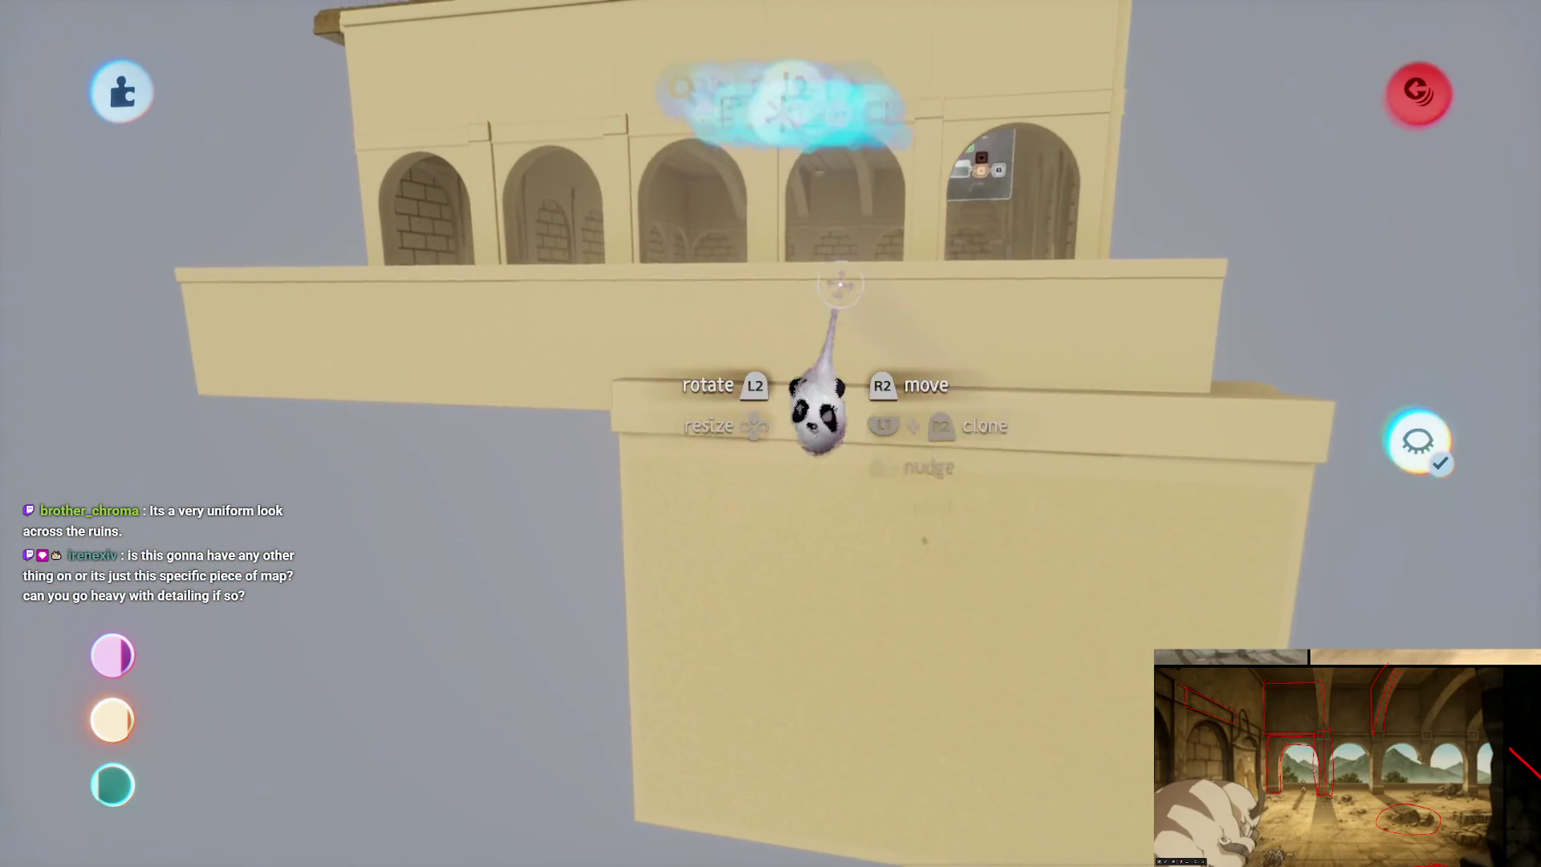
pyautogui.press('Tab')
pyautogui.press('Escape')
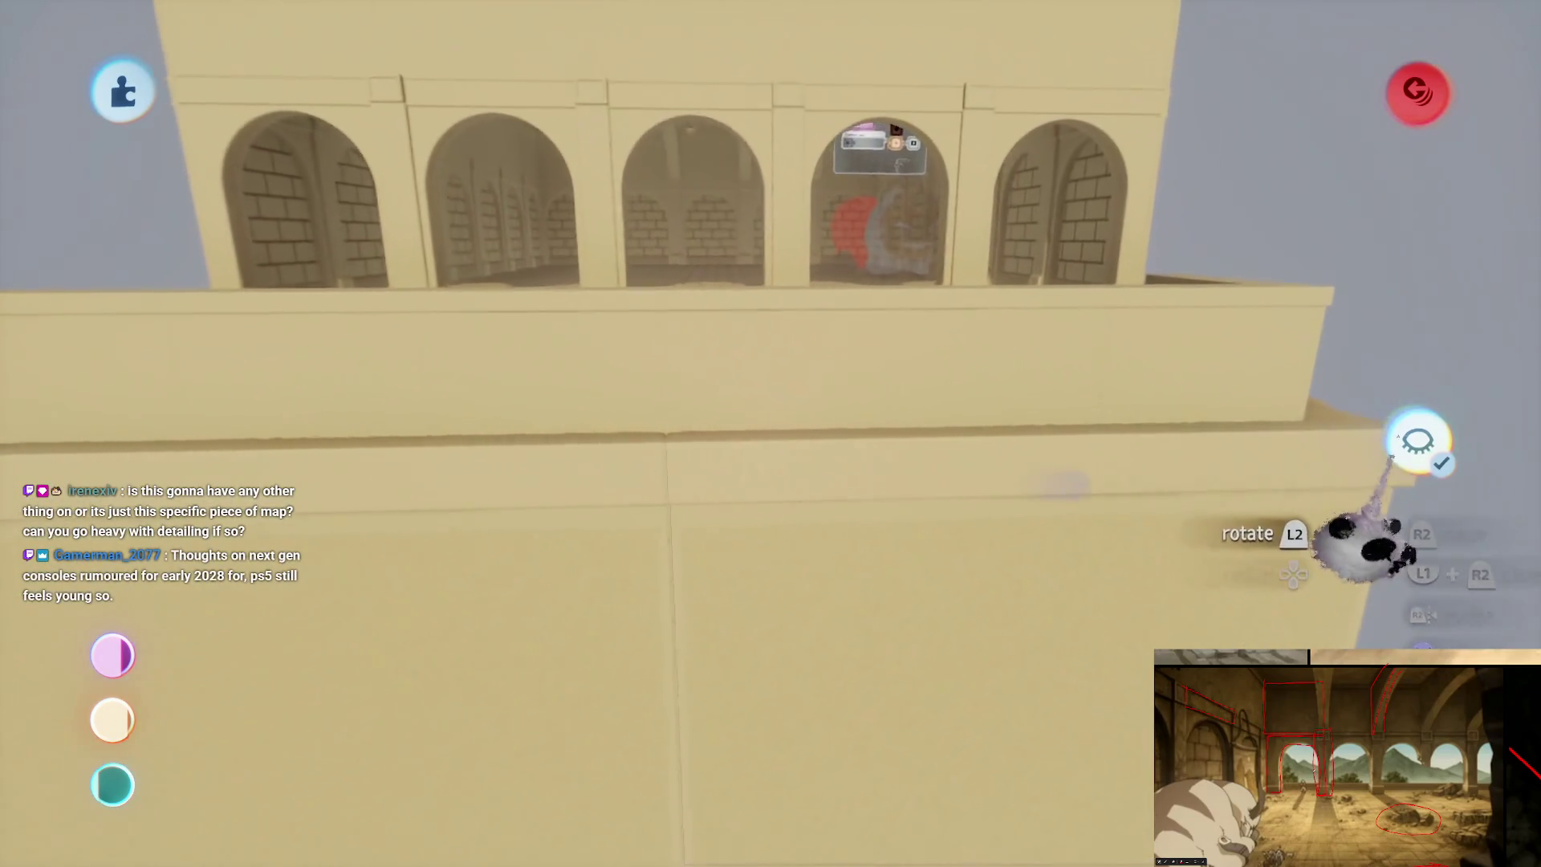
pyautogui.click(1417, 440)
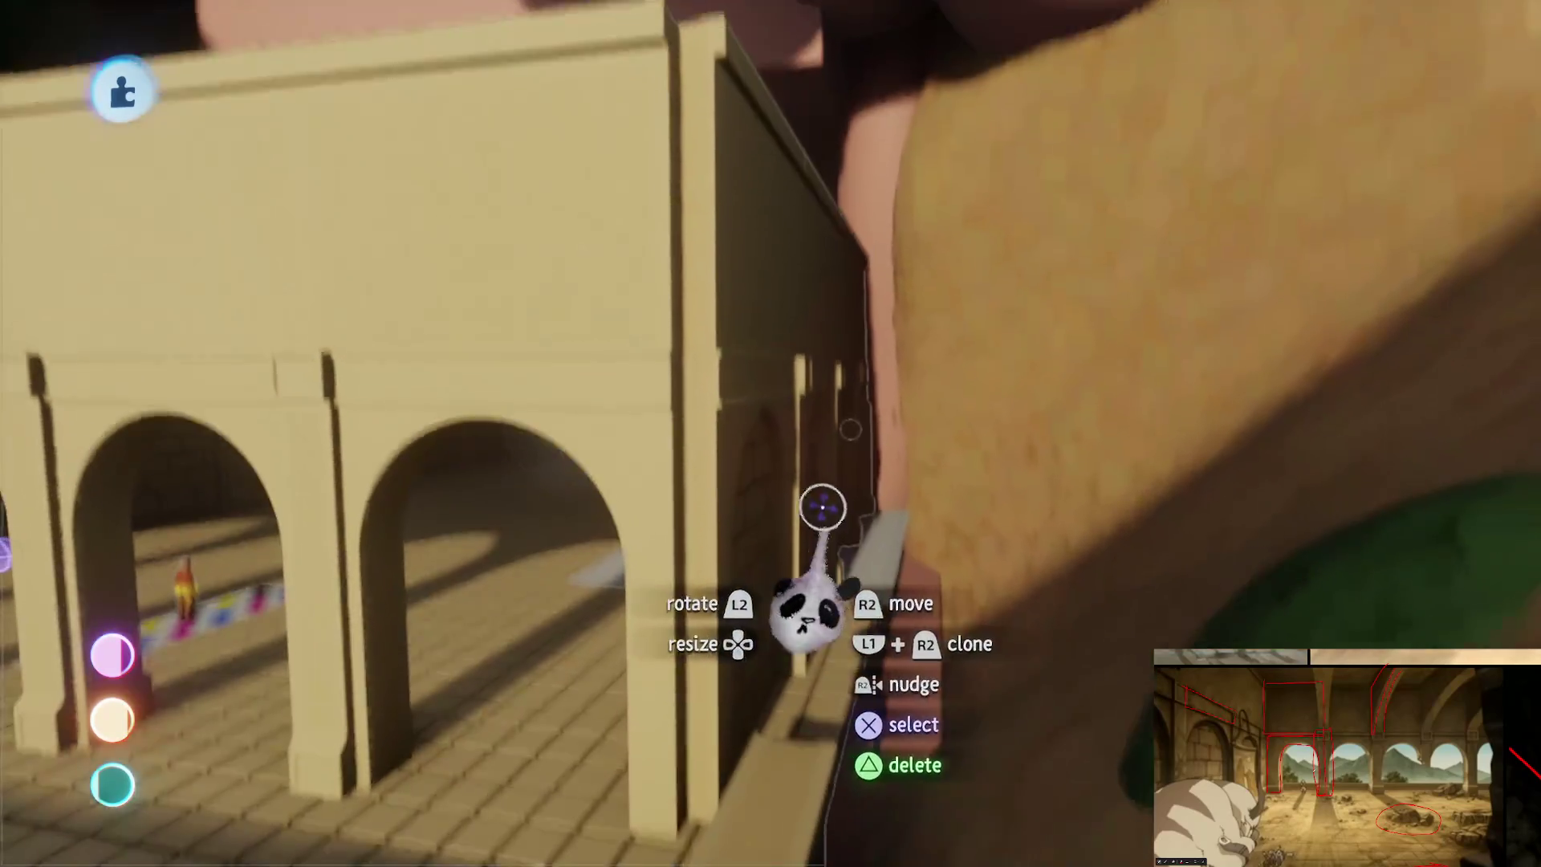
pyautogui.press('Tab')
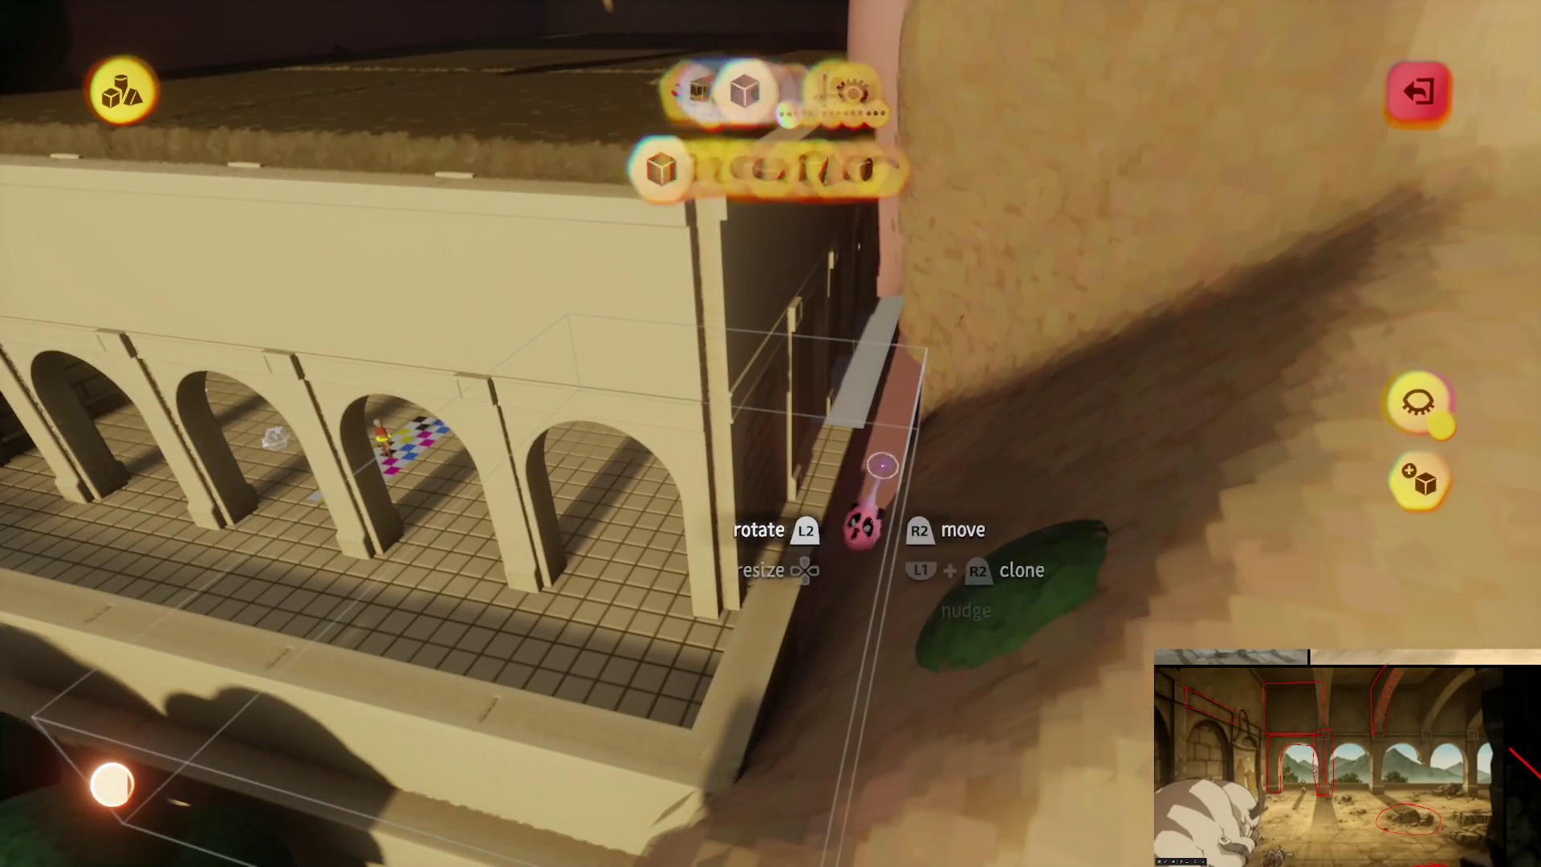
pyautogui.press('Escape')
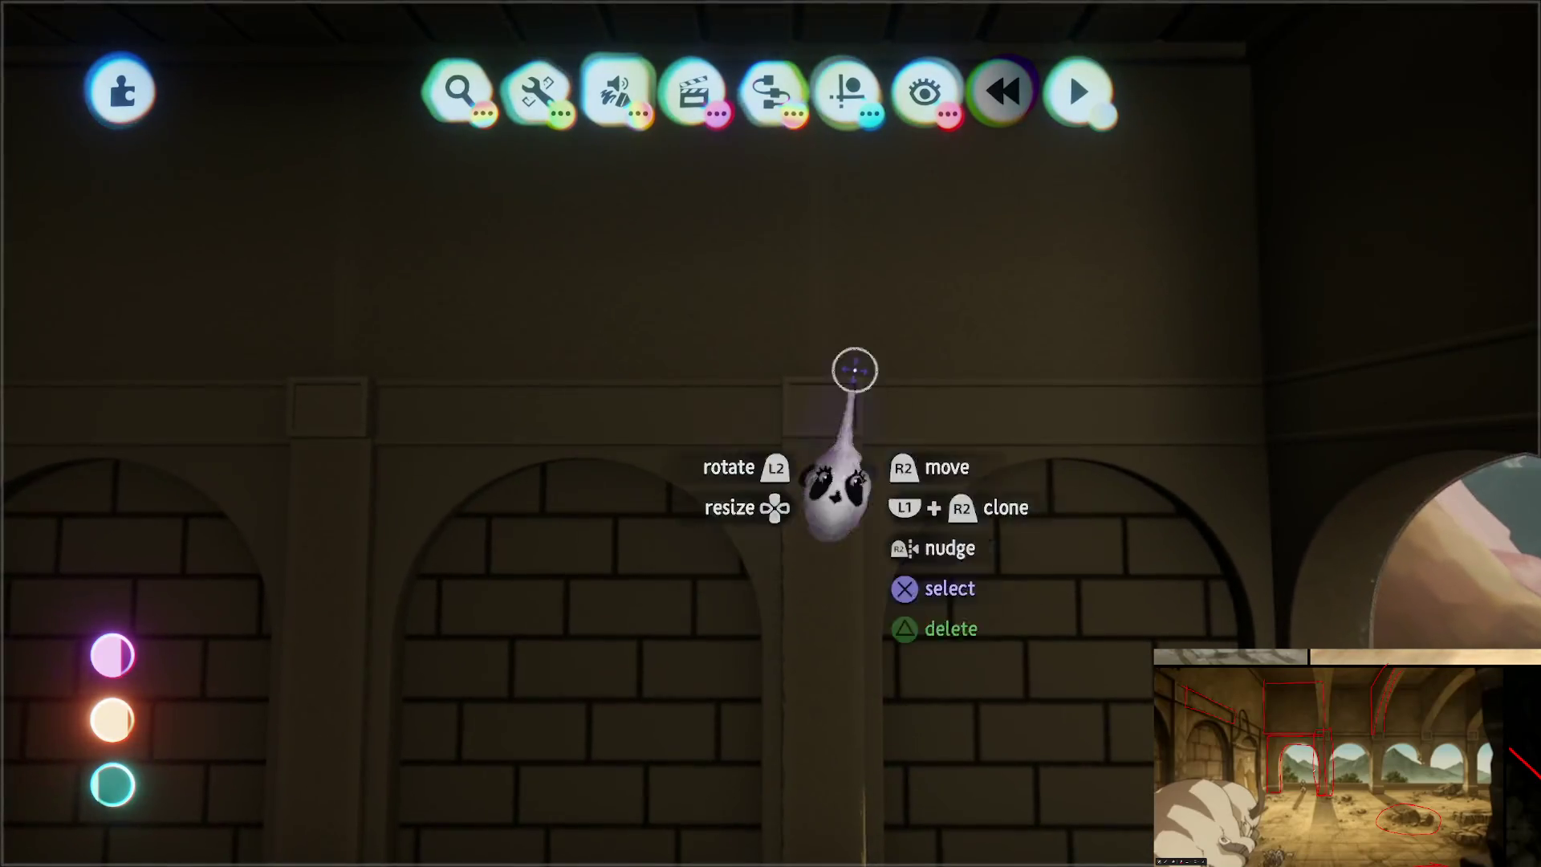
# Step: Lift two wall panels higher up the arched wall and drop them into place as a pilaster
pyautogui.click(849, 90)
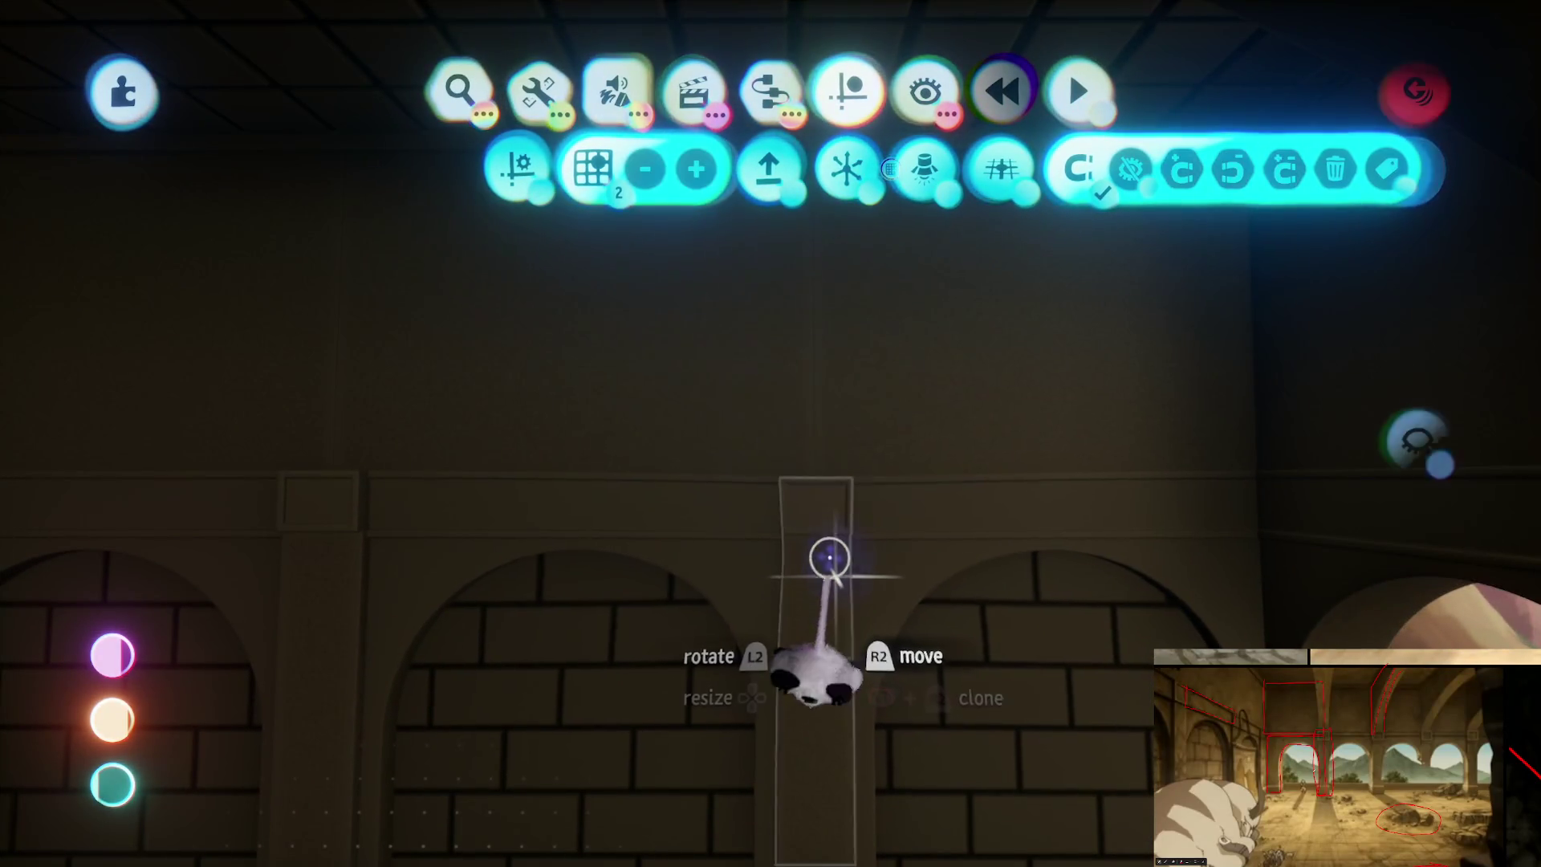
pyautogui.moveTo(835, 582)
pyautogui.mouseDown()
pyautogui.moveTo(827, 345)
pyautogui.moveTo(834, 438)
pyautogui.mouseUp()
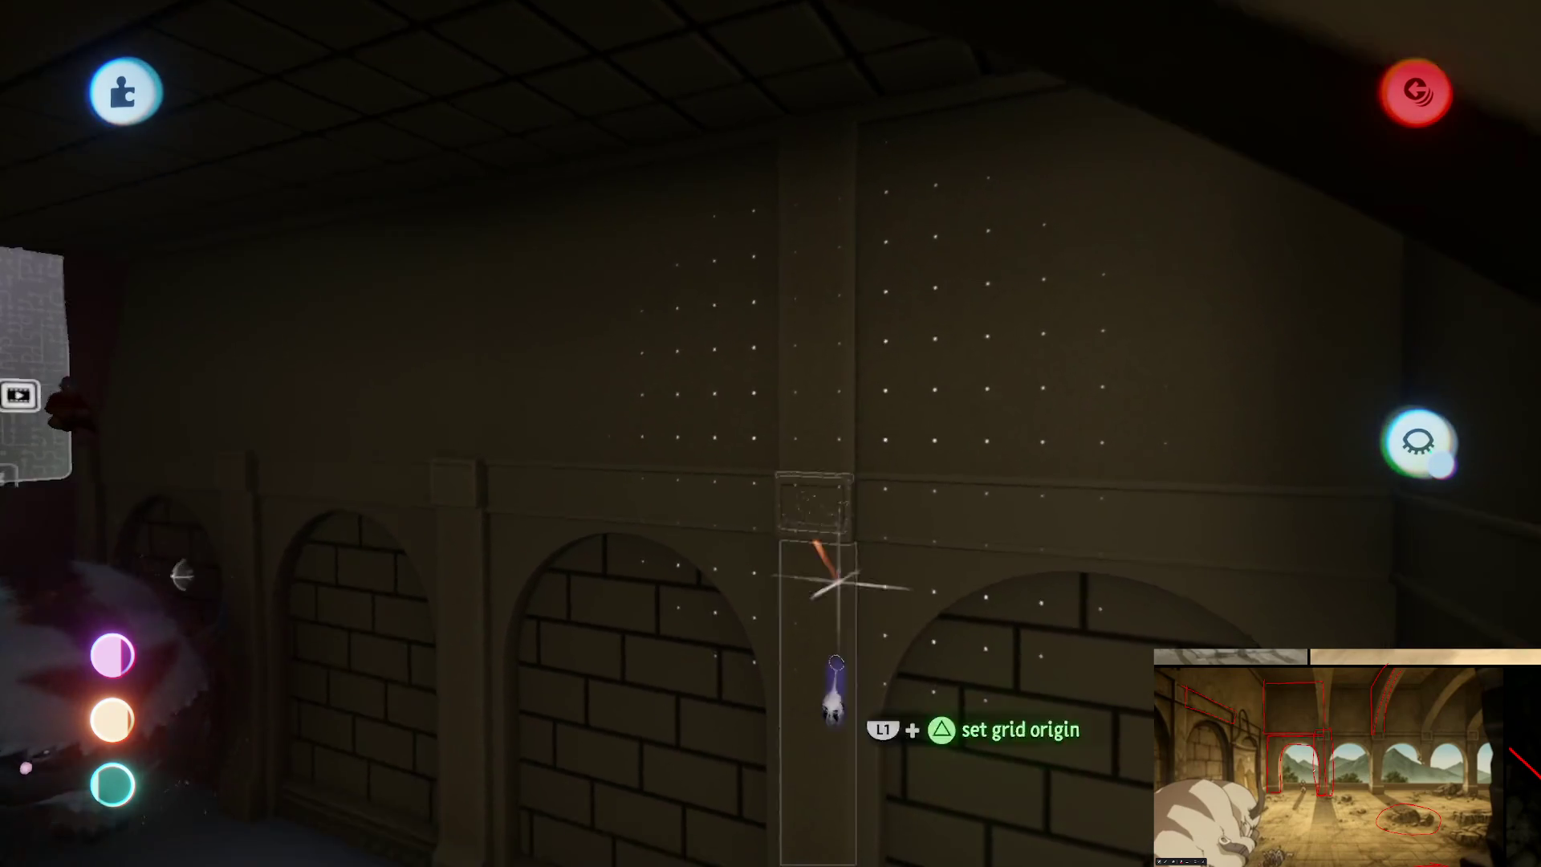
pyautogui.moveTo(874, 196)
pyautogui.moveTo(860, 372); pyautogui.dragTo(856, 241)
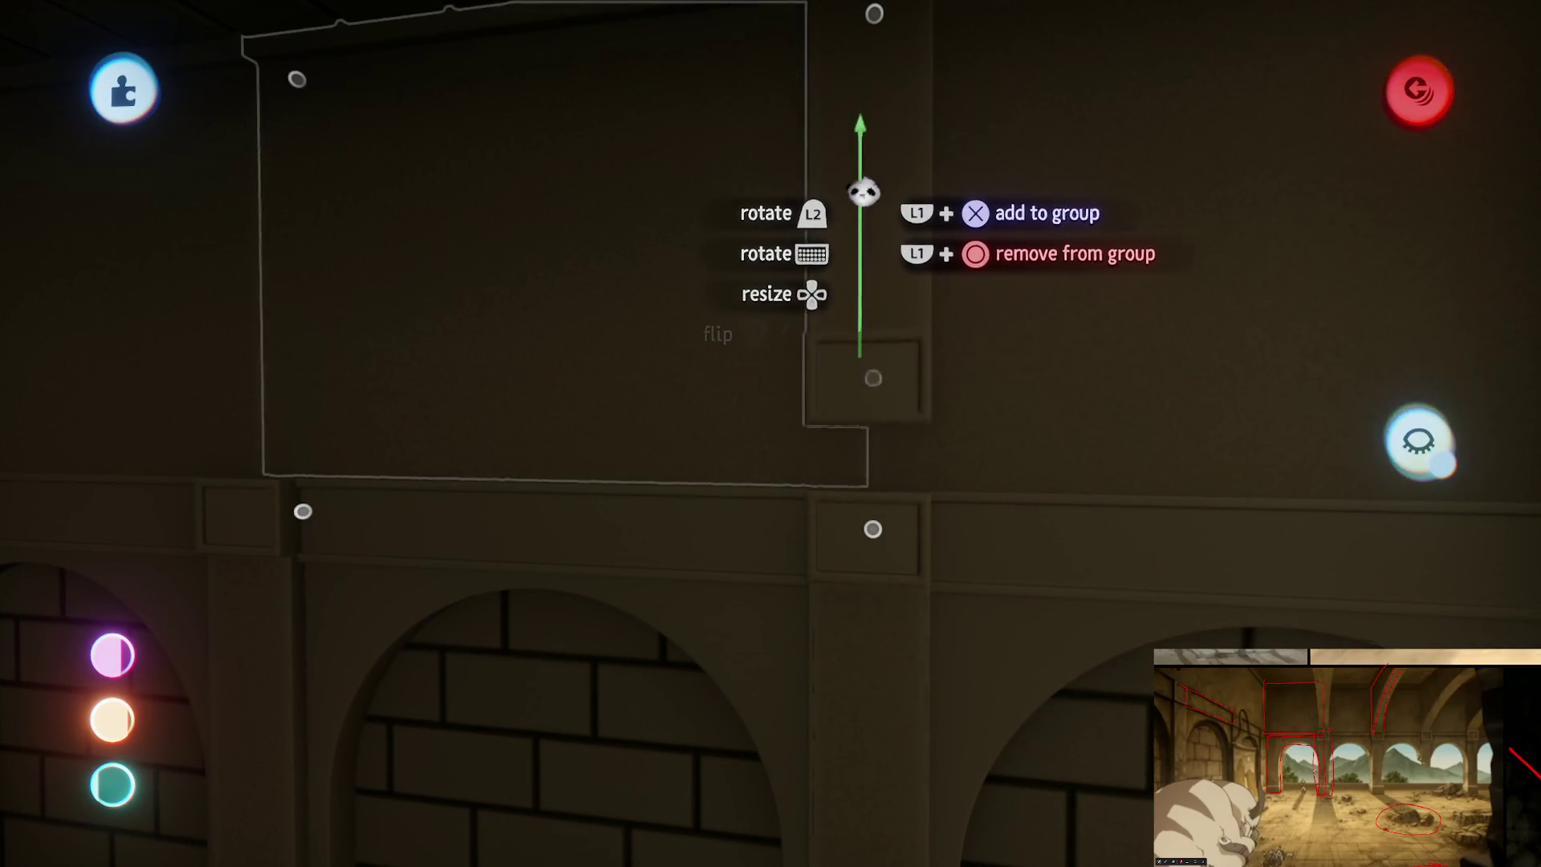
pyautogui.moveTo(866, 277); pyautogui.dragTo(881, 630)
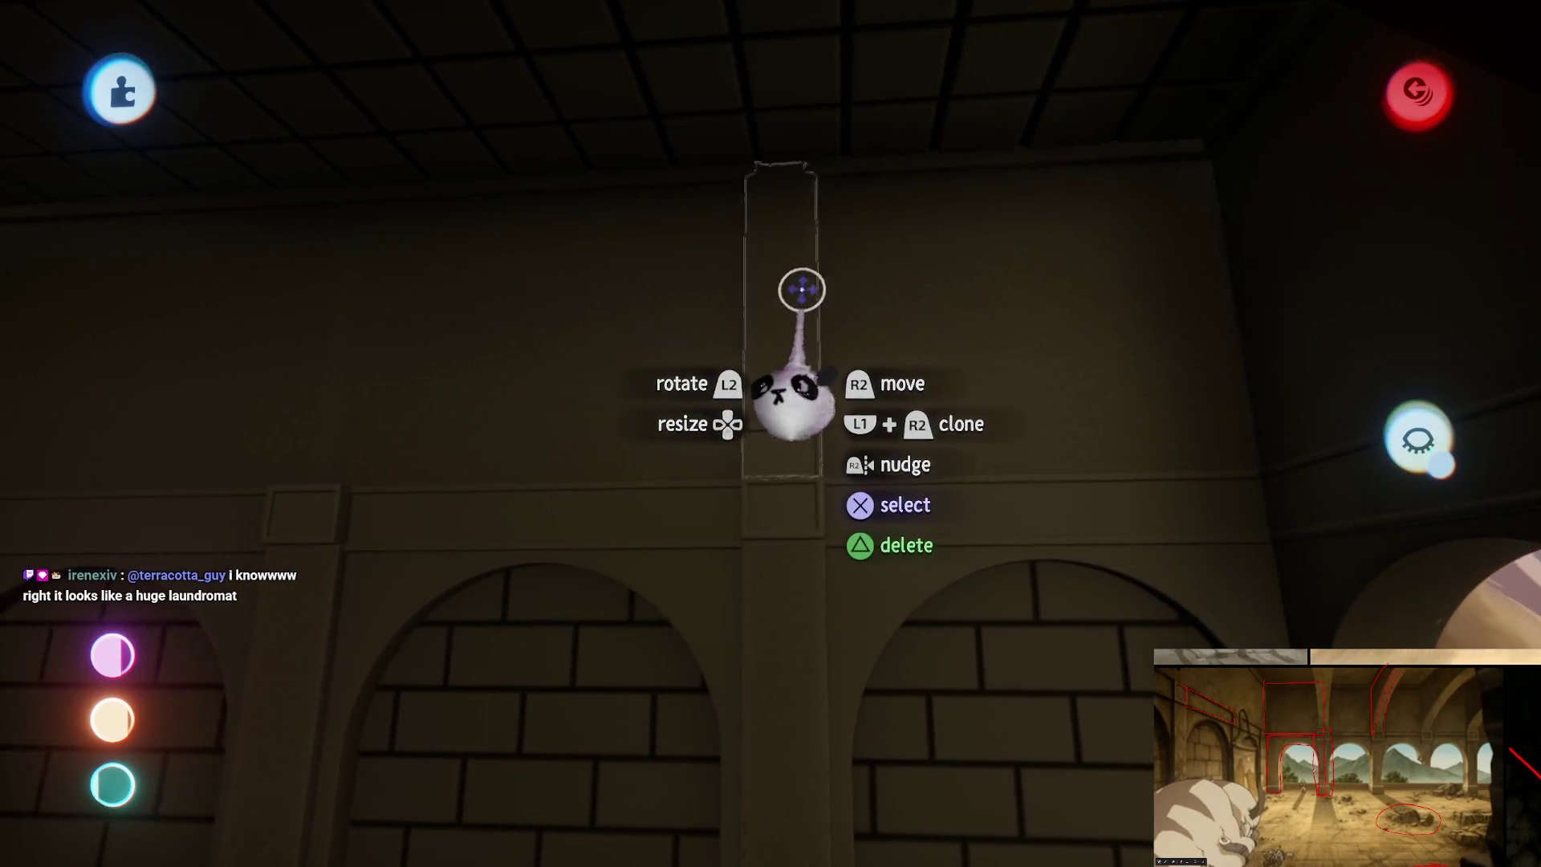
pyautogui.moveTo(751, 227)
pyautogui.moveTo(794, 434)
pyautogui.mouseDown()
pyautogui.moveTo(803, 81)
pyautogui.moveTo(791, 225)
pyautogui.mouseUp()
pyautogui.moveTo(806, 153); pyautogui.dragTo(801, 230)
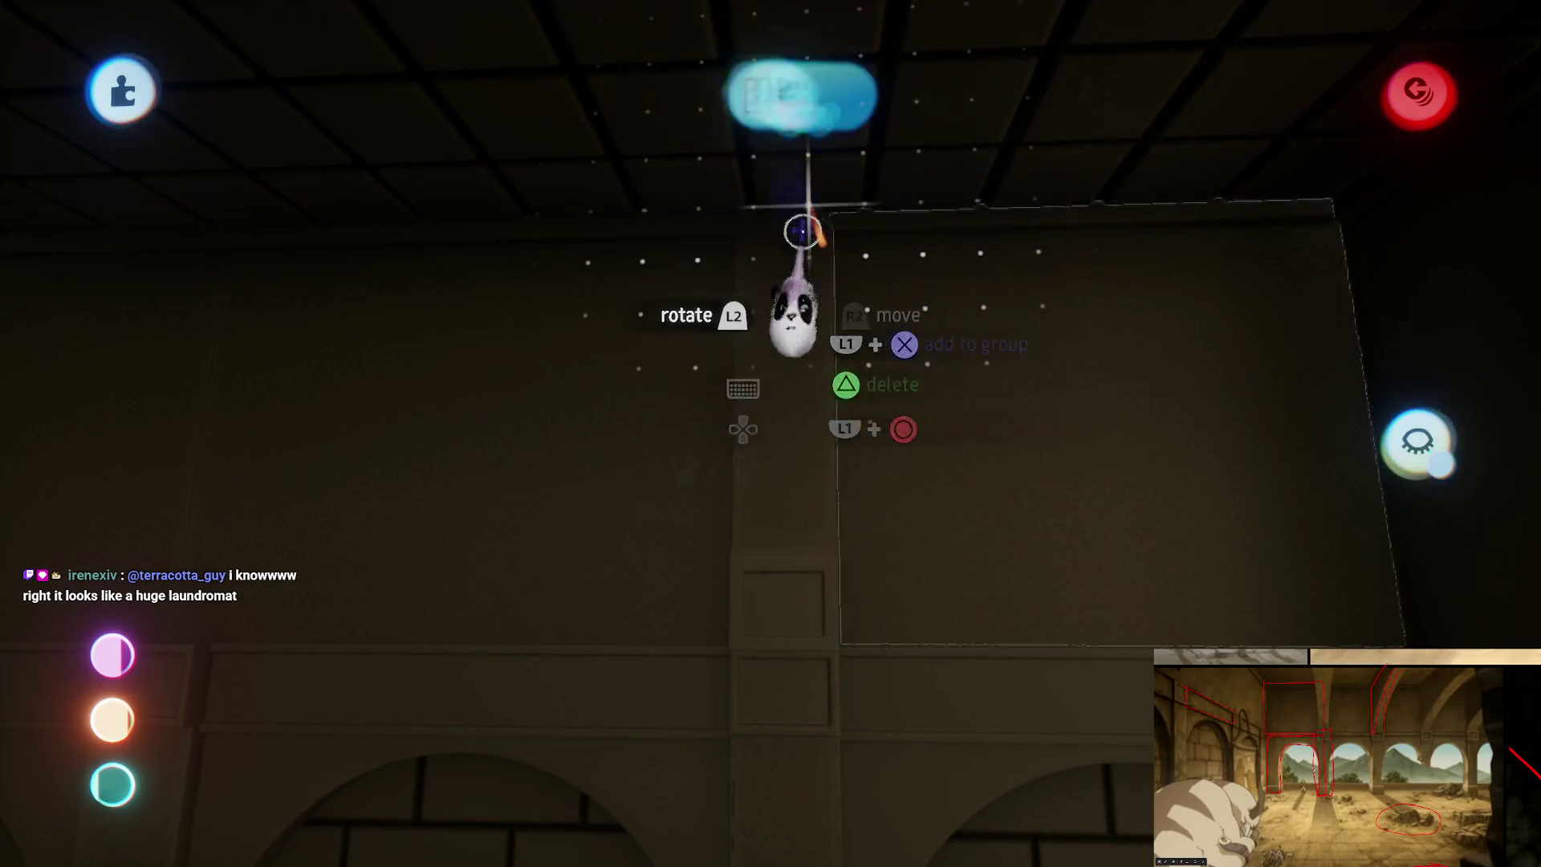
pyautogui.scroll(-5, 793, 476)
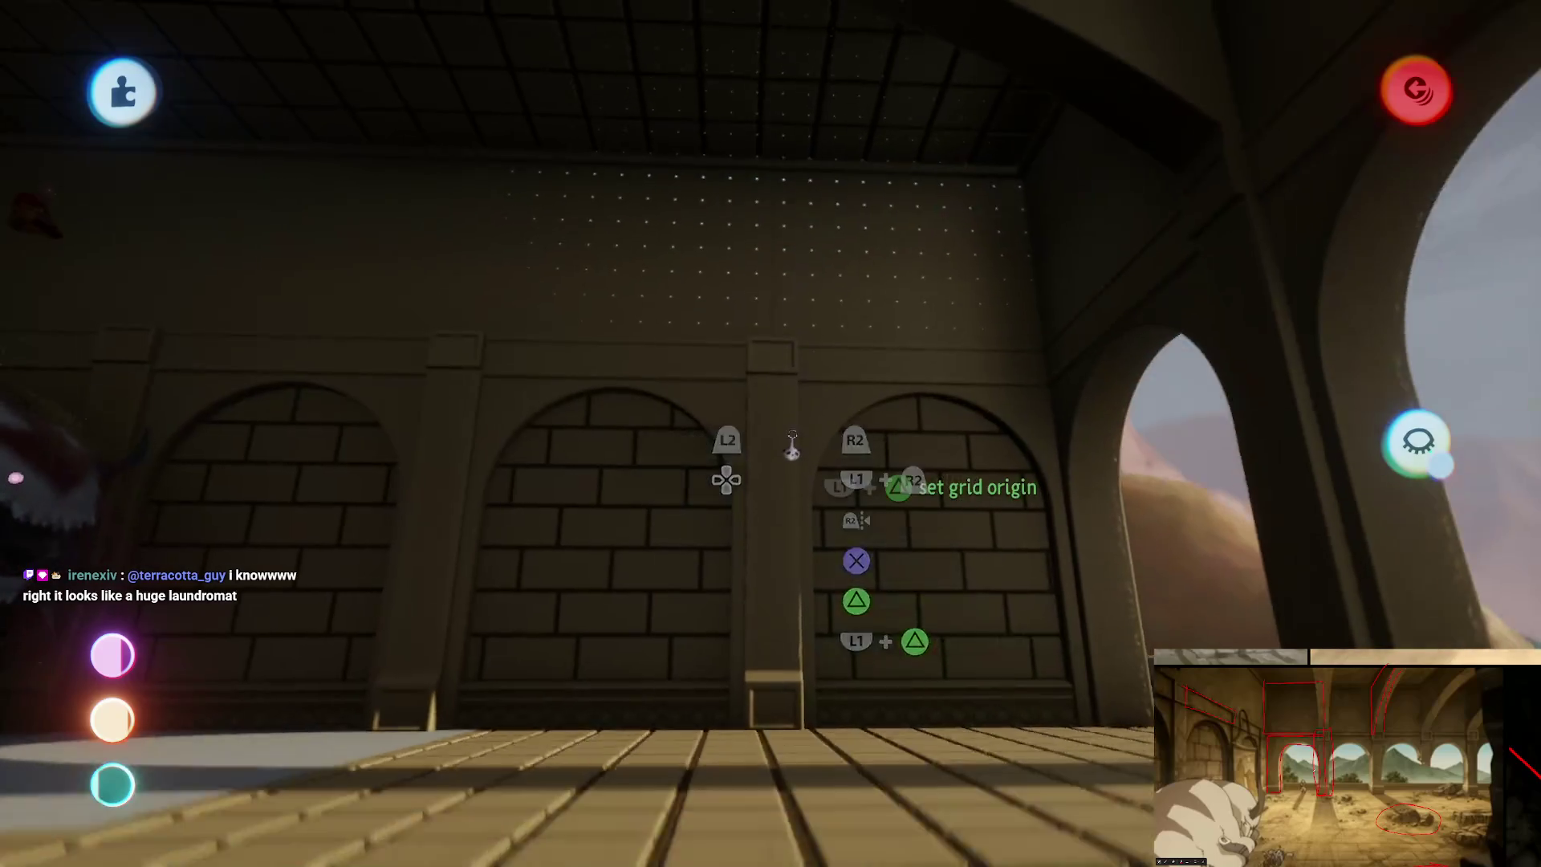
# Step: Look around the hall, play-test Aang running through the arches, then pause the game
pyautogui.hscroll(5, 795, 446)
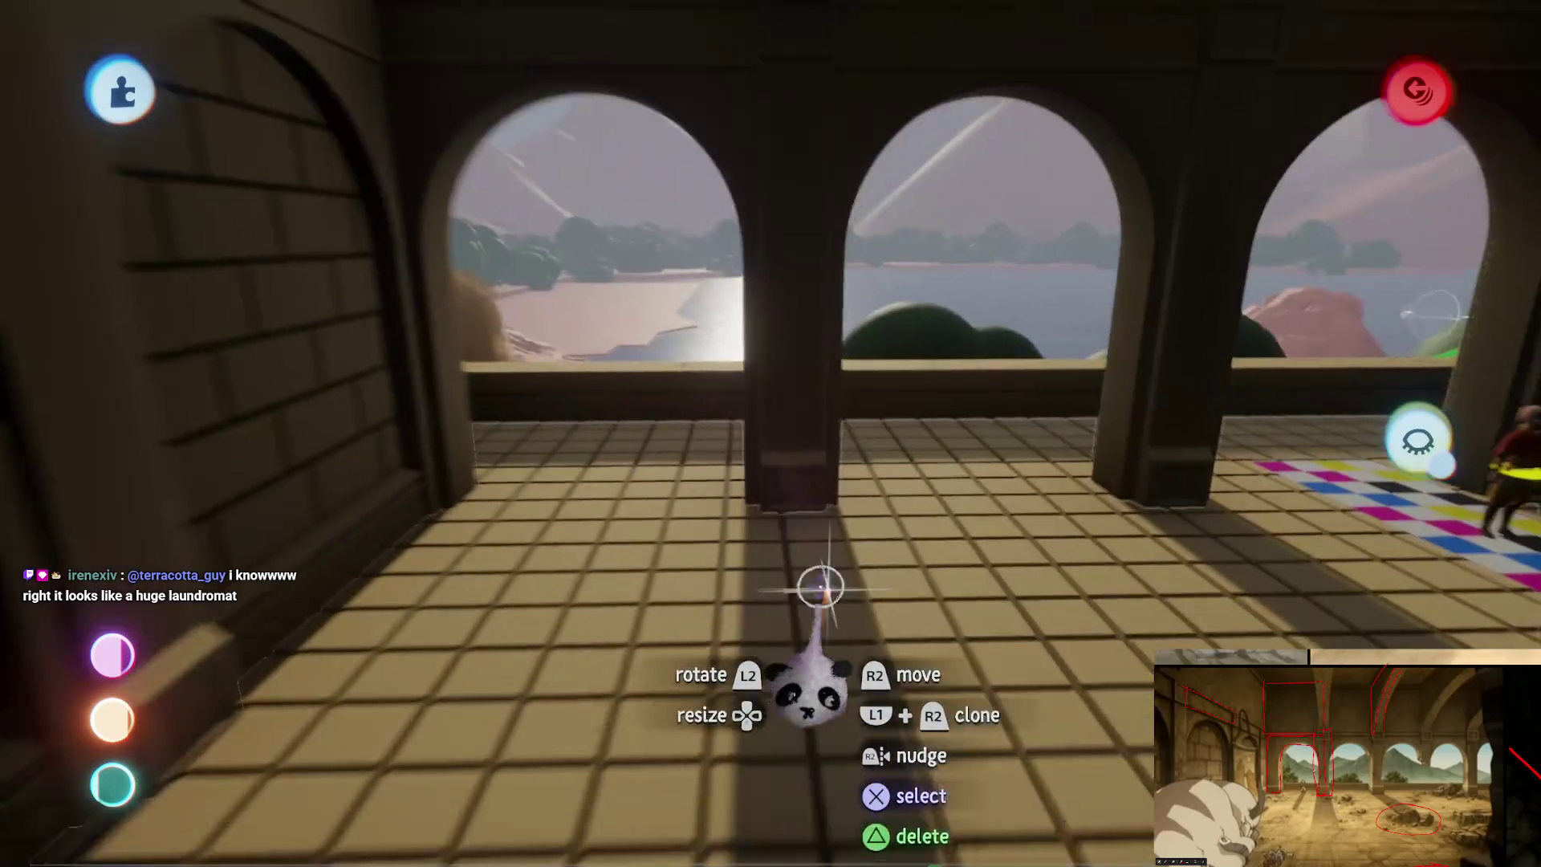
pyautogui.hscroll(-10, 801, 444)
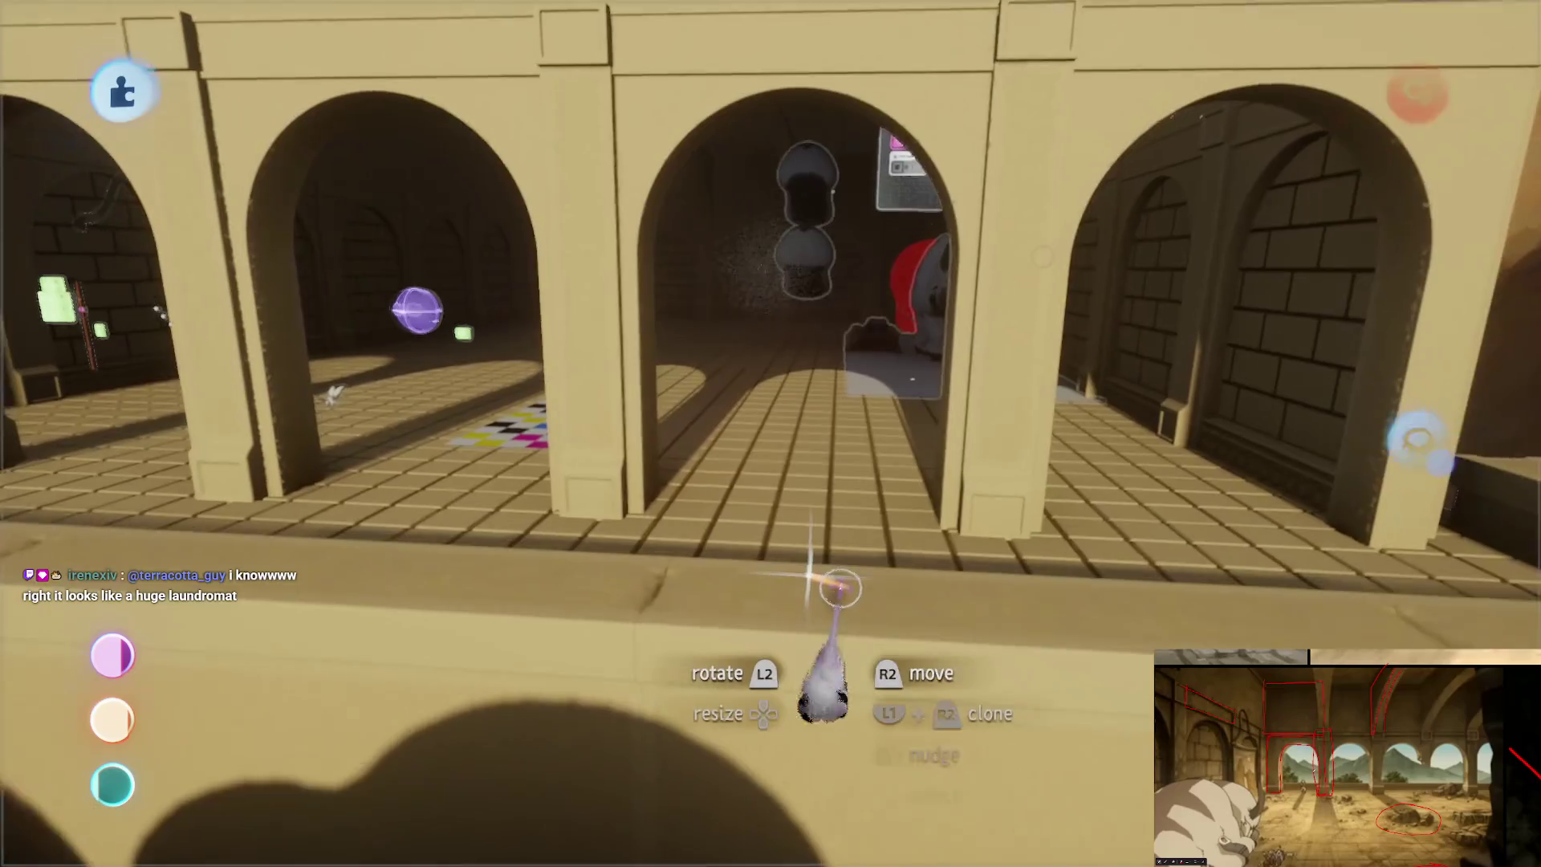
pyautogui.scroll(-5, 820, 583)
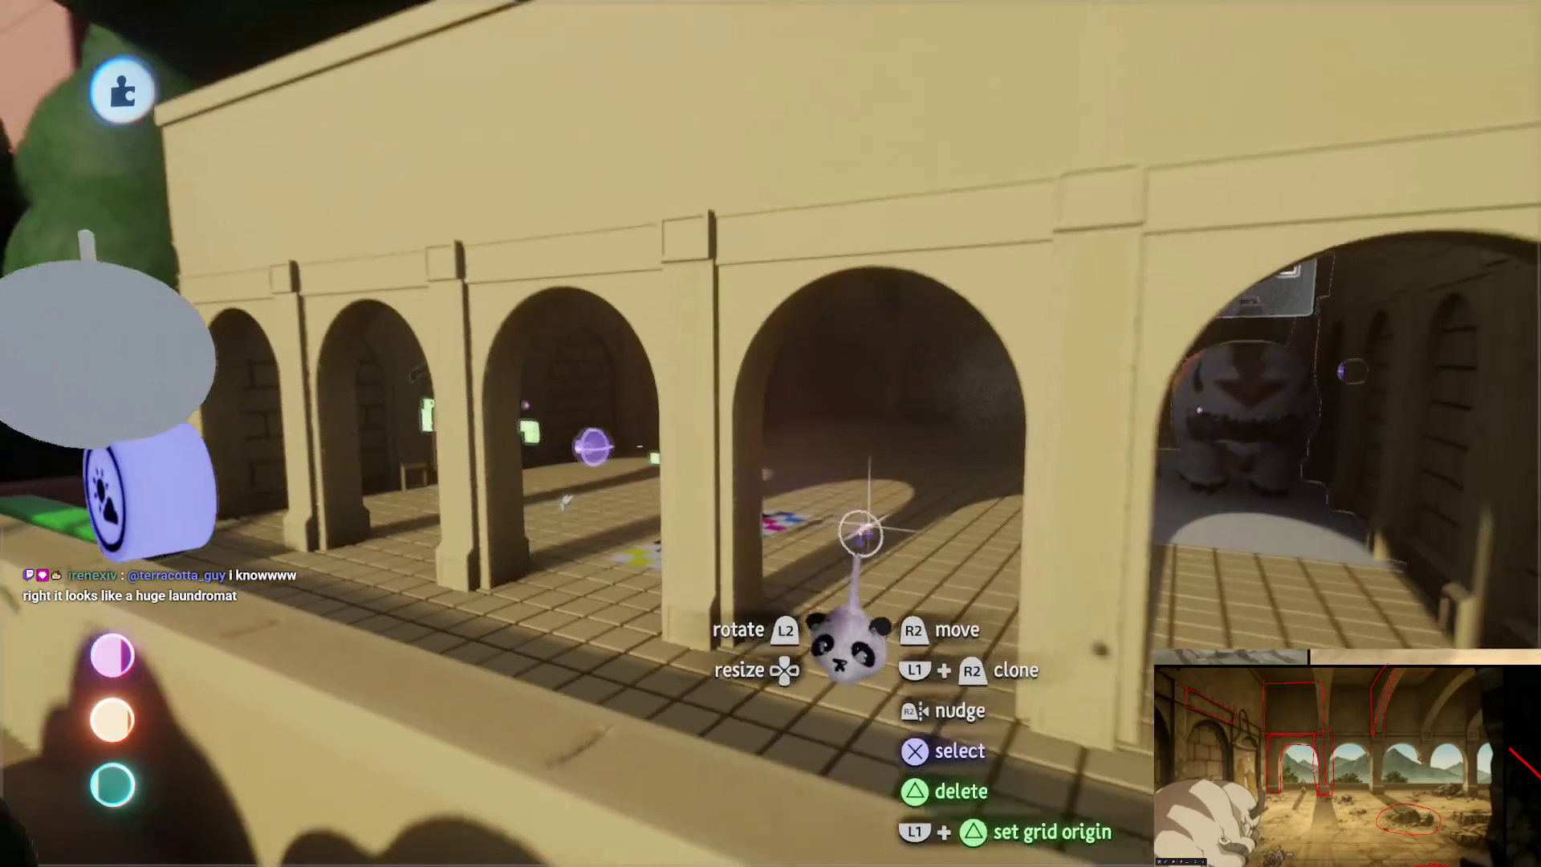
pyautogui.scroll(10, 770, 554)
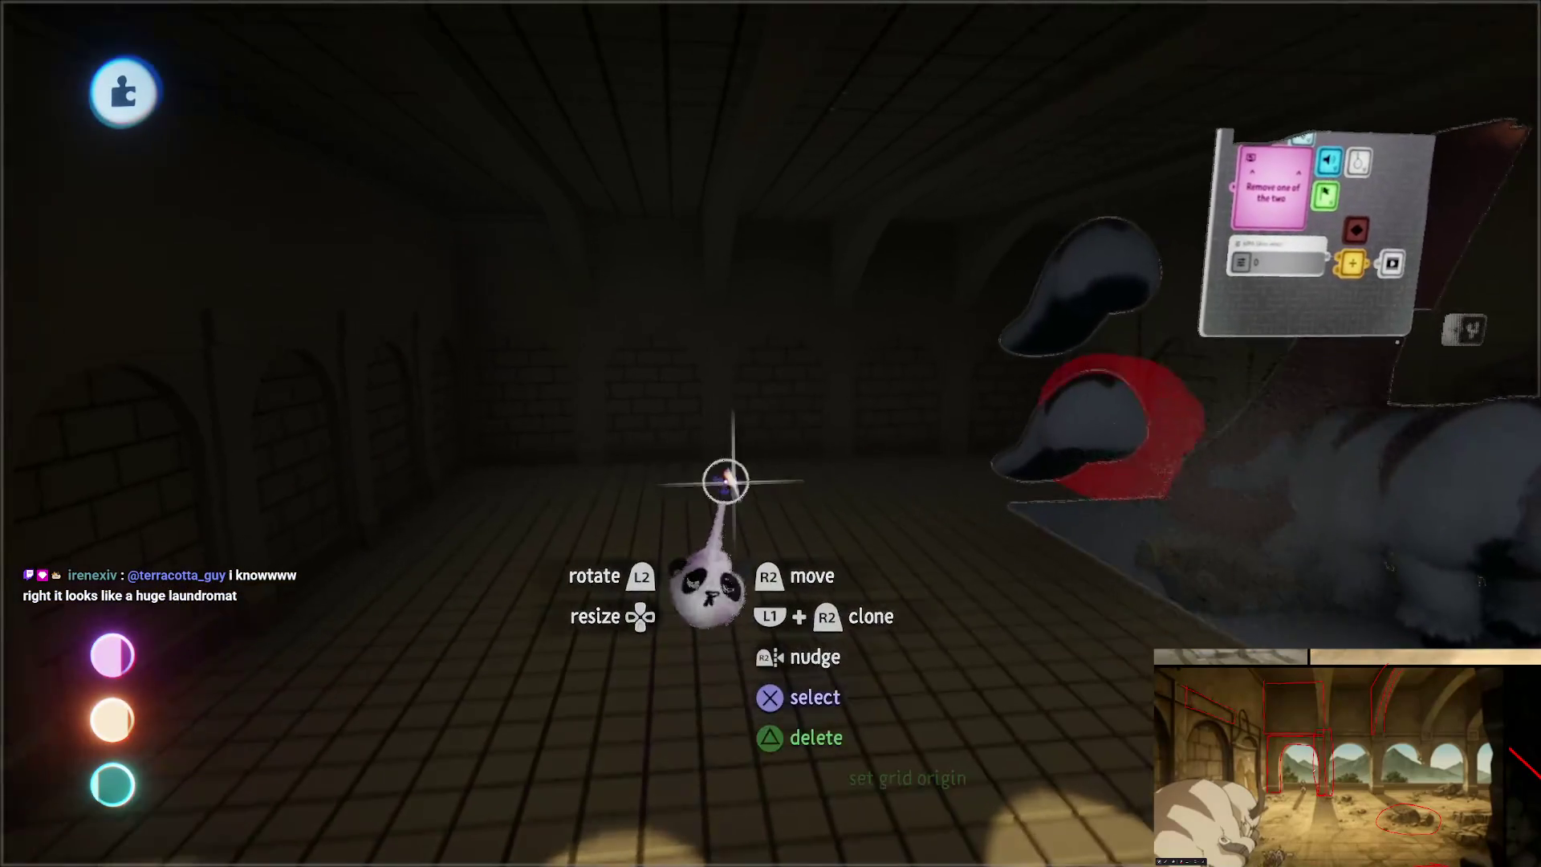
pyautogui.hscroll(10, 712, 498)
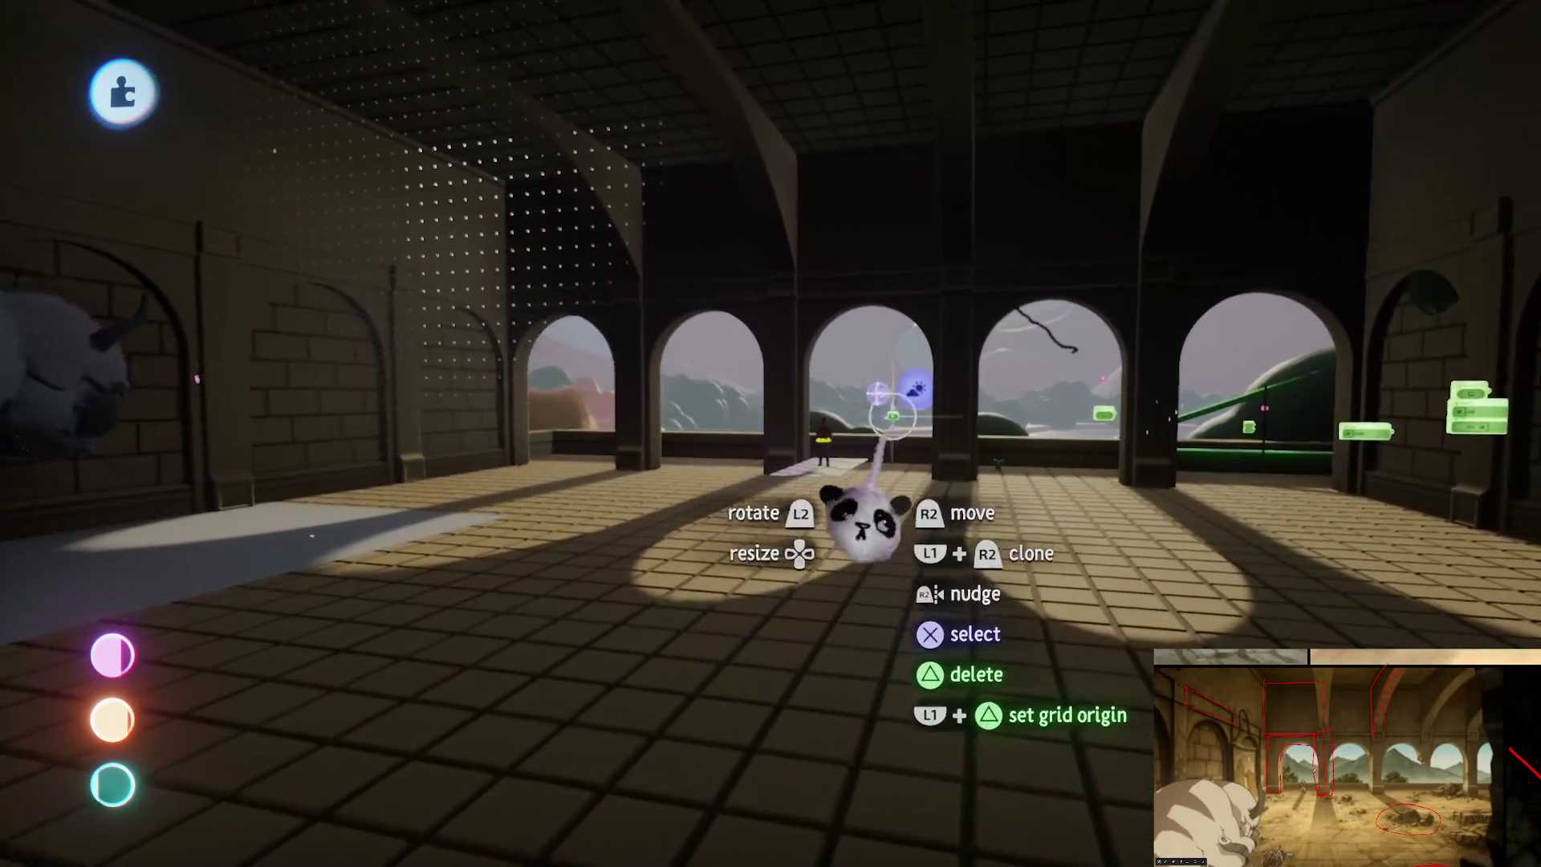
pyautogui.press('Escape')
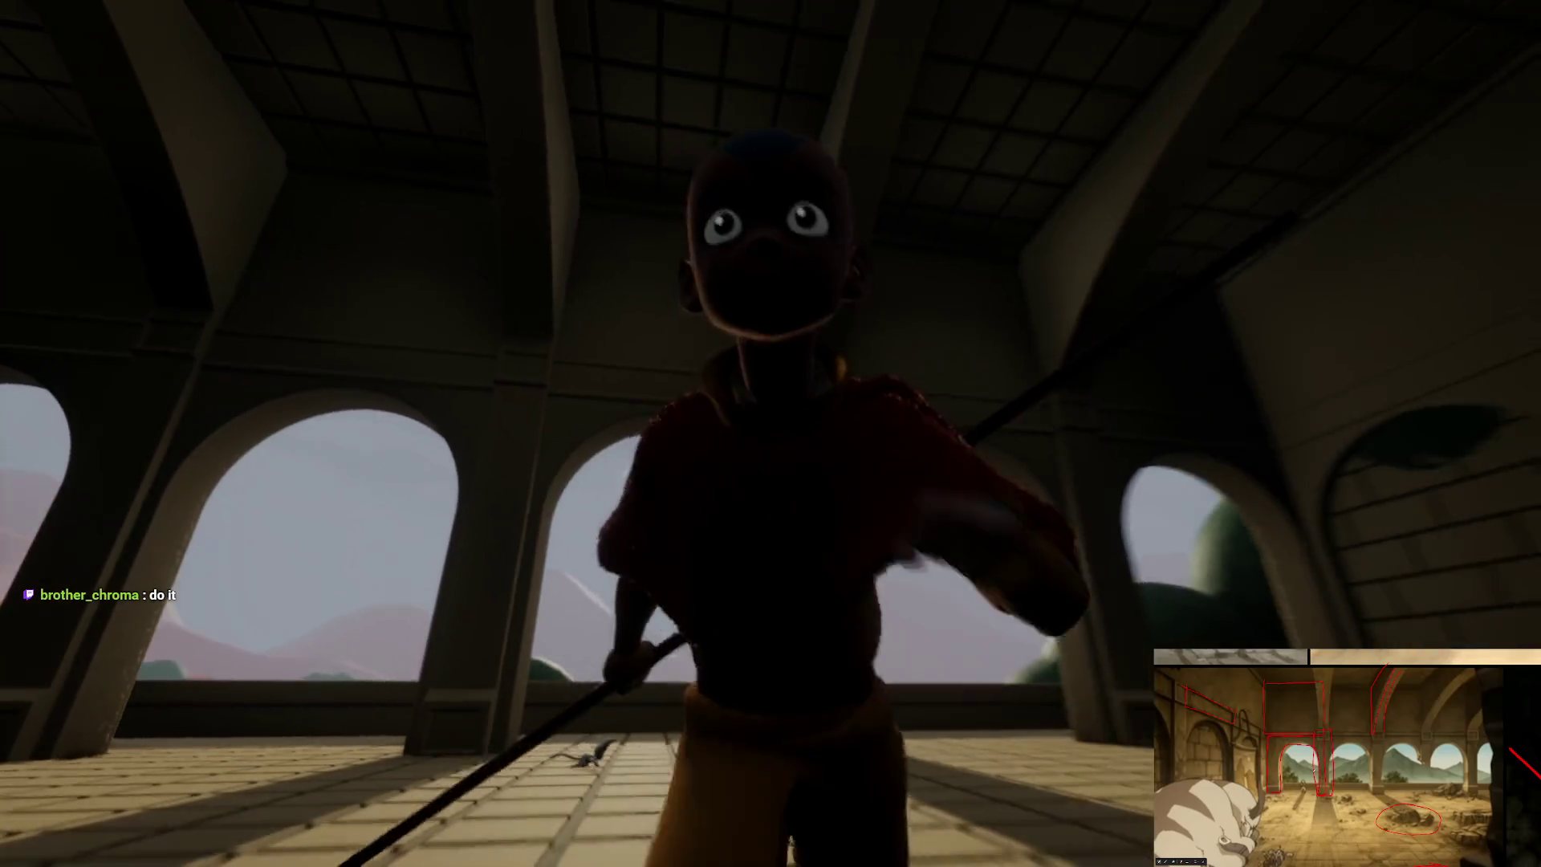
pyautogui.press('Escape')
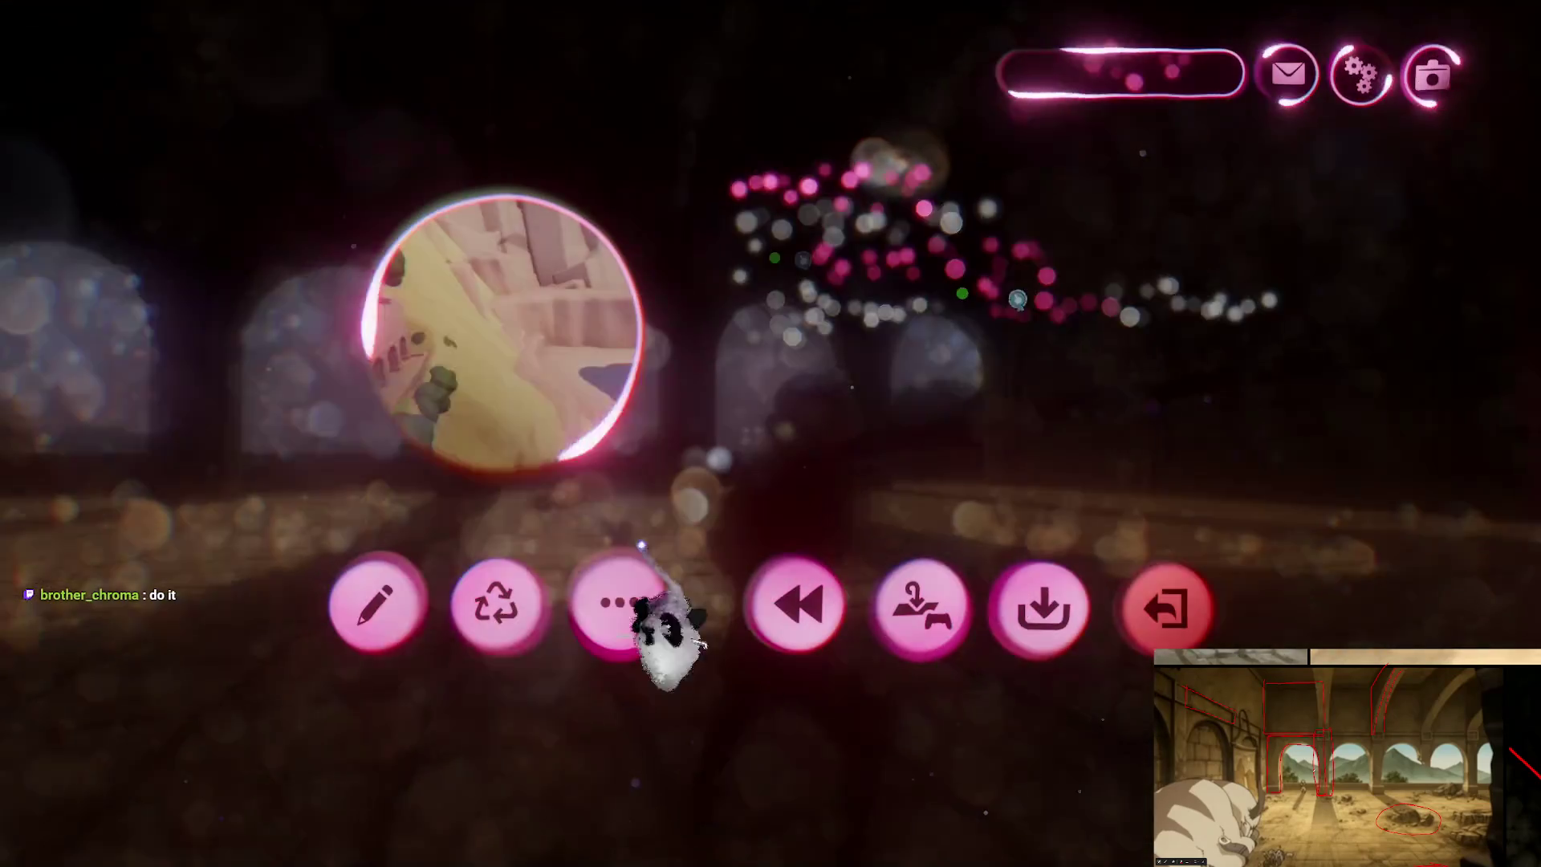
# Step: Save a new version of the Taku Ruins scene, then use Exit Creation to reach My Creations
pyautogui.click(372, 602)
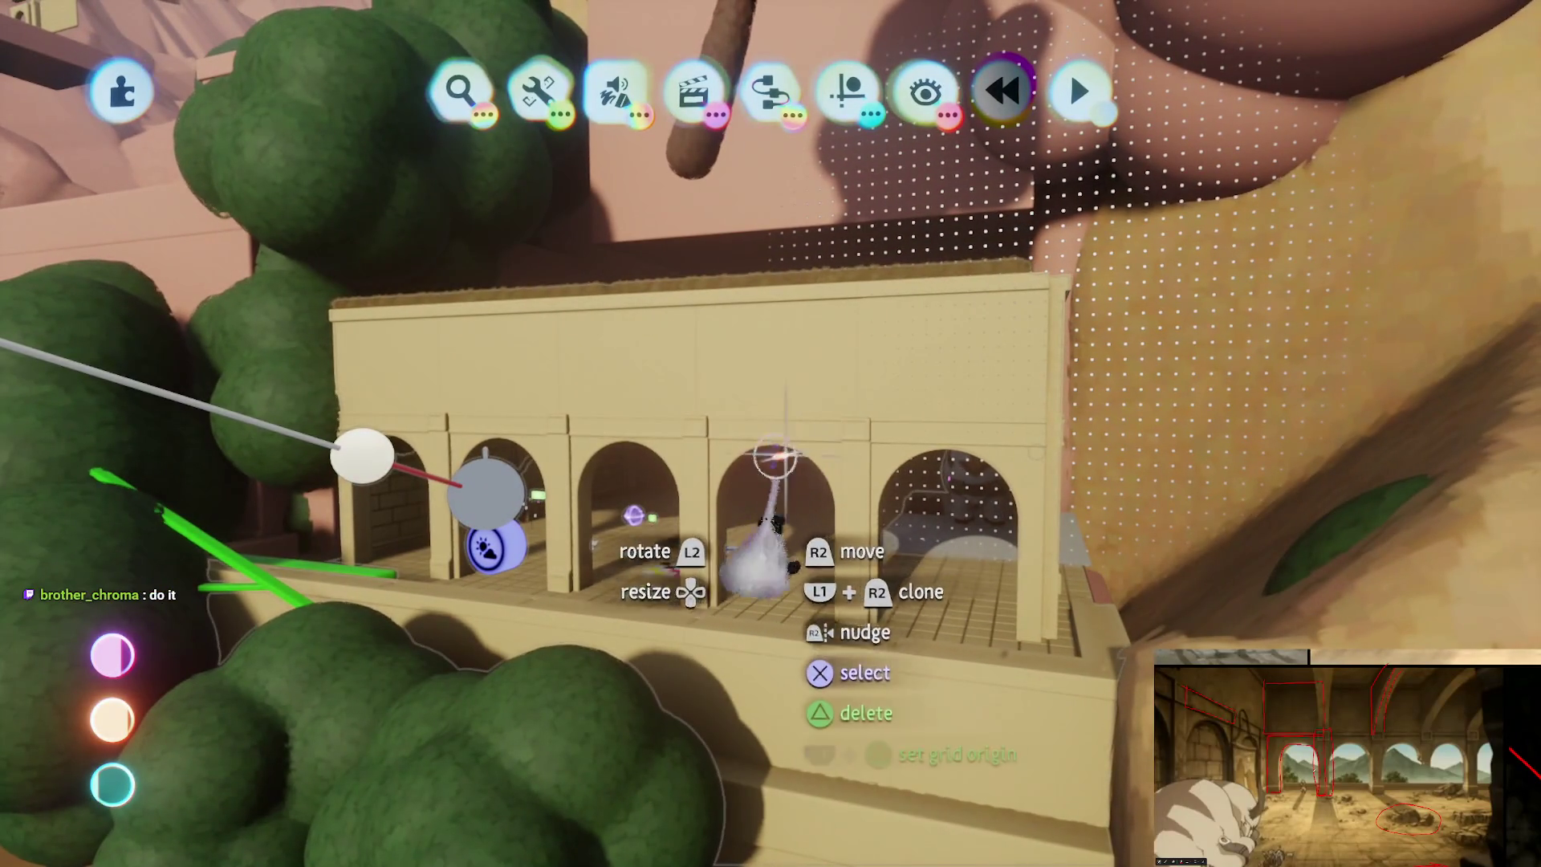
pyautogui.press('Escape')
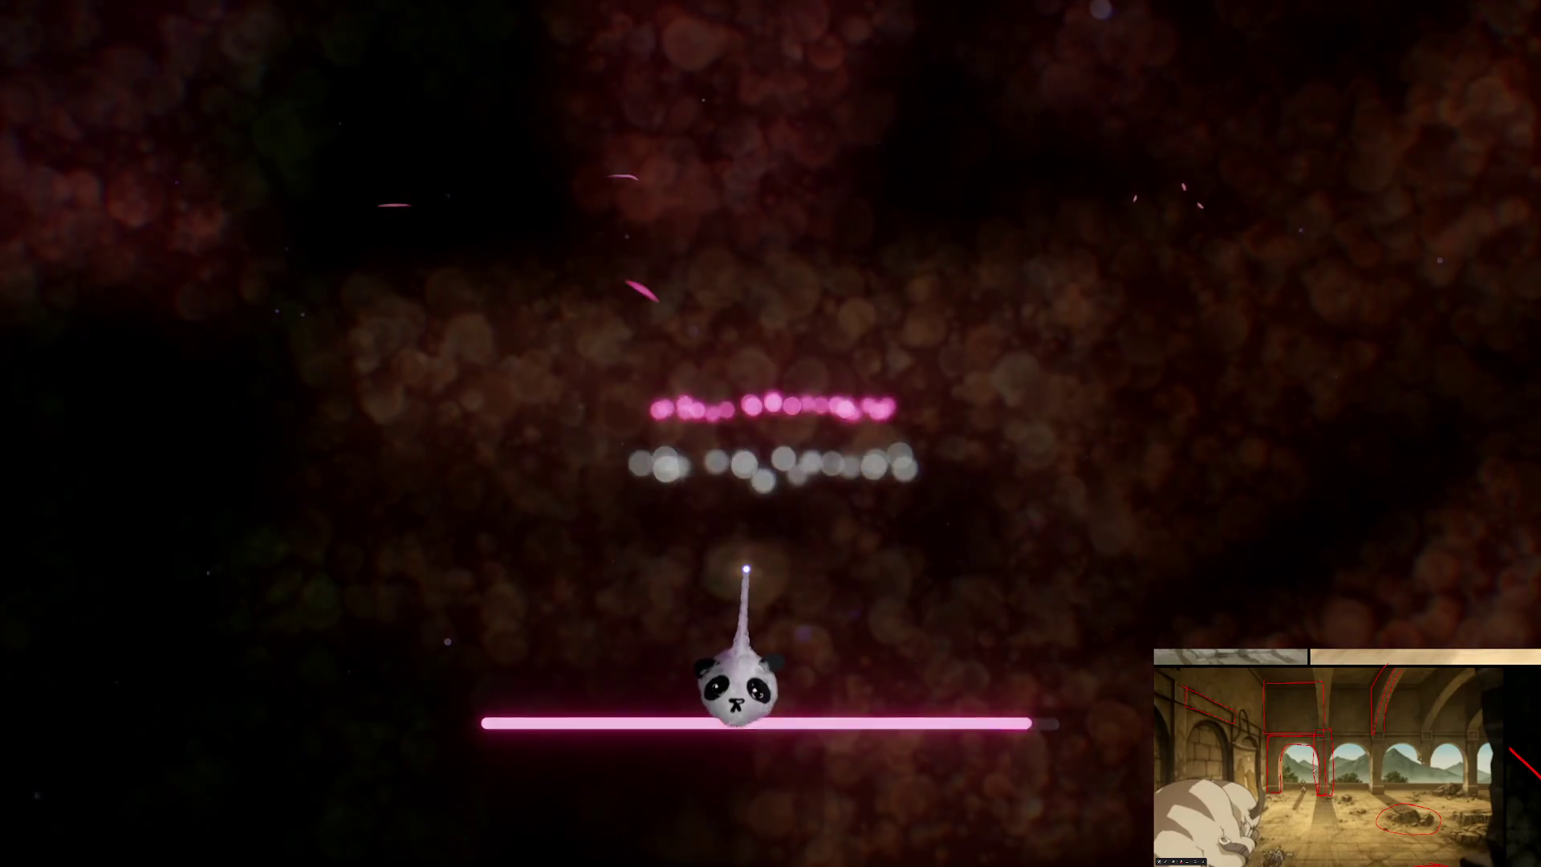
pyautogui.press('Escape')
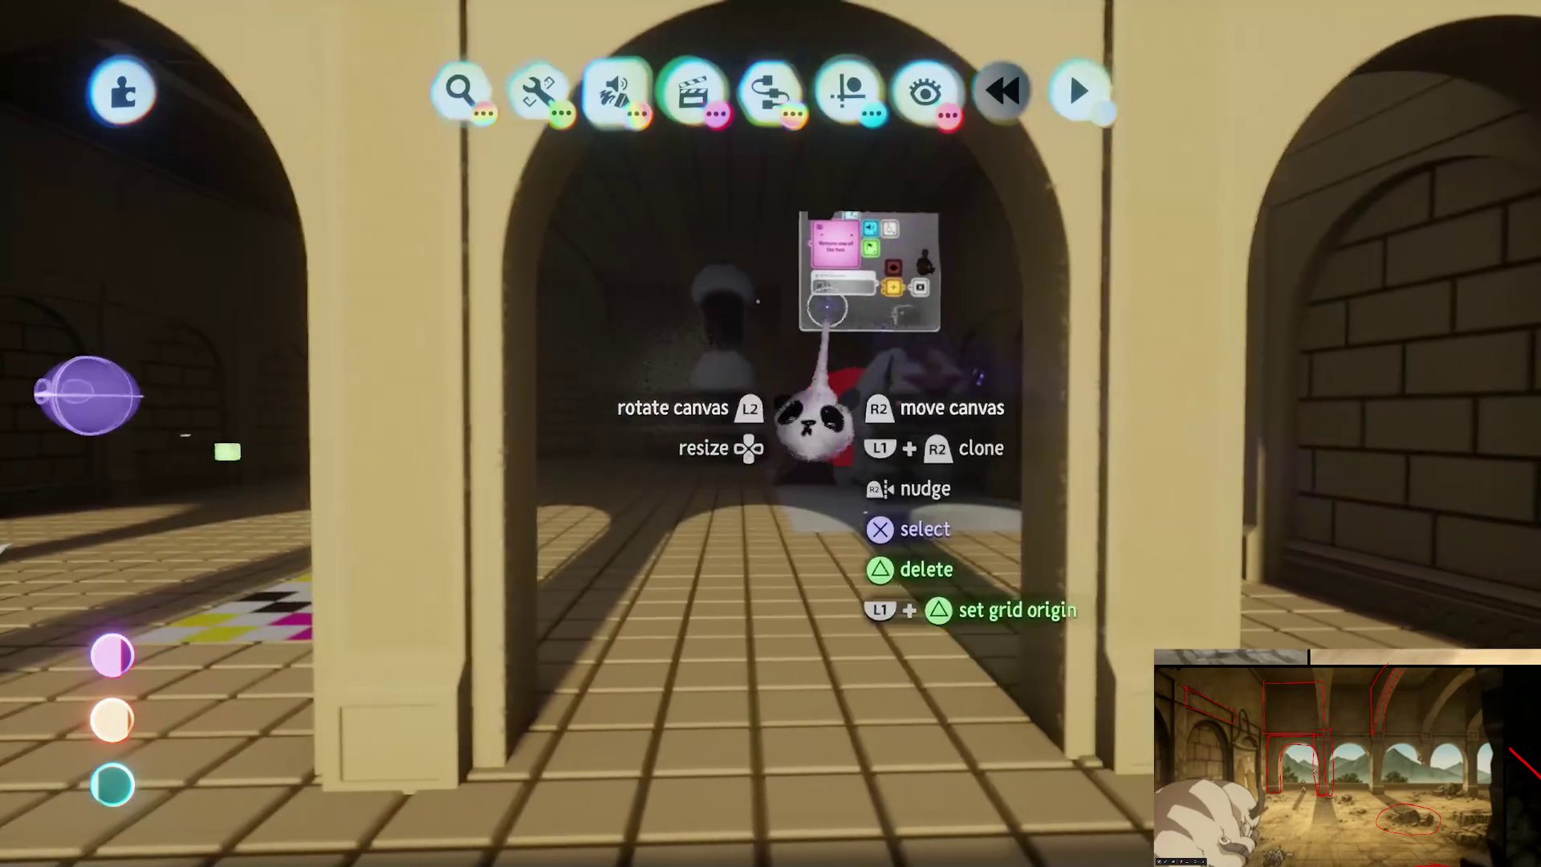
pyautogui.press('Escape')
pyautogui.click(1042, 602)
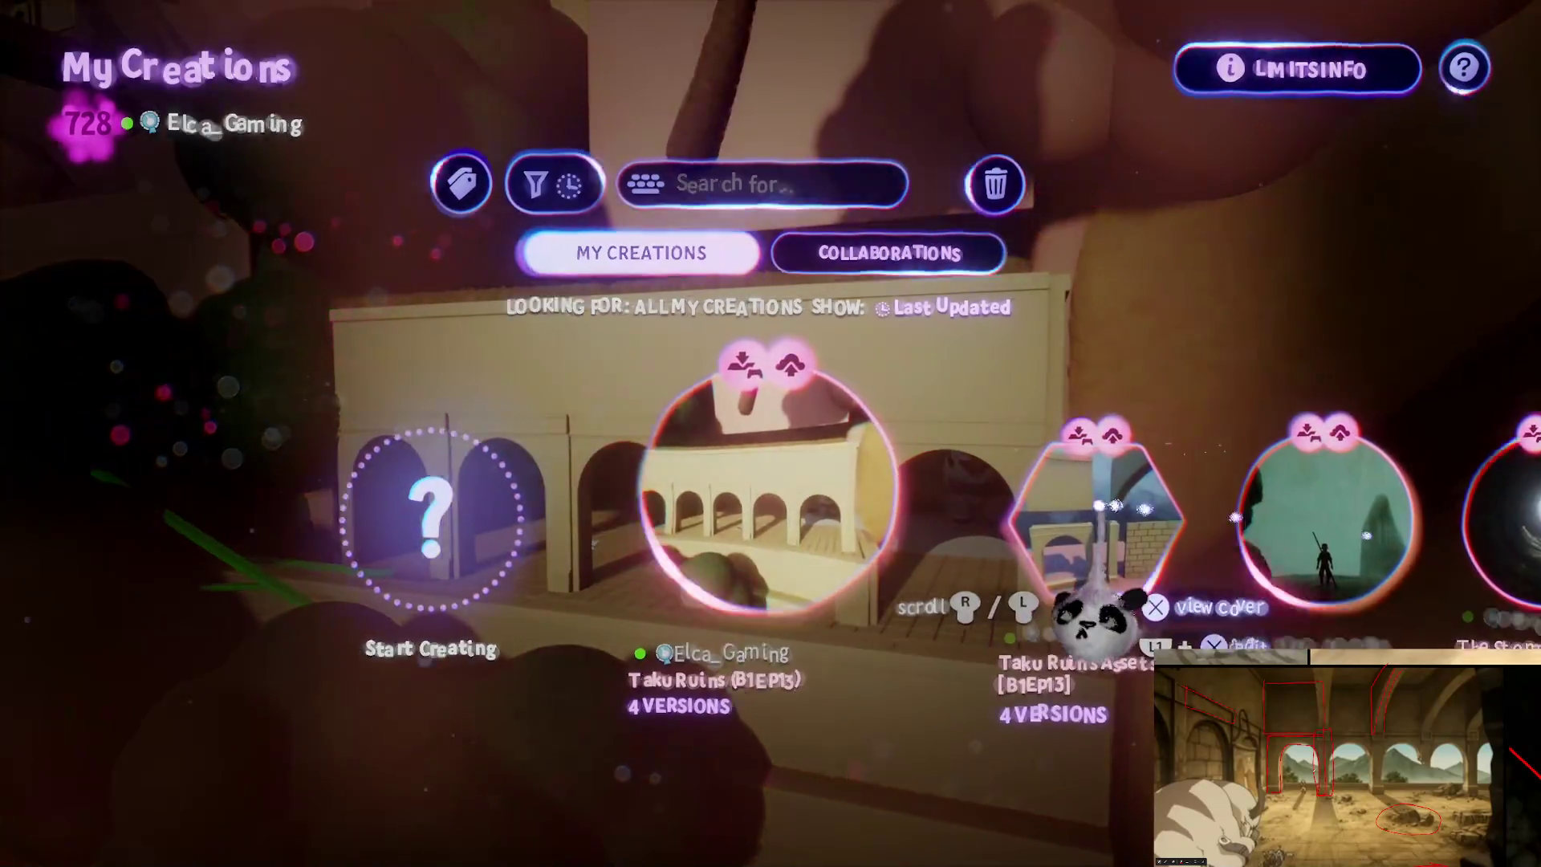
# Step: Edit Taku Ruins Assets from My Creations and frame the arch with its nearby wall pieces
pyautogui.click(1098, 507)
pyautogui.click(691, 690)
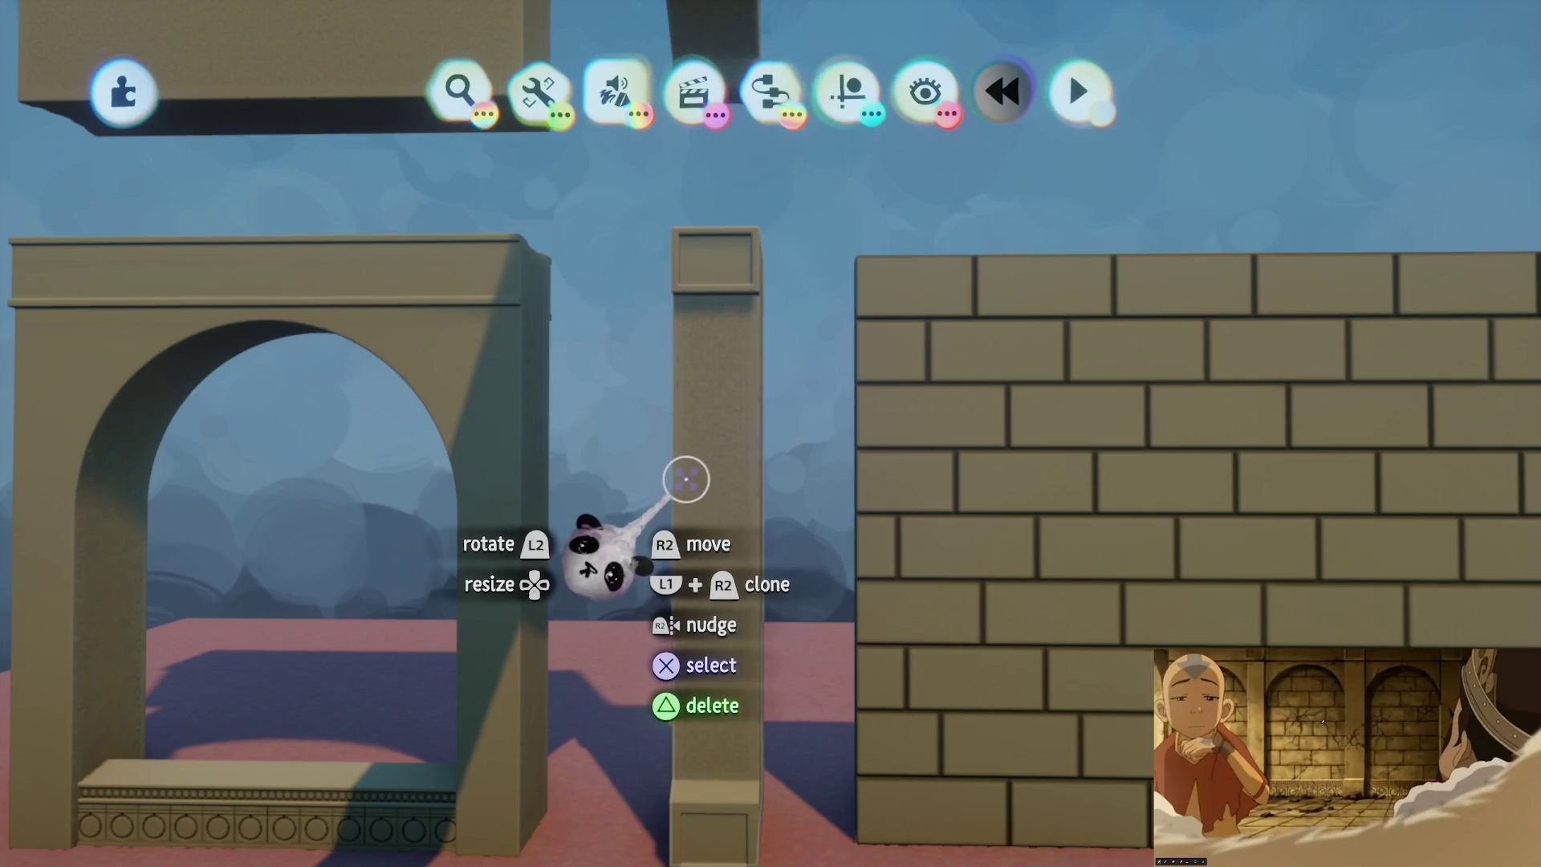
pyautogui.moveTo(540, 523)
pyautogui.mouseDown()
pyautogui.moveTo(286, 688)
pyautogui.moveTo(663, 488)
pyautogui.moveTo(568, 207)
pyautogui.moveTo(750, 637)
pyautogui.moveTo(785, 465)
pyautogui.moveTo(787, 502)
pyautogui.moveTo(818, 516)
pyautogui.moveTo(802, 395)
pyautogui.moveTo(733, 401)
pyautogui.moveTo(926, 320)
pyautogui.moveTo(816, 258)
pyautogui.moveTo(919, 601)
pyautogui.moveTo(751, 622)
pyautogui.moveTo(812, 457)
pyautogui.mouseUp()
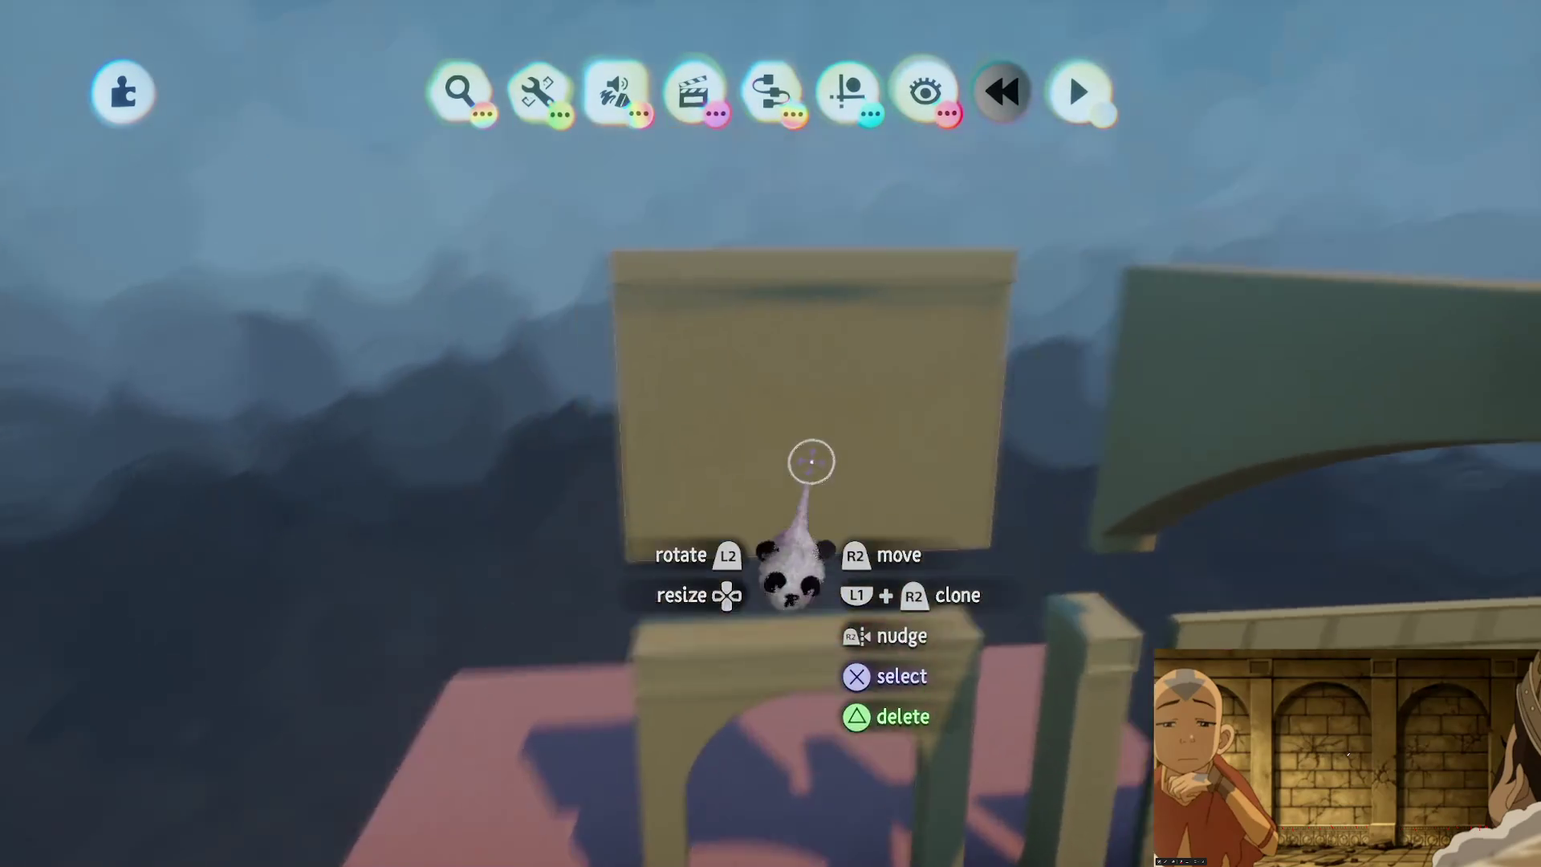
# Step: Sculpt the plain block, turning on the first guide option and picking the curved shape type
pyautogui.click(812, 458)
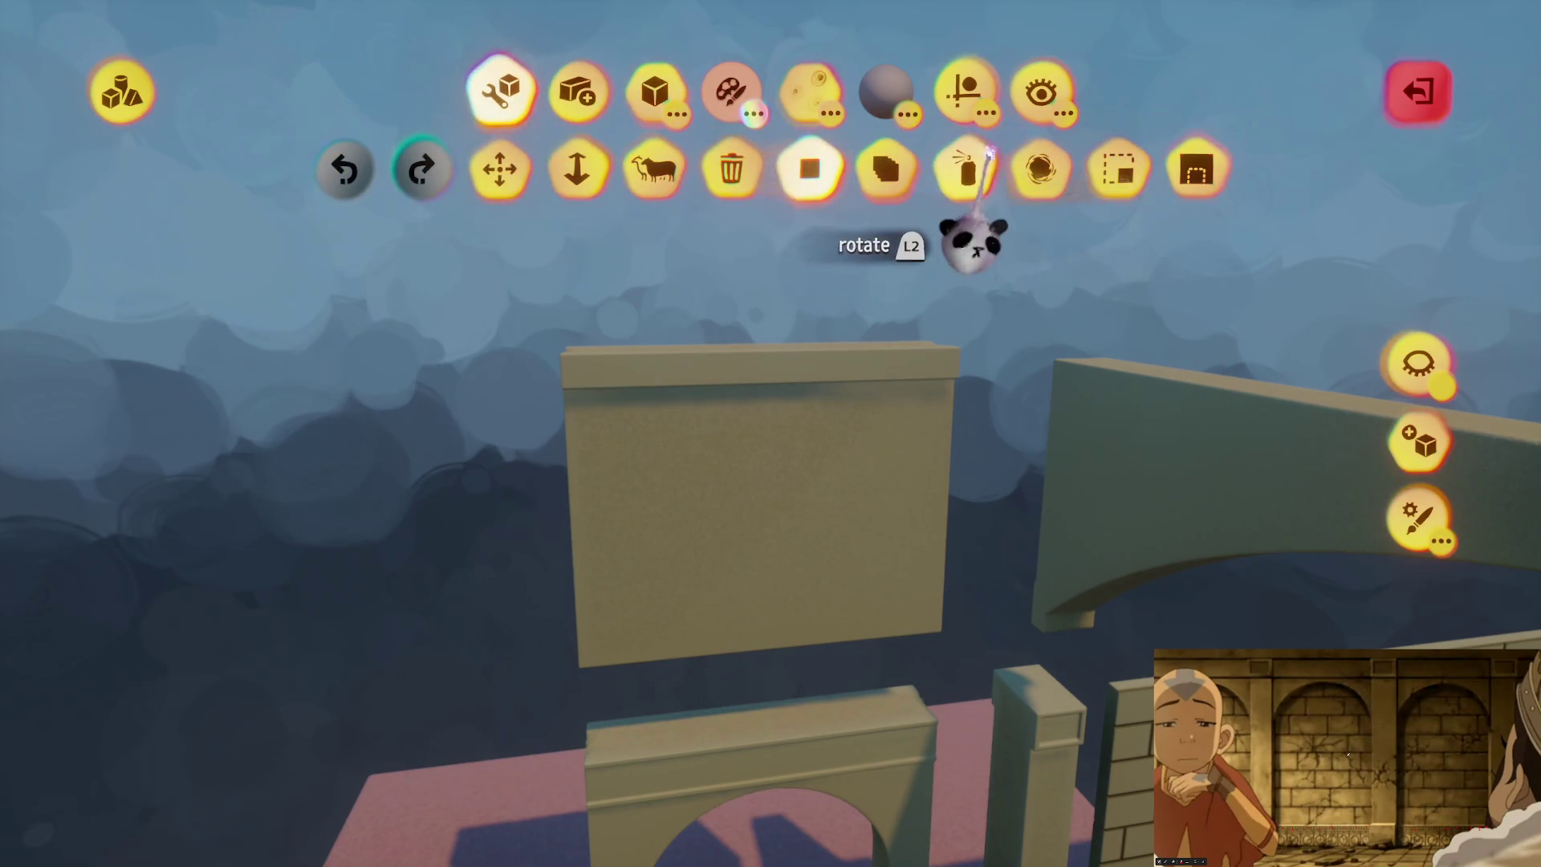
pyautogui.click(965, 90)
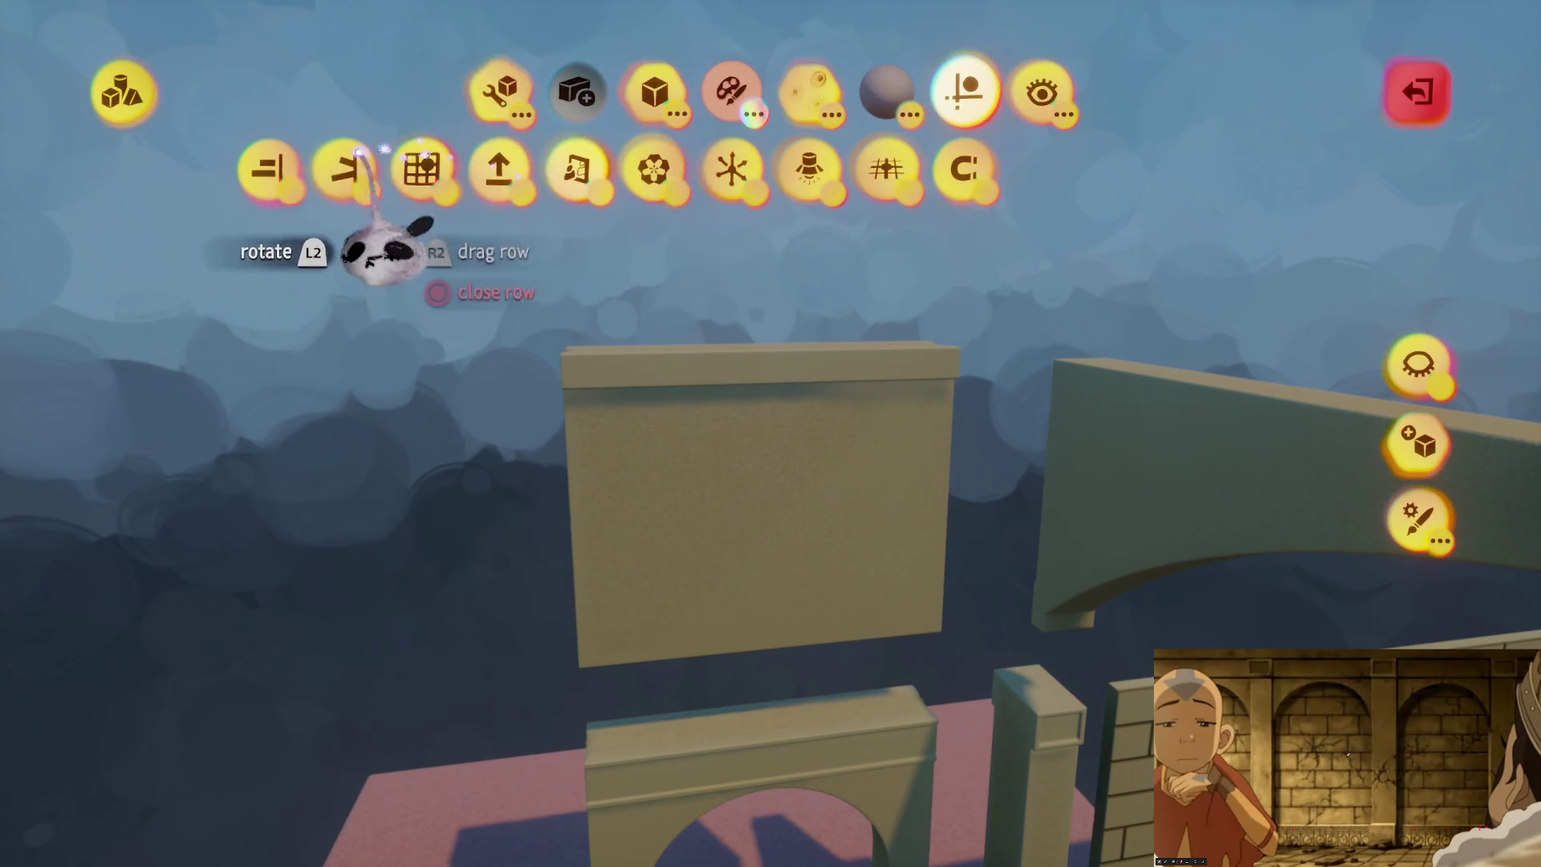
pyautogui.click(269, 167)
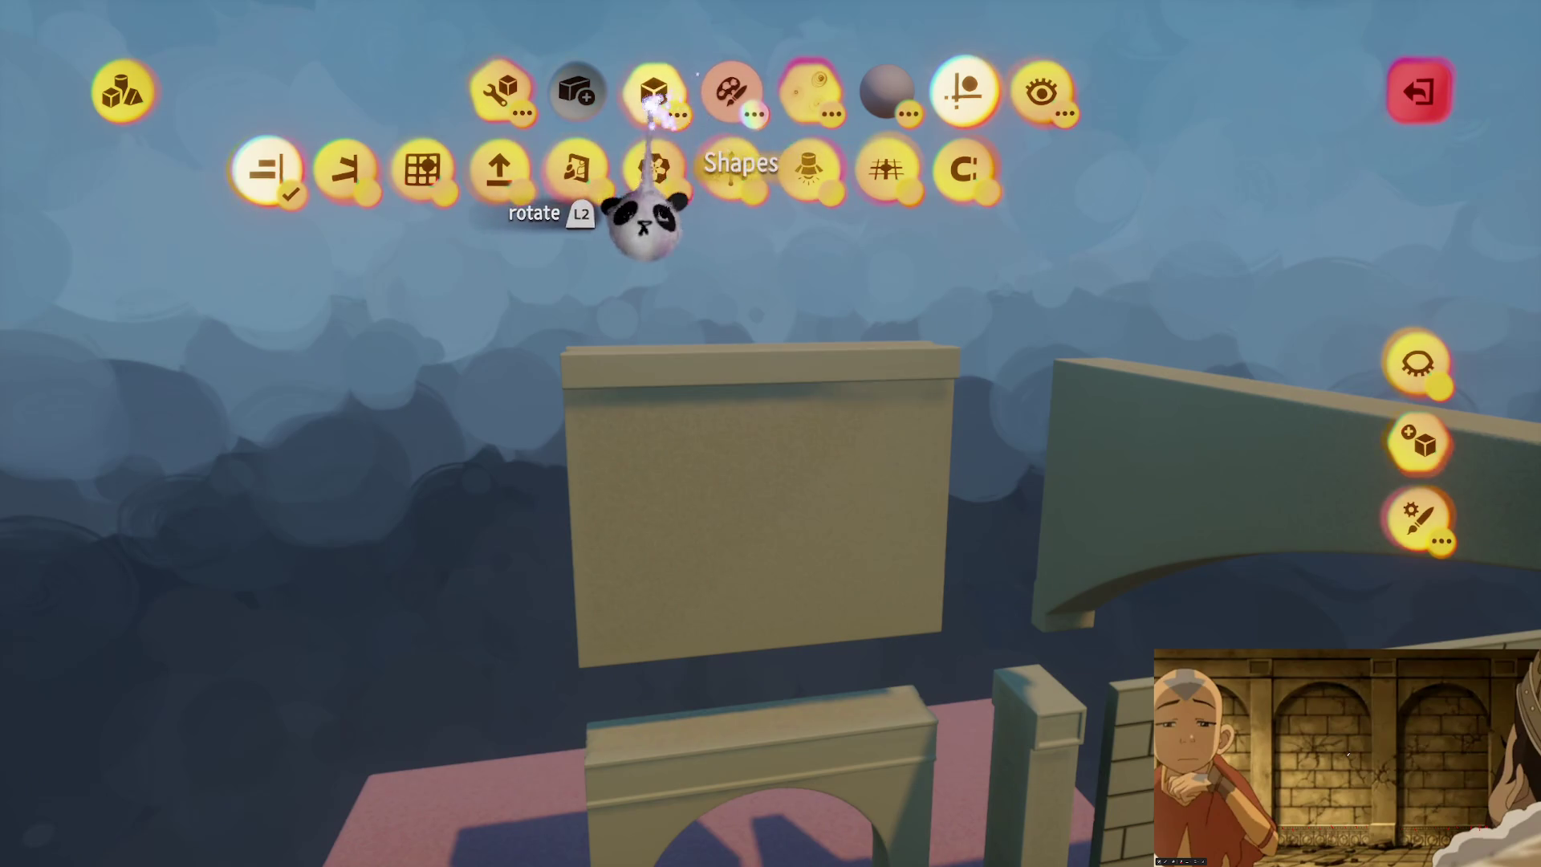
pyautogui.click(680, 100)
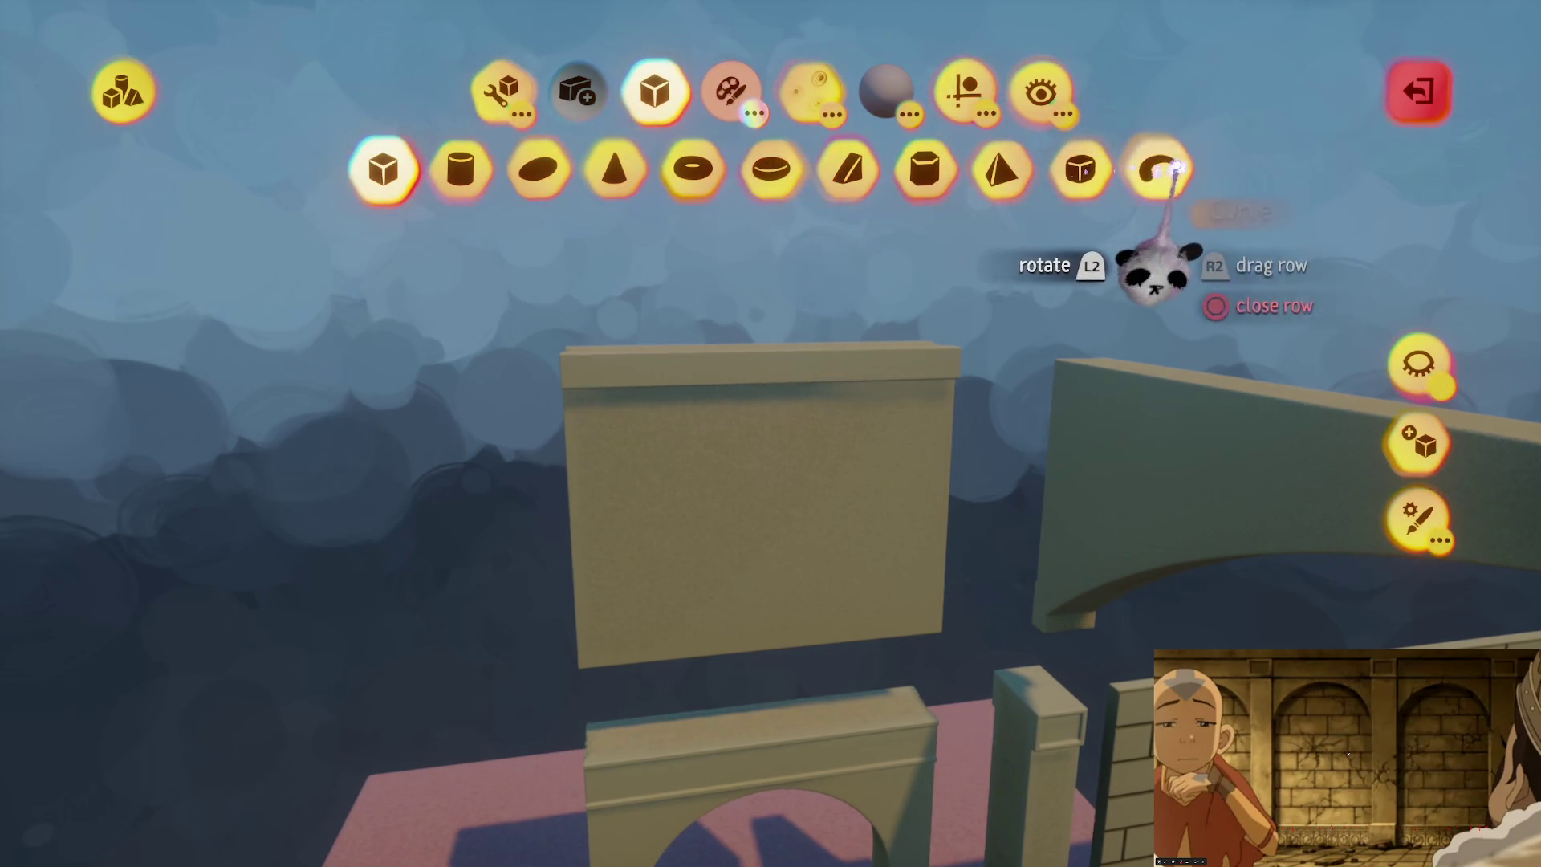
pyautogui.click(1168, 170)
pyautogui.click(965, 90)
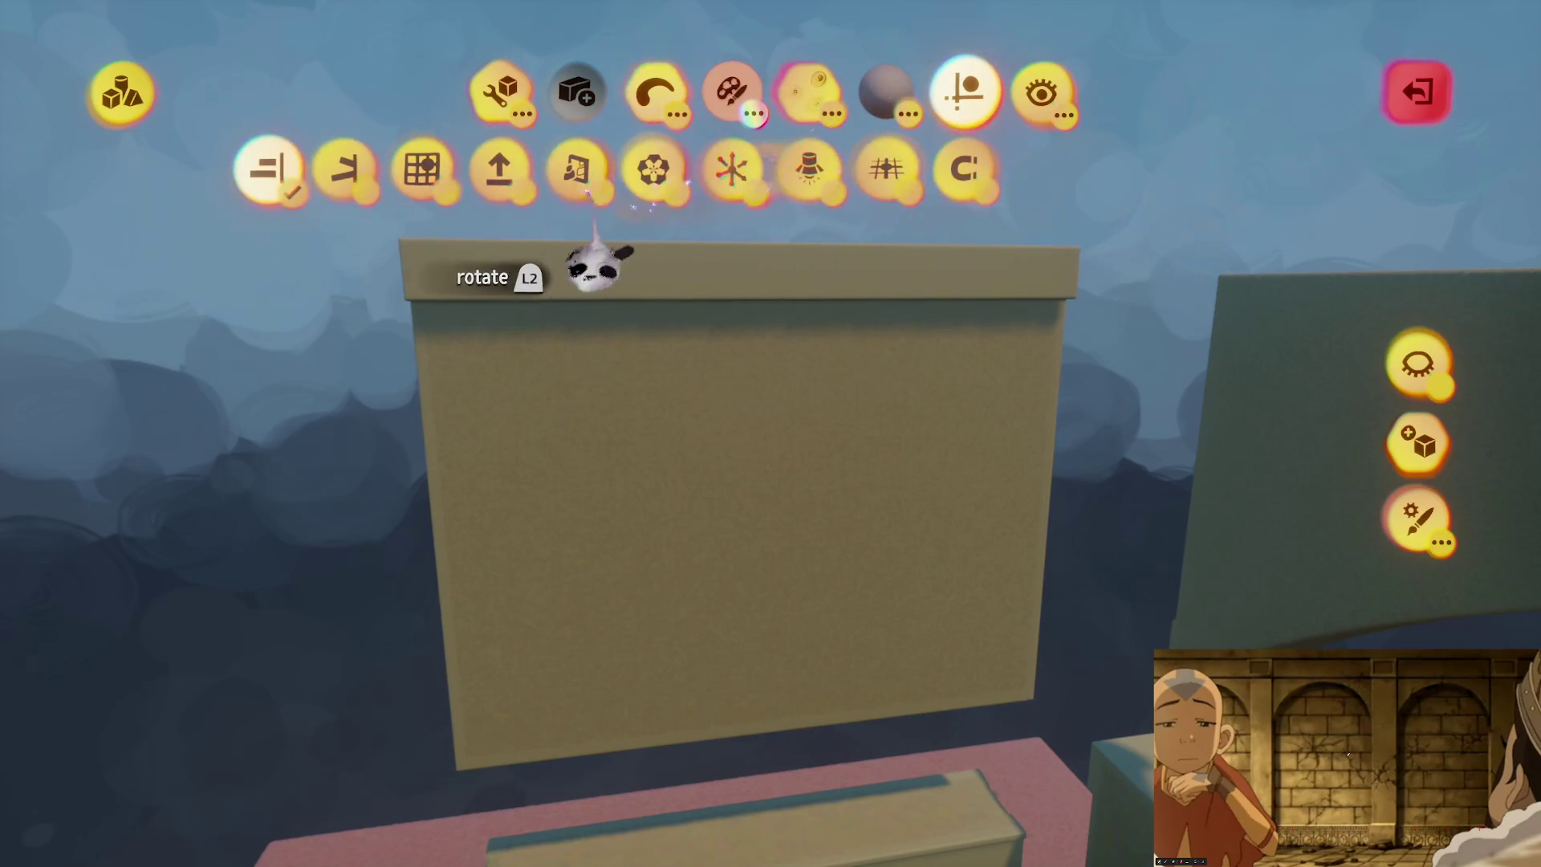
# Step: Look over the colour choices and Spraypaint tool, then leave the shape editor and orbit the walls
pyautogui.press('c')
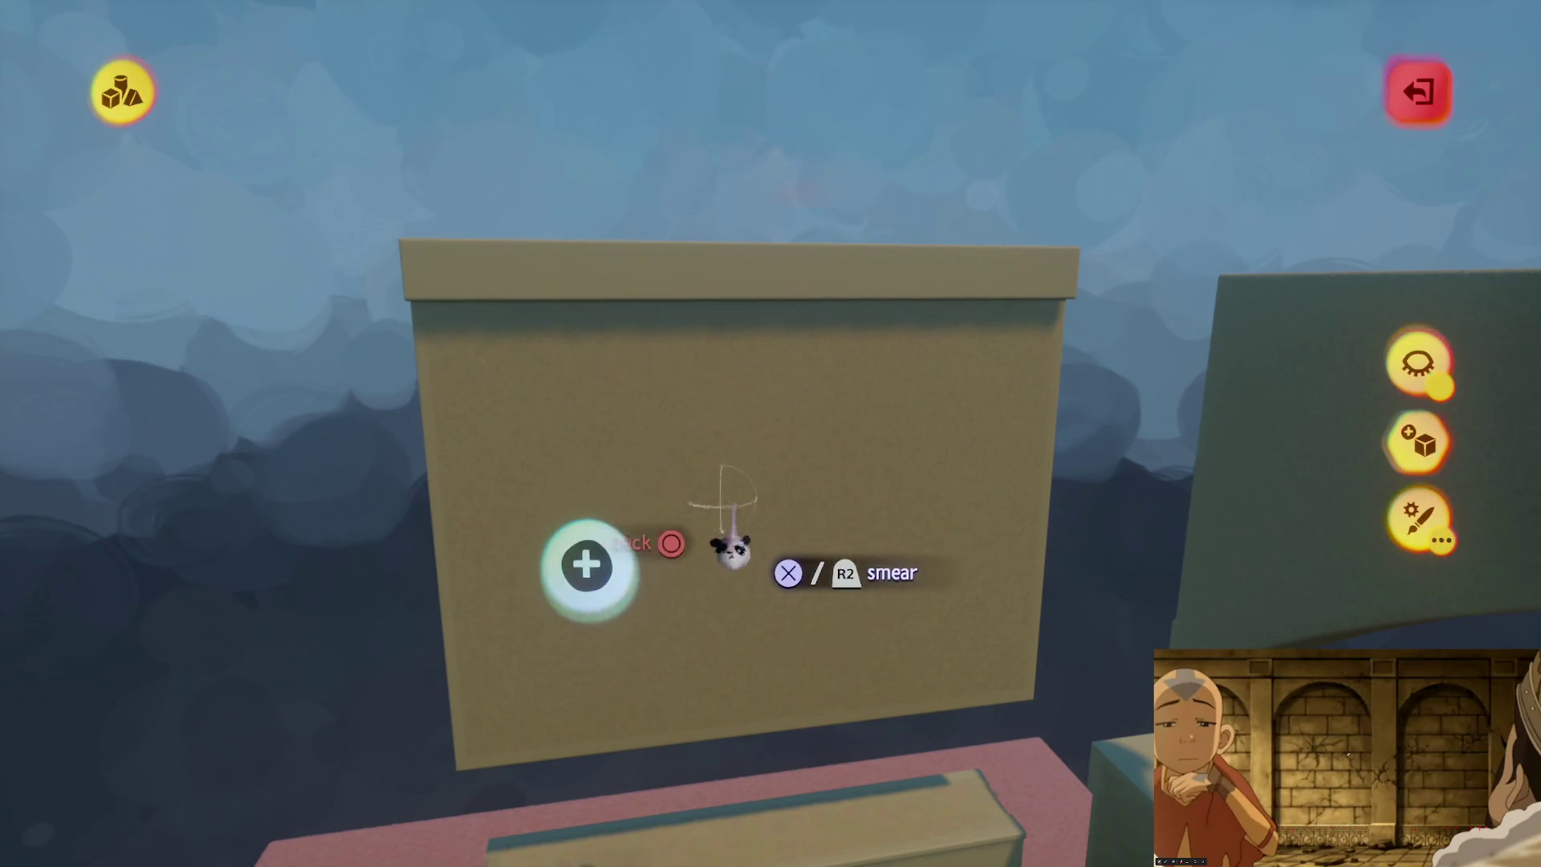
pyautogui.press('Escape')
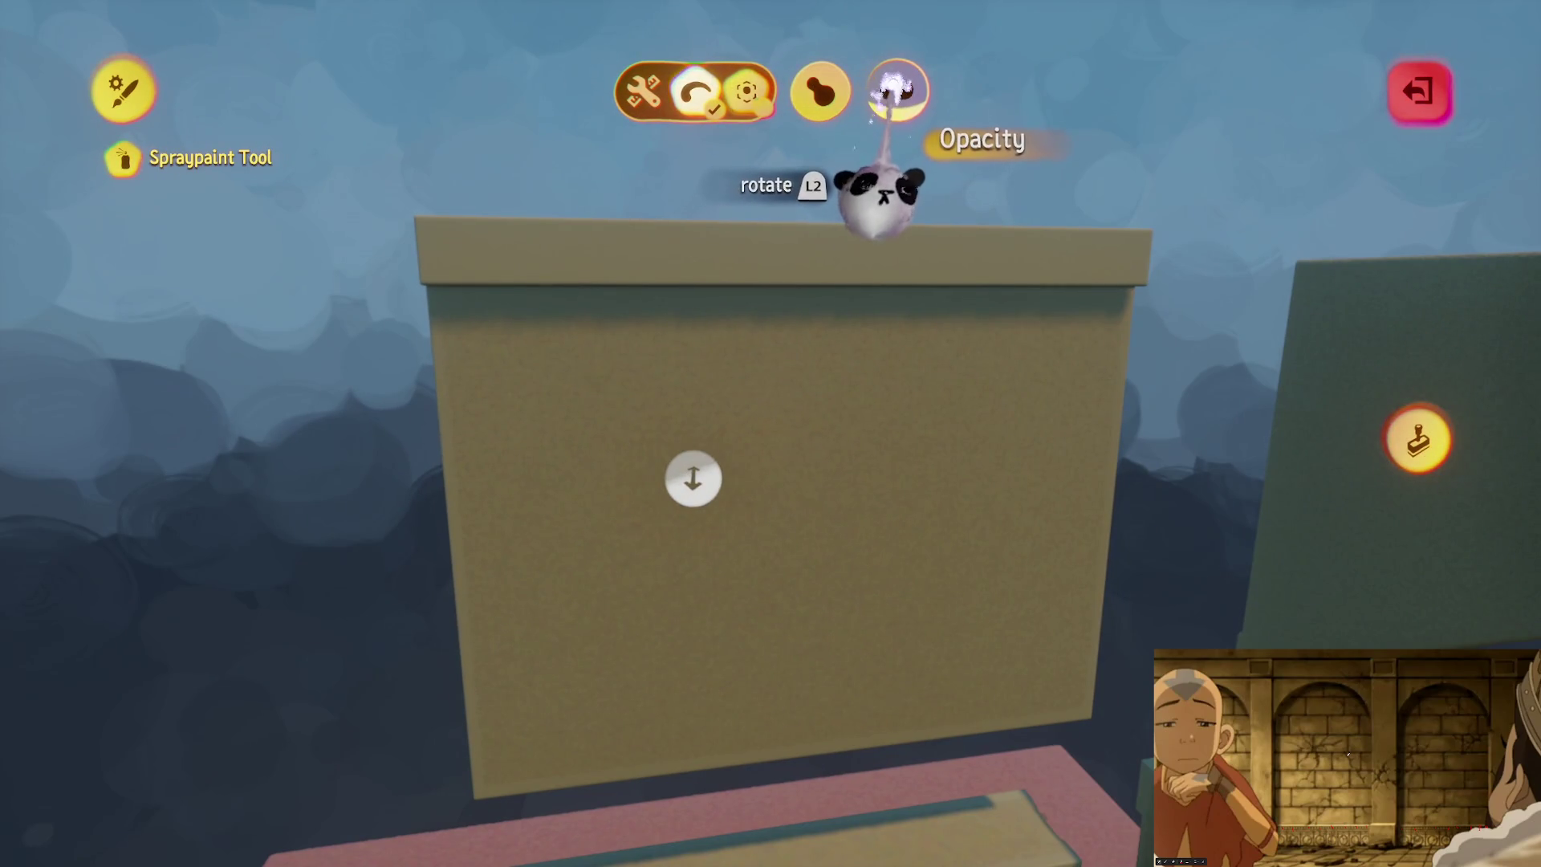
pyautogui.press('Escape')
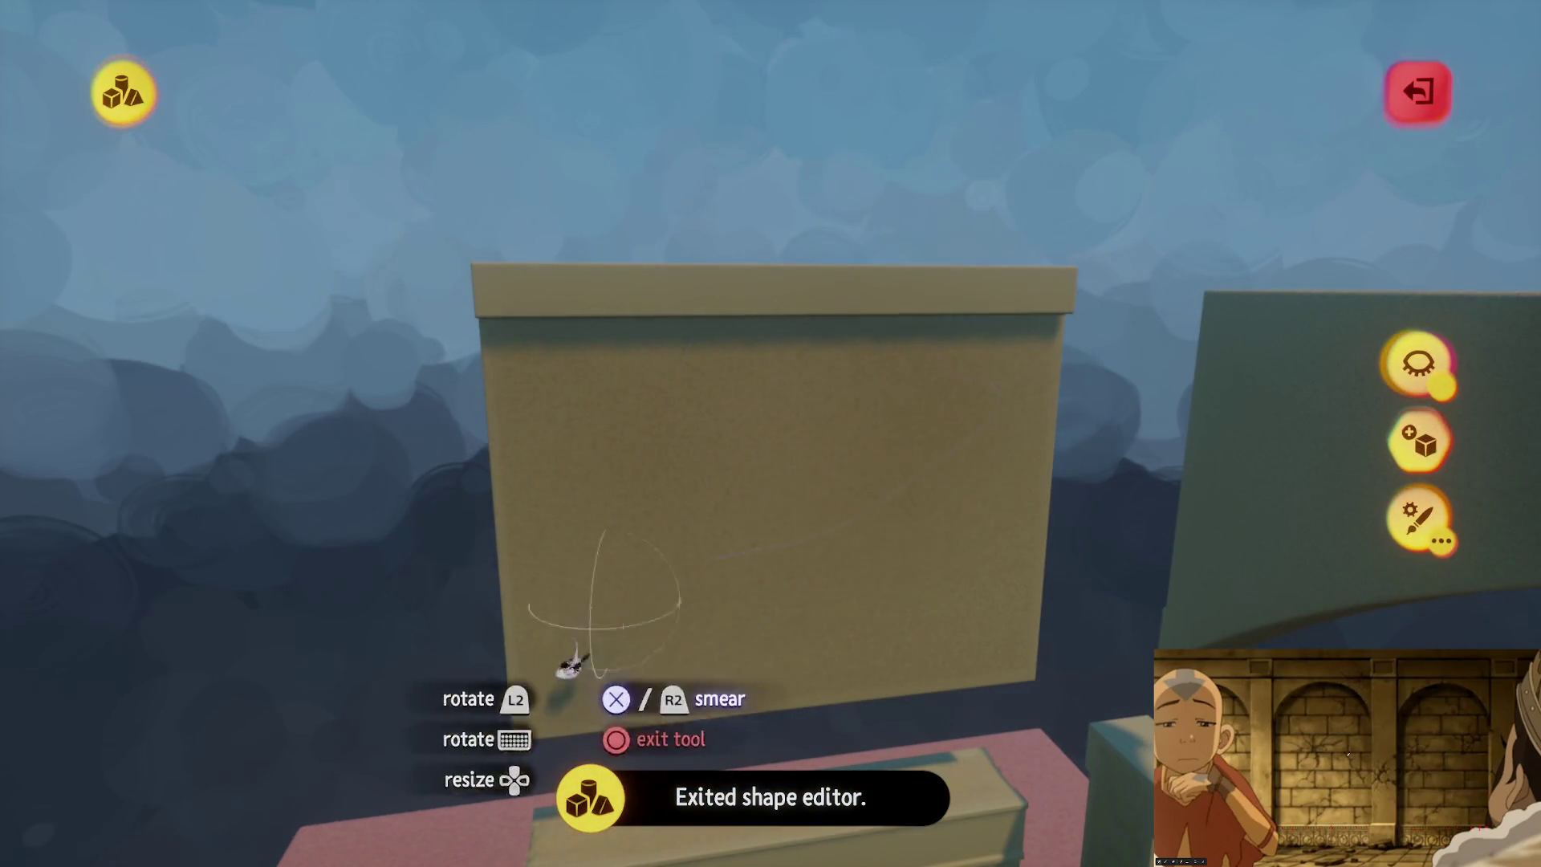
pyautogui.moveTo(588, 351)
pyautogui.mouseDown()
pyautogui.moveTo(826, 454)
pyautogui.moveTo(774, 354)
pyautogui.mouseUp()
pyautogui.moveTo(912, 103)
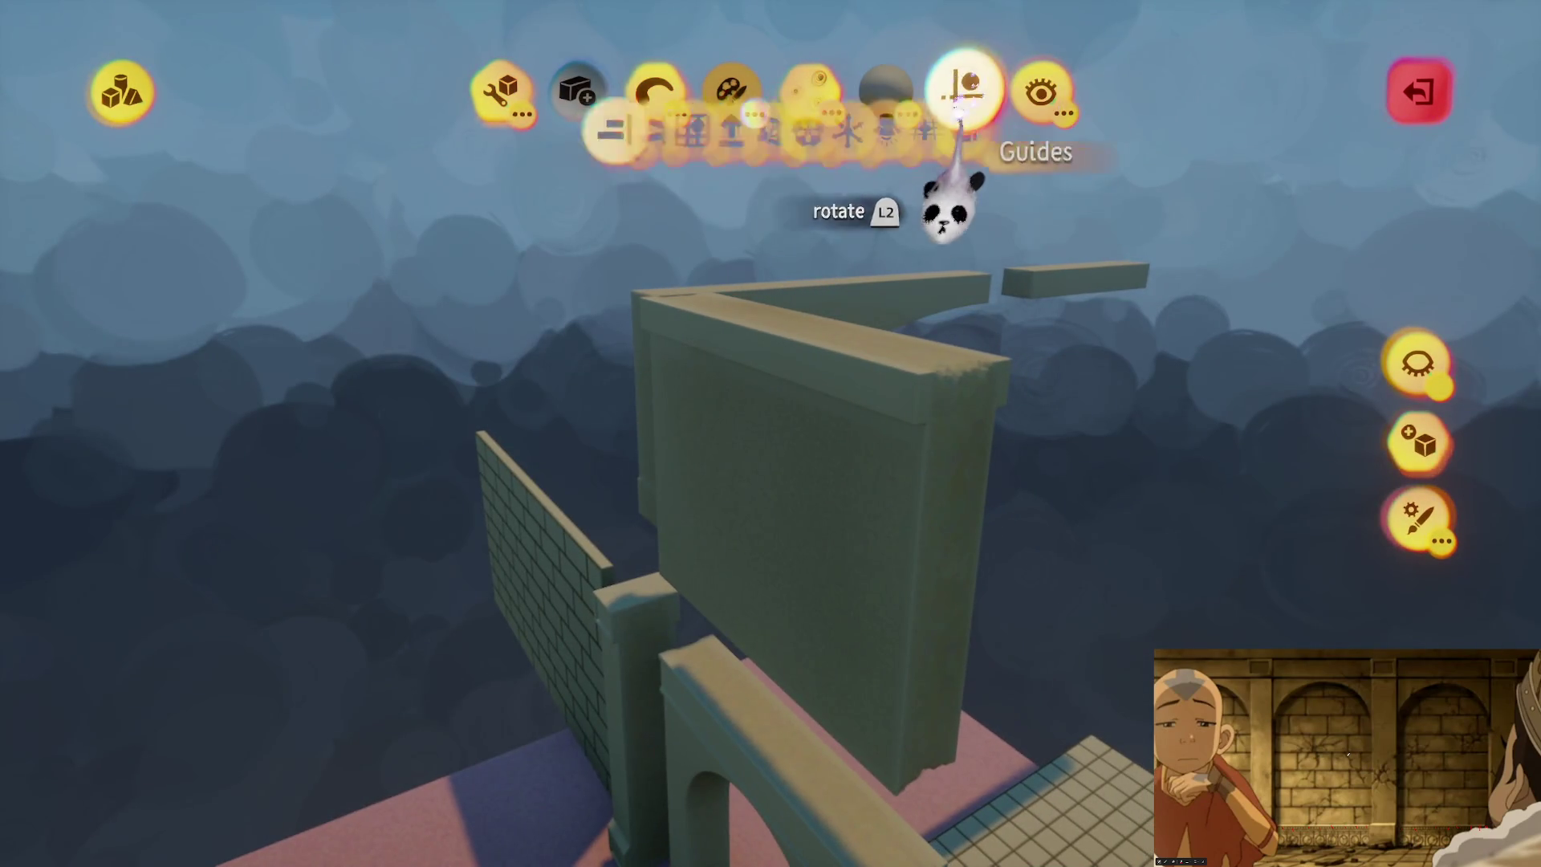
# Step: Switch to the Smear tool and orbit around the curved wall, arch, pillar and brick wall
pyautogui.press('s')
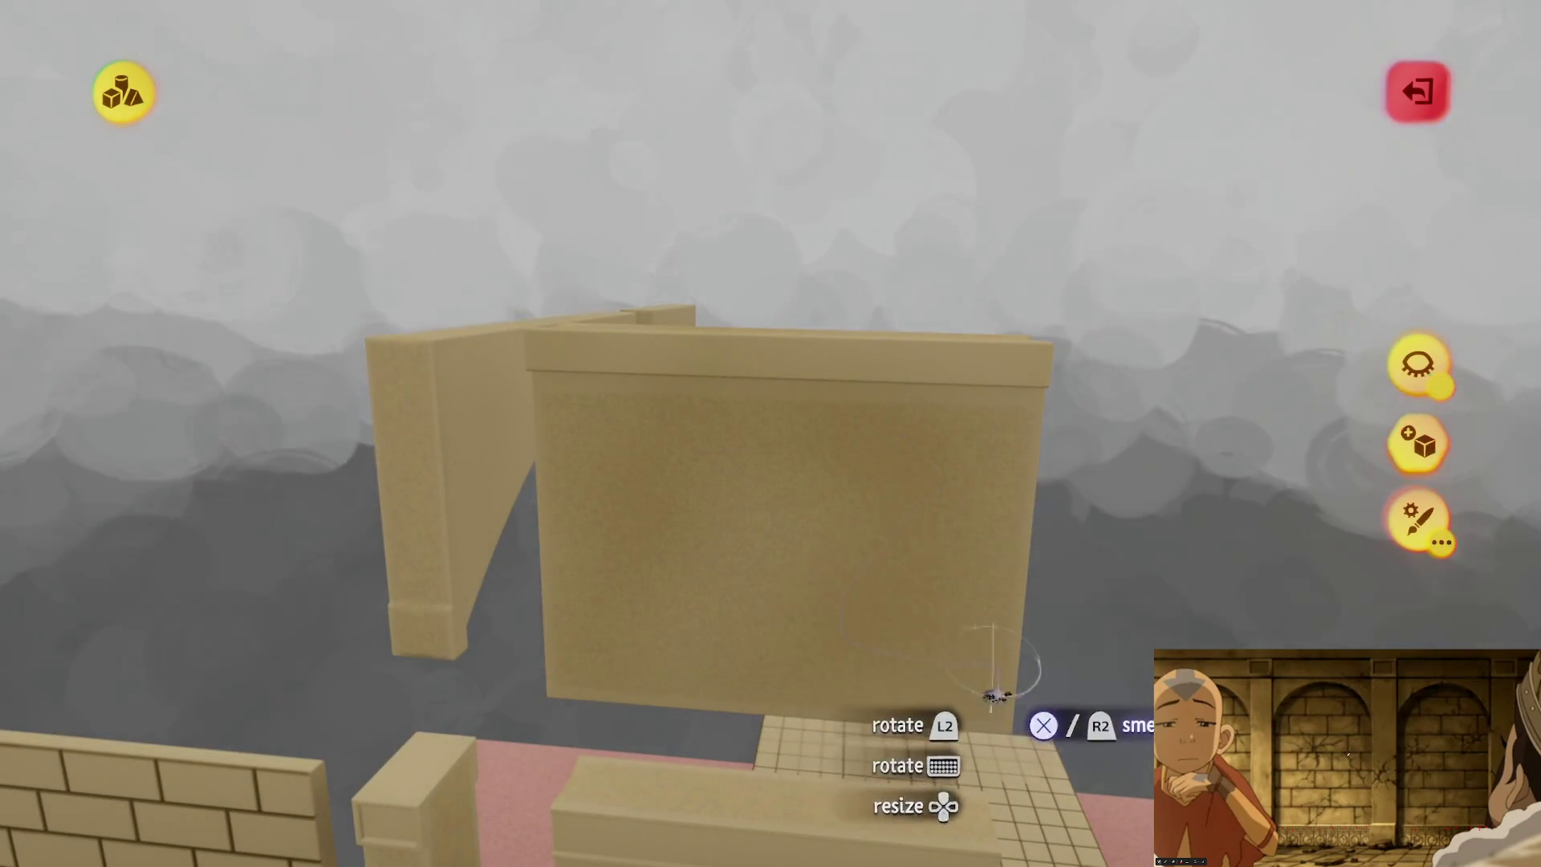
pyautogui.moveTo(712, 393)
pyautogui.mouseDown()
pyautogui.moveTo(848, 472)
pyautogui.moveTo(643, 371)
pyautogui.mouseUp()
pyautogui.moveTo(987, 283)
pyautogui.mouseDown()
pyautogui.moveTo(843, 289)
pyautogui.moveTo(795, 321)
pyautogui.moveTo(964, 437)
pyautogui.moveTo(1035, 434)
pyautogui.moveTo(859, 329)
pyautogui.moveTo(593, 262)
pyautogui.mouseUp()
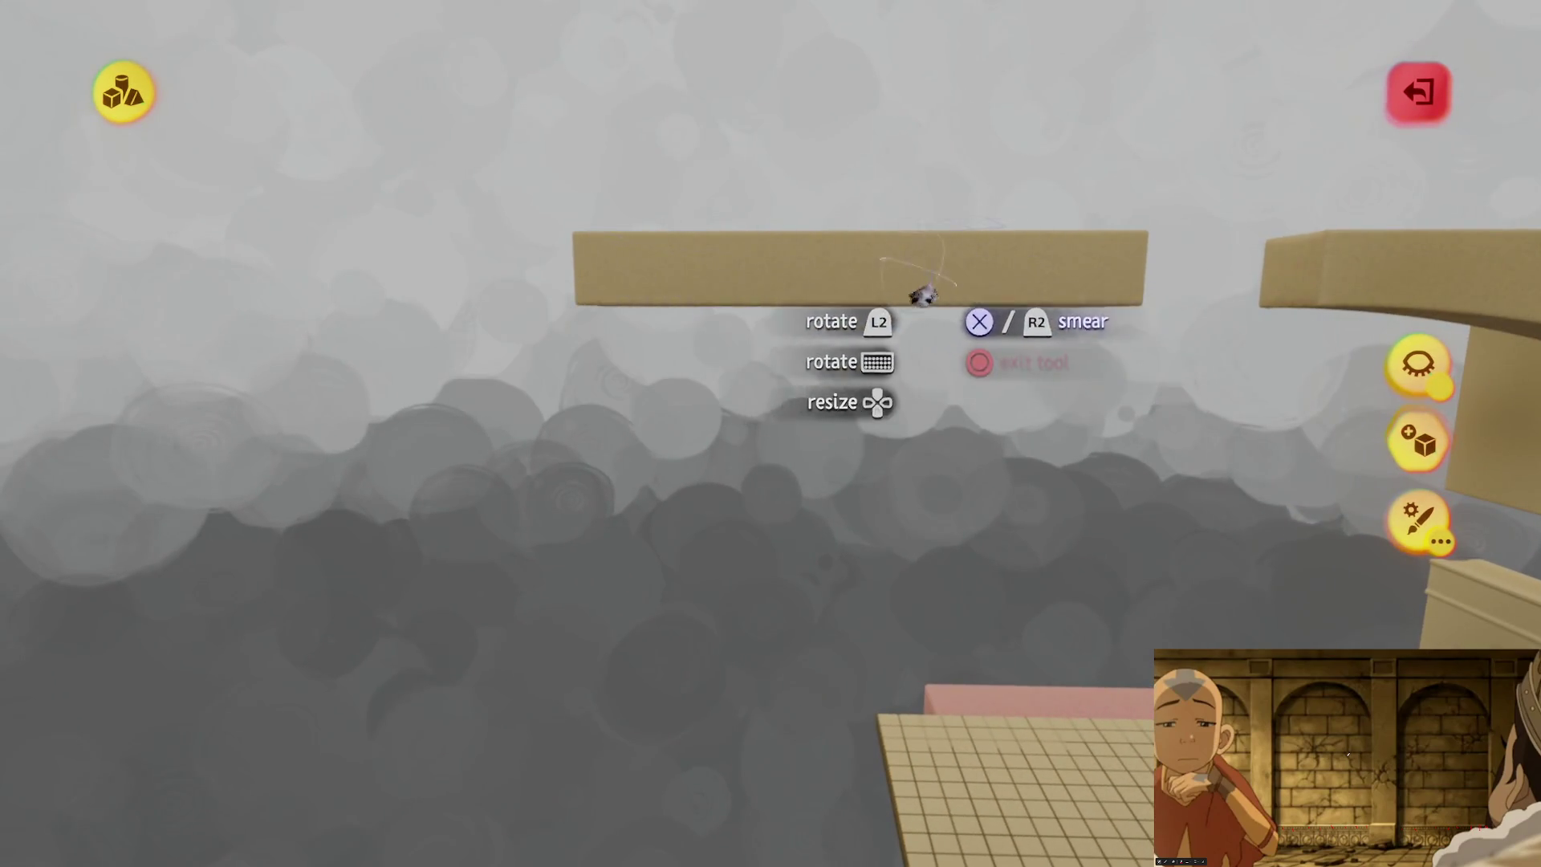
pyautogui.moveTo(867, 254)
pyautogui.mouseDown()
pyautogui.moveTo(844, 262)
pyautogui.moveTo(974, 309)
pyautogui.moveTo(892, 447)
pyautogui.moveTo(780, 405)
pyautogui.moveTo(653, 402)
pyautogui.moveTo(620, 318)
pyautogui.mouseUp()
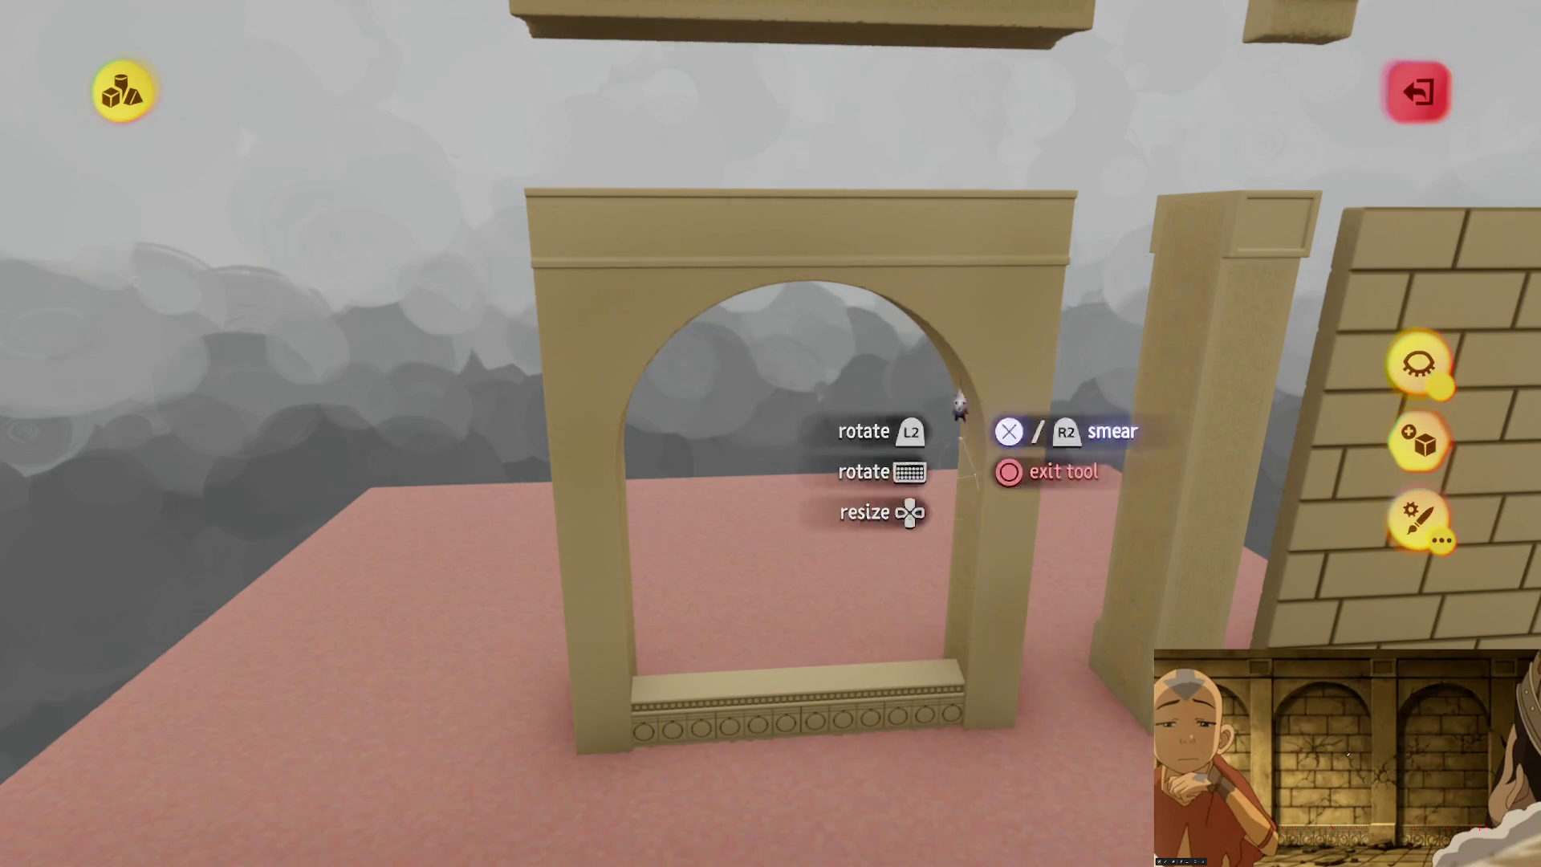
pyautogui.moveTo(819, 302); pyautogui.dragTo(813, 303)
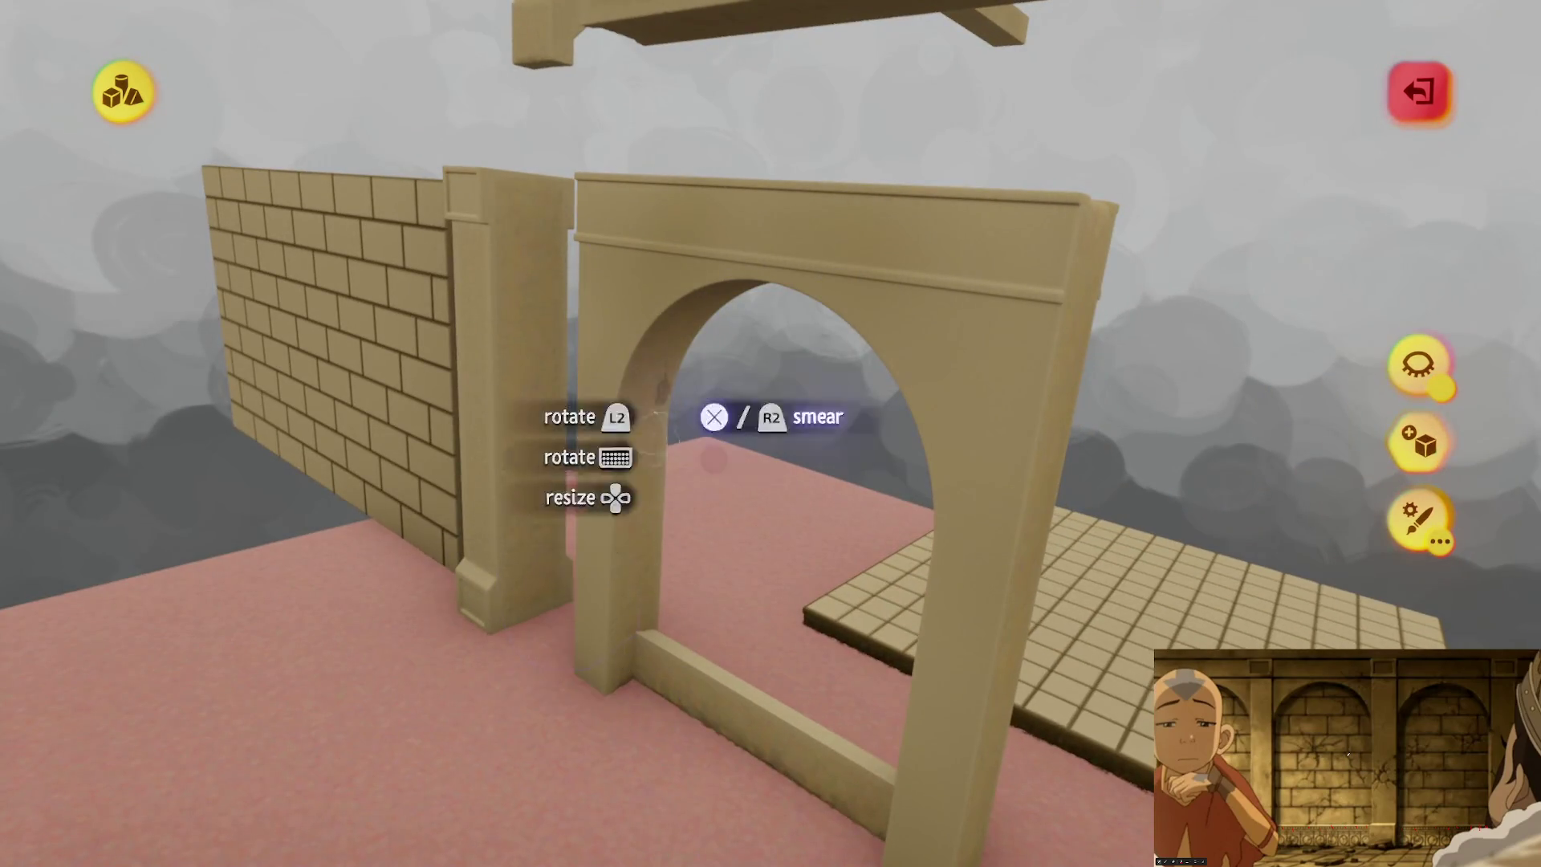
pyautogui.moveTo(1000, 325)
pyautogui.mouseDown()
pyautogui.moveTo(735, 263)
pyautogui.moveTo(794, 342)
pyautogui.moveTo(762, 353)
pyautogui.mouseUp()
pyautogui.moveTo(799, 706)
pyautogui.mouseDown()
pyautogui.moveTo(754, 706)
pyautogui.moveTo(732, 490)
pyautogui.mouseUp()
pyautogui.moveTo(788, 684)
pyautogui.mouseDown()
pyautogui.moveTo(719, 727)
pyautogui.moveTo(753, 480)
pyautogui.moveTo(804, 443)
pyautogui.moveTo(747, 332)
pyautogui.mouseUp()
pyautogui.moveTo(660, 394)
pyautogui.mouseDown()
pyautogui.moveTo(905, 604)
pyautogui.moveTo(937, 337)
pyautogui.mouseUp()
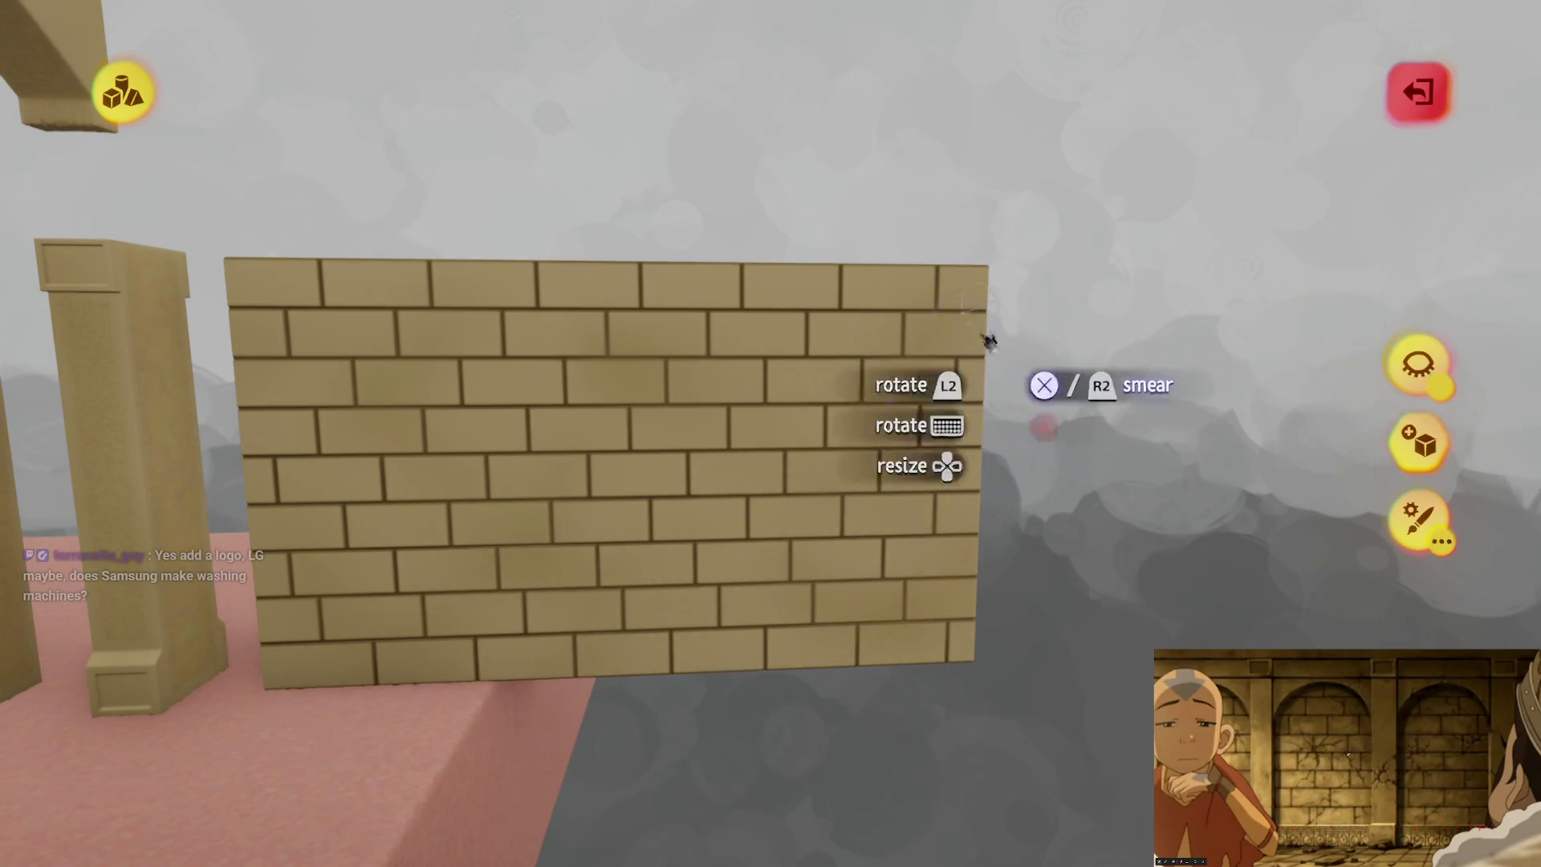
pyautogui.moveTo(835, 603)
pyautogui.mouseDown()
pyautogui.moveTo(763, 385)
pyautogui.moveTo(785, 403)
pyautogui.moveTo(765, 459)
pyautogui.mouseUp()
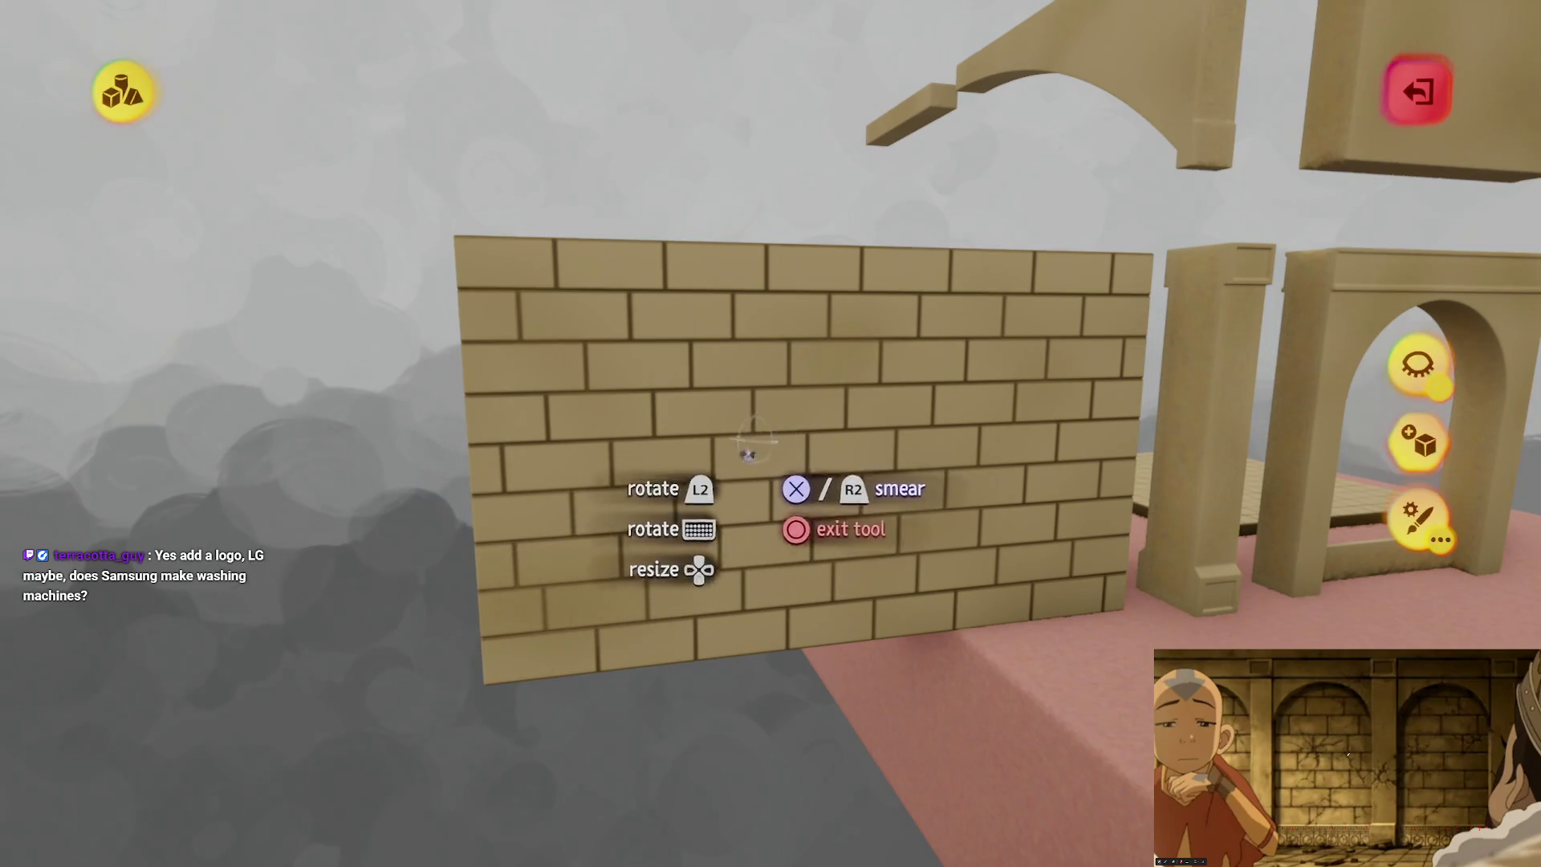
pyautogui.moveTo(899, 478)
pyautogui.mouseDown()
pyautogui.moveTo(828, 344)
pyautogui.moveTo(707, 279)
pyautogui.moveTo(849, 582)
pyautogui.moveTo(719, 252)
pyautogui.moveTo(760, 590)
pyautogui.moveTo(717, 459)
pyautogui.moveTo(715, 612)
pyautogui.moveTo(650, 189)
pyautogui.moveTo(840, 474)
pyautogui.moveTo(776, 498)
pyautogui.moveTo(754, 470)
pyautogui.moveTo(679, 171)
pyautogui.mouseUp()
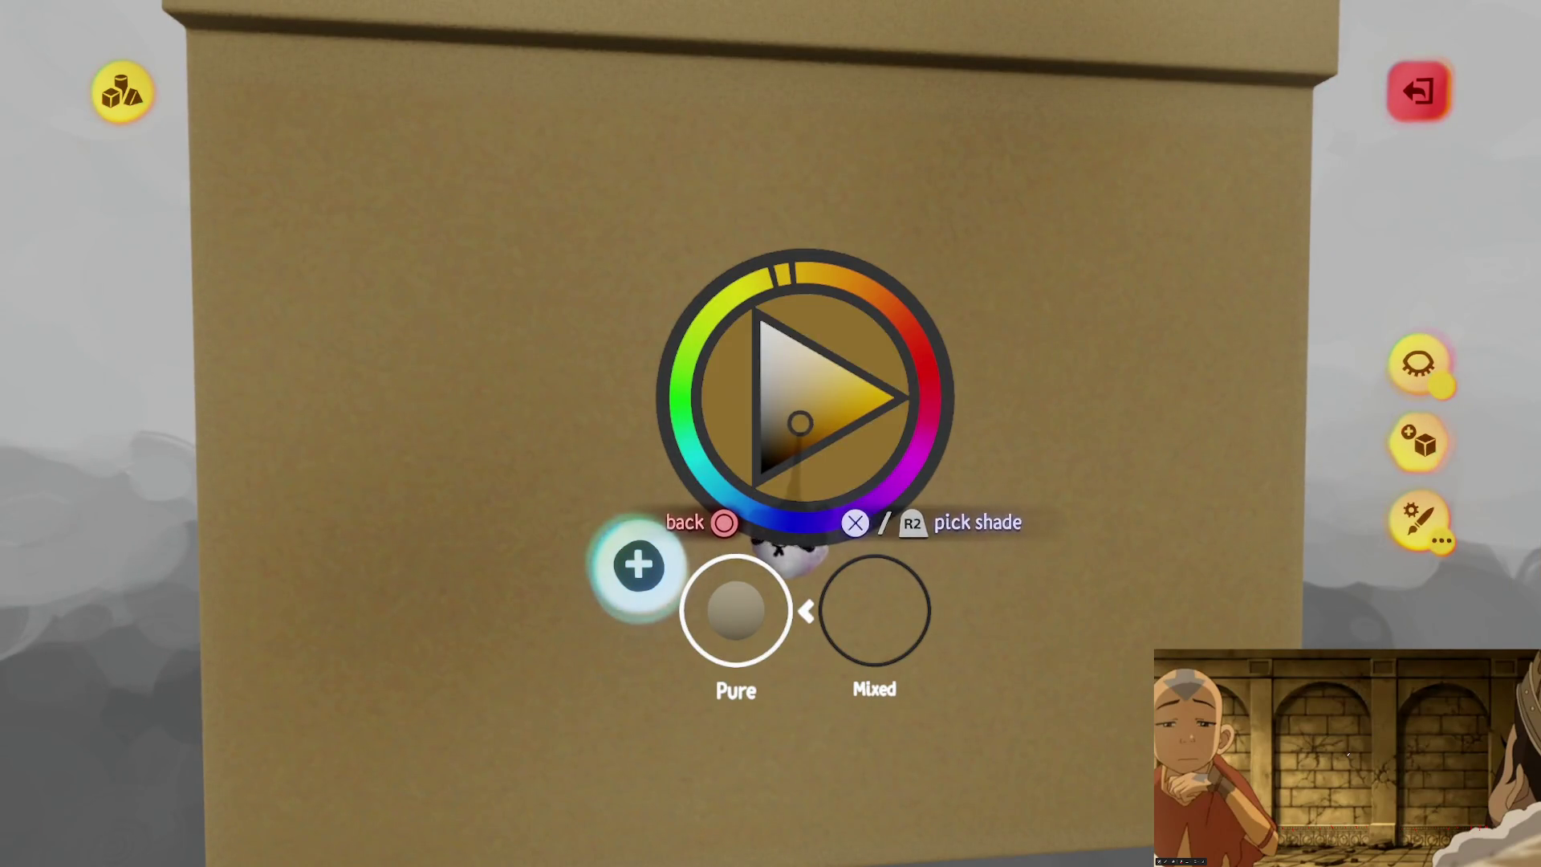
# Step: Keep the dark brown shade and spray dirt patches across the cardboard panel and its edges
pyautogui.press('Escape')
pyautogui.moveTo(739, 634)
pyautogui.mouseDown()
pyautogui.moveTo(578, 516)
pyautogui.moveTo(757, 276)
pyautogui.moveTo(798, 482)
pyautogui.mouseUp()
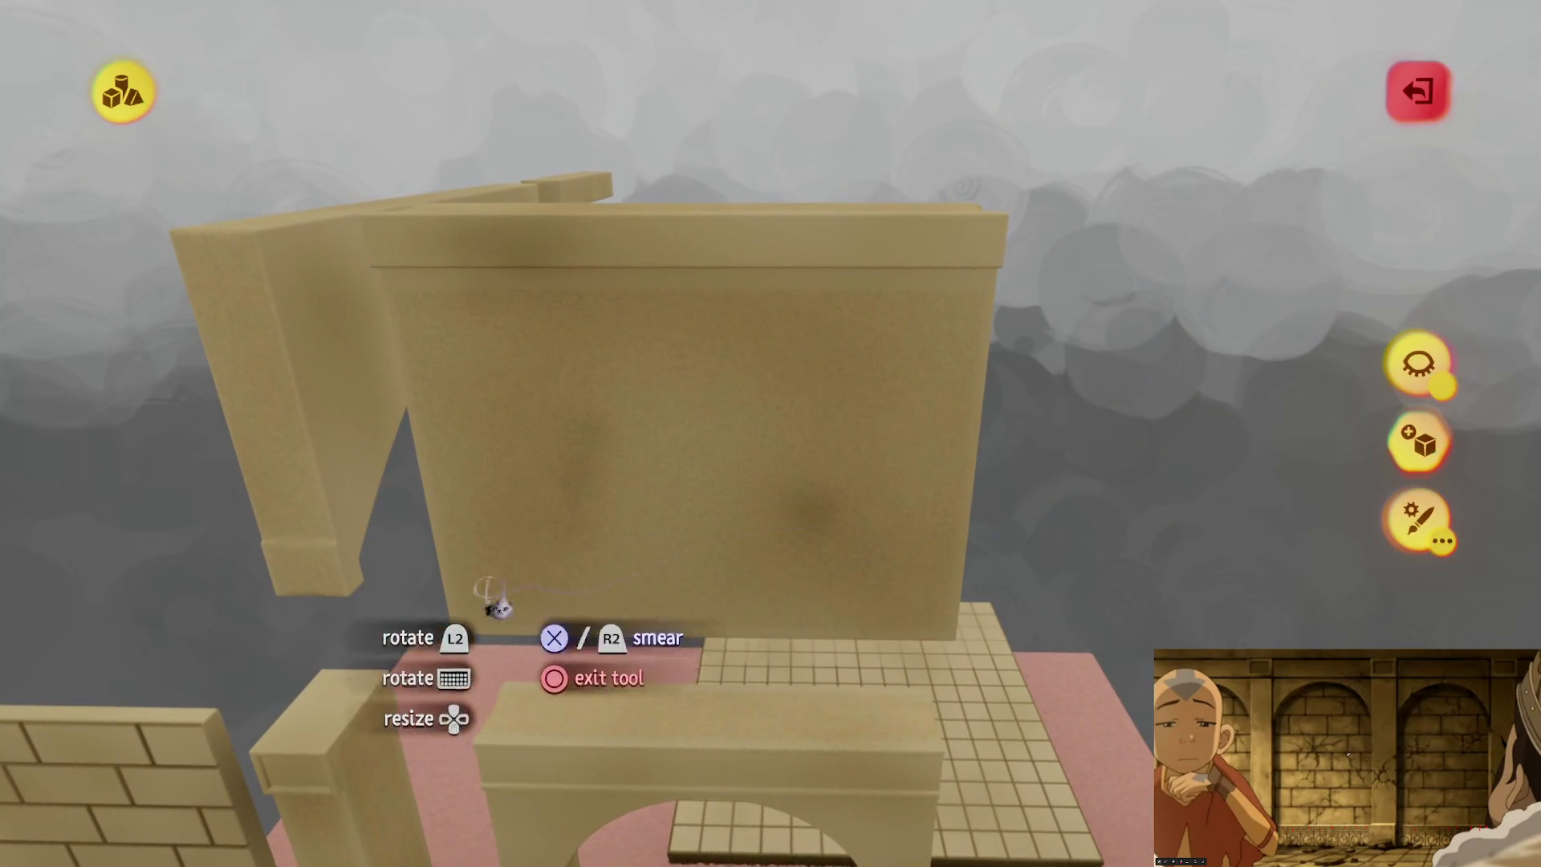
pyautogui.moveTo(983, 257)
pyautogui.mouseDown()
pyautogui.moveTo(912, 629)
pyautogui.moveTo(888, 612)
pyautogui.moveTo(705, 618)
pyautogui.moveTo(480, 654)
pyautogui.moveTo(454, 471)
pyautogui.moveTo(585, 671)
pyautogui.moveTo(441, 585)
pyautogui.moveTo(664, 529)
pyautogui.moveTo(395, 268)
pyautogui.moveTo(620, 406)
pyautogui.moveTo(629, 389)
pyautogui.moveTo(583, 490)
pyautogui.moveTo(597, 557)
pyautogui.moveTo(587, 539)
pyautogui.moveTo(803, 306)
pyautogui.moveTo(921, 292)
pyautogui.moveTo(605, 388)
pyautogui.moveTo(663, 385)
pyautogui.moveTo(905, 325)
pyautogui.moveTo(797, 284)
pyautogui.moveTo(858, 321)
pyautogui.moveTo(603, 346)
pyautogui.moveTo(554, 313)
pyautogui.moveTo(746, 330)
pyautogui.moveTo(785, 299)
pyautogui.moveTo(614, 317)
pyautogui.moveTo(1005, 313)
pyautogui.mouseUp()
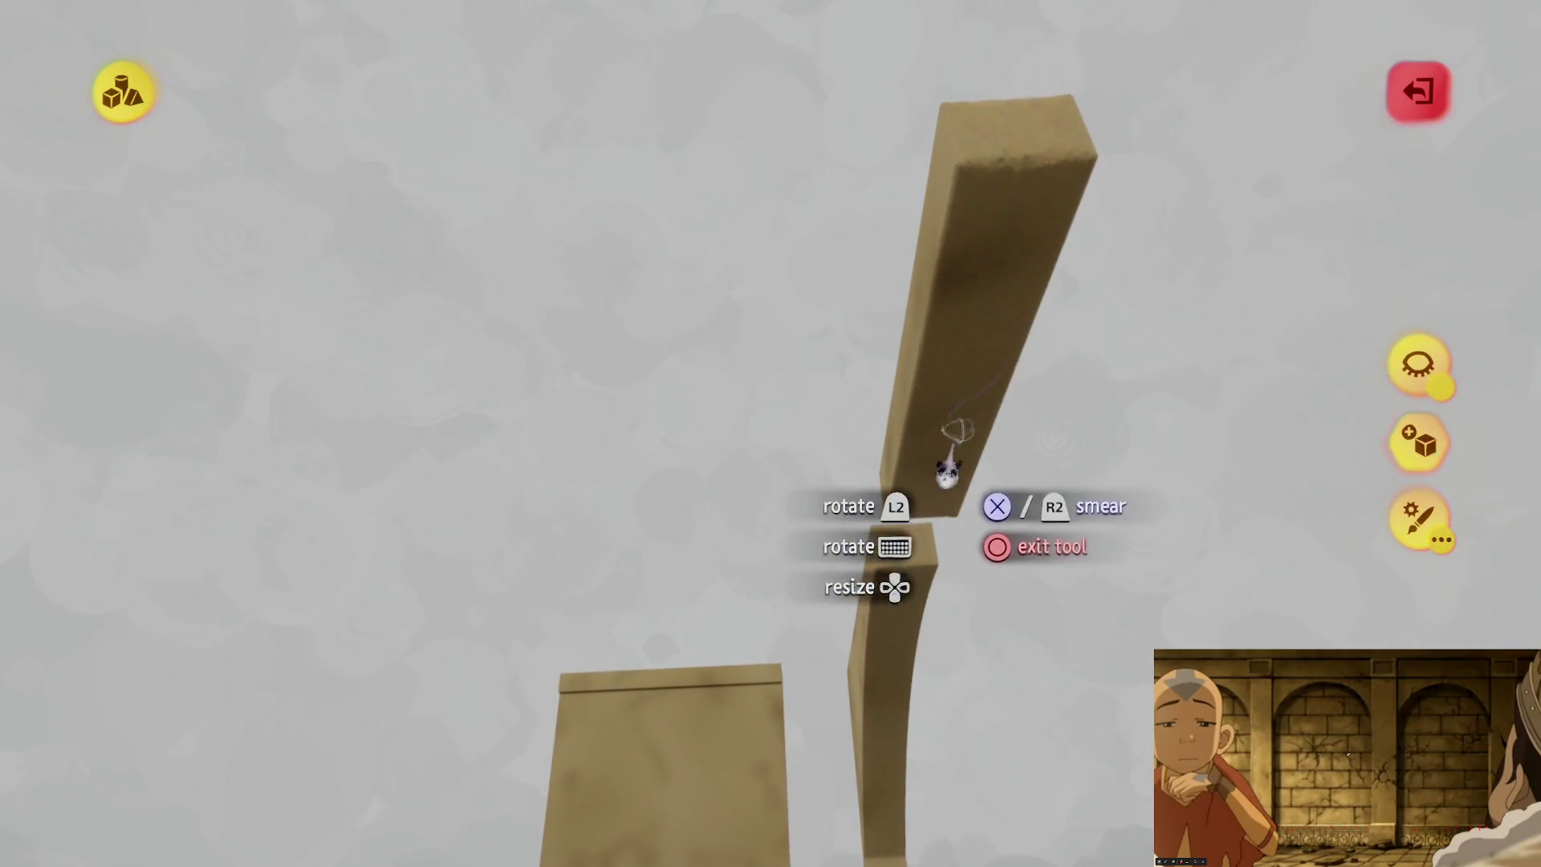
# Step: Smudge dark dirt along the arch's left pillar on the pink floor
pyautogui.moveTo(947, 473)
pyautogui.mouseDown()
pyautogui.moveTo(998, 248)
pyautogui.moveTo(922, 310)
pyautogui.moveTo(688, 302)
pyautogui.moveTo(1039, 259)
pyautogui.mouseUp()
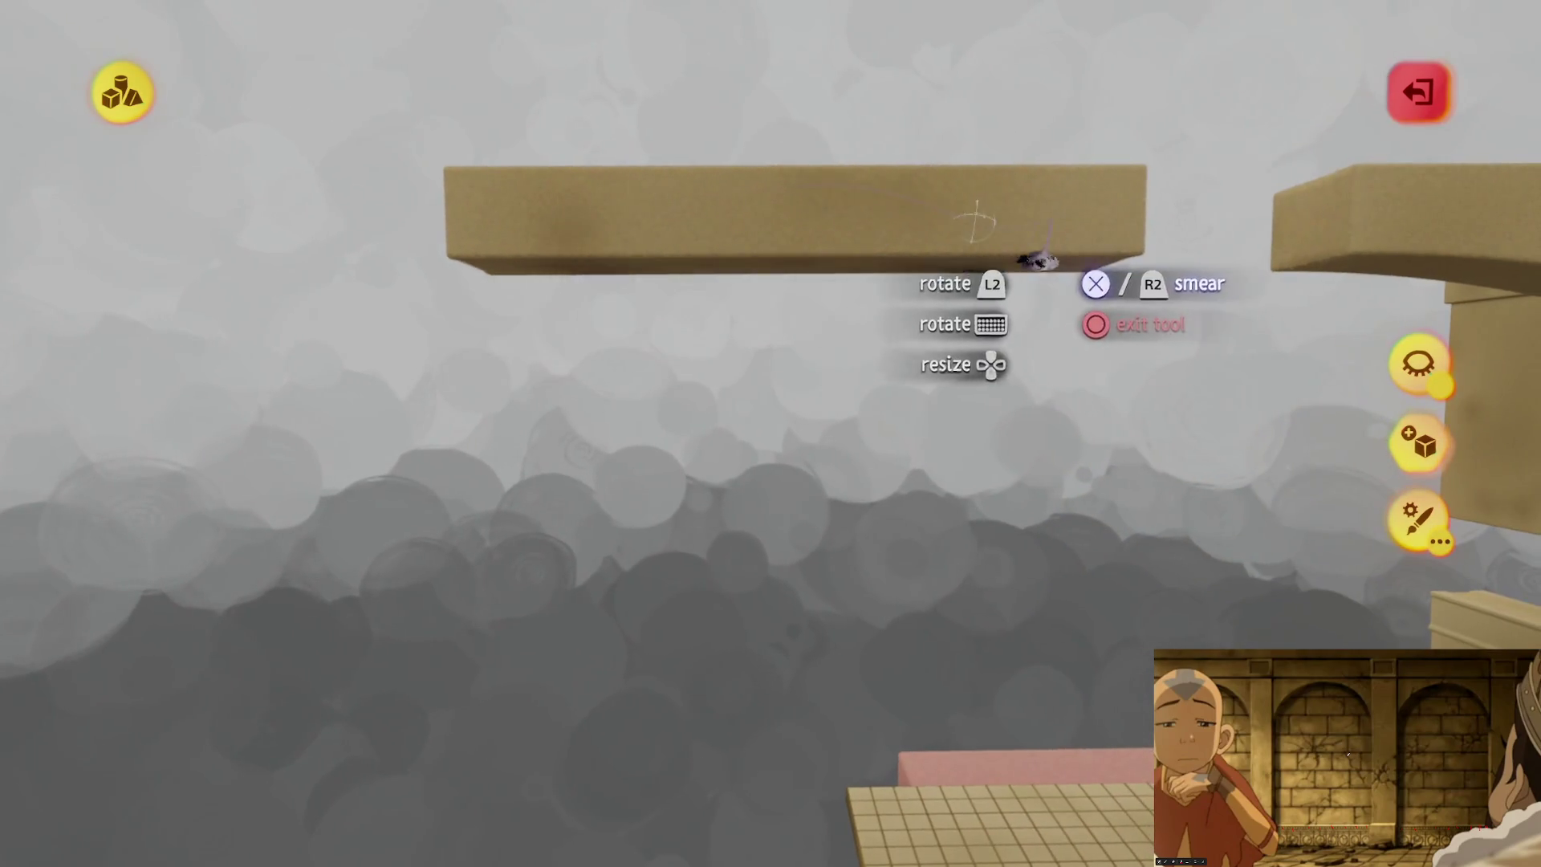
pyautogui.moveTo(426, 259)
pyautogui.mouseDown()
pyautogui.moveTo(733, 275)
pyautogui.moveTo(784, 488)
pyautogui.moveTo(717, 321)
pyautogui.mouseUp()
pyautogui.moveTo(790, 253); pyautogui.dragTo(597, 433)
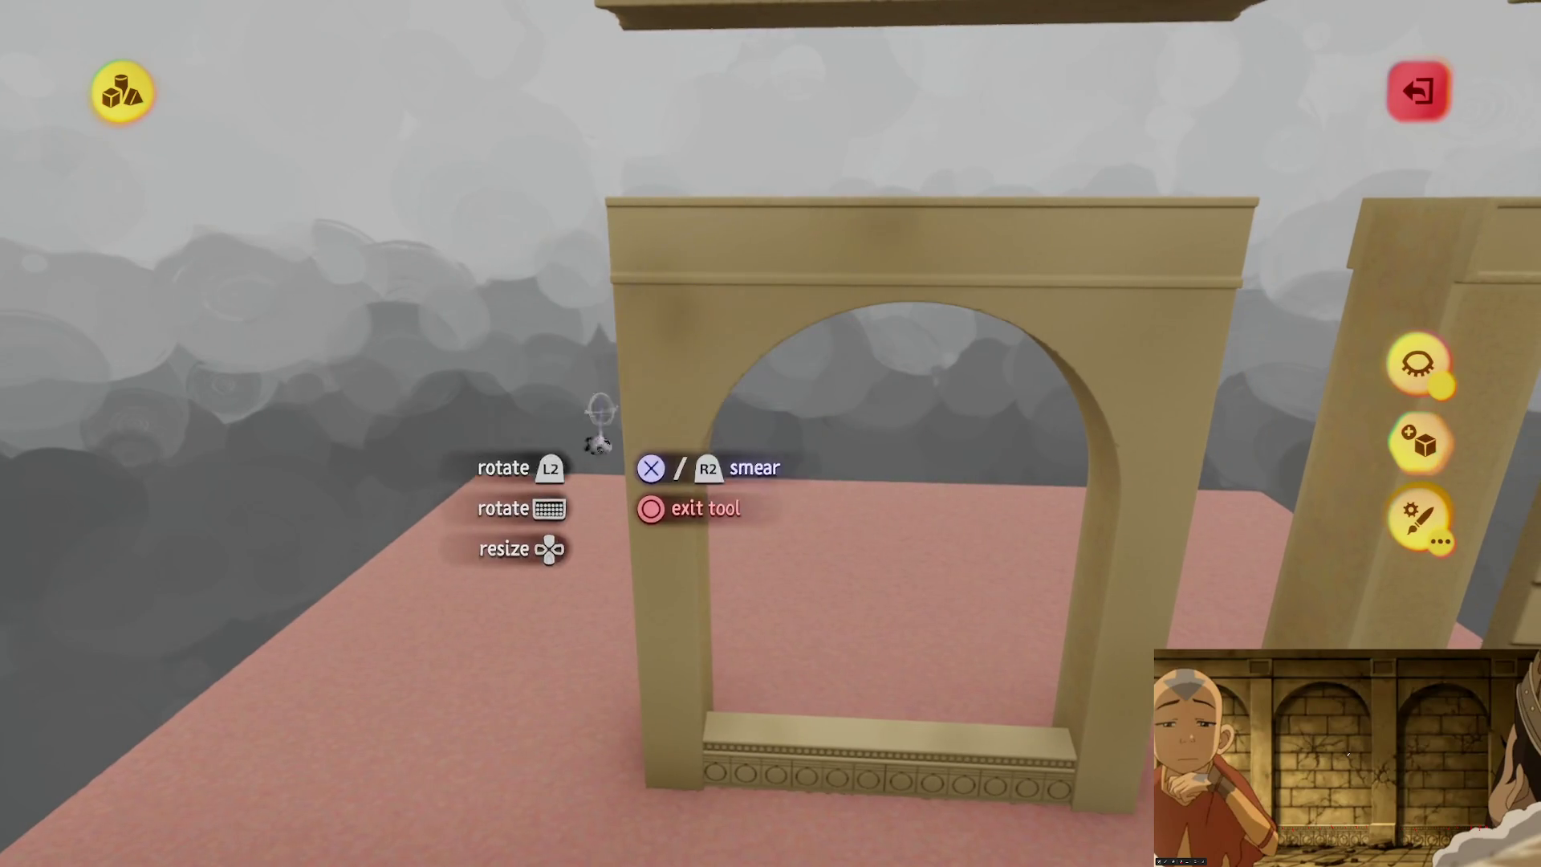
pyautogui.moveTo(662, 764); pyautogui.dragTo(698, 369)
pyautogui.moveTo(660, 798)
pyautogui.mouseDown()
pyautogui.moveTo(739, 344)
pyautogui.moveTo(888, 393)
pyautogui.moveTo(719, 220)
pyautogui.moveTo(923, 425)
pyautogui.moveTo(887, 712)
pyautogui.moveTo(929, 302)
pyautogui.moveTo(878, 687)
pyautogui.moveTo(797, 553)
pyautogui.moveTo(802, 426)
pyautogui.moveTo(733, 378)
pyautogui.moveTo(680, 278)
pyautogui.mouseUp()
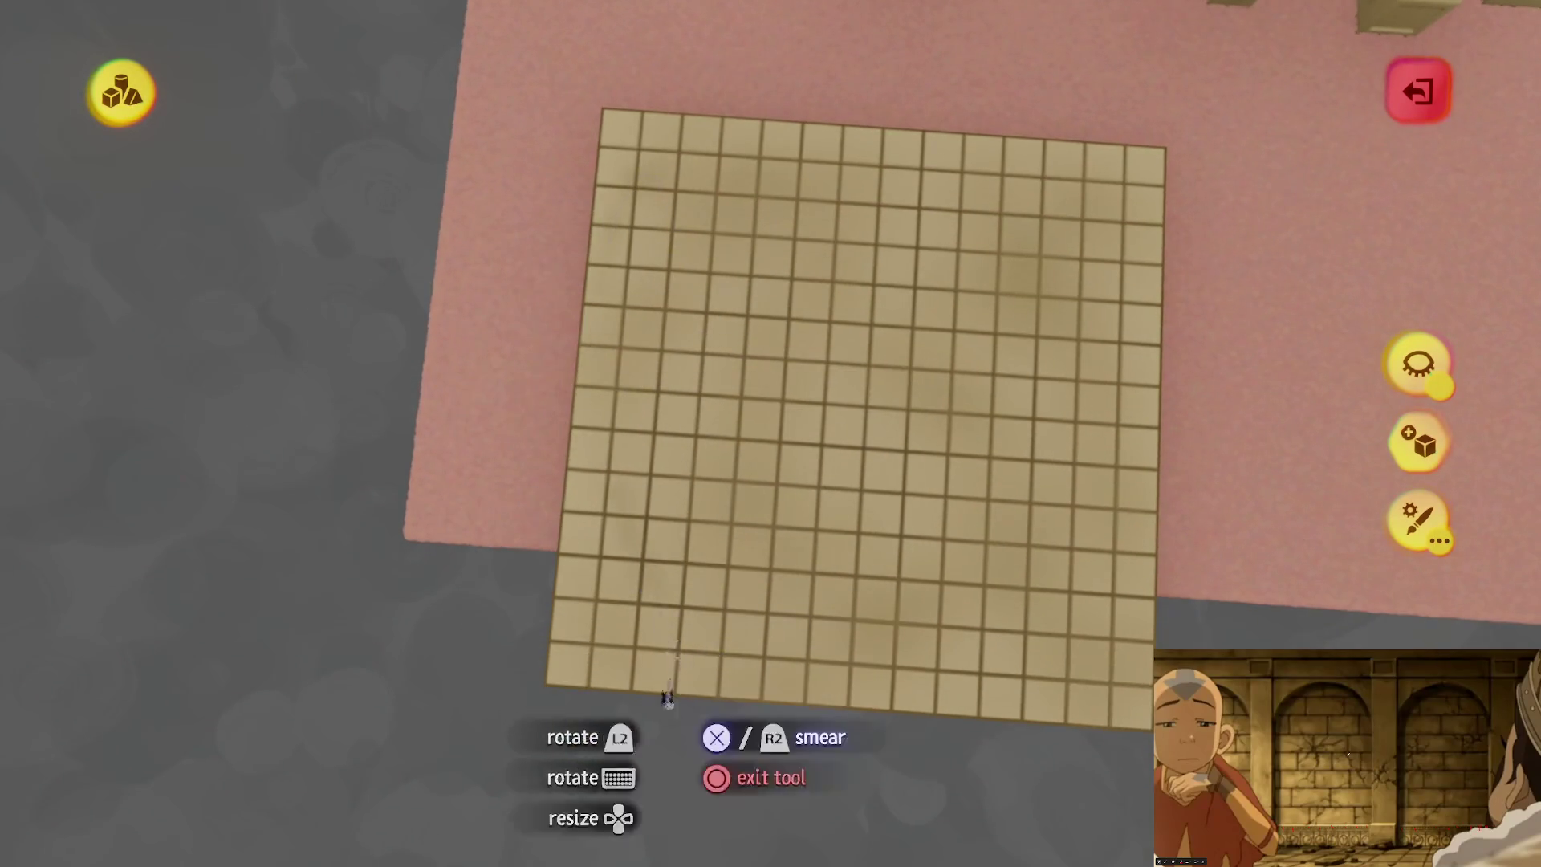
# Step: Orbit over the tiled floor, arches and brick wall to review the weathering
pyautogui.moveTo(652, 531)
pyautogui.mouseDown()
pyautogui.moveTo(769, 345)
pyautogui.moveTo(700, 393)
pyautogui.moveTo(834, 626)
pyautogui.moveTo(877, 370)
pyautogui.moveTo(782, 244)
pyautogui.mouseUp()
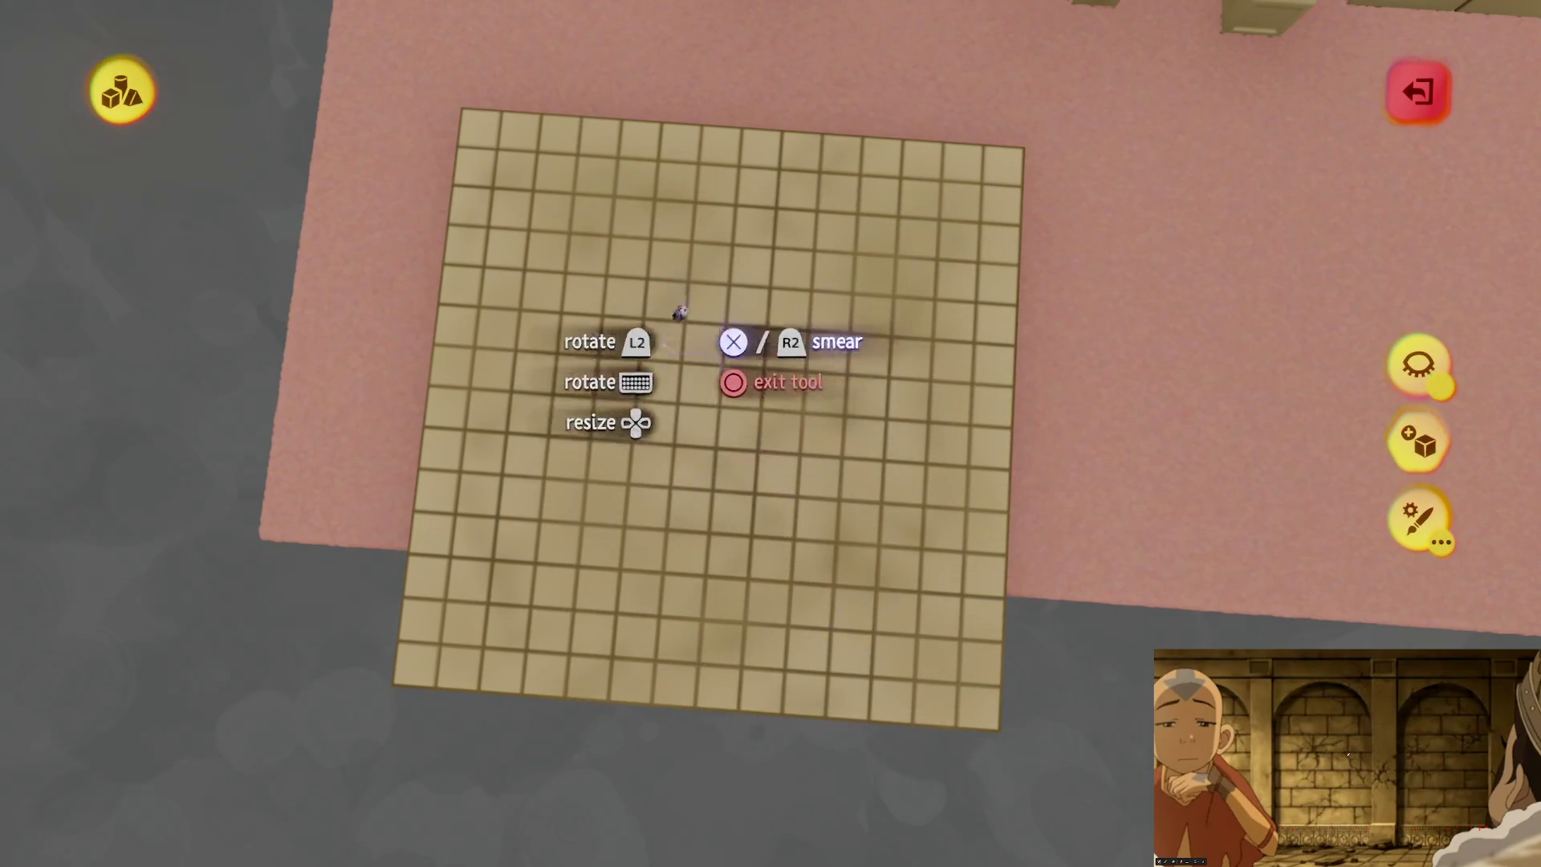
pyautogui.moveTo(940, 513)
pyautogui.mouseDown()
pyautogui.moveTo(834, 502)
pyautogui.moveTo(834, 464)
pyautogui.moveTo(889, 553)
pyautogui.moveTo(843, 454)
pyautogui.moveTo(829, 251)
pyautogui.moveTo(805, 474)
pyautogui.mouseUp()
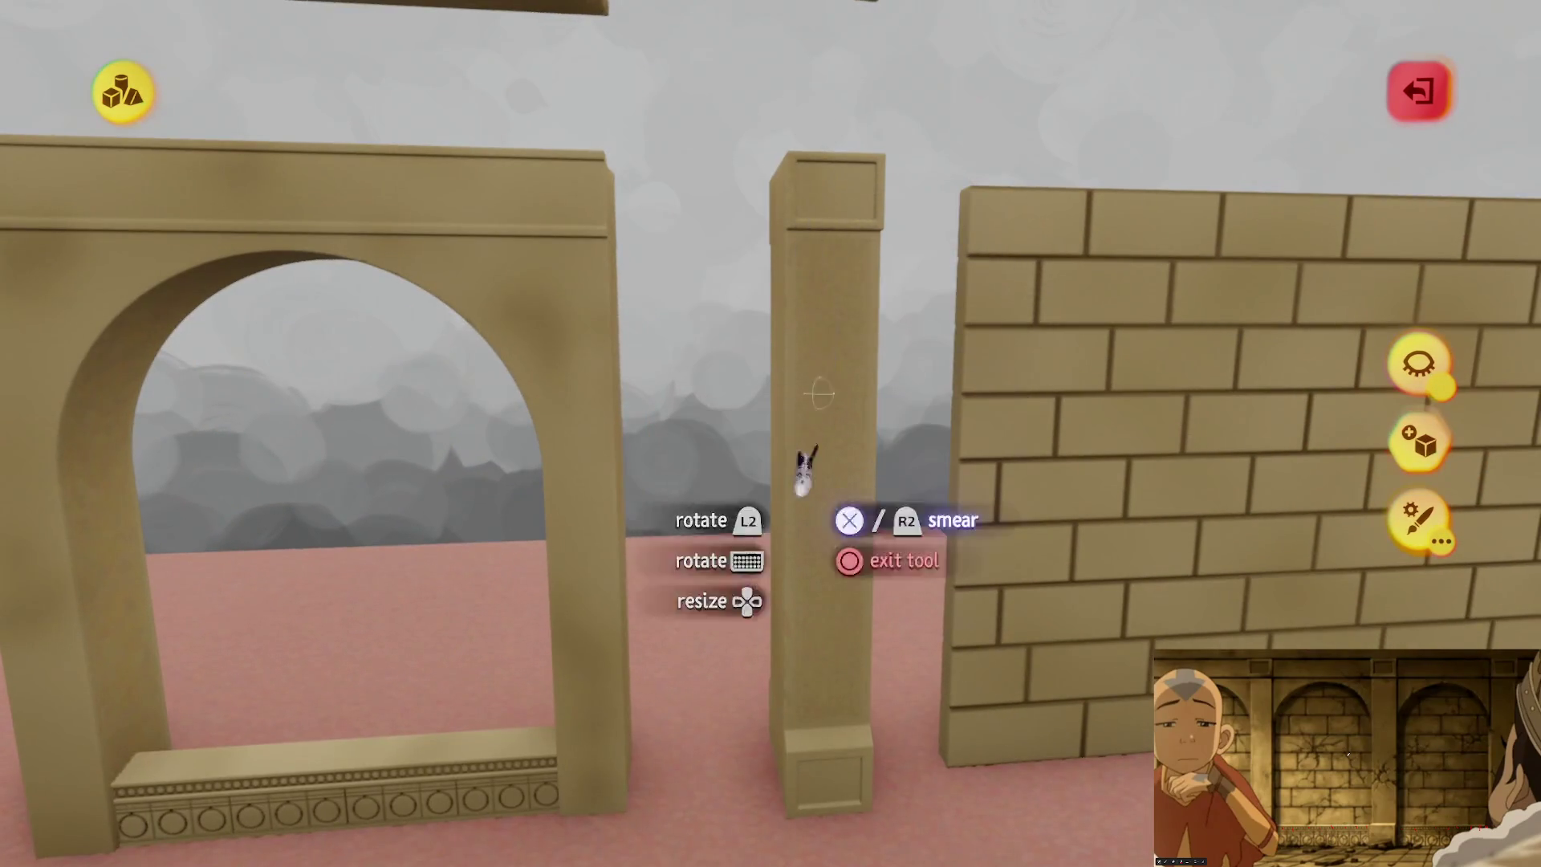
pyautogui.moveTo(867, 245)
pyautogui.mouseDown()
pyautogui.moveTo(835, 637)
pyautogui.moveTo(795, 615)
pyautogui.moveTo(745, 331)
pyautogui.mouseUp()
pyautogui.moveTo(711, 571)
pyautogui.mouseDown()
pyautogui.moveTo(742, 691)
pyautogui.moveTo(780, 479)
pyautogui.moveTo(285, 440)
pyautogui.mouseUp()
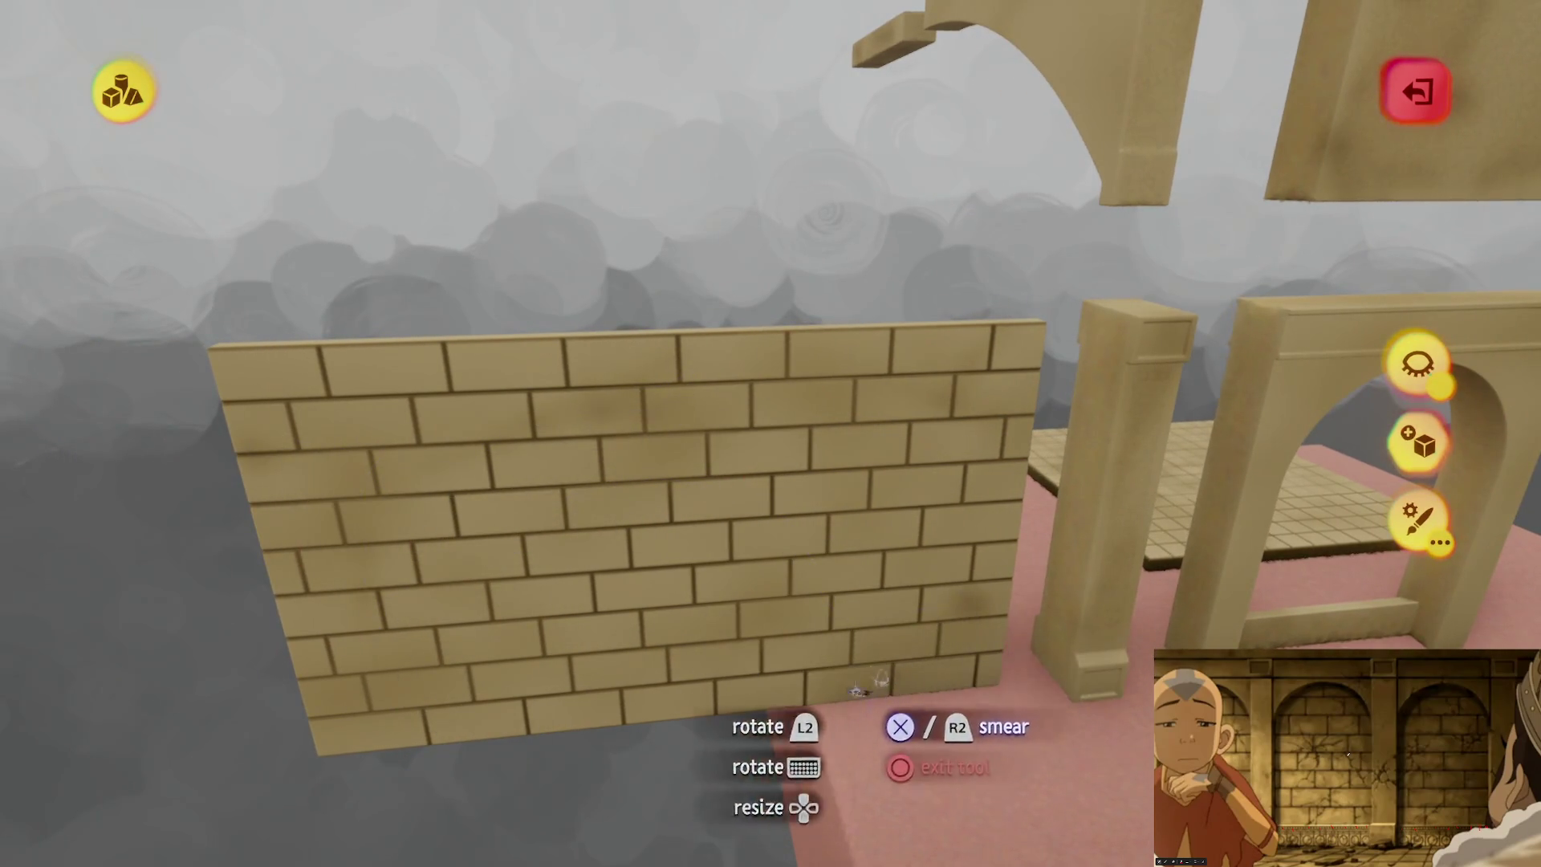
pyautogui.moveTo(850, 504)
pyautogui.mouseDown()
pyautogui.moveTo(852, 454)
pyautogui.moveTo(722, 513)
pyautogui.moveTo(746, 578)
pyautogui.moveTo(738, 522)
pyautogui.moveTo(690, 482)
pyautogui.moveTo(585, 522)
pyautogui.moveTo(887, 516)
pyautogui.moveTo(1073, 602)
pyautogui.moveTo(698, 568)
pyautogui.moveTo(722, 533)
pyautogui.moveTo(706, 517)
pyautogui.moveTo(731, 531)
pyautogui.moveTo(751, 430)
pyautogui.mouseUp()
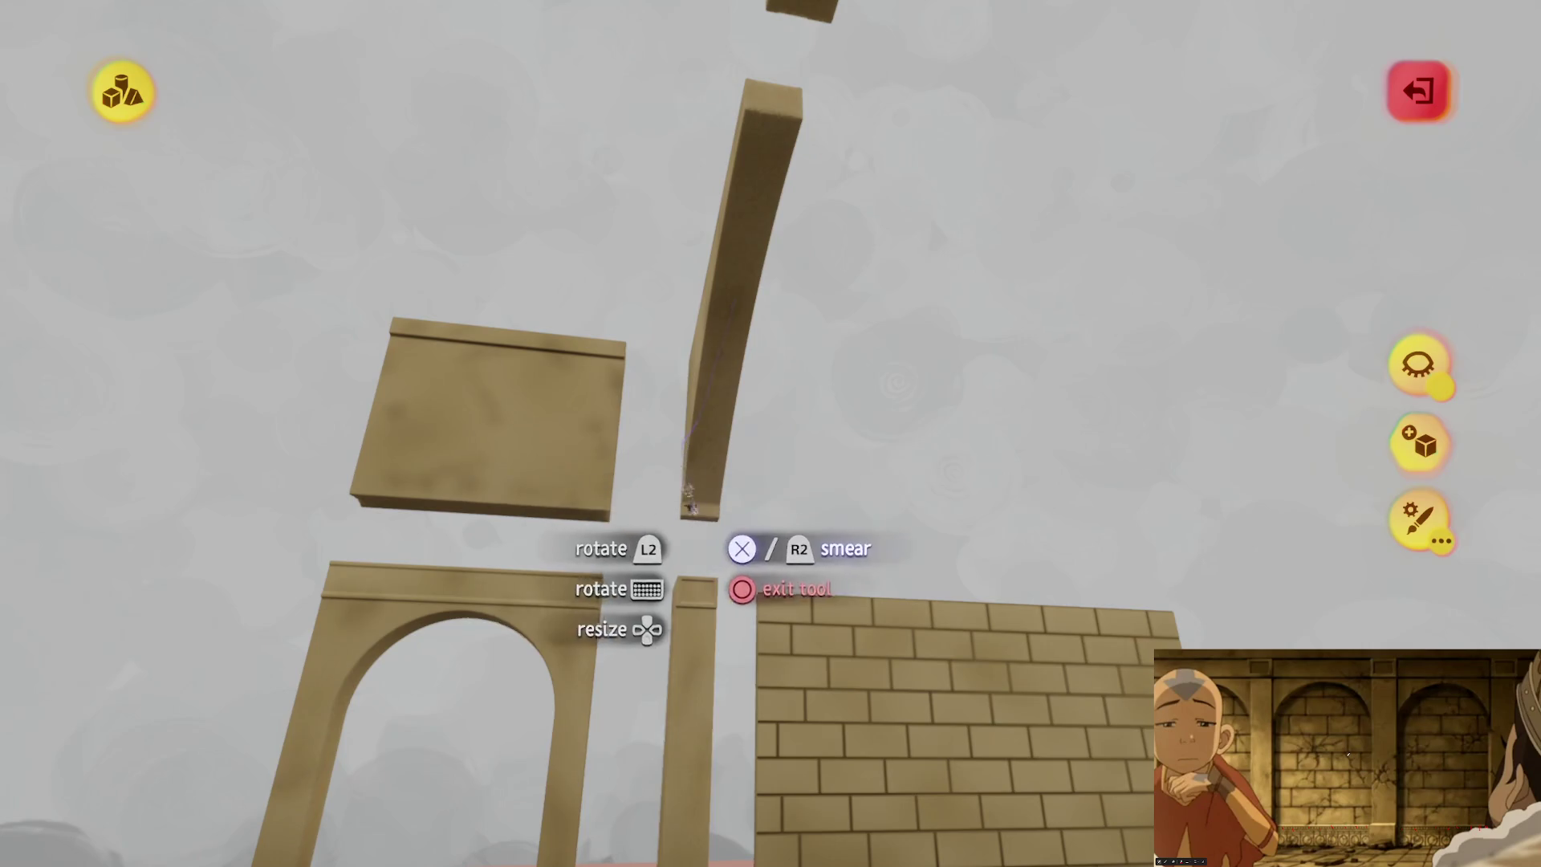
pyautogui.moveTo(782, 146)
pyautogui.mouseDown()
pyautogui.moveTo(706, 465)
pyautogui.moveTo(727, 524)
pyautogui.moveTo(754, 534)
pyautogui.moveTo(706, 567)
pyautogui.mouseUp()
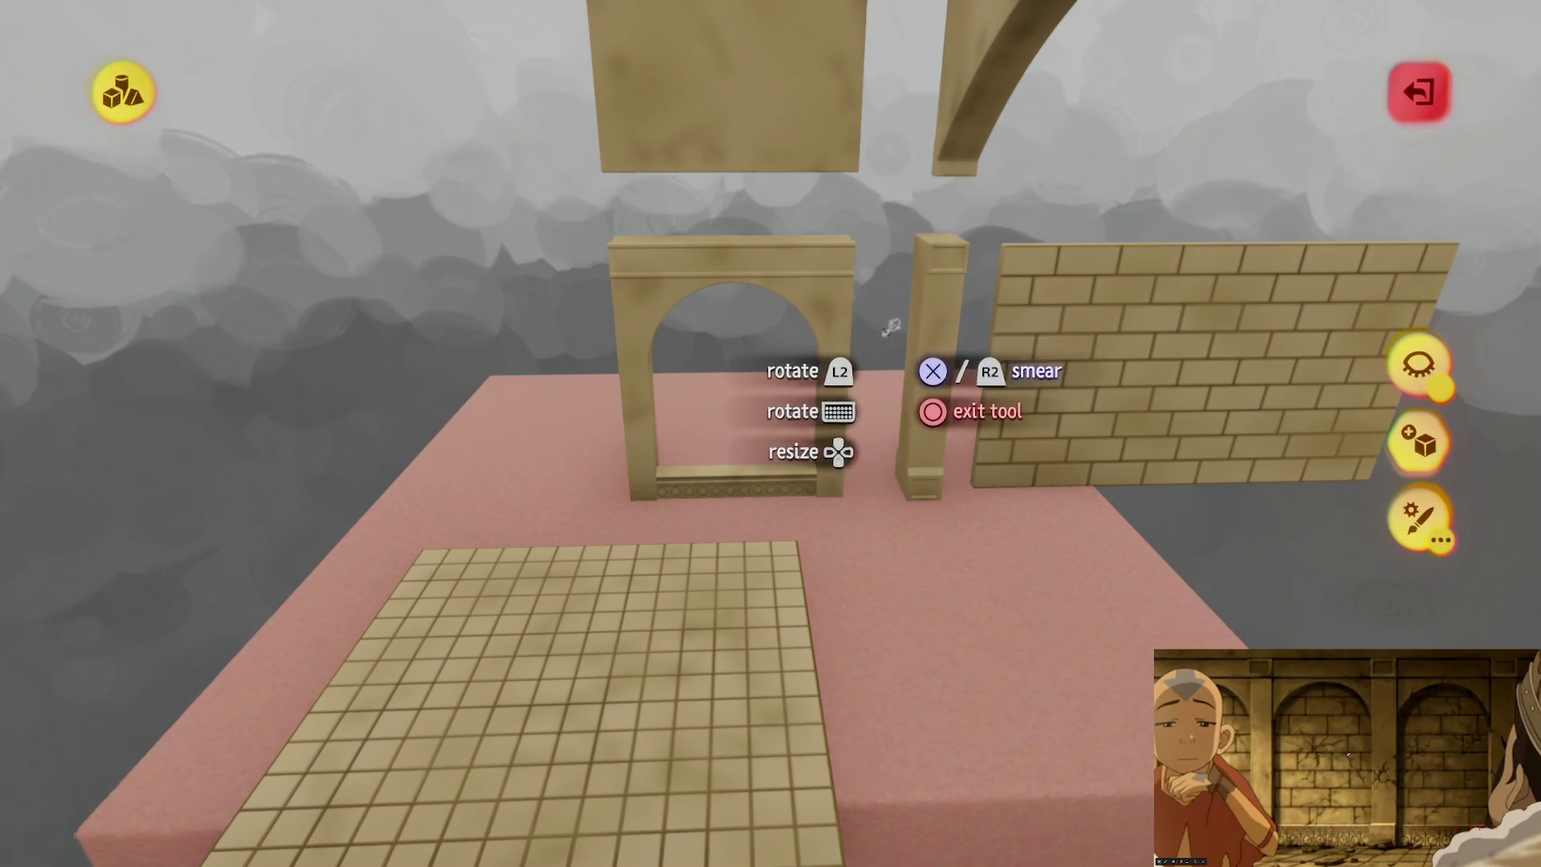
pyautogui.moveTo(688, 381)
pyautogui.mouseDown()
pyautogui.moveTo(790, 488)
pyautogui.moveTo(762, 506)
pyautogui.moveTo(764, 330)
pyautogui.moveTo(771, 434)
pyautogui.moveTo(699, 602)
pyautogui.moveTo(739, 578)
pyautogui.moveTo(862, 622)
pyautogui.moveTo(729, 205)
pyautogui.moveTo(746, 204)
pyautogui.moveTo(726, 263)
pyautogui.mouseUp()
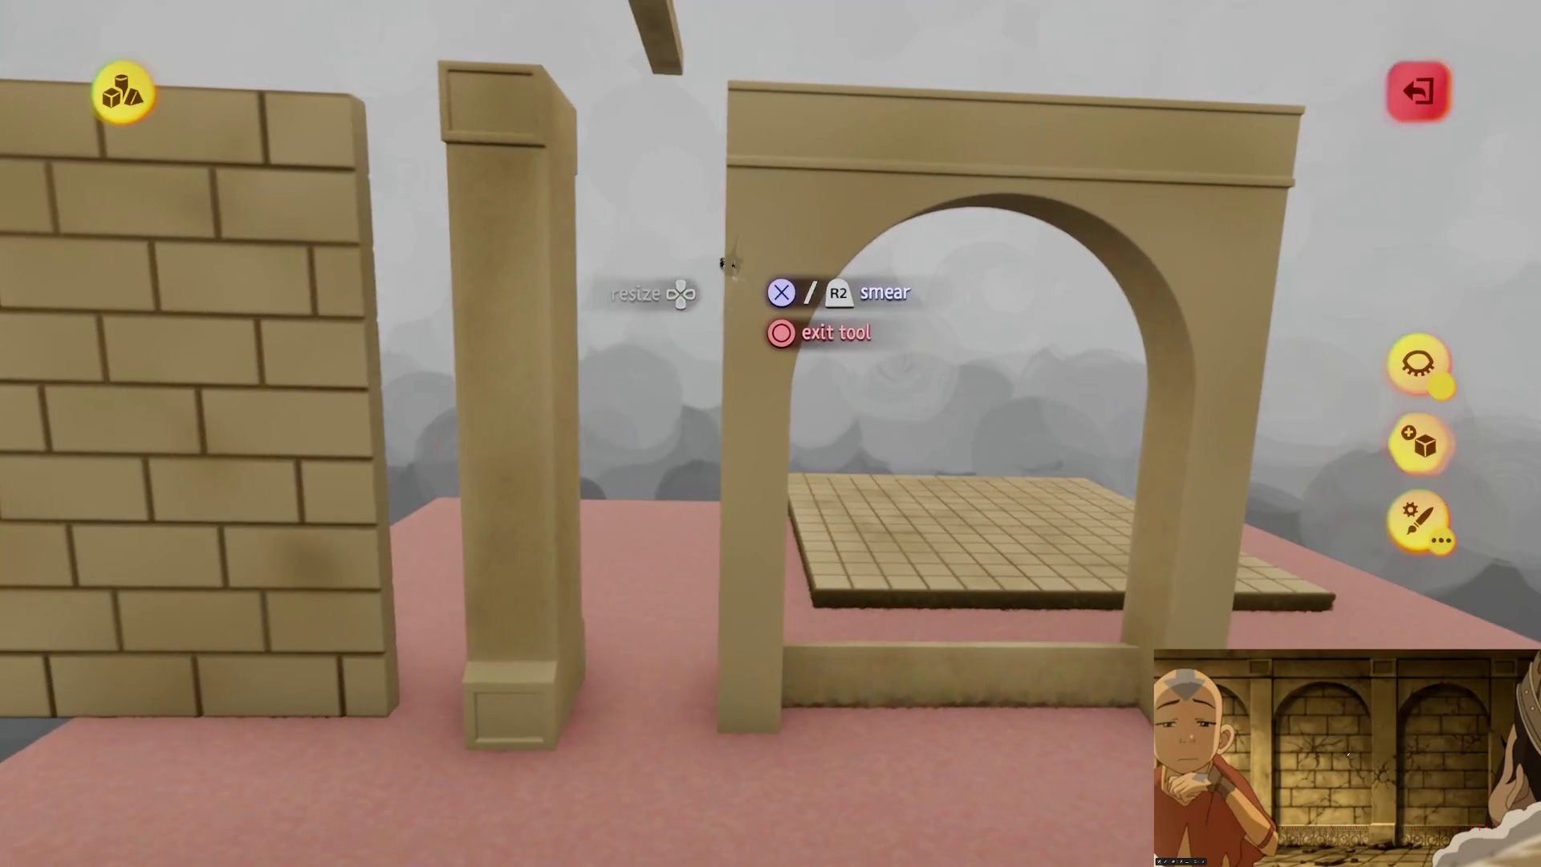
pyautogui.moveTo(705, 790)
pyautogui.mouseDown()
pyautogui.moveTo(1003, 213)
pyautogui.moveTo(899, 134)
pyautogui.moveTo(819, 670)
pyautogui.moveTo(836, 417)
pyautogui.moveTo(794, 334)
pyautogui.moveTo(748, 359)
pyautogui.moveTo(804, 432)
pyautogui.moveTo(805, 570)
pyautogui.moveTo(788, 487)
pyautogui.mouseUp()
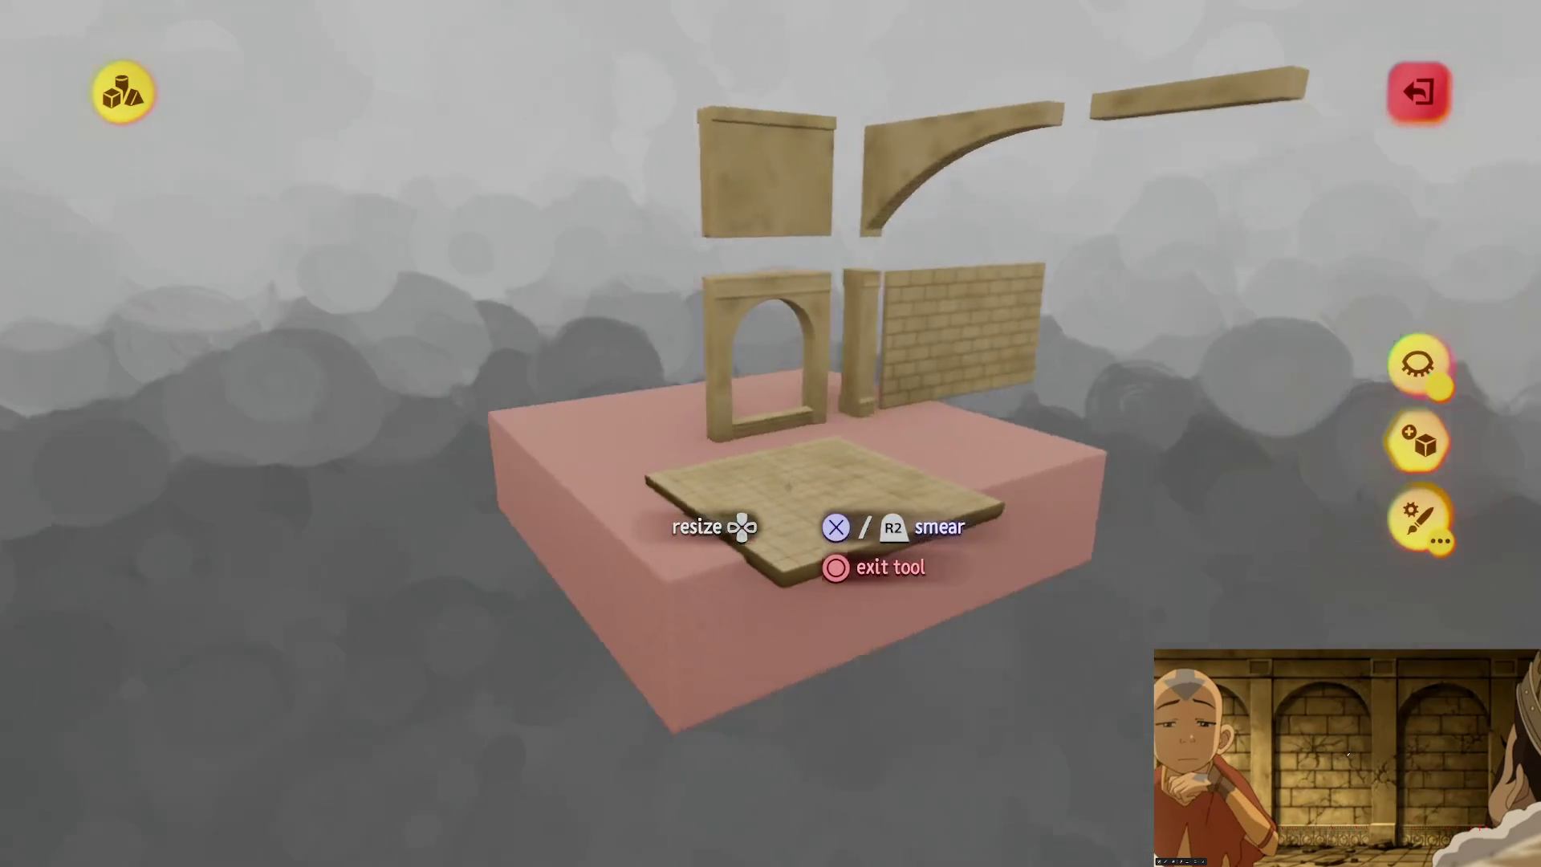
# Step: Zoom and fly around the platform, looking over the tile floor, arch and floating pieces
pyautogui.scroll(-5, 788, 487)
pyautogui.scroll(2, 789, 486)
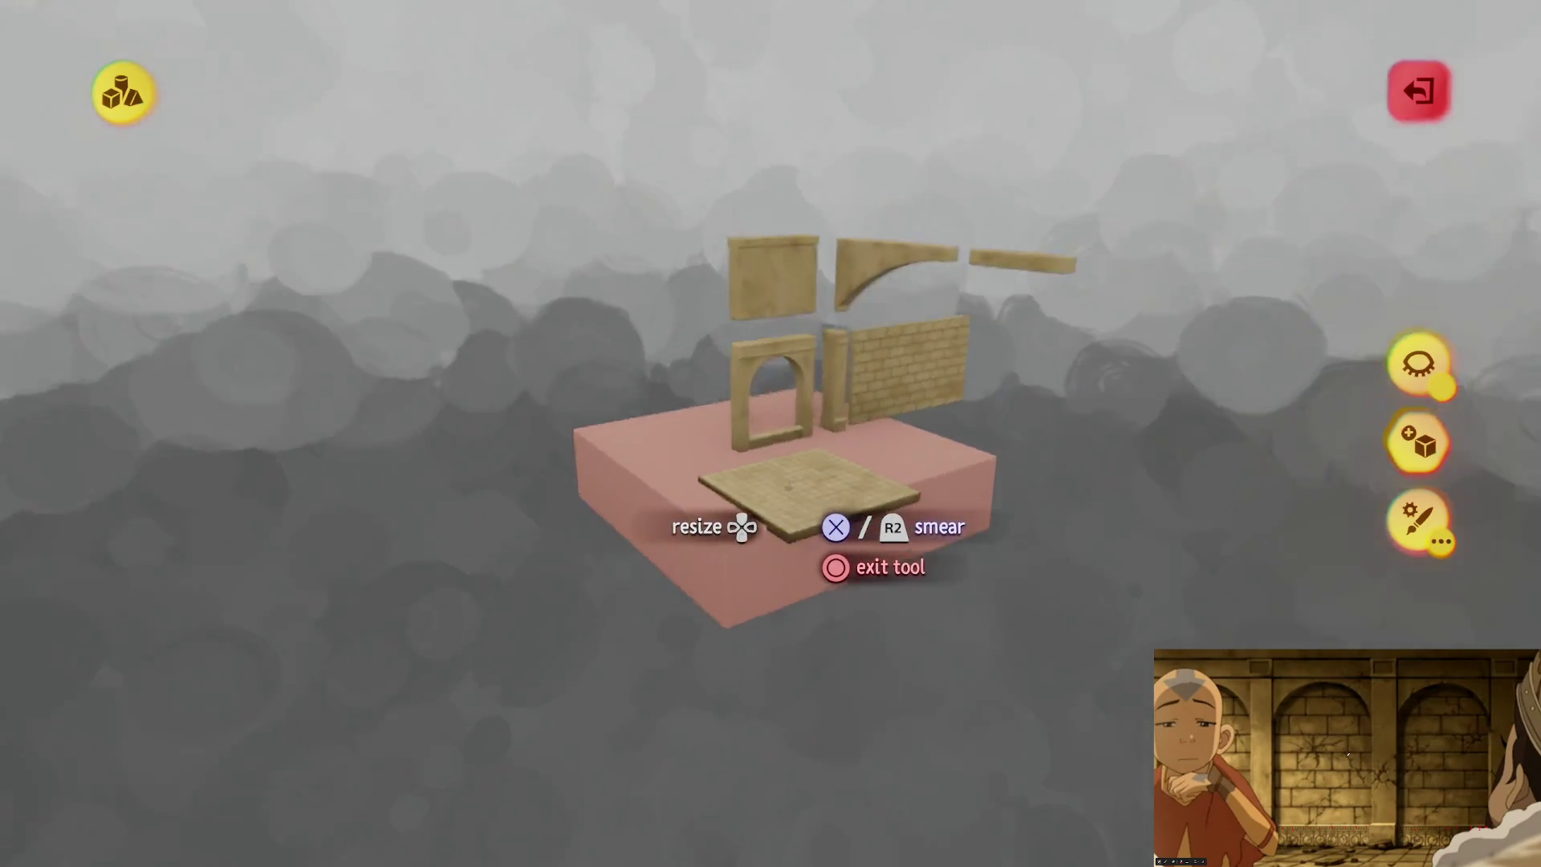
pyautogui.scroll(5, 788, 487)
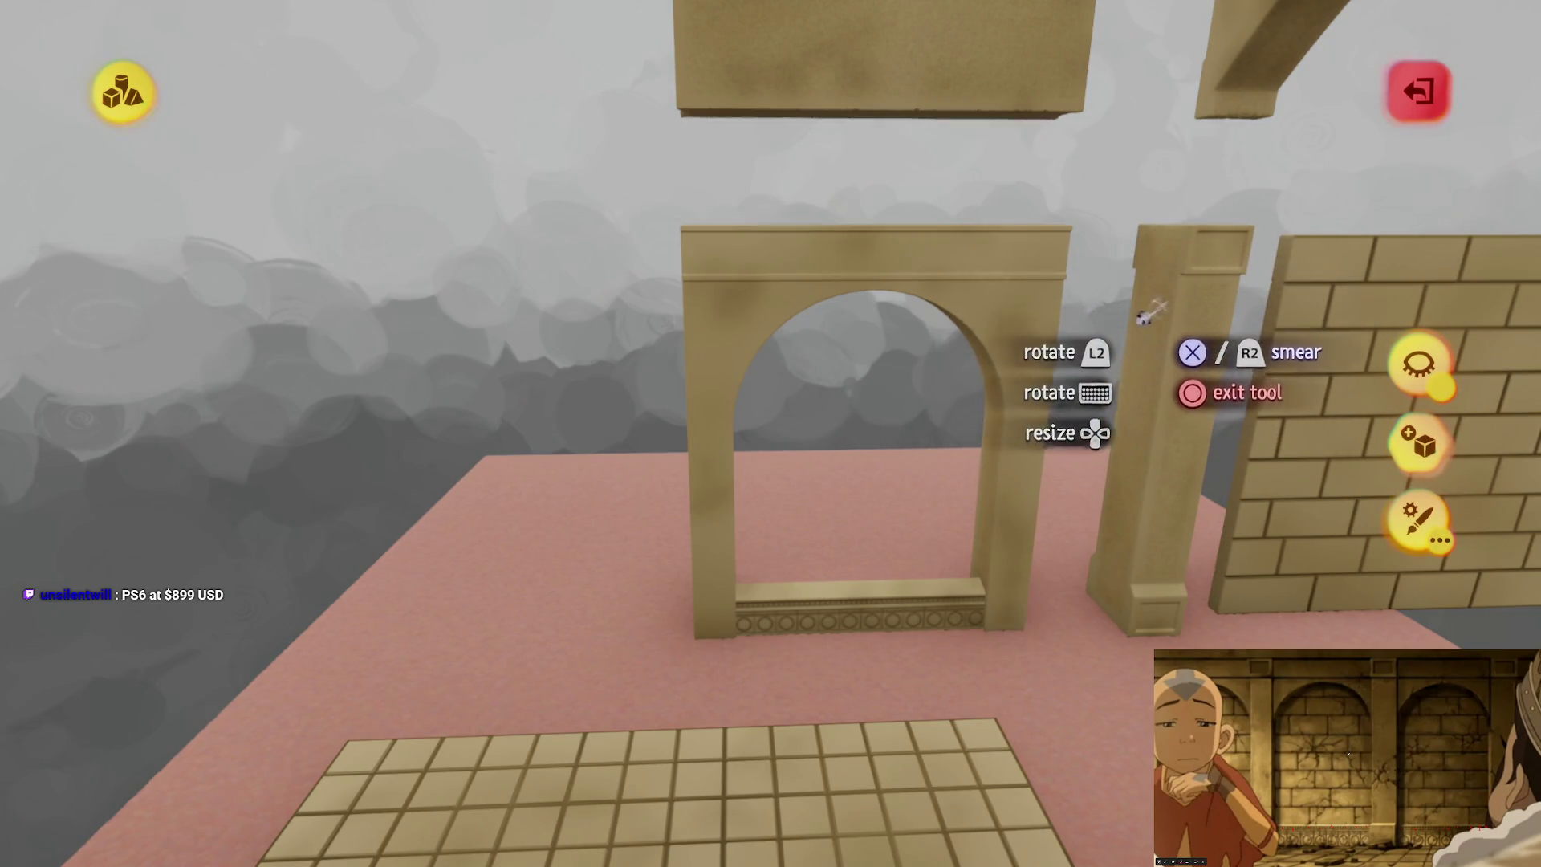
pyautogui.scroll(-3, 967, 423)
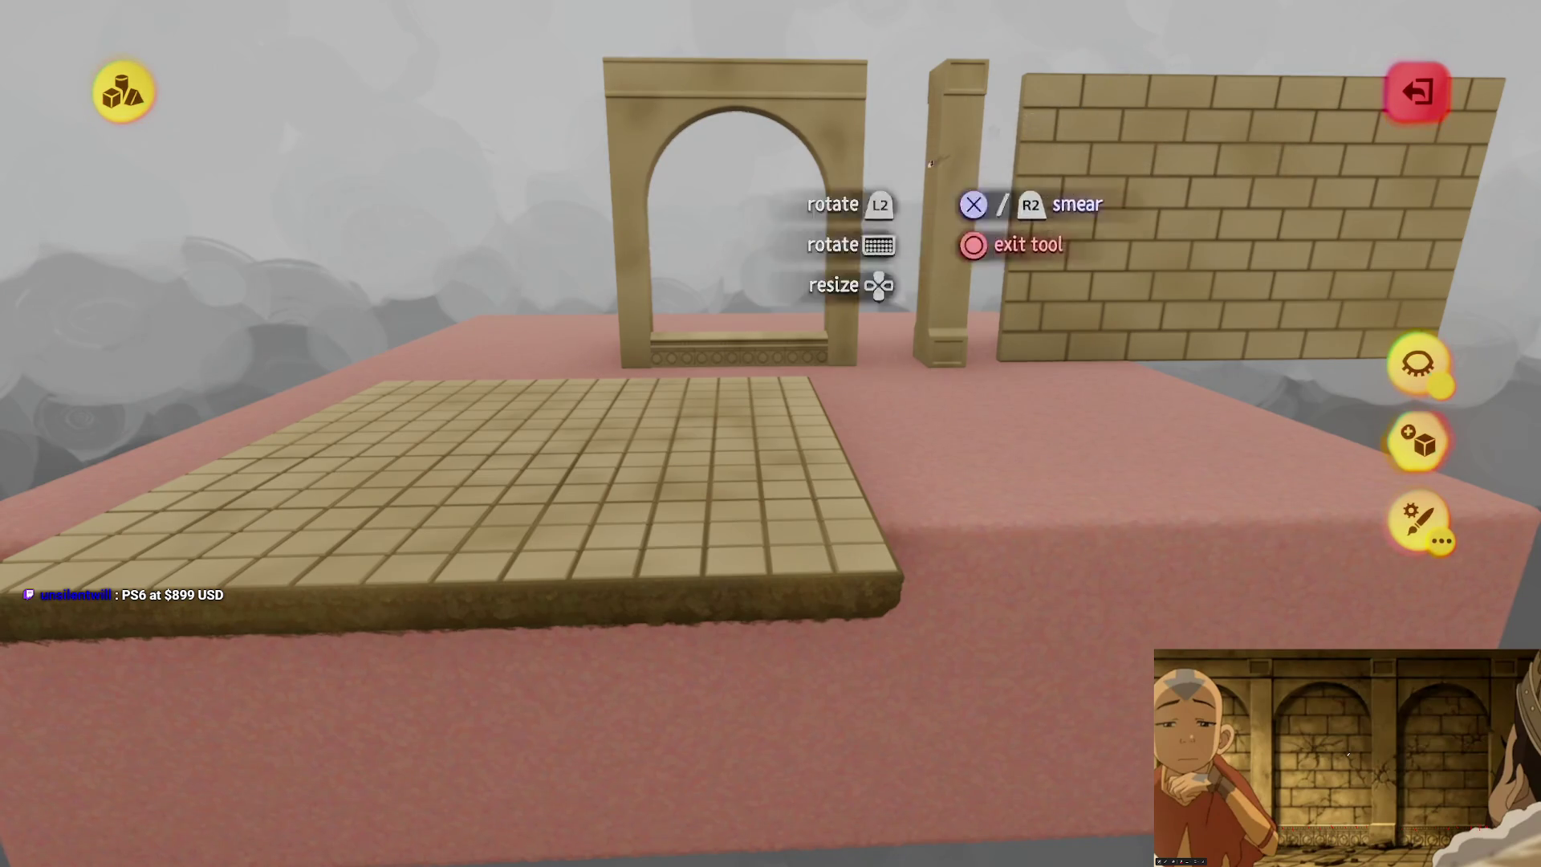
pyautogui.press('a')
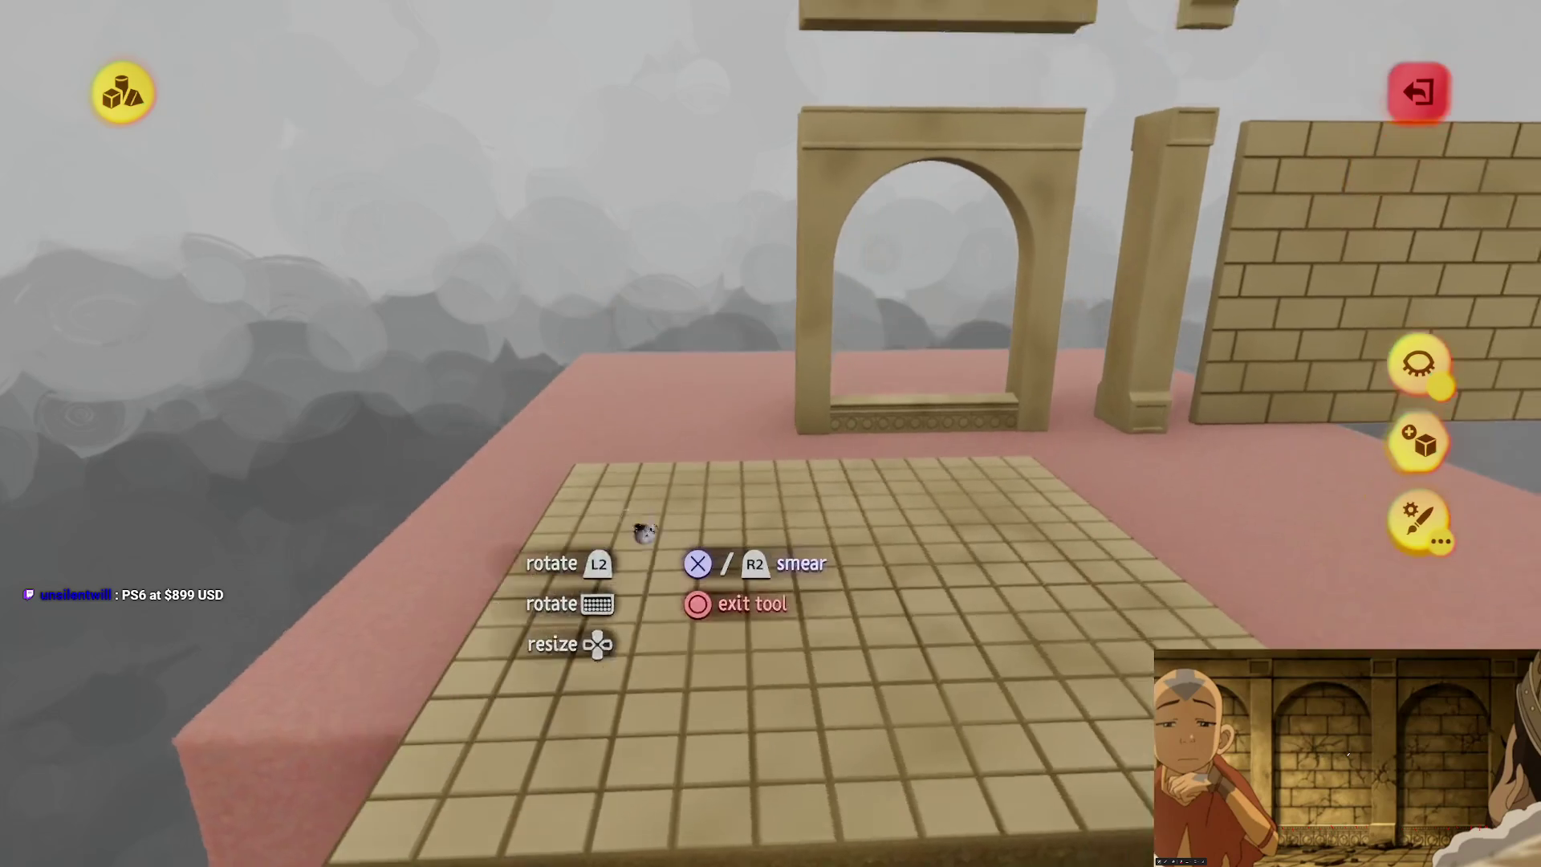
pyautogui.press('w')
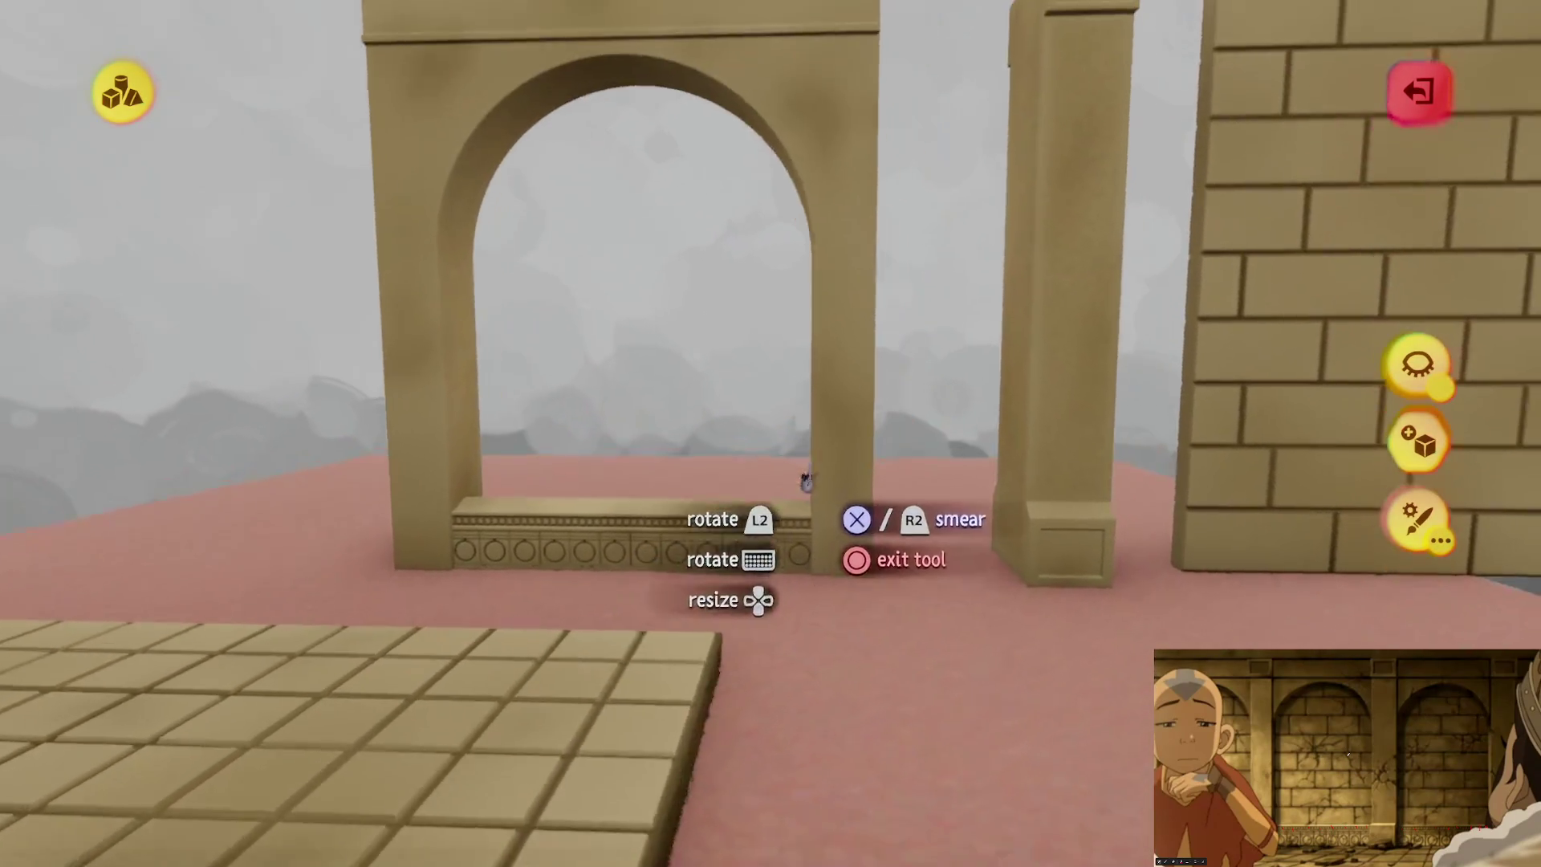
pyautogui.press('s')
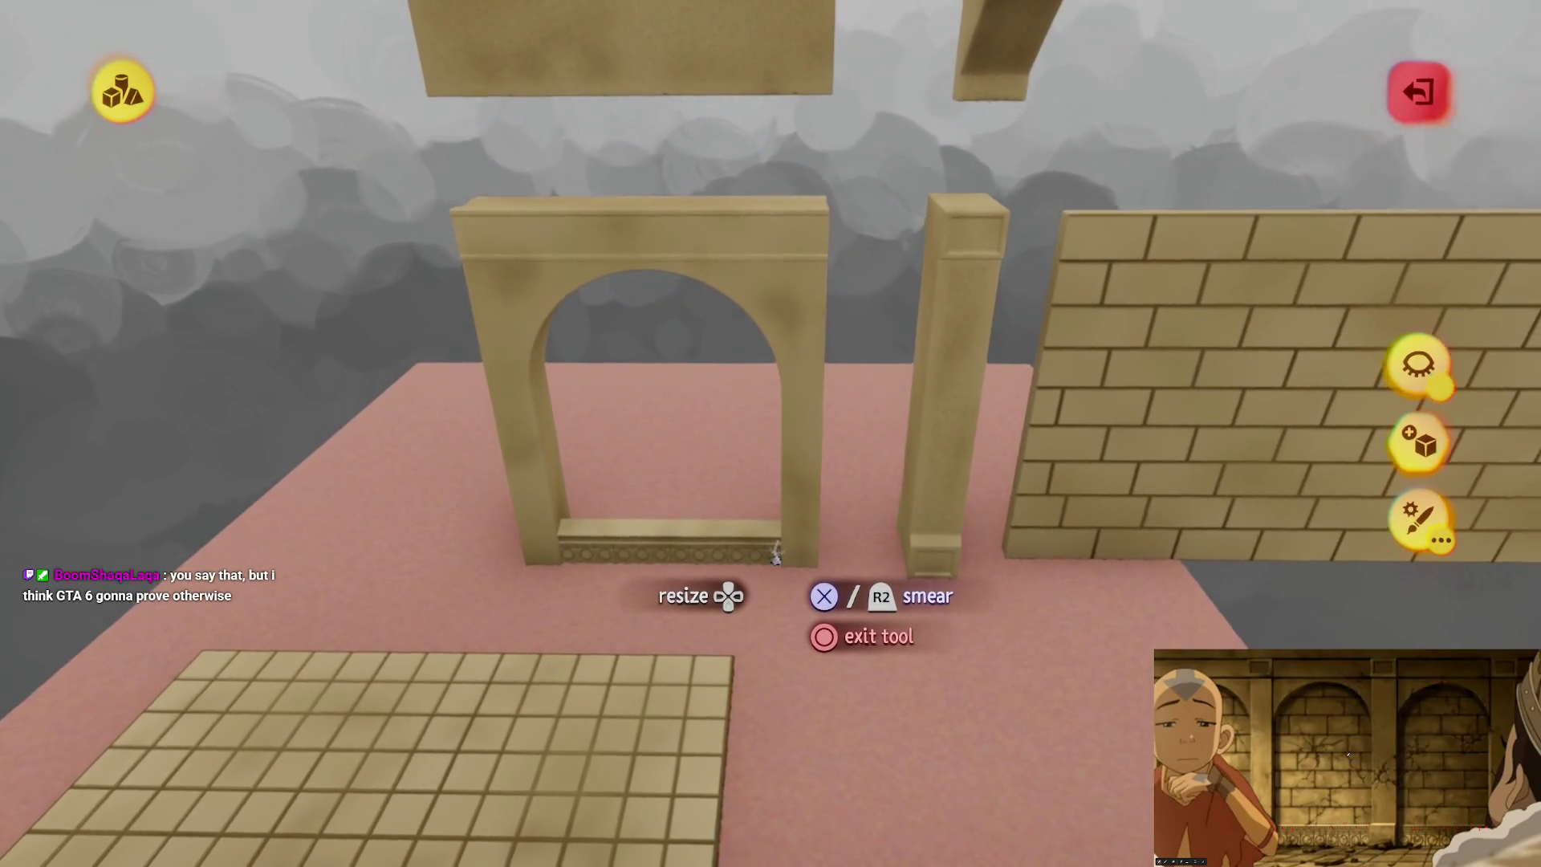
# Step: Fly up to face the floating cardboard wall squarely and bring up the sculpt toolbar
pyautogui.press('s')
pyautogui.press('w')
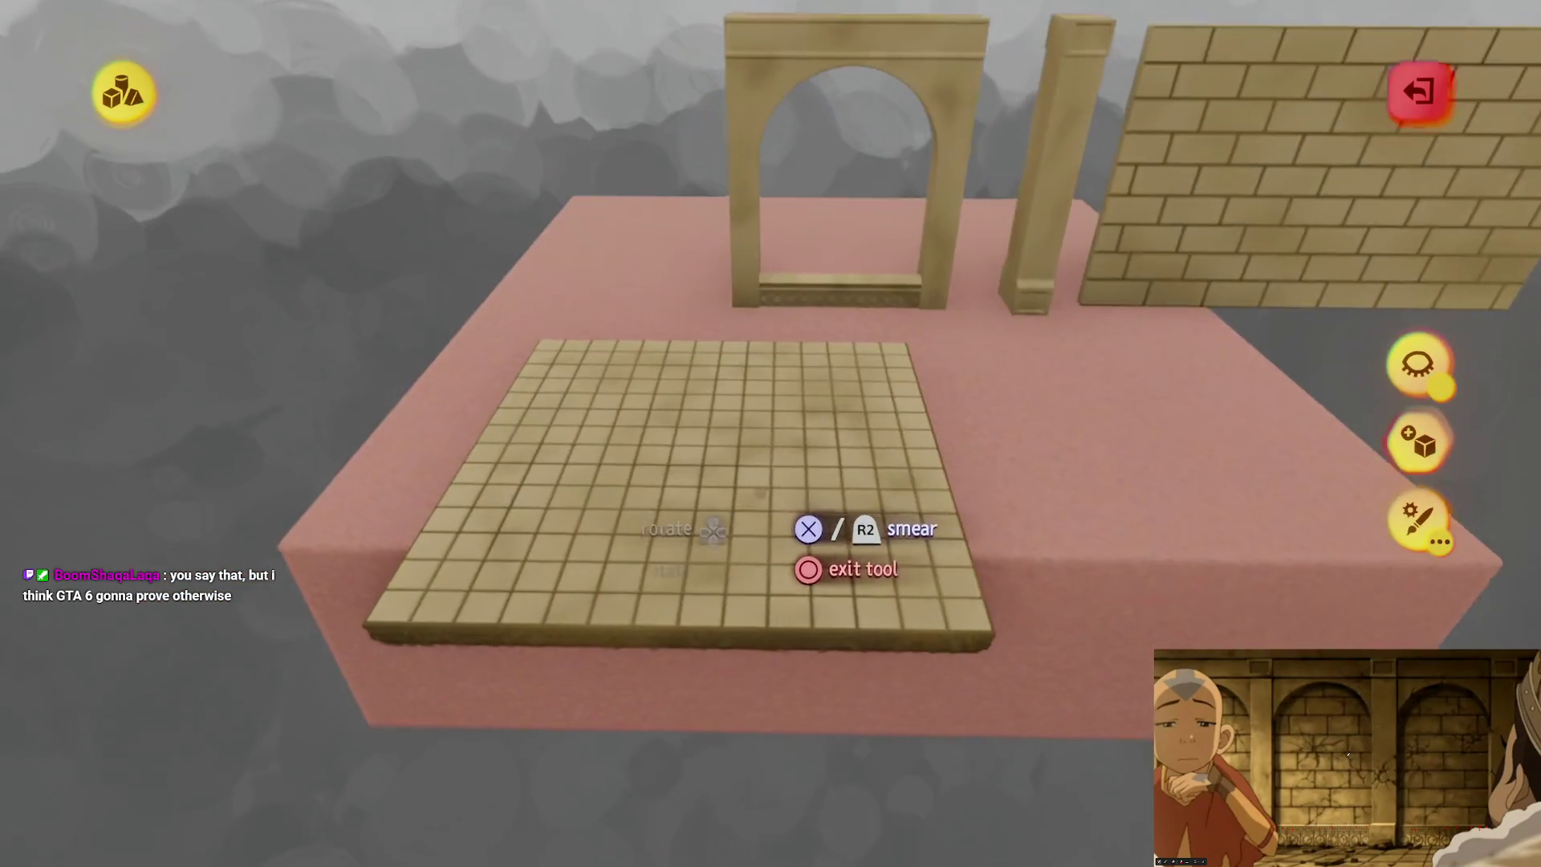
pyautogui.press('w')
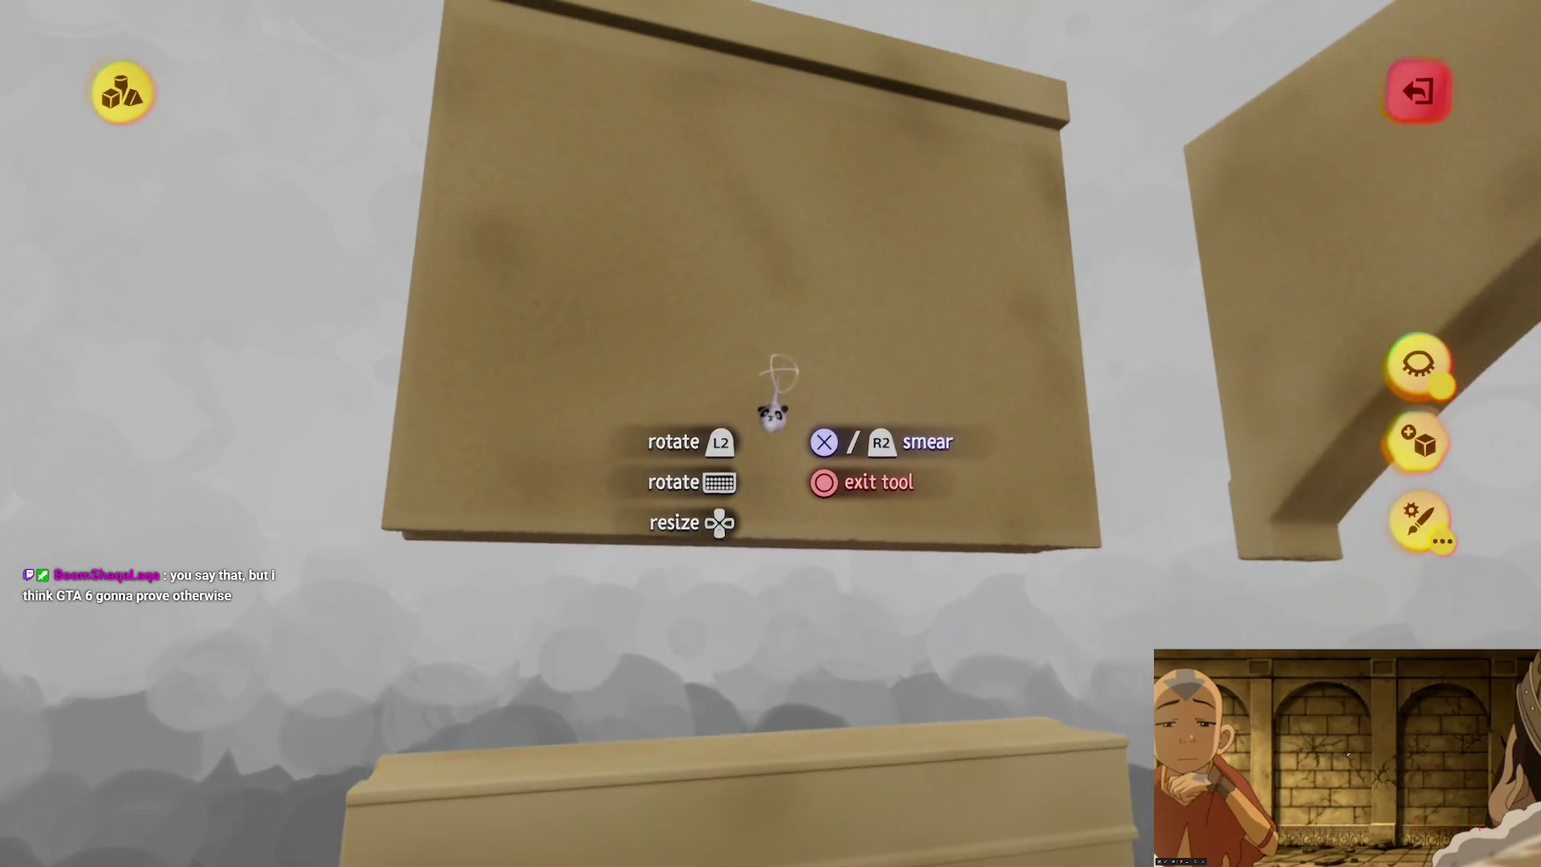
pyautogui.press('s')
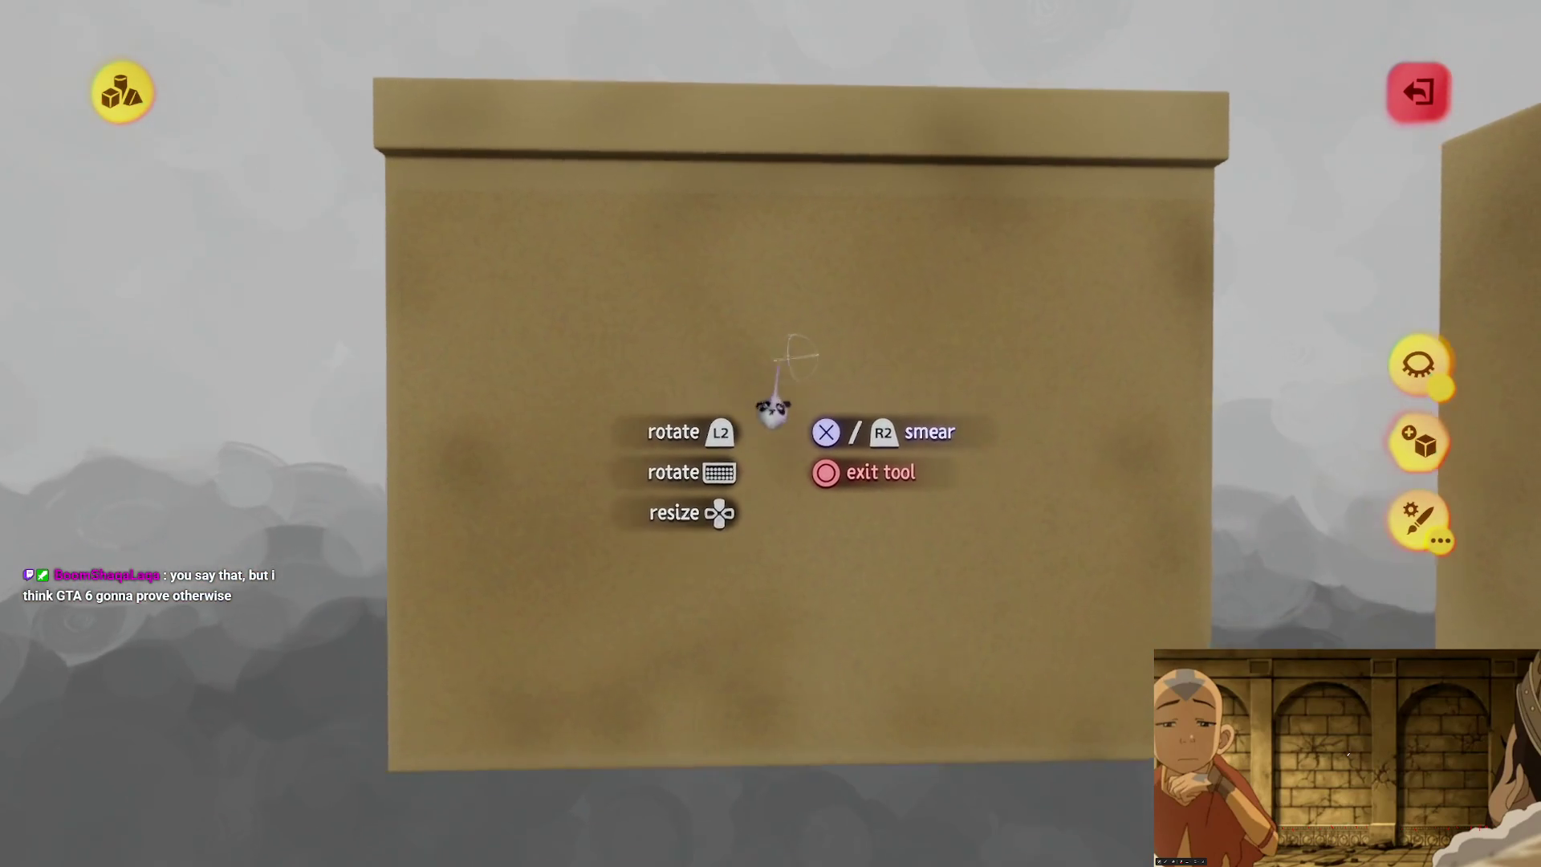
pyautogui.press('Escape')
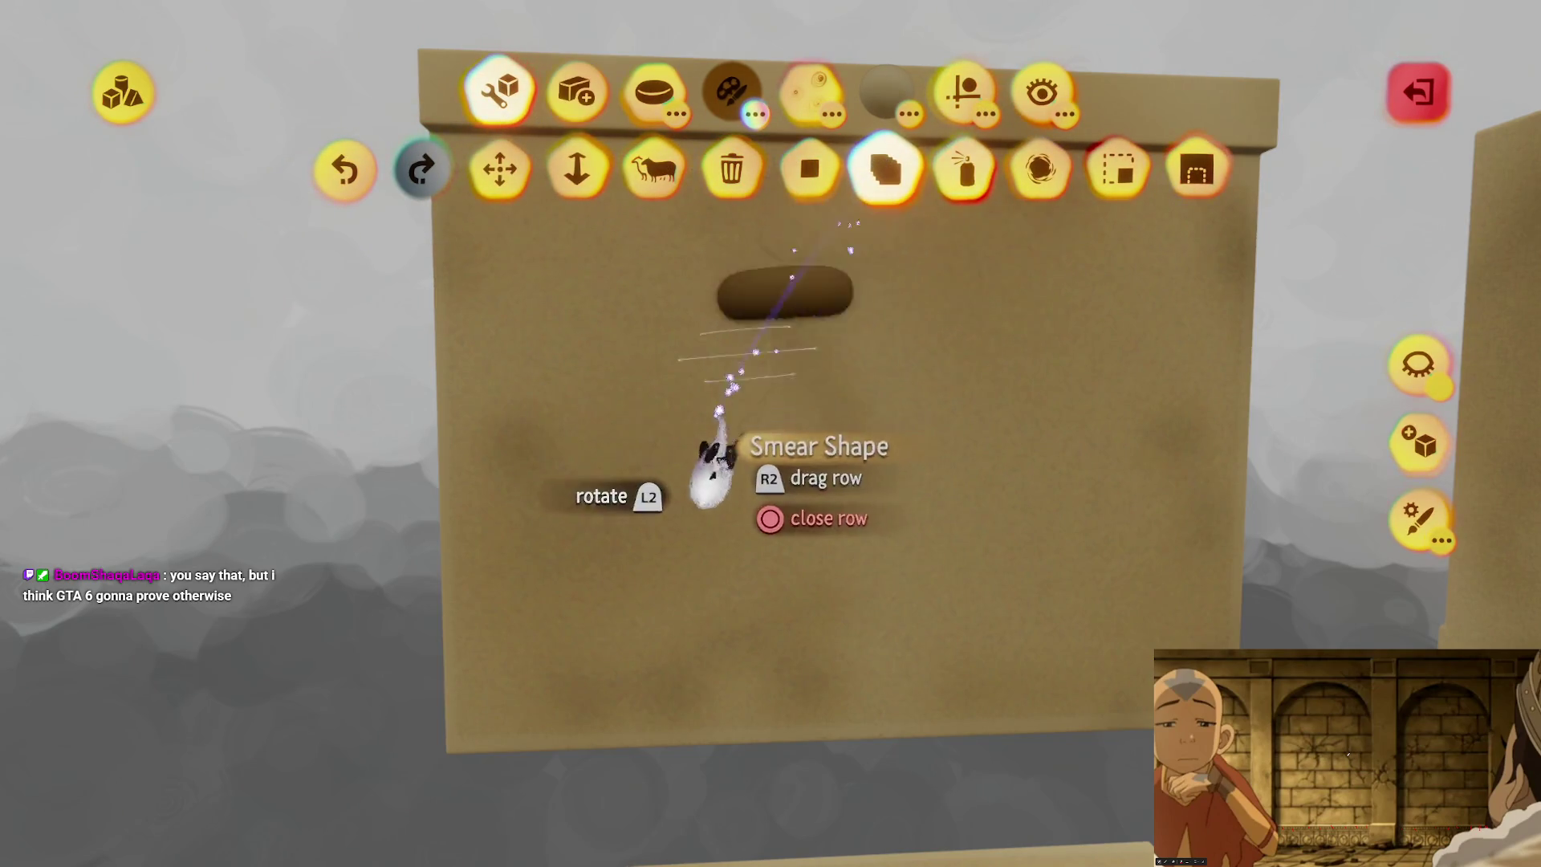
# Step: Adjust the smear tool, checking the colour picker and rotating the smear brush shape
pyautogui.click(717, 434)
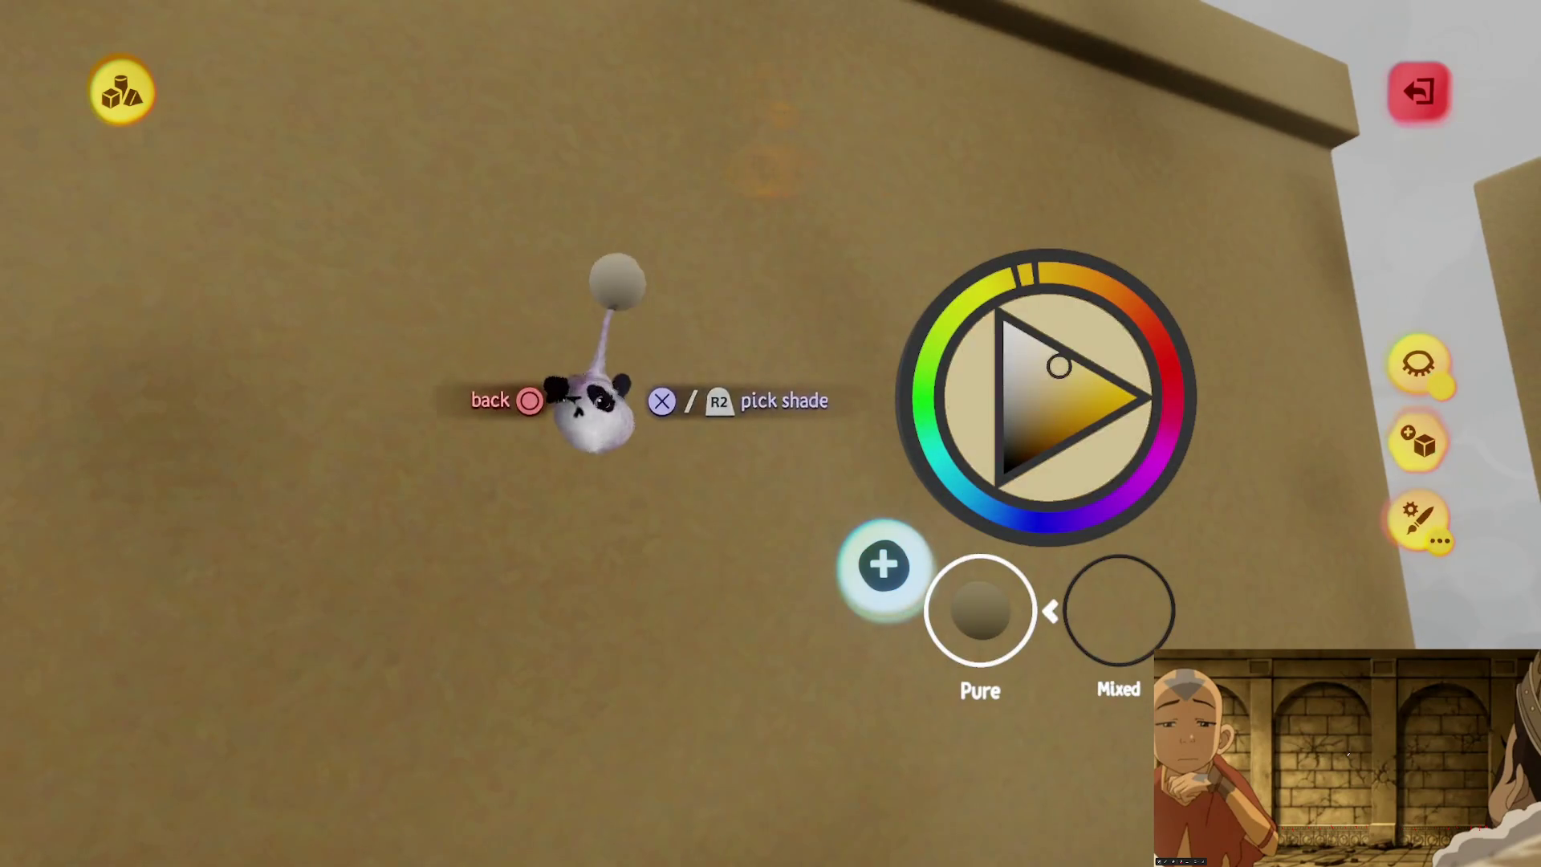
pyautogui.rightClick(590, 402)
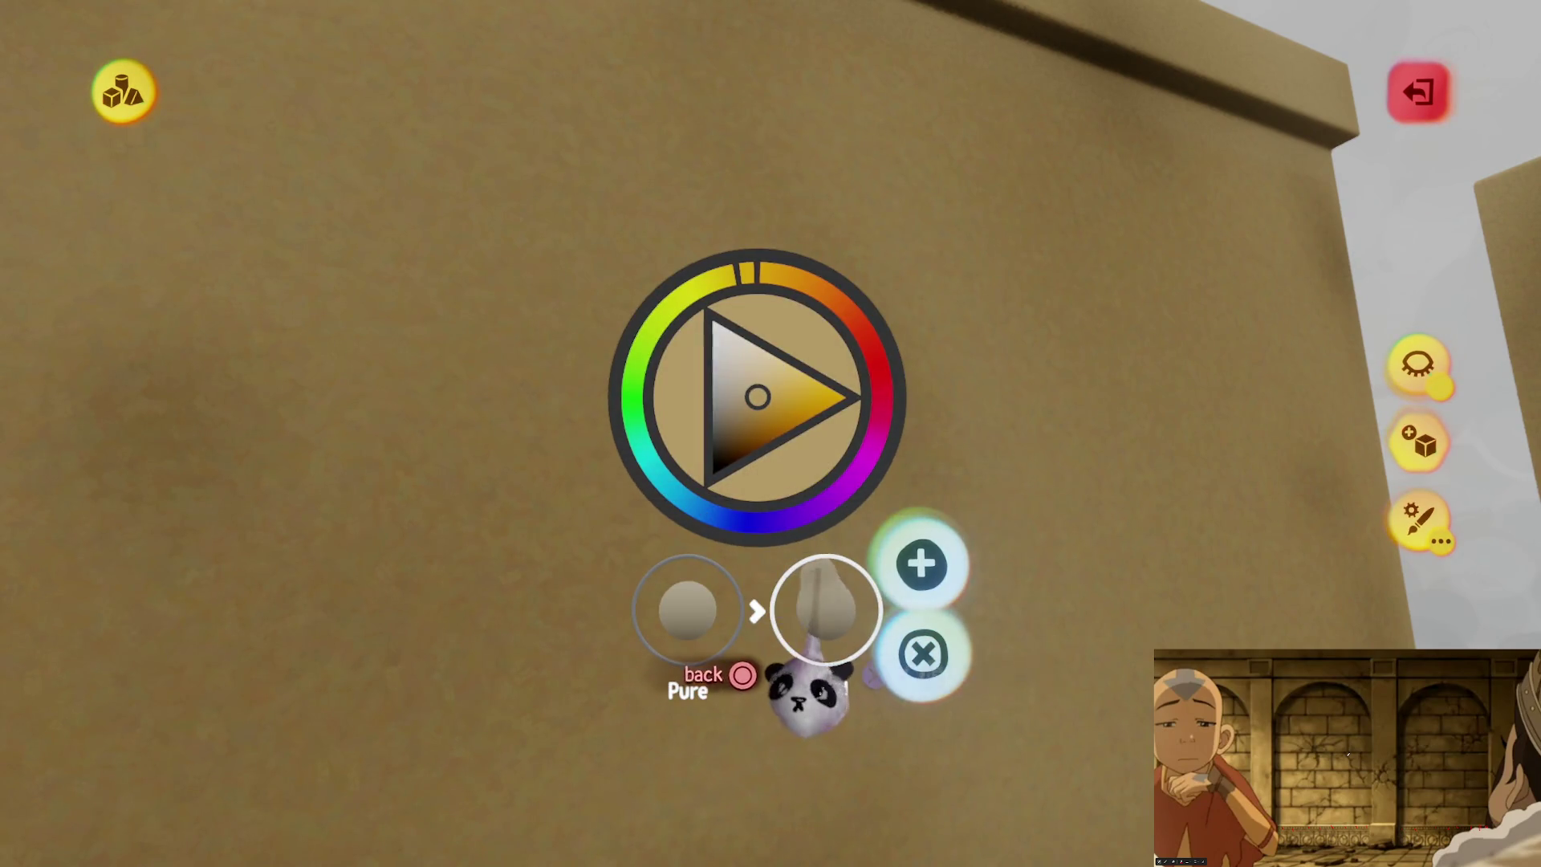
pyautogui.rightClick(755, 673)
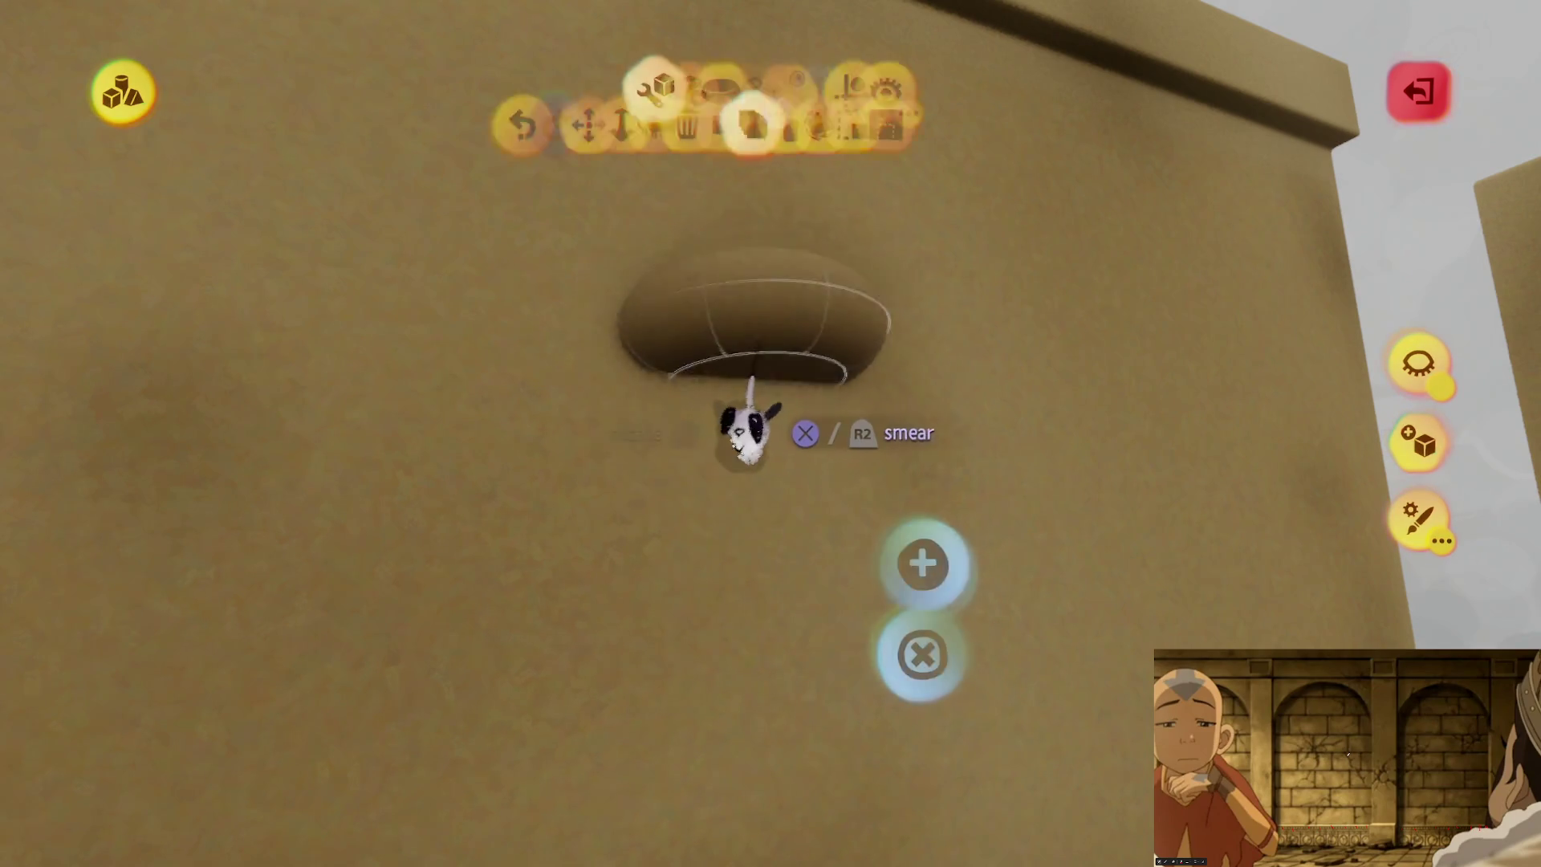
pyautogui.click(963, 88)
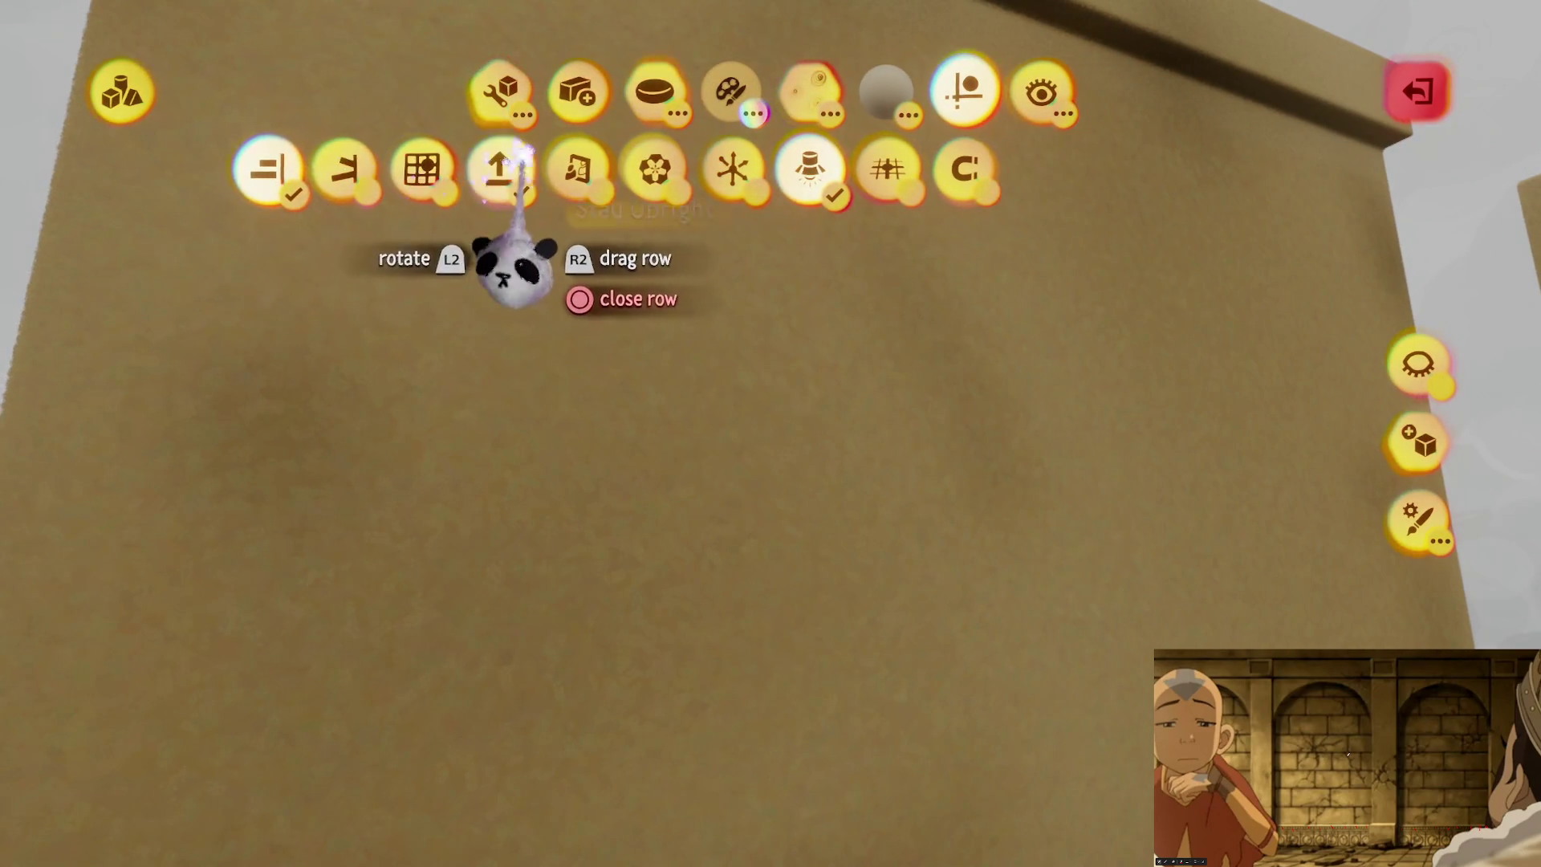
pyautogui.click(498, 169)
pyautogui.moveTo(658, 421); pyautogui.dragTo(738, 581)
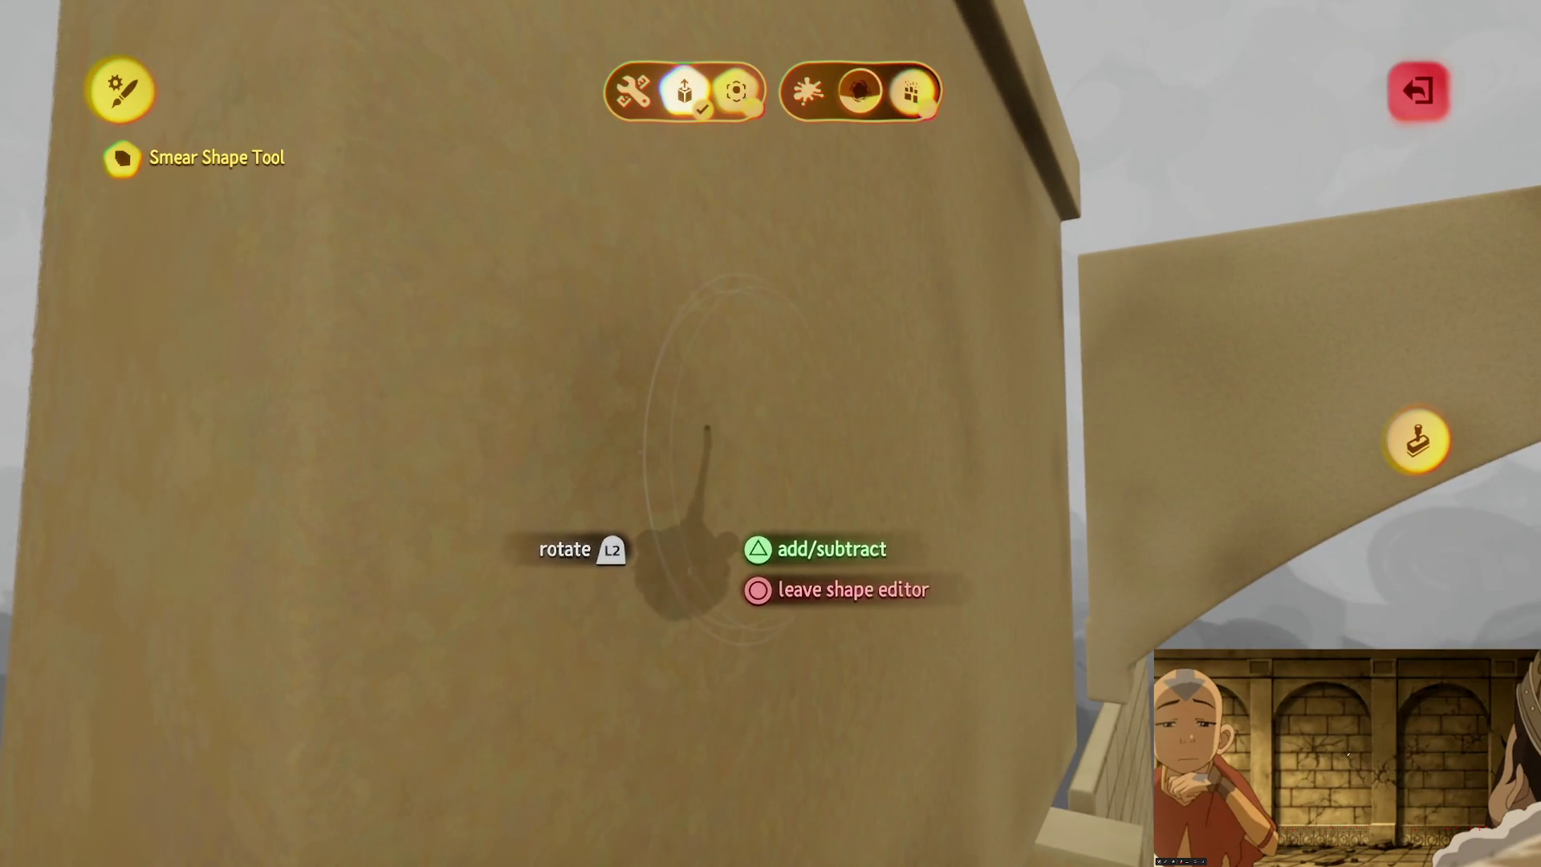
pyautogui.rightClick(706, 429)
# Step: Smear dark strokes on the cardboard wall, undo them, swing the view around and leave sculpt mode
pyautogui.moveTo(651, 353)
pyautogui.mouseDown()
pyautogui.moveTo(614, 235)
pyautogui.moveTo(550, 144)
pyautogui.moveTo(554, 337)
pyautogui.moveTo(654, 553)
pyautogui.moveTo(554, 681)
pyautogui.moveTo(482, 705)
pyautogui.moveTo(706, 730)
pyautogui.mouseUp()
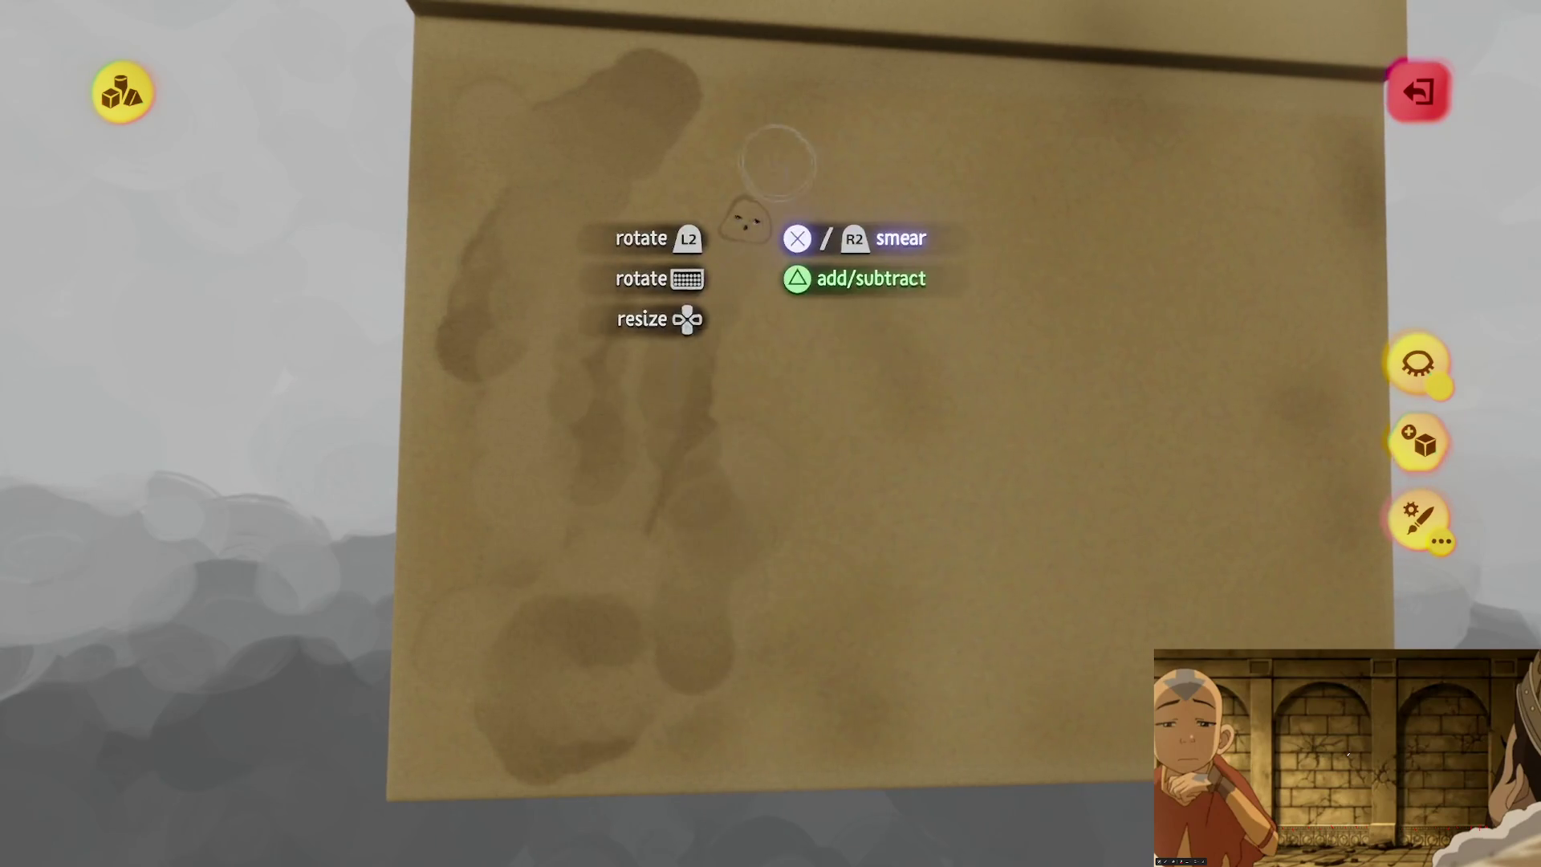
pyautogui.hotkey('ctrl', 'z')
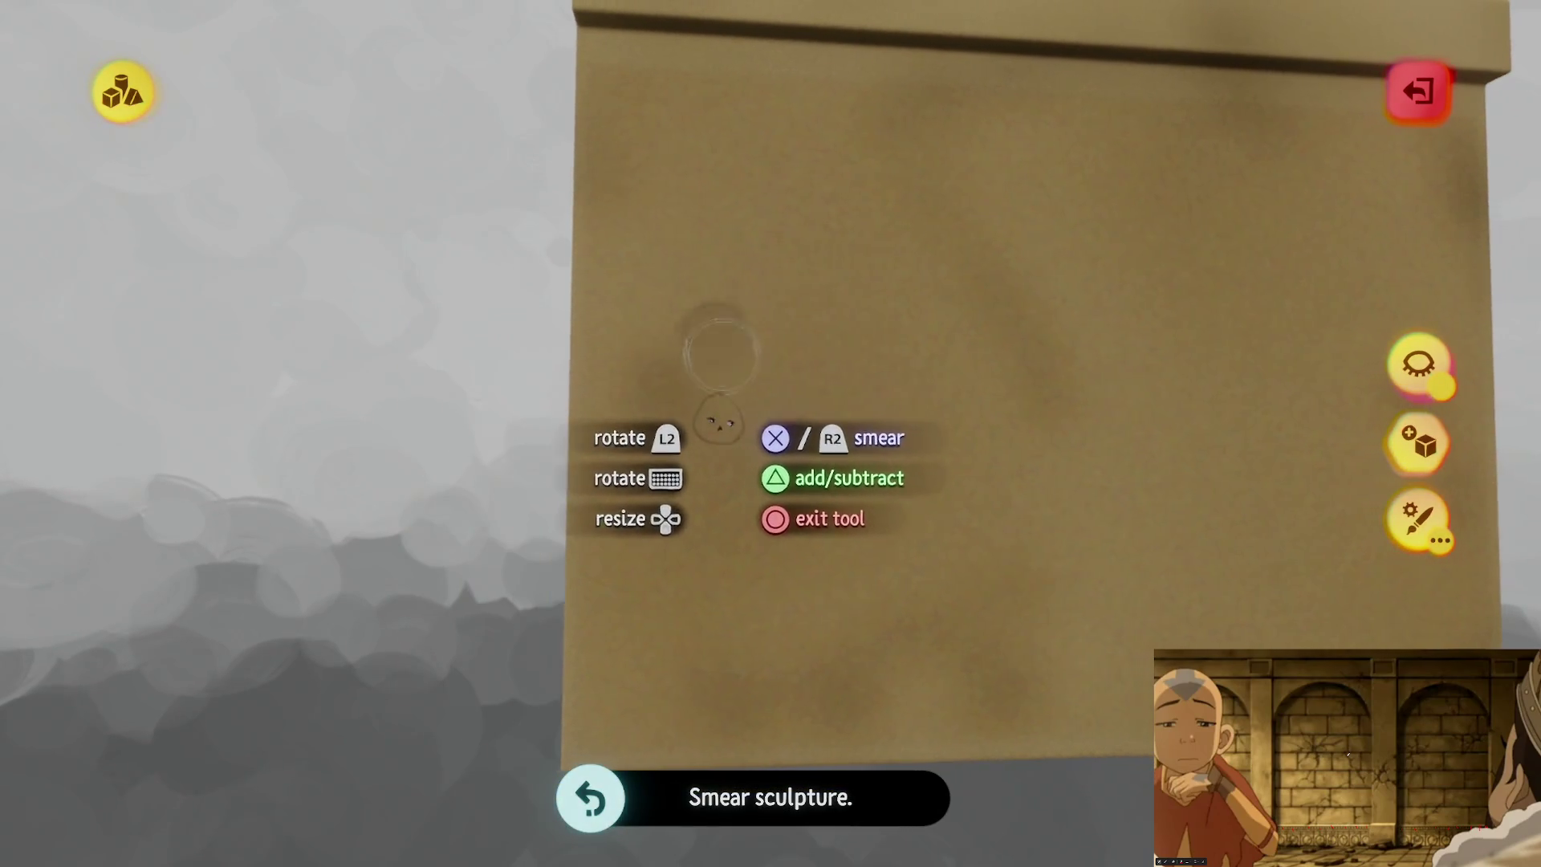
pyautogui.press('Left')
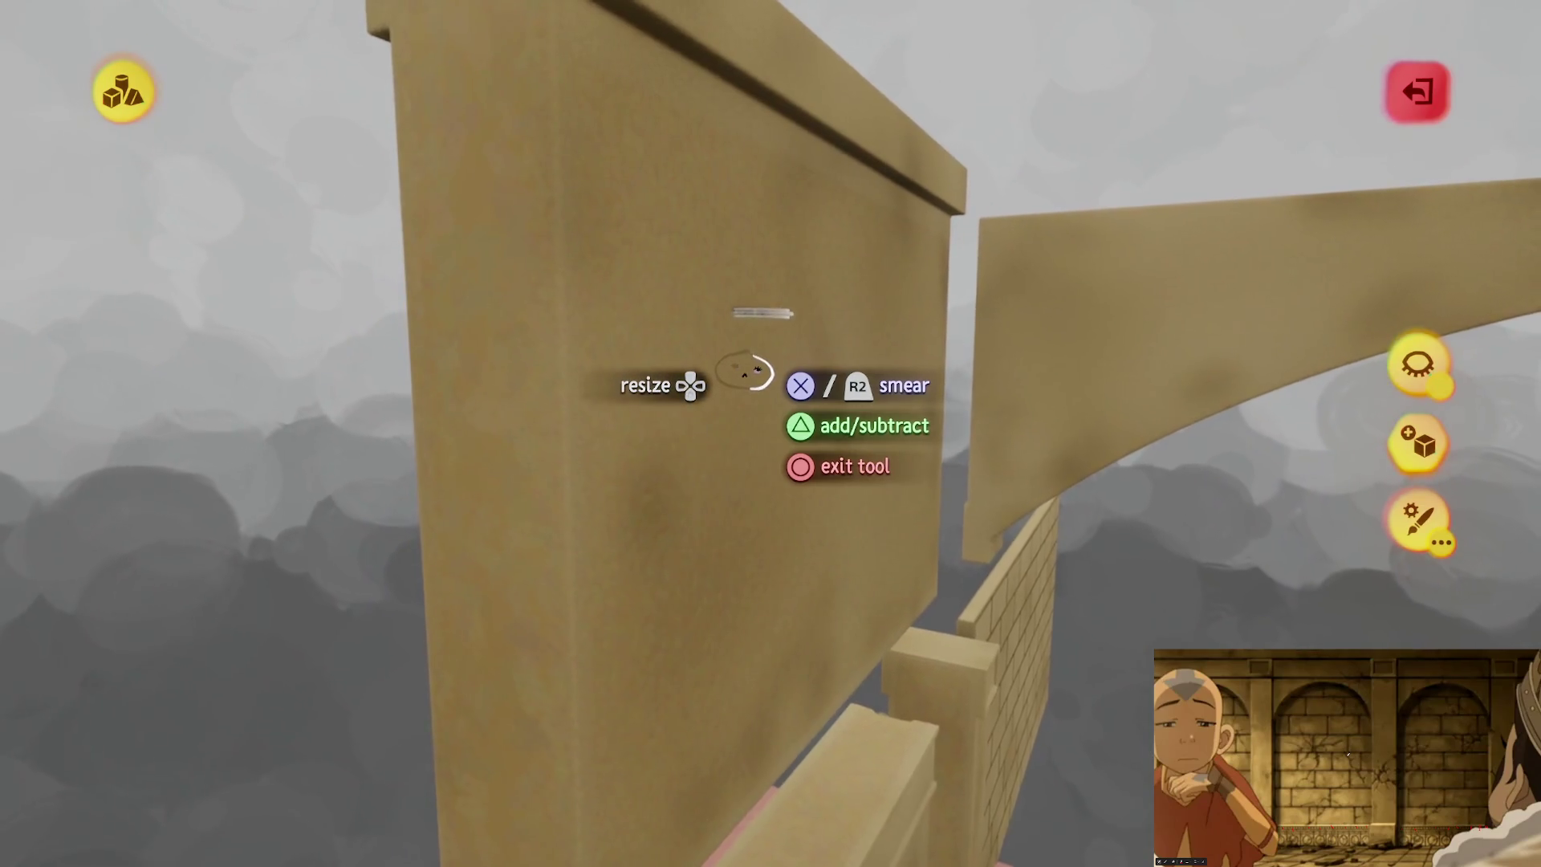
pyautogui.press('Left')
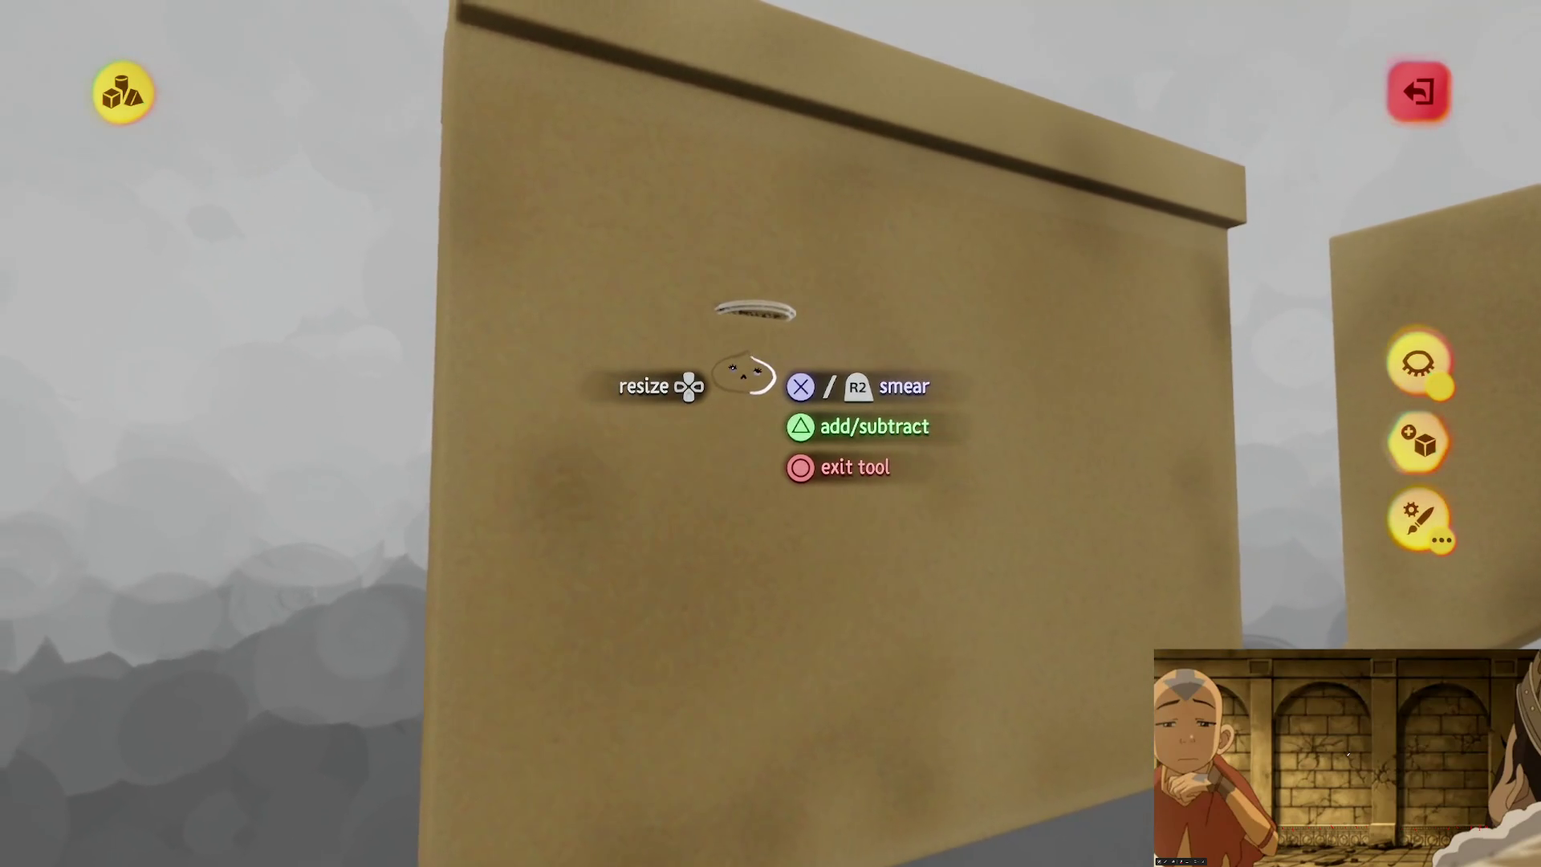
pyautogui.press('Left')
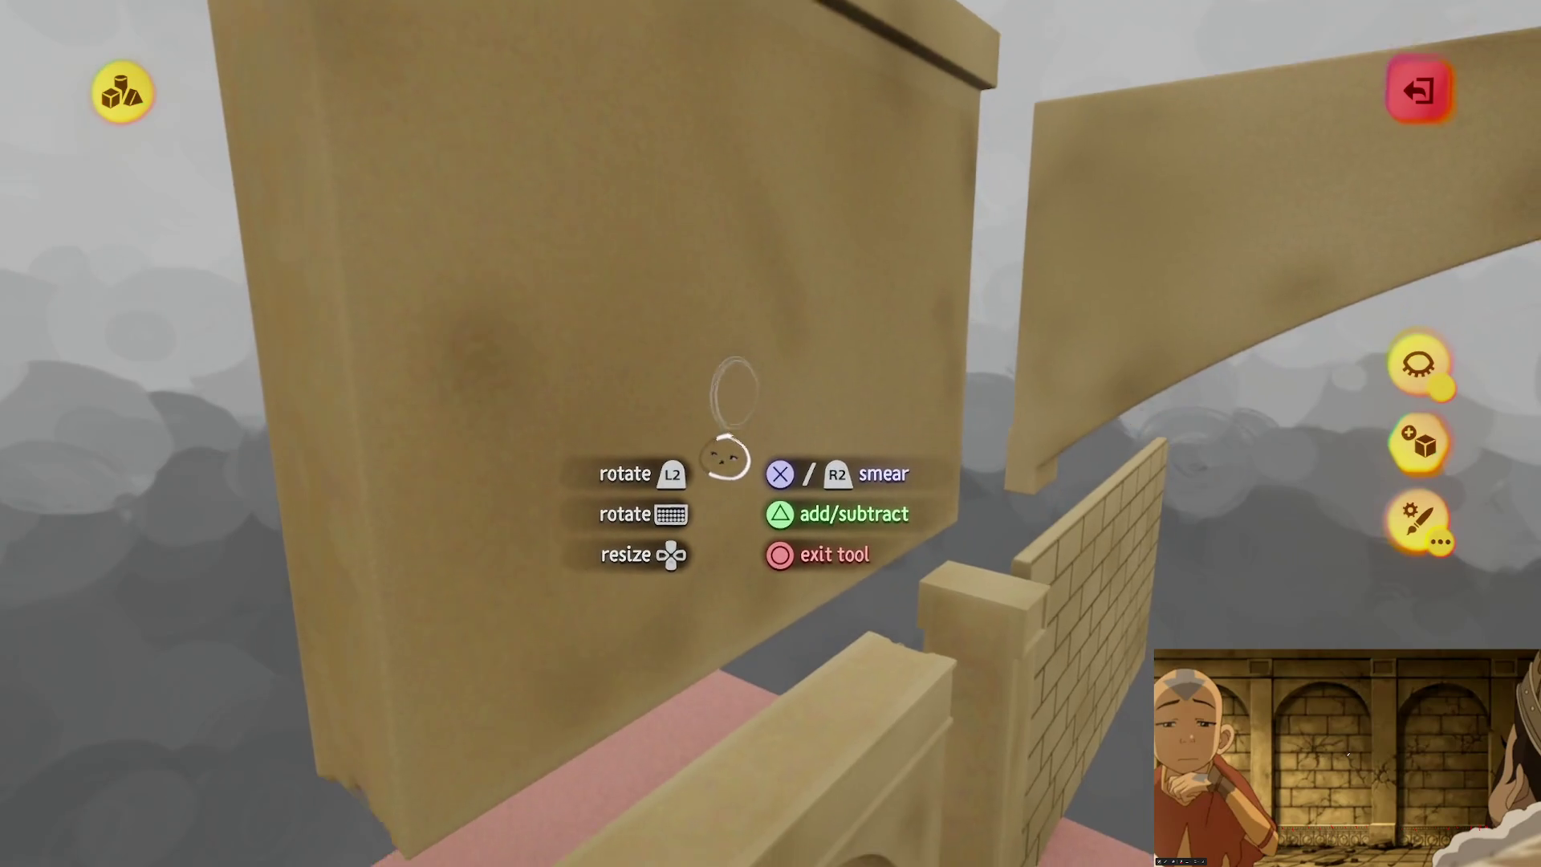
pyautogui.press('Escape')
pyautogui.press('Escape')
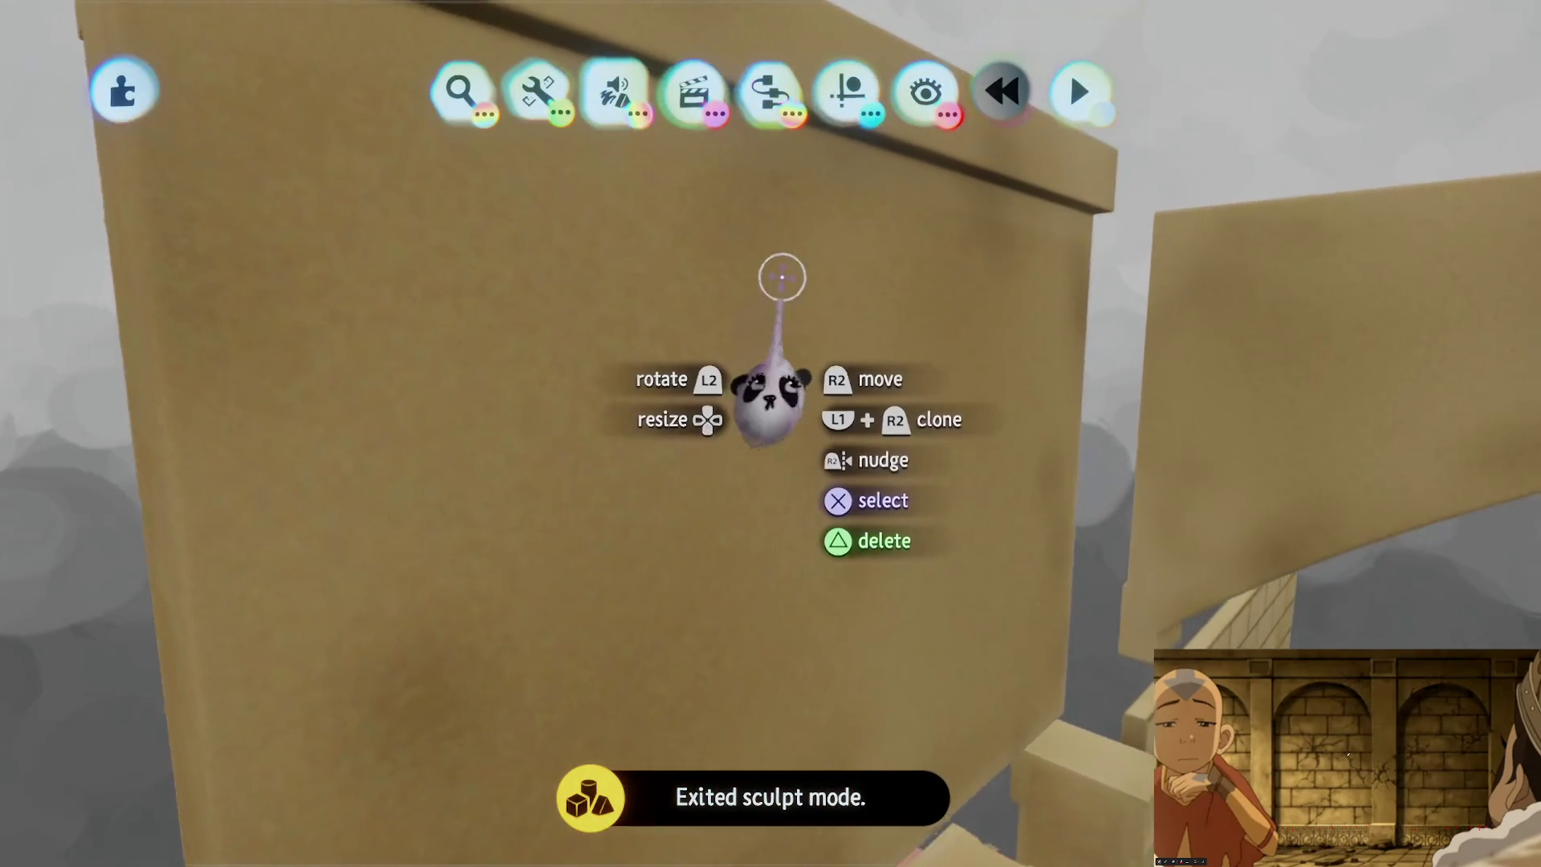
# Step: Swing the camera from the wall past the arch's top beam and look straight down onto the tiled floor slab
pyautogui.press('Left')
pyautogui.press('Left')
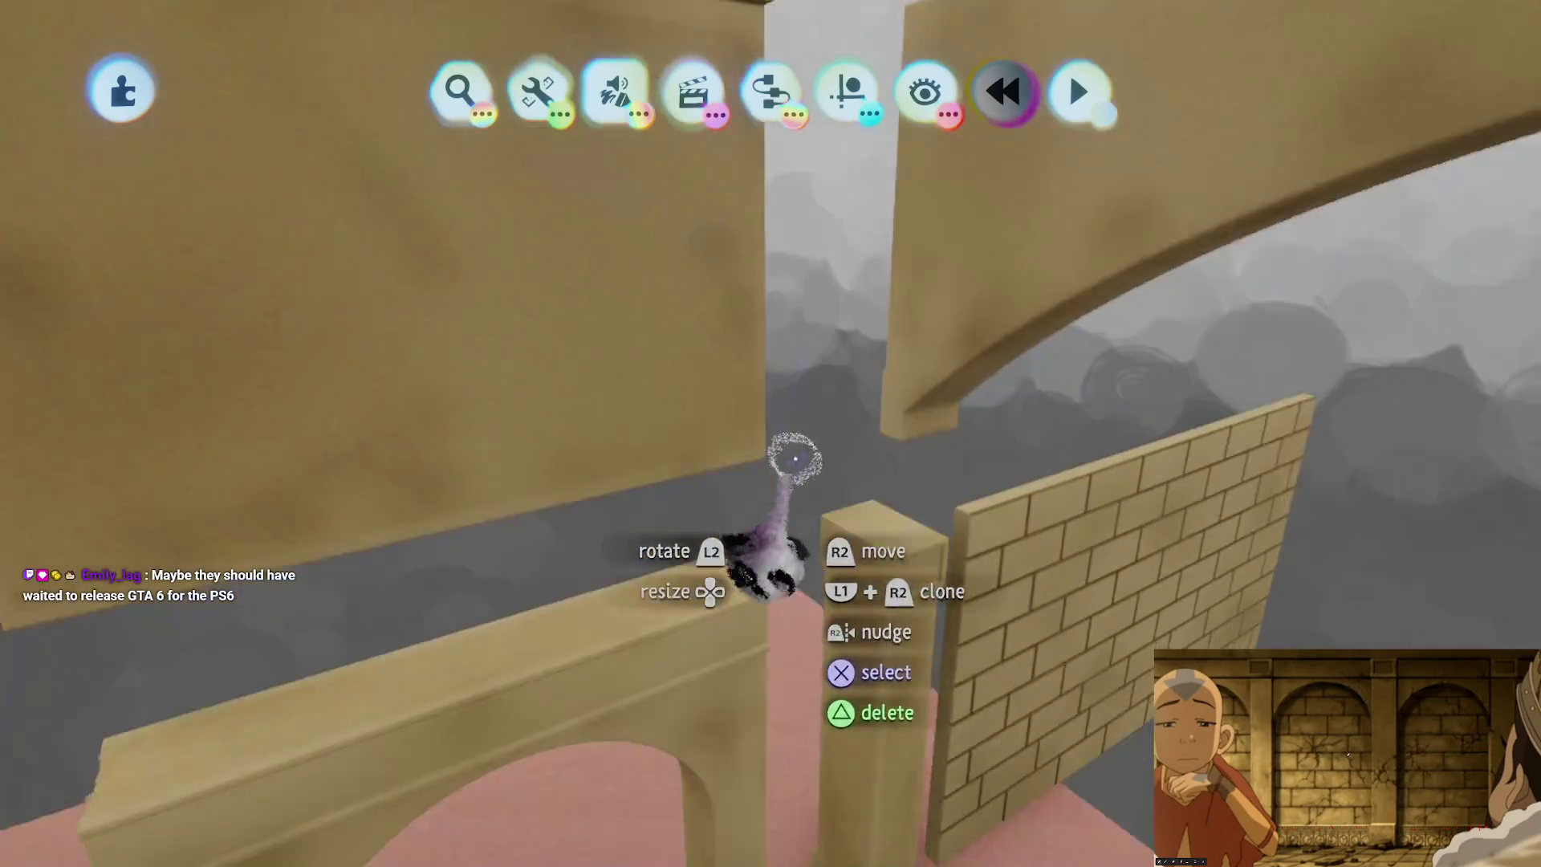
pyautogui.press('Up')
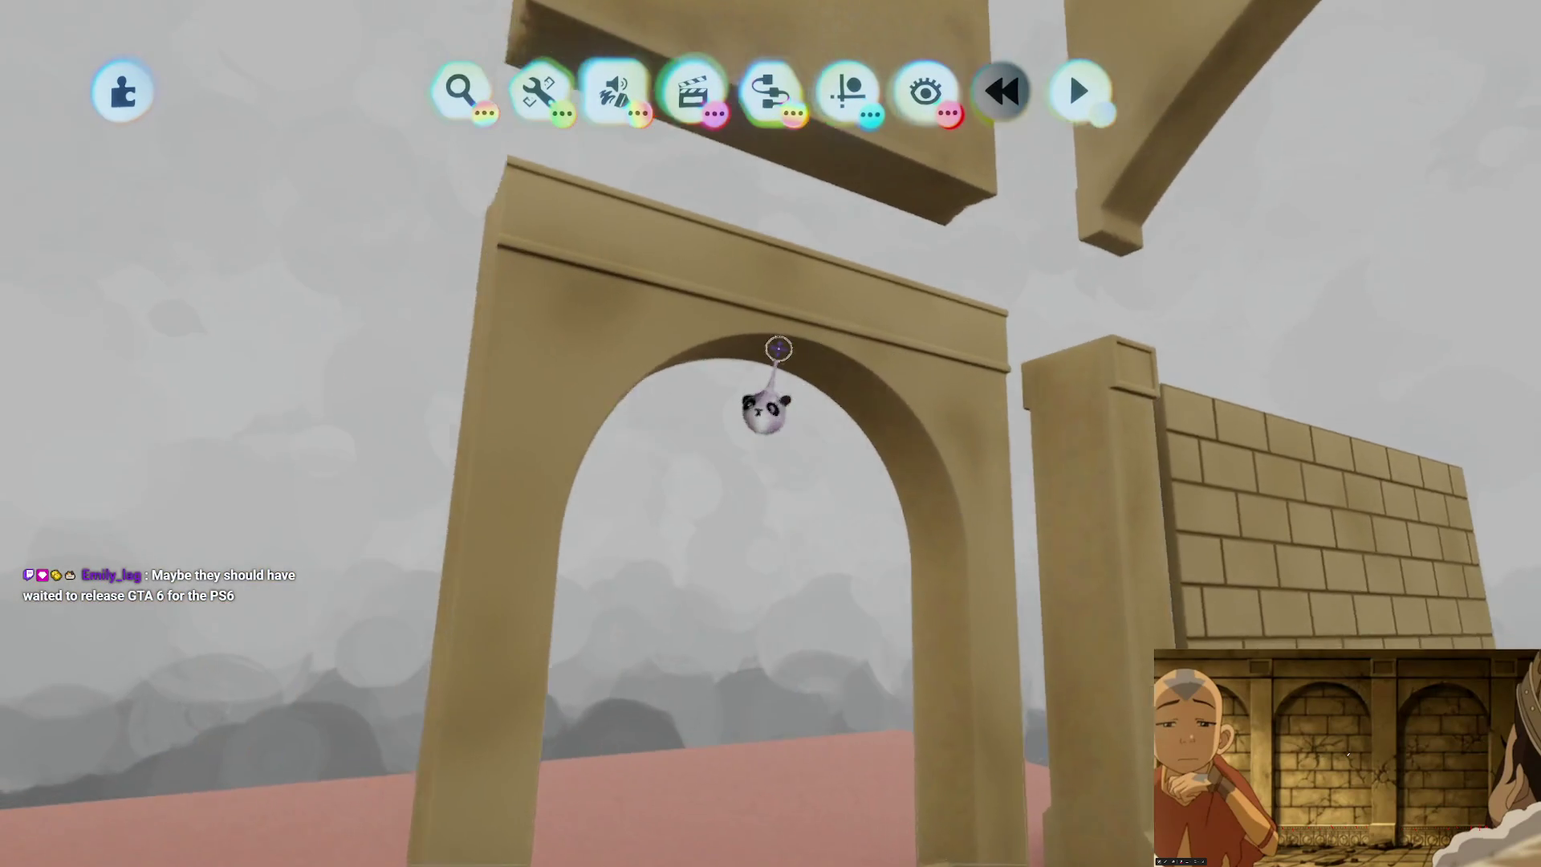
pyautogui.press('Up')
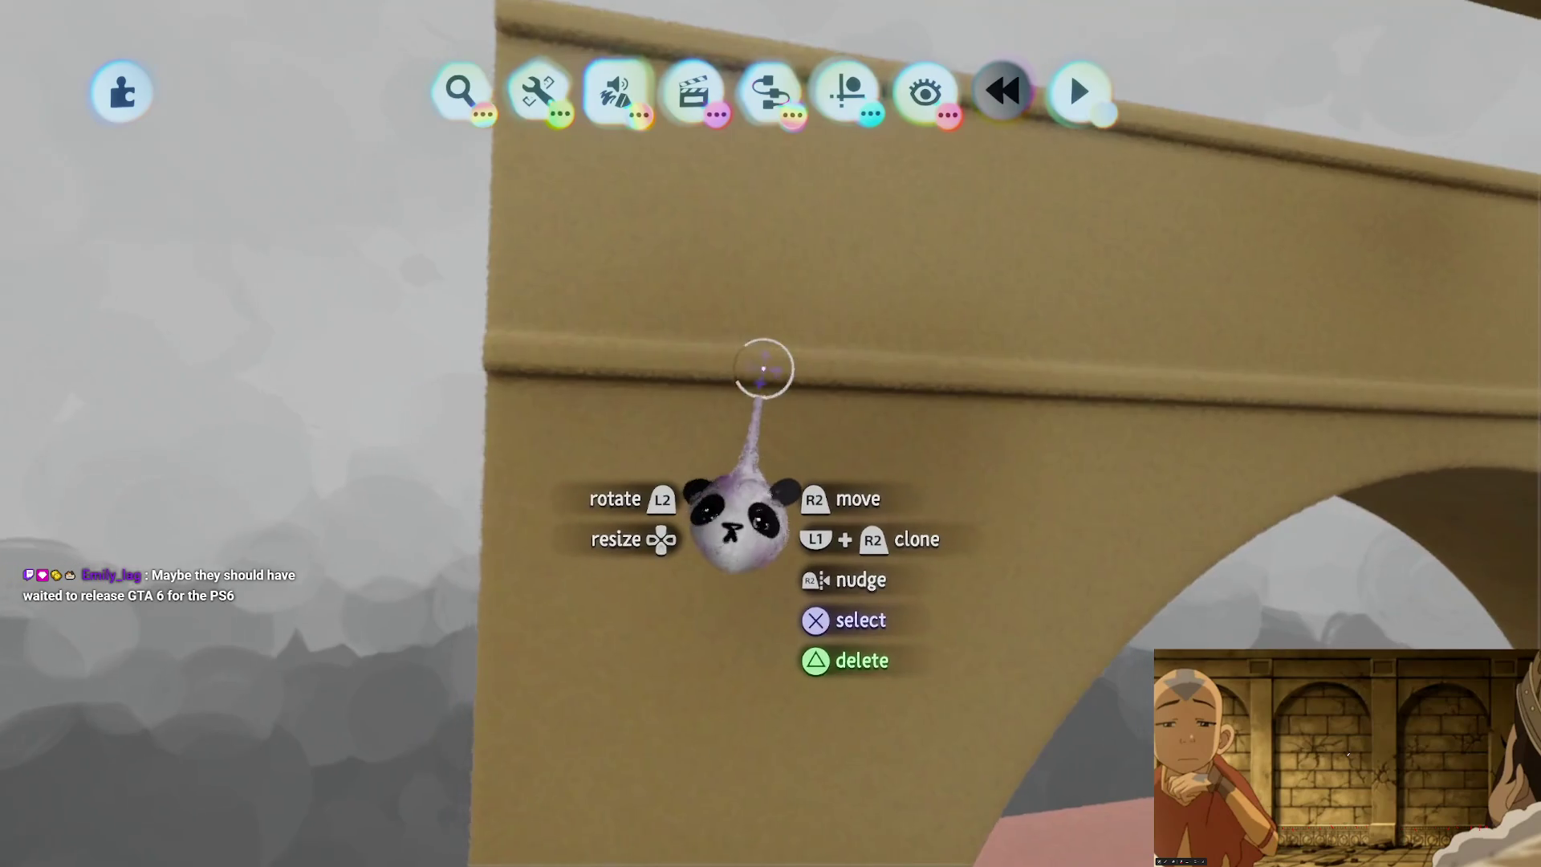
pyautogui.press('Down')
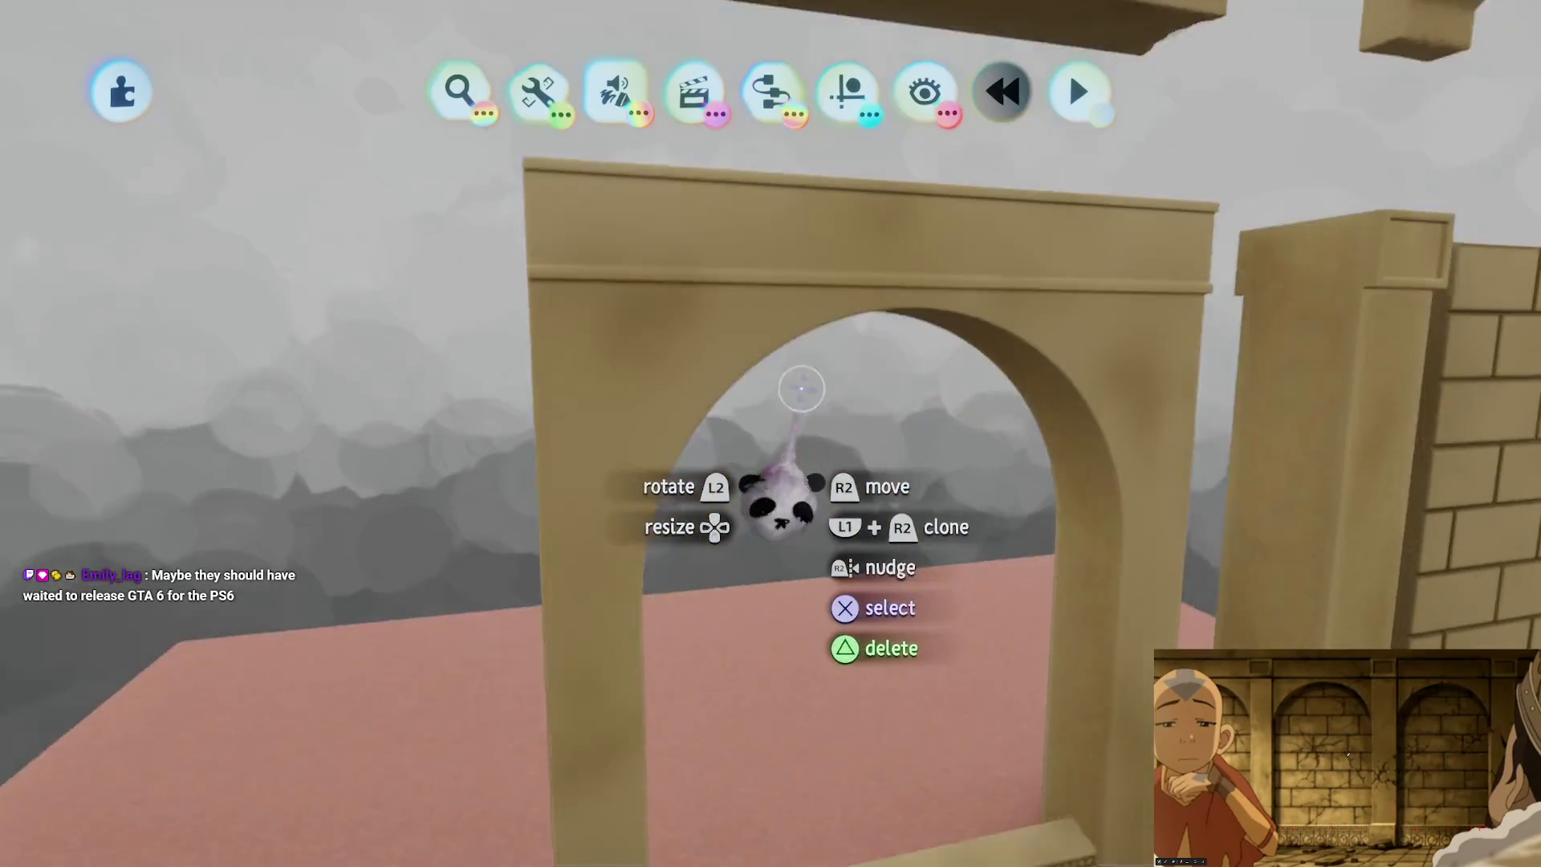
pyautogui.press('Down')
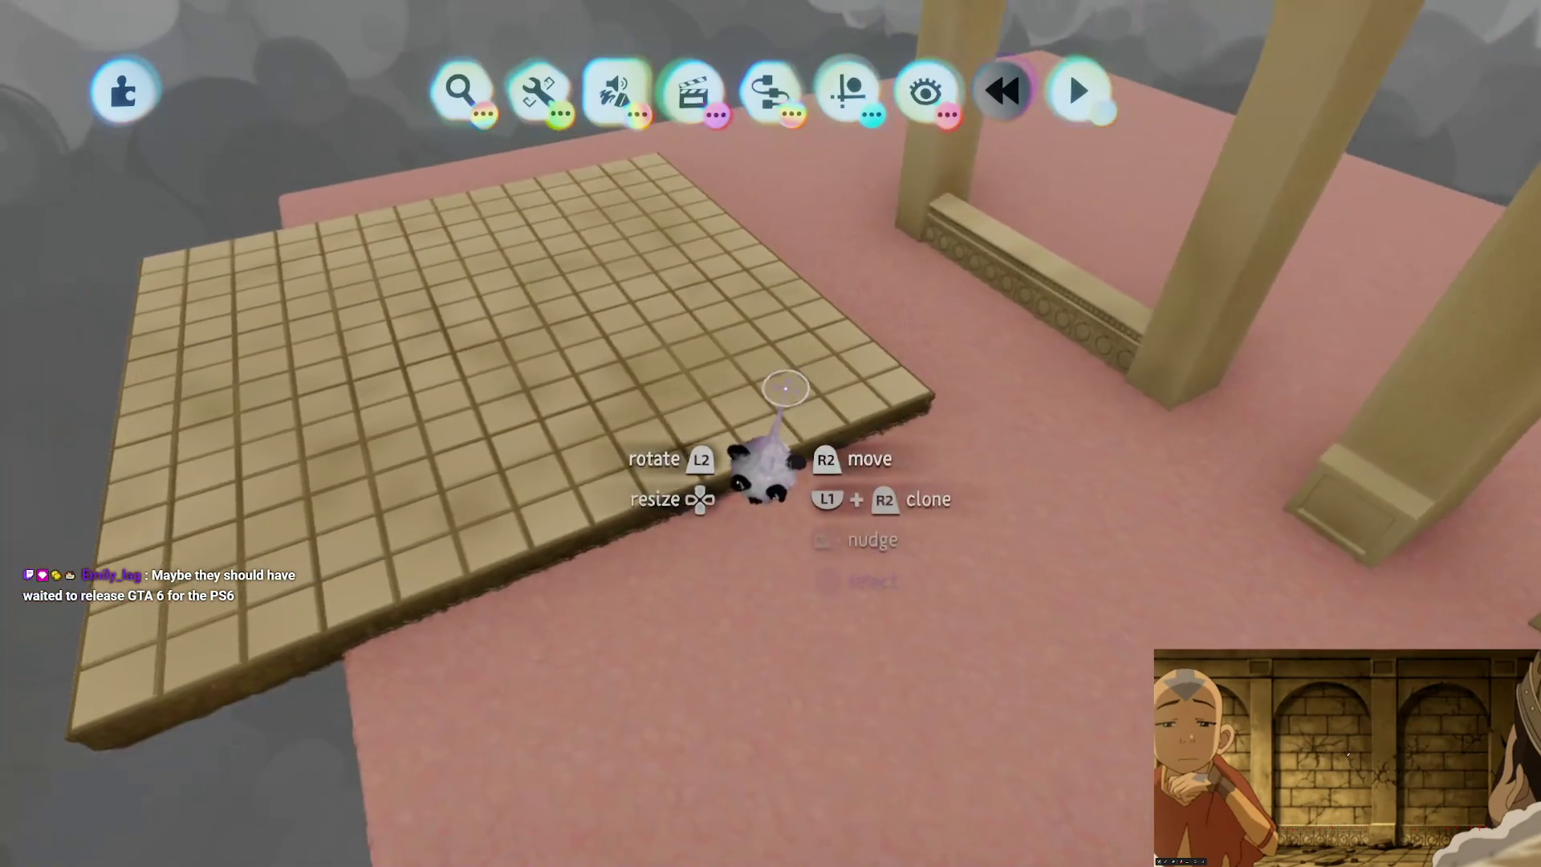
pyautogui.press('Down')
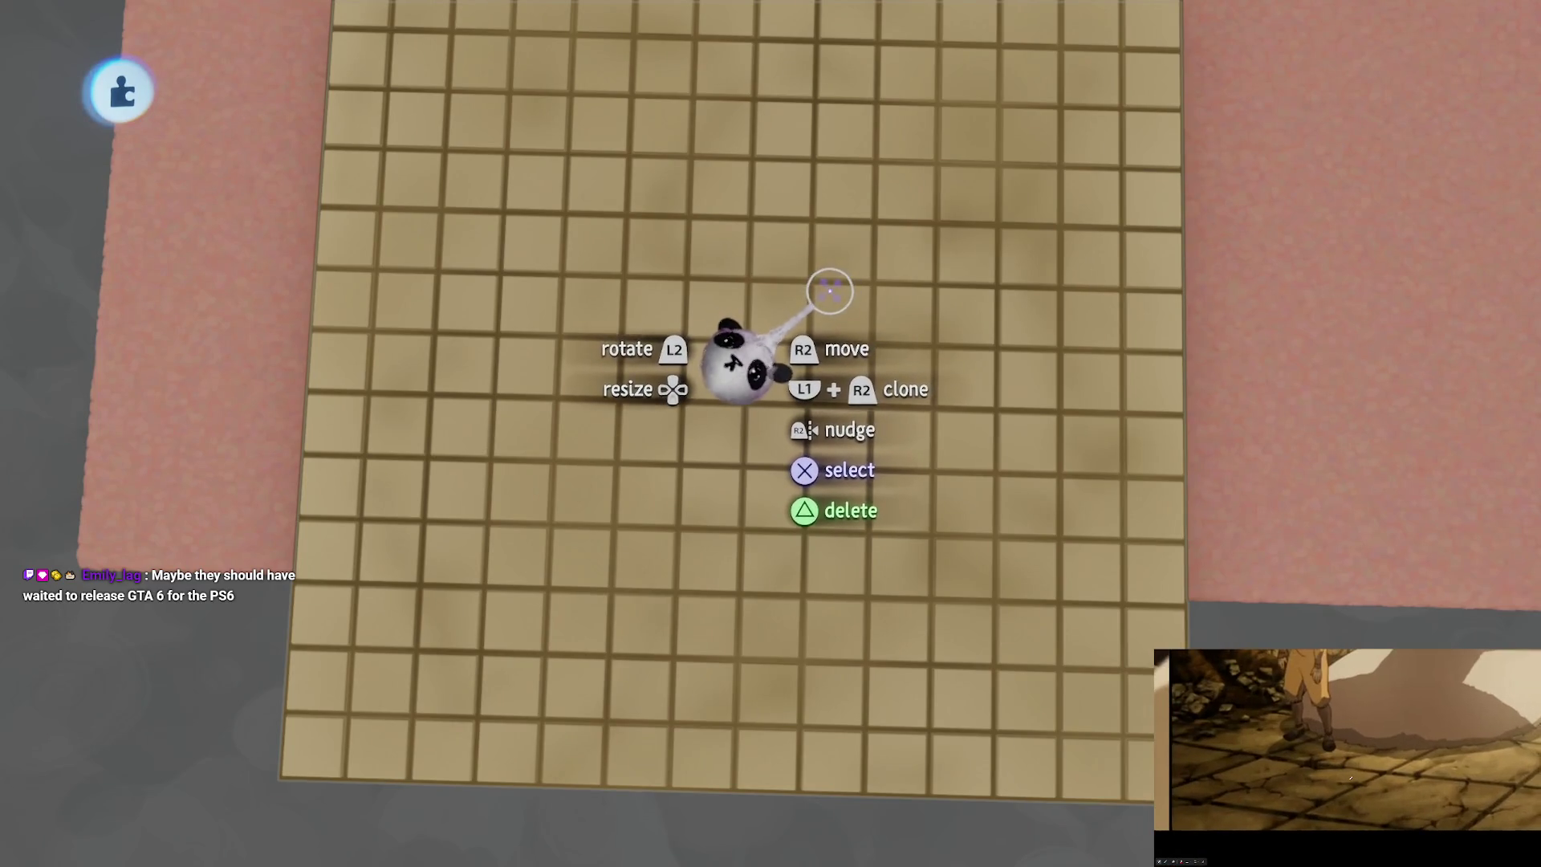
pyautogui.scroll(5, 695, 444)
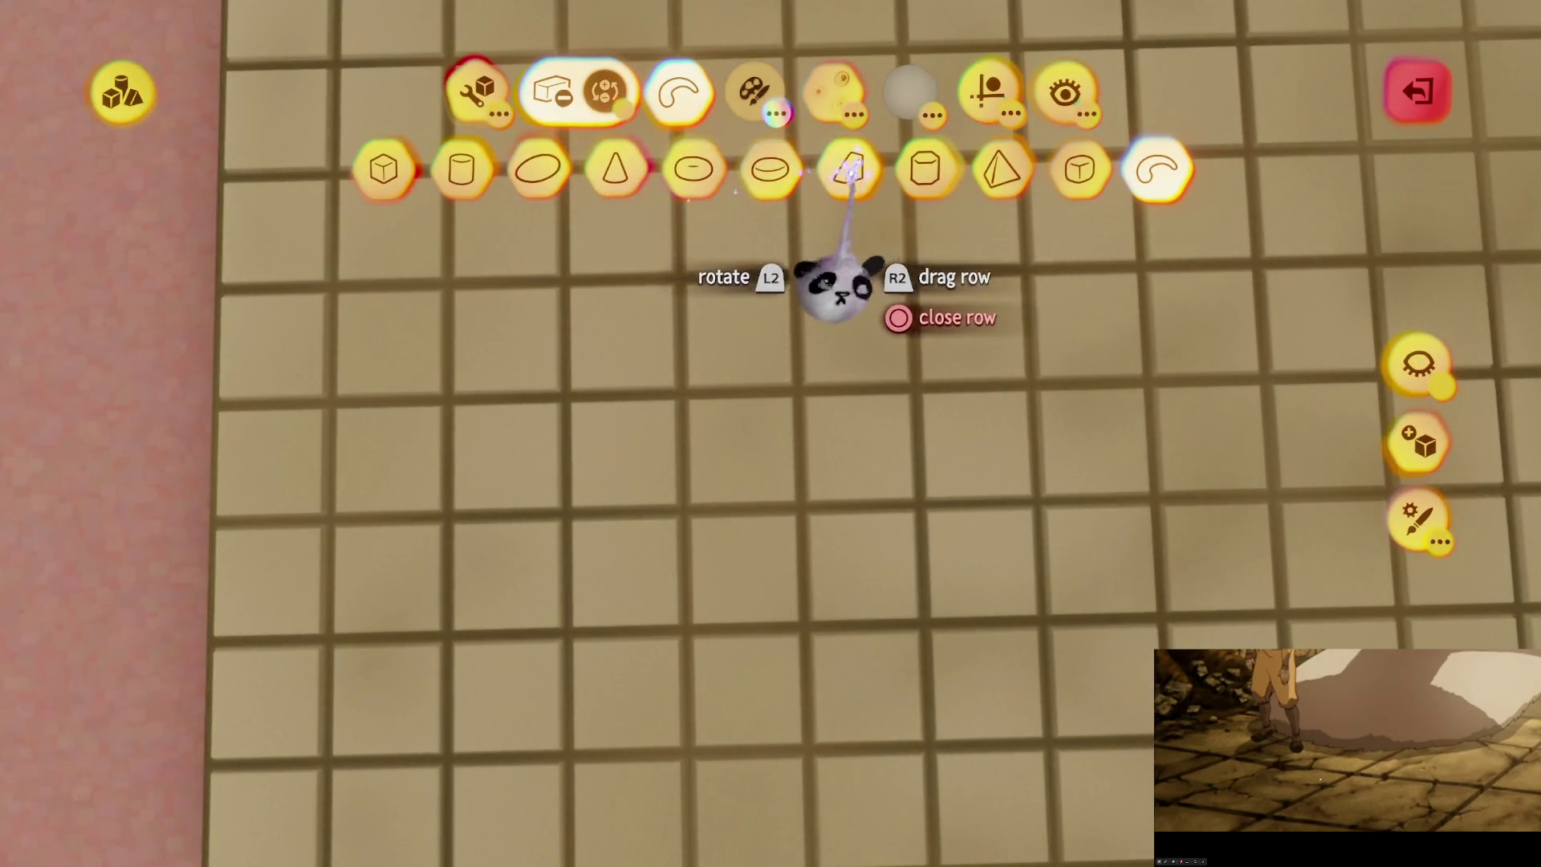
# Step: Switch to colour painting and pick dark brown as the smear colour
pyautogui.click(758, 95)
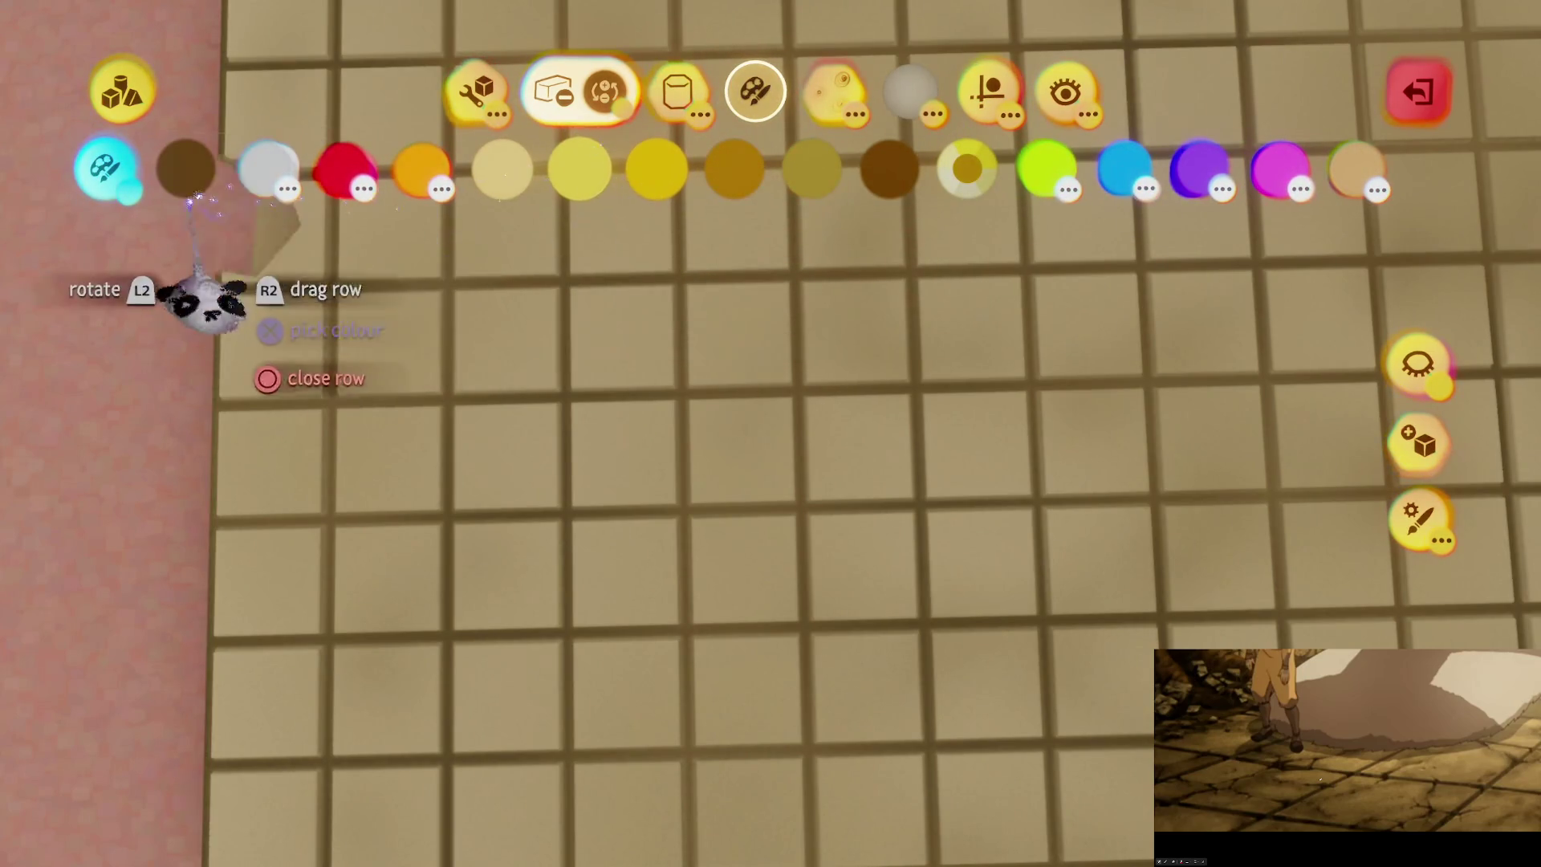
pyautogui.click(187, 170)
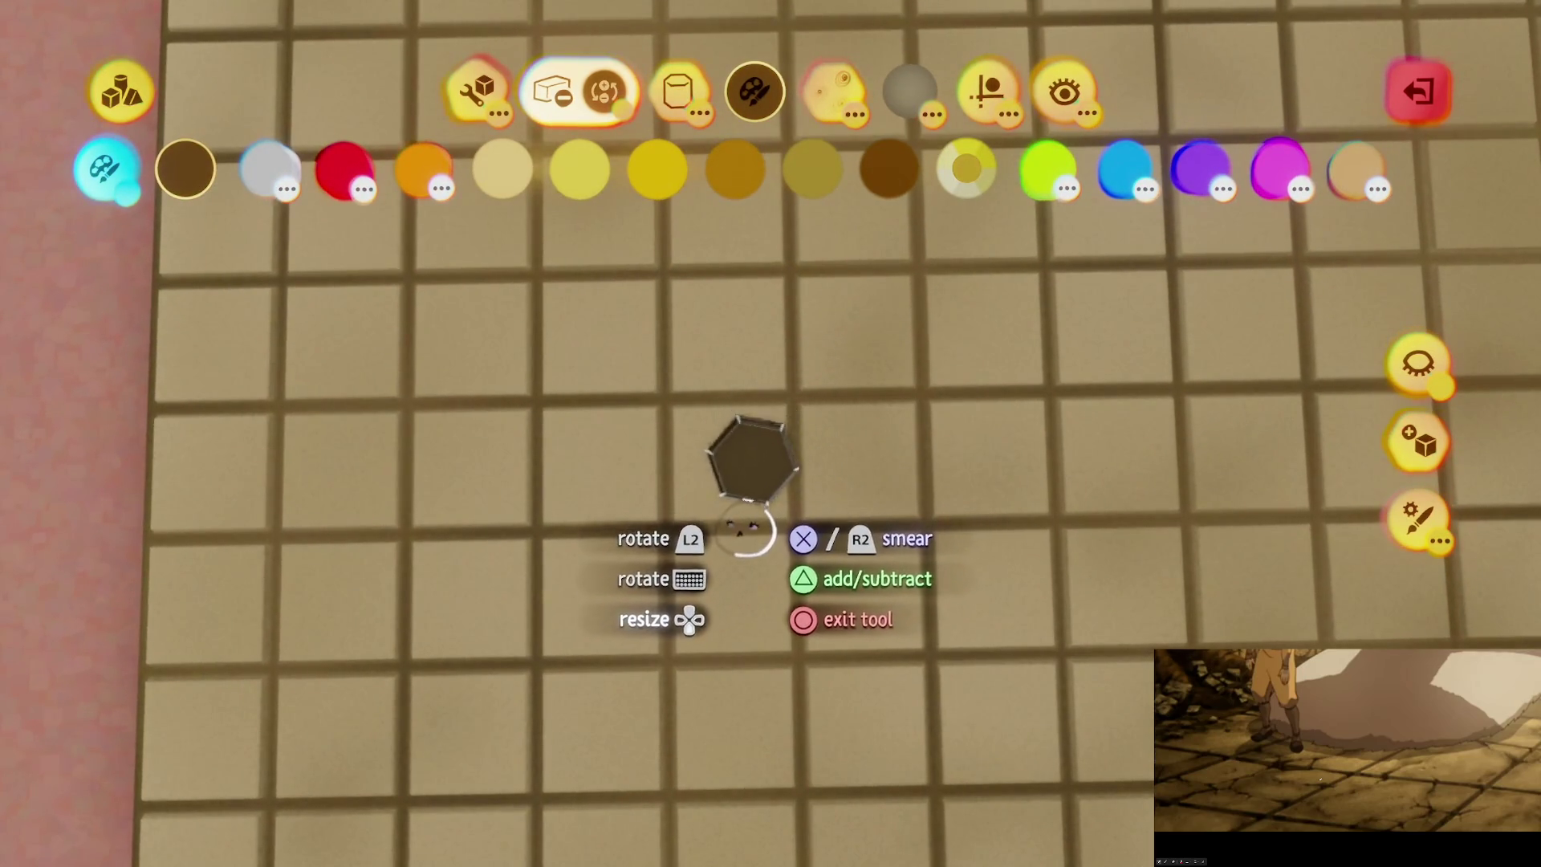
pyautogui.scroll(5, 742, 532)
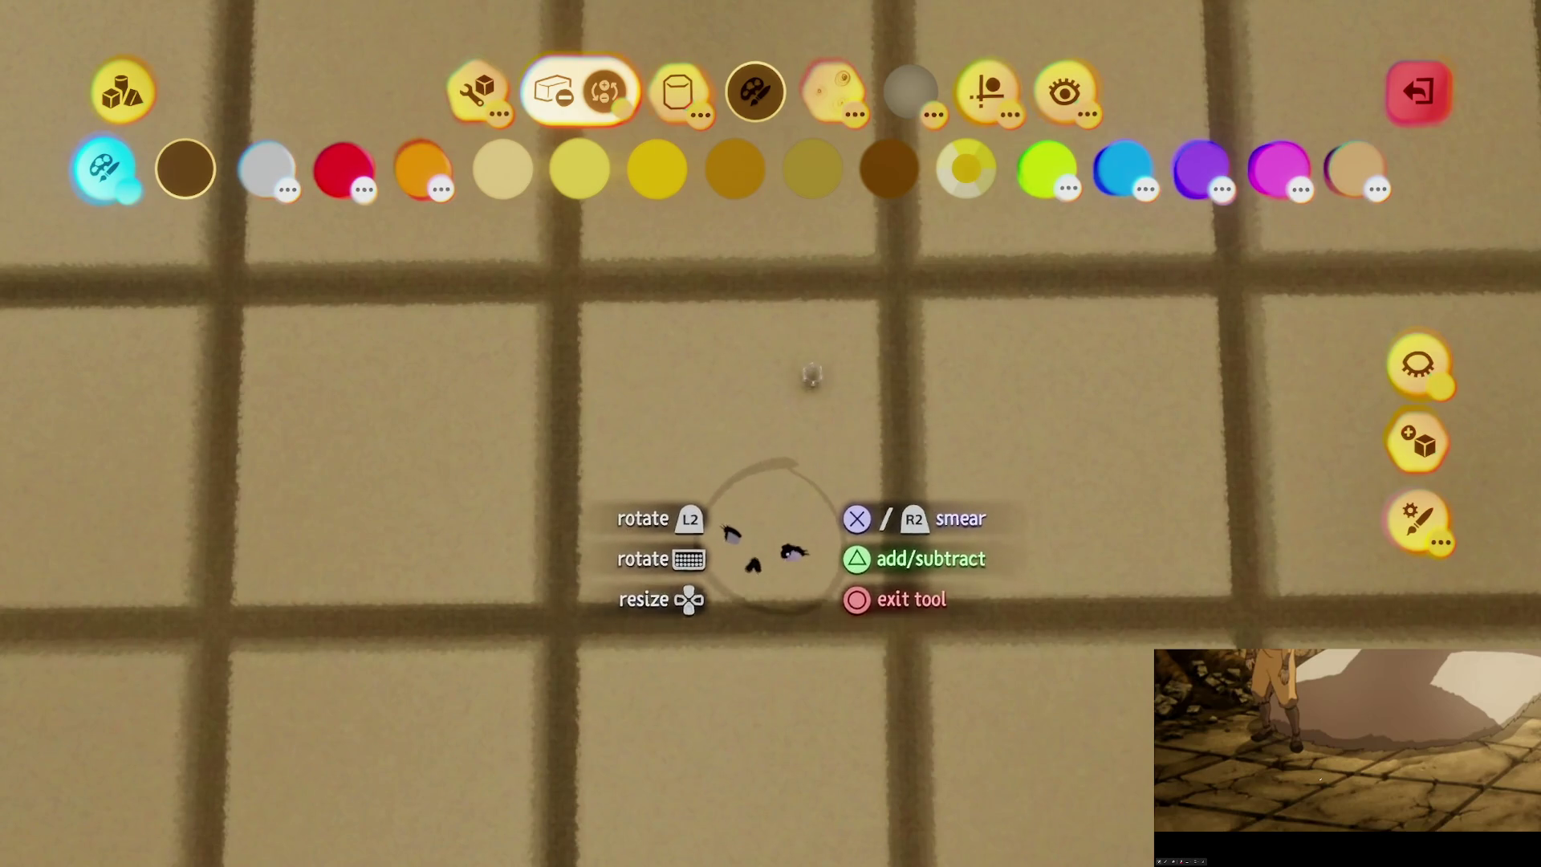
pyautogui.click(987, 90)
# Step: Smear a dark streak and branching cracks onto the floor tiles, one running along a grid line
pyautogui.moveTo(795, 313)
pyautogui.mouseDown()
pyautogui.moveTo(891, 569)
pyautogui.moveTo(834, 345)
pyautogui.moveTo(803, 302)
pyautogui.moveTo(822, 361)
pyautogui.mouseUp()
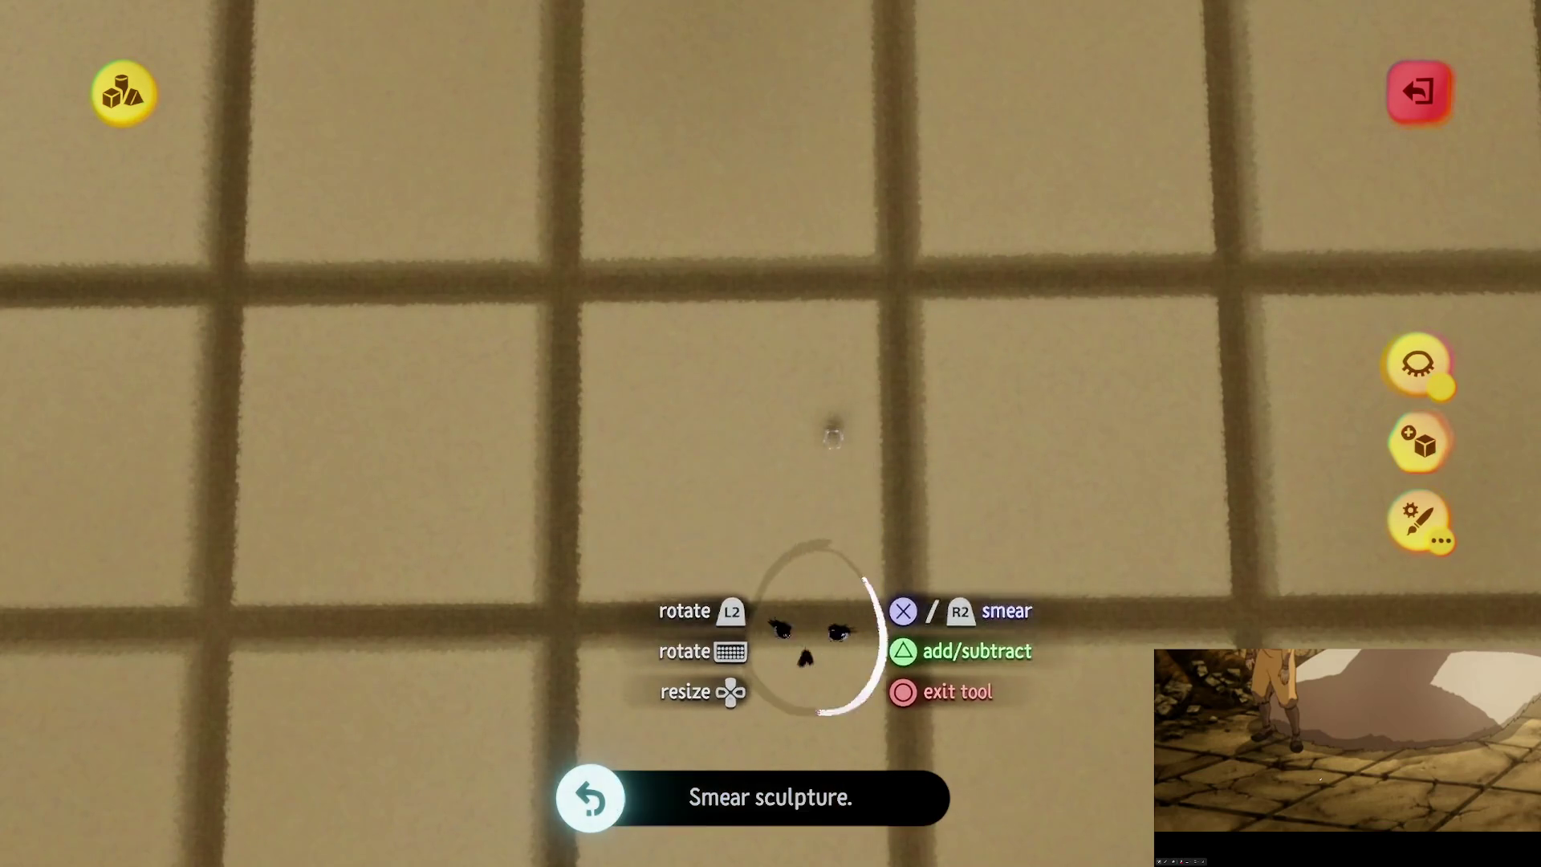
pyautogui.moveTo(875, 441); pyautogui.dragTo(872, 456)
pyautogui.moveTo(780, 394)
pyautogui.mouseDown()
pyautogui.moveTo(732, 337)
pyautogui.moveTo(831, 473)
pyautogui.moveTo(691, 474)
pyautogui.mouseUp()
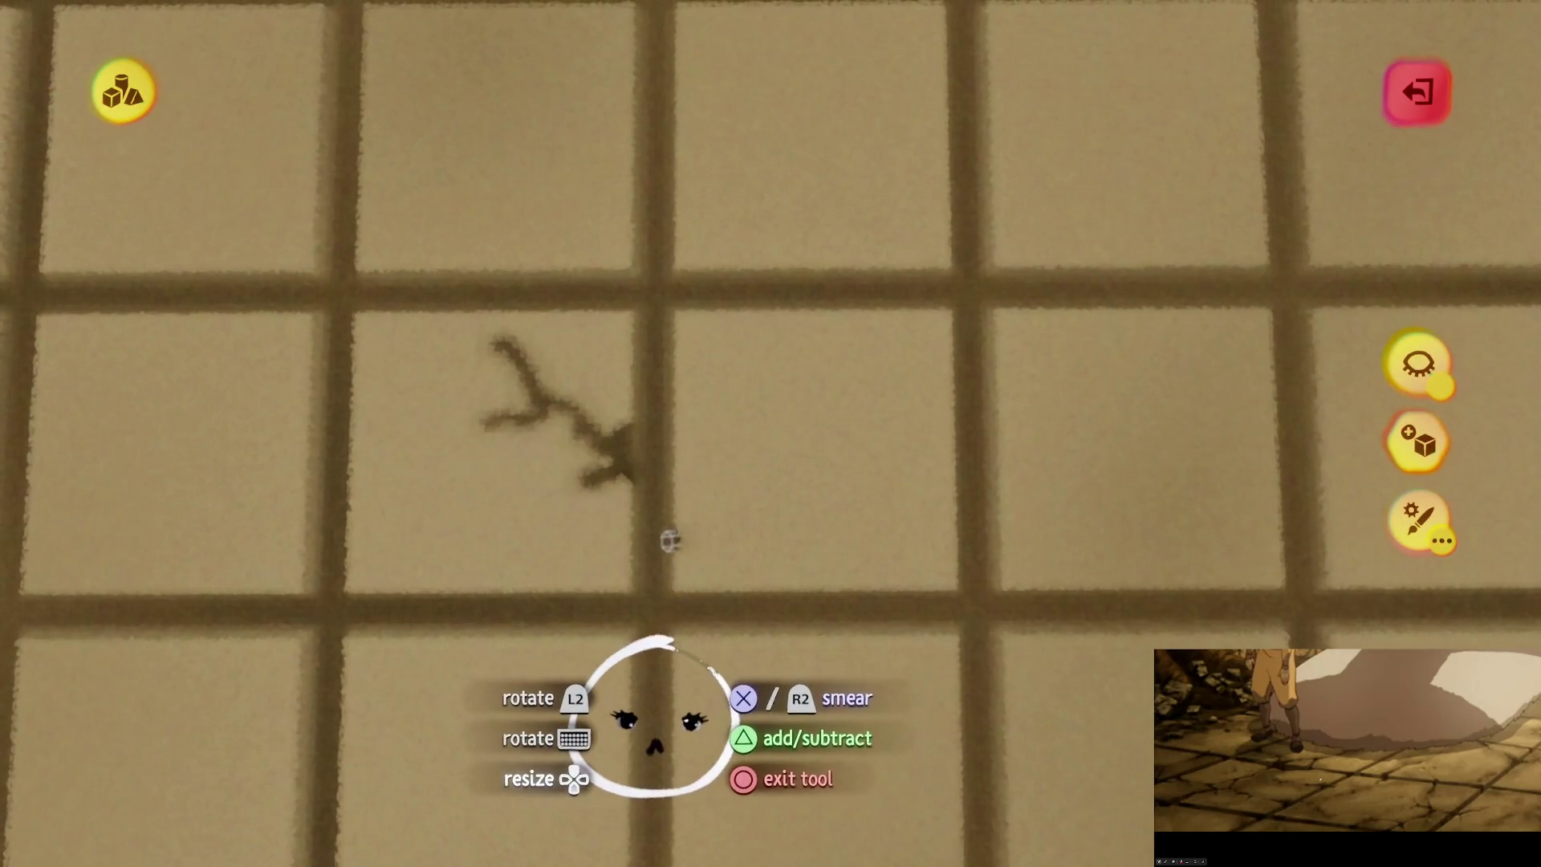
pyautogui.moveTo(688, 590); pyautogui.dragTo(835, 573)
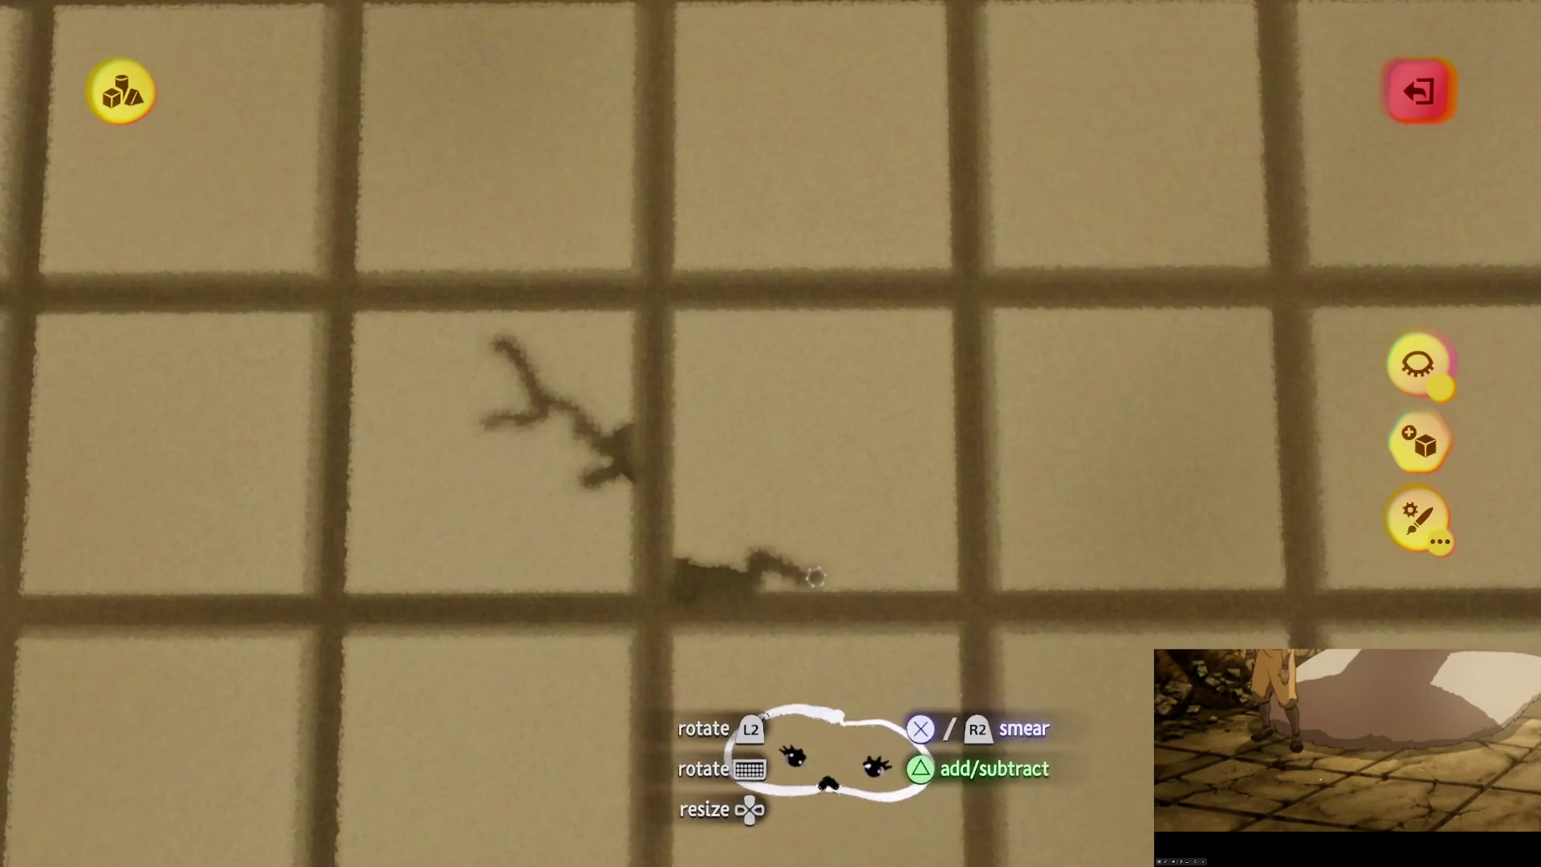
pyautogui.scroll(-10, 777, 514)
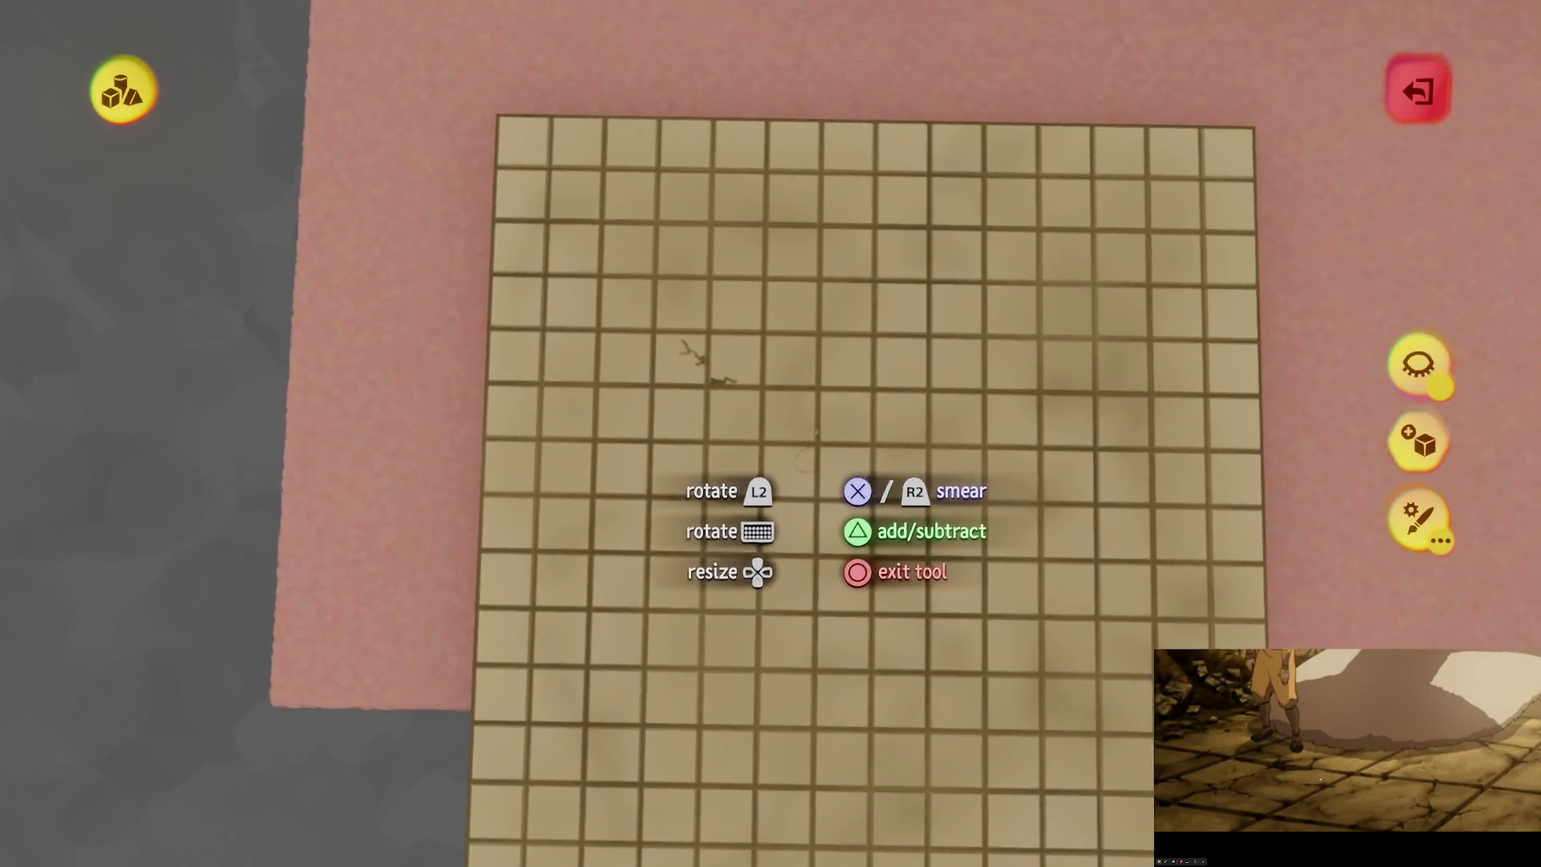
pyautogui.scroll(10, 825, 483)
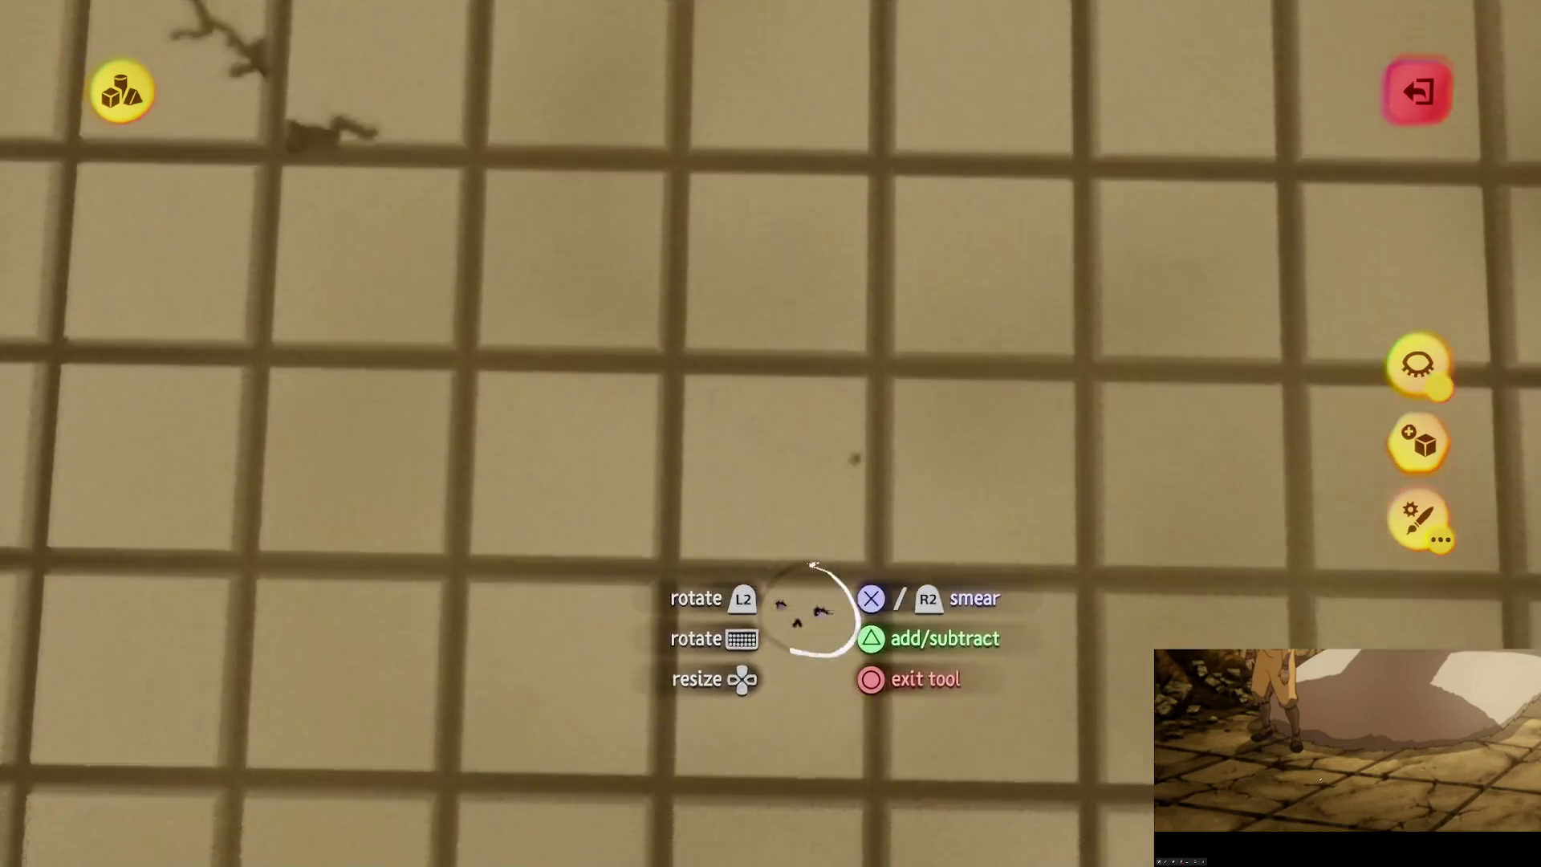
pyautogui.scroll(3, 810, 610)
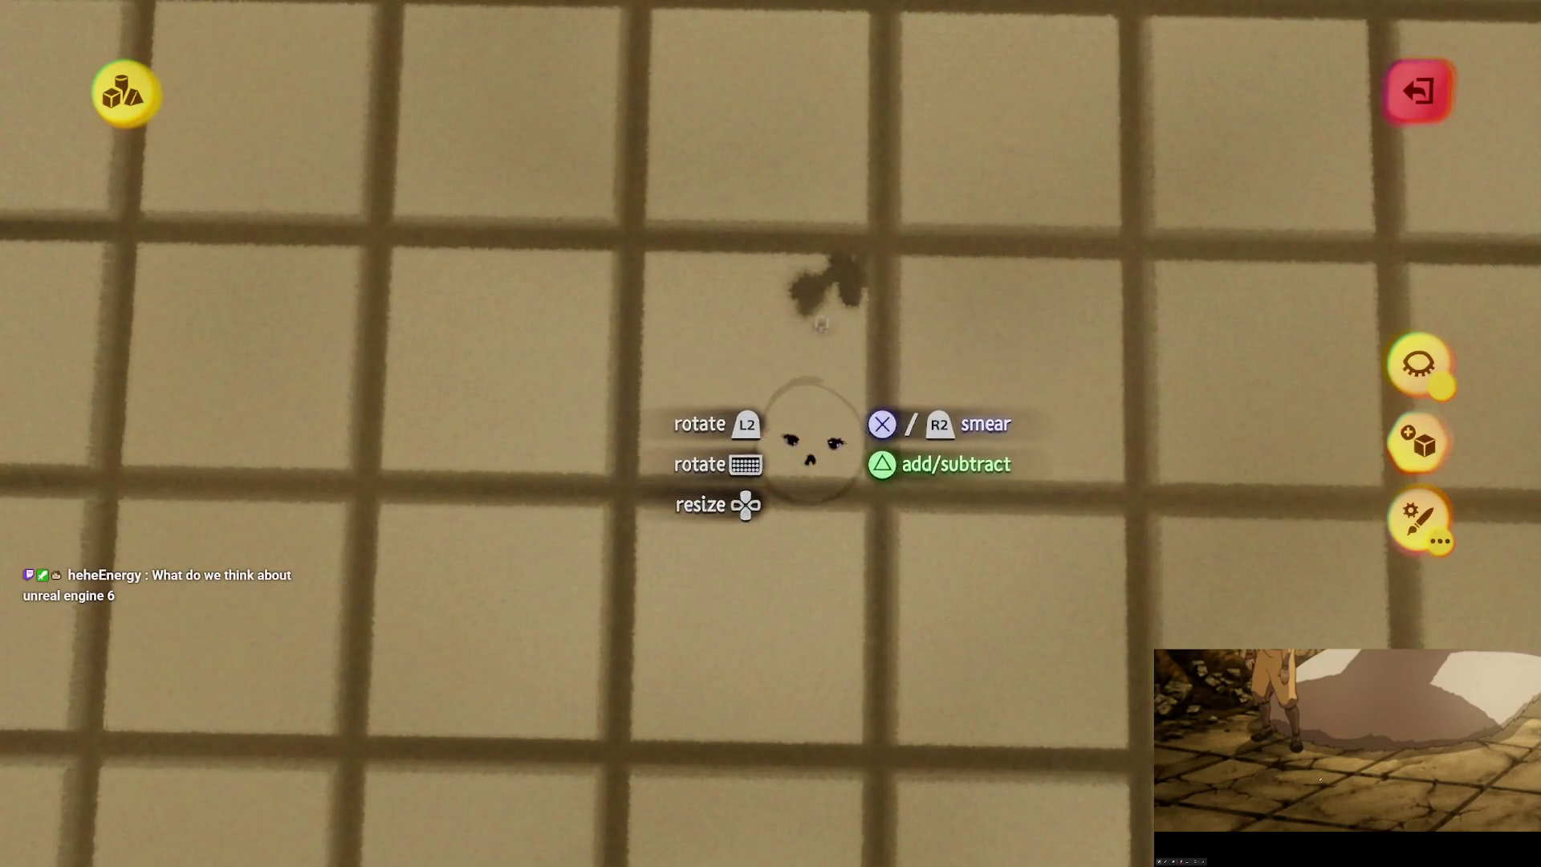
# Step: Add dark chip marks, a vertical crack and a grout-line chip while moving across the floor
pyautogui.moveTo(820, 323); pyautogui.dragTo(863, 341)
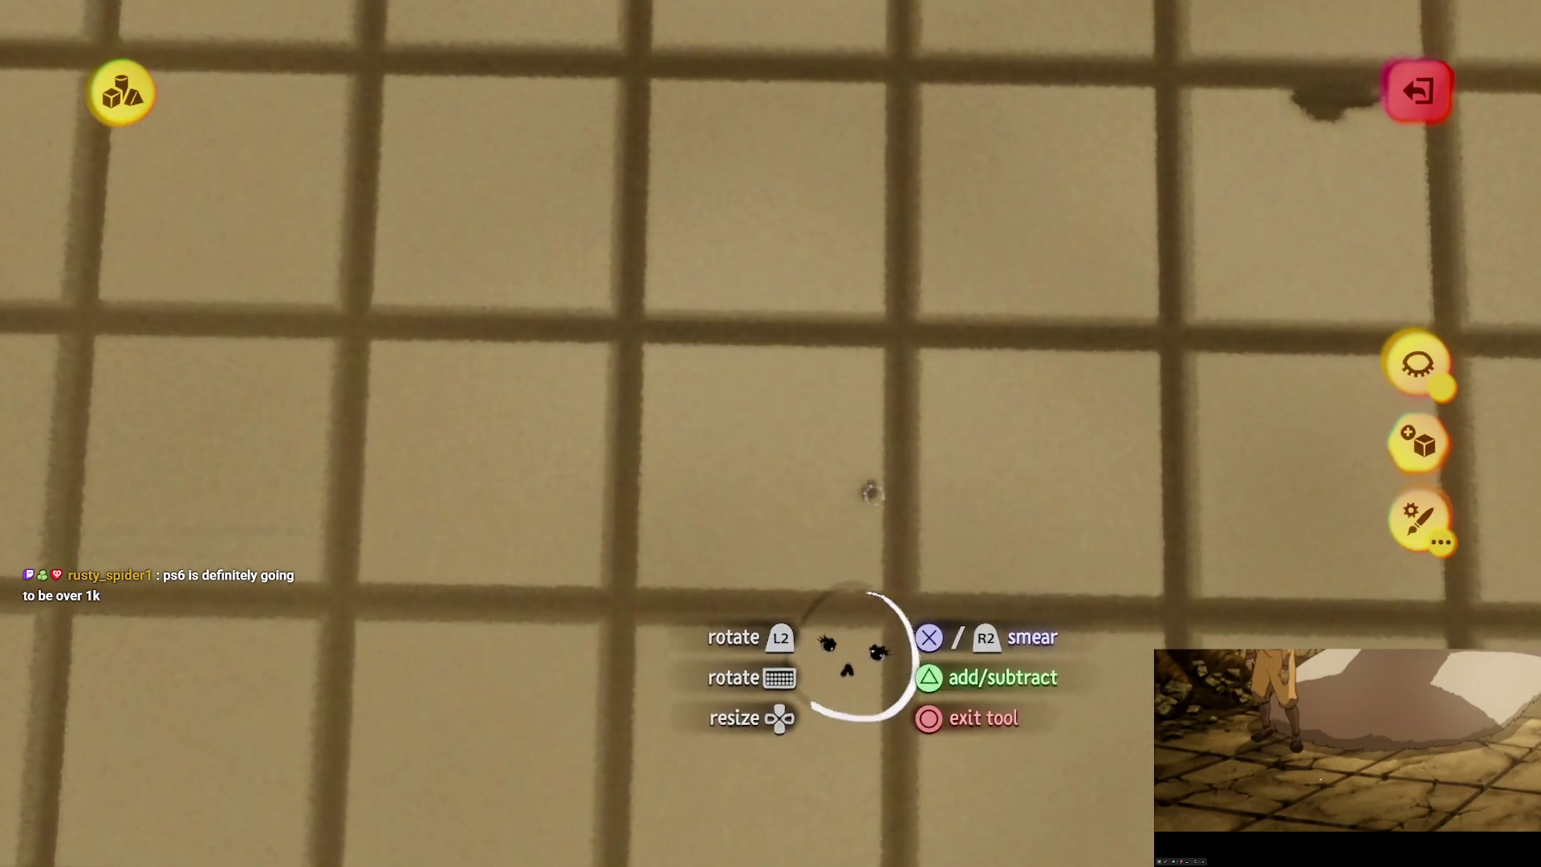
pyautogui.moveTo(871, 574)
pyautogui.mouseDown()
pyautogui.moveTo(881, 520)
pyautogui.moveTo(678, 464)
pyautogui.moveTo(743, 458)
pyautogui.mouseUp()
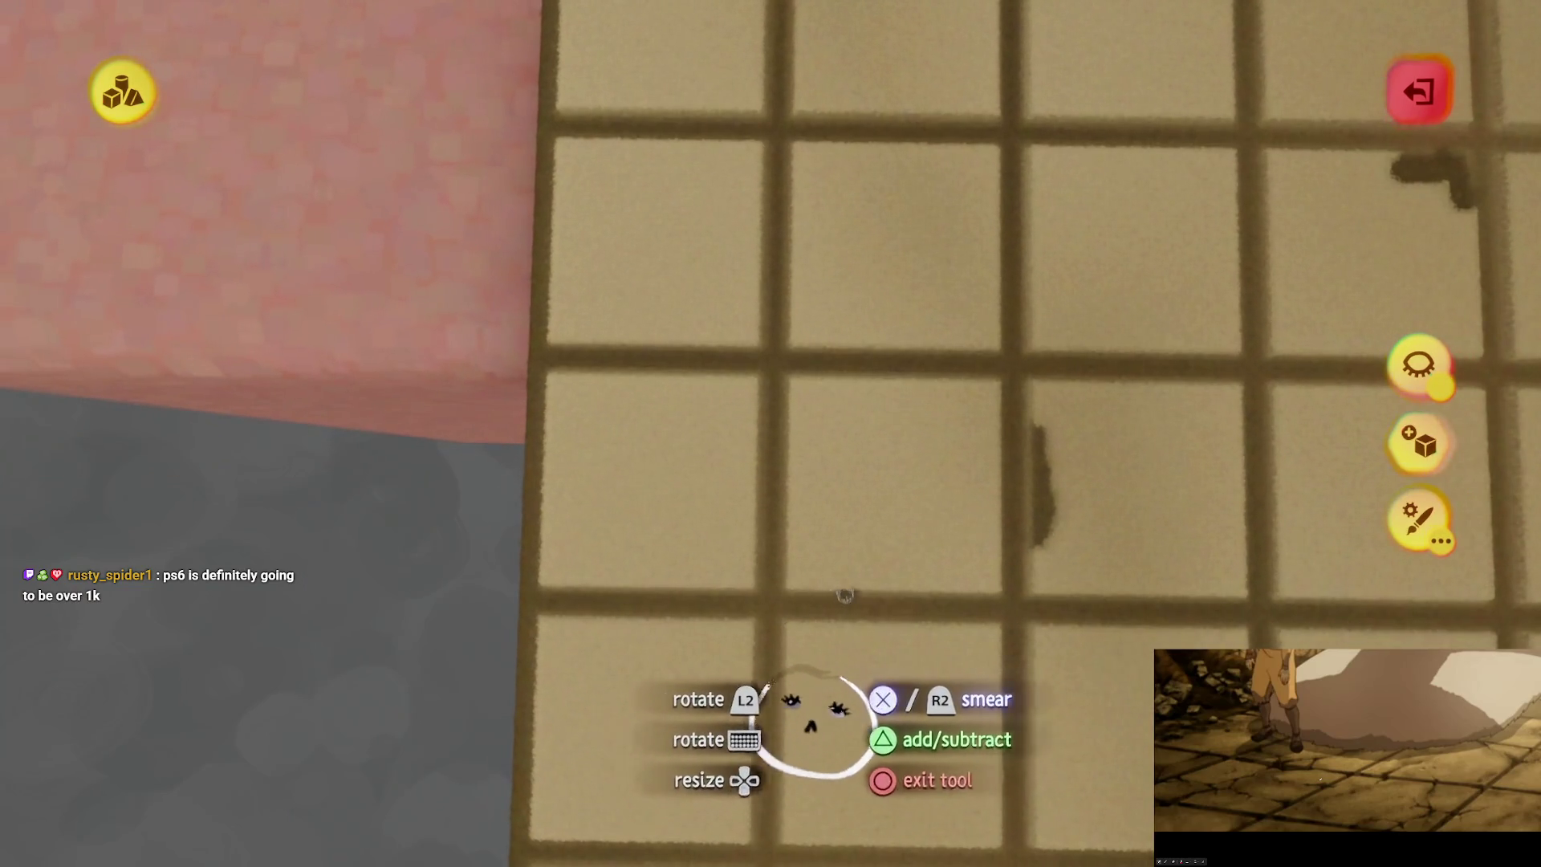
pyautogui.moveTo(844, 595); pyautogui.dragTo(802, 597)
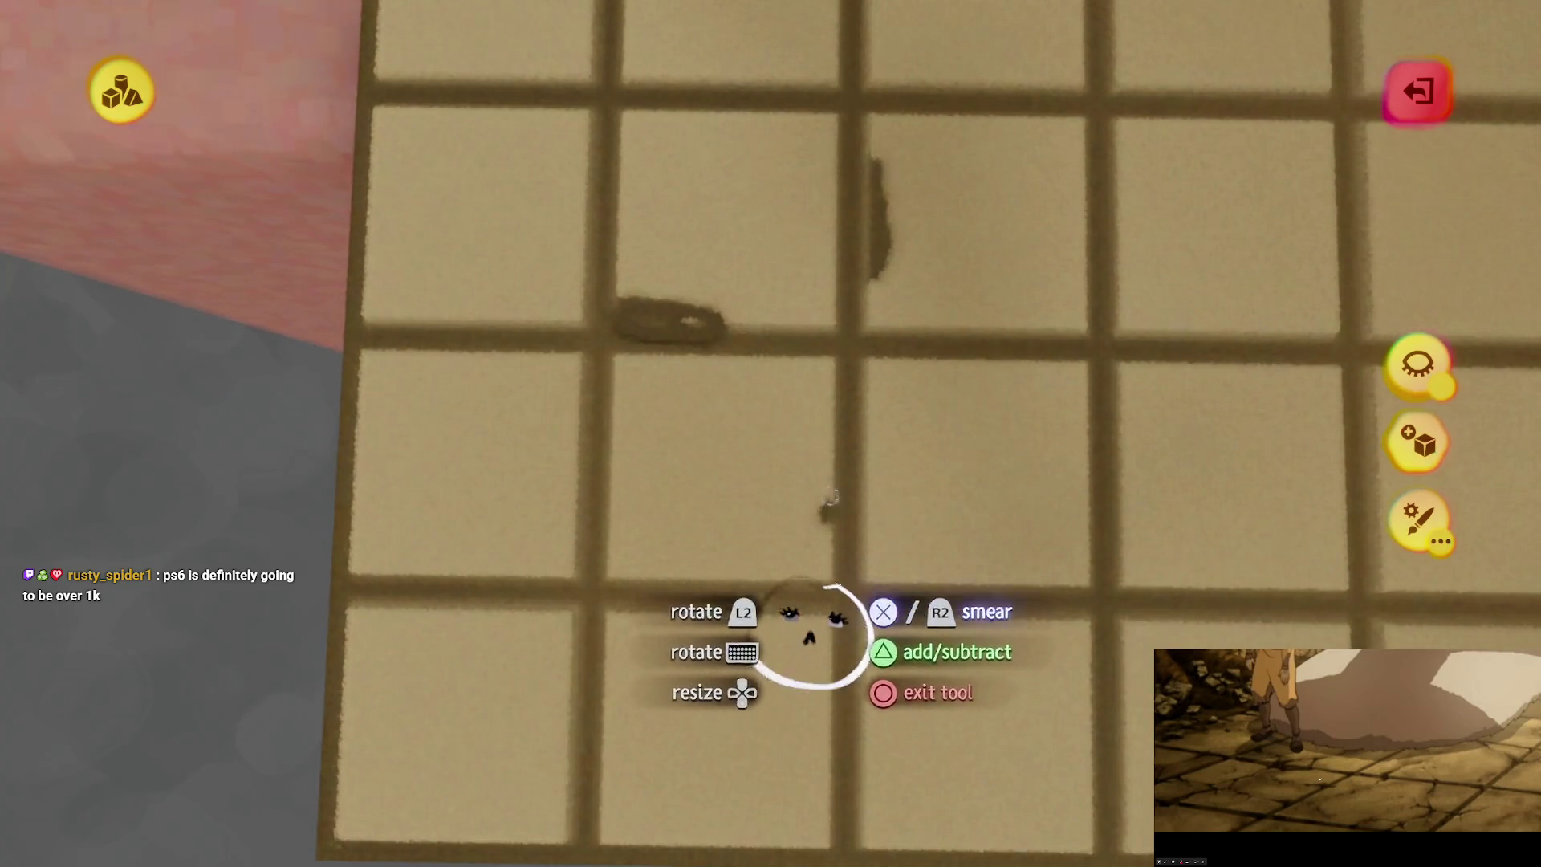
pyautogui.moveTo(826, 558)
pyautogui.mouseDown()
pyautogui.moveTo(687, 549)
pyautogui.moveTo(833, 444)
pyautogui.mouseUp()
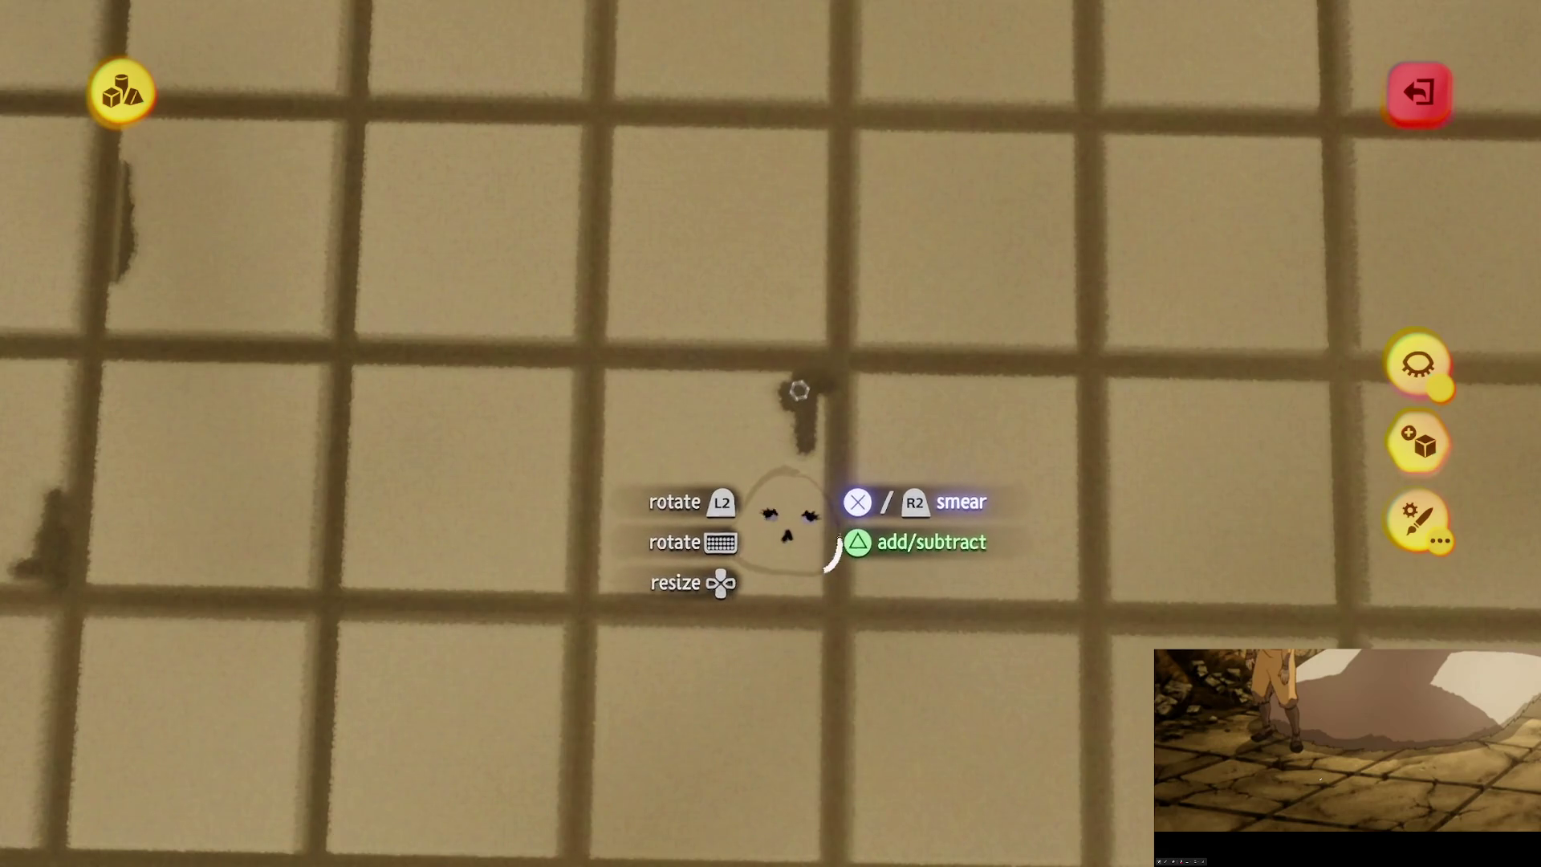
pyautogui.moveTo(745, 375)
pyautogui.mouseDown()
pyautogui.moveTo(826, 423)
pyautogui.moveTo(844, 454)
pyautogui.mouseUp()
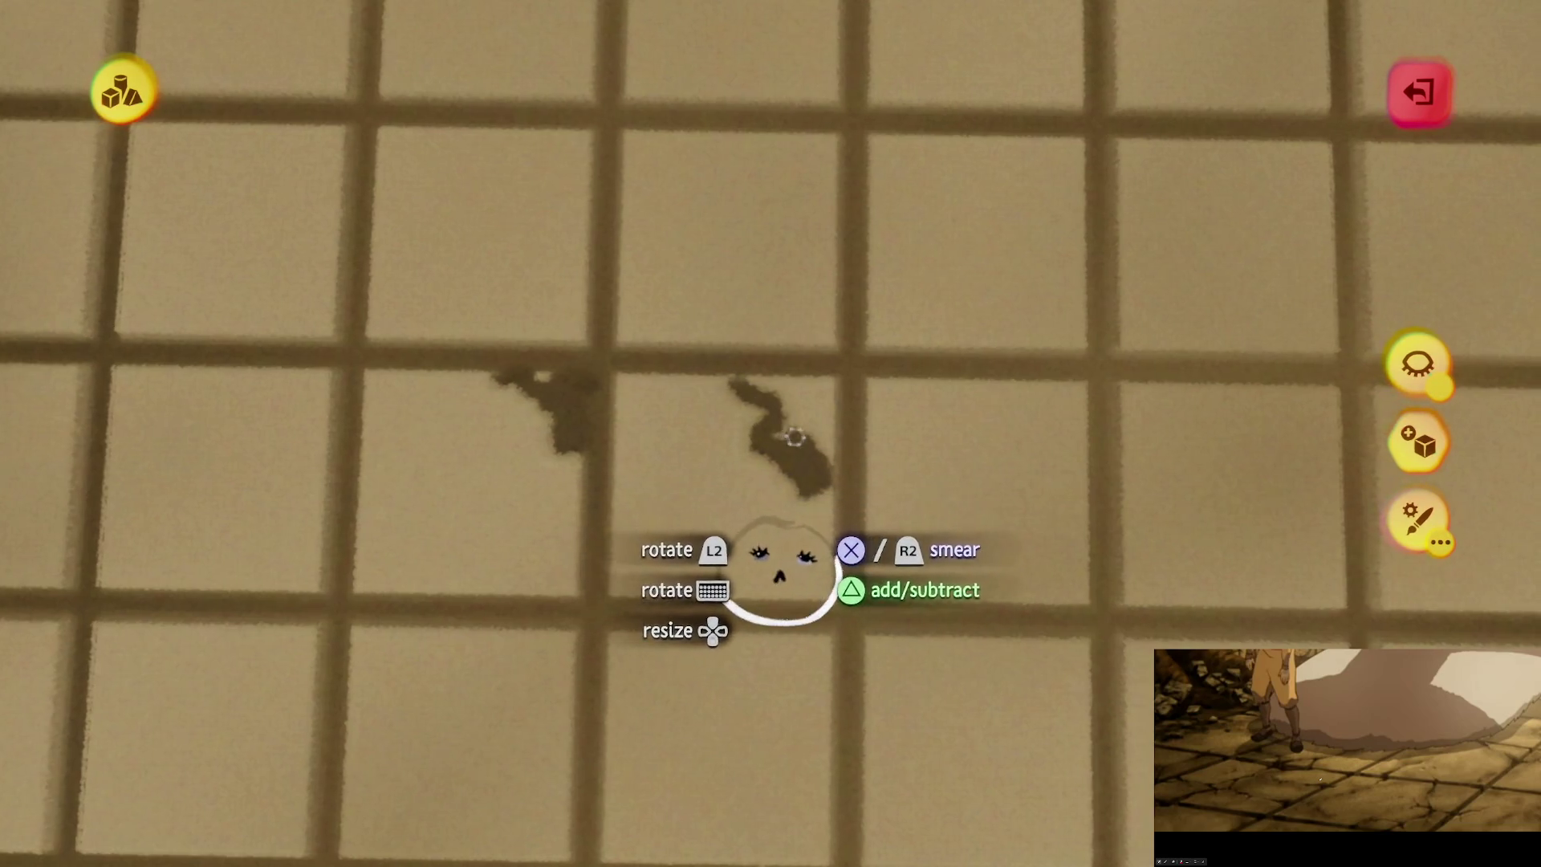
pyautogui.moveTo(826, 454); pyautogui.dragTo(841, 381)
pyautogui.moveTo(715, 413); pyautogui.dragTo(689, 450)
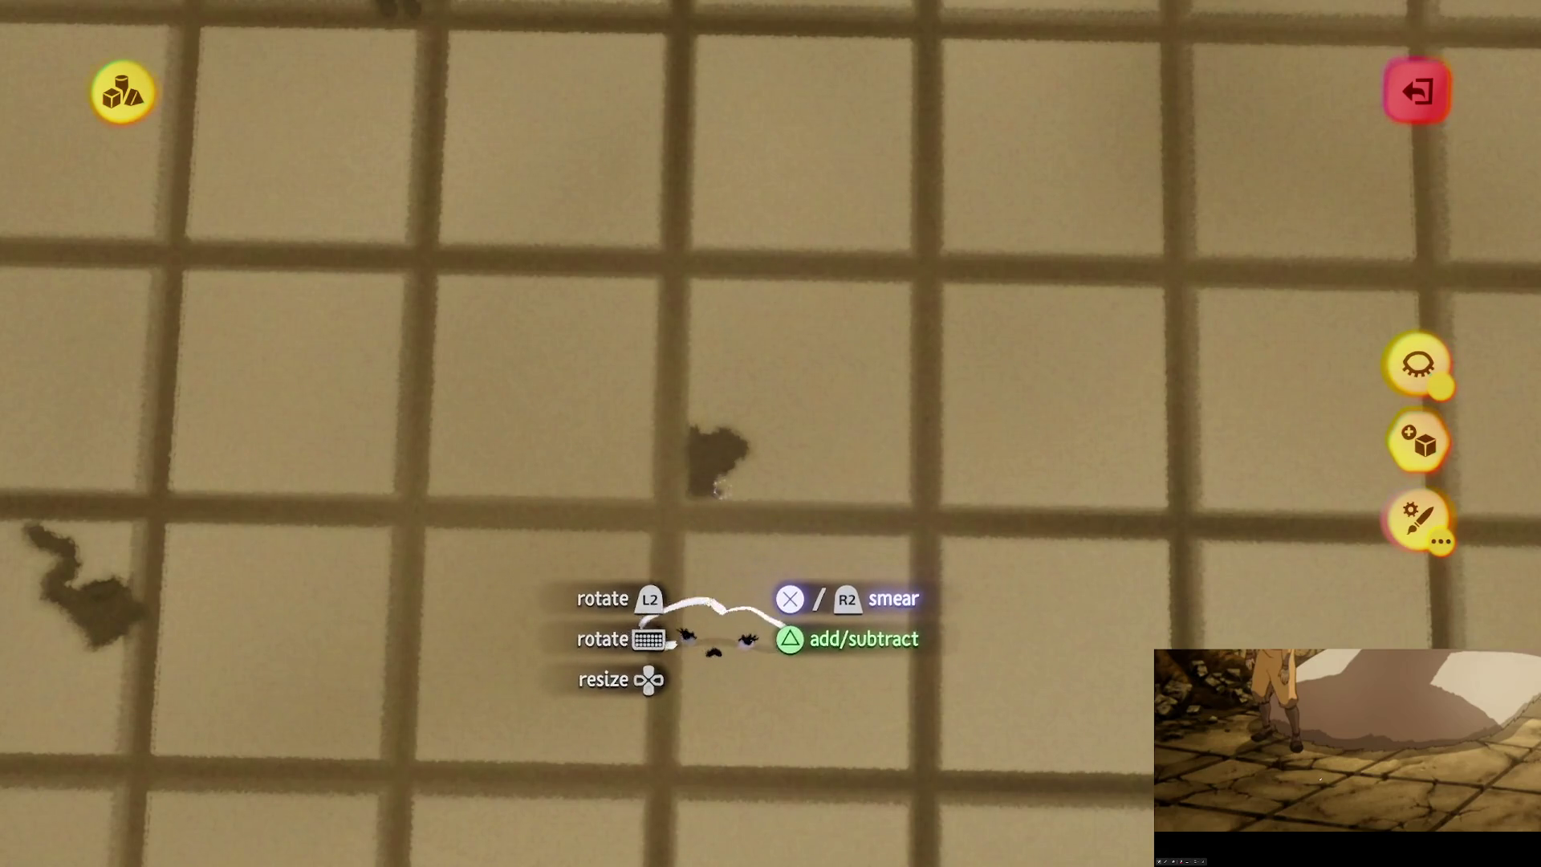
pyautogui.scroll(-5, 732, 450)
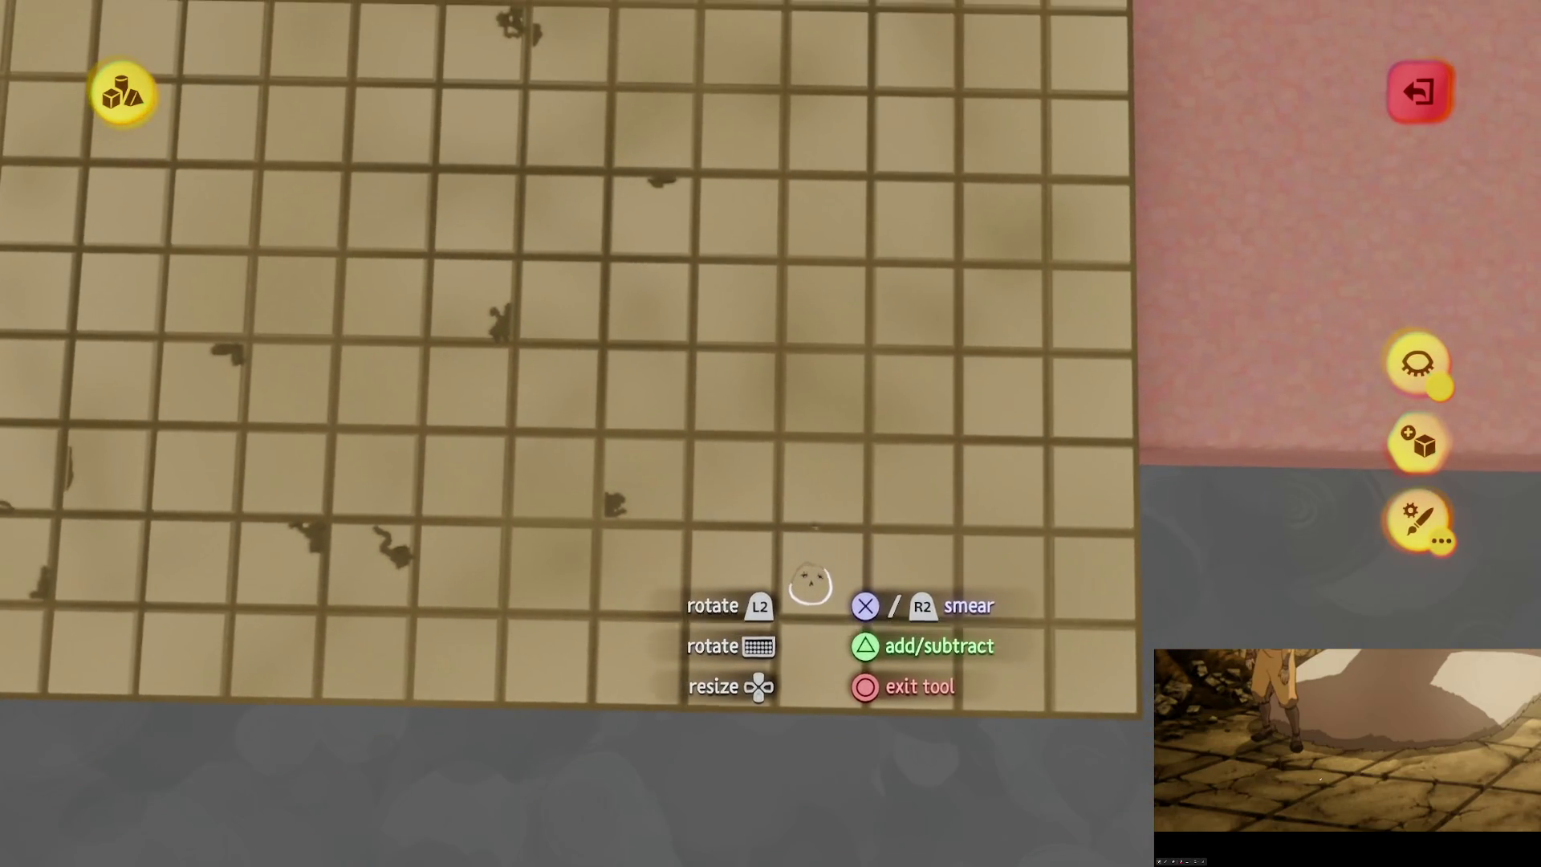
# Step: Grow a dark chip into a larger patch and smear dark marks and a crack along tile edges
pyautogui.scroll(5, 817, 499)
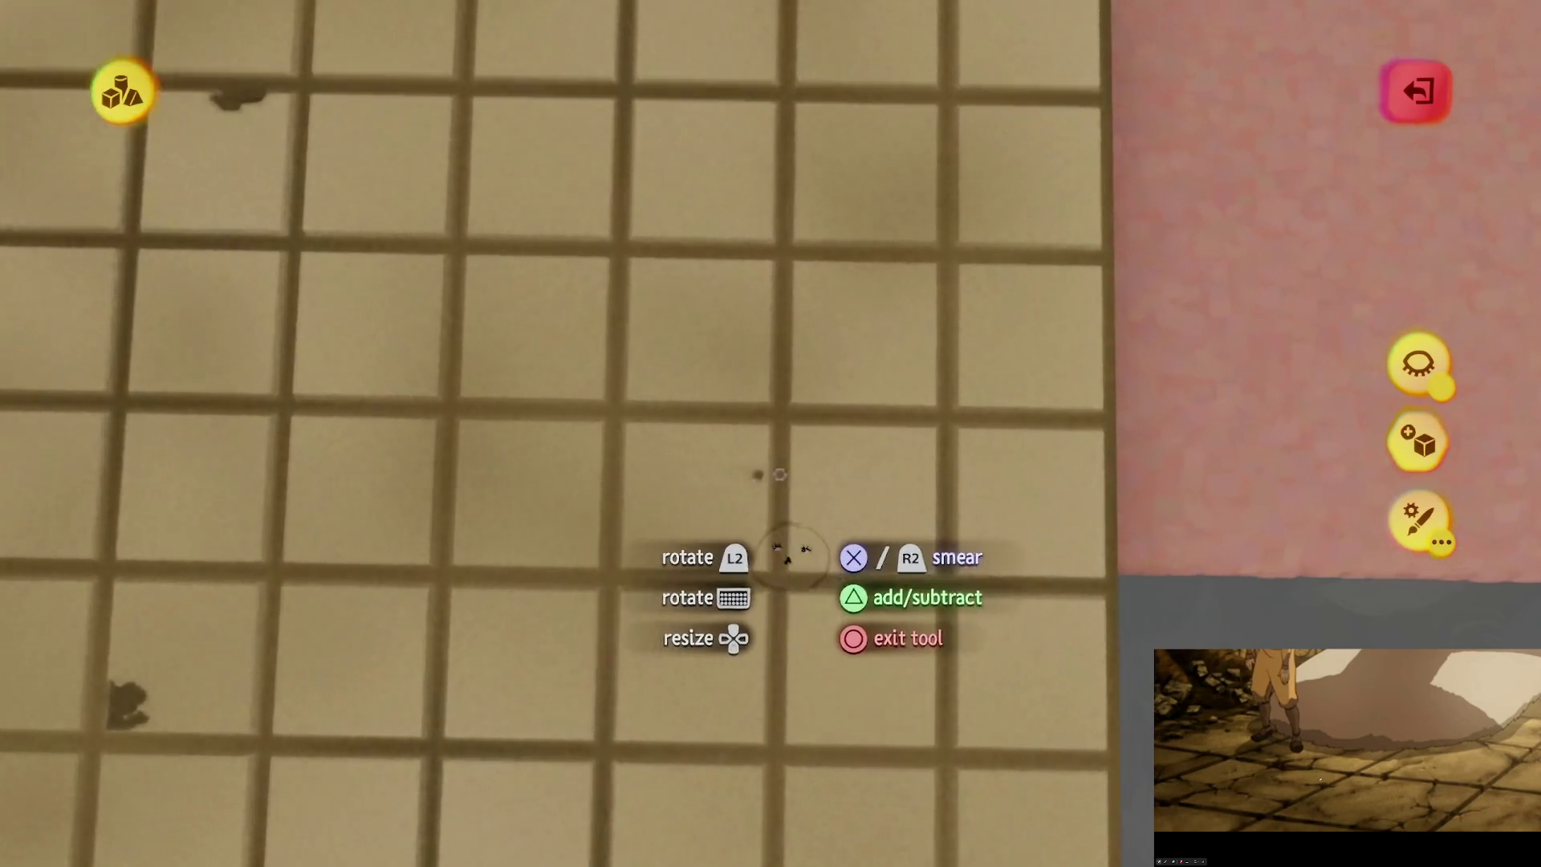
pyautogui.scroll(3, 780, 474)
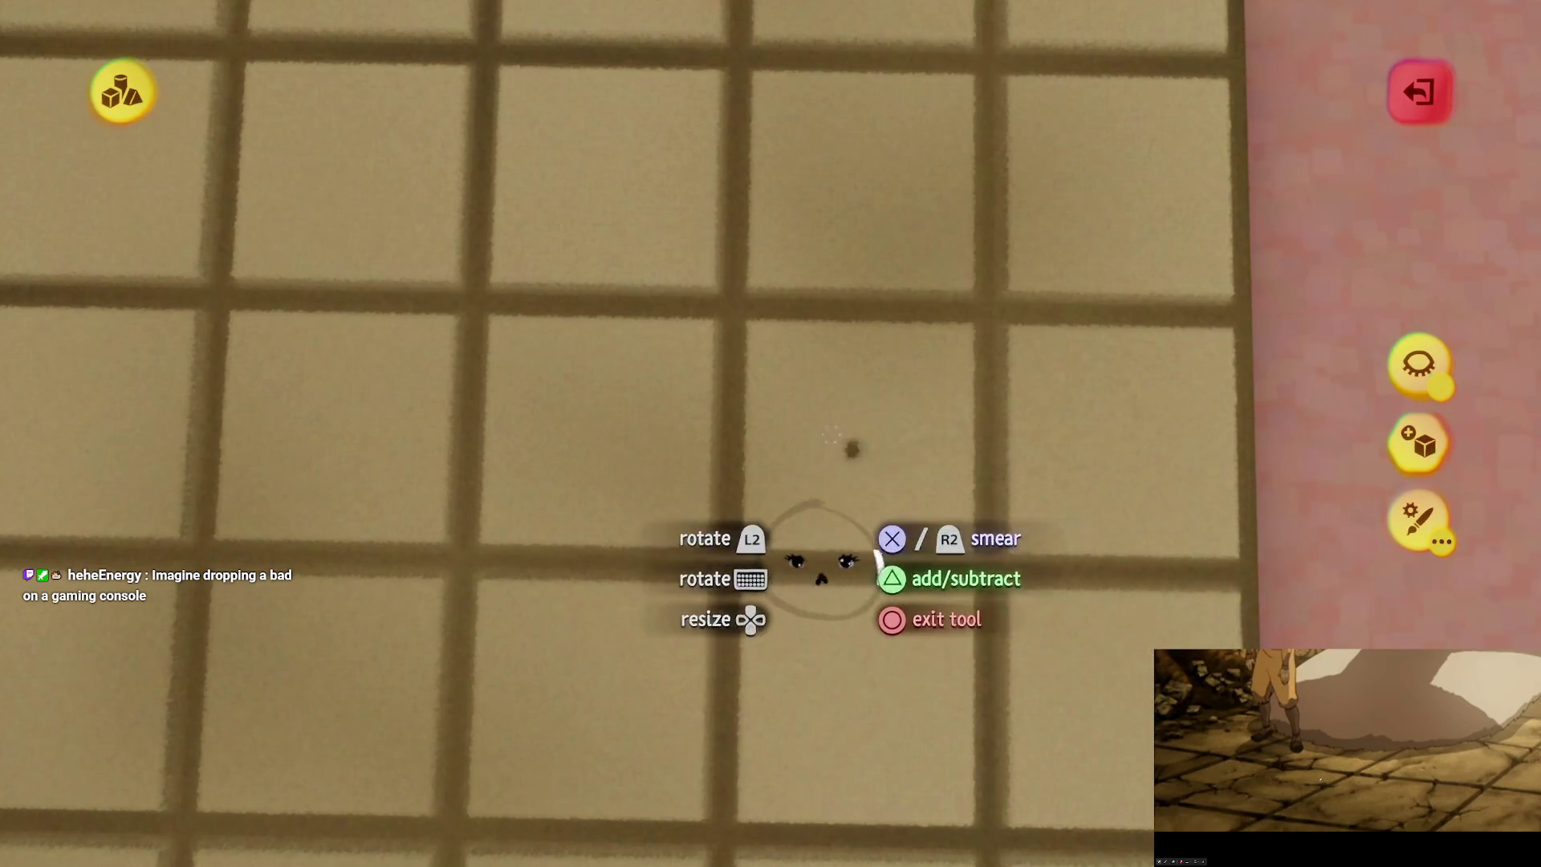
pyautogui.scroll(3, 852, 448)
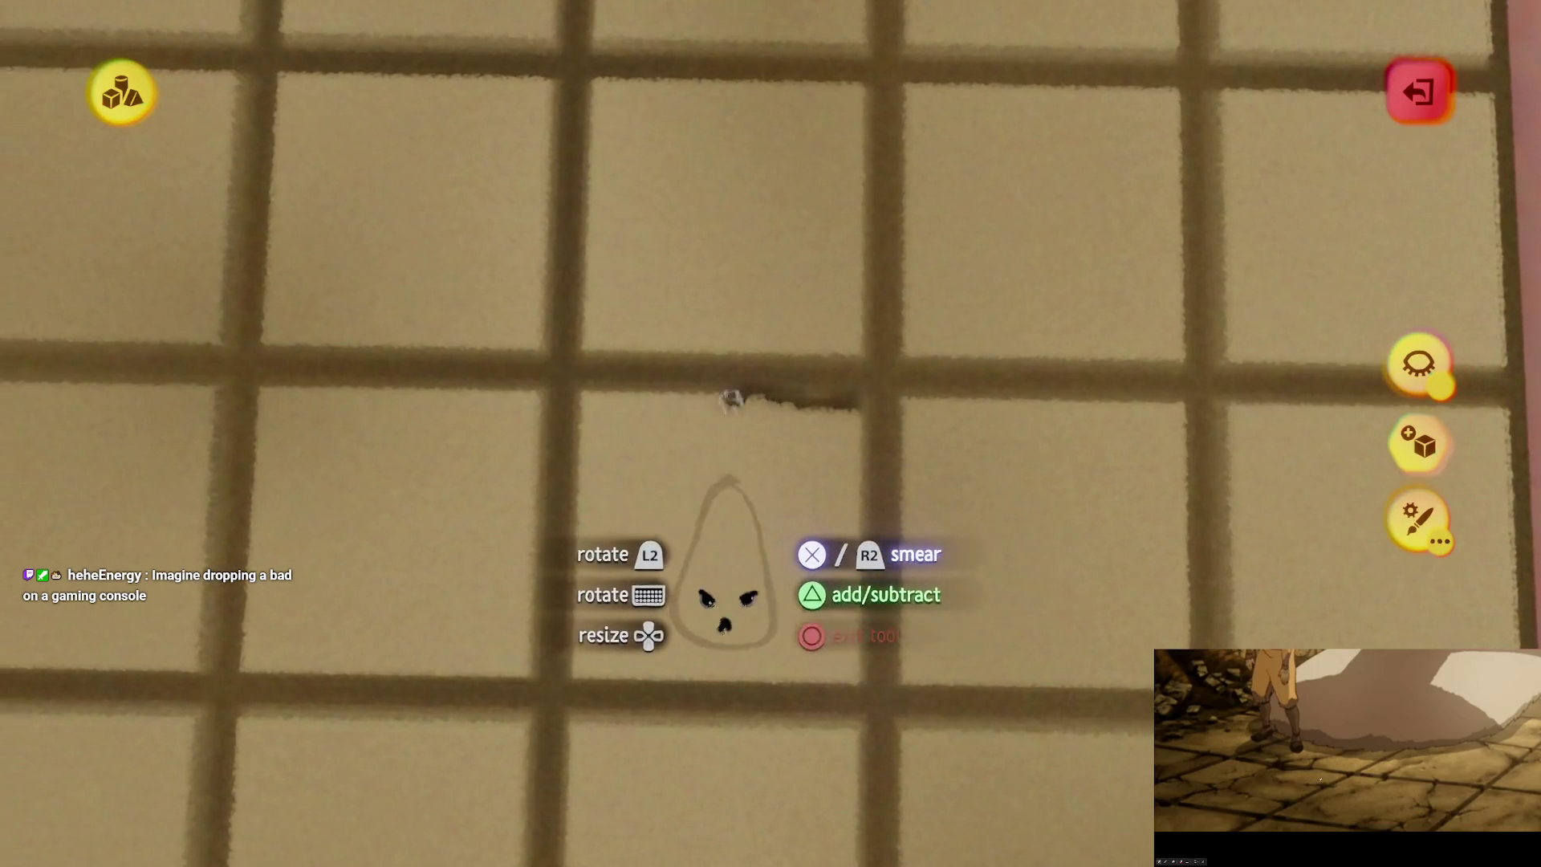
pyautogui.moveTo(730, 399)
pyautogui.mouseDown()
pyautogui.moveTo(782, 411)
pyautogui.moveTo(765, 410)
pyautogui.mouseUp()
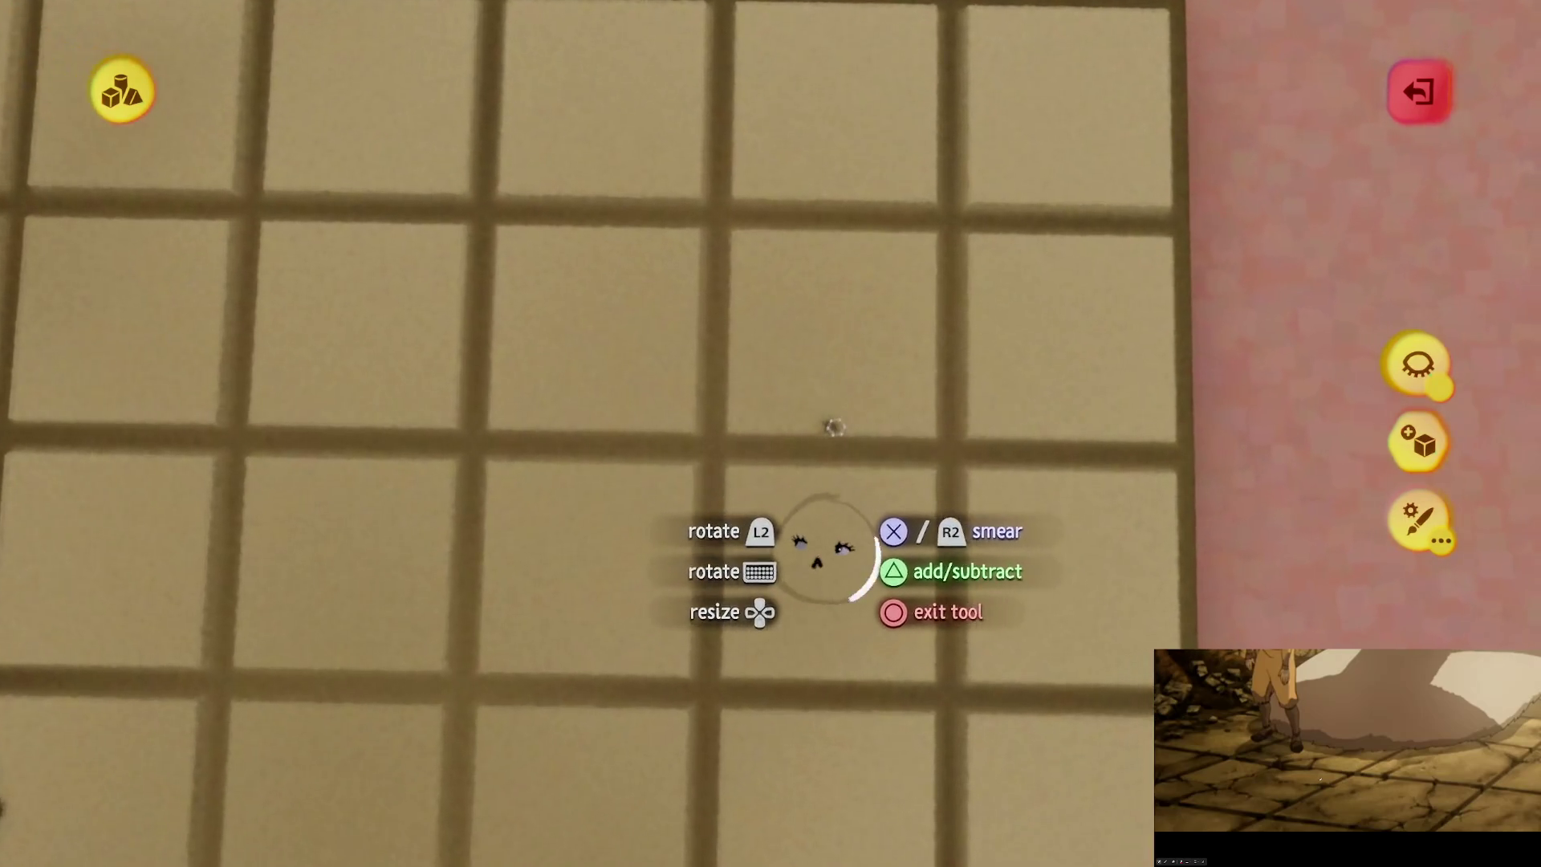
pyautogui.moveTo(835, 426); pyautogui.dragTo(794, 431)
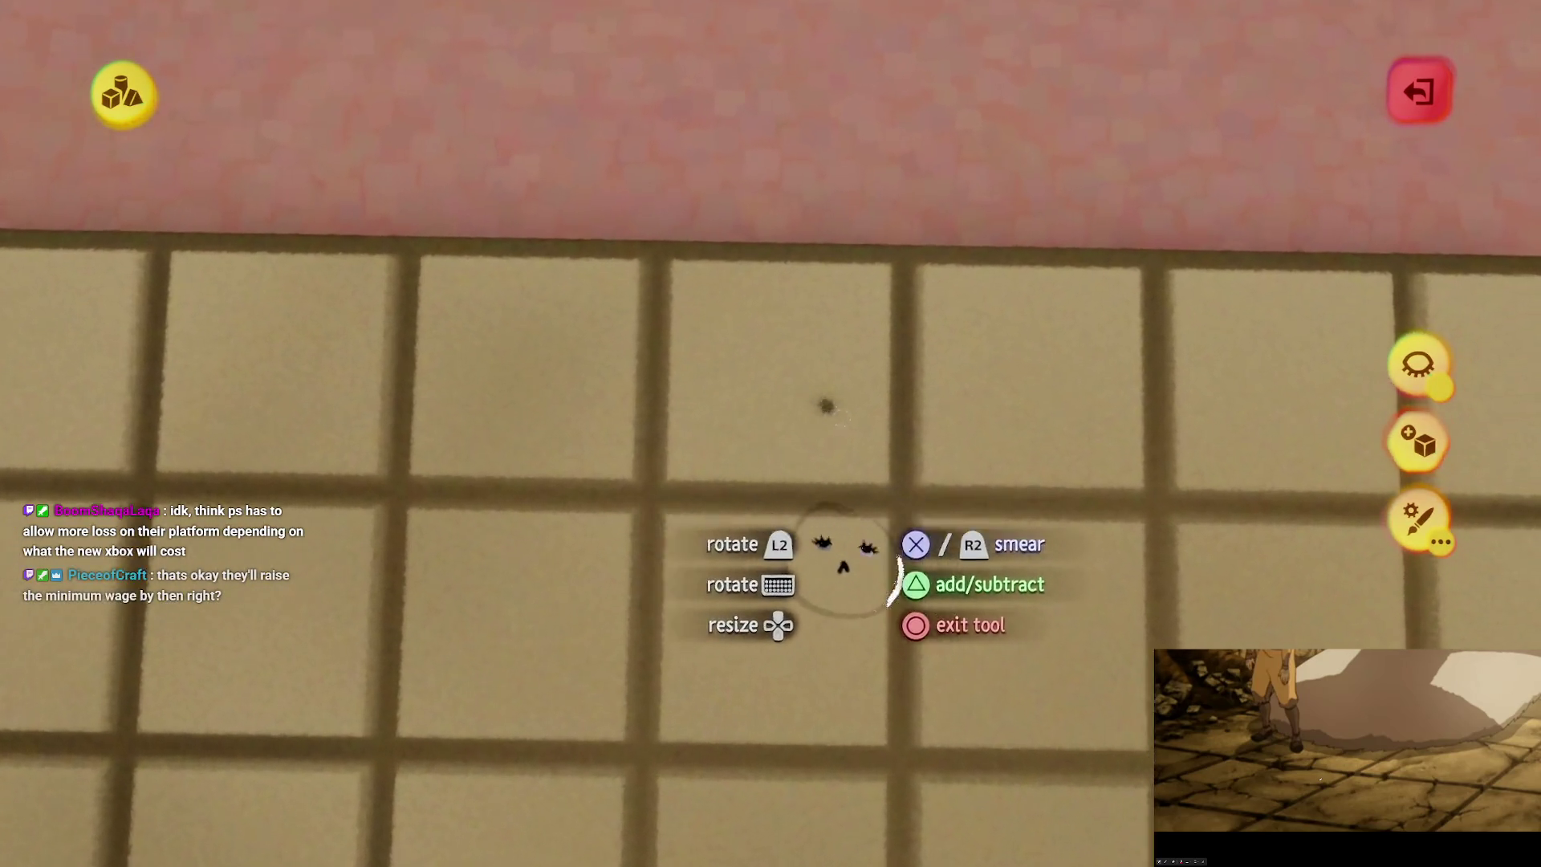
pyautogui.moveTo(856, 434)
pyautogui.mouseDown()
pyautogui.moveTo(826, 447)
pyautogui.moveTo(845, 467)
pyautogui.mouseUp()
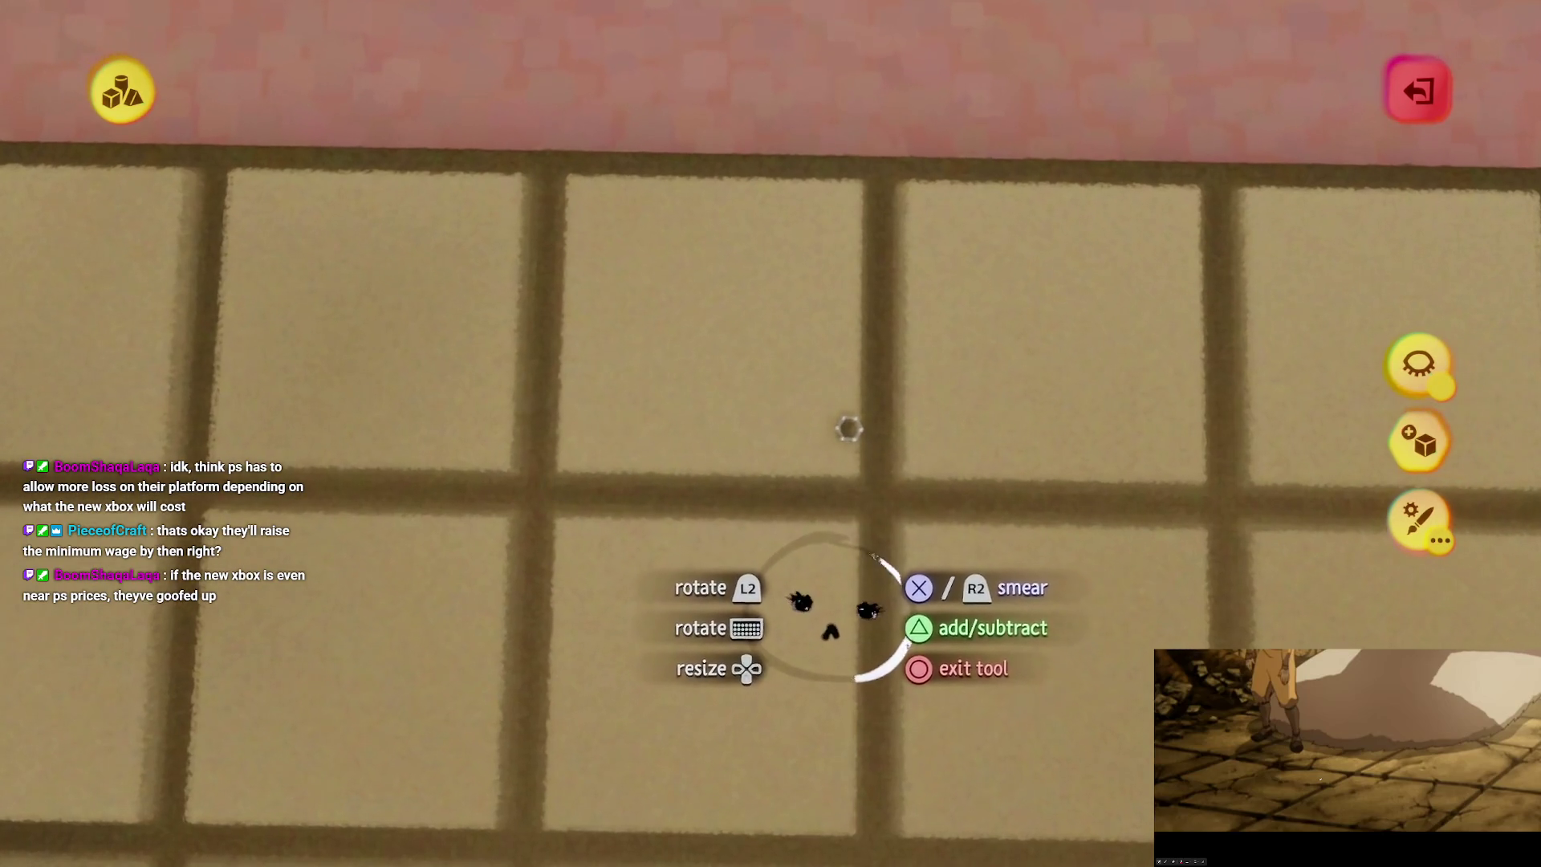
pyautogui.moveTo(842, 409); pyautogui.dragTo(795, 442)
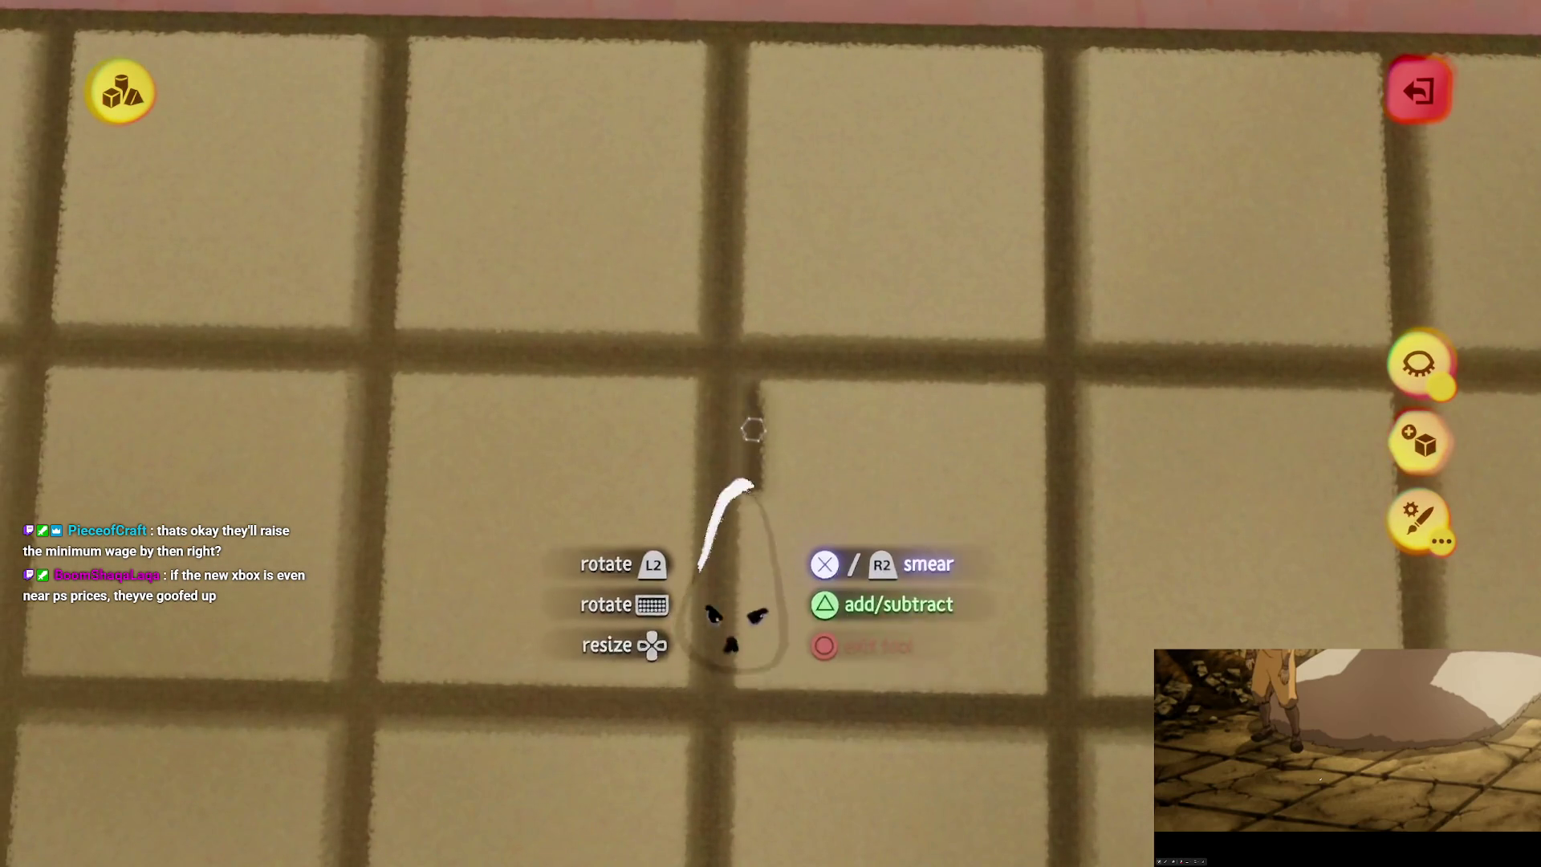
# Step: Paint a vertical crack, widen a blob into a large chip, and add chips on tile corners and grout lines
pyautogui.moveTo(750, 427)
pyautogui.mouseDown()
pyautogui.moveTo(784, 395)
pyautogui.moveTo(851, 392)
pyautogui.mouseUp()
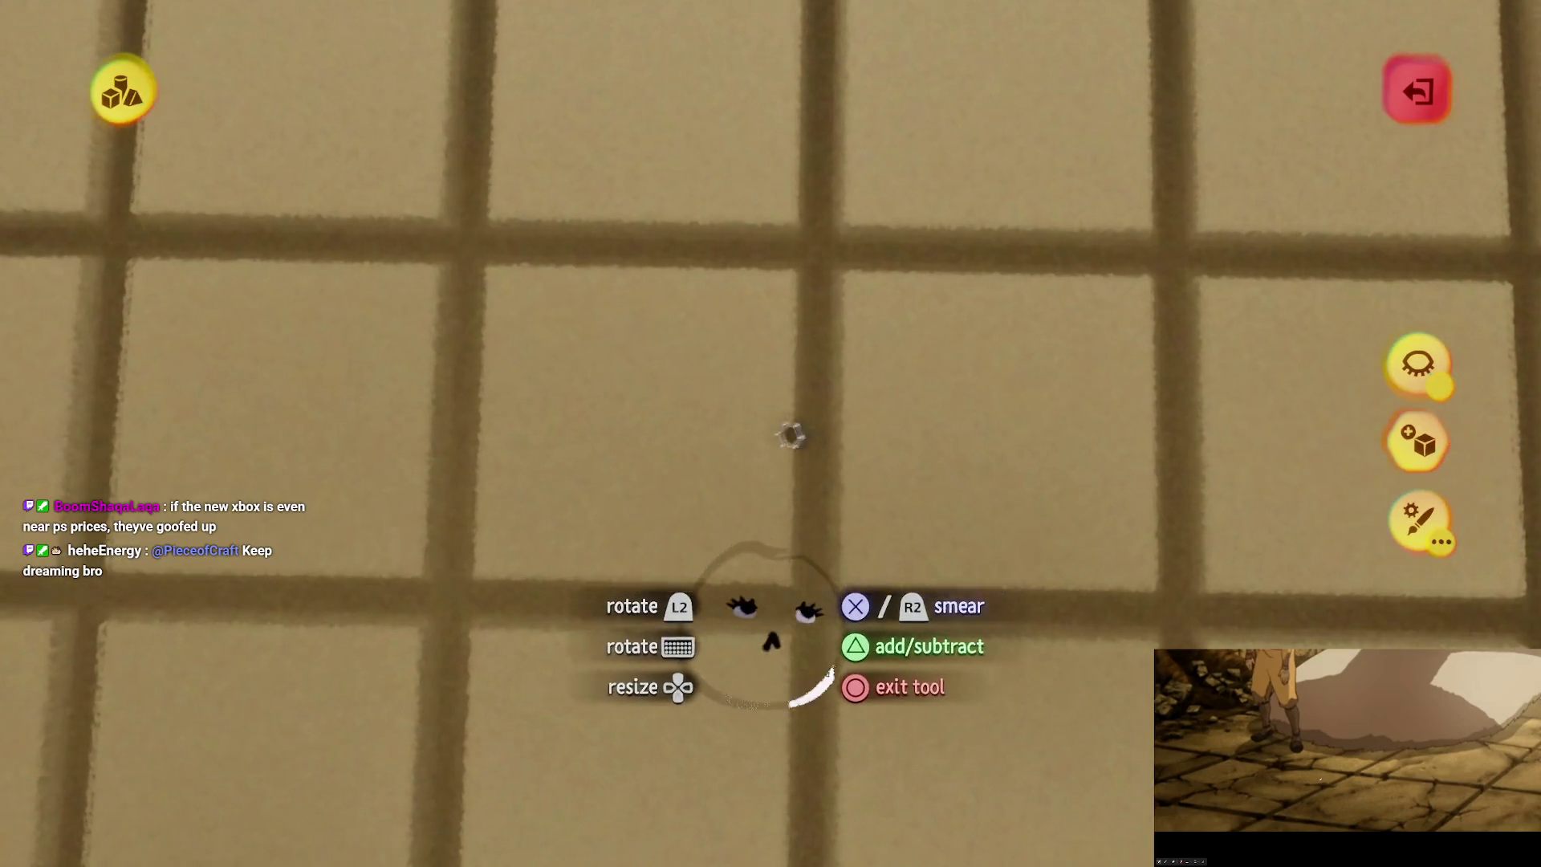
pyautogui.moveTo(783, 446)
pyautogui.mouseDown()
pyautogui.moveTo(777, 419)
pyautogui.moveTo(706, 426)
pyautogui.moveTo(784, 383)
pyautogui.mouseUp()
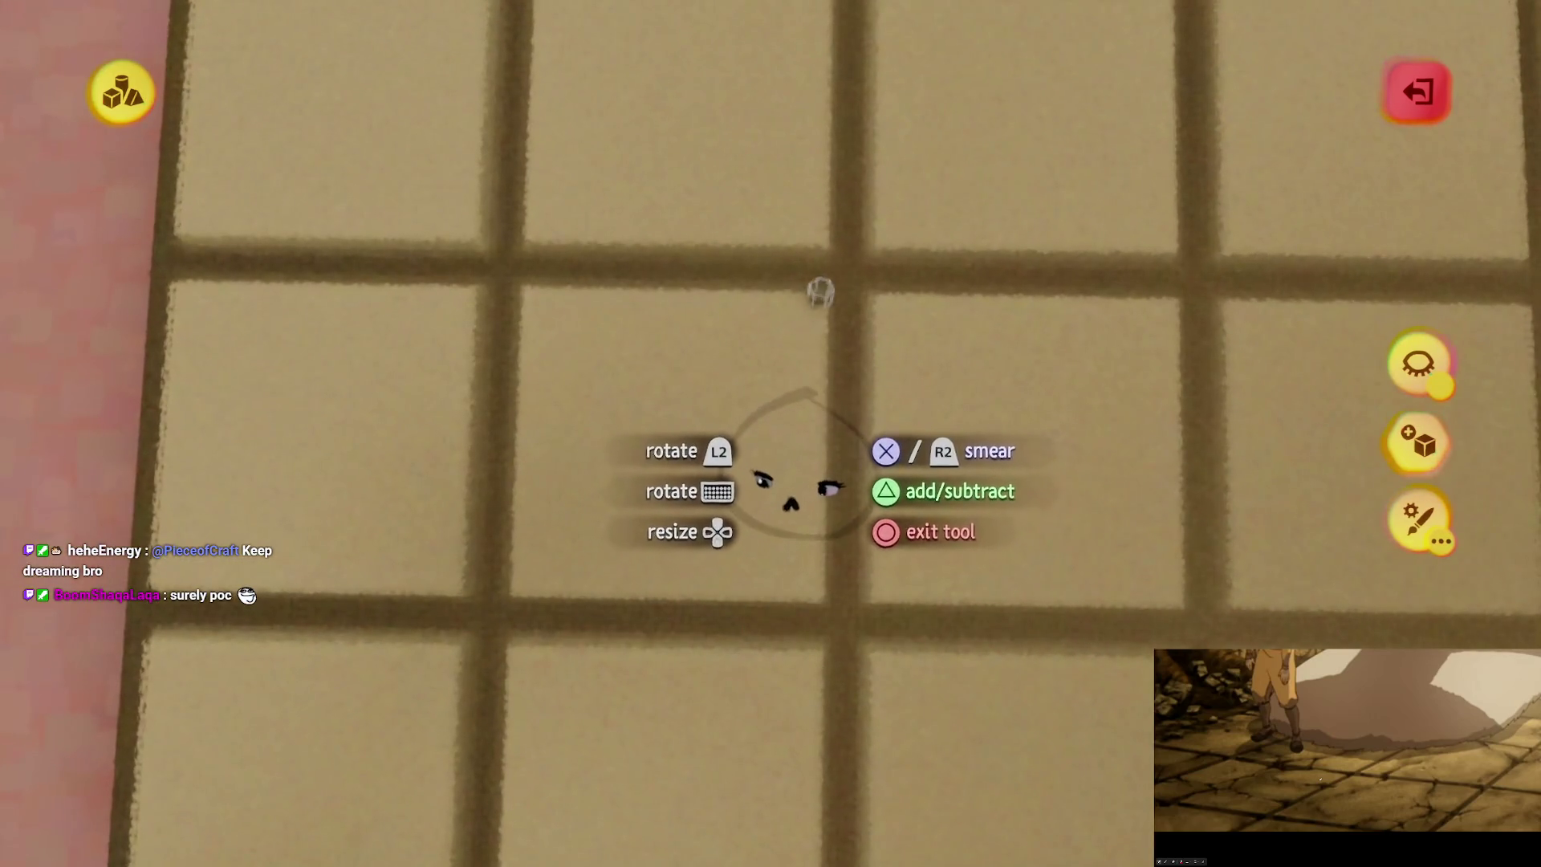
pyautogui.moveTo(820, 291)
pyautogui.mouseDown()
pyautogui.moveTo(819, 313)
pyautogui.moveTo(778, 313)
pyautogui.moveTo(801, 343)
pyautogui.mouseUp()
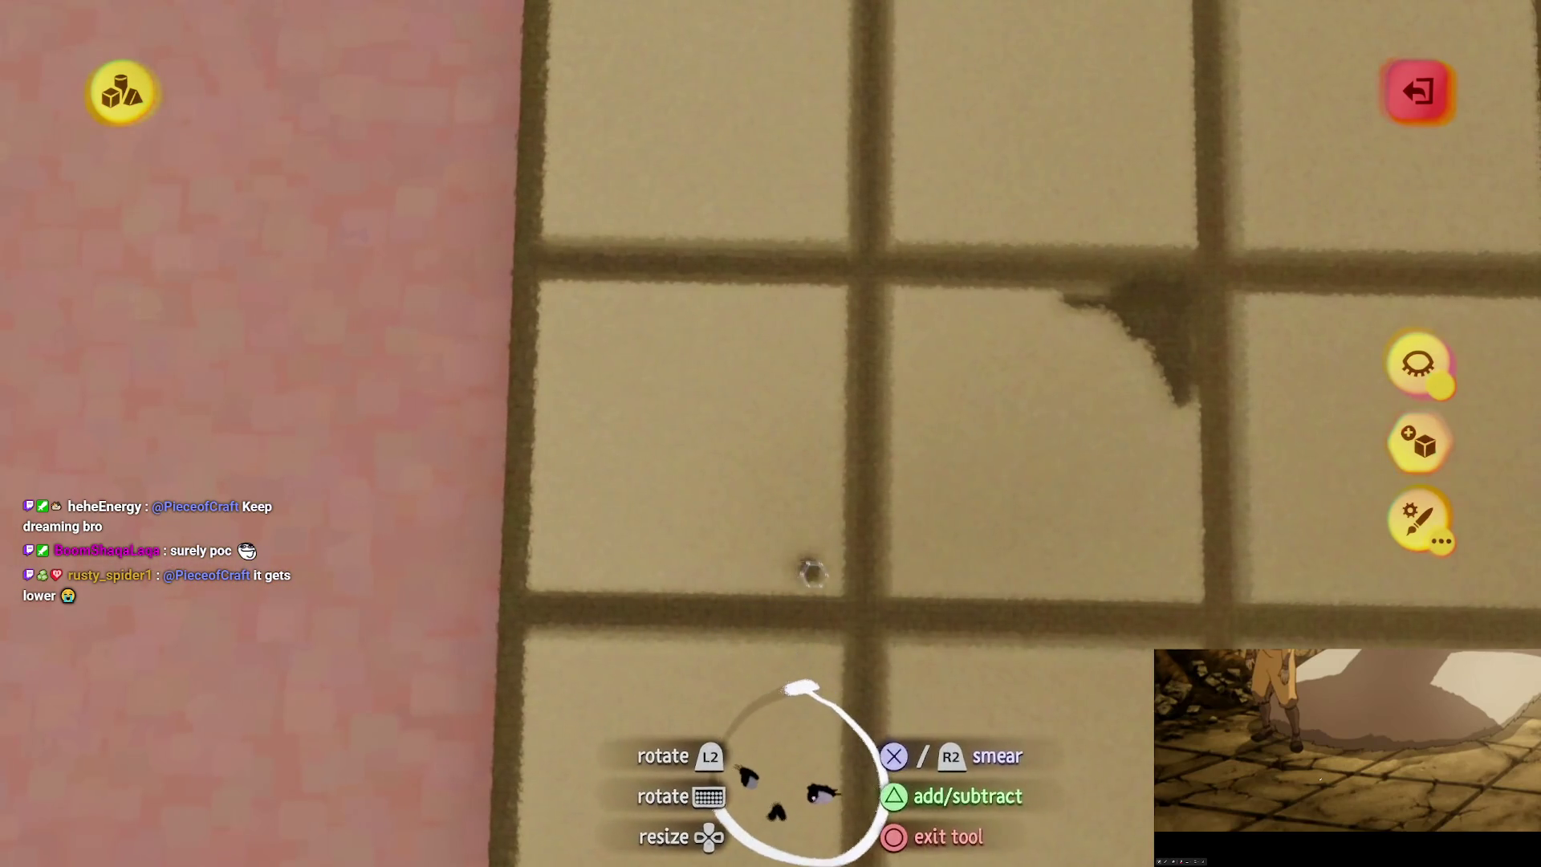
pyautogui.moveTo(808, 561)
pyautogui.mouseDown()
pyautogui.moveTo(739, 564)
pyautogui.moveTo(763, 575)
pyautogui.moveTo(831, 533)
pyautogui.moveTo(784, 561)
pyautogui.moveTo(805, 567)
pyautogui.moveTo(823, 520)
pyautogui.mouseUp()
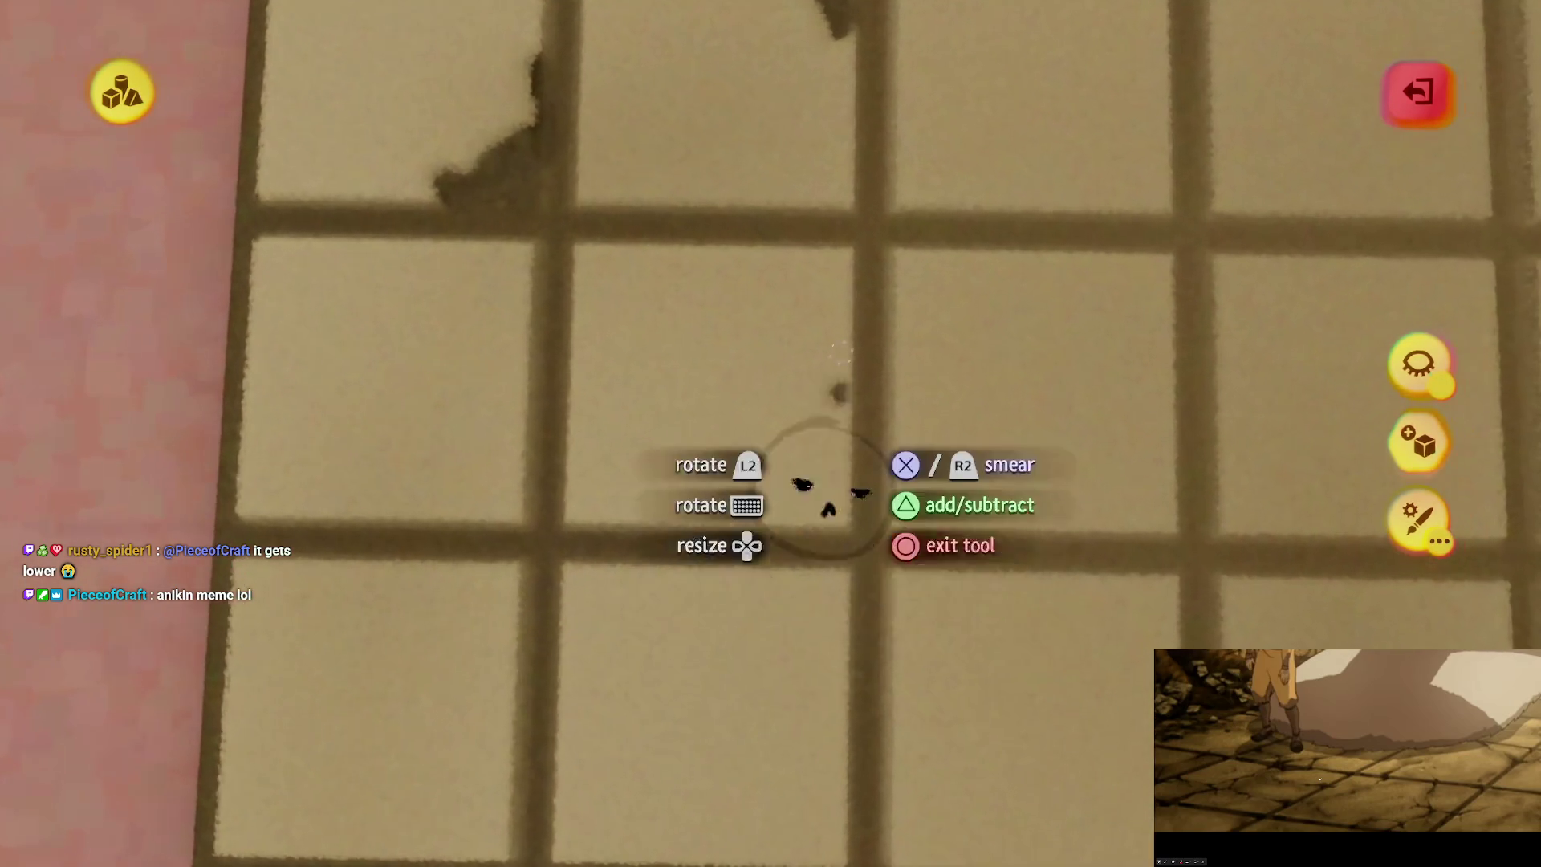
pyautogui.moveTo(827, 259); pyautogui.dragTo(826, 427)
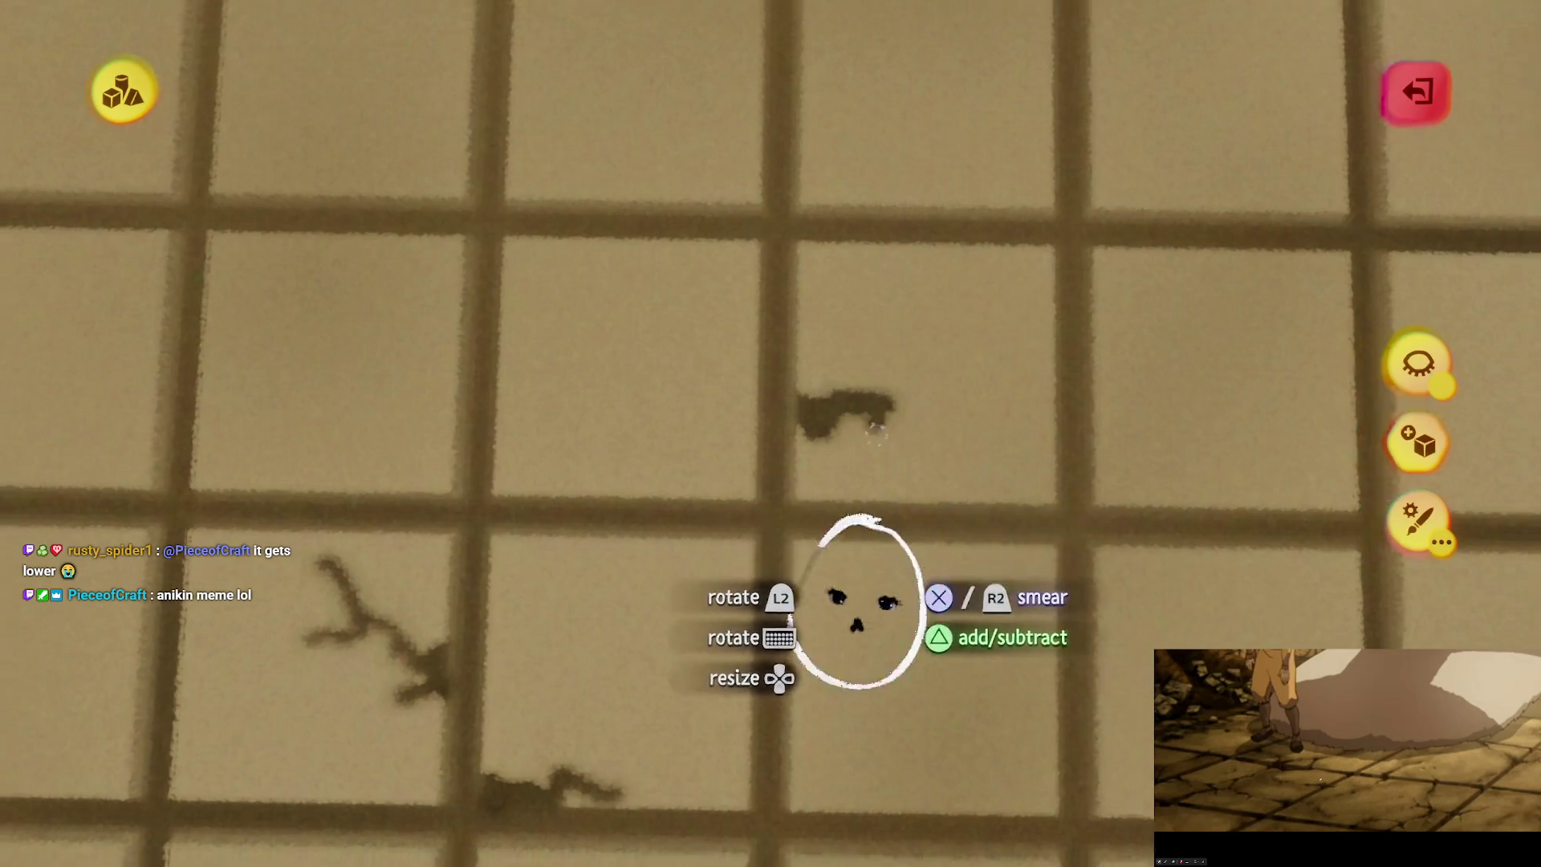
pyautogui.scroll(-5, 875, 400)
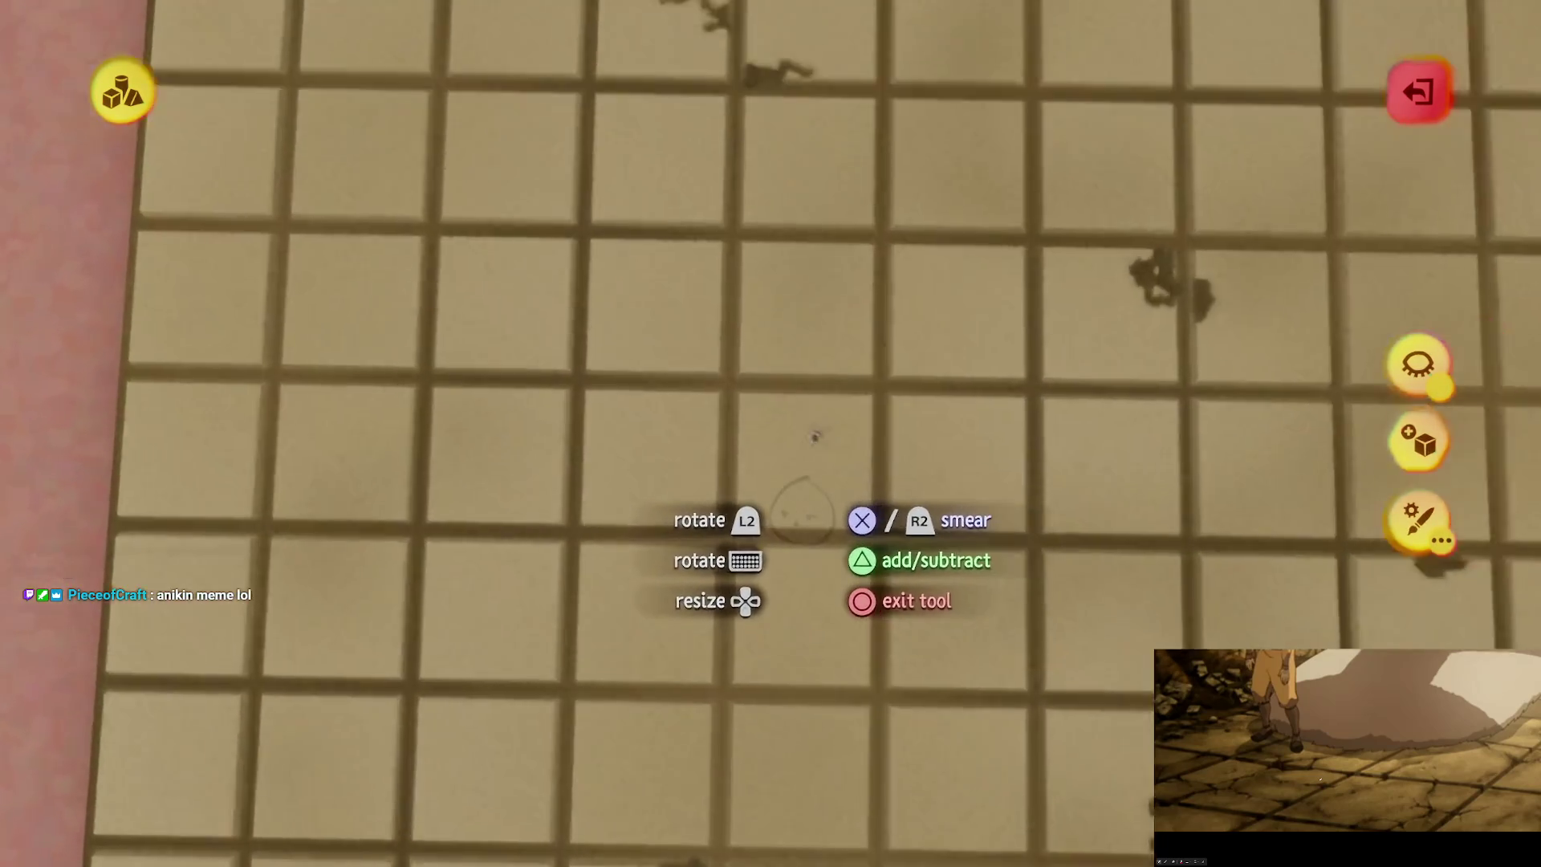
# Step: Extend a crack down the grout and add dark chips along grout lines and a border tile edge
pyautogui.scroll(5, 883, 618)
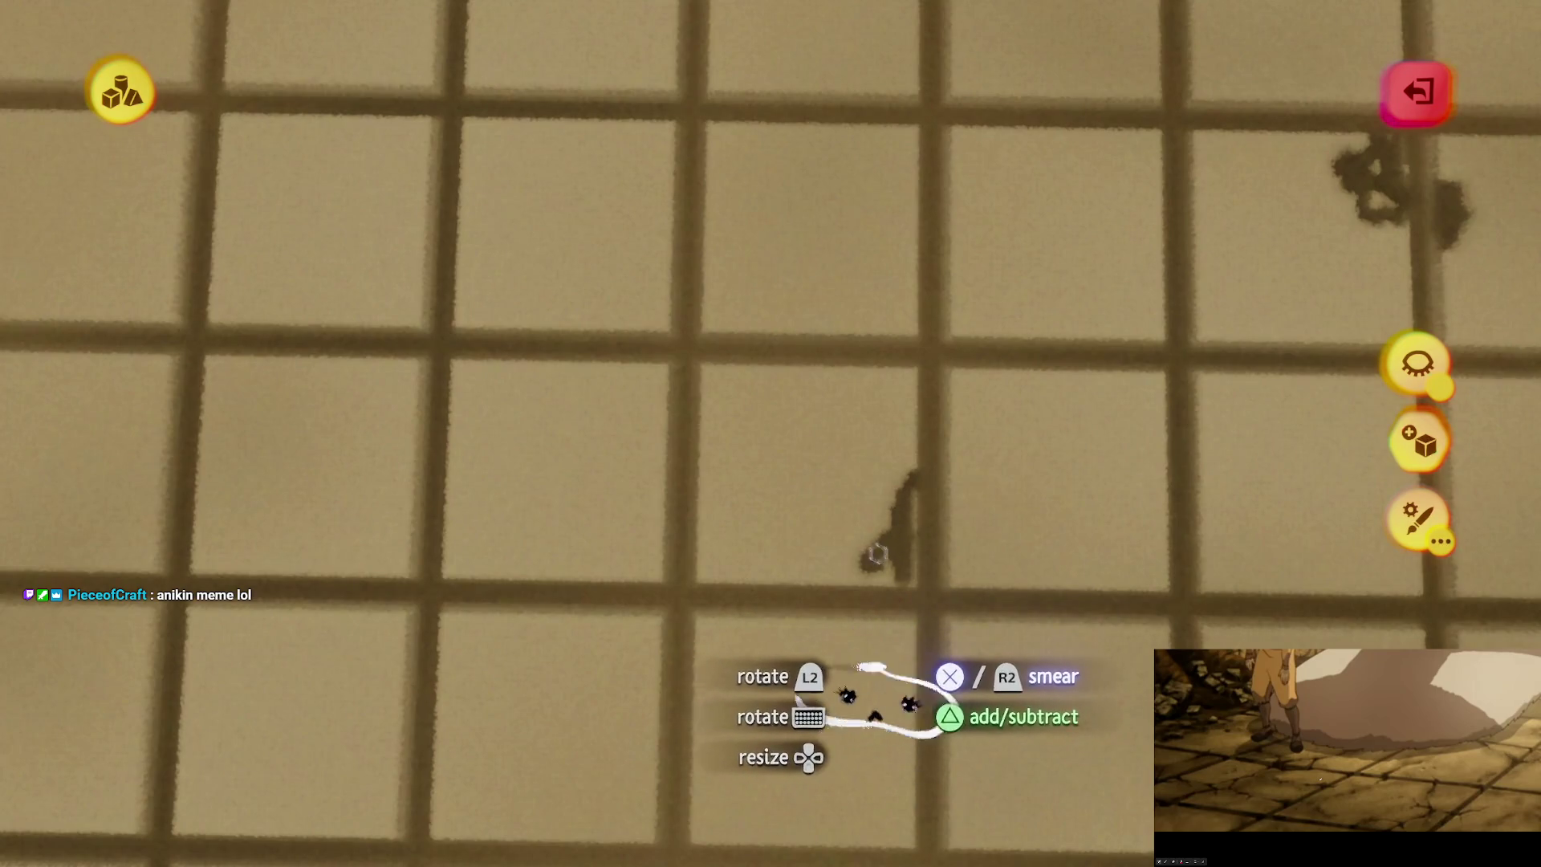
pyautogui.moveTo(858, 525)
pyautogui.mouseDown()
pyautogui.moveTo(832, 468)
pyautogui.moveTo(817, 518)
pyautogui.moveTo(856, 556)
pyautogui.moveTo(835, 523)
pyautogui.moveTo(787, 516)
pyautogui.moveTo(862, 467)
pyautogui.moveTo(817, 553)
pyautogui.mouseUp()
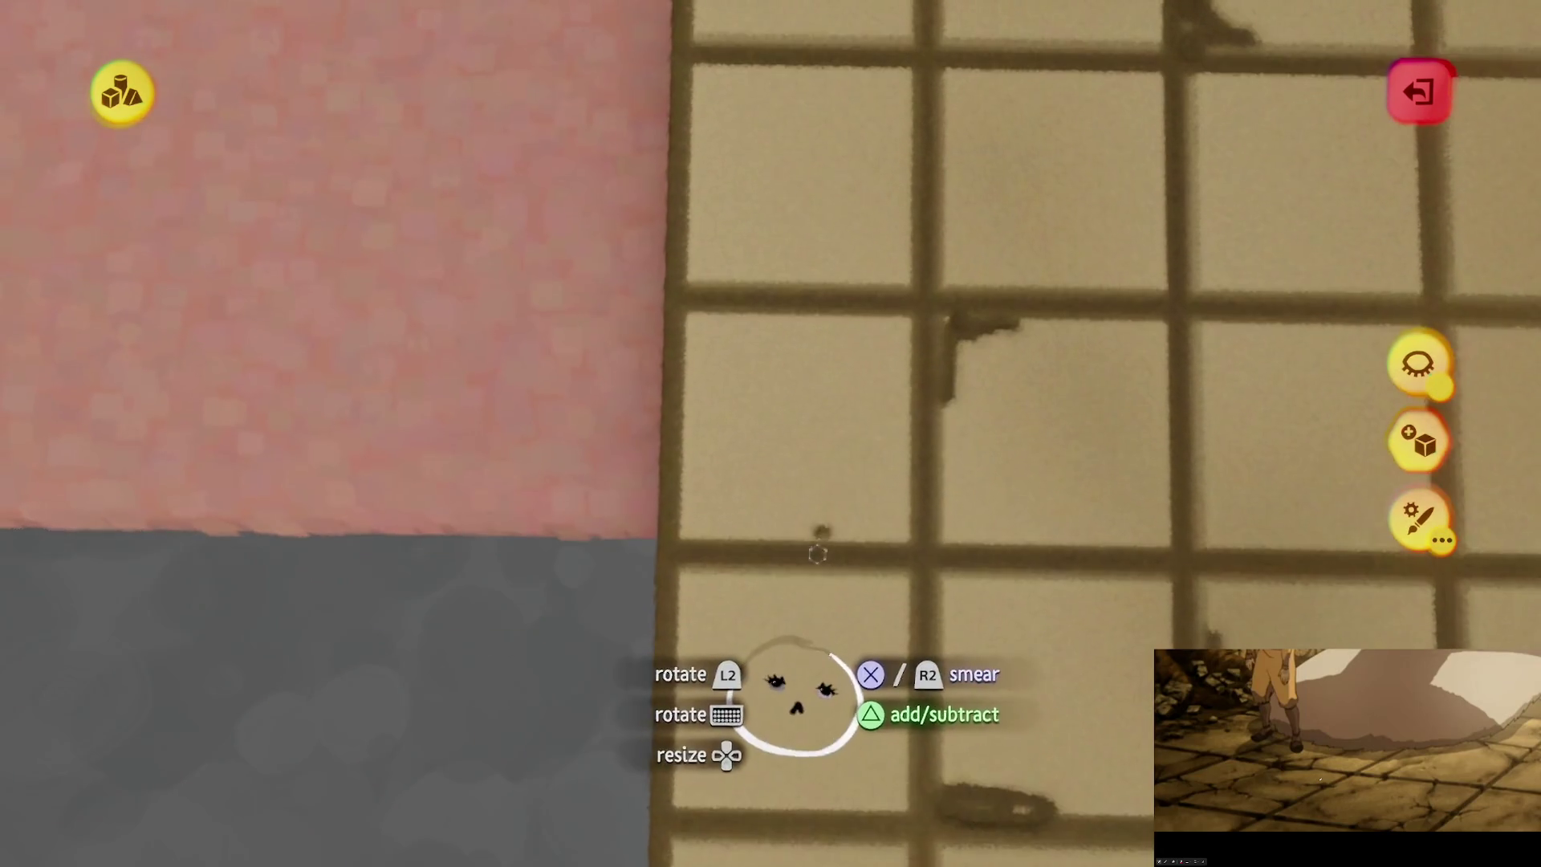
pyautogui.scroll(-10, 835, 577)
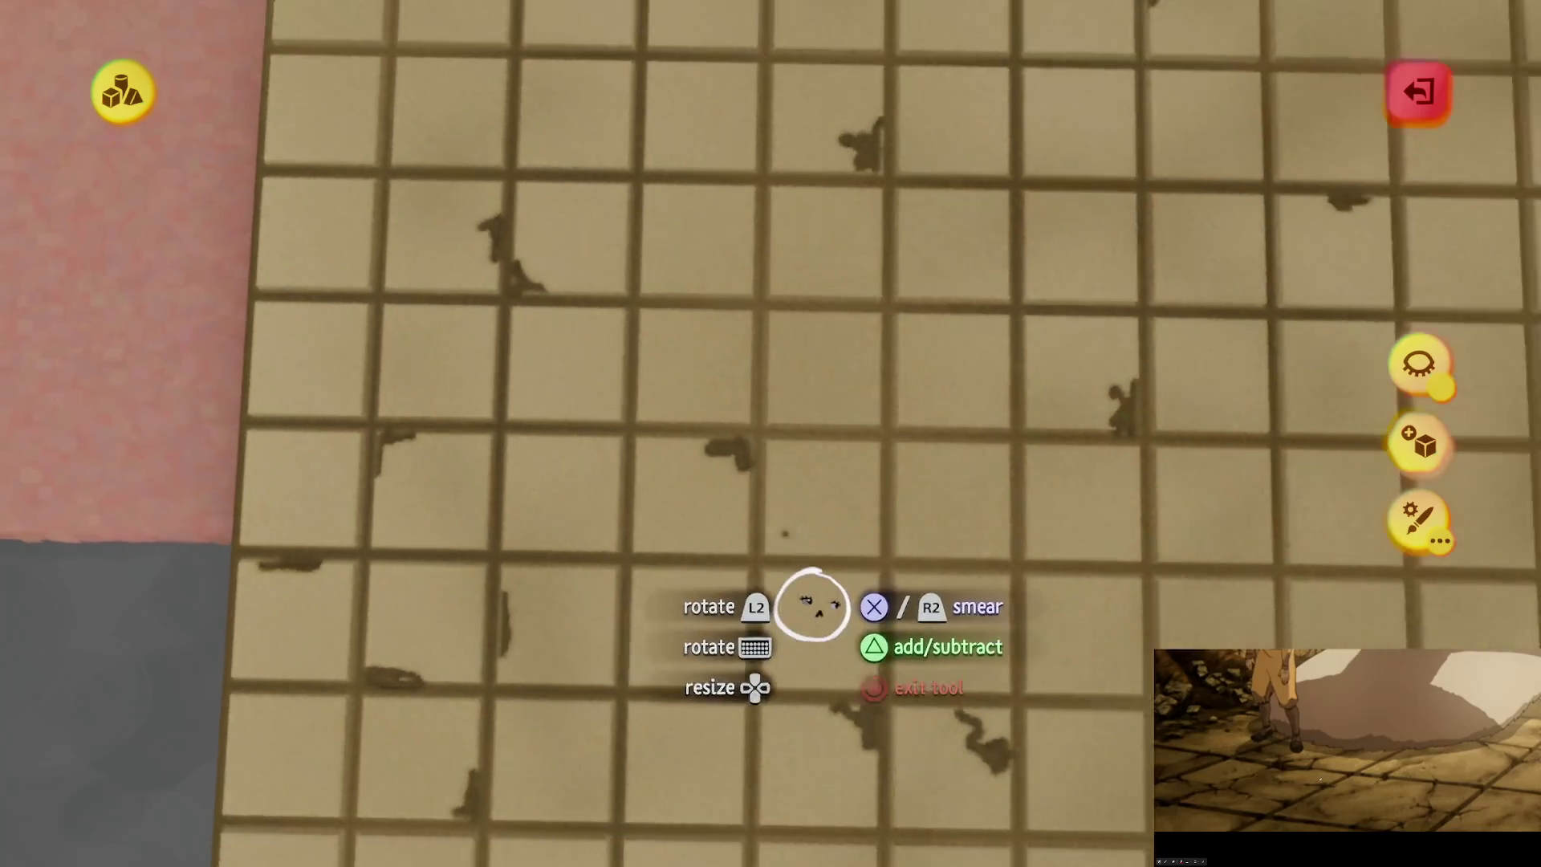
pyautogui.scroll(10, 832, 522)
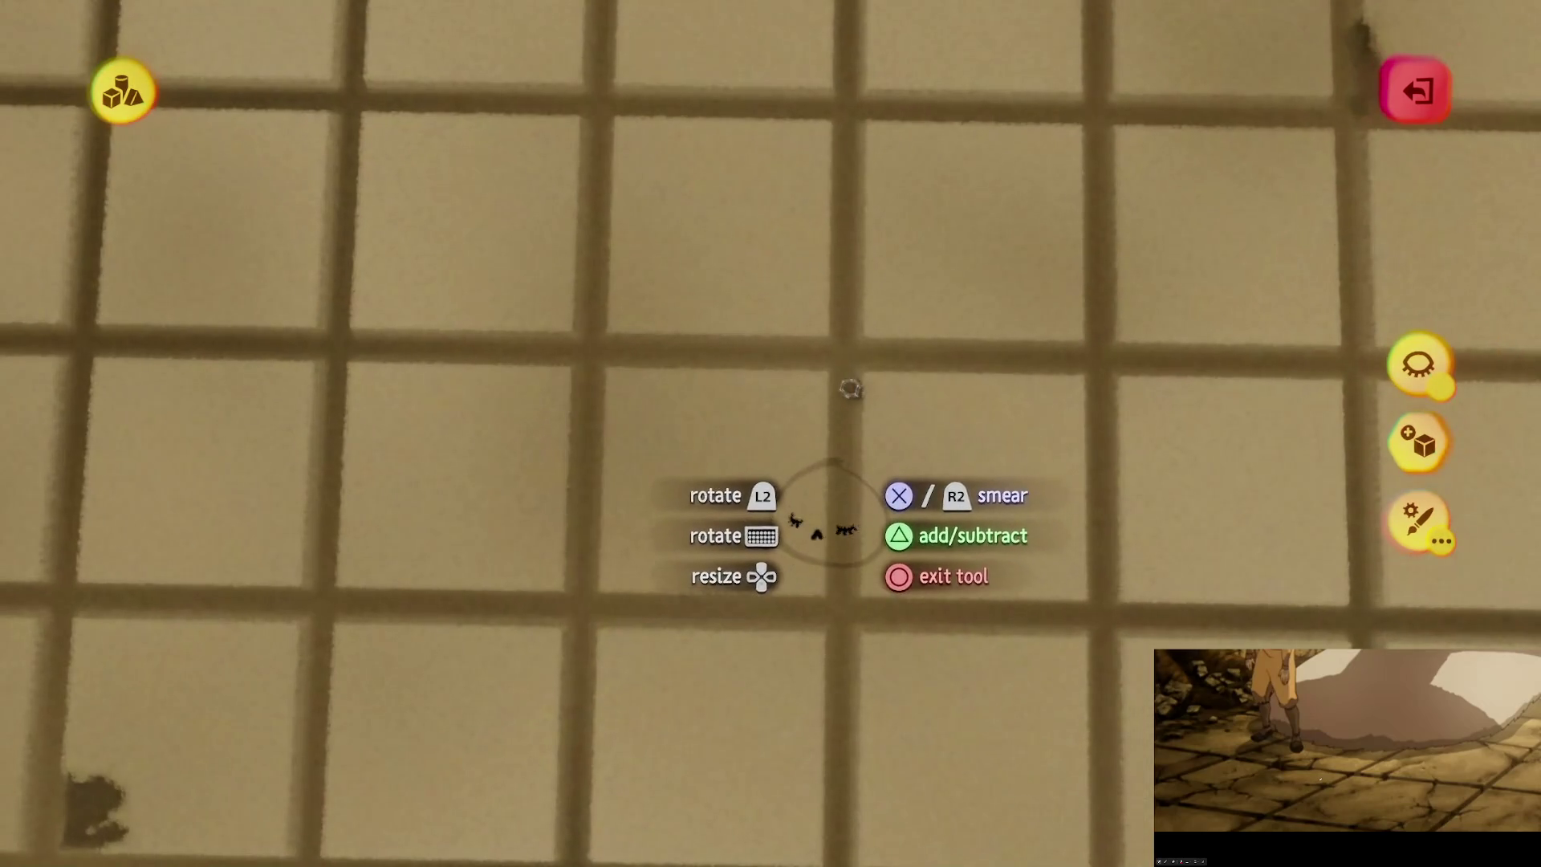
pyautogui.moveTo(818, 391); pyautogui.dragTo(818, 474)
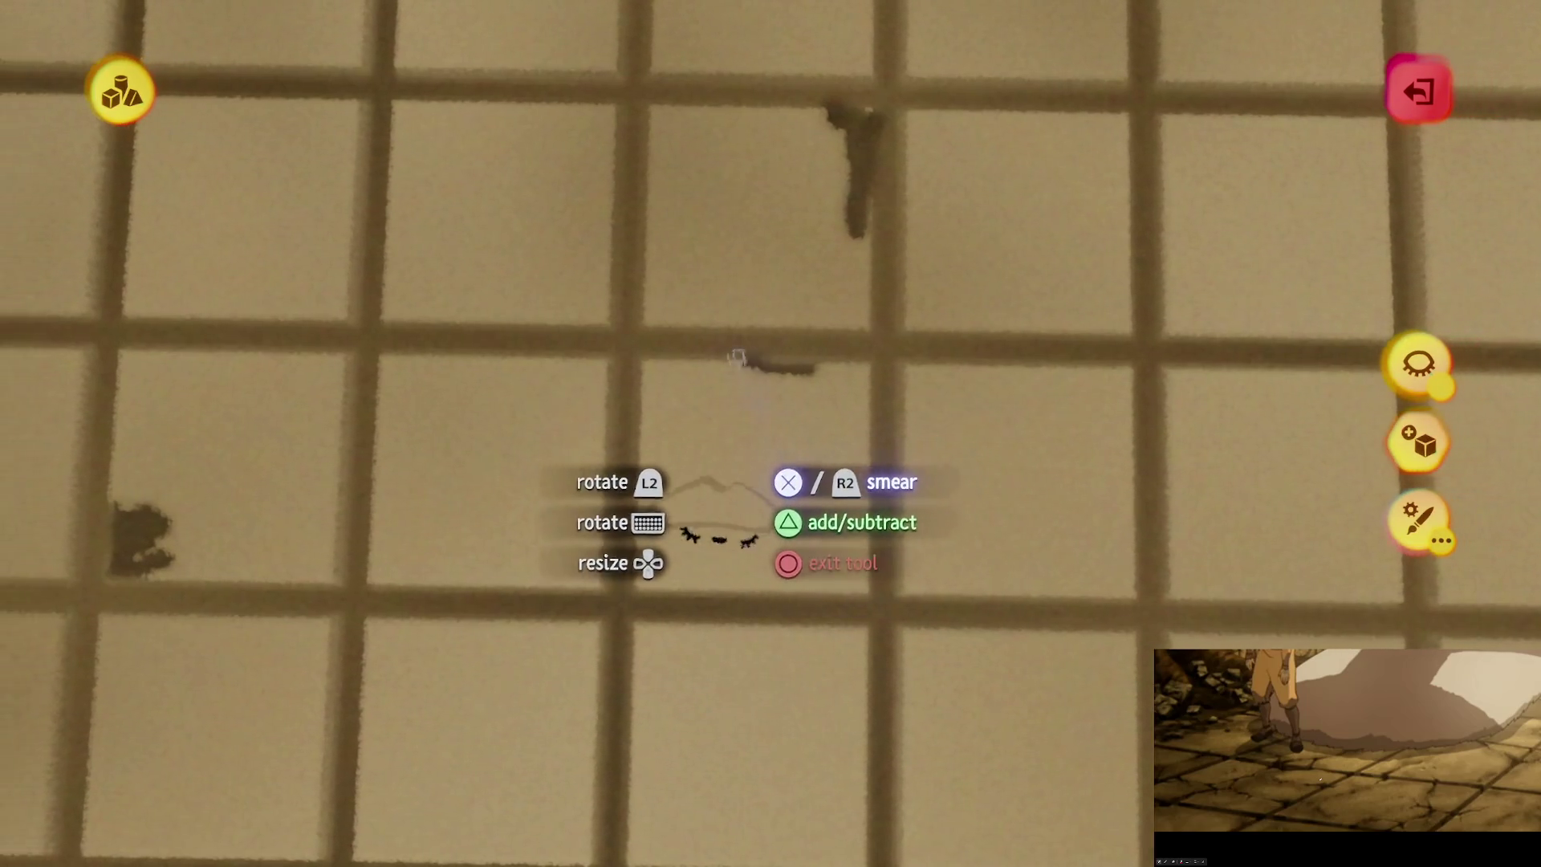
pyautogui.moveTo(739, 345)
pyautogui.mouseDown()
pyautogui.moveTo(791, 368)
pyautogui.moveTo(777, 369)
pyautogui.mouseUp()
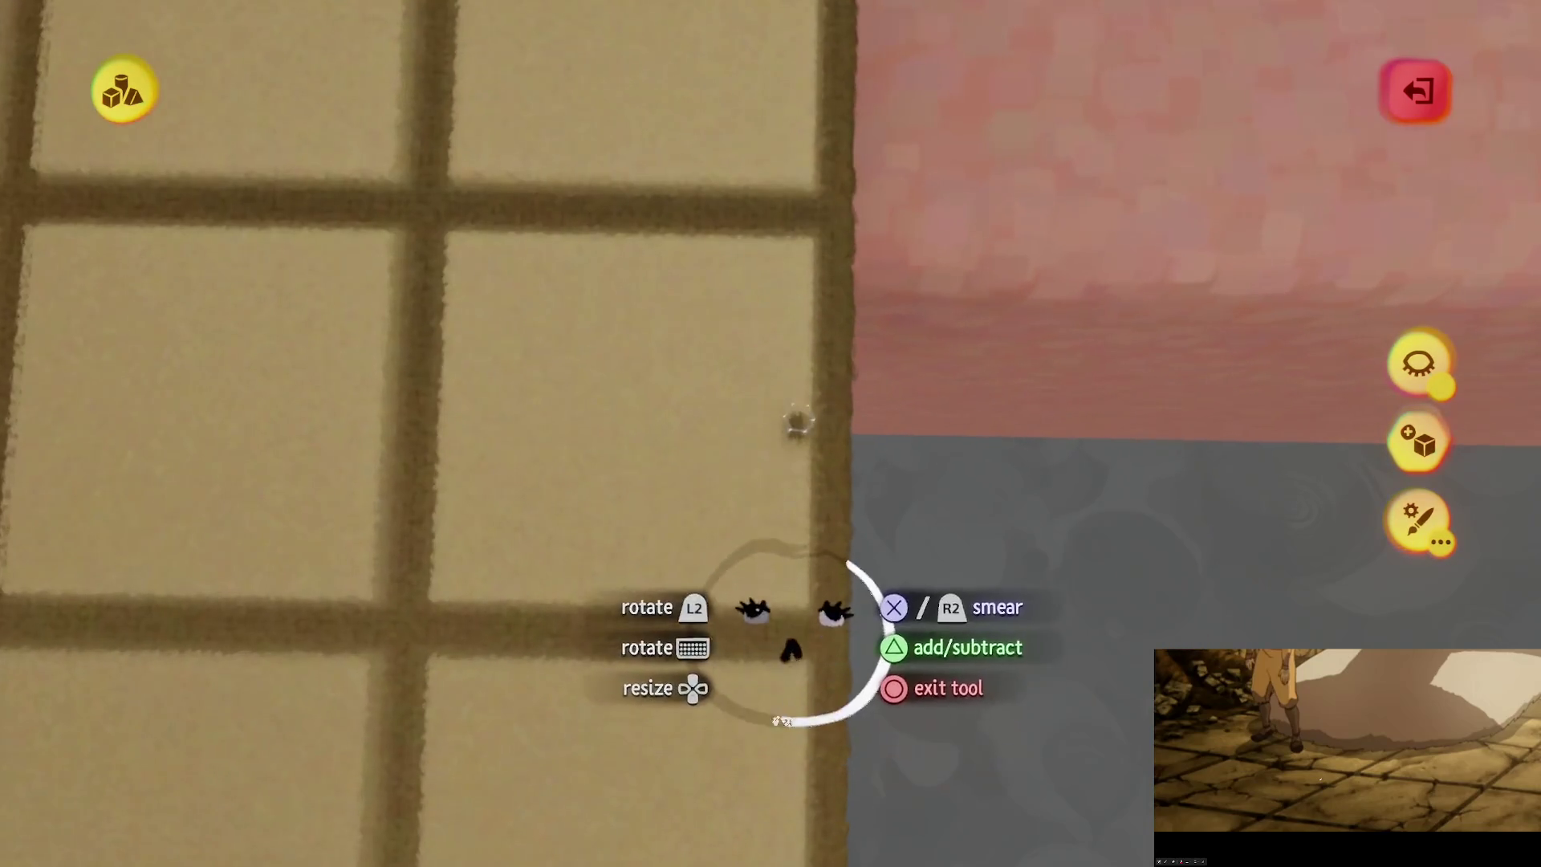
pyautogui.moveTo(801, 542)
pyautogui.mouseDown()
pyautogui.moveTo(753, 581)
pyautogui.moveTo(772, 461)
pyautogui.mouseUp()
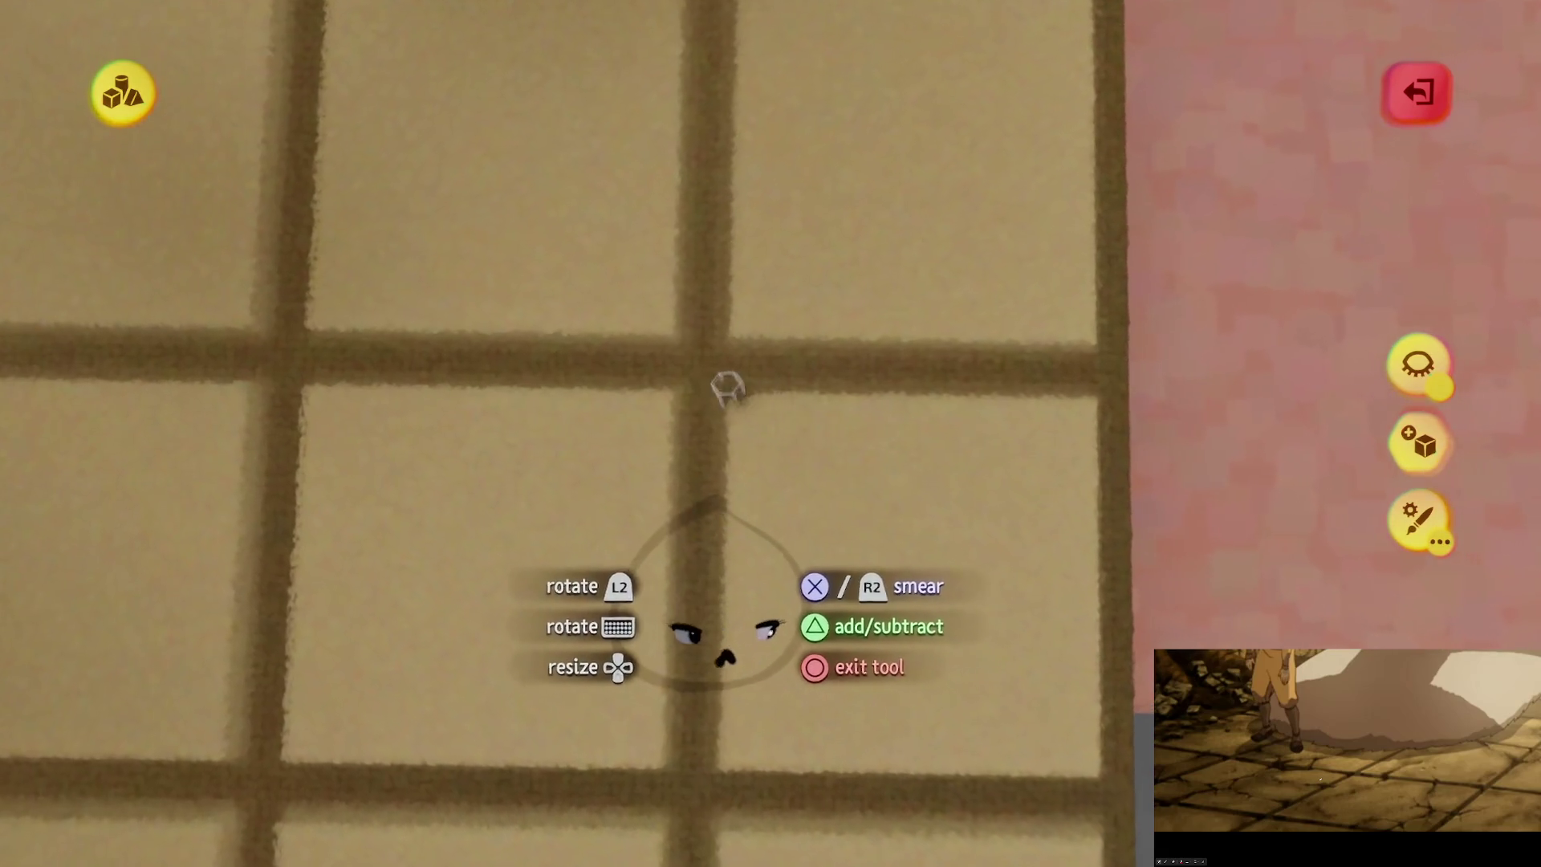
pyautogui.moveTo(726, 386); pyautogui.dragTo(767, 419)
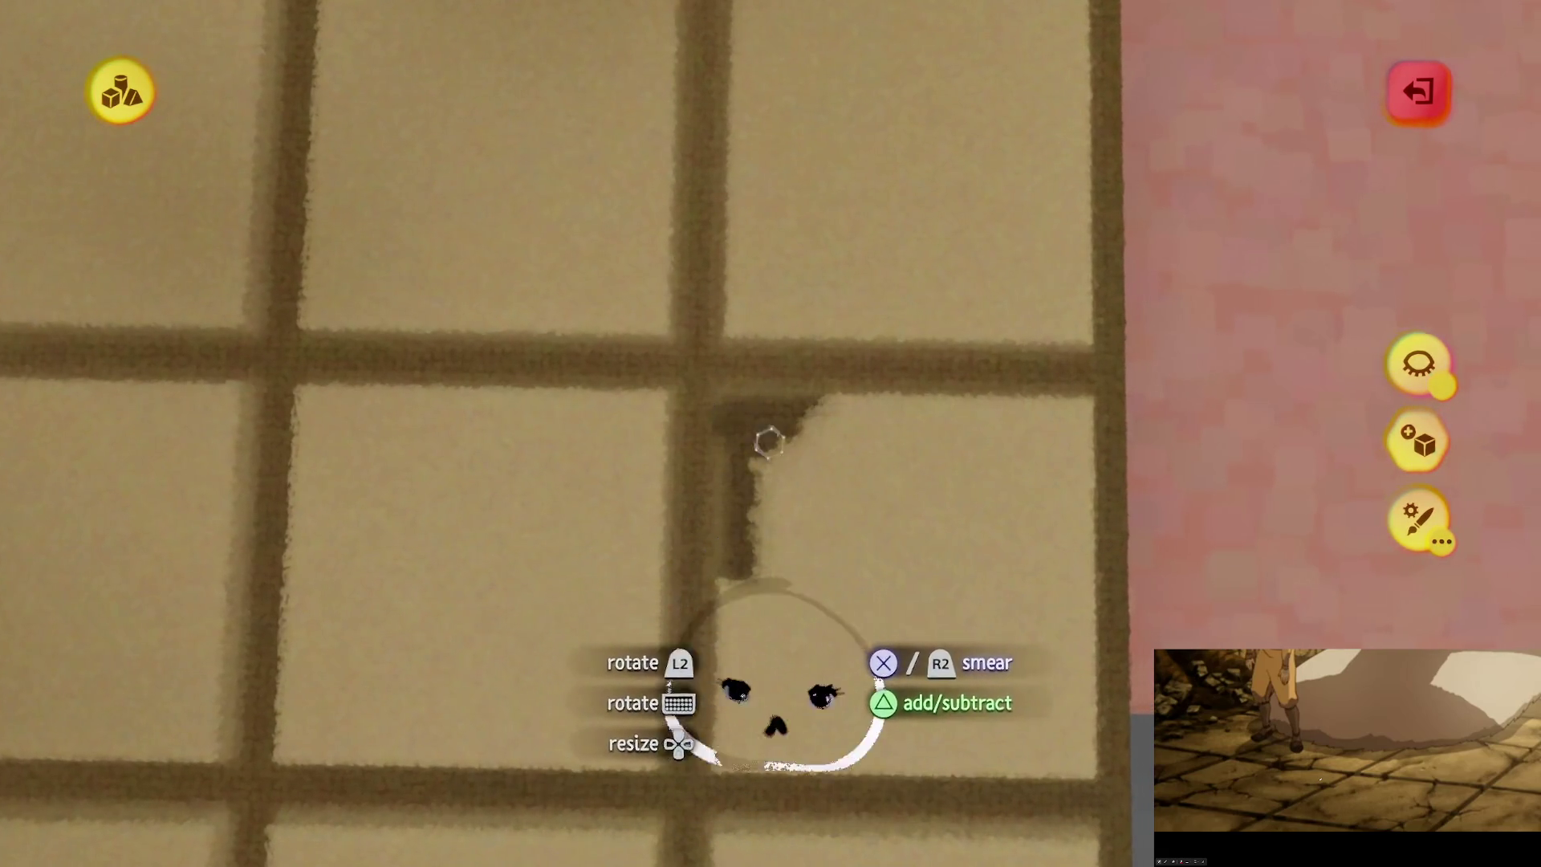
pyautogui.scroll(-5, 764, 438)
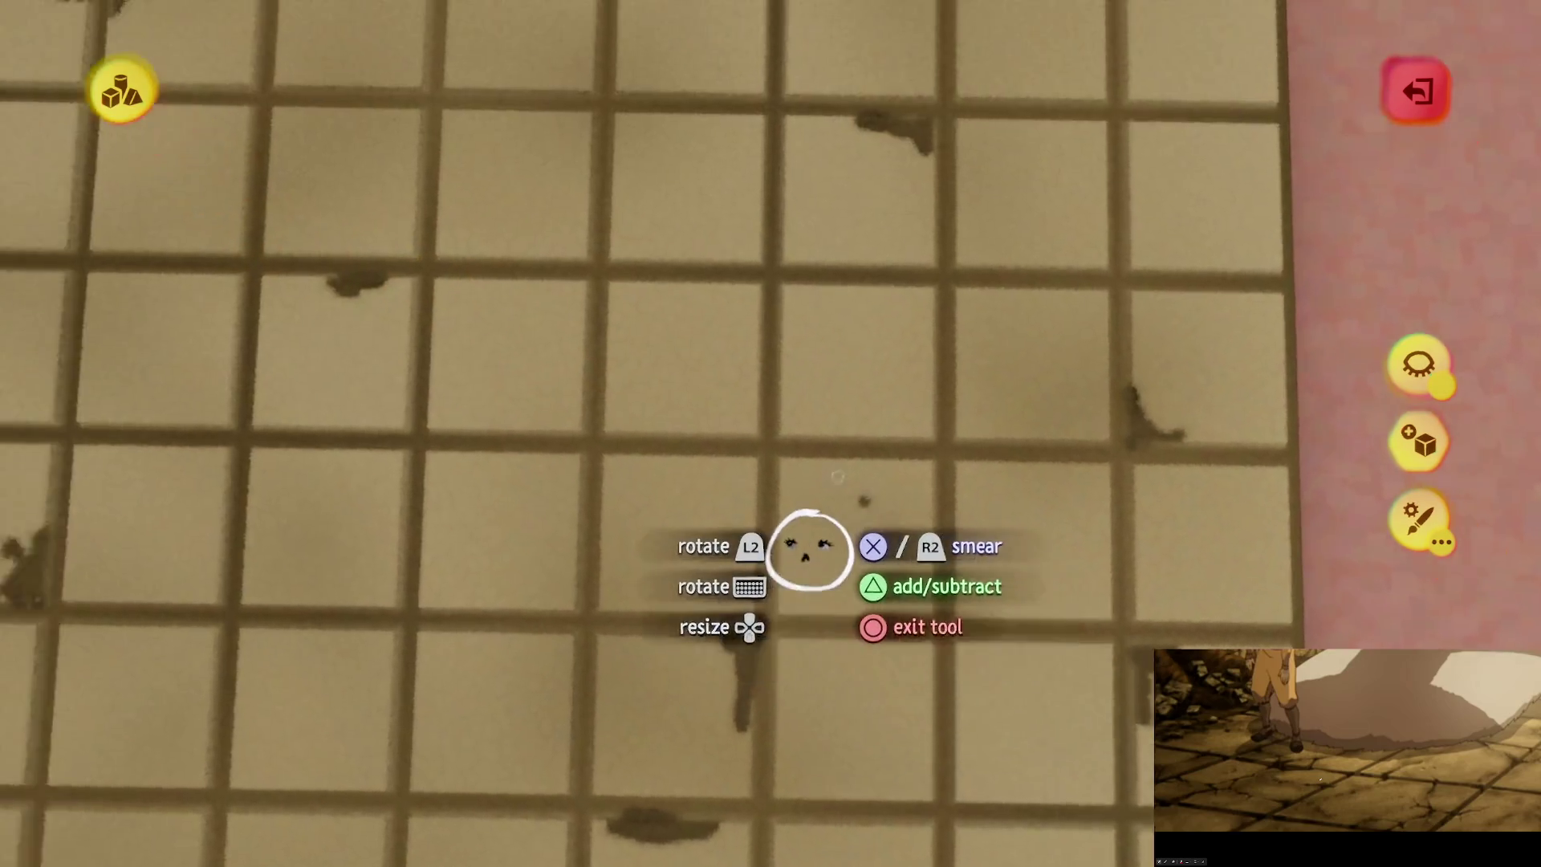
pyautogui.scroll(5, 837, 477)
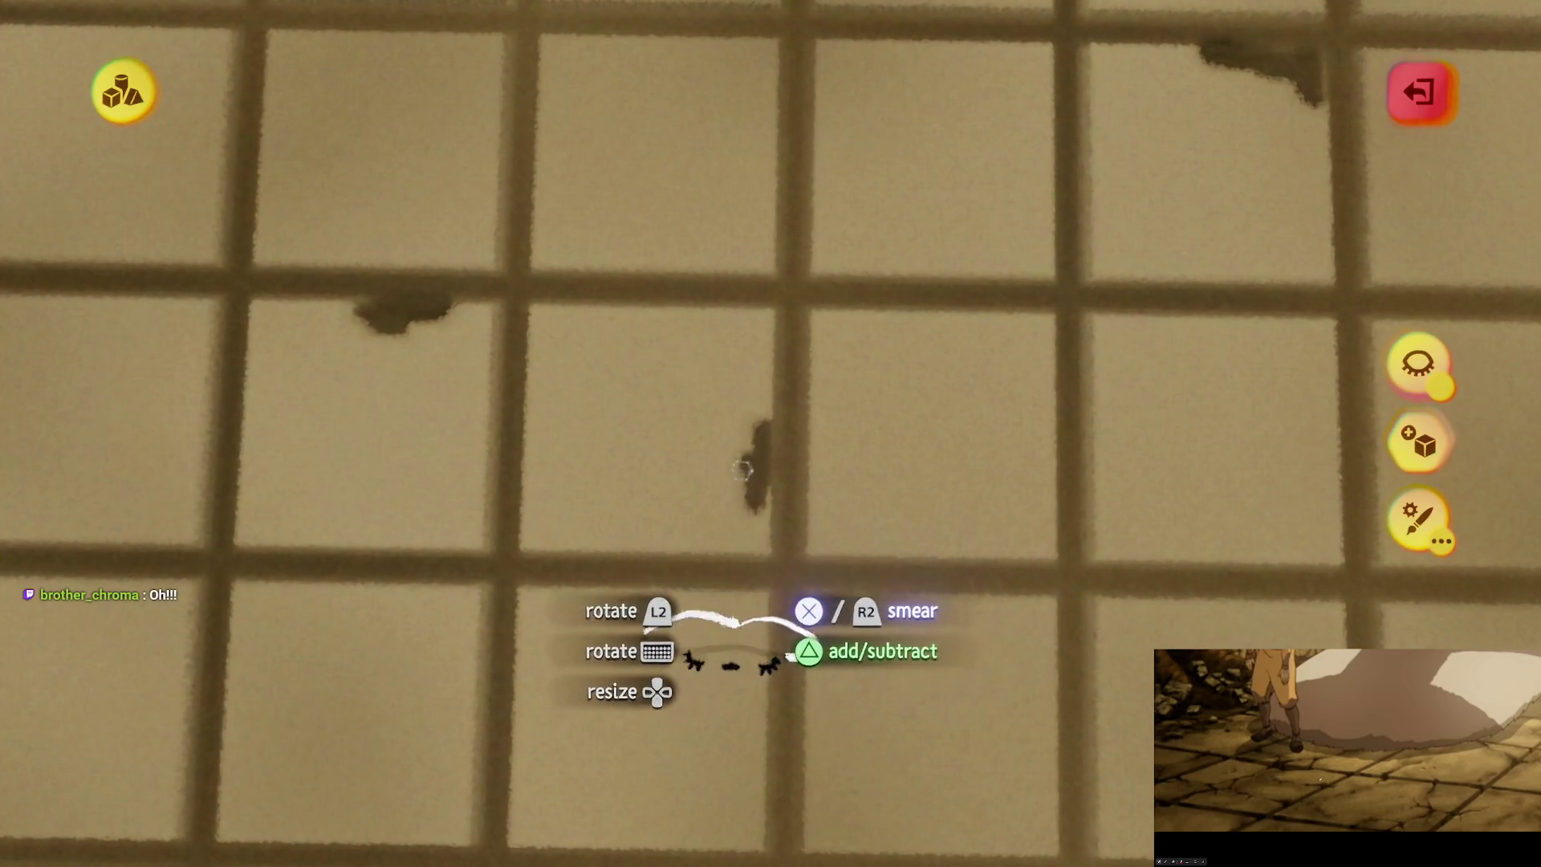
pyautogui.scroll(-10, 768, 411)
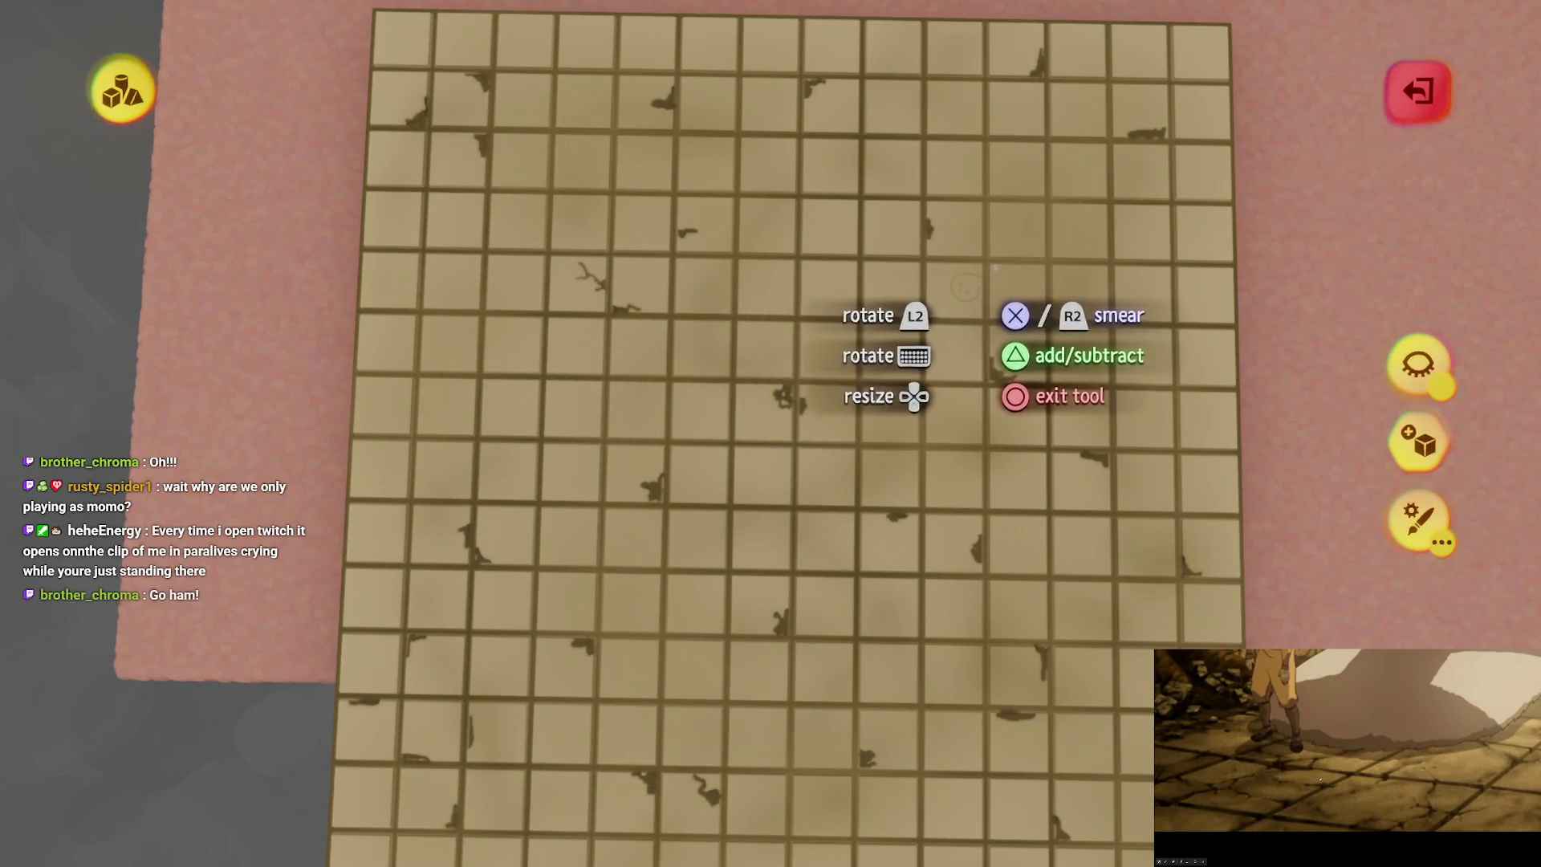
# Step: Move the view to a bare floor area and paint a dark chip at a grout junction
pyautogui.scroll(5, 816, 353)
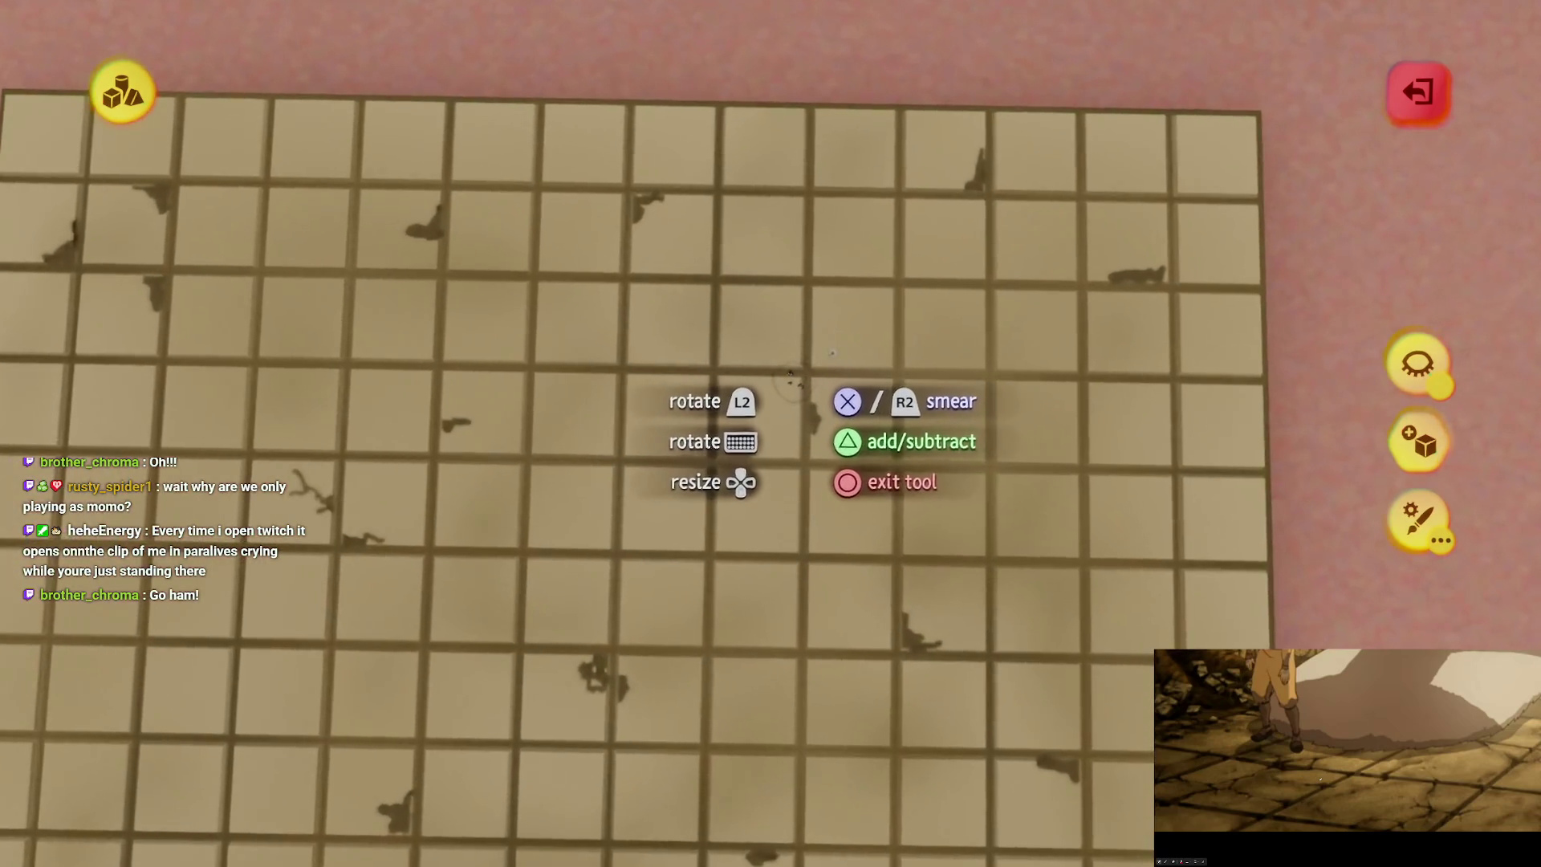
pyautogui.scroll(5, 777, 407)
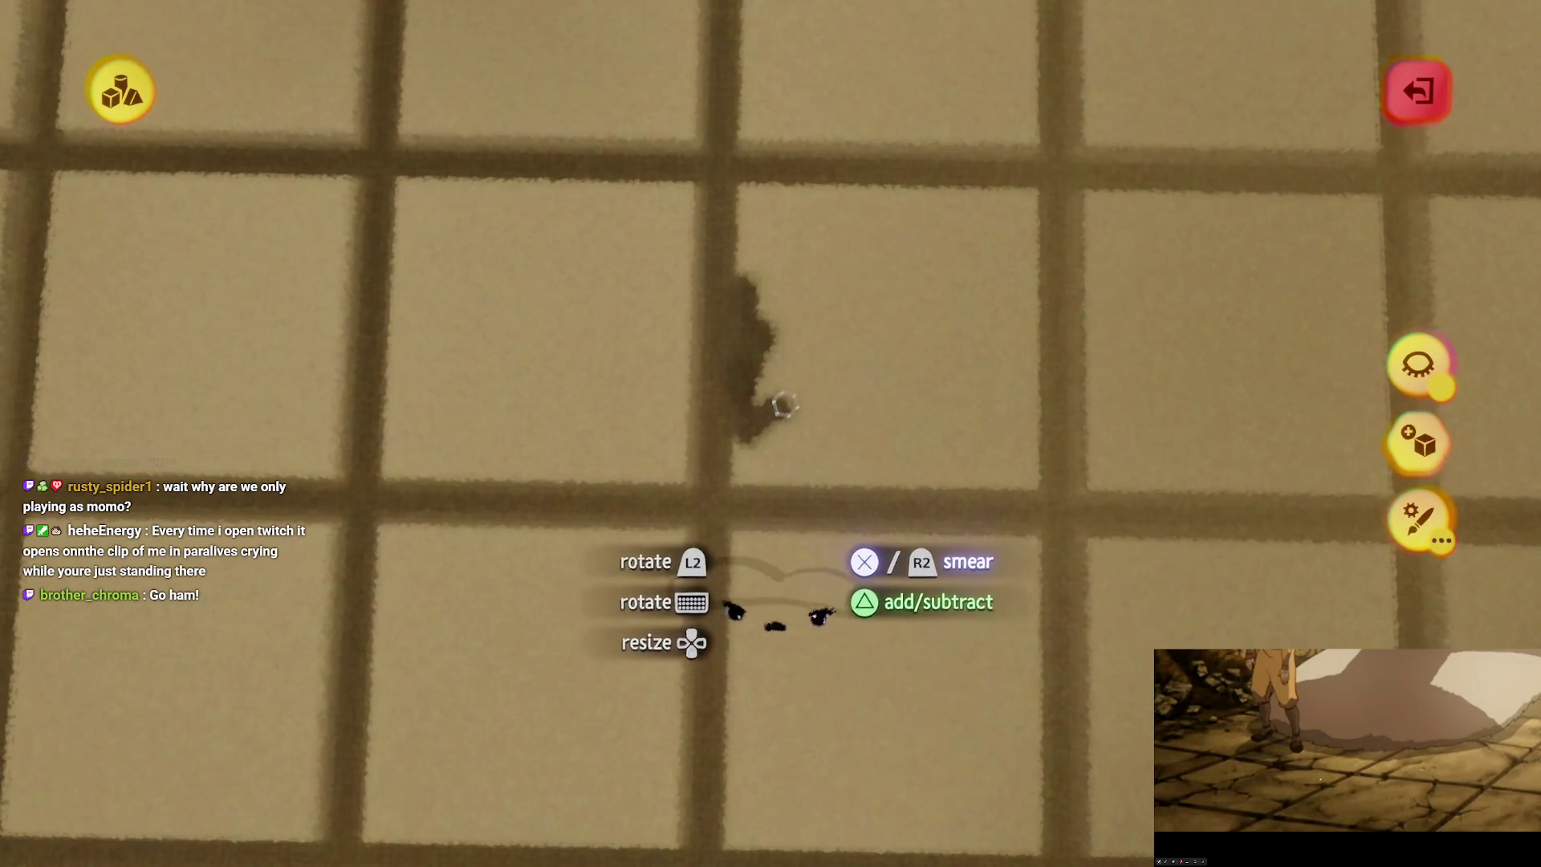
pyautogui.scroll(-5, 763, 386)
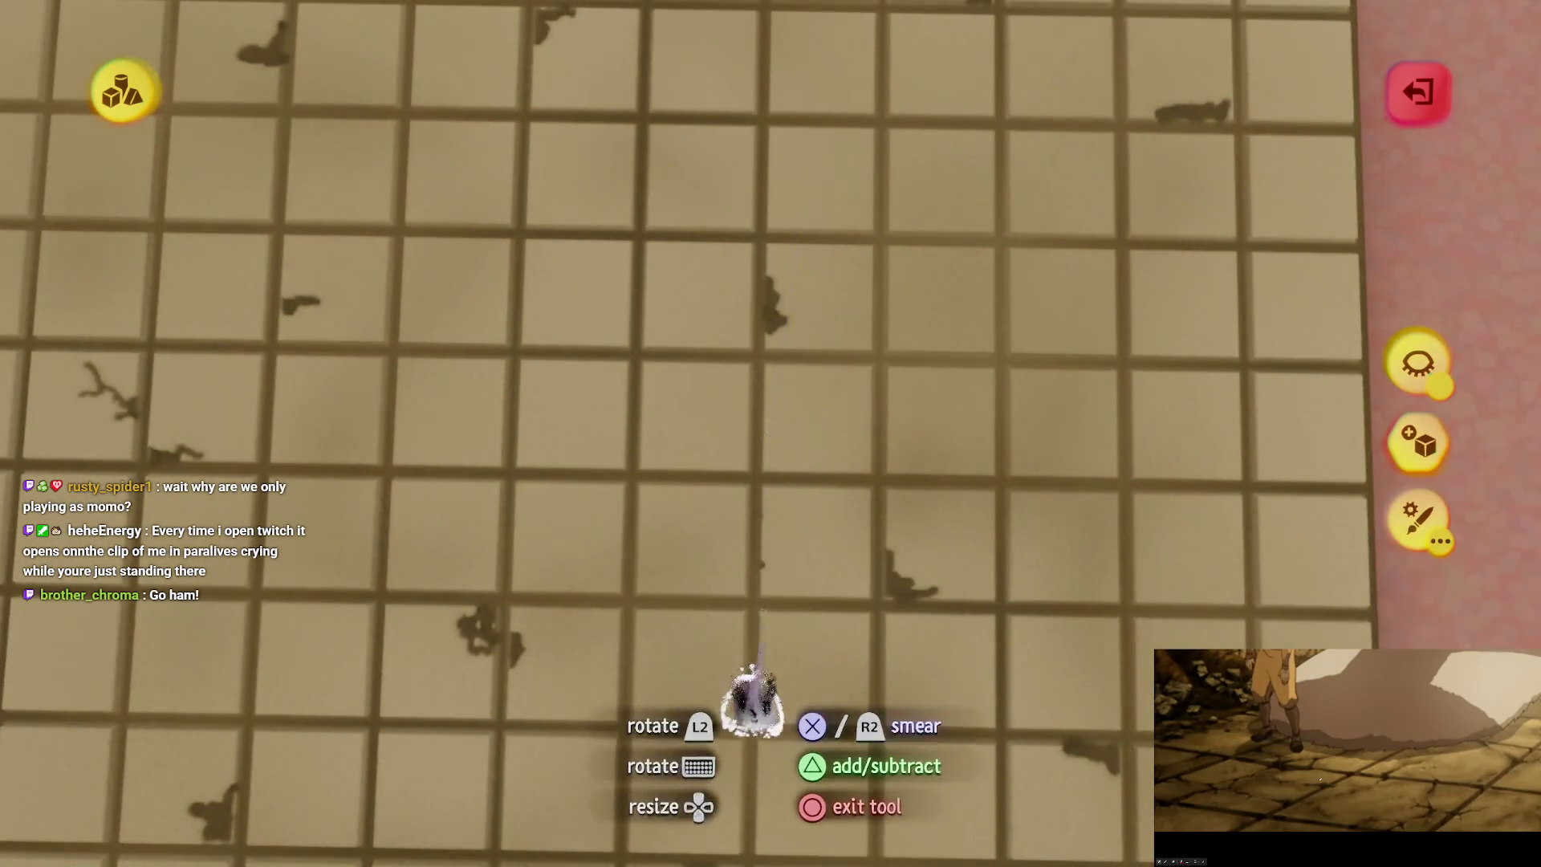
pyautogui.scroll(-8, 792, 686)
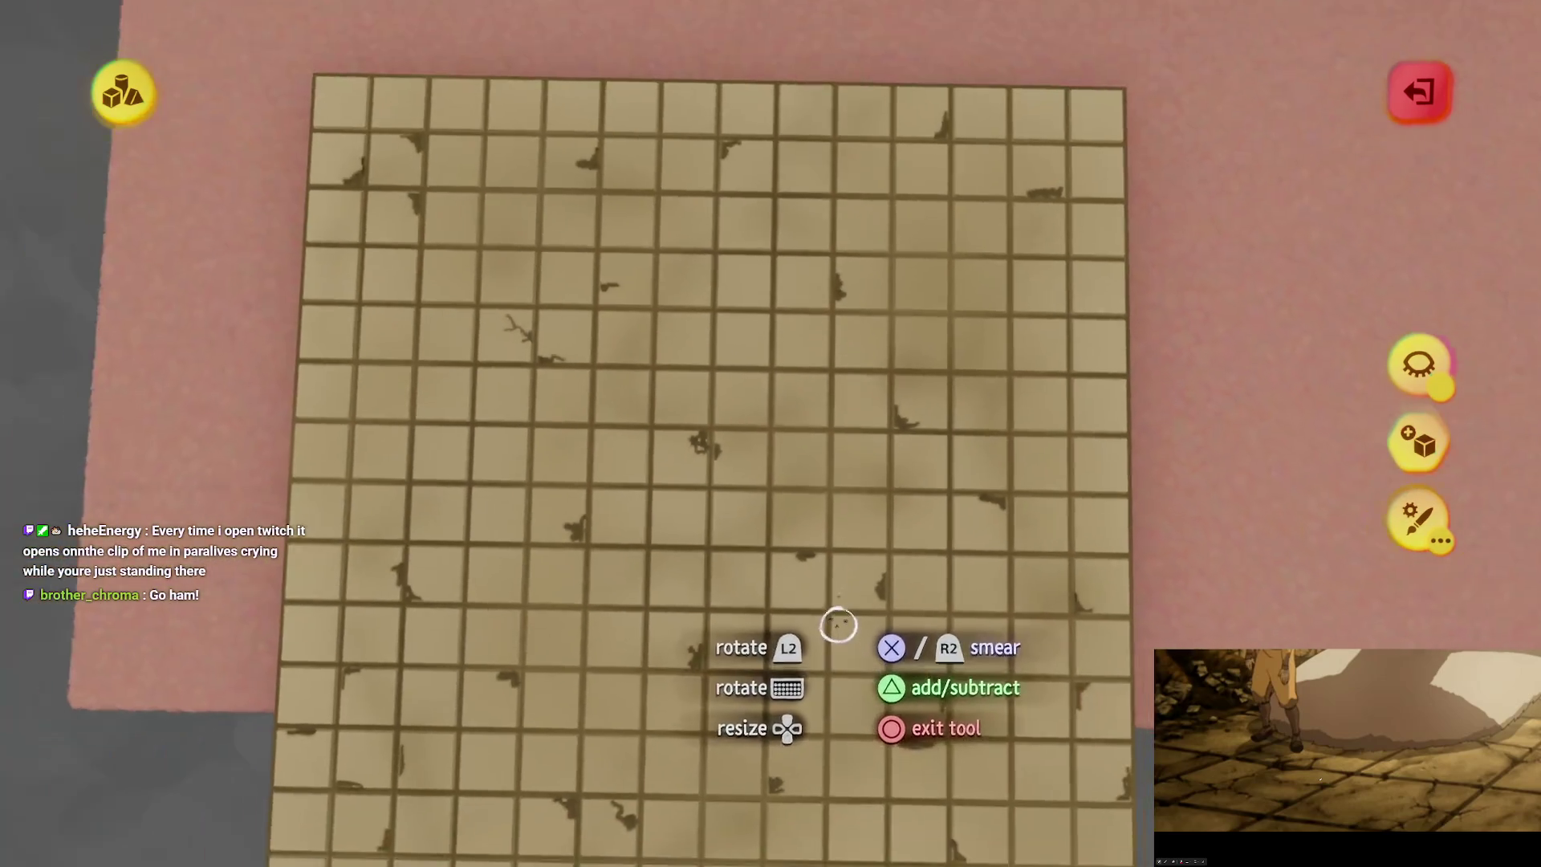
pyautogui.scroll(8, 838, 578)
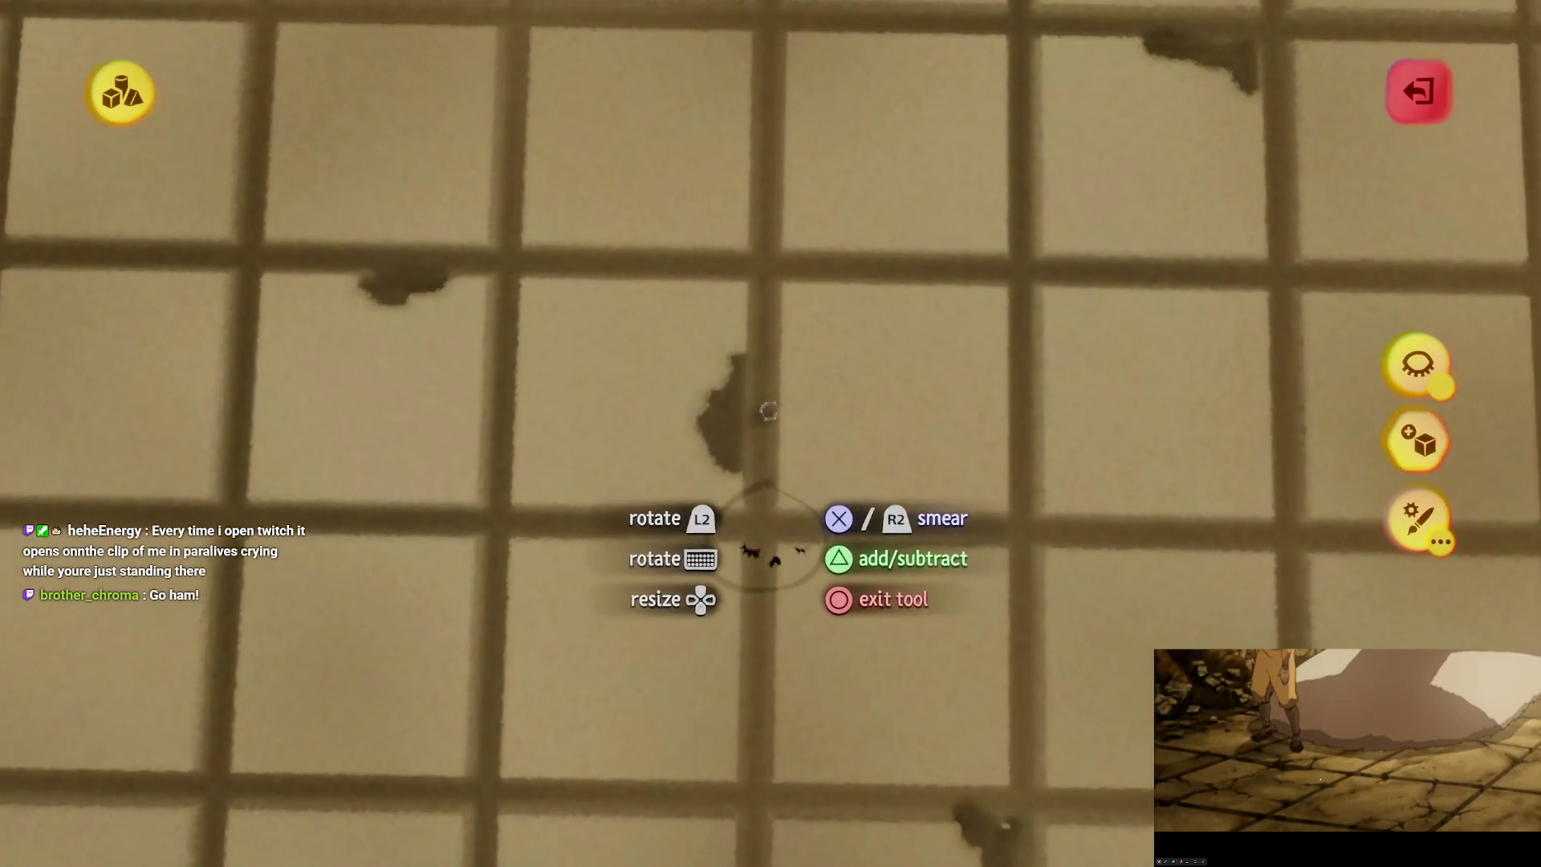
pyautogui.moveTo(802, 490)
pyautogui.mouseDown()
pyautogui.moveTo(785, 626)
pyautogui.moveTo(763, 589)
pyautogui.moveTo(734, 598)
pyautogui.mouseUp()
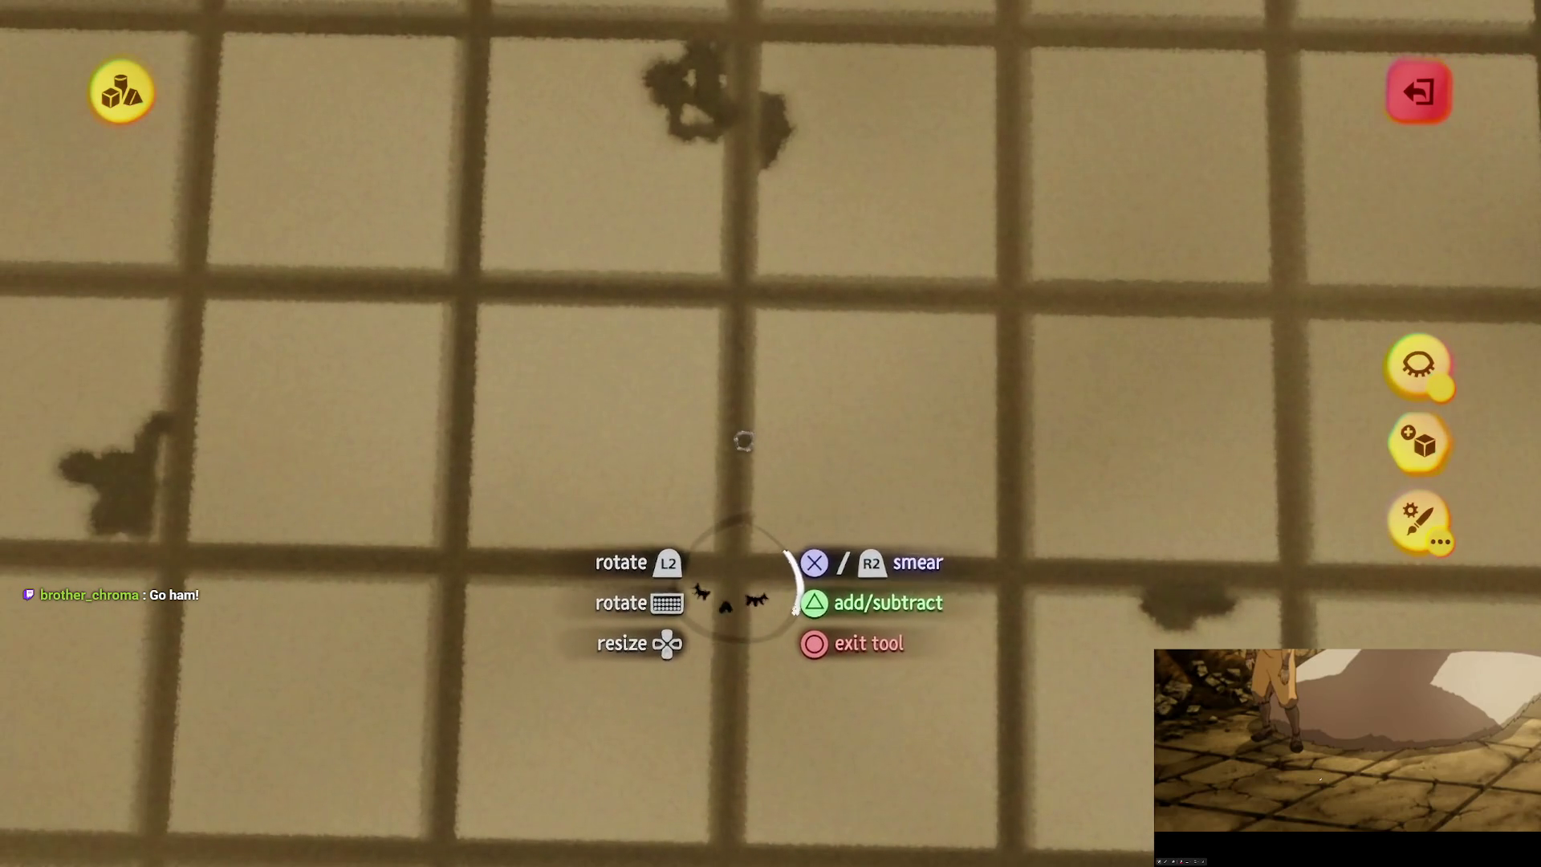
pyautogui.moveTo(762, 491)
pyautogui.mouseDown()
pyautogui.moveTo(818, 554)
pyautogui.moveTo(760, 459)
pyautogui.moveTo(772, 513)
pyautogui.mouseUp()
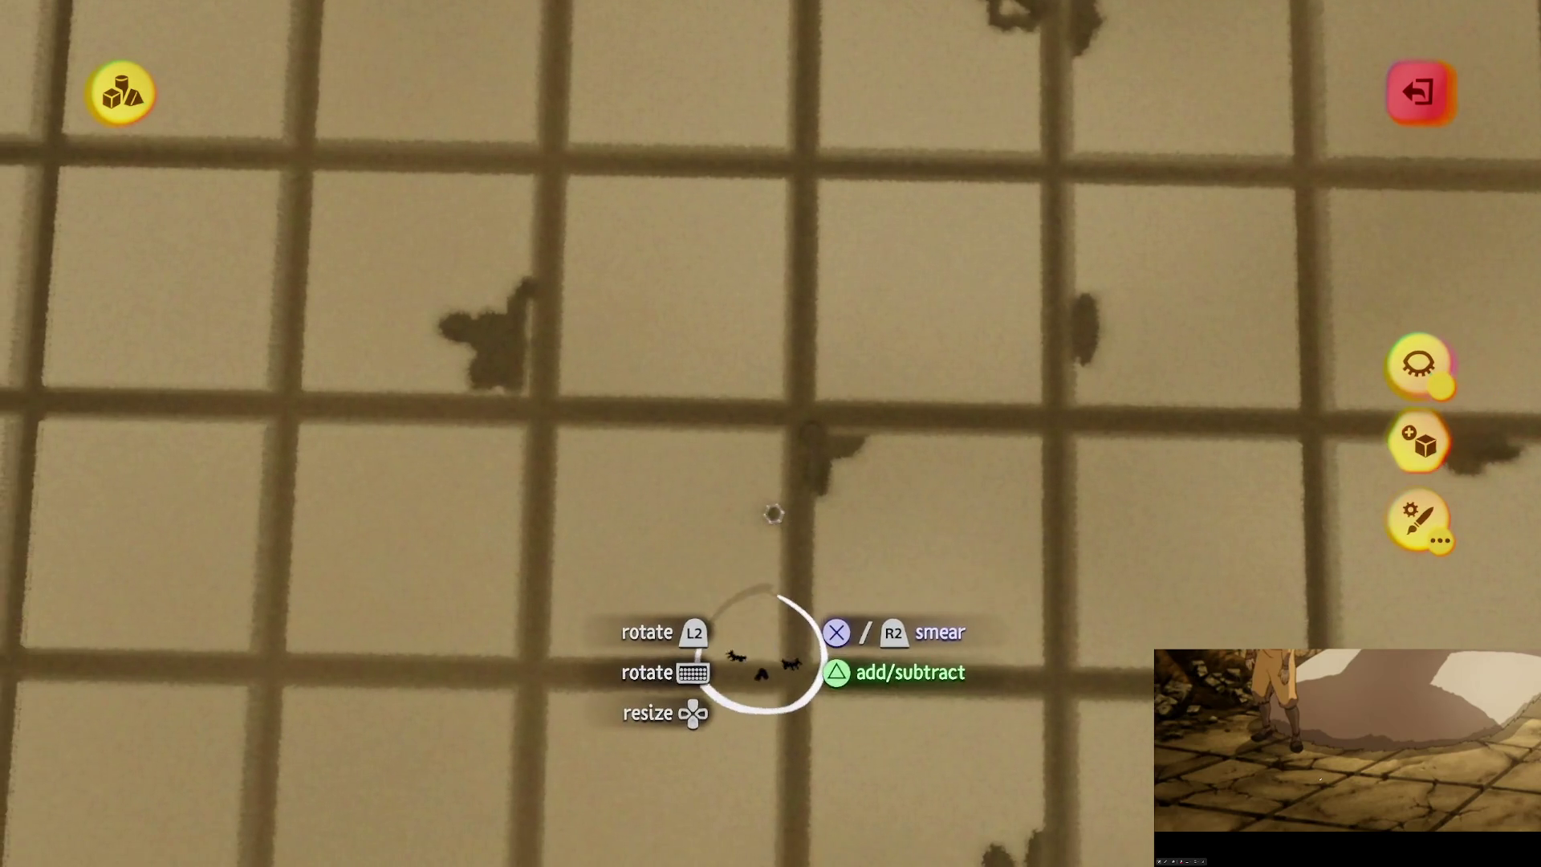
pyautogui.scroll(-10, 771, 590)
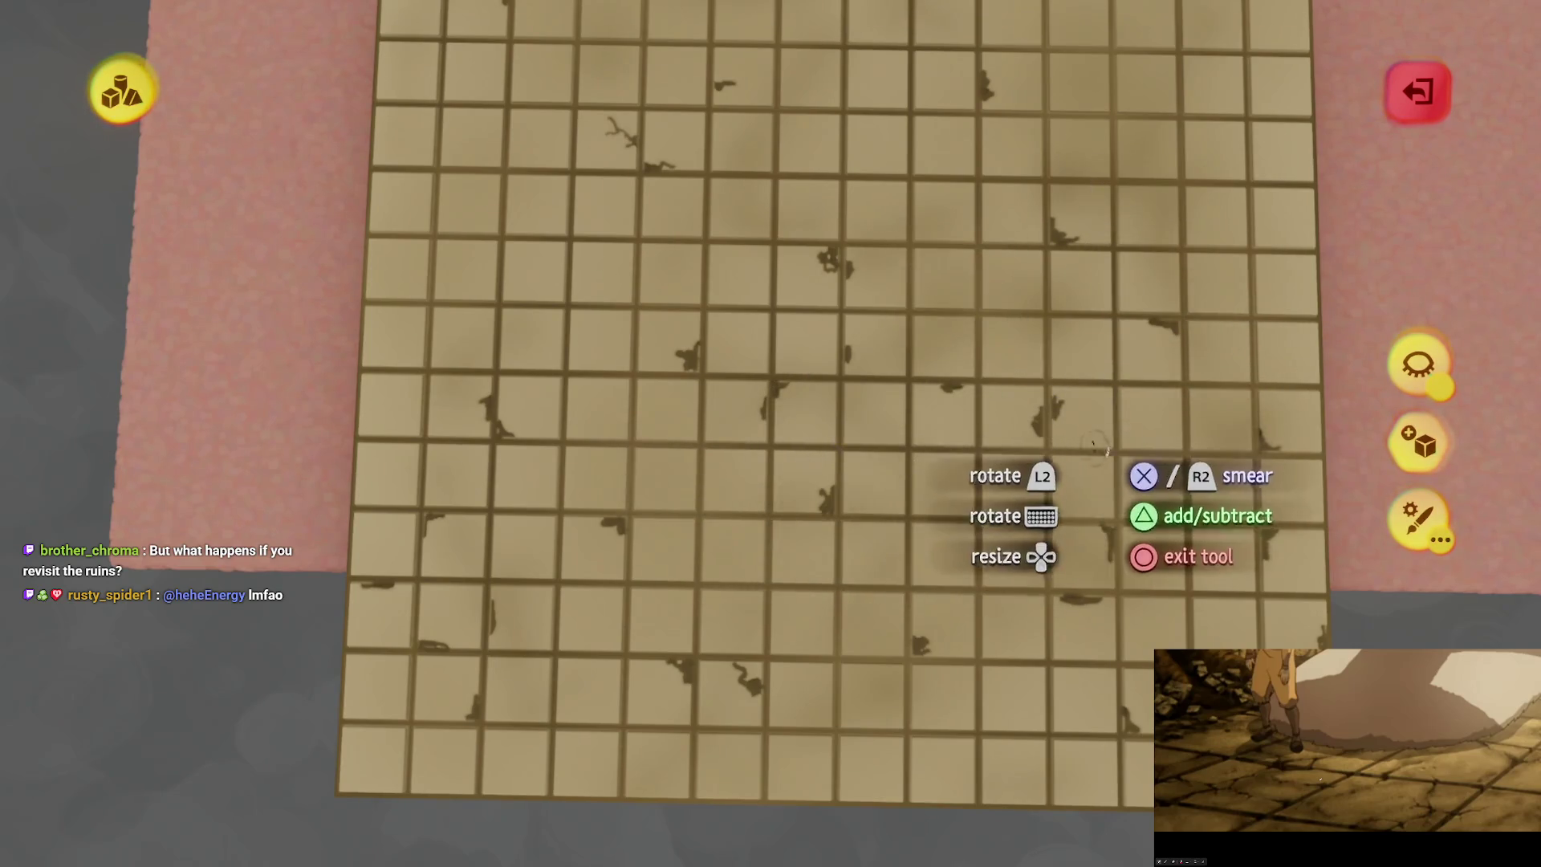
pyautogui.scroll(5, 924, 396)
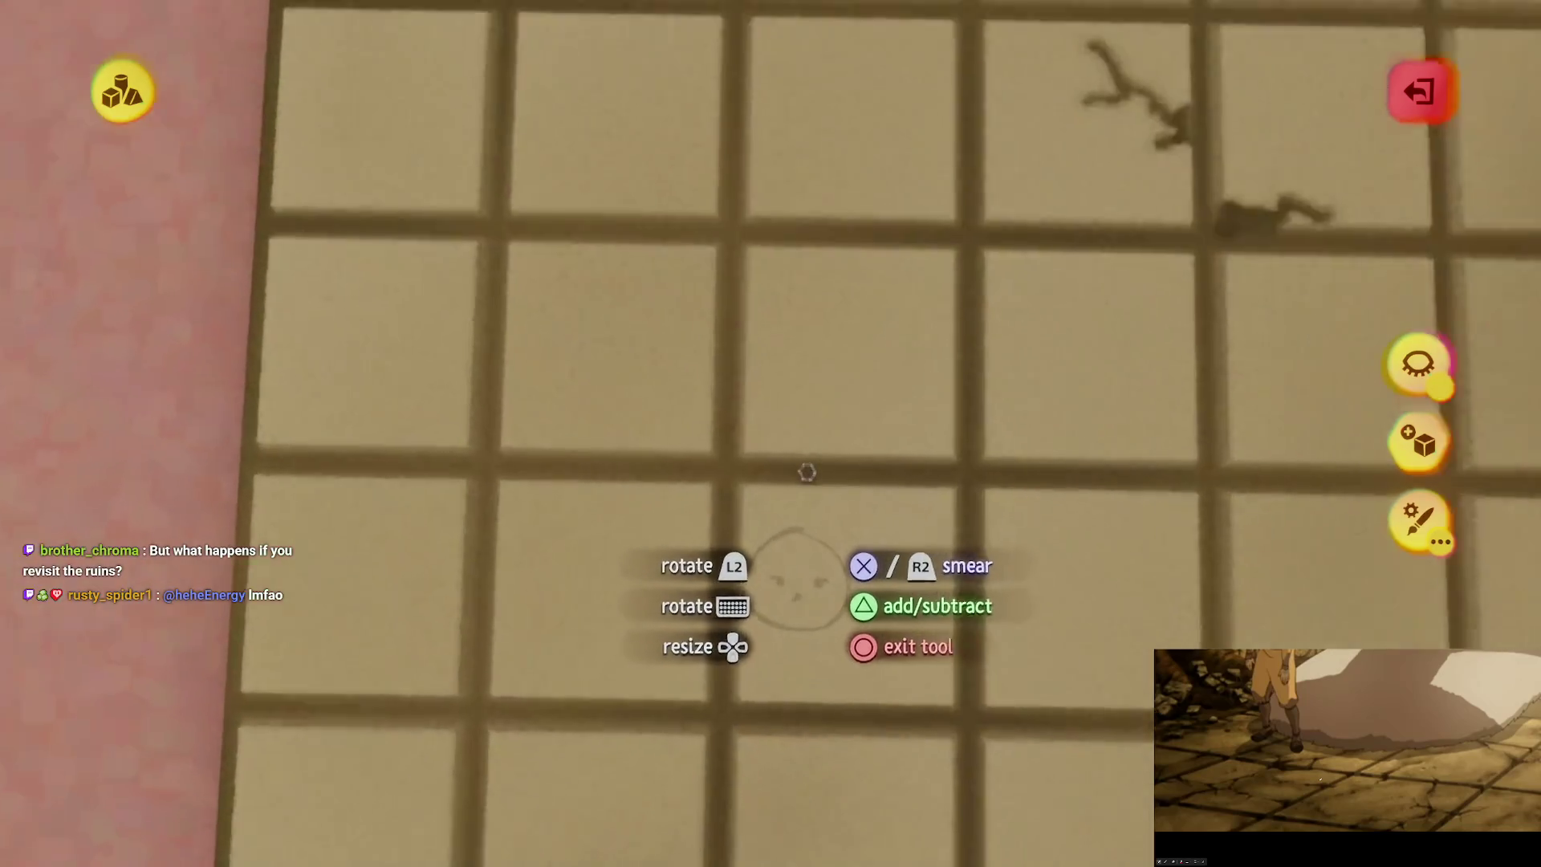
pyautogui.scroll(3, 807, 472)
pyautogui.moveTo(807, 472)
pyautogui.mouseDown()
pyautogui.moveTo(758, 413)
pyautogui.moveTo(802, 437)
pyautogui.moveTo(808, 481)
pyautogui.moveTo(763, 455)
pyautogui.moveTo(797, 514)
pyautogui.mouseUp()
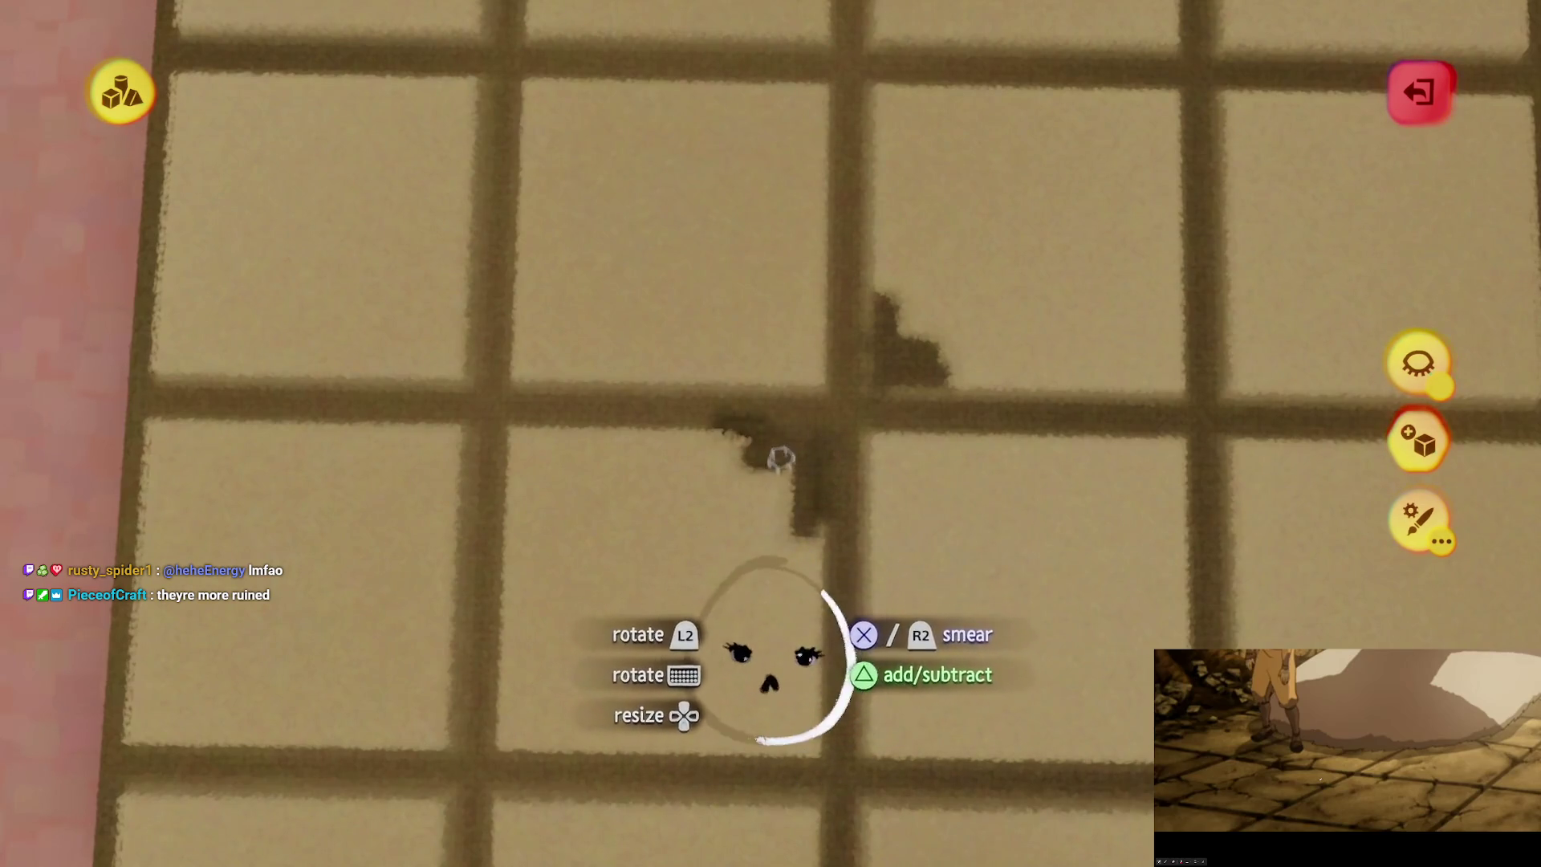
# Step: Extend a crack down the grout, widen a chip into a triangular patch and hook another off a grout line
pyautogui.scroll(-3, 777, 454)
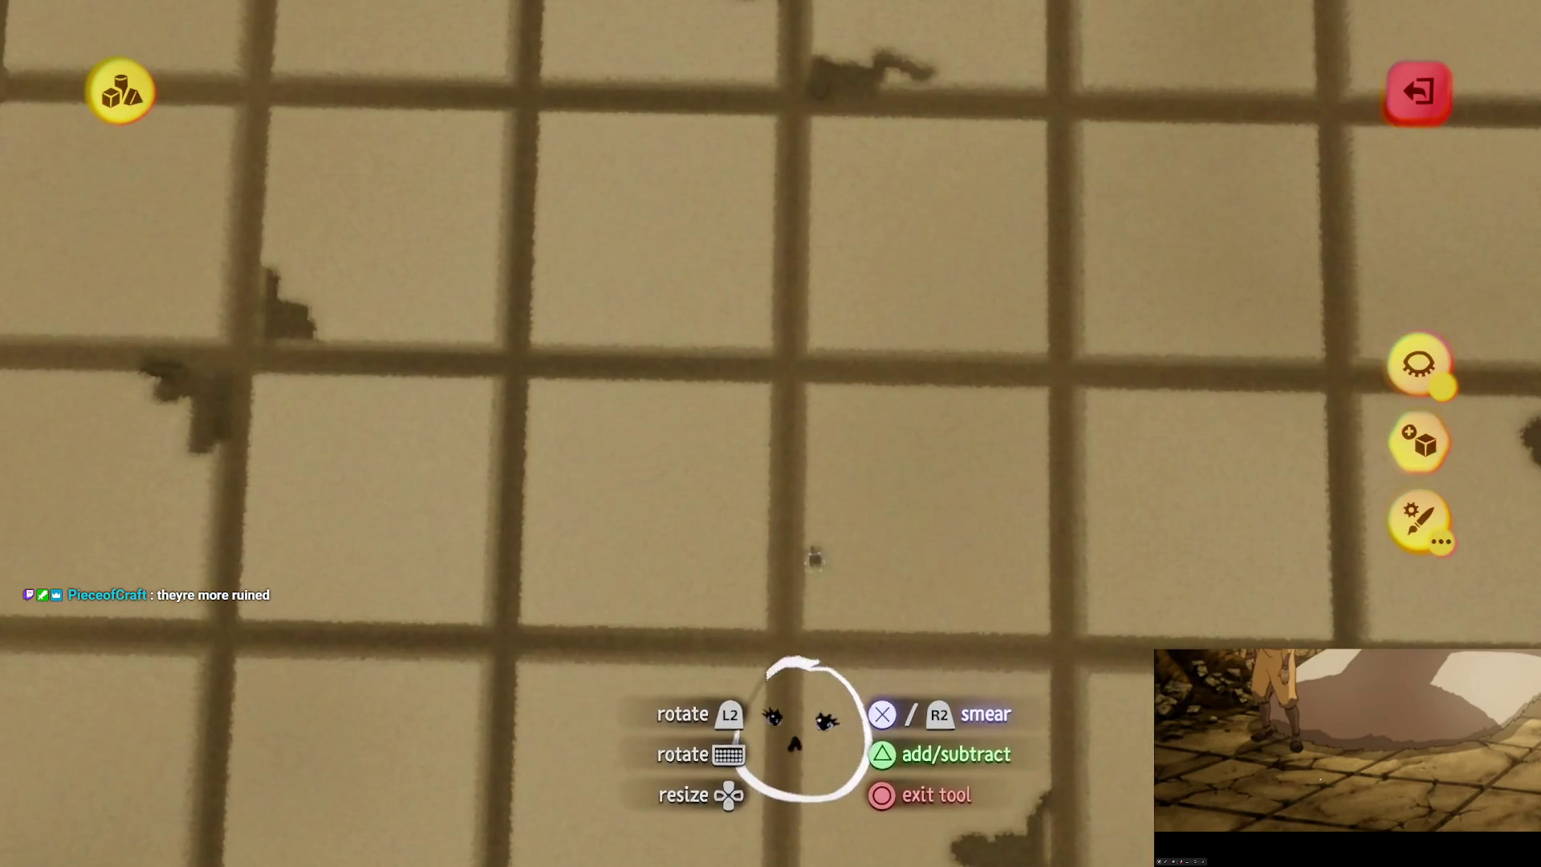
pyautogui.moveTo(816, 558)
pyautogui.mouseDown()
pyautogui.moveTo(840, 615)
pyautogui.moveTo(830, 596)
pyautogui.moveTo(853, 620)
pyautogui.moveTo(918, 630)
pyautogui.mouseUp()
pyautogui.scroll(-10, 917, 630)
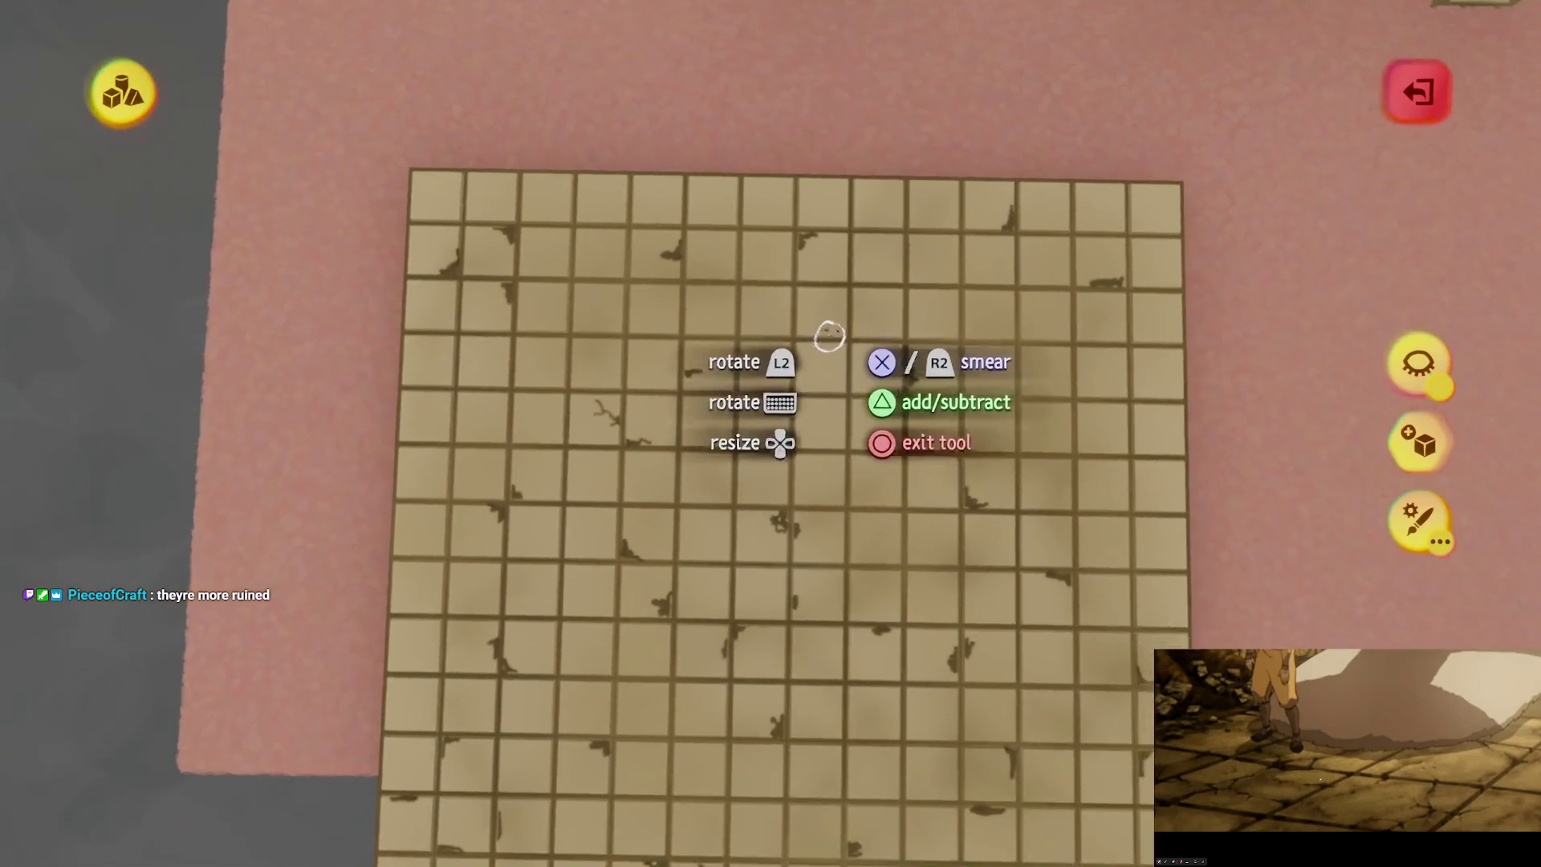
pyautogui.scroll(10, 845, 286)
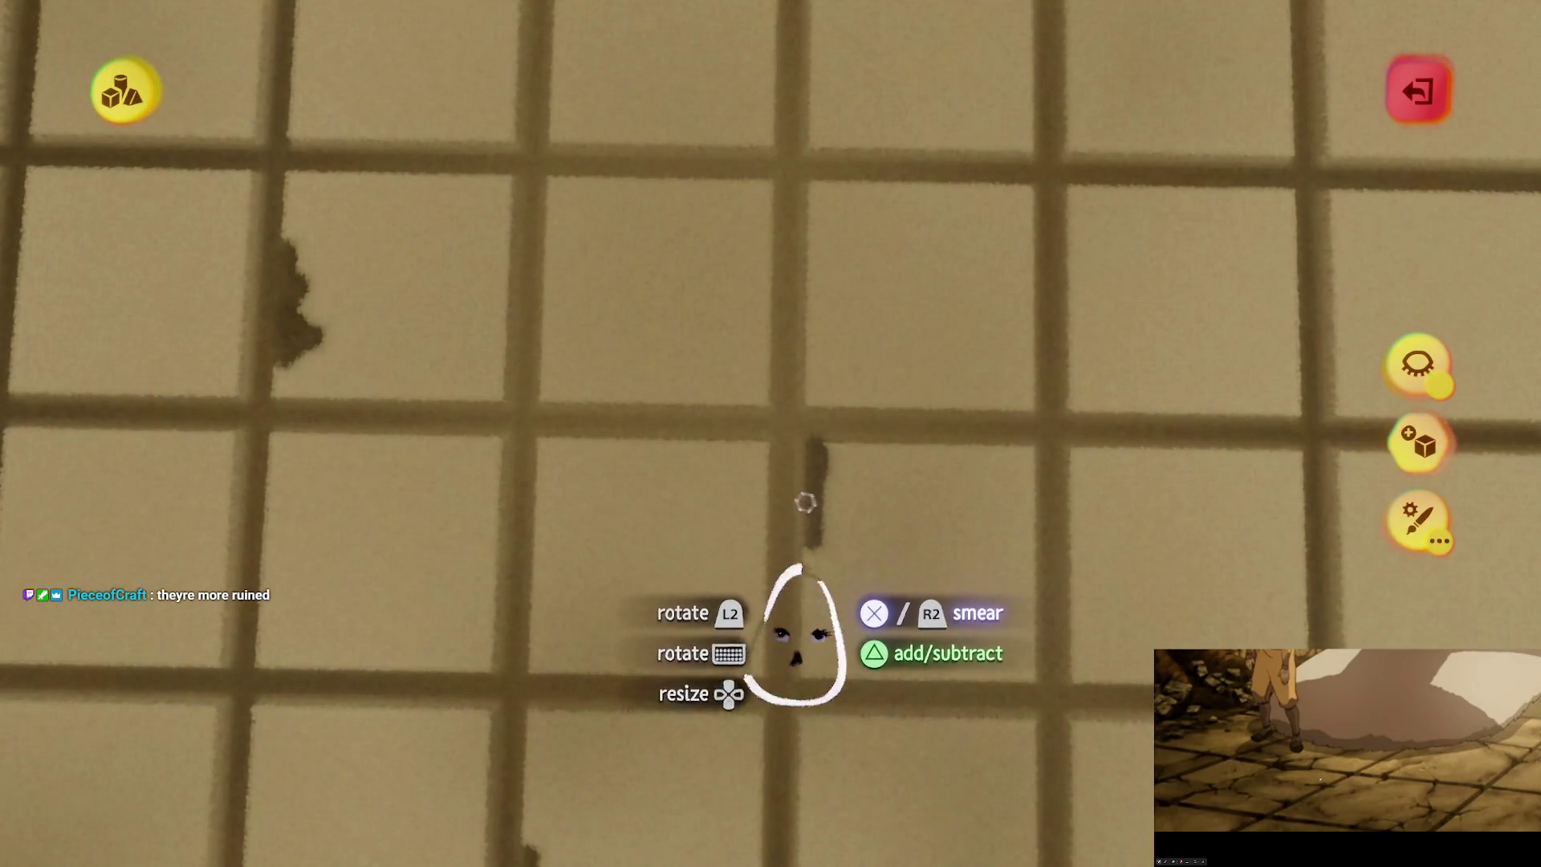
pyautogui.moveTo(805, 503)
pyautogui.mouseDown()
pyautogui.moveTo(850, 453)
pyautogui.moveTo(842, 473)
pyautogui.mouseUp()
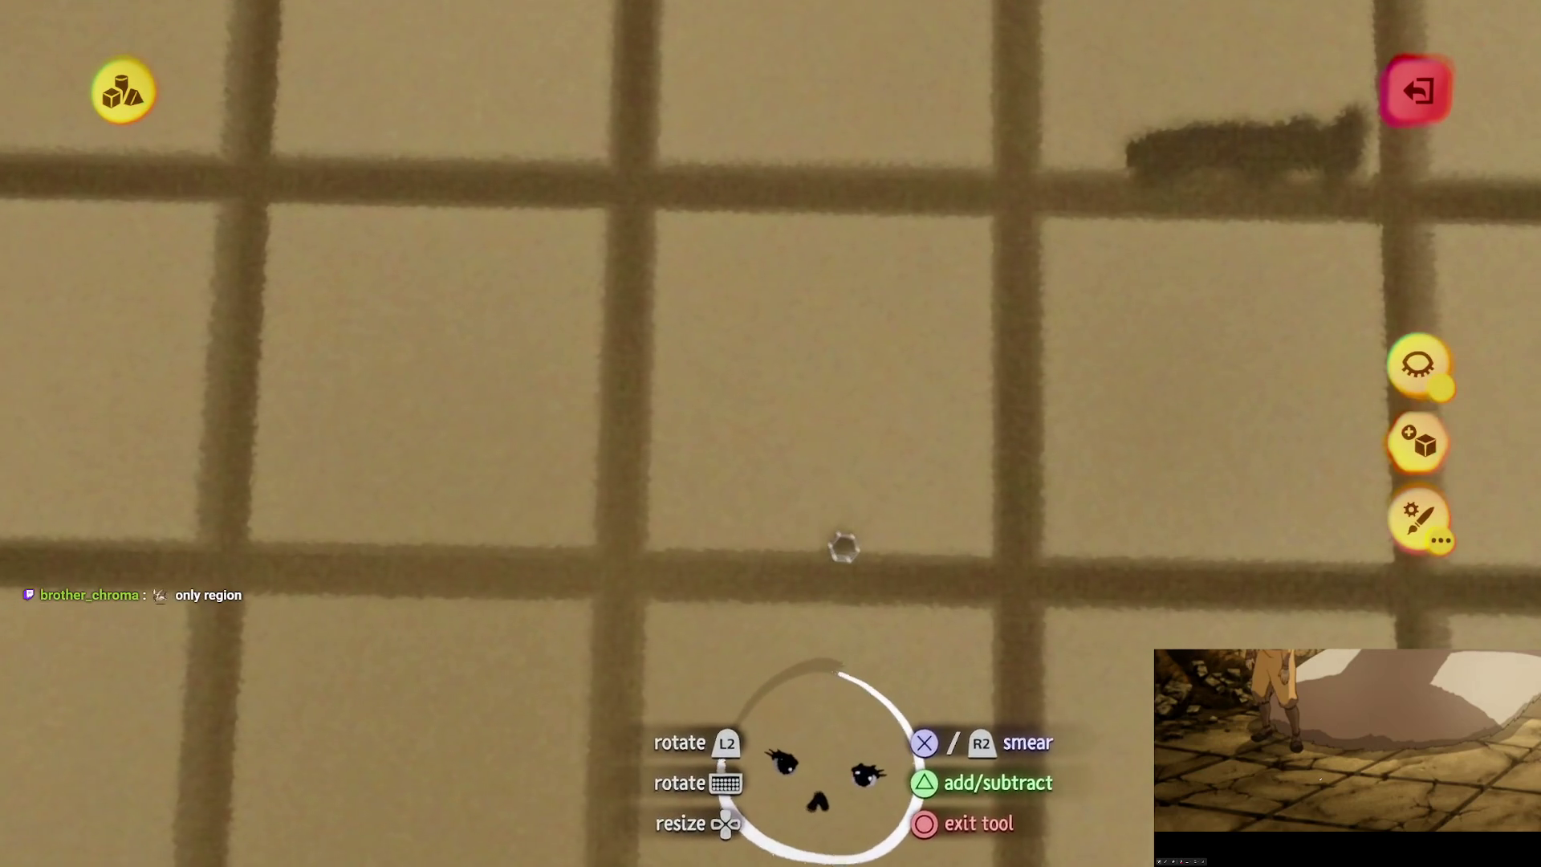
pyautogui.moveTo(839, 540)
pyautogui.mouseDown()
pyautogui.moveTo(739, 523)
pyautogui.moveTo(778, 540)
pyautogui.moveTo(790, 480)
pyautogui.mouseUp()
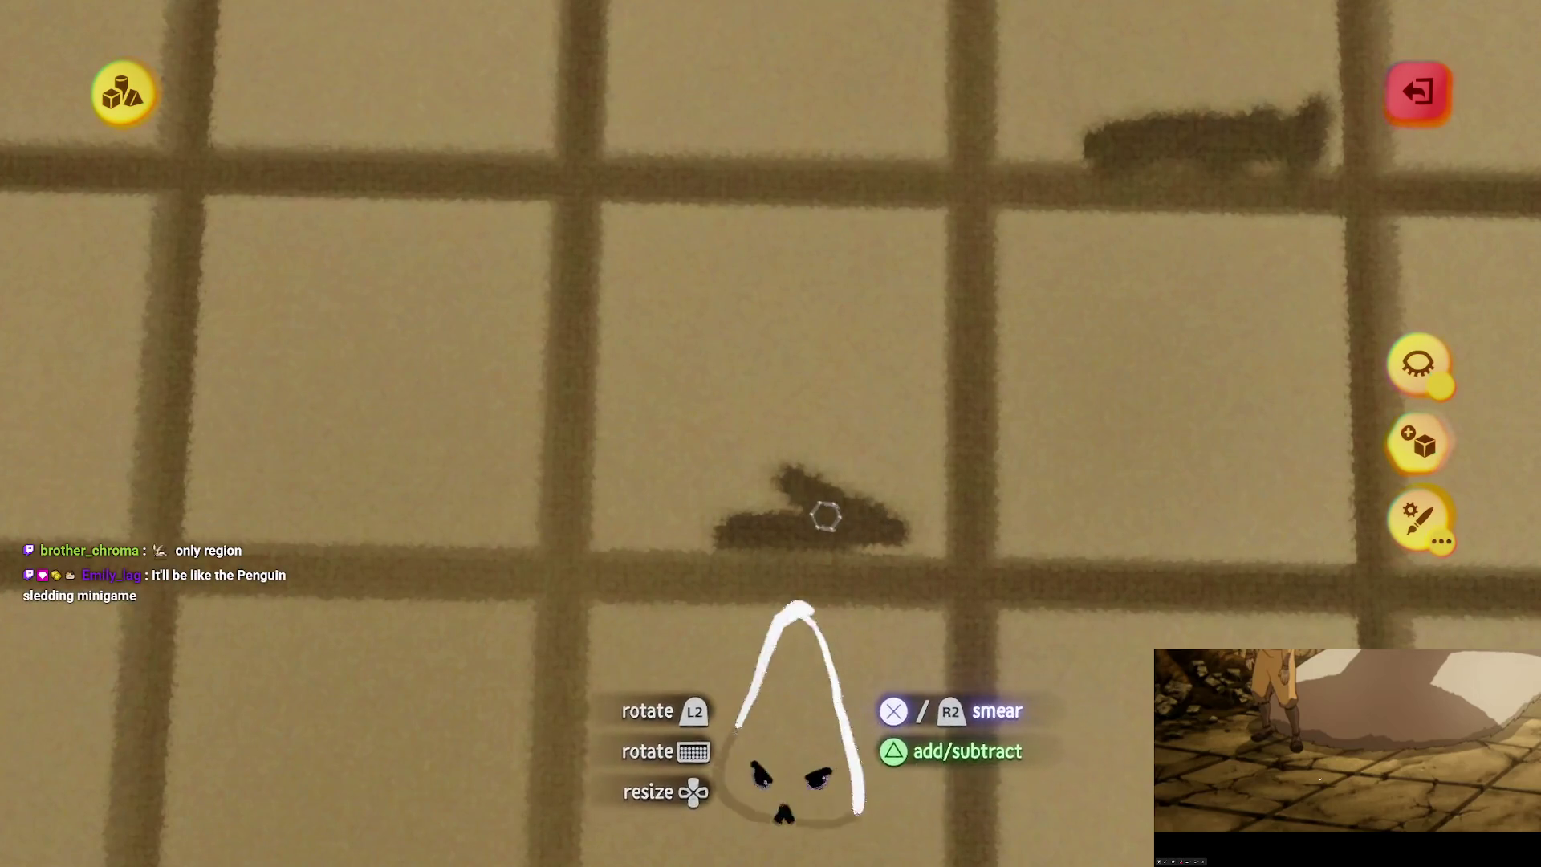
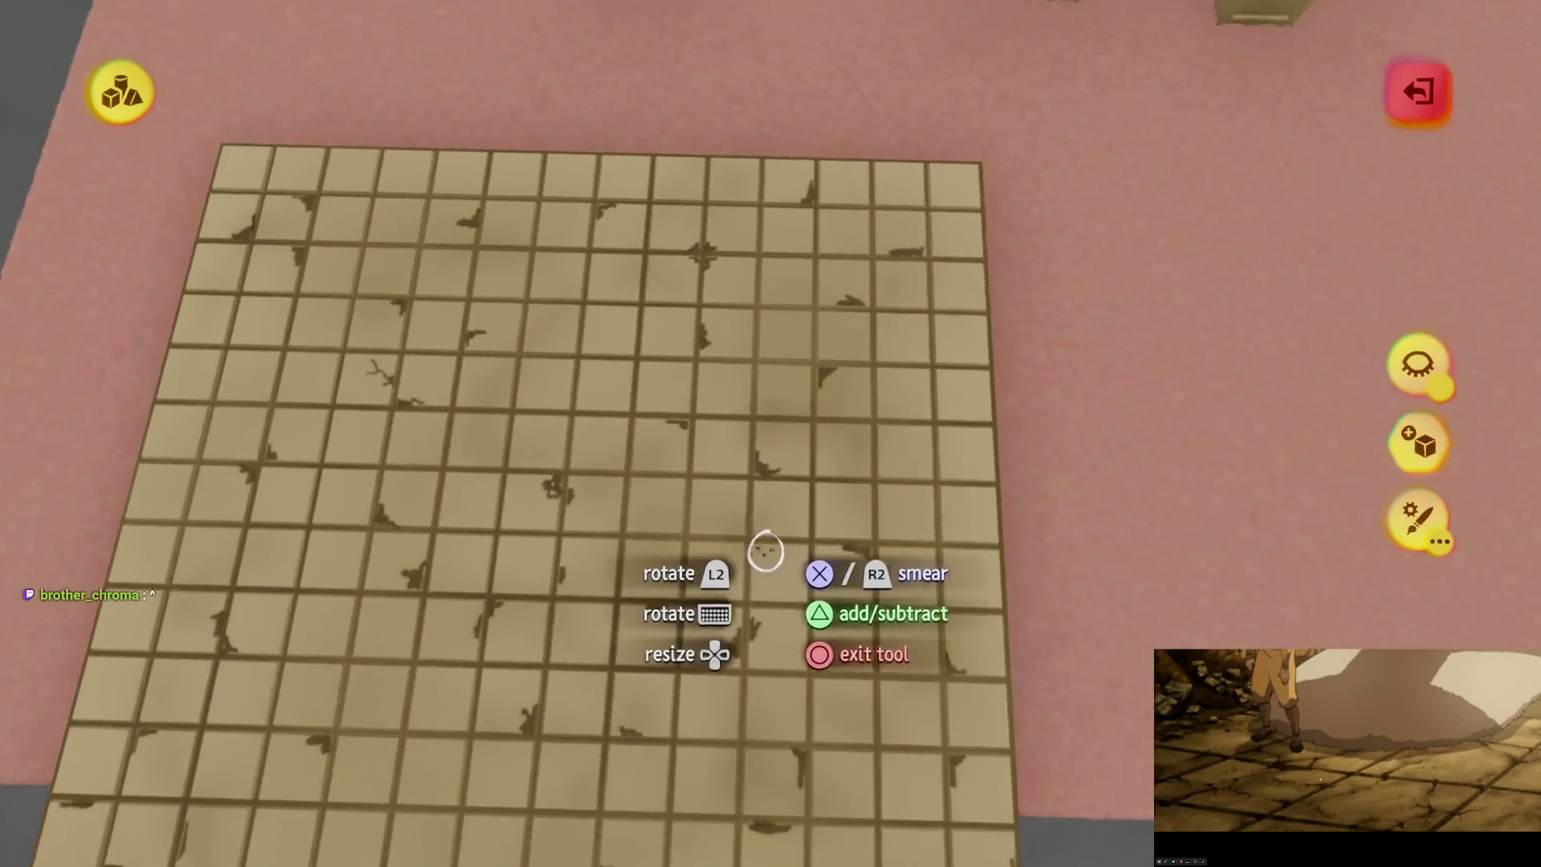
# Step: Enlarge the beige plank beside the tiled floor and start sculpting on it with the smear tool
pyautogui.press('Escape')
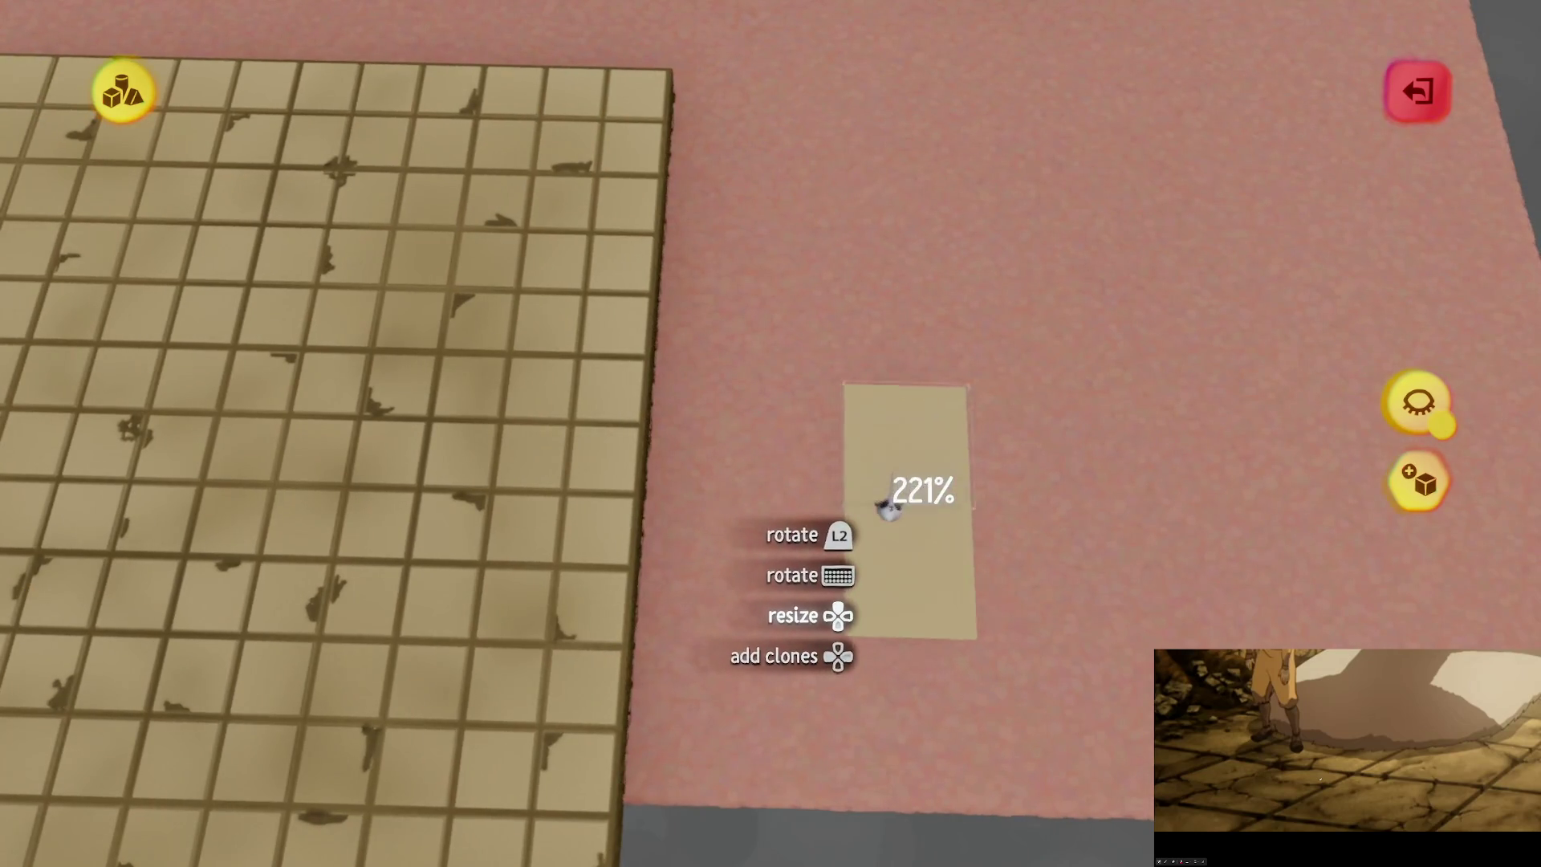
pyautogui.press('Up')
pyautogui.click(838, 552)
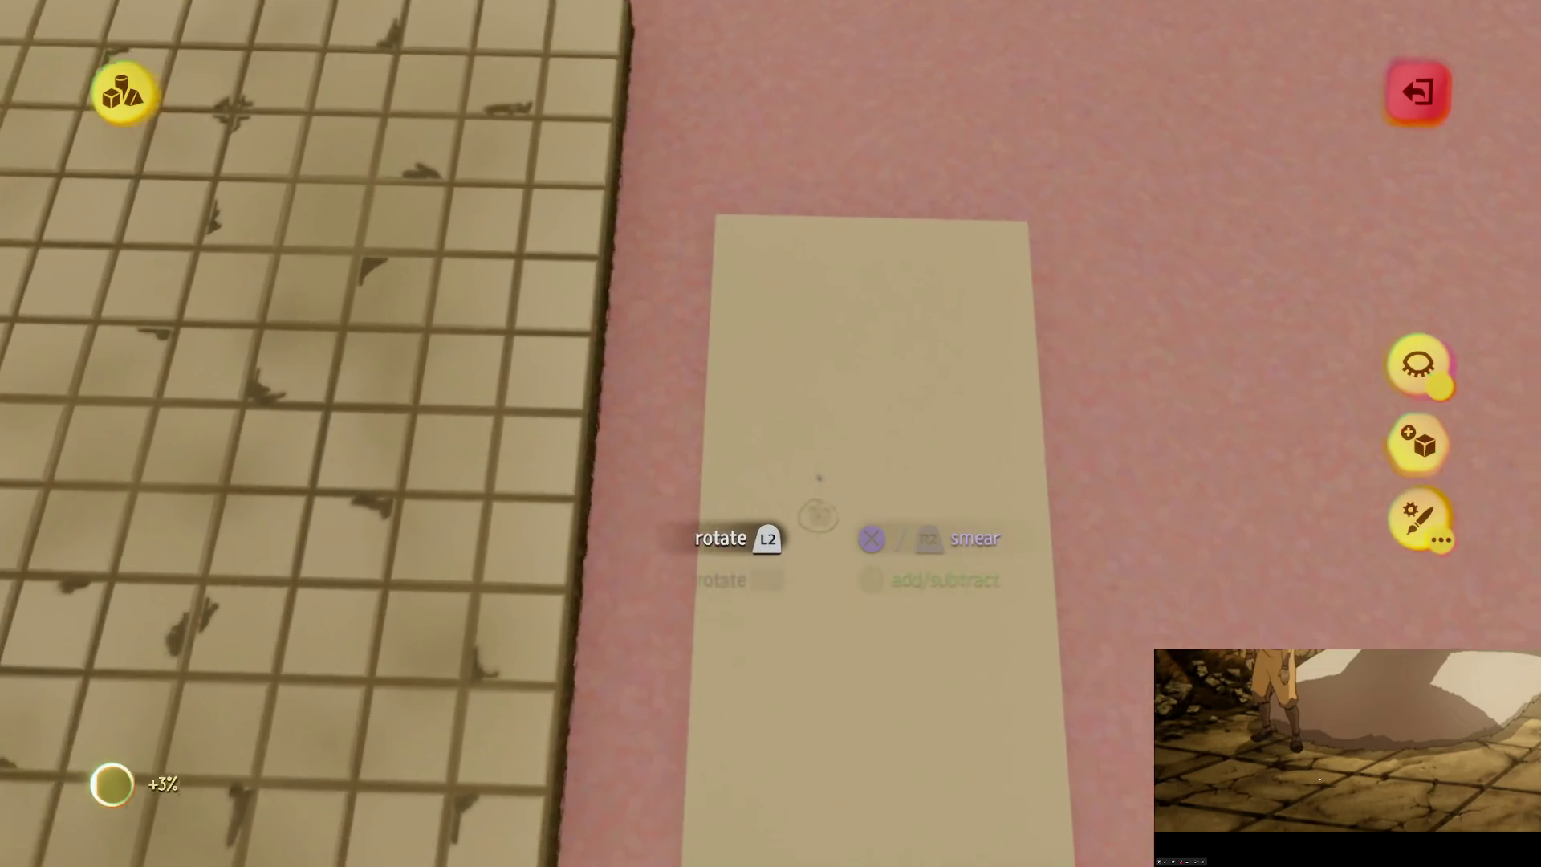
pyautogui.press('Tab')
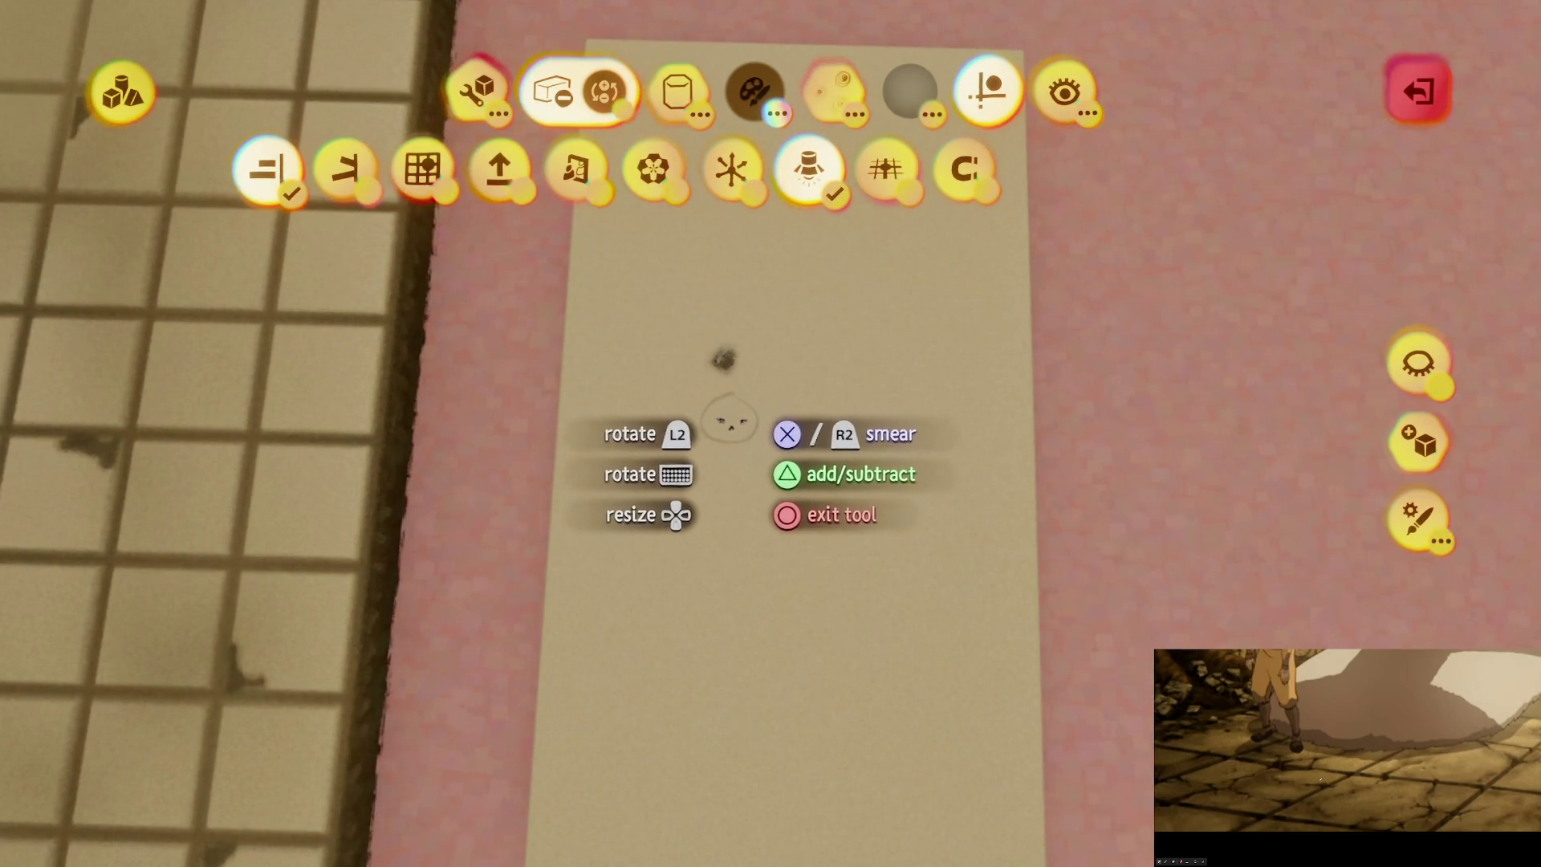
# Step: Smear a dark crack-like streak across the beige plank
pyautogui.press('Tab')
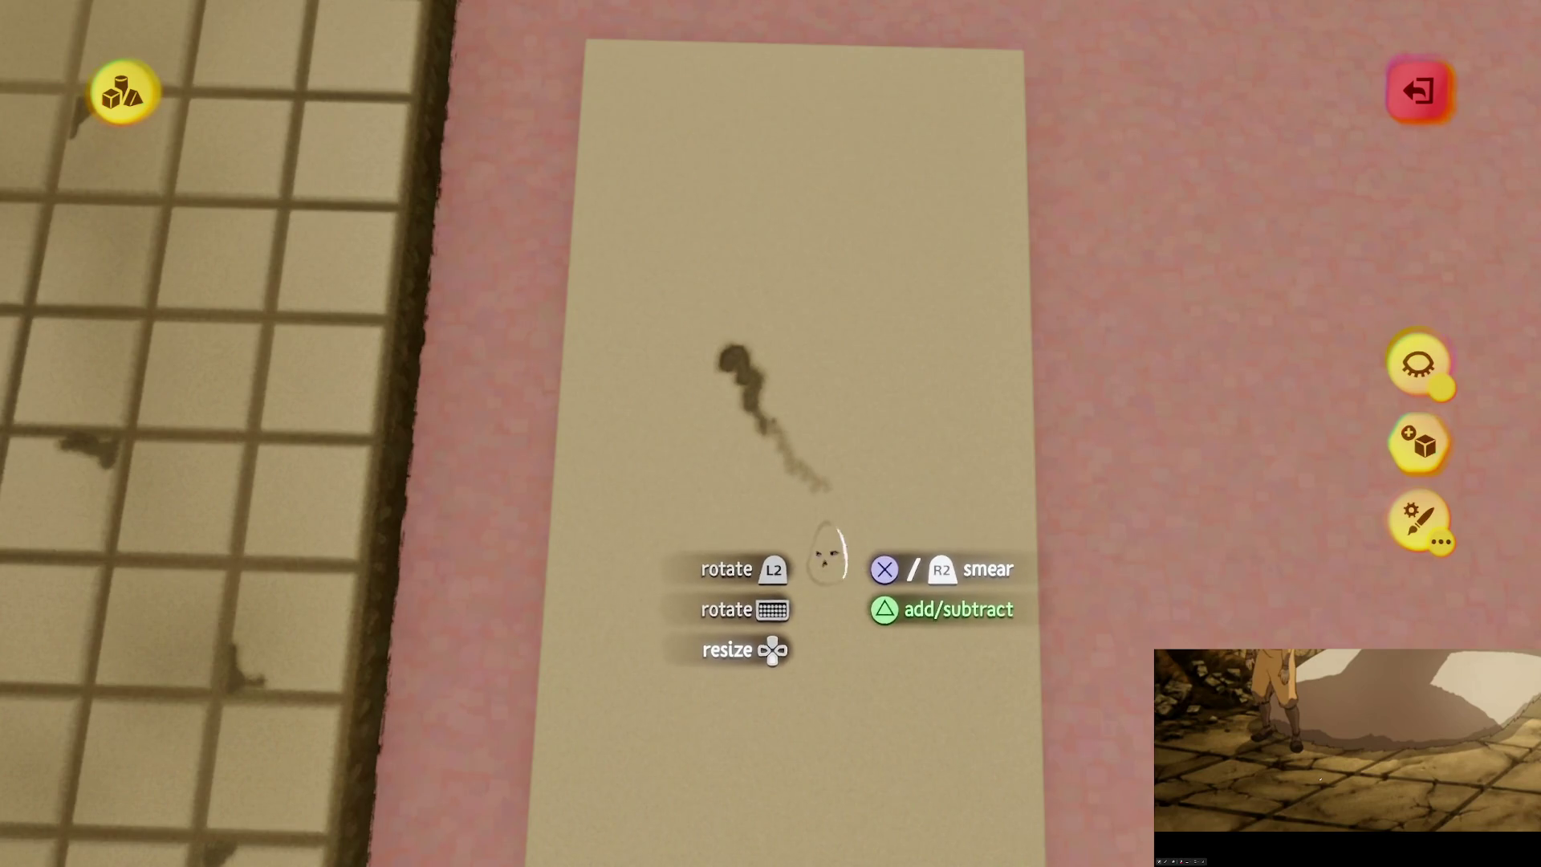
pyautogui.press('Tab')
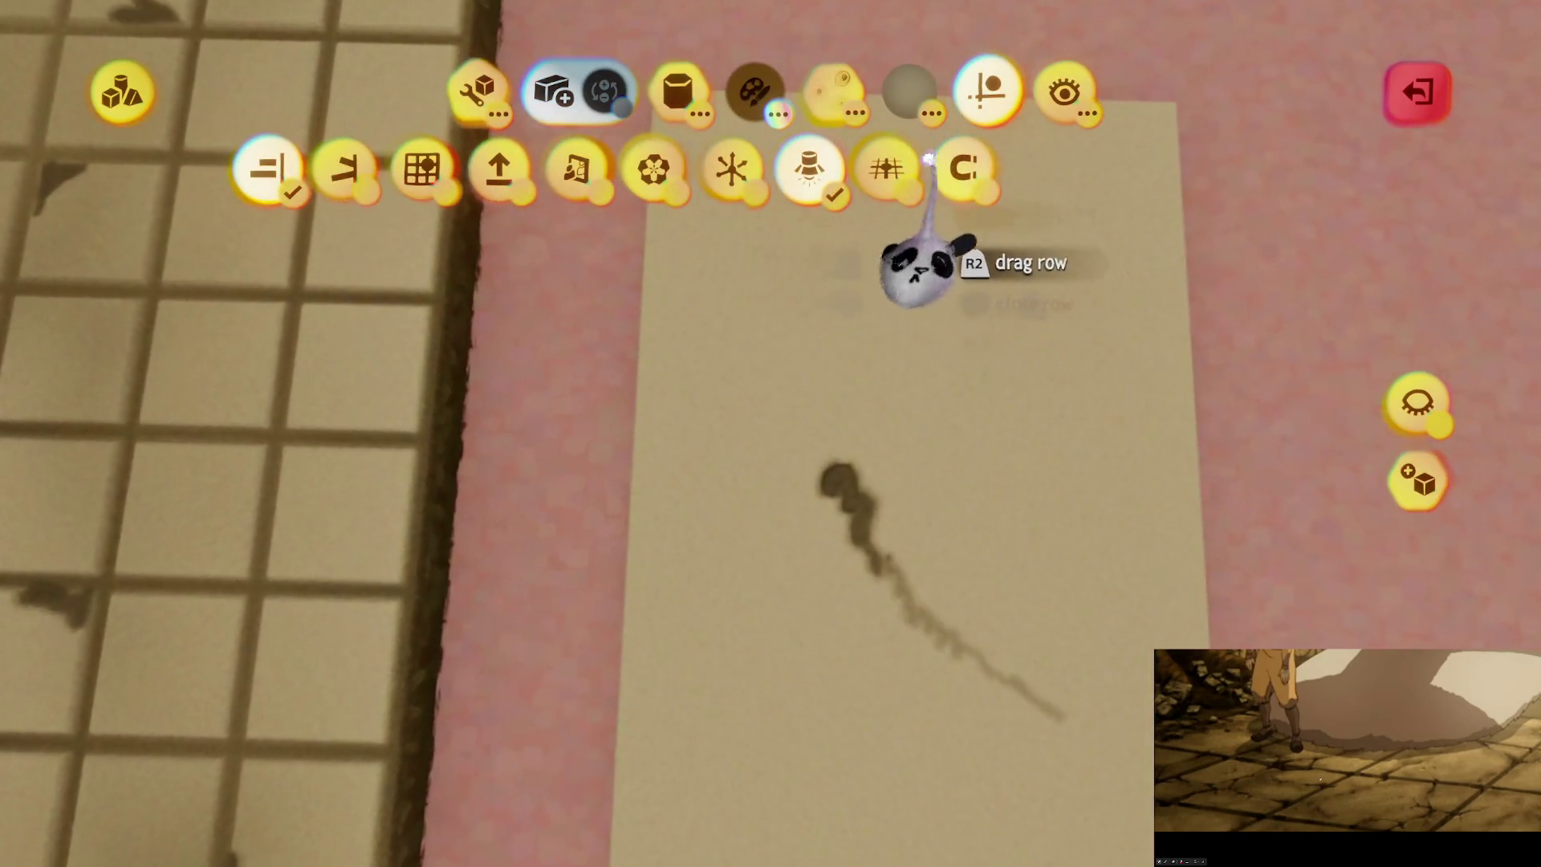
pyautogui.press('Tab')
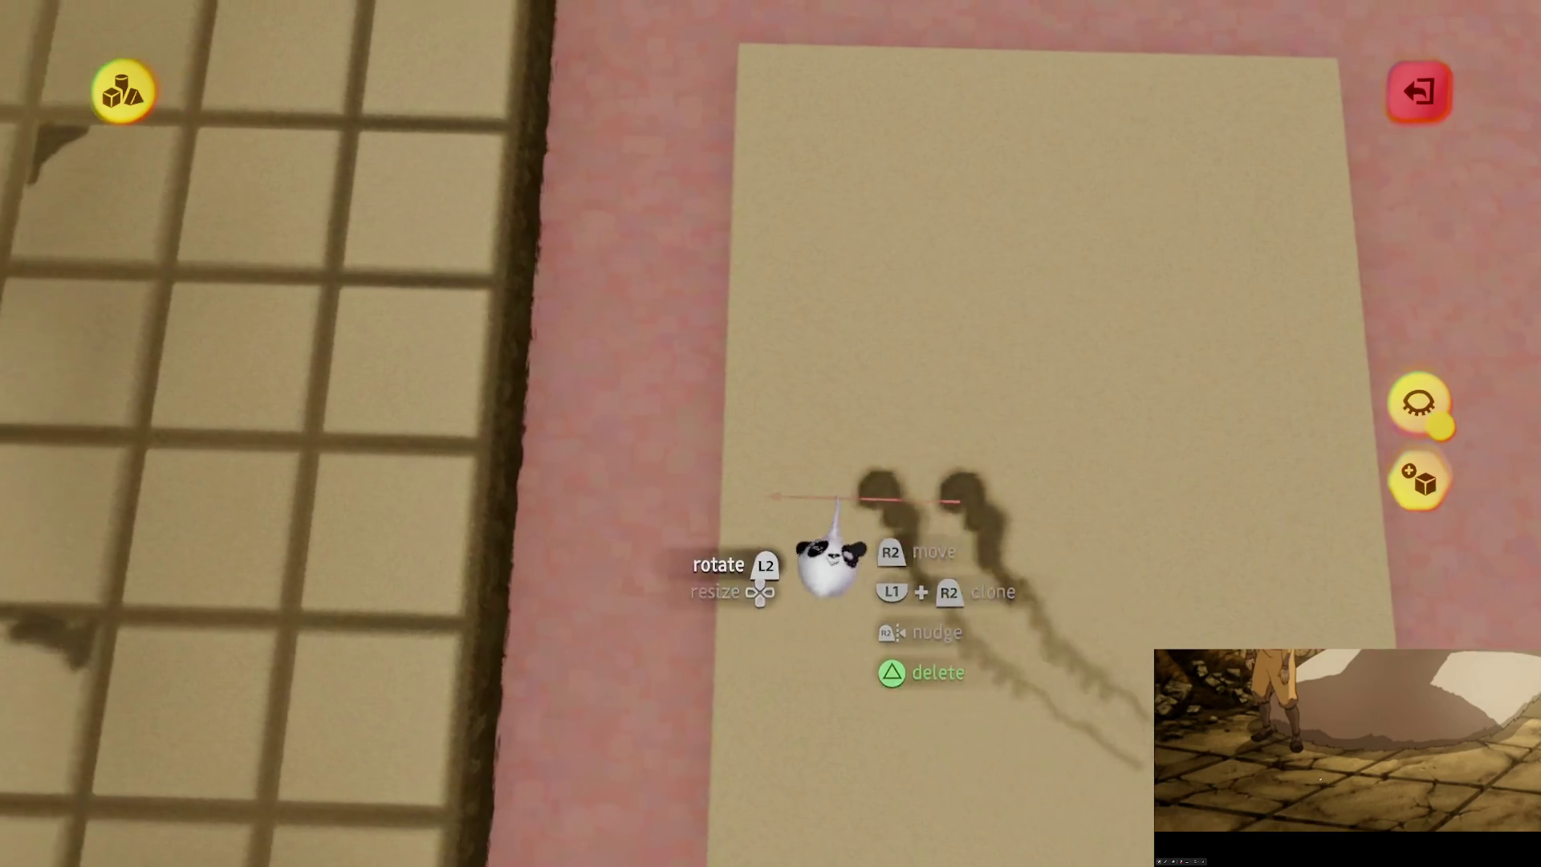
# Step: Rotate the floor piece to about 40° and resume sculpting the stained plank
pyautogui.moveTo(887, 490)
pyautogui.mouseDown()
pyautogui.moveTo(803, 522)
pyautogui.moveTo(818, 514)
pyautogui.moveTo(746, 341)
pyautogui.mouseUp()
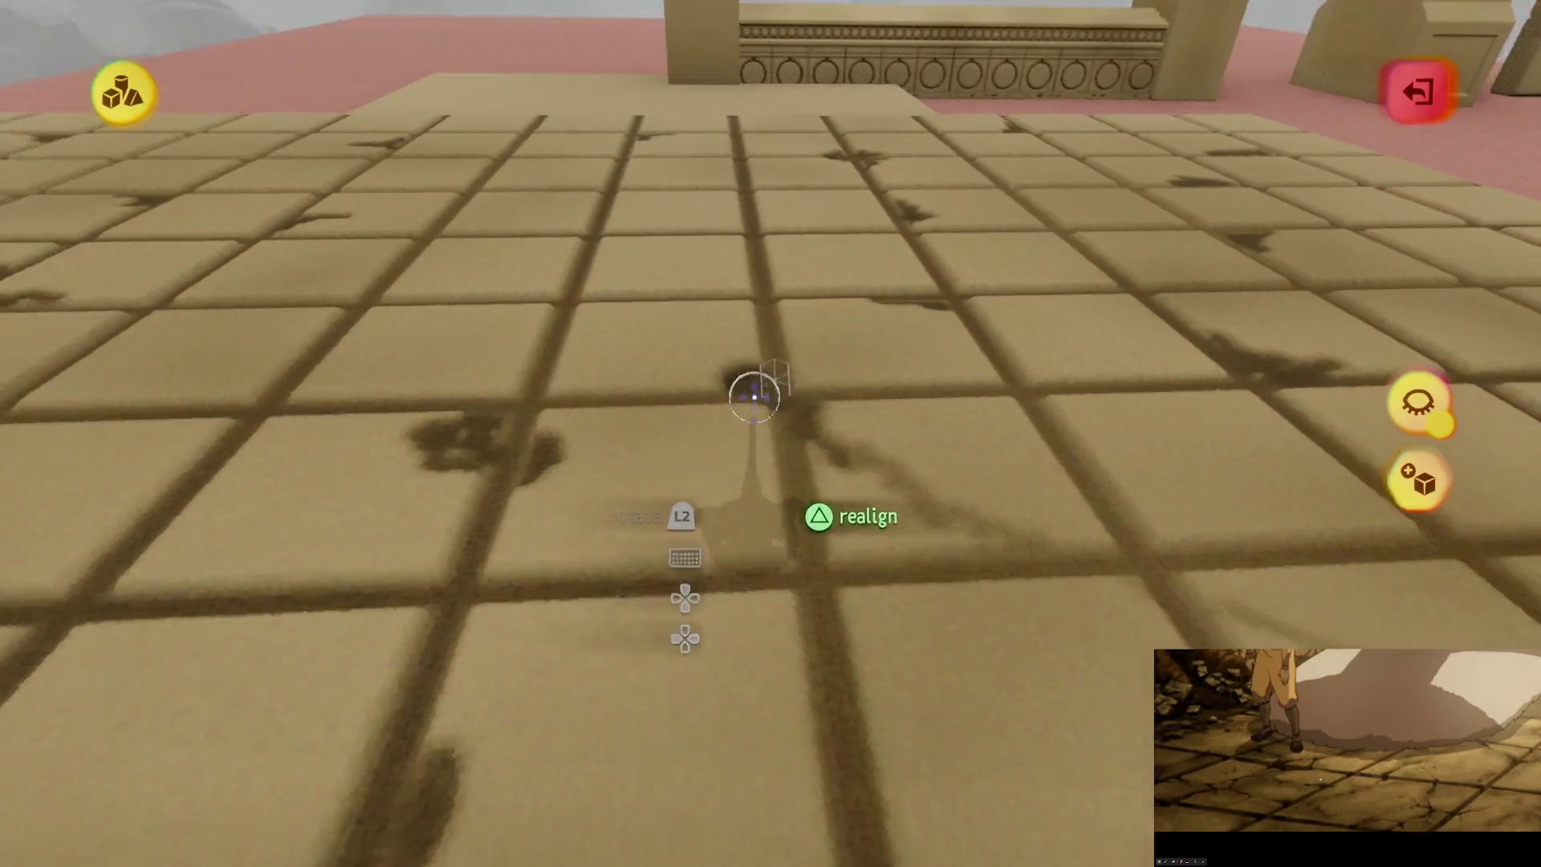
pyautogui.press('r')
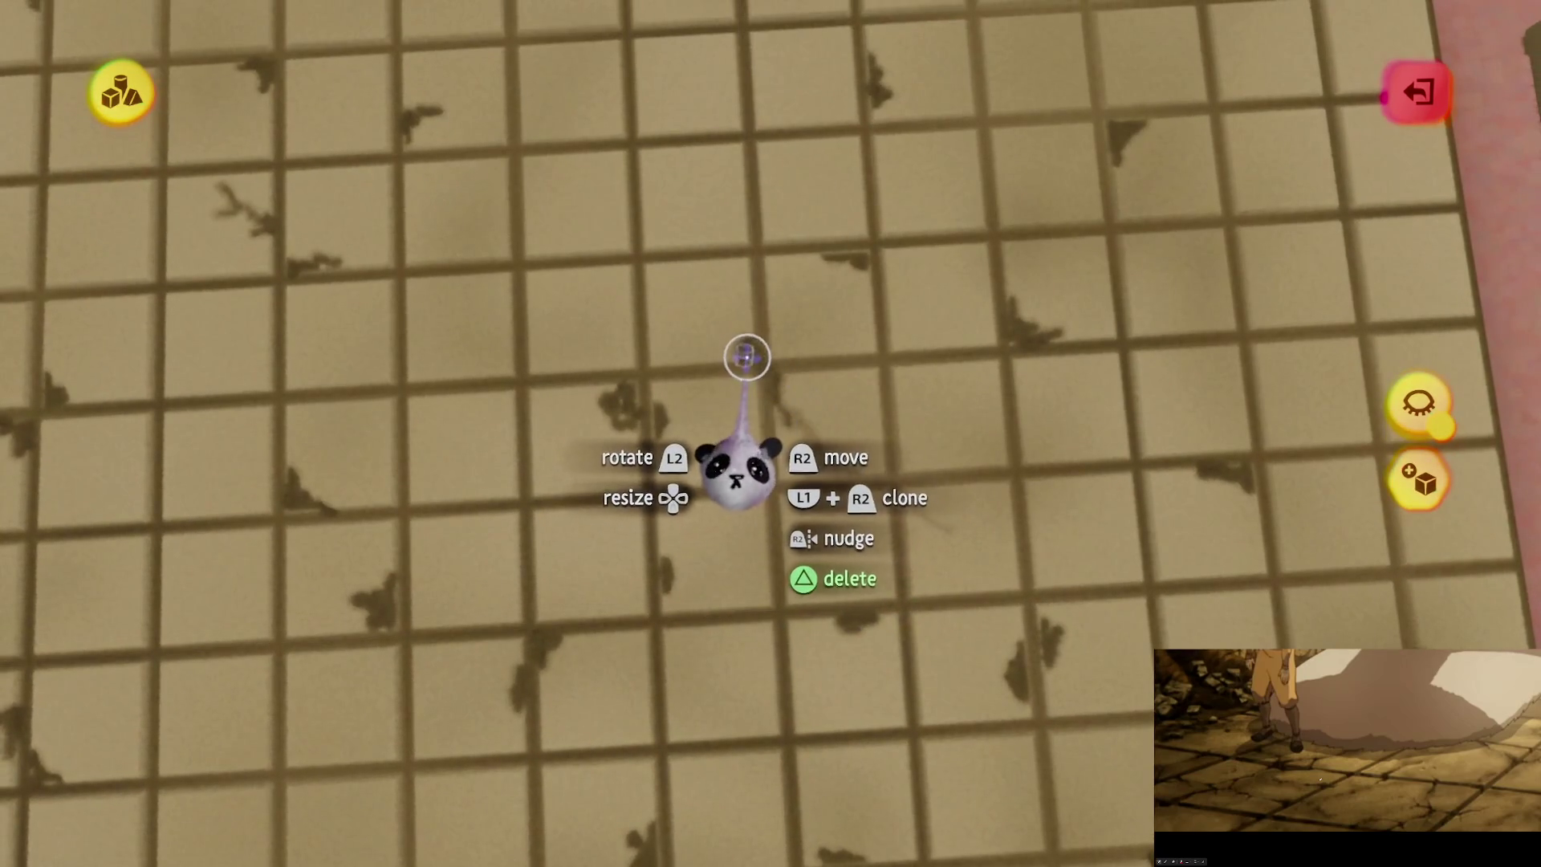
pyautogui.moveTo(794, 746)
pyautogui.mouseDown()
pyautogui.moveTo(995, 788)
pyautogui.moveTo(880, 654)
pyautogui.moveTo(880, 468)
pyautogui.moveTo(758, 169)
pyautogui.mouseUp()
pyautogui.doubleClick(759, 168)
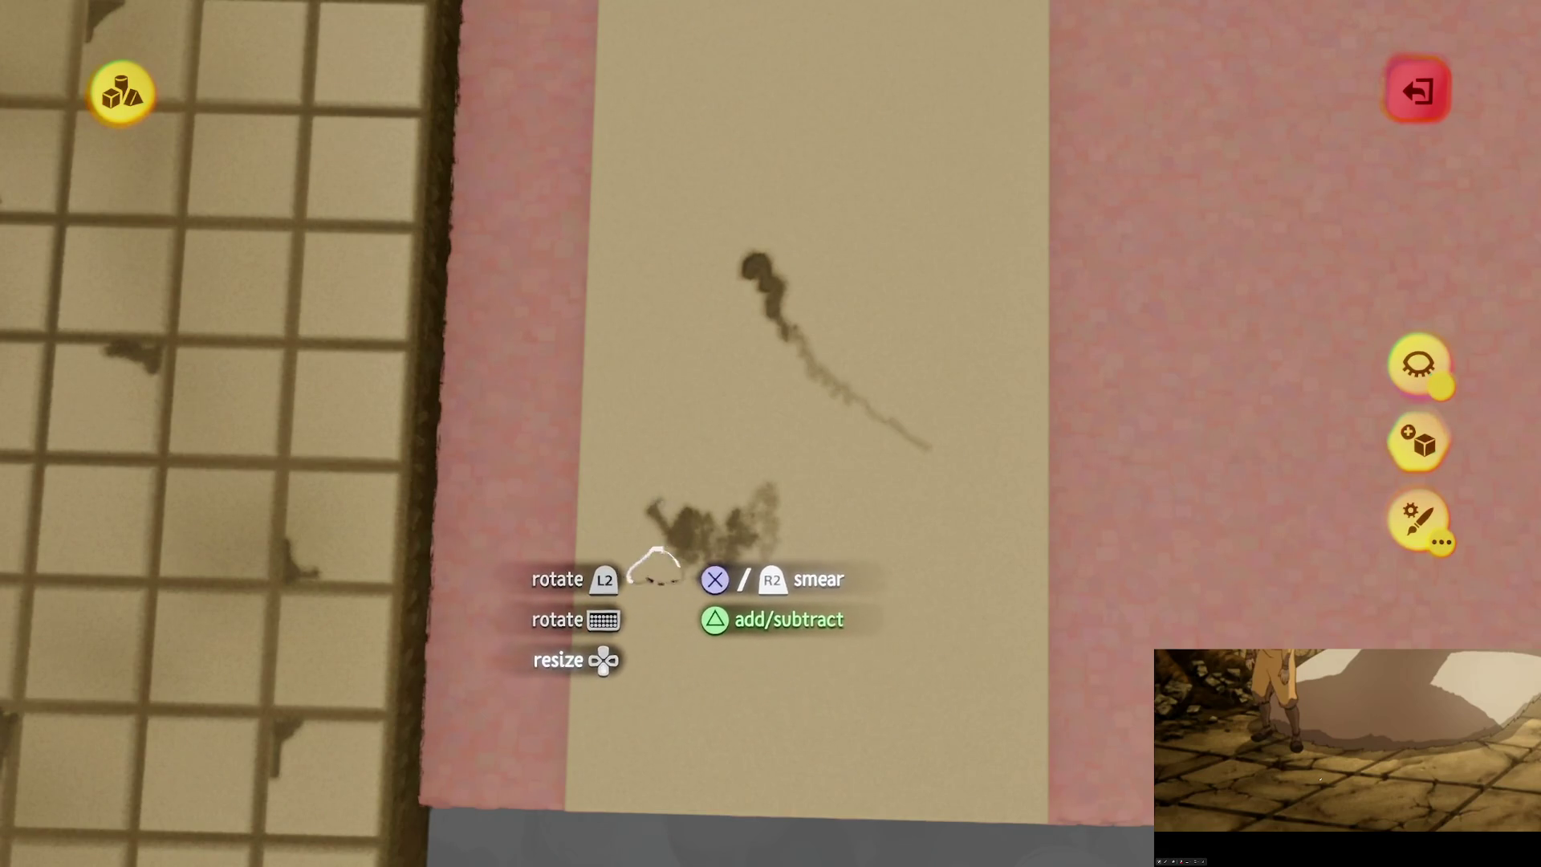
# Step: Paint a blotchy patch and a larger dark stain near the bottom of the plank
pyautogui.press('Escape')
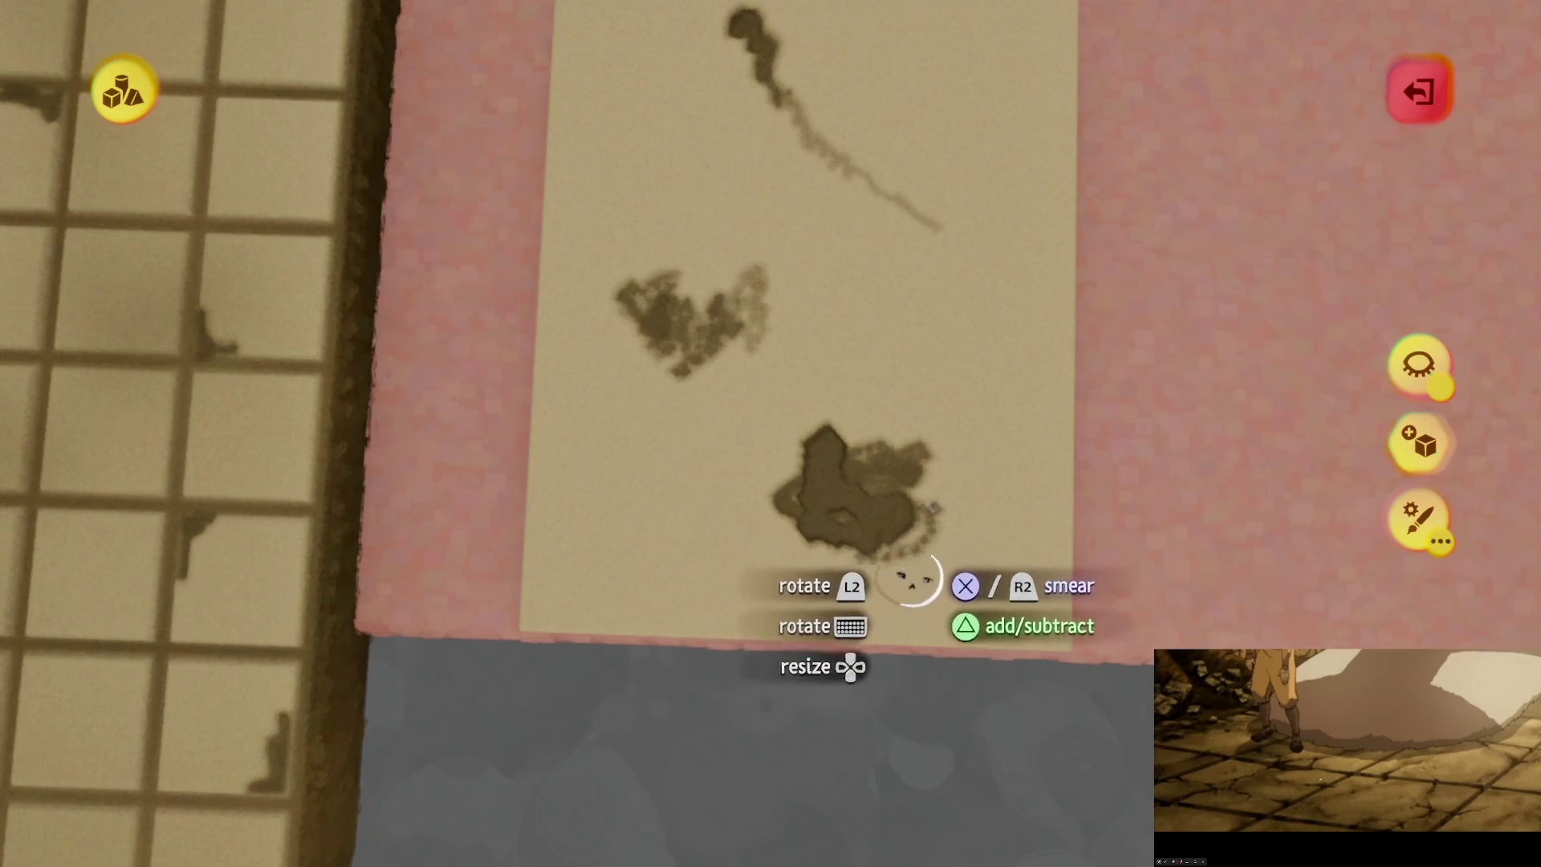
pyautogui.press('Escape')
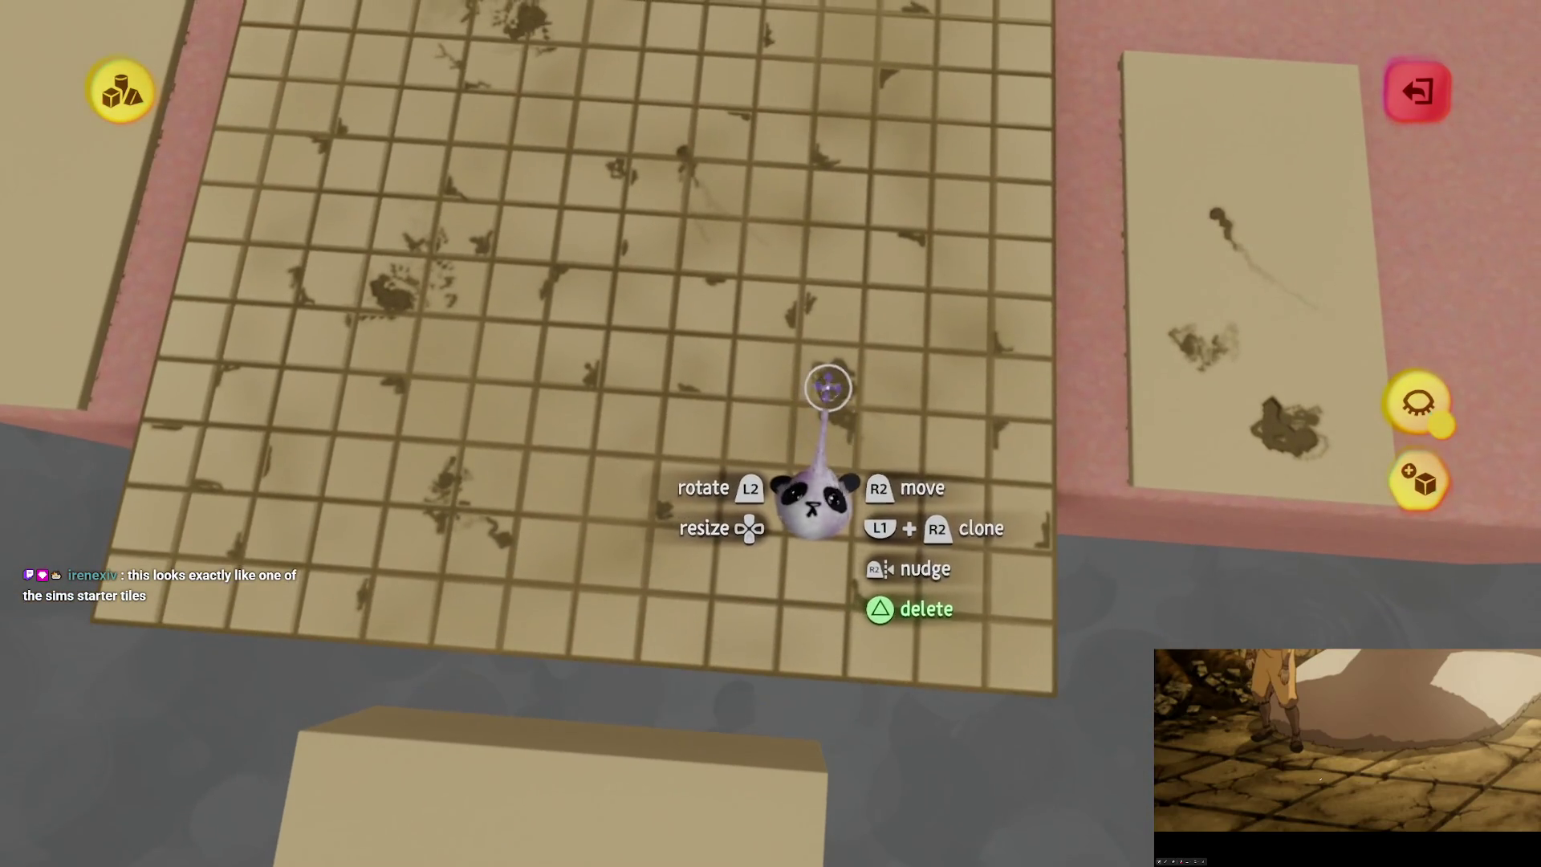
# Step: Rotate the stain piece on the tiled floor from 33° to about 57°
pyautogui.moveTo(797, 640)
pyautogui.mouseDown()
pyautogui.moveTo(974, 647)
pyautogui.moveTo(1013, 548)
pyautogui.mouseUp()
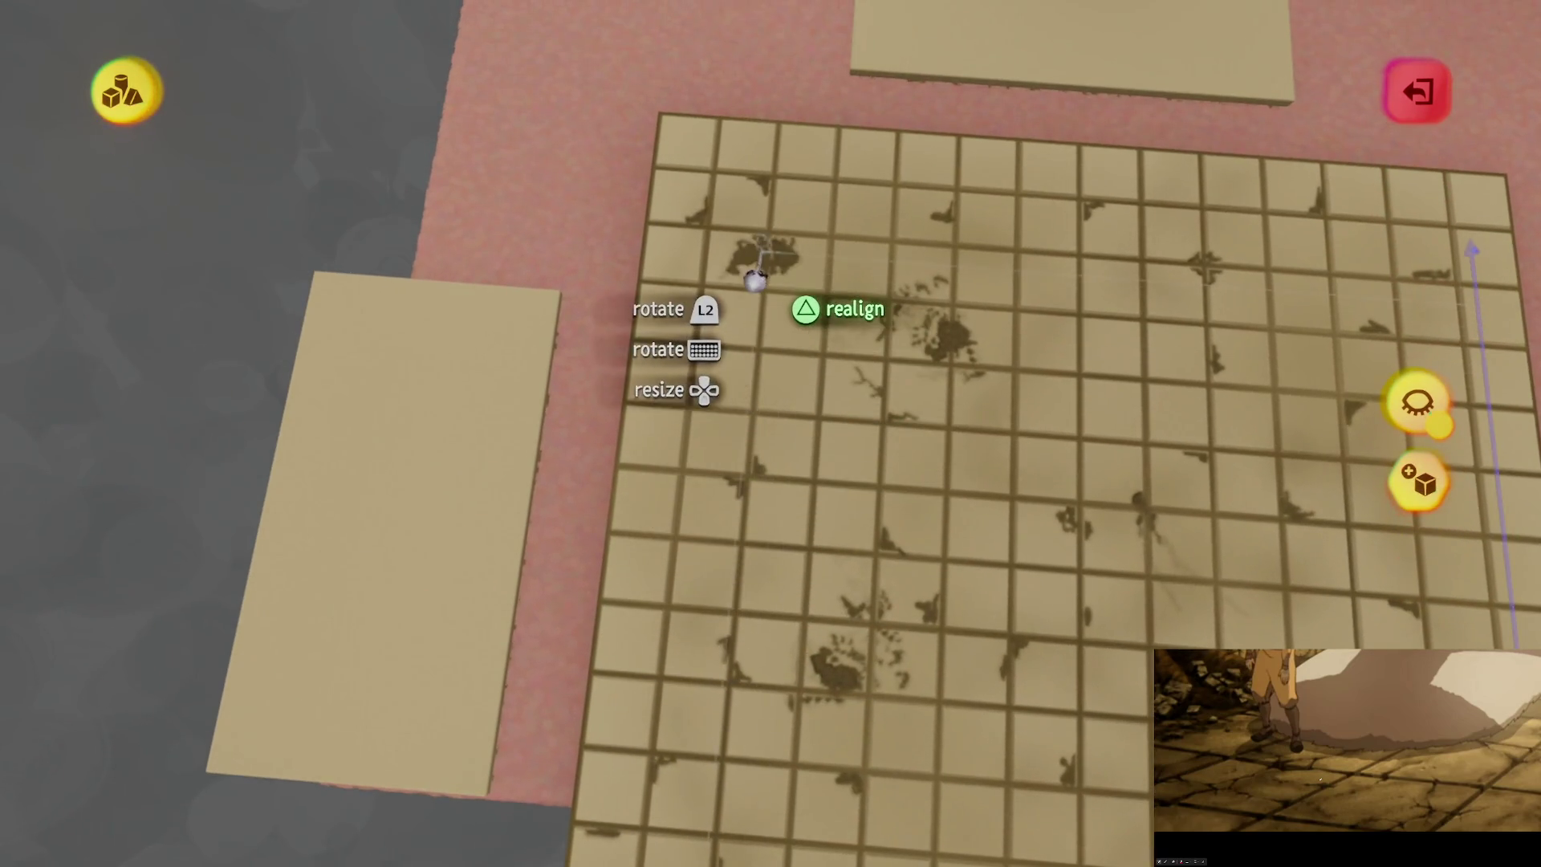
pyautogui.moveTo(739, 258)
pyautogui.mouseDown()
pyautogui.moveTo(715, 224)
pyautogui.moveTo(739, 248)
pyautogui.mouseUp()
pyautogui.scroll(5, 739, 250)
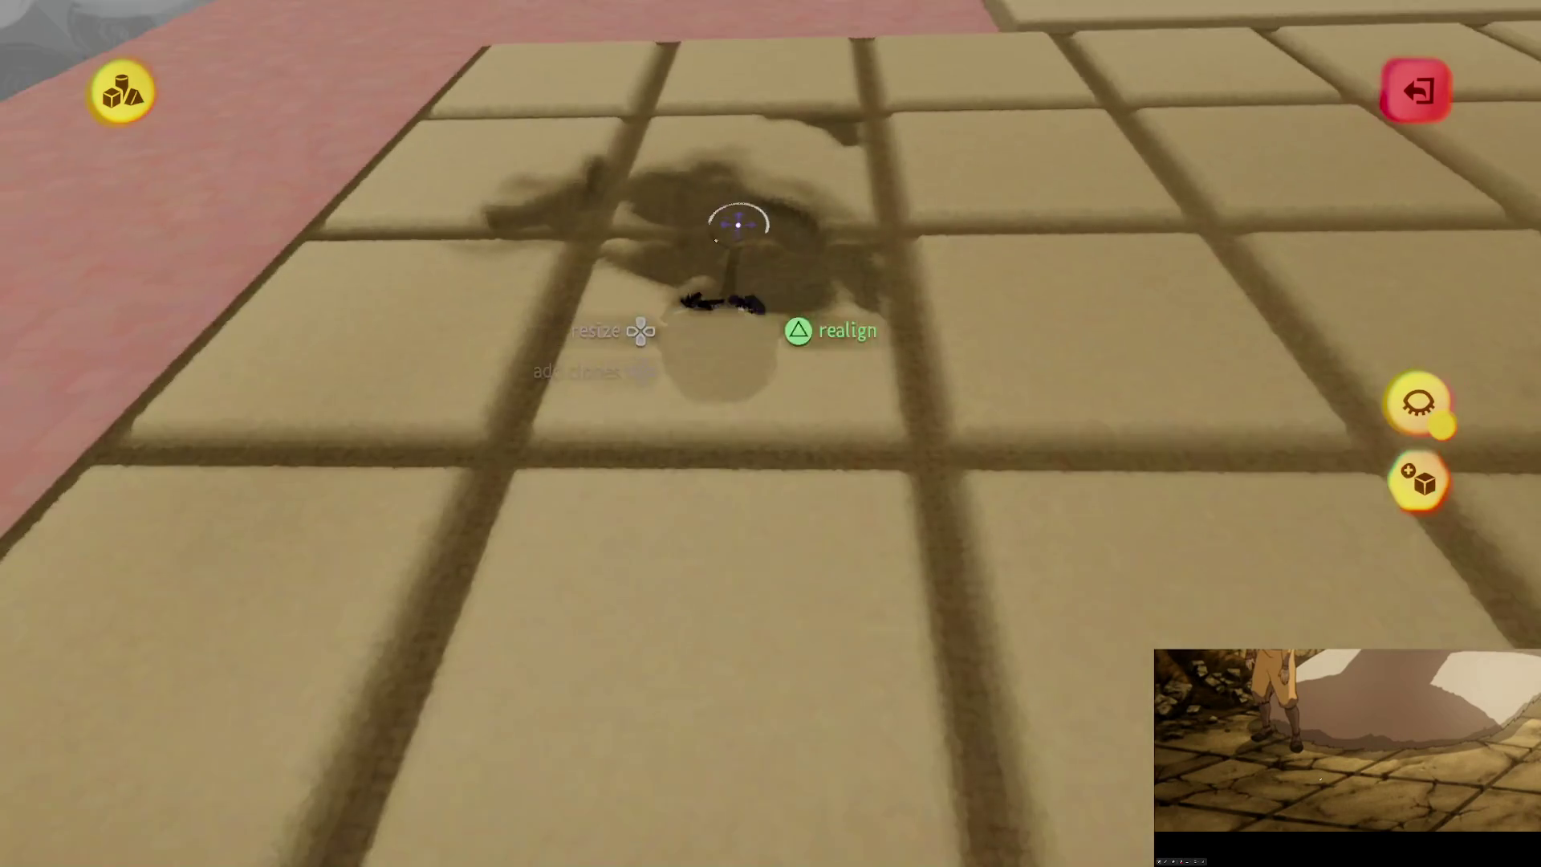
pyautogui.scroll(-5, 738, 248)
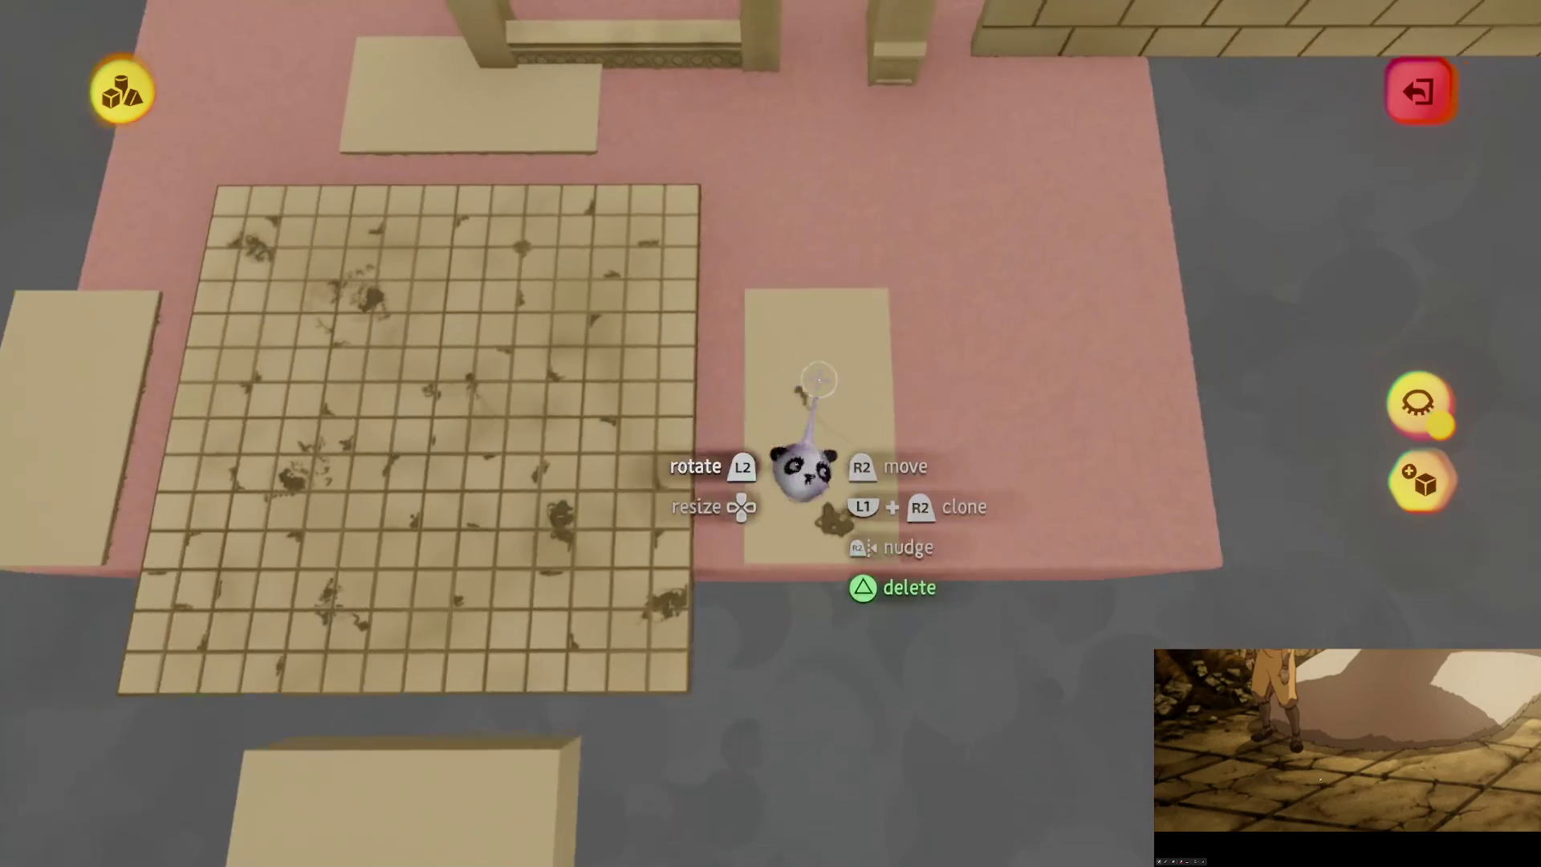
pyautogui.scroll(3, 803, 472)
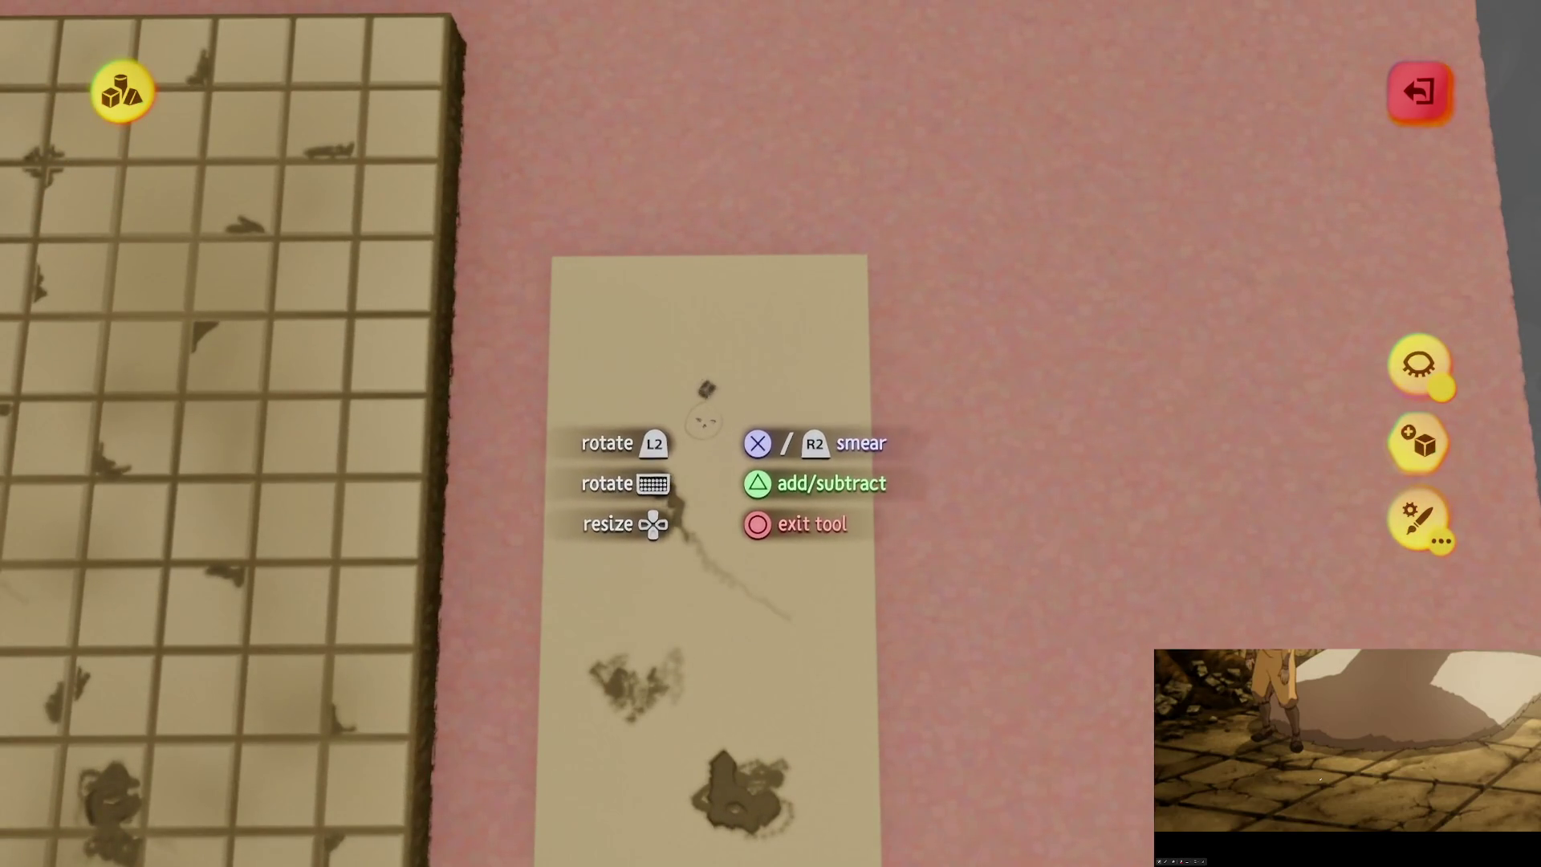
# Step: Smear away the plank's upper blob and repaint it as a long, thin dark streak
pyautogui.scroll(2, 709, 409)
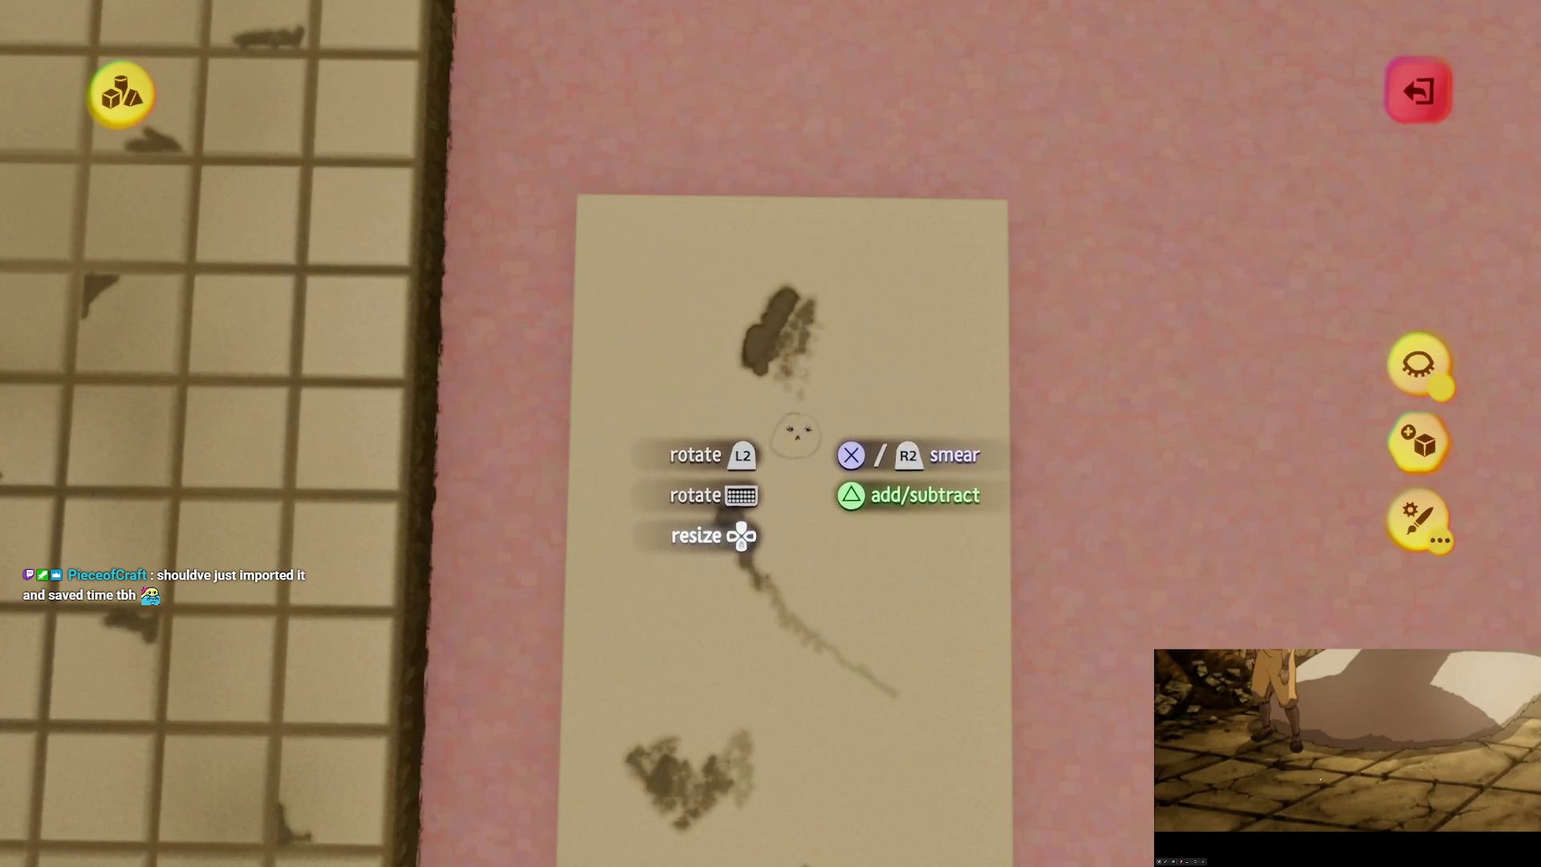
pyautogui.click(847, 418)
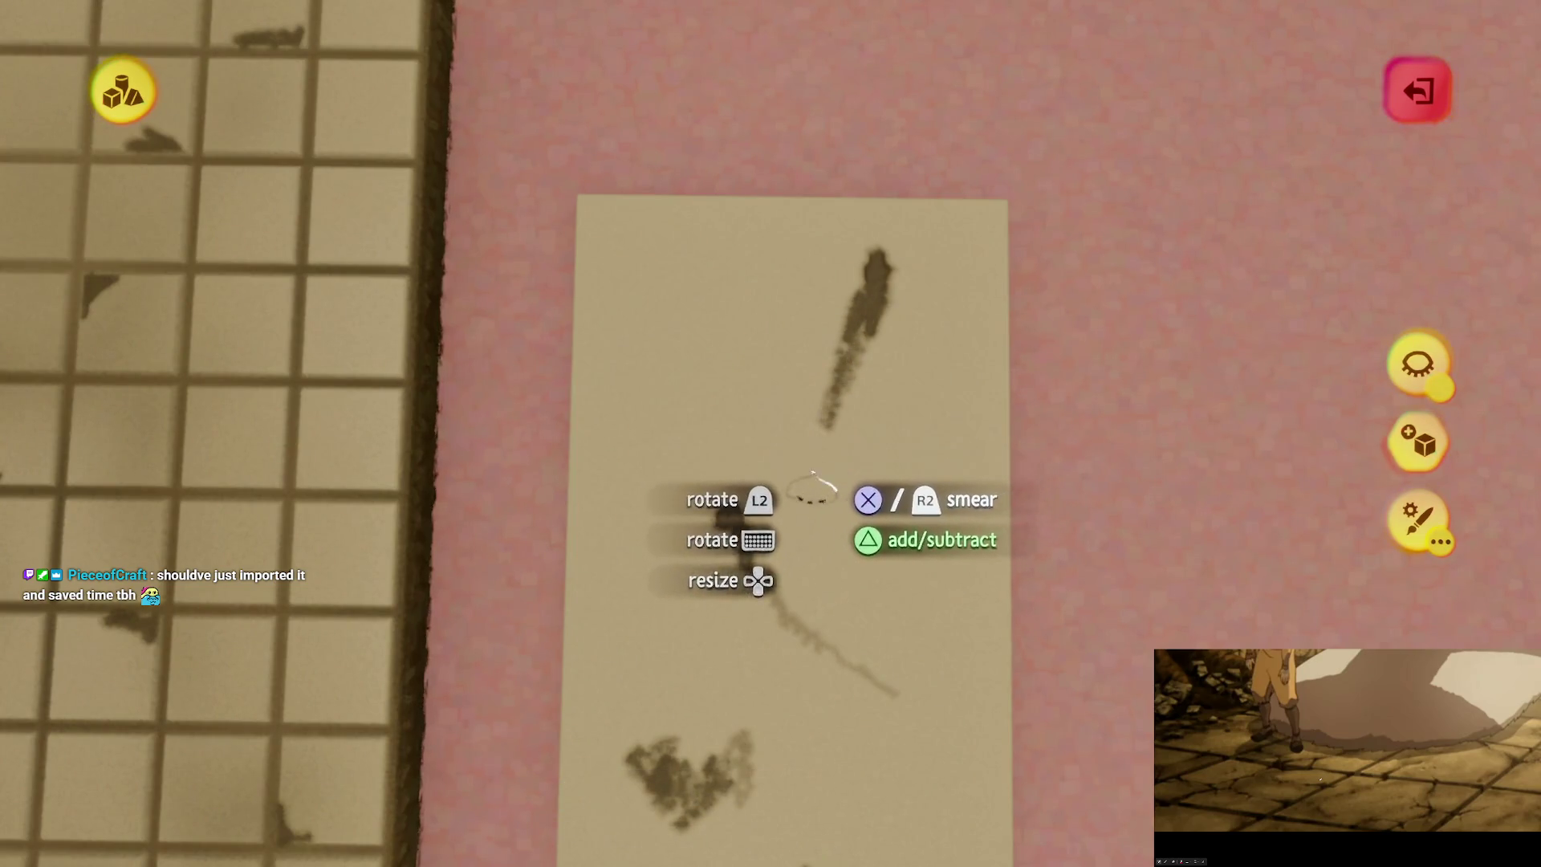
pyautogui.press('Escape')
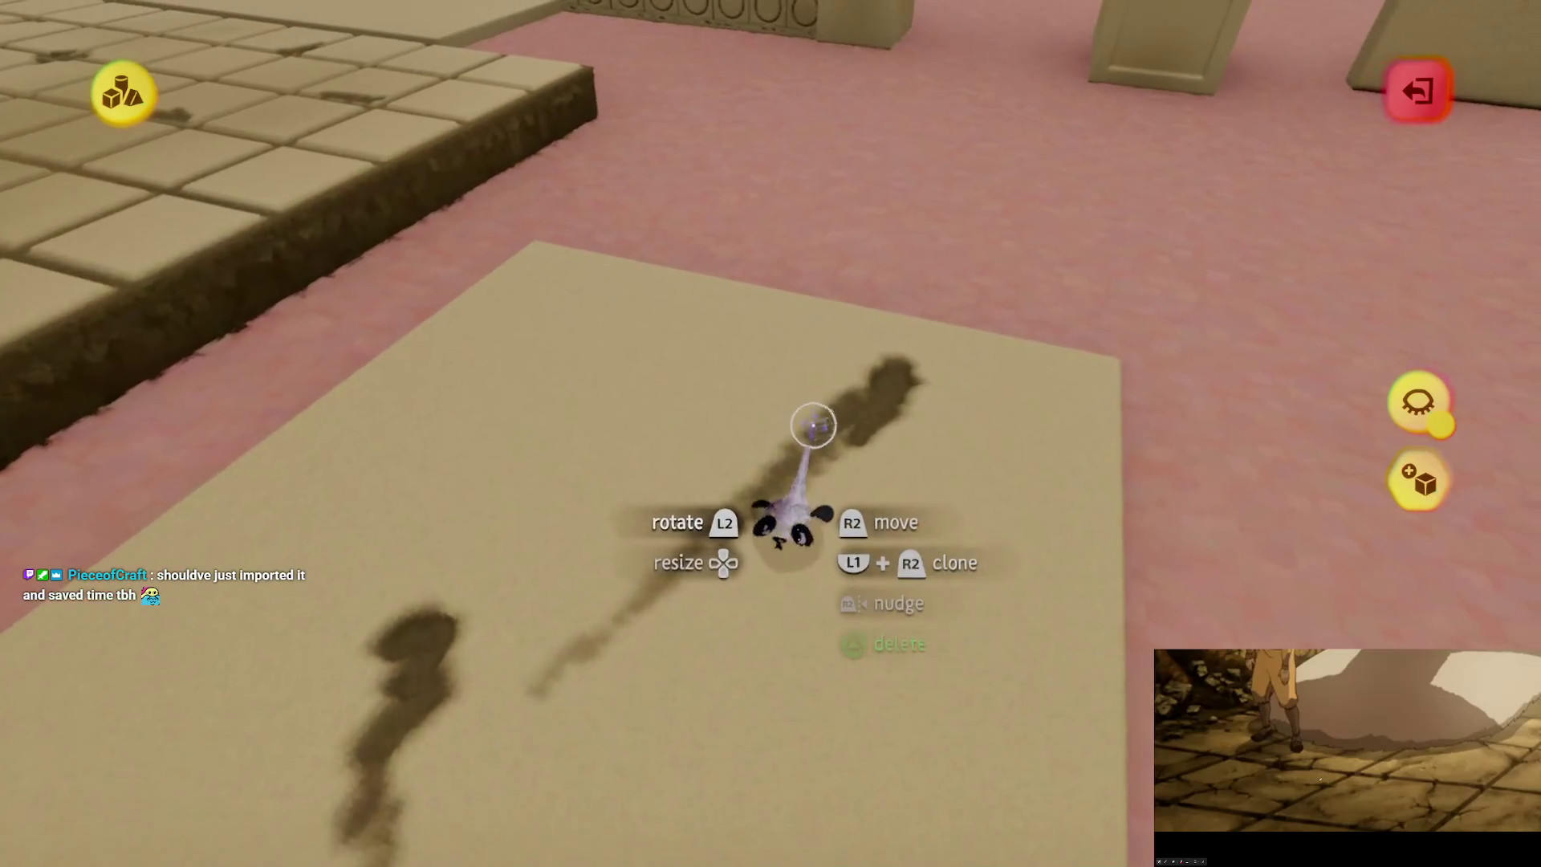
# Step: Carry a stain piece over the tiled floor and rotate it to about 134°
pyautogui.moveTo(862, 417)
pyautogui.mouseDown()
pyautogui.moveTo(798, 396)
pyautogui.moveTo(802, 323)
pyautogui.moveTo(788, 436)
pyautogui.mouseUp()
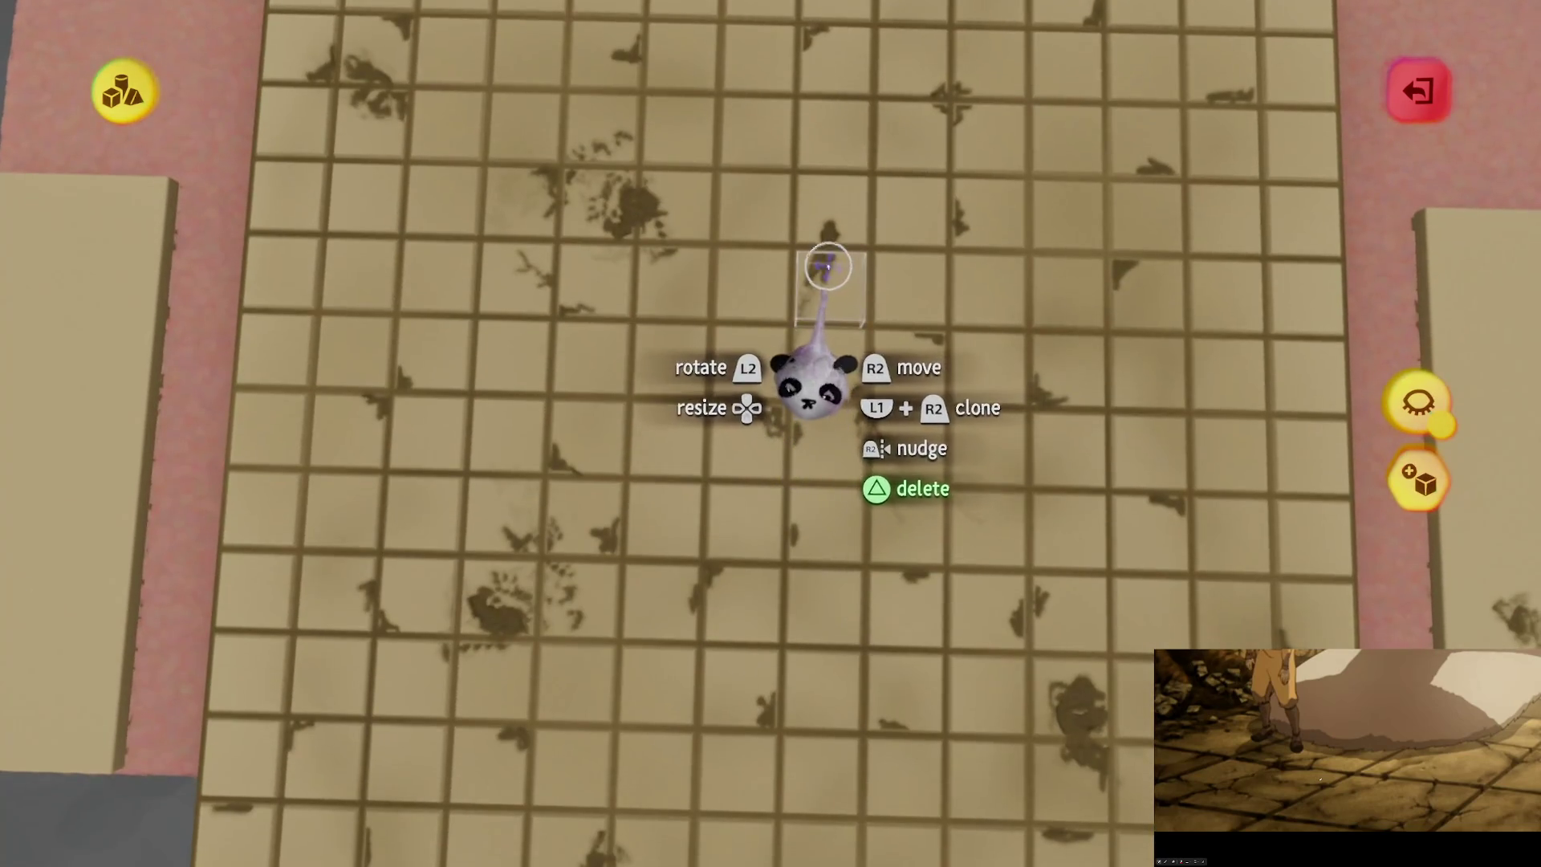
pyautogui.moveTo(799, 371)
pyautogui.mouseDown()
pyautogui.moveTo(829, 457)
pyautogui.moveTo(698, 470)
pyautogui.mouseUp()
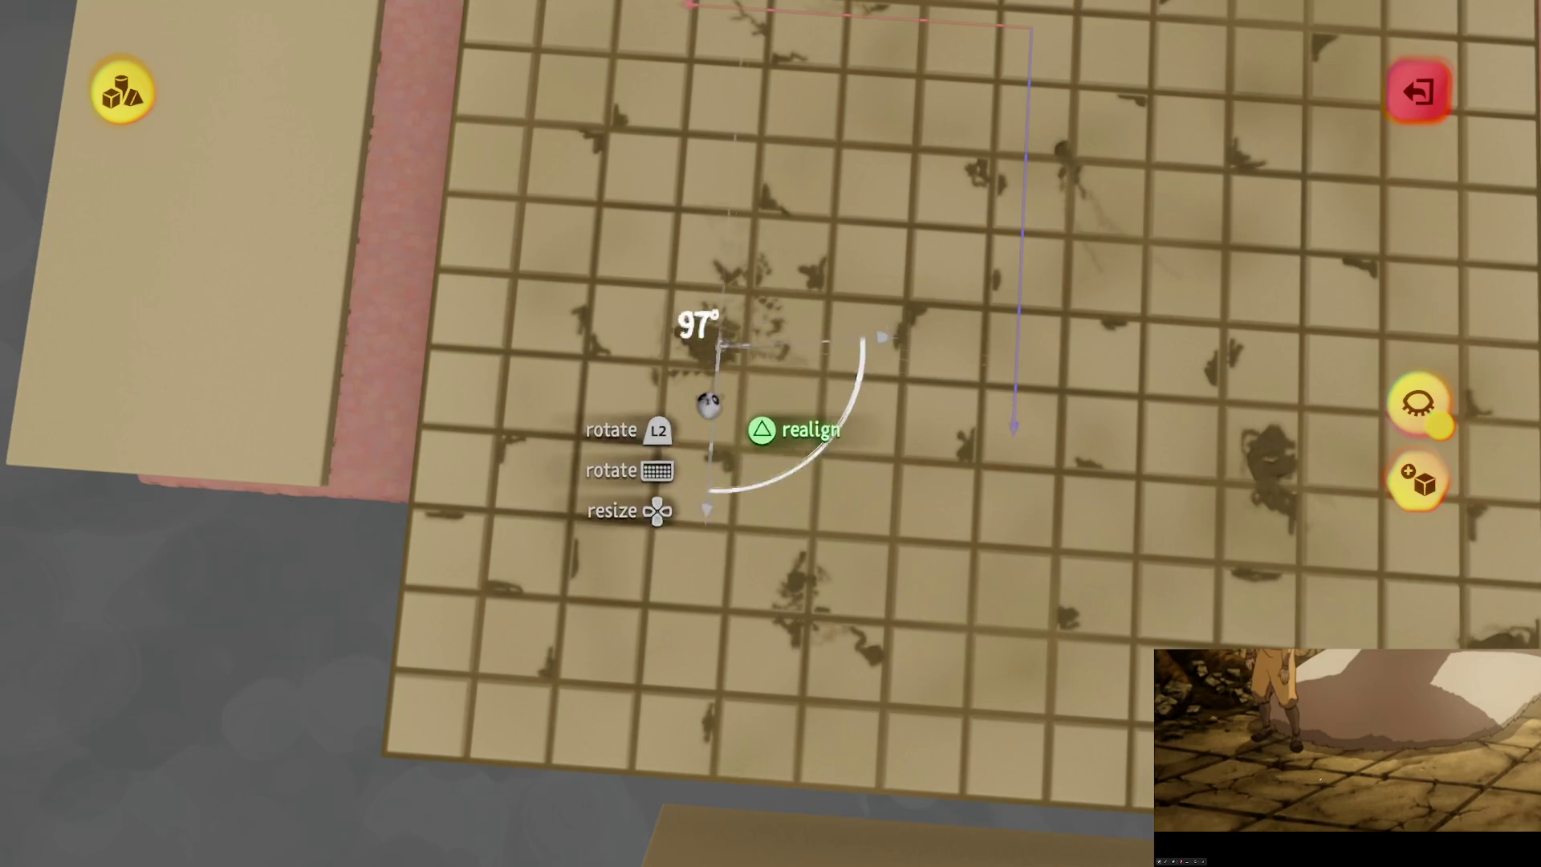
pyautogui.moveTo(700, 650)
pyautogui.mouseDown()
pyautogui.moveTo(575, 642)
pyautogui.moveTo(581, 612)
pyautogui.mouseUp()
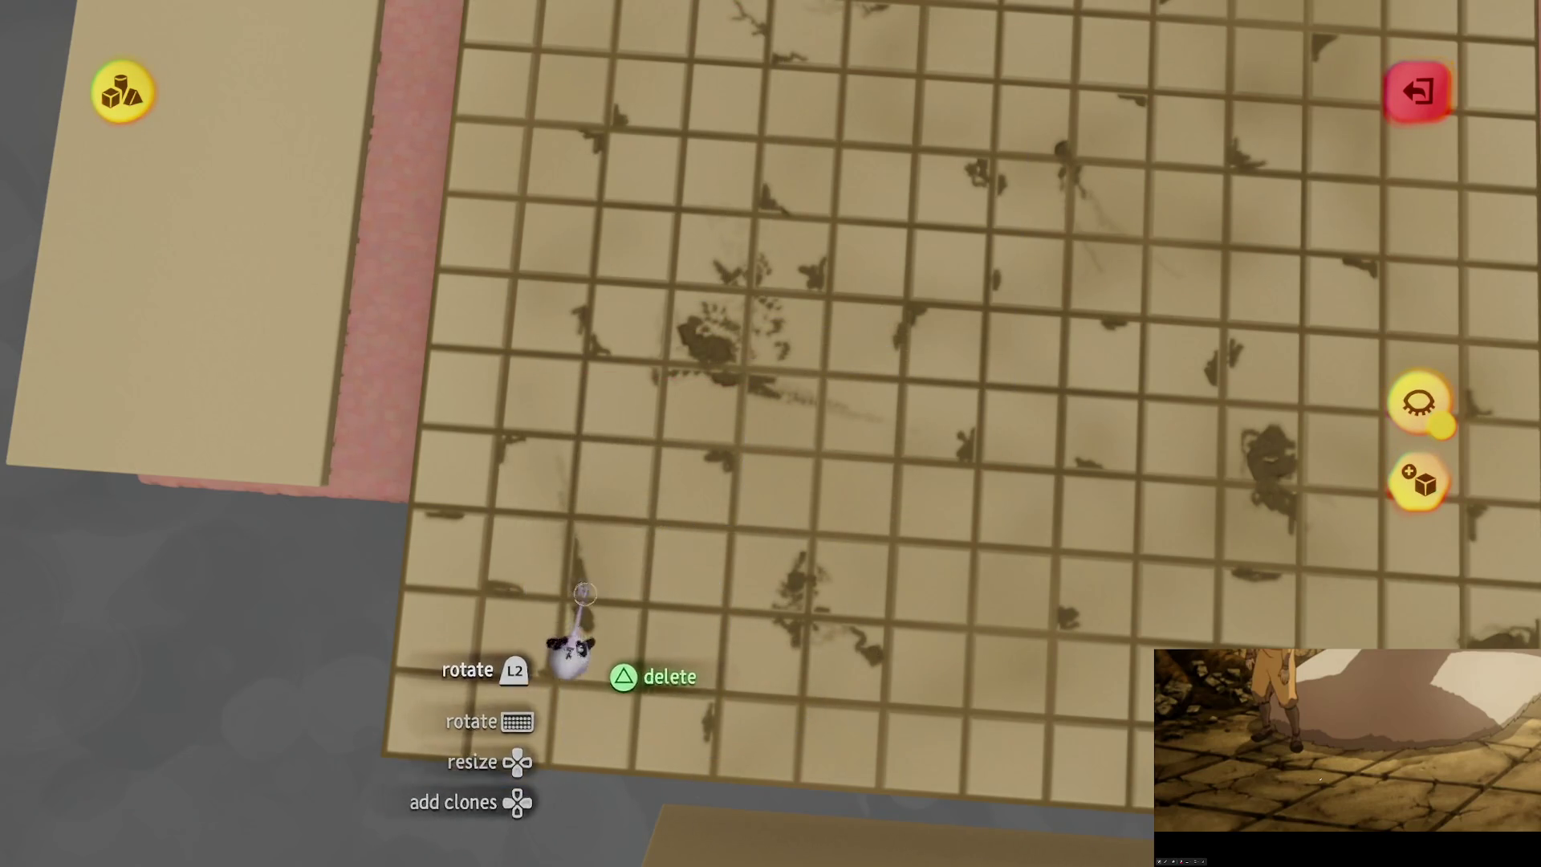
pyautogui.moveTo(865, 499)
pyautogui.mouseDown()
pyautogui.moveTo(909, 523)
pyautogui.moveTo(902, 578)
pyautogui.moveTo(882, 562)
pyautogui.moveTo(801, 594)
pyautogui.moveTo(883, 489)
pyautogui.moveTo(826, 447)
pyautogui.moveTo(799, 514)
pyautogui.moveTo(771, 502)
pyautogui.moveTo(787, 440)
pyautogui.moveTo(747, 420)
pyautogui.moveTo(726, 433)
pyautogui.mouseUp()
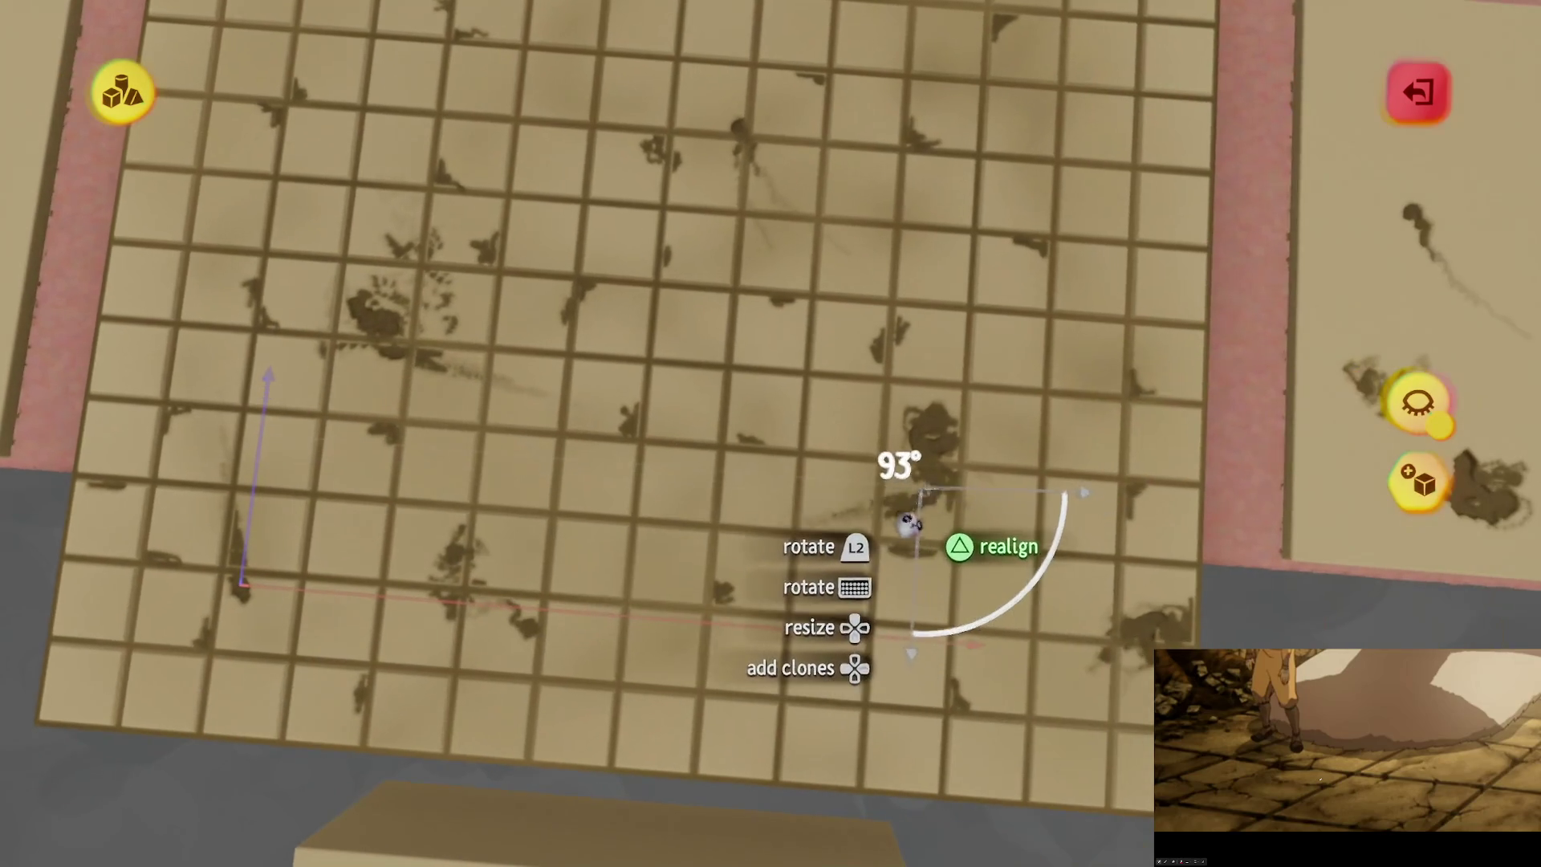
pyautogui.press('s')
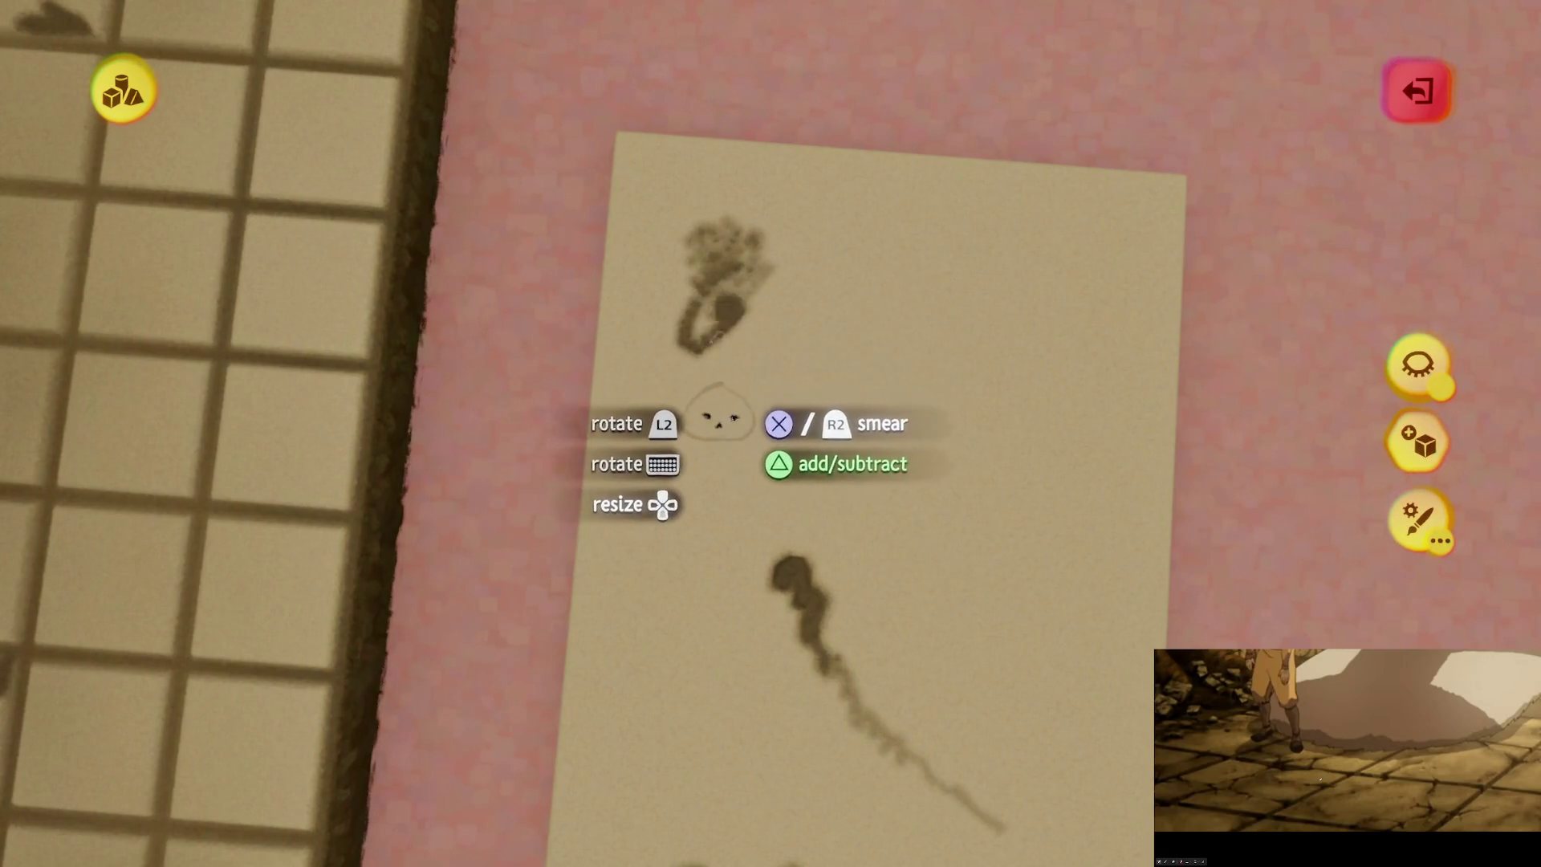
# Step: Add a blotchy stain near the plank's top, then exit sculpting and lower the view over the floor
pyautogui.press('Escape')
pyautogui.moveTo(787, 458)
pyautogui.mouseDown()
pyautogui.moveTo(784, 498)
pyautogui.moveTo(730, 337)
pyautogui.moveTo(743, 389)
pyautogui.moveTo(729, 474)
pyautogui.mouseUp()
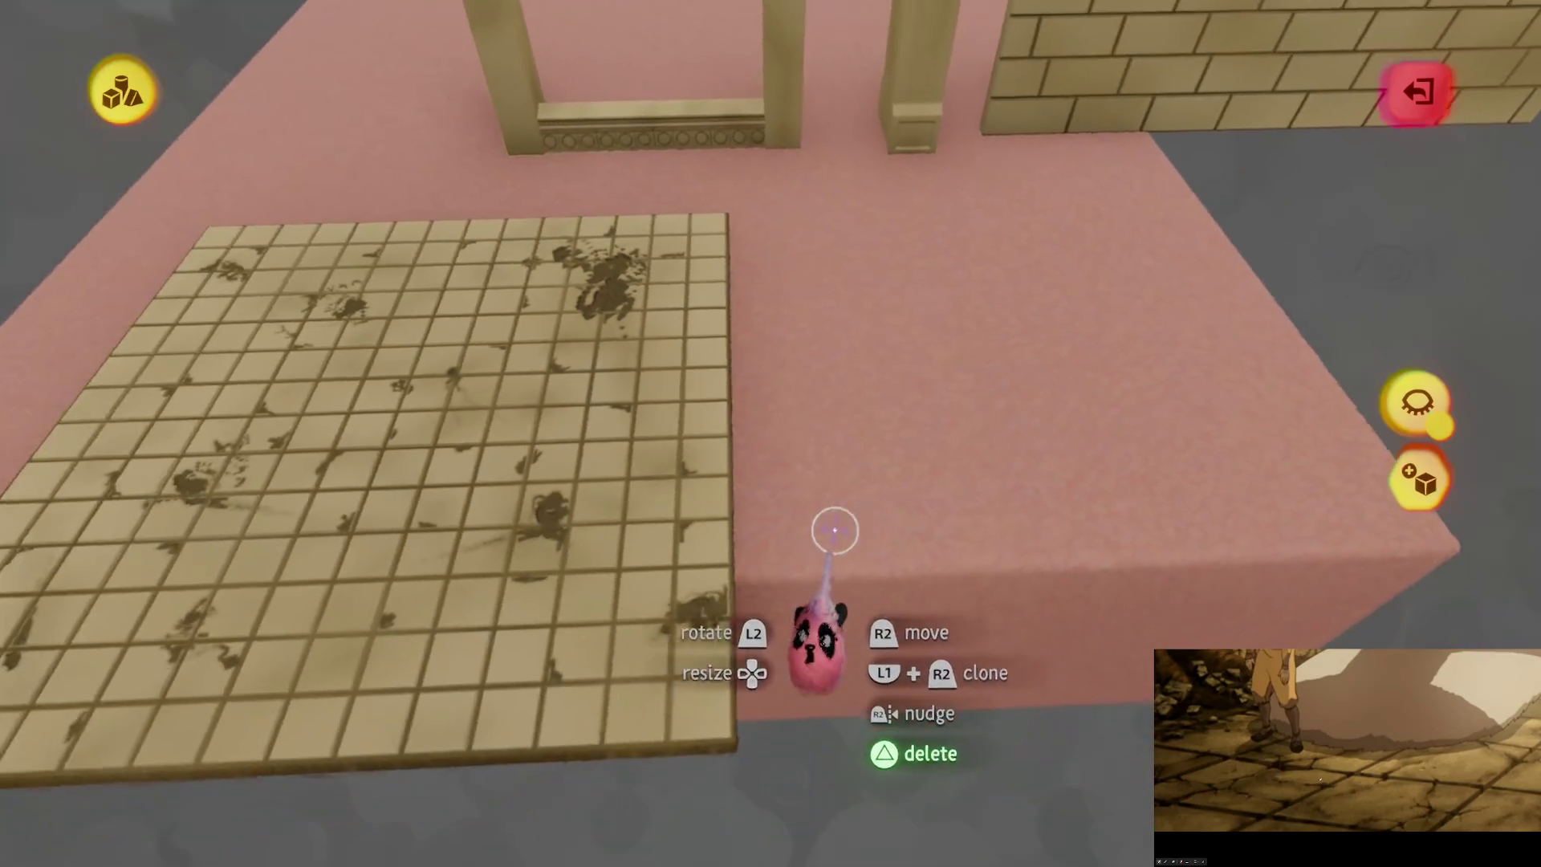
# Step: Delete the stray piece and smear a large crumbling stain onto the tiles using the curve shape
pyautogui.press('Delete')
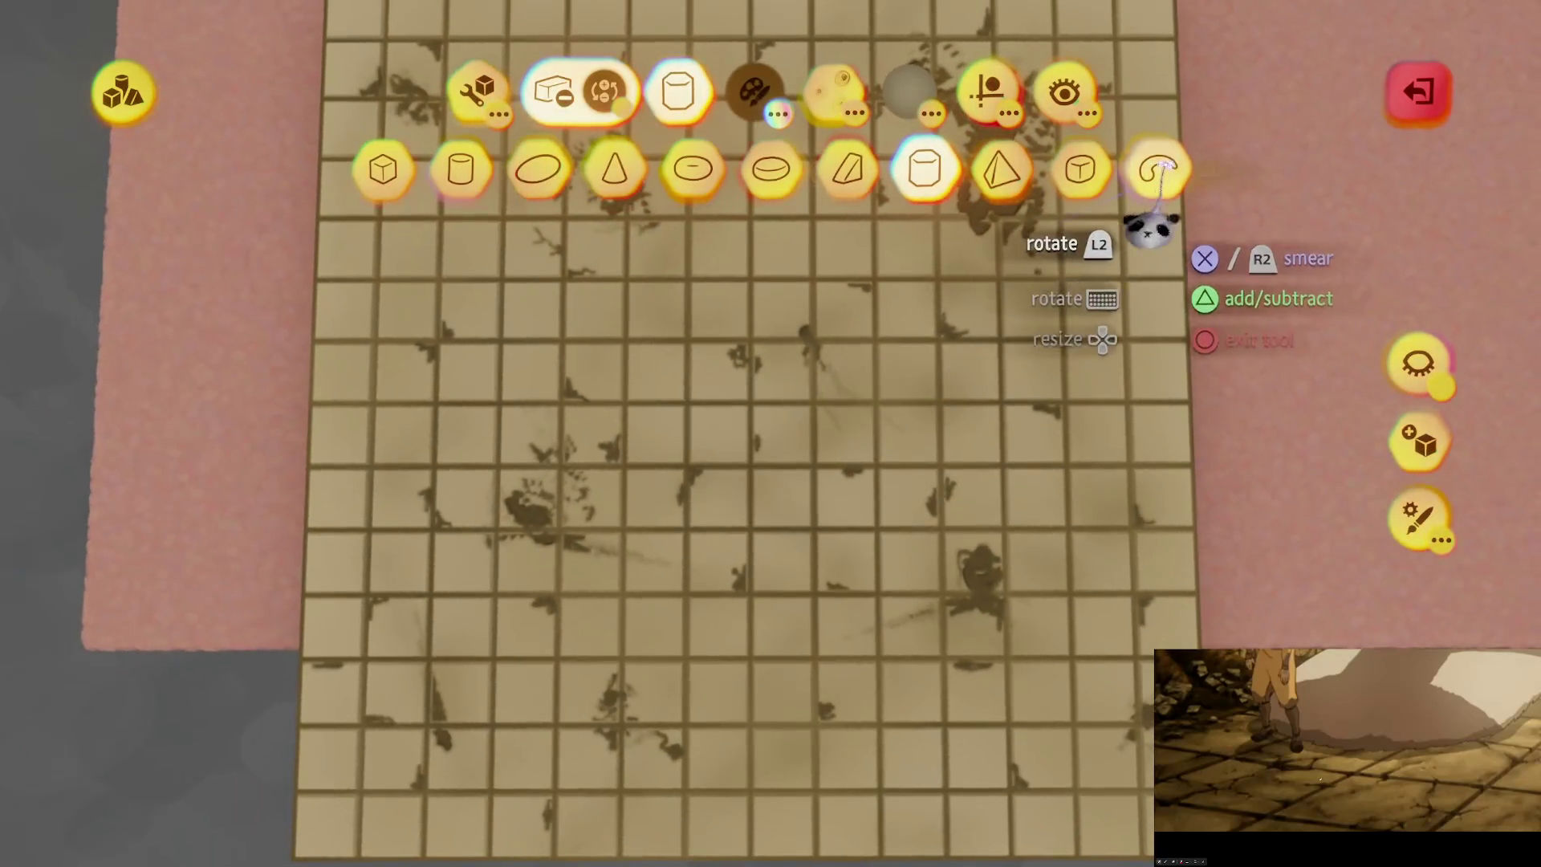
pyautogui.click(1158, 169)
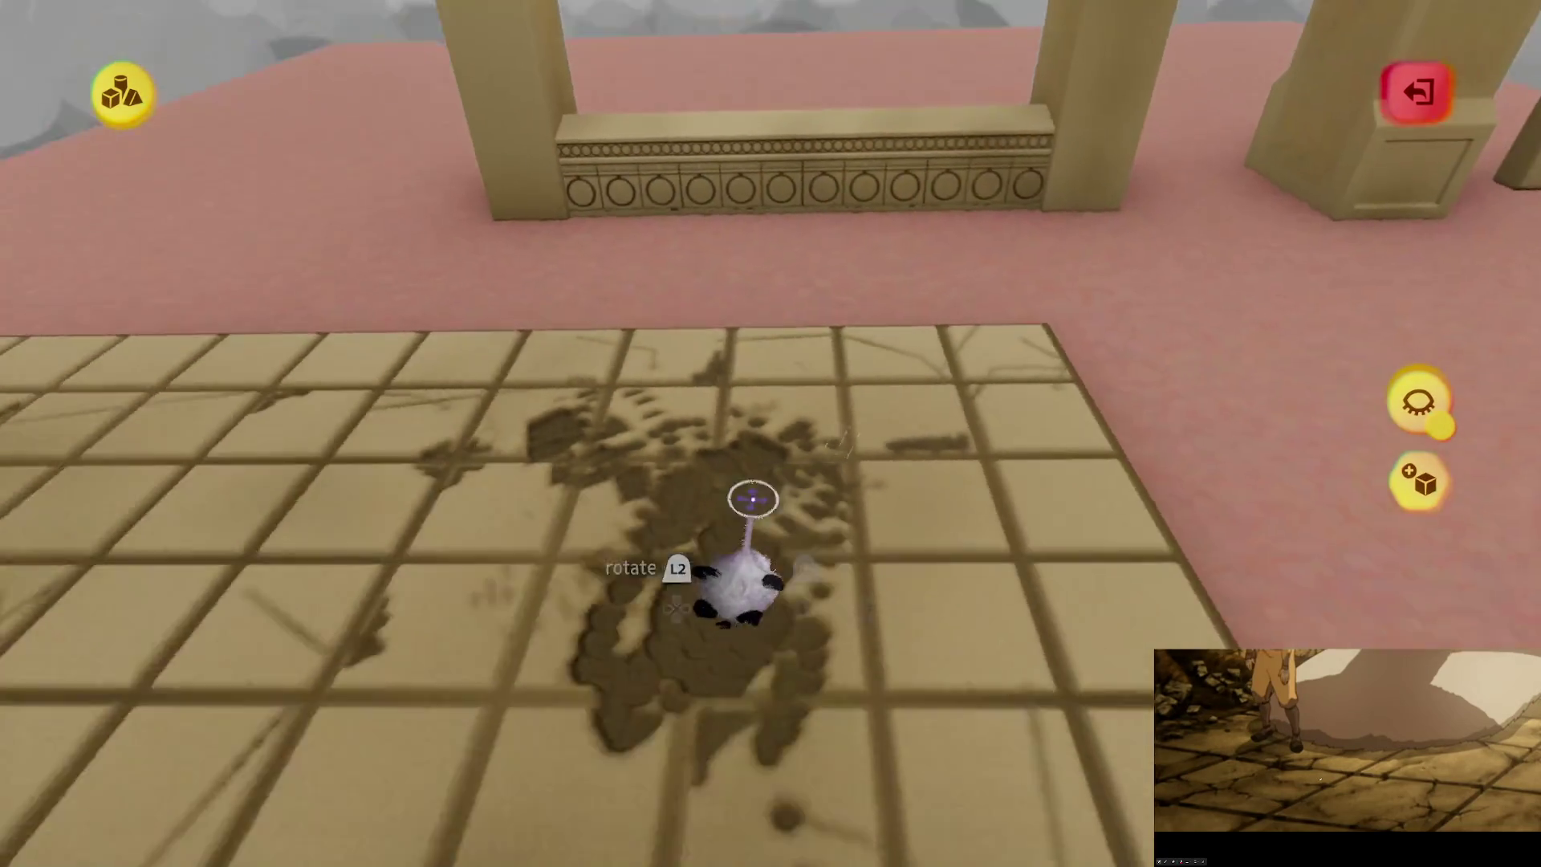
pyautogui.press('Escape')
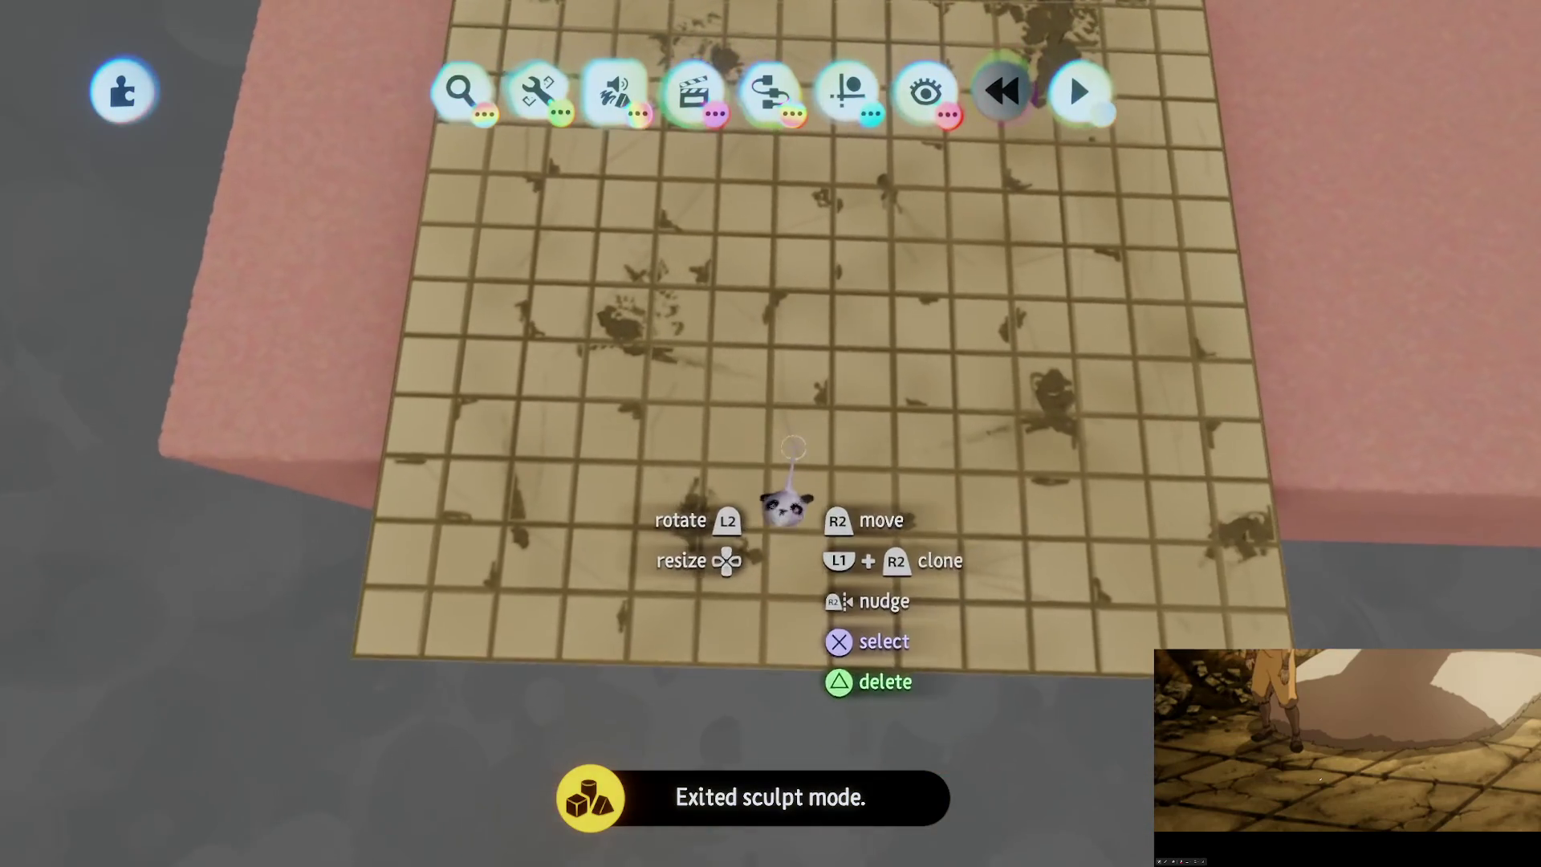
# Step: Sculpt the tiled floor in spray mode with the guide options for the smear stroke enabled
pyautogui.click(792, 509)
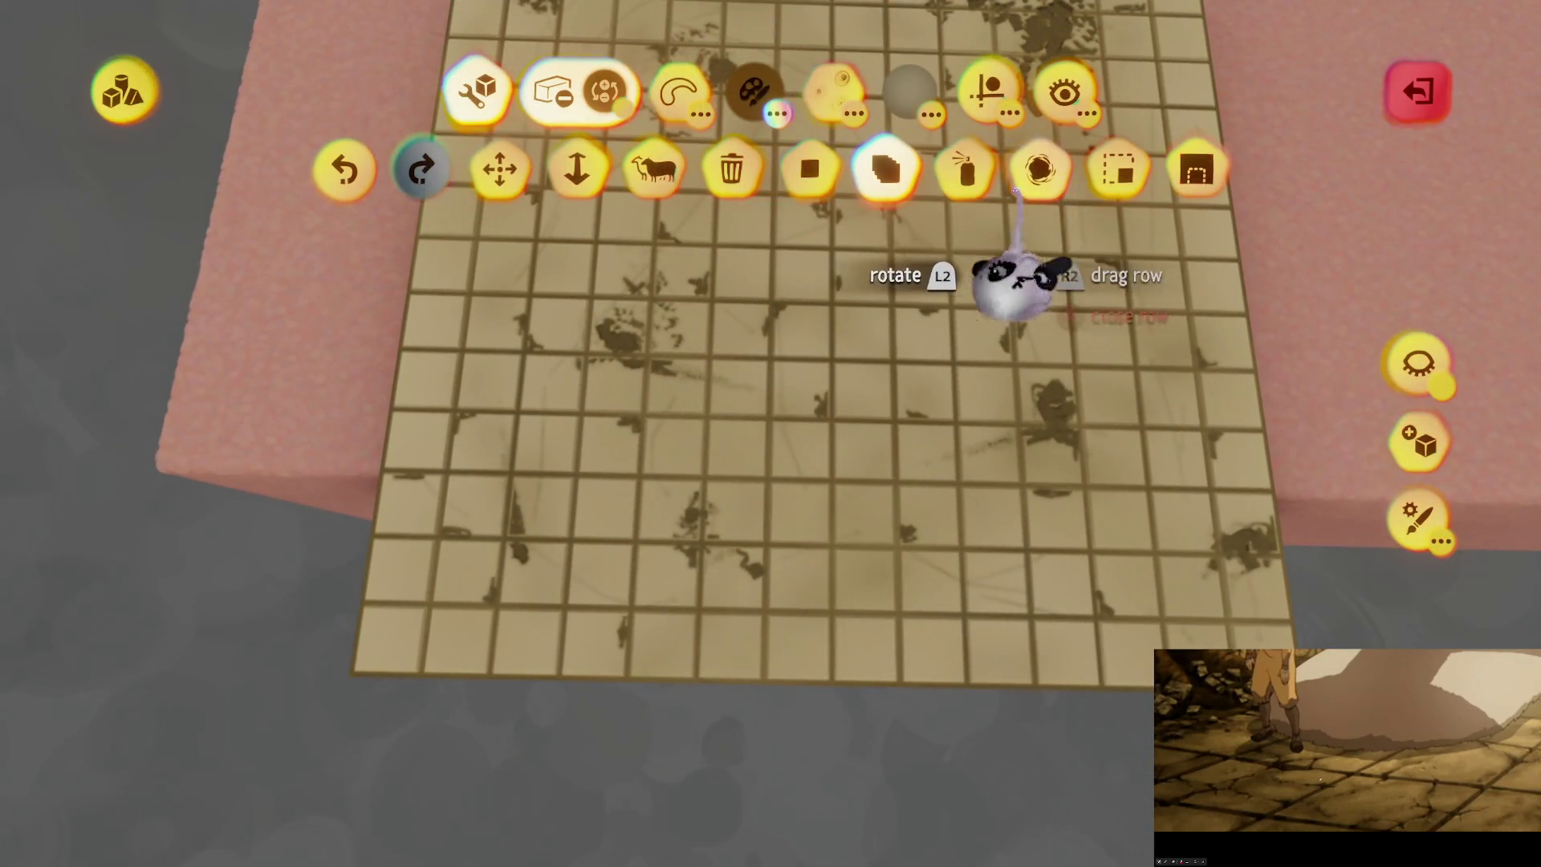
pyautogui.click(939, 157)
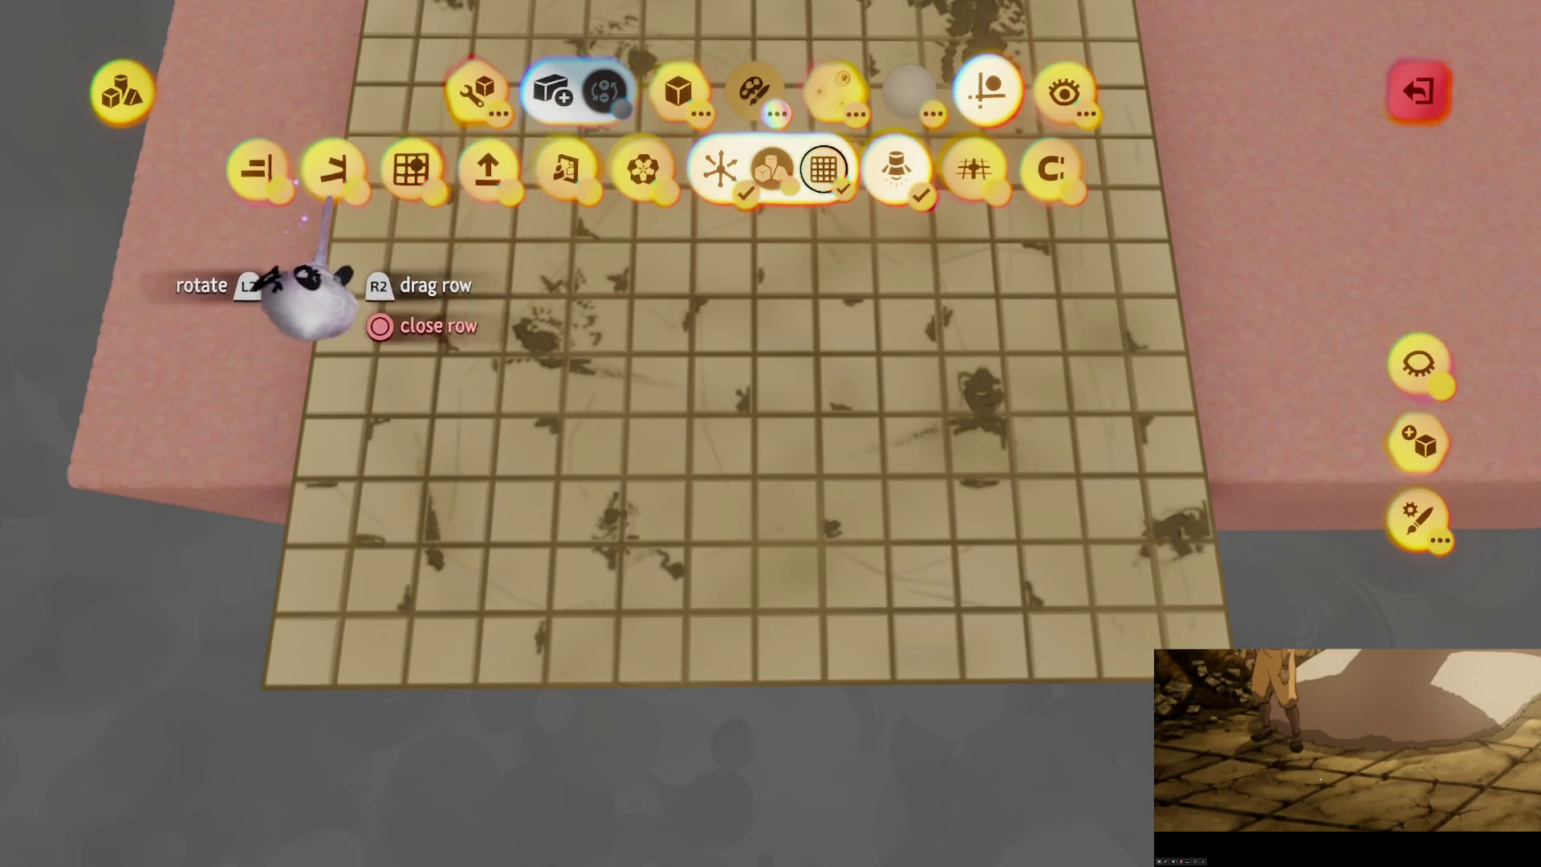
pyautogui.click(257, 169)
pyautogui.click(499, 169)
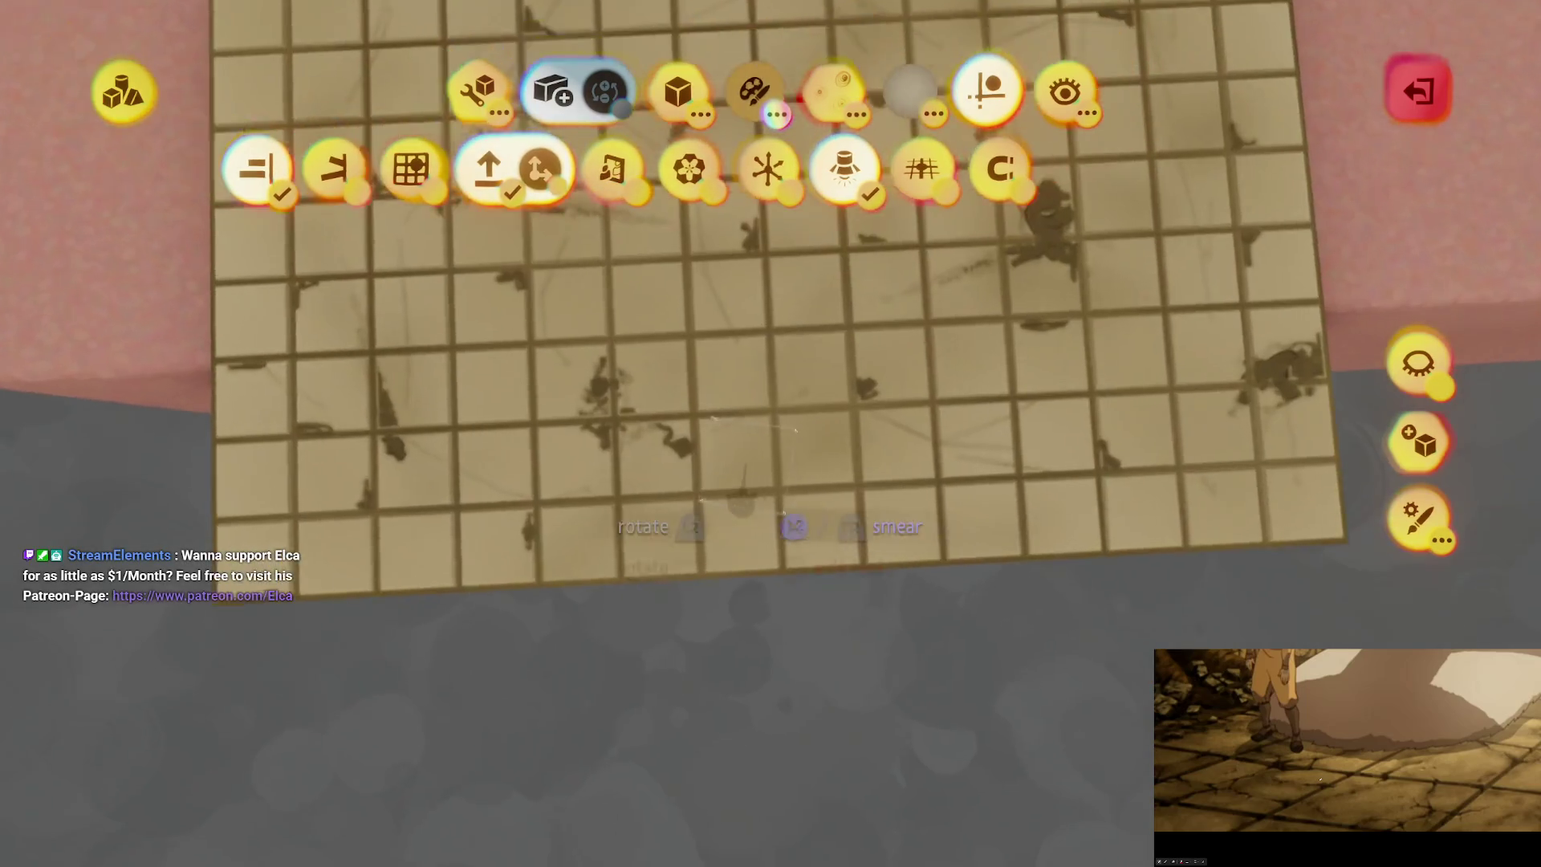
# Step: Pick a sandy Pure brown shade for smearing, then exit the smear tool
pyautogui.press('Escape')
pyautogui.press('c')
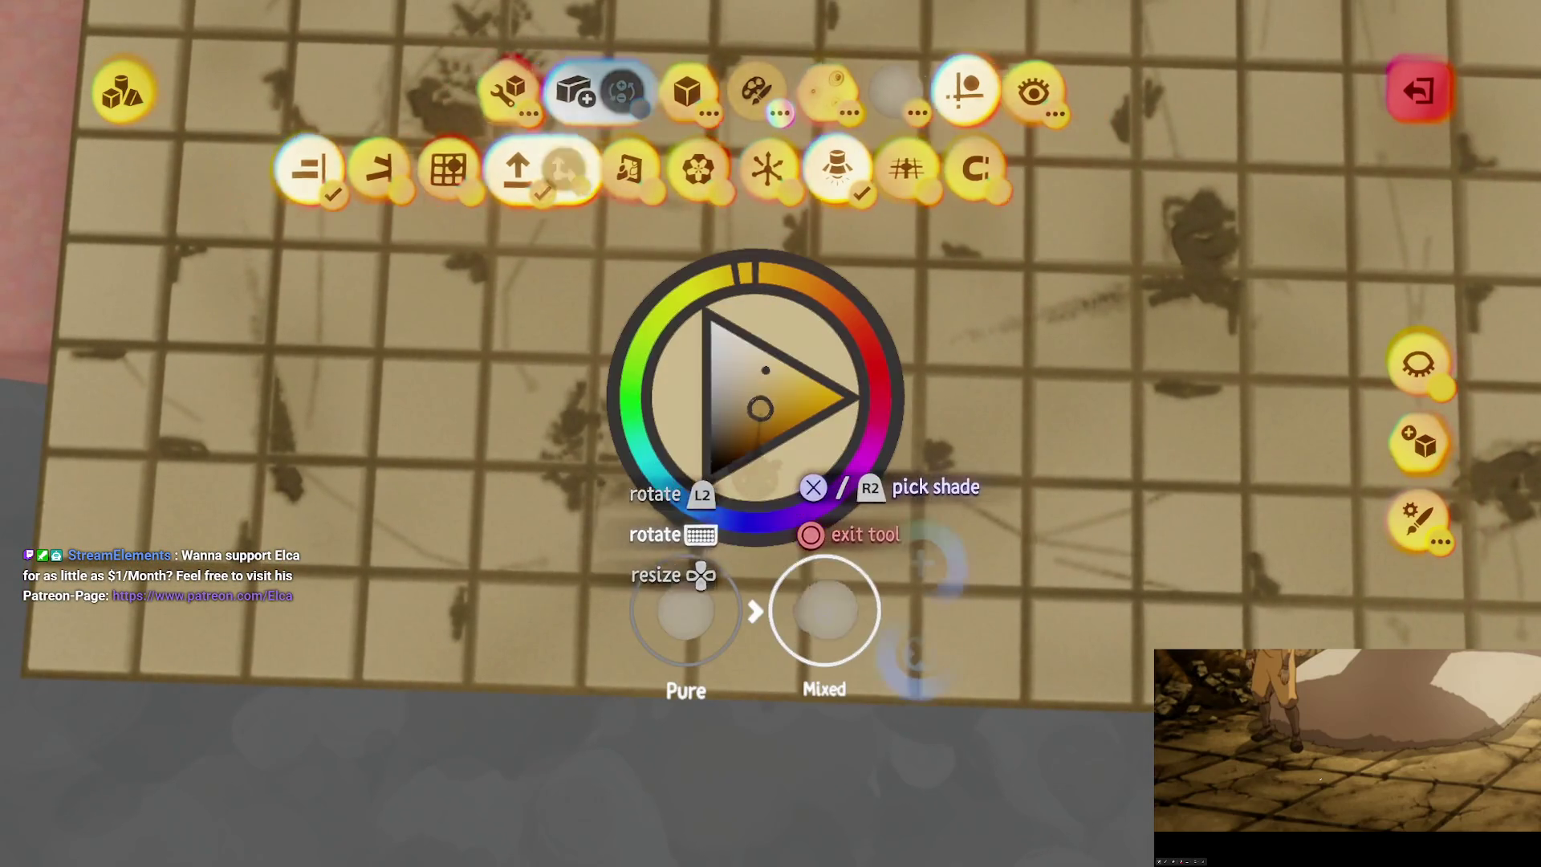
pyautogui.click(759, 414)
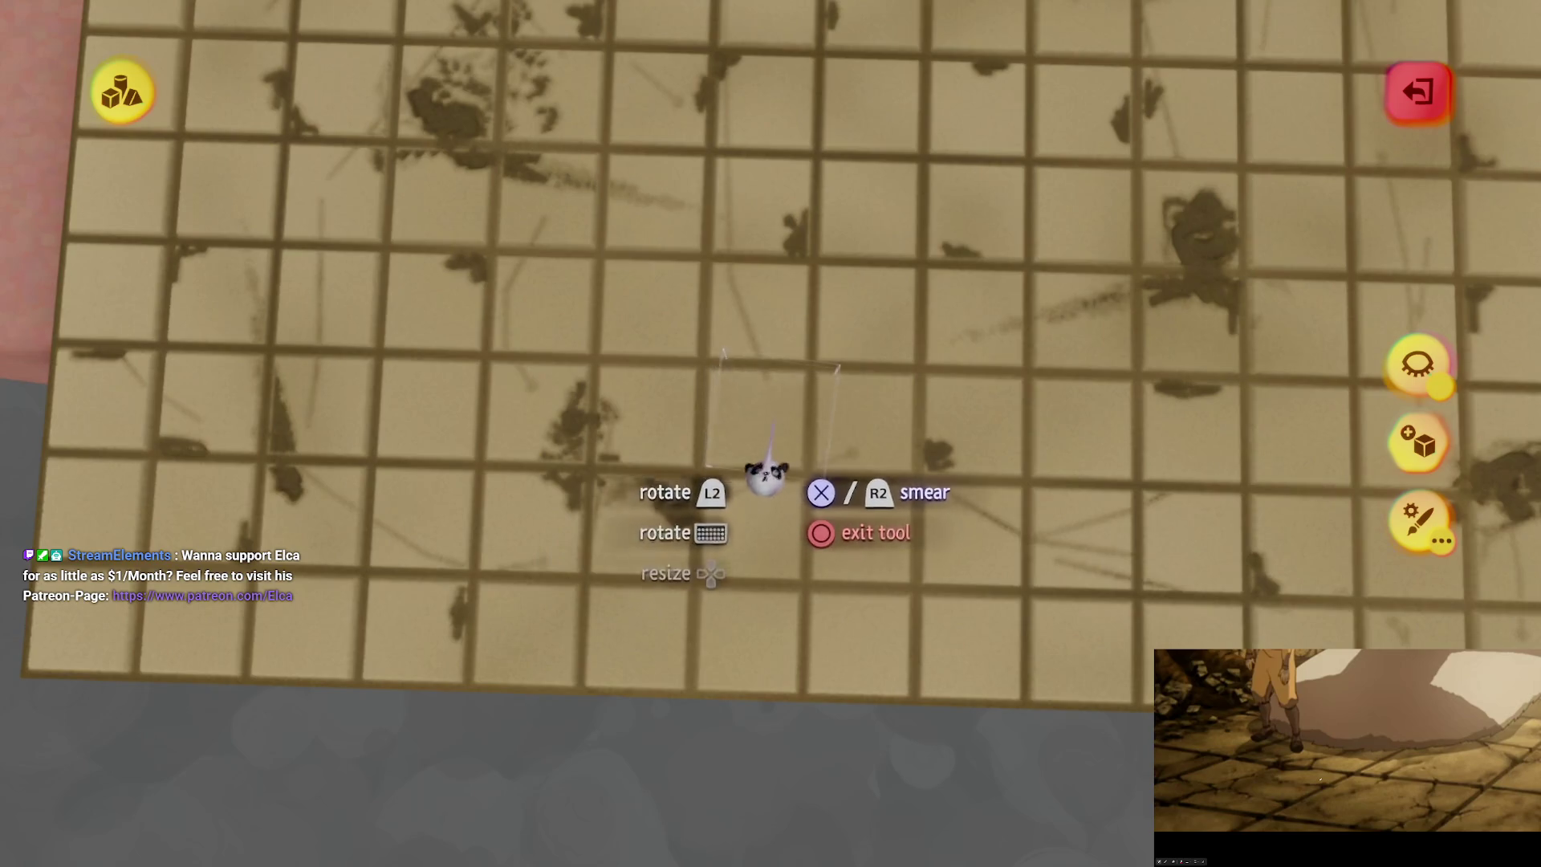
pyautogui.press('Escape')
pyautogui.press('Escape')
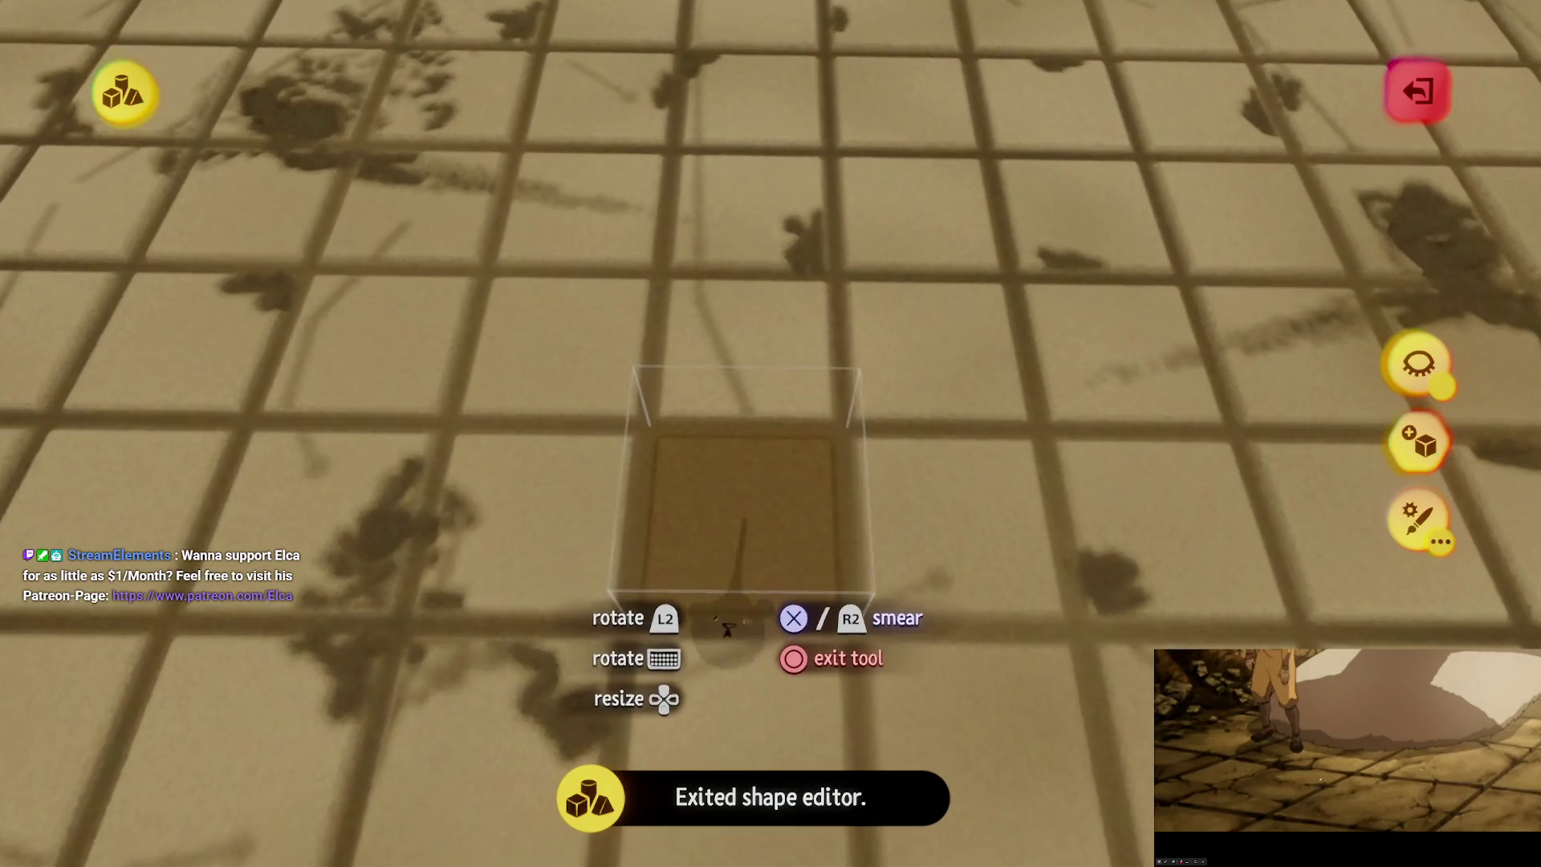
pyautogui.press('Escape')
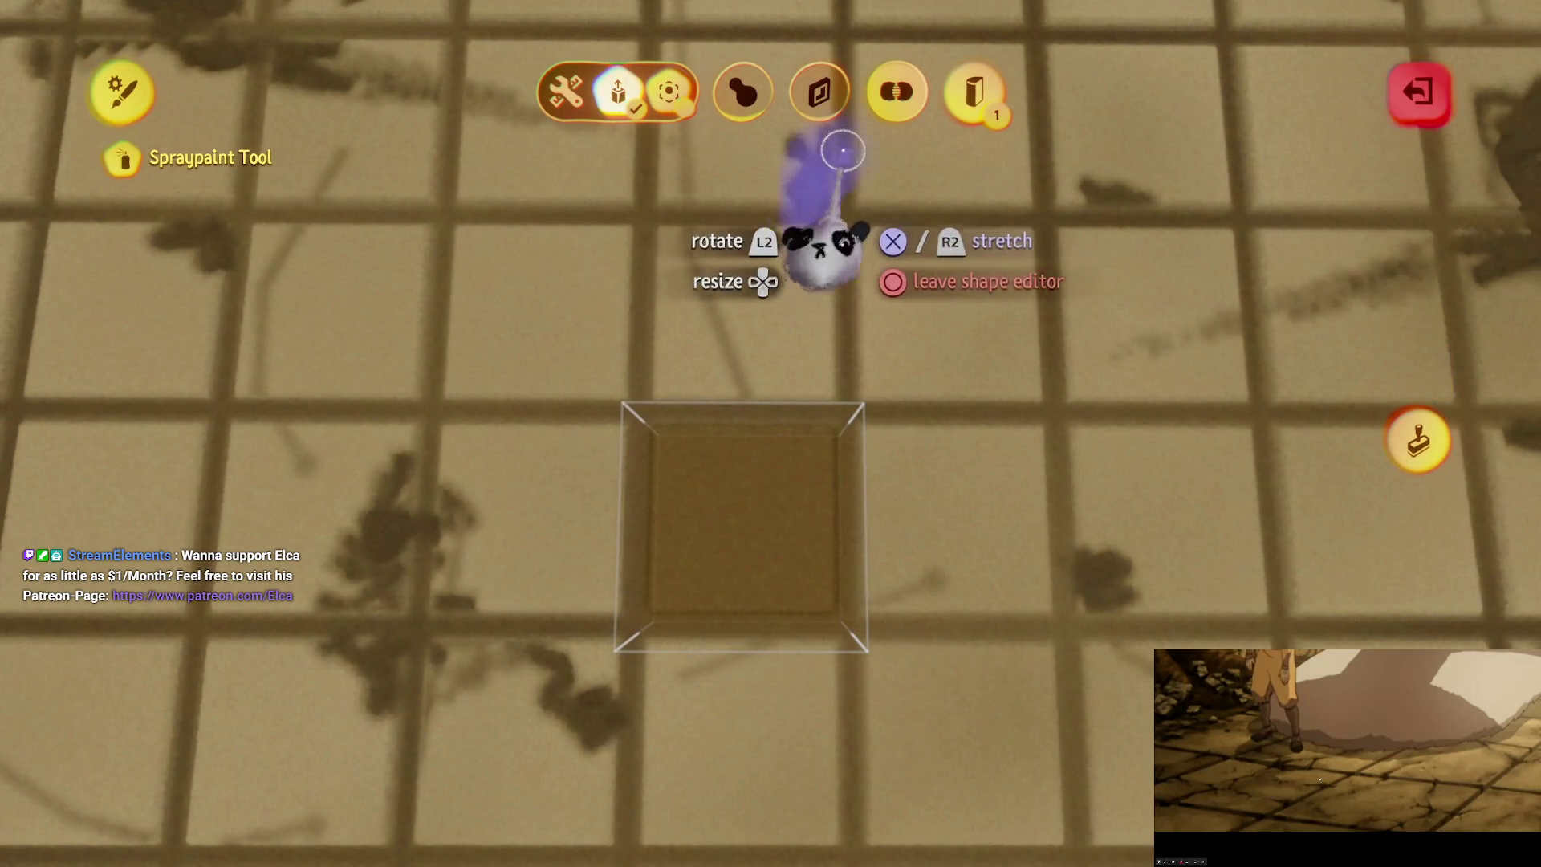
# Step: Smear dark grime across the left, right and upper parts of the tiled floor
pyautogui.scroll(-3, 995, 402)
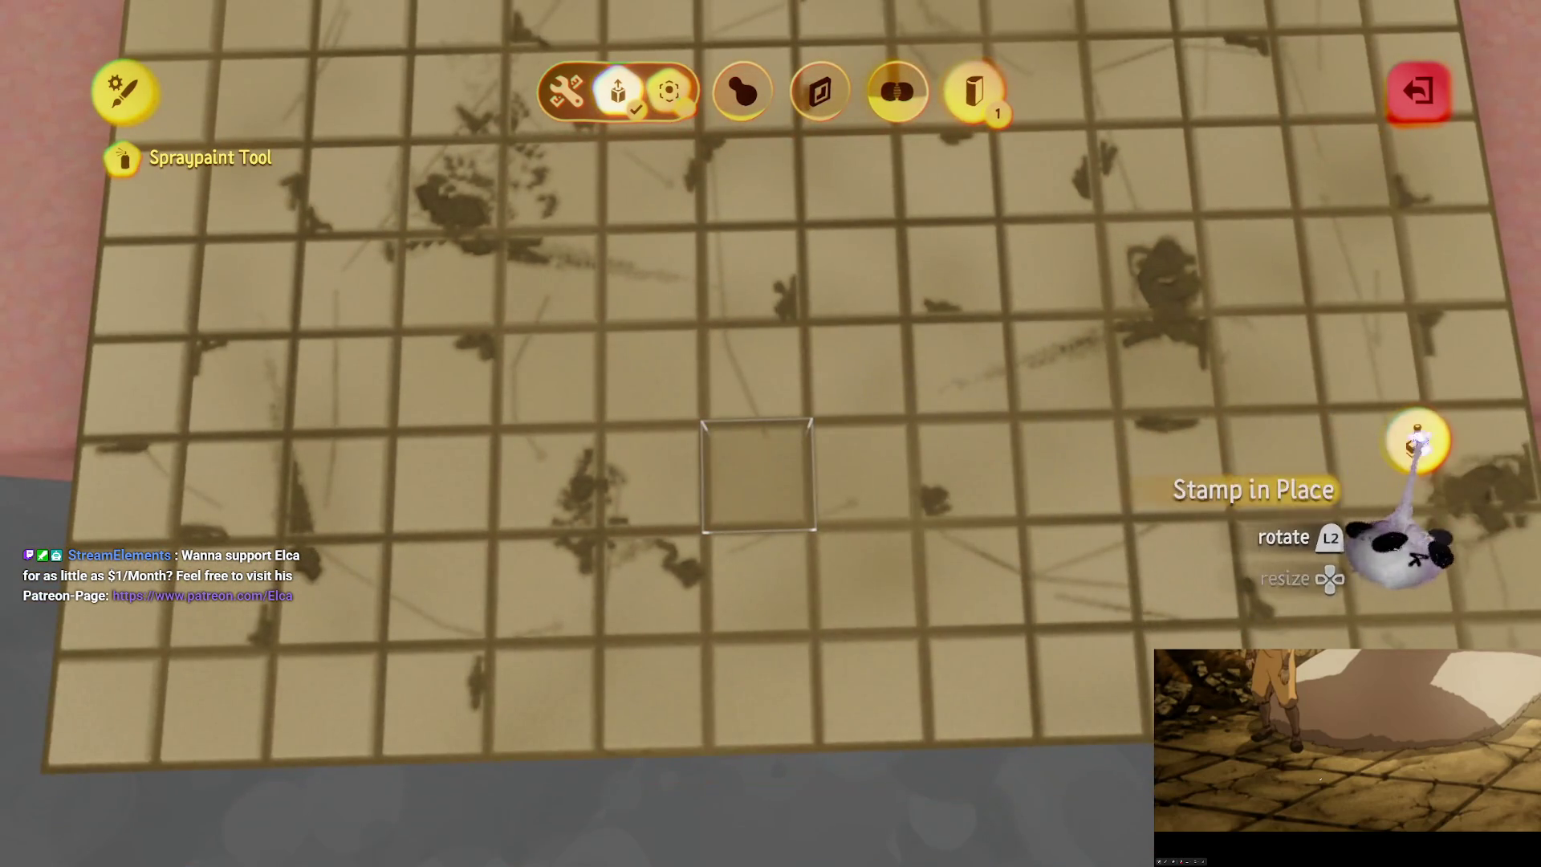
pyautogui.press('Escape')
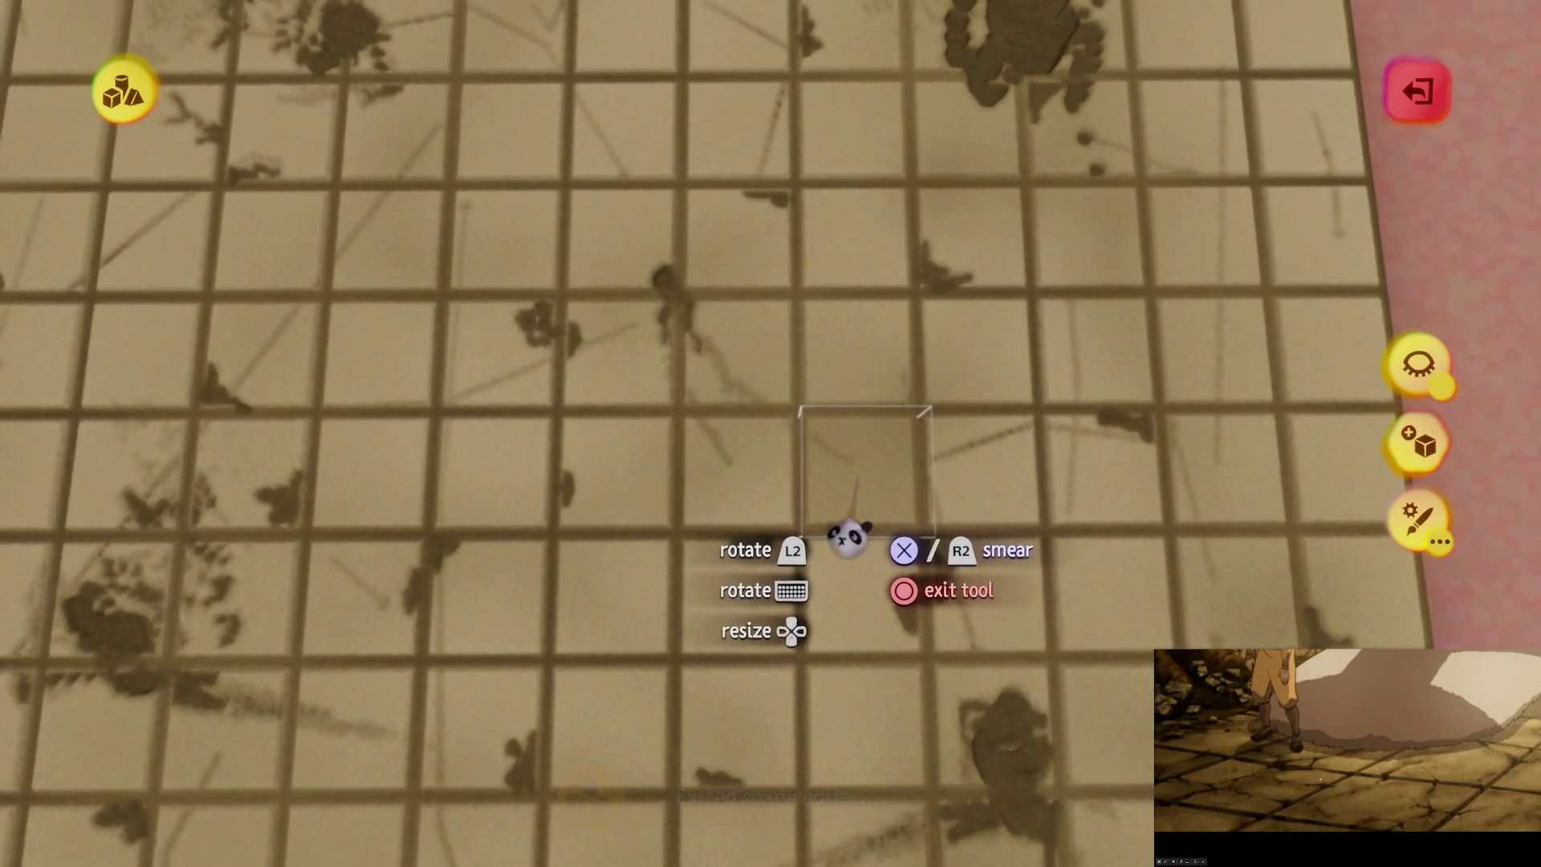
pyautogui.moveTo(842, 533)
pyautogui.mouseDown()
pyautogui.moveTo(763, 551)
pyautogui.moveTo(665, 465)
pyautogui.moveTo(792, 544)
pyautogui.moveTo(768, 460)
pyautogui.moveTo(640, 316)
pyautogui.moveTo(618, 320)
pyautogui.moveTo(730, 423)
pyautogui.moveTo(809, 548)
pyautogui.moveTo(807, 526)
pyautogui.mouseUp()
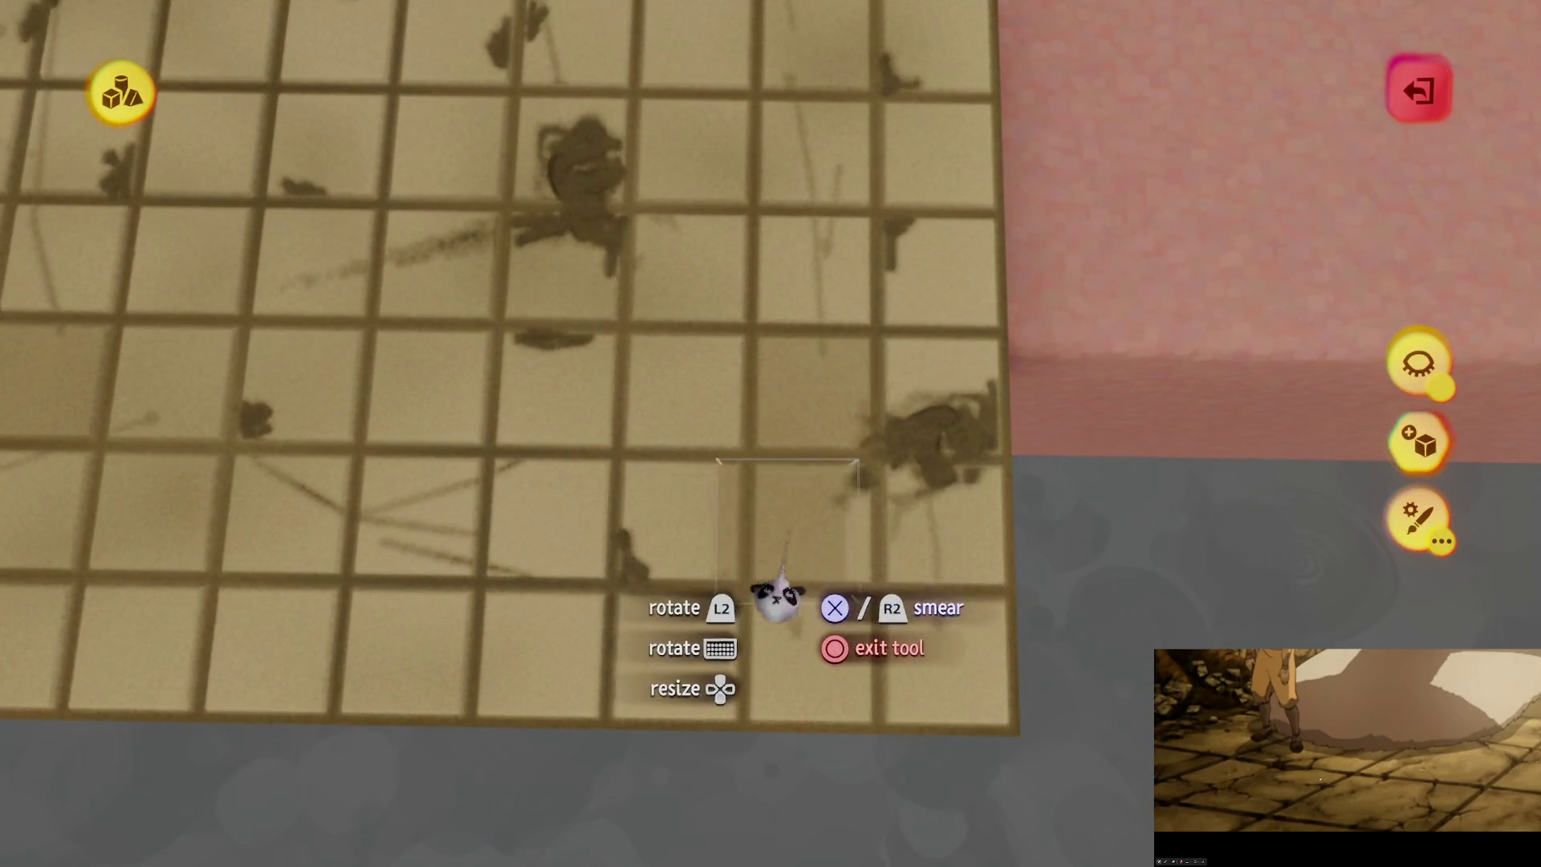
pyautogui.moveTo(800, 602)
pyautogui.mouseDown()
pyautogui.moveTo(778, 674)
pyautogui.moveTo(740, 636)
pyautogui.moveTo(742, 574)
pyautogui.moveTo(750, 639)
pyautogui.moveTo(775, 558)
pyautogui.moveTo(747, 486)
pyautogui.mouseUp()
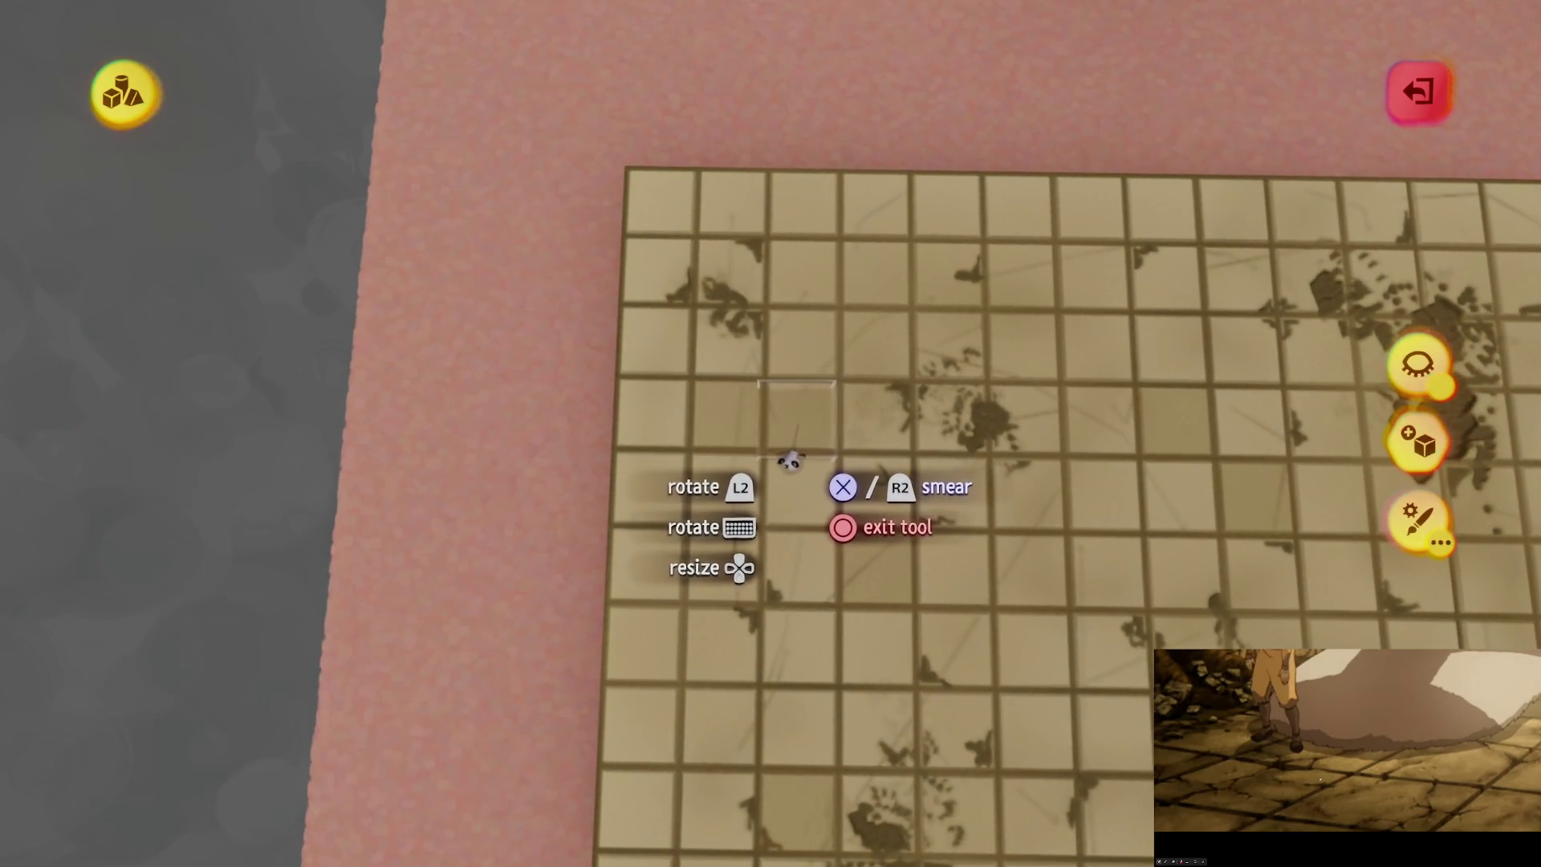
pyautogui.moveTo(793, 454)
pyautogui.mouseDown()
pyautogui.moveTo(790, 506)
pyautogui.moveTo(790, 322)
pyautogui.moveTo(784, 505)
pyautogui.moveTo(798, 498)
pyautogui.moveTo(812, 420)
pyautogui.moveTo(787, 393)
pyautogui.moveTo(727, 395)
pyautogui.moveTo(799, 447)
pyautogui.mouseUp()
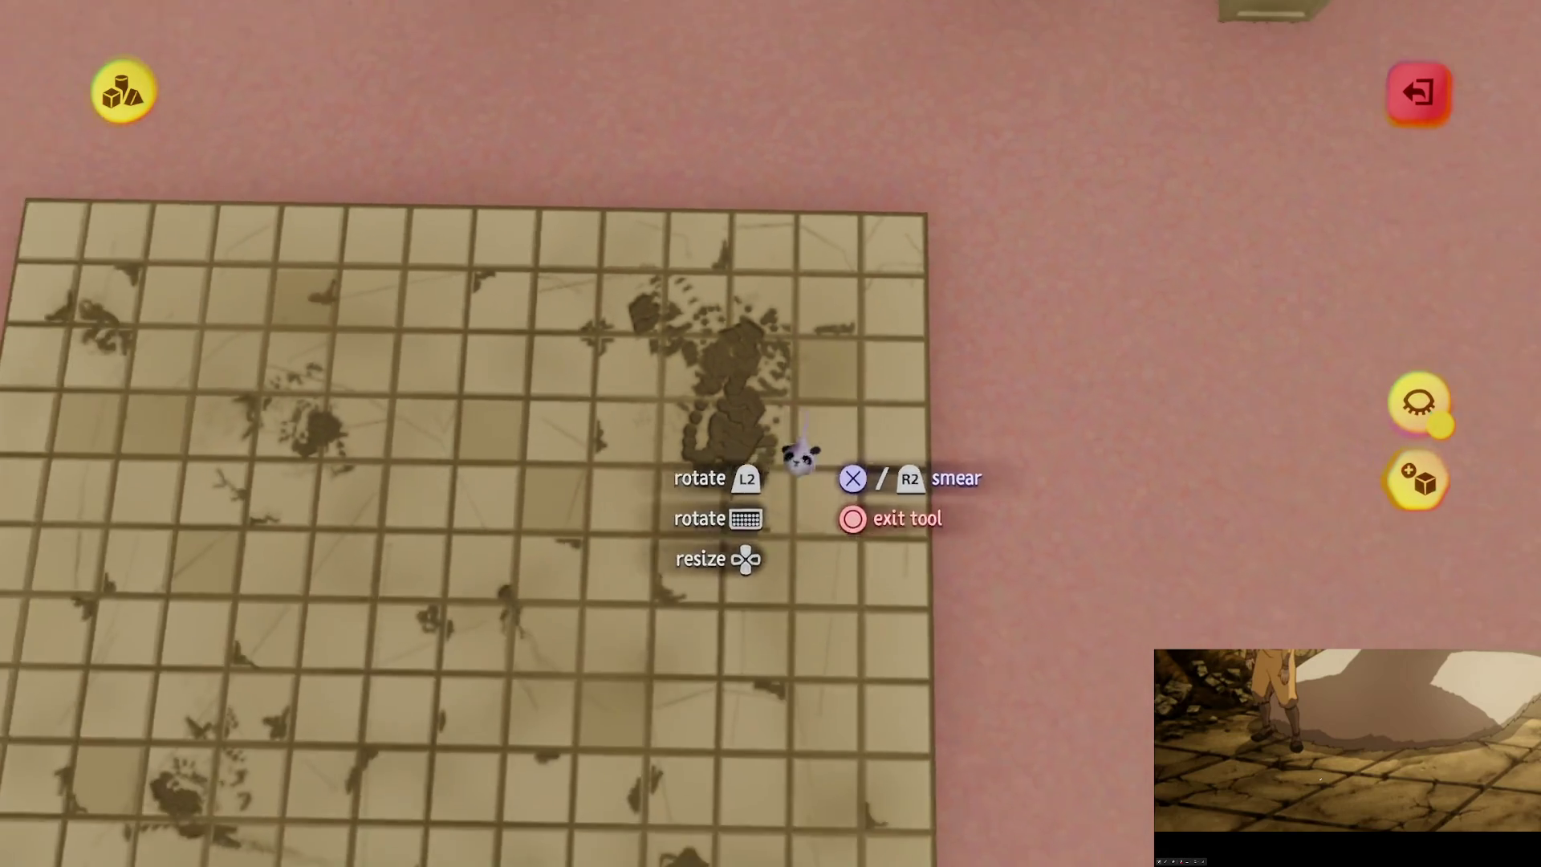
pyautogui.press('Escape')
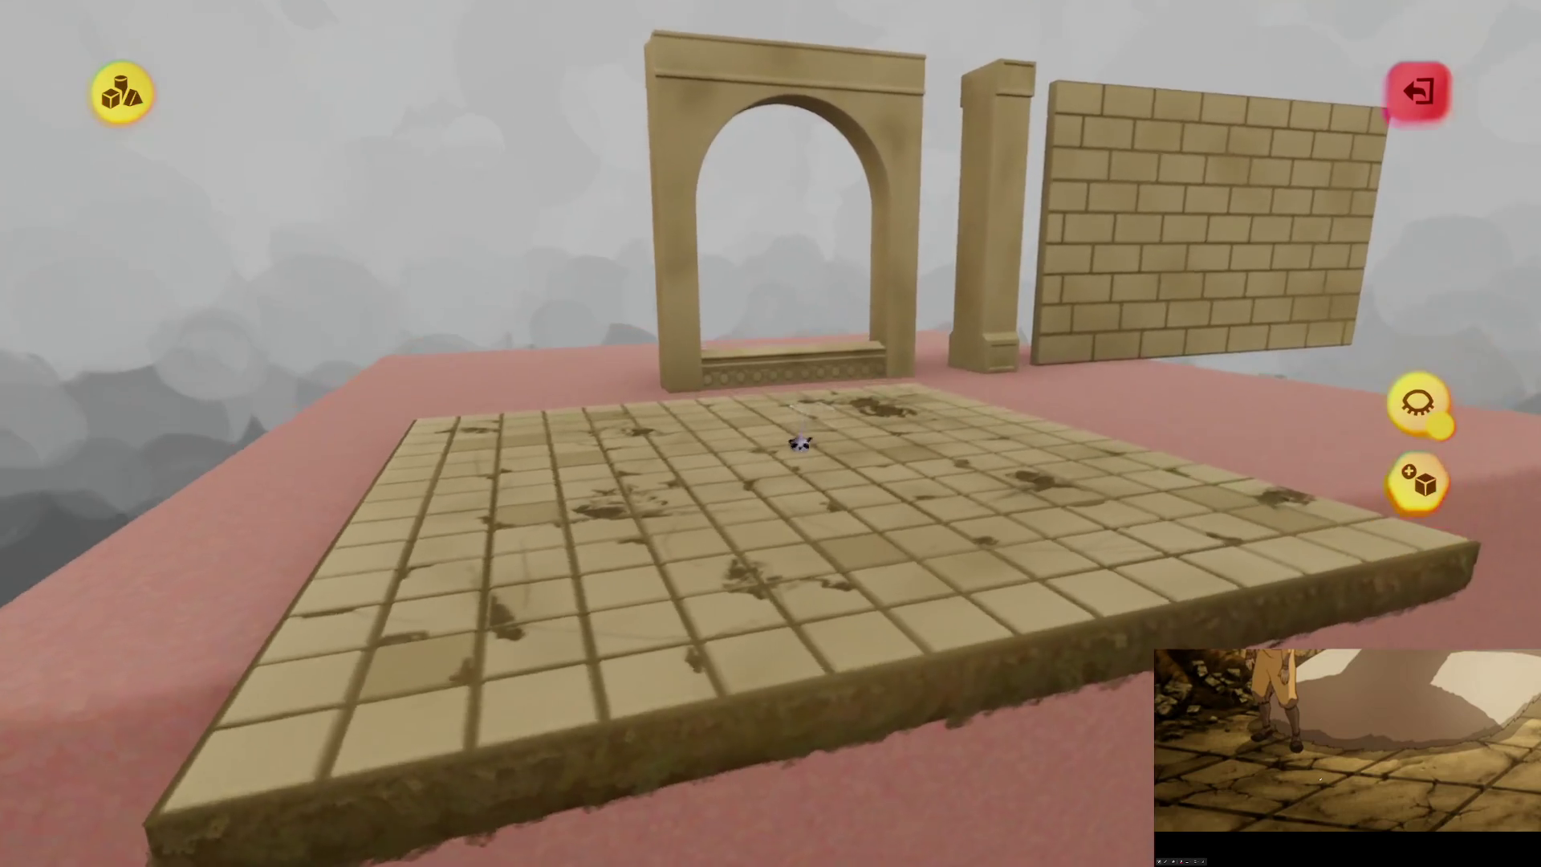
# Step: Add more grime to the floor, then pull back to the whole floor and stop smearing
pyautogui.moveTo(801, 441)
pyautogui.mouseDown()
pyautogui.moveTo(784, 550)
pyautogui.moveTo(707, 604)
pyautogui.moveTo(726, 592)
pyautogui.mouseUp()
pyautogui.press('s')
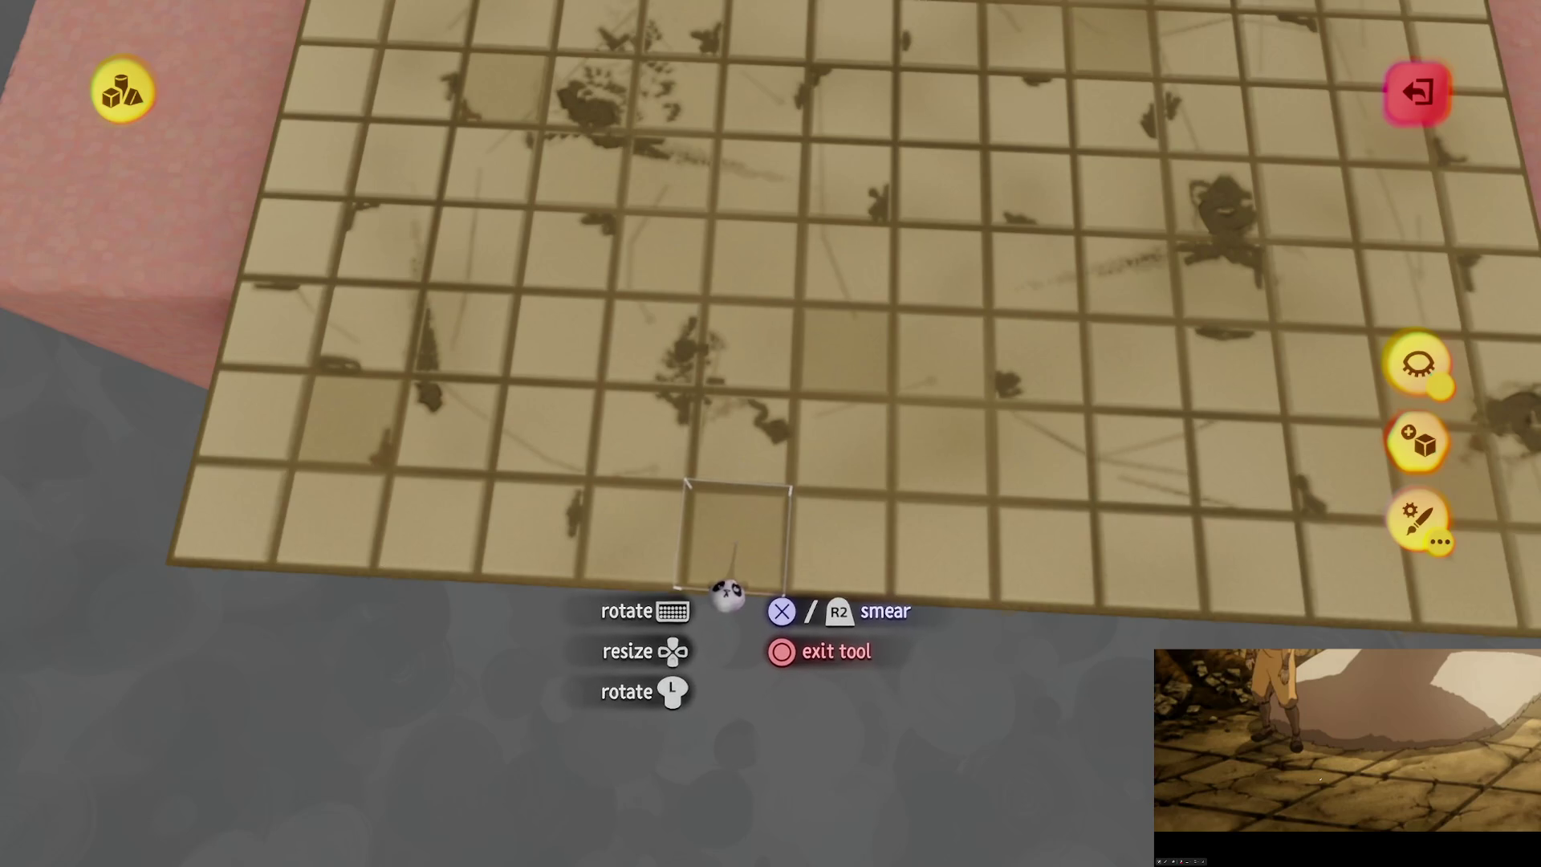
pyautogui.moveTo(726, 592)
pyautogui.mouseDown()
pyautogui.moveTo(801, 612)
pyautogui.moveTo(723, 430)
pyautogui.mouseUp()
pyautogui.press('Escape')
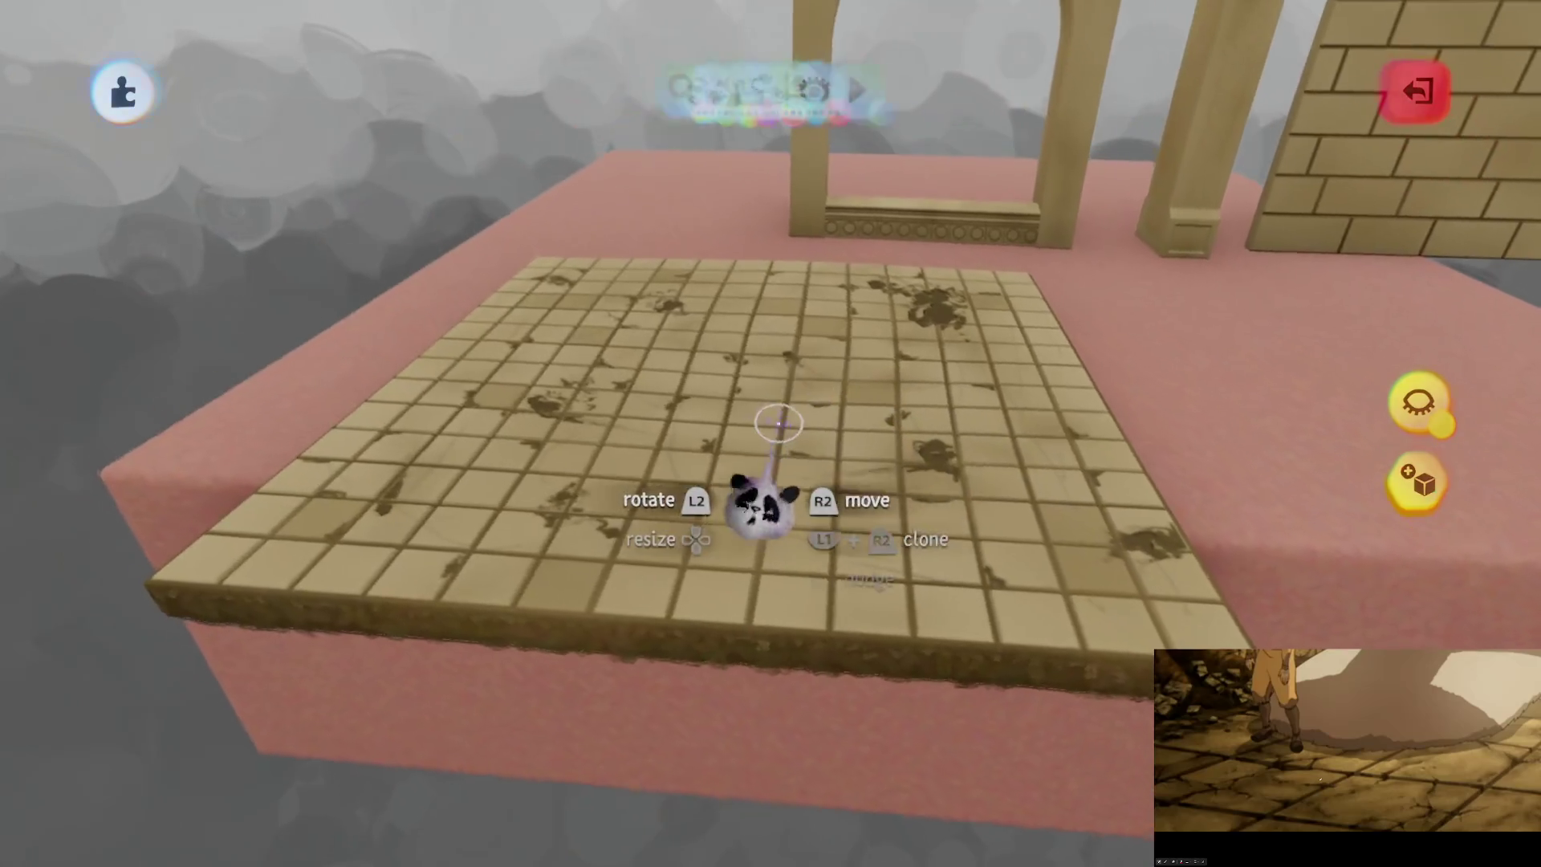
# Step: Clone the tiled floor, rotate the copy, and place the floor sections beside the original
pyautogui.press('Escape')
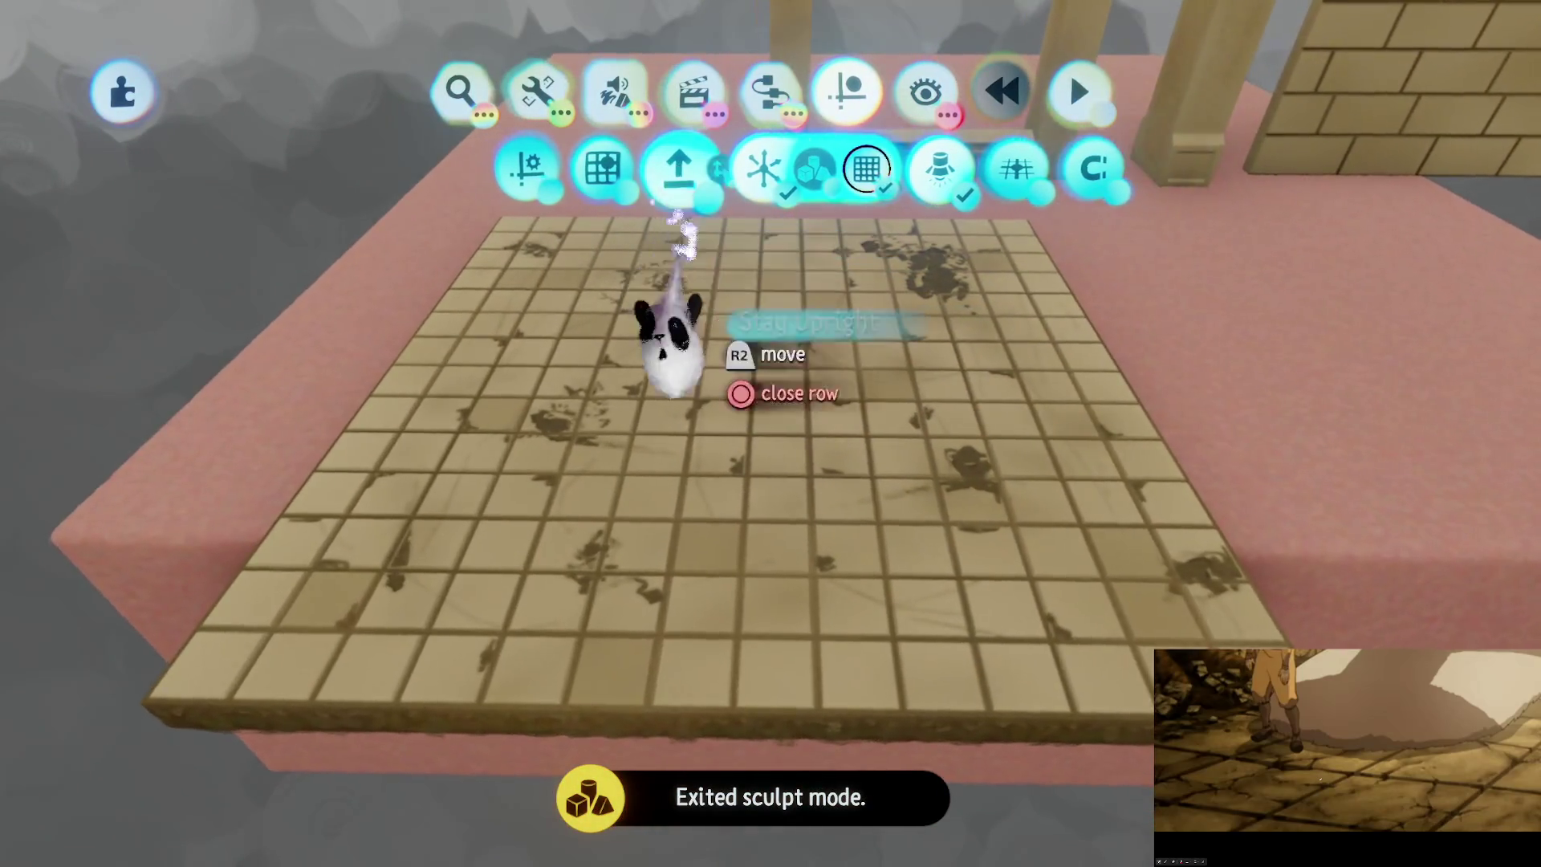
pyautogui.moveTo(671, 326)
pyautogui.mouseDown()
pyautogui.moveTo(784, 420)
pyautogui.moveTo(976, 422)
pyautogui.moveTo(922, 447)
pyautogui.mouseUp()
pyautogui.moveTo(609, 437)
pyautogui.mouseDown()
pyautogui.moveTo(1013, 387)
pyautogui.moveTo(1059, 441)
pyautogui.moveTo(998, 430)
pyautogui.mouseUp()
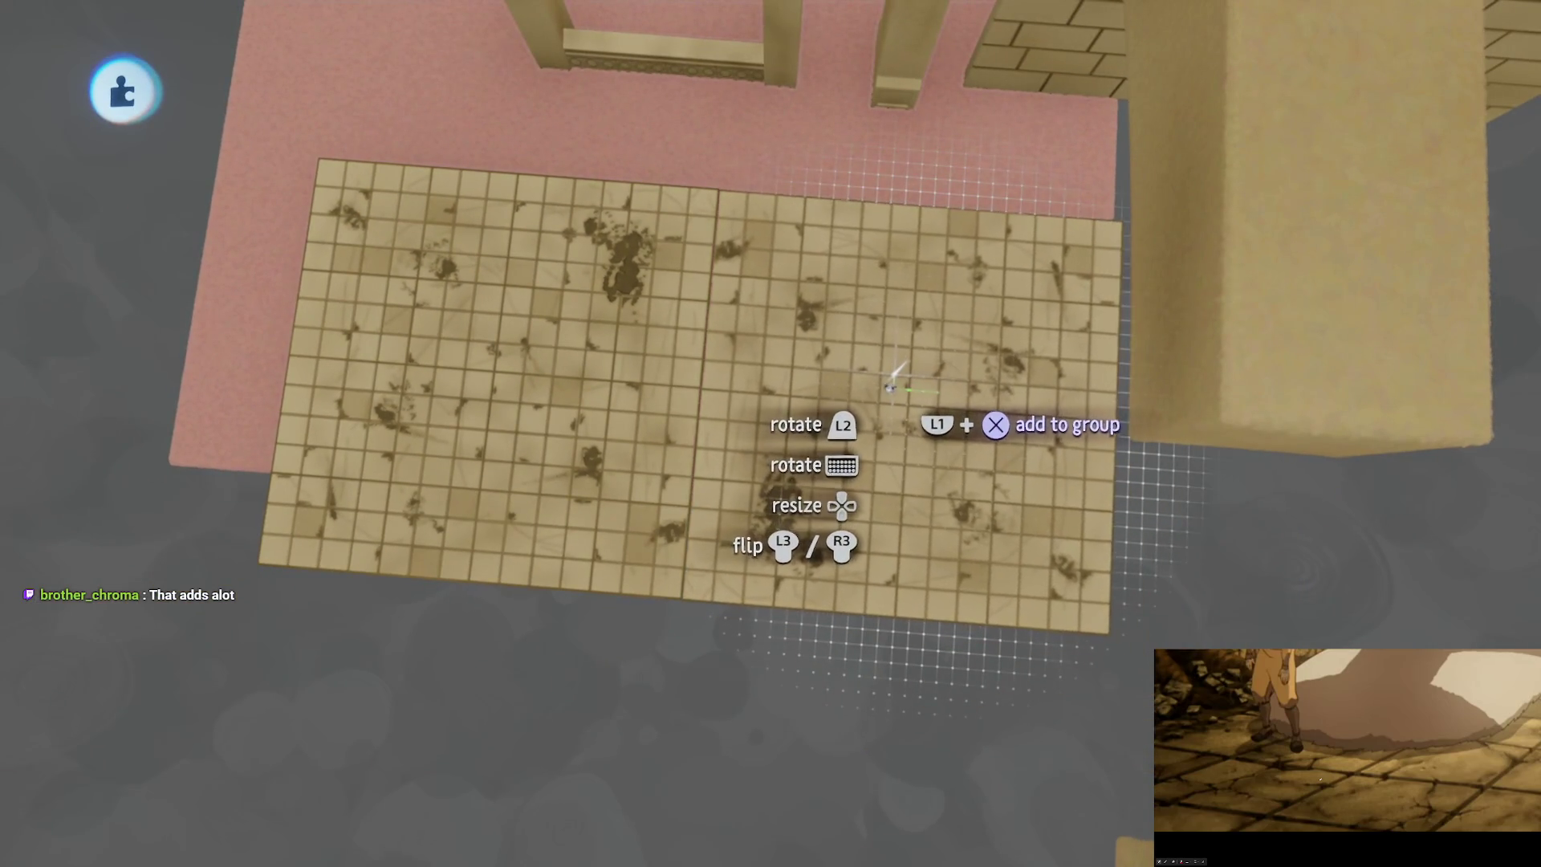
pyautogui.moveTo(896, 399); pyautogui.dragTo(832, 634)
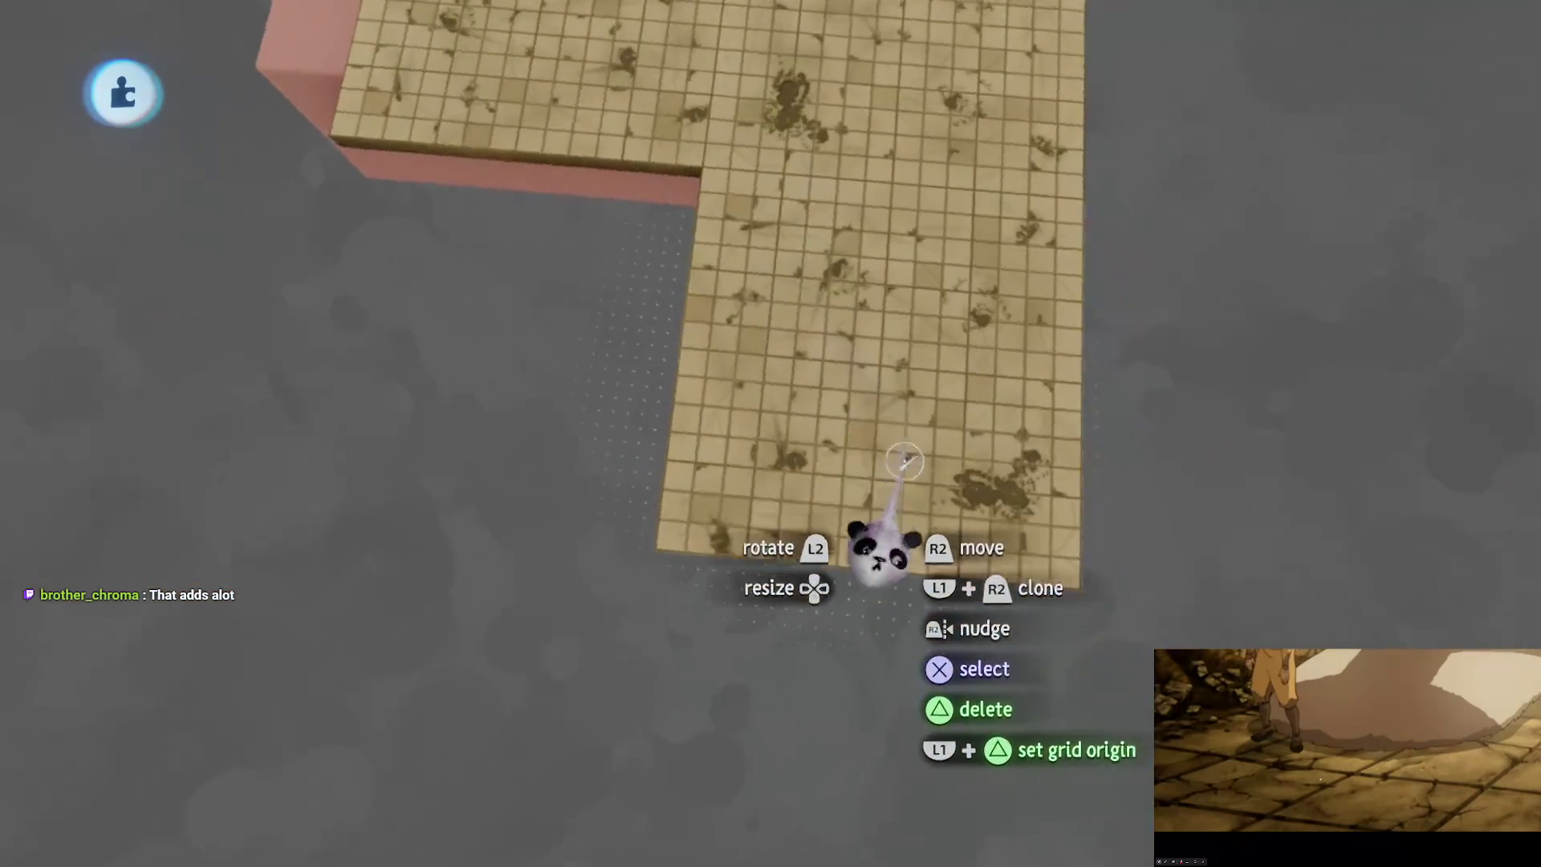
pyautogui.moveTo(901, 557); pyautogui.dragTo(675, 520)
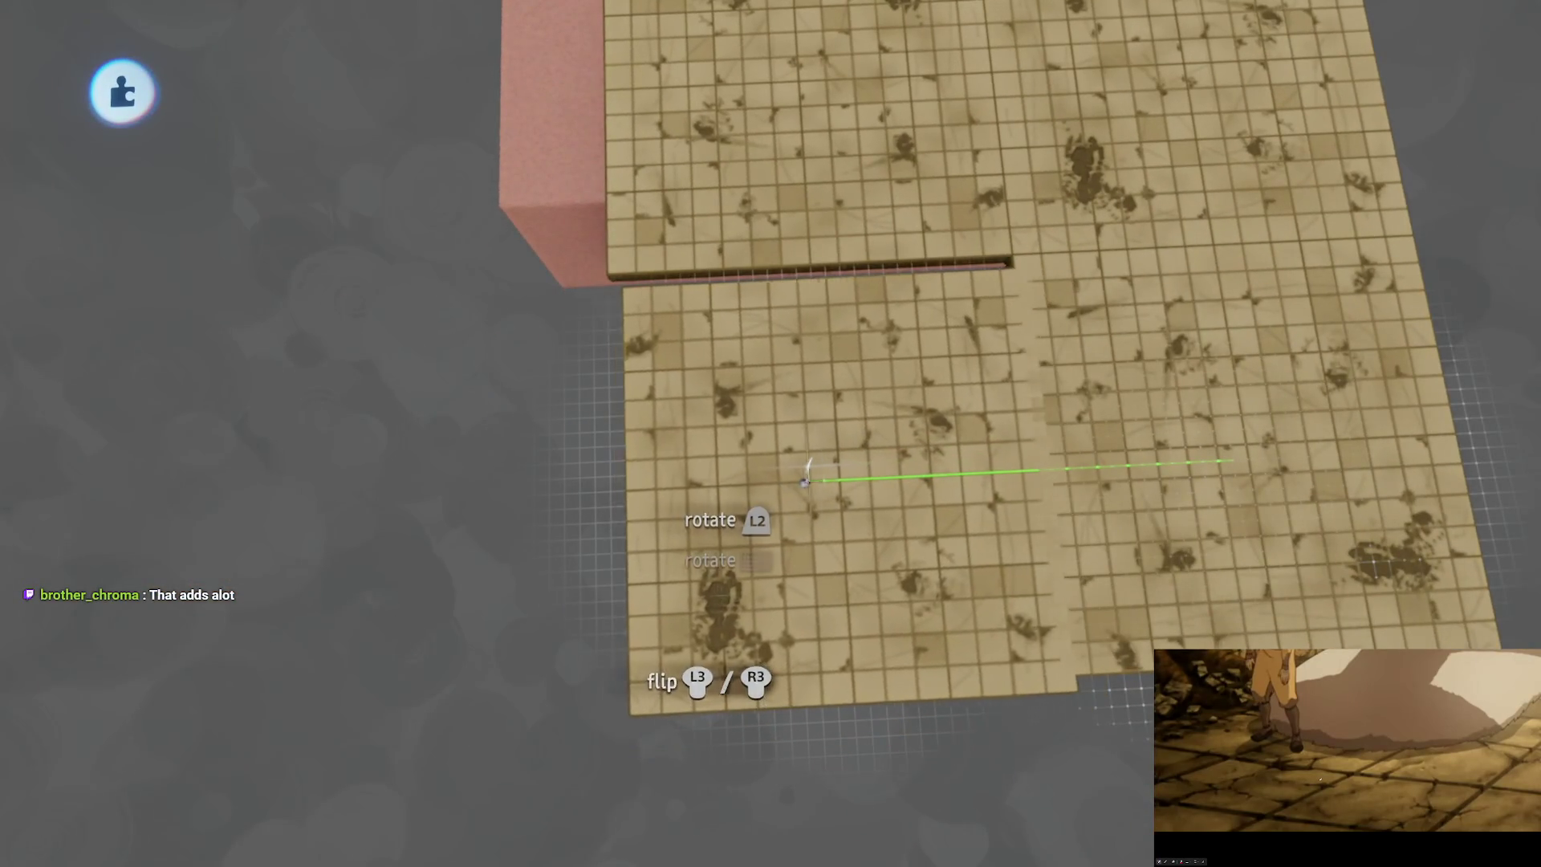
pyautogui.moveTo(805, 472); pyautogui.dragTo(794, 475)
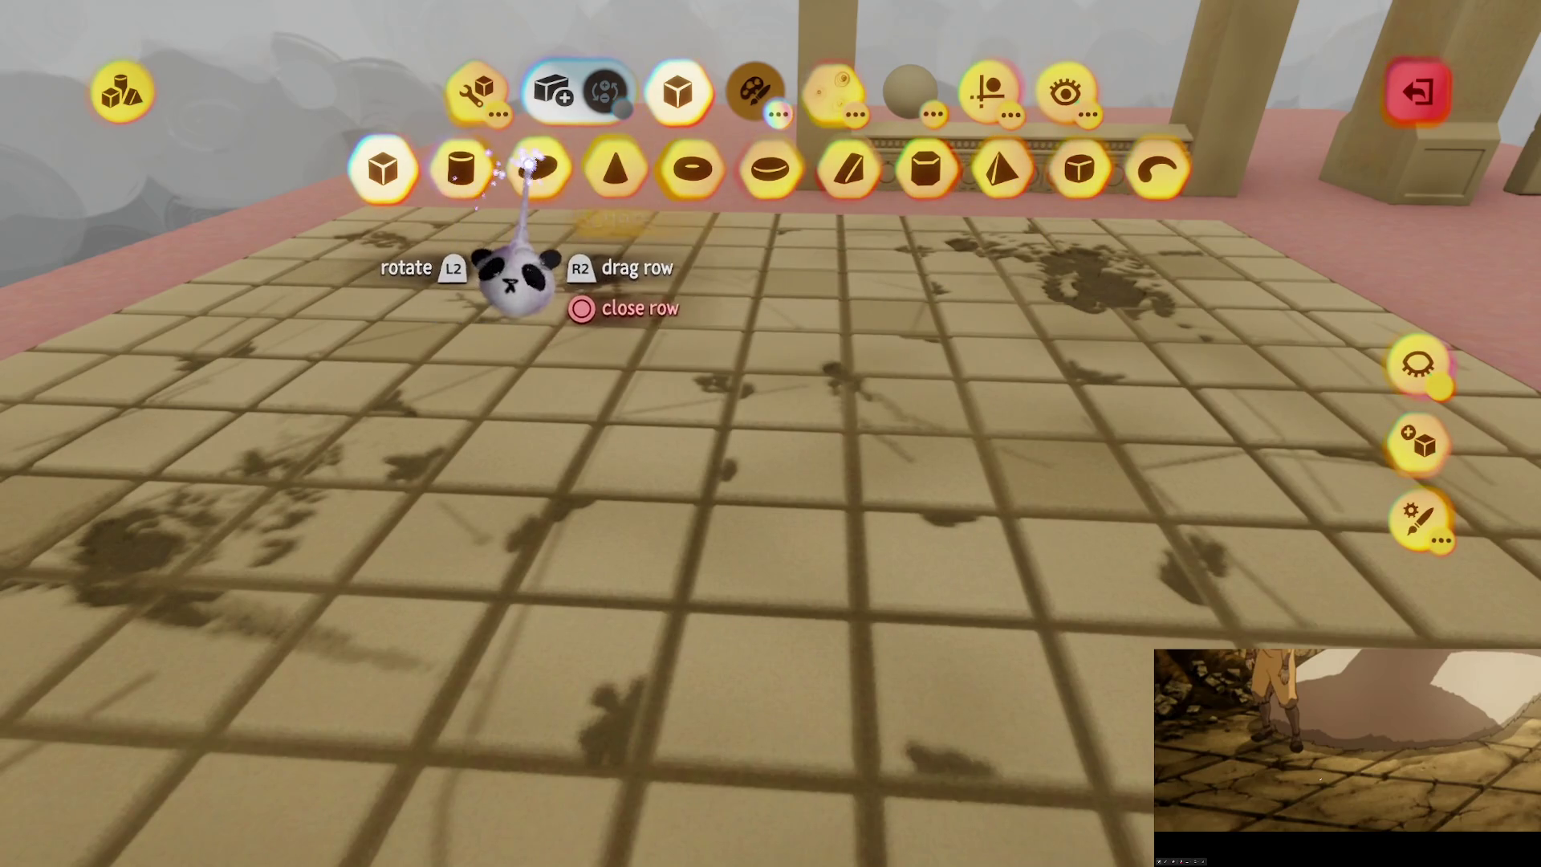
# Step: With Surface Snap off and the first guide on, smear a sandy-shaded grime stain across the floor
pyautogui.click(353, 165)
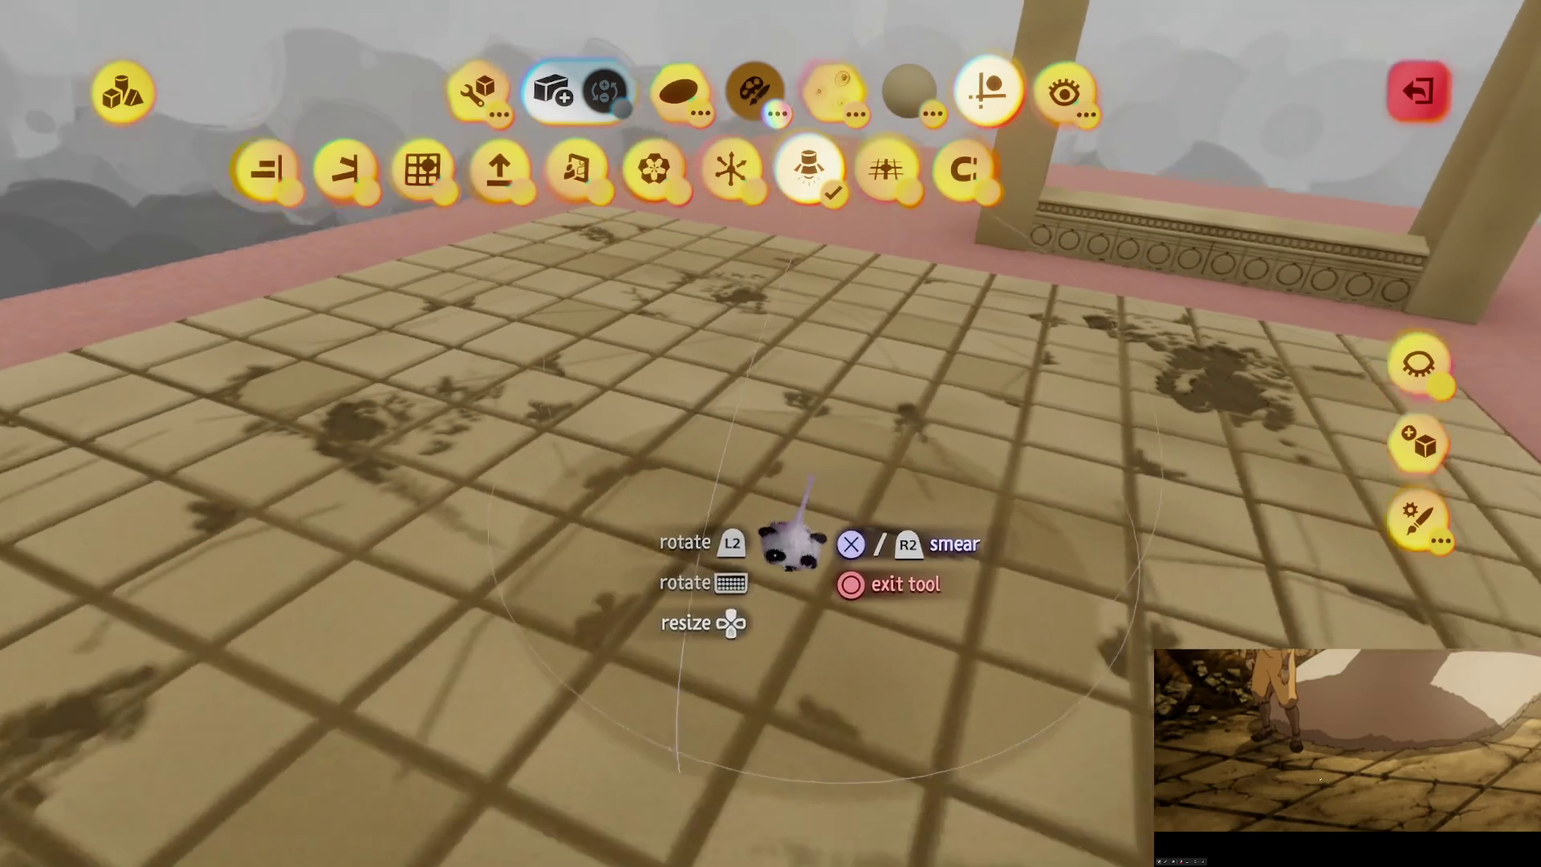
pyautogui.press('Escape')
pyautogui.press('Escape')
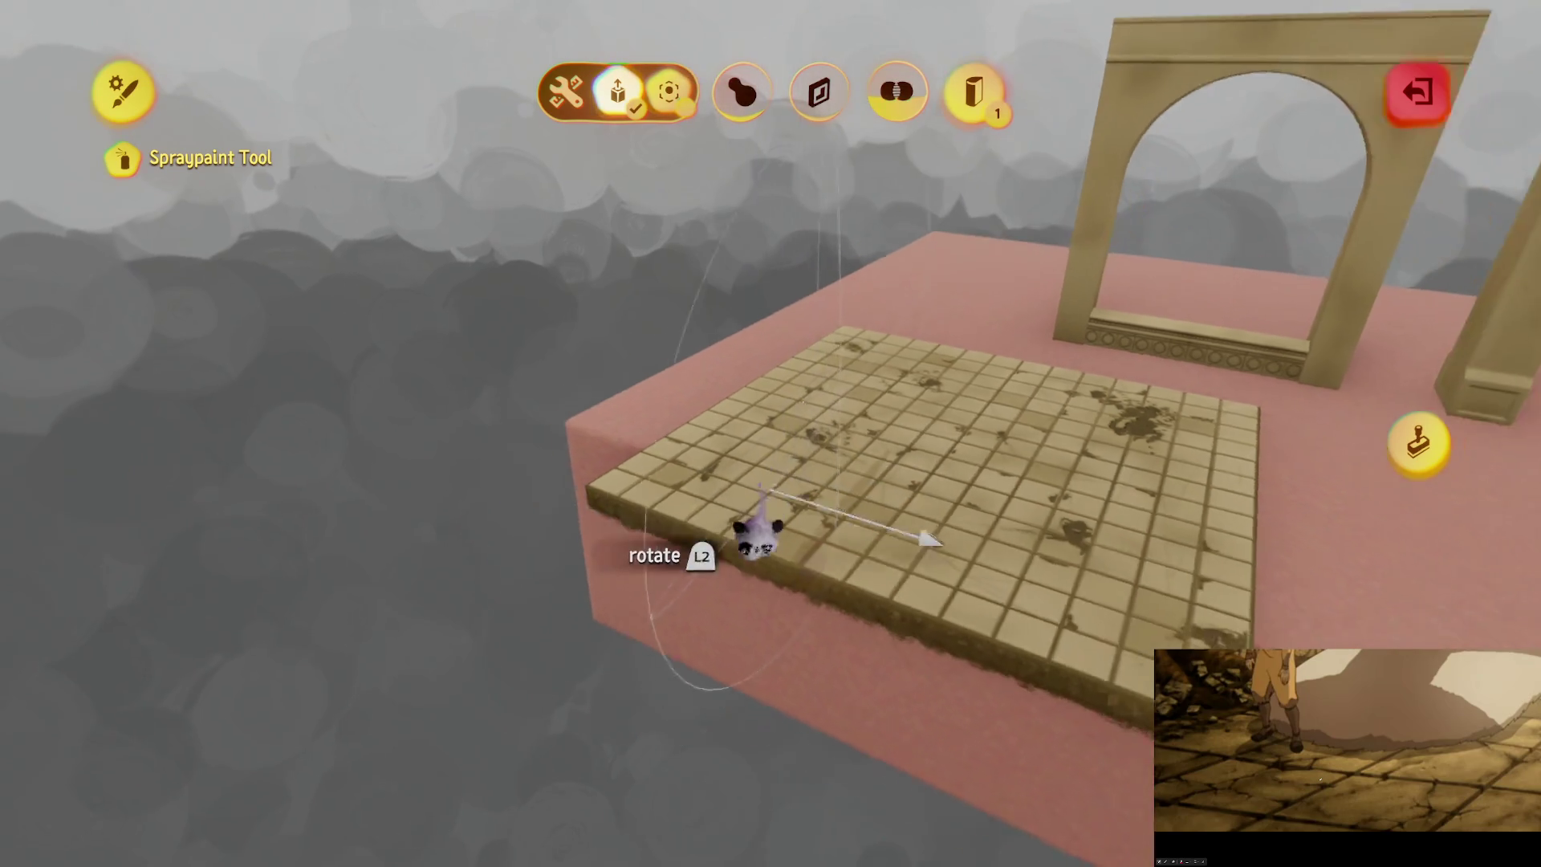
pyautogui.press('Escape')
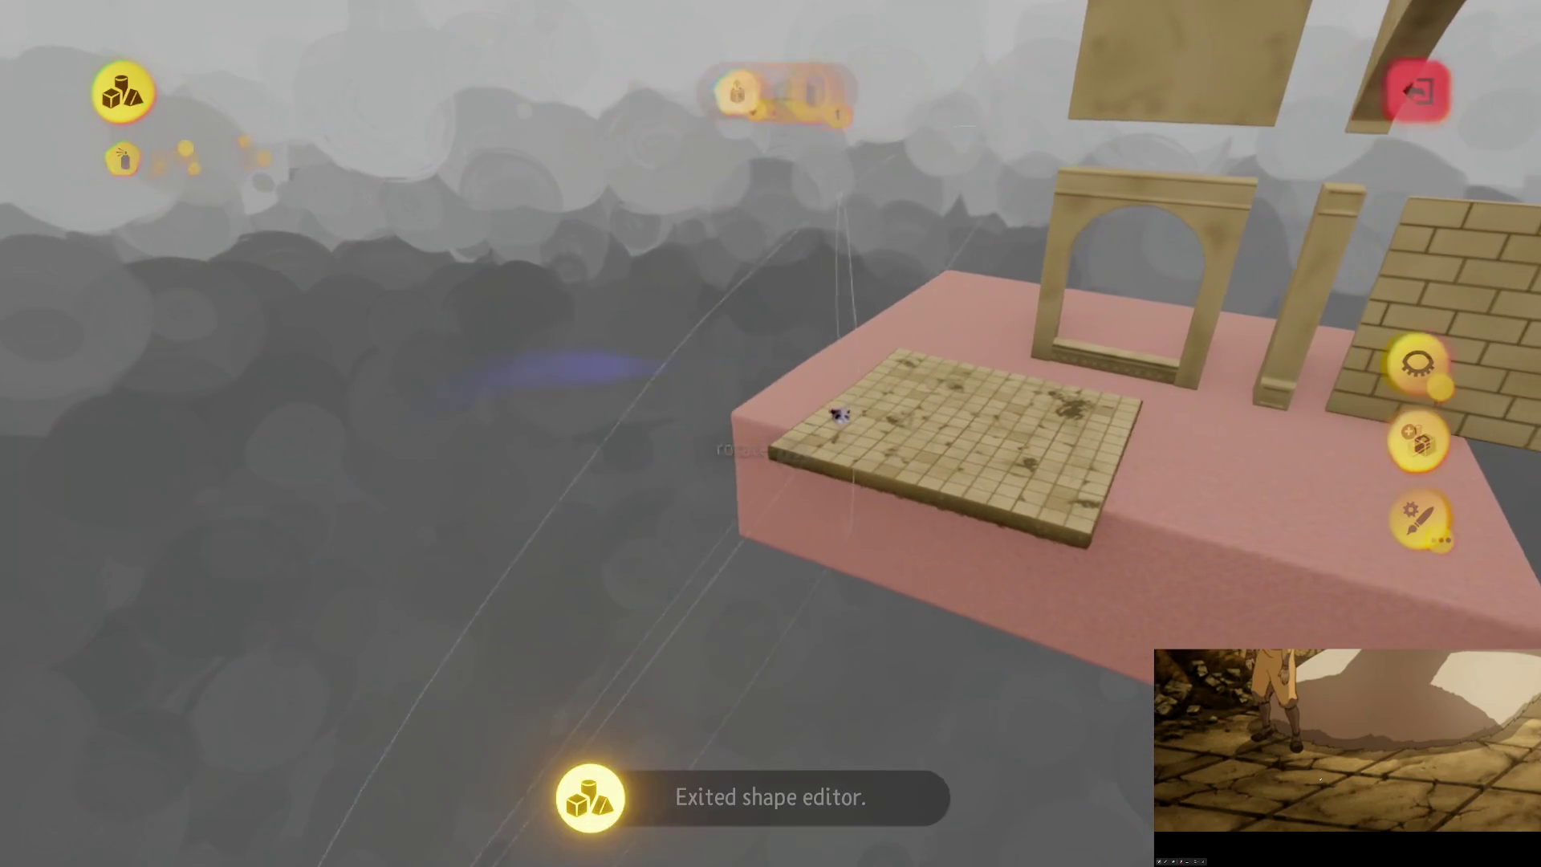
pyautogui.click(985, 90)
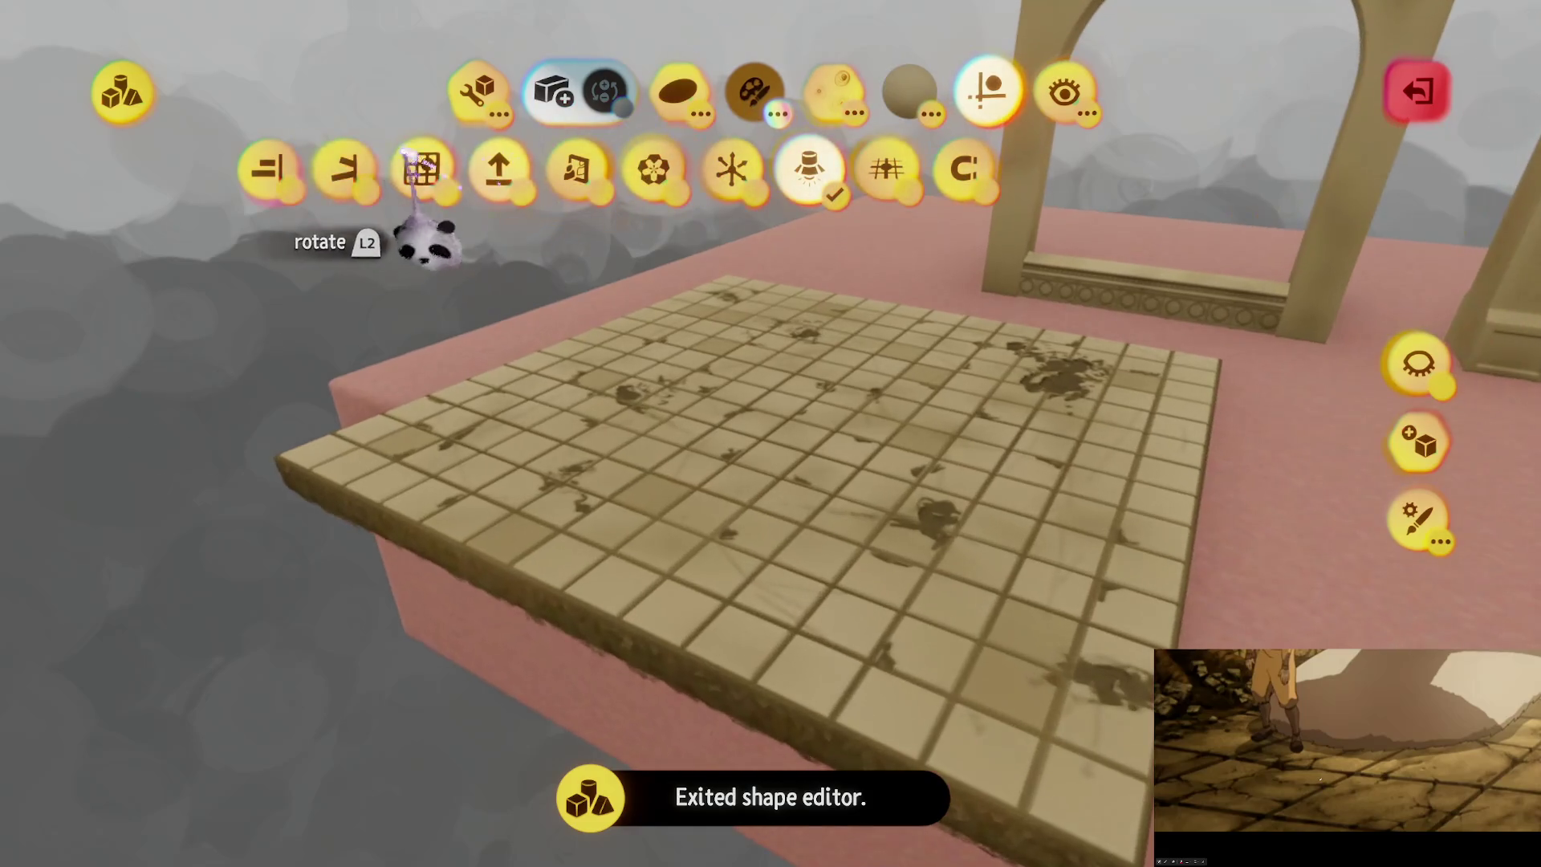
pyautogui.click(269, 169)
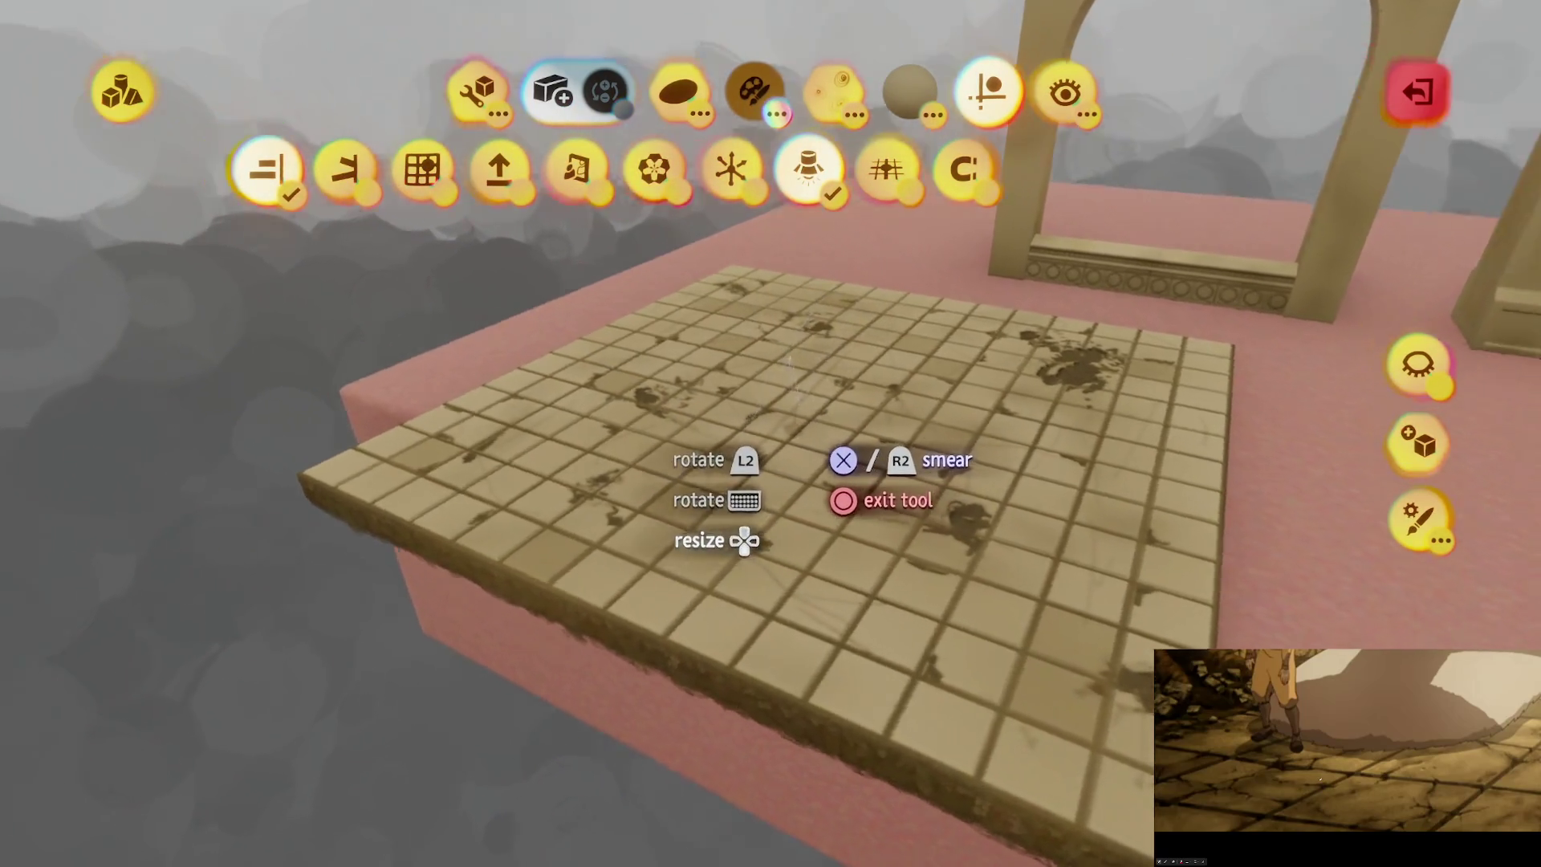
pyautogui.press('c')
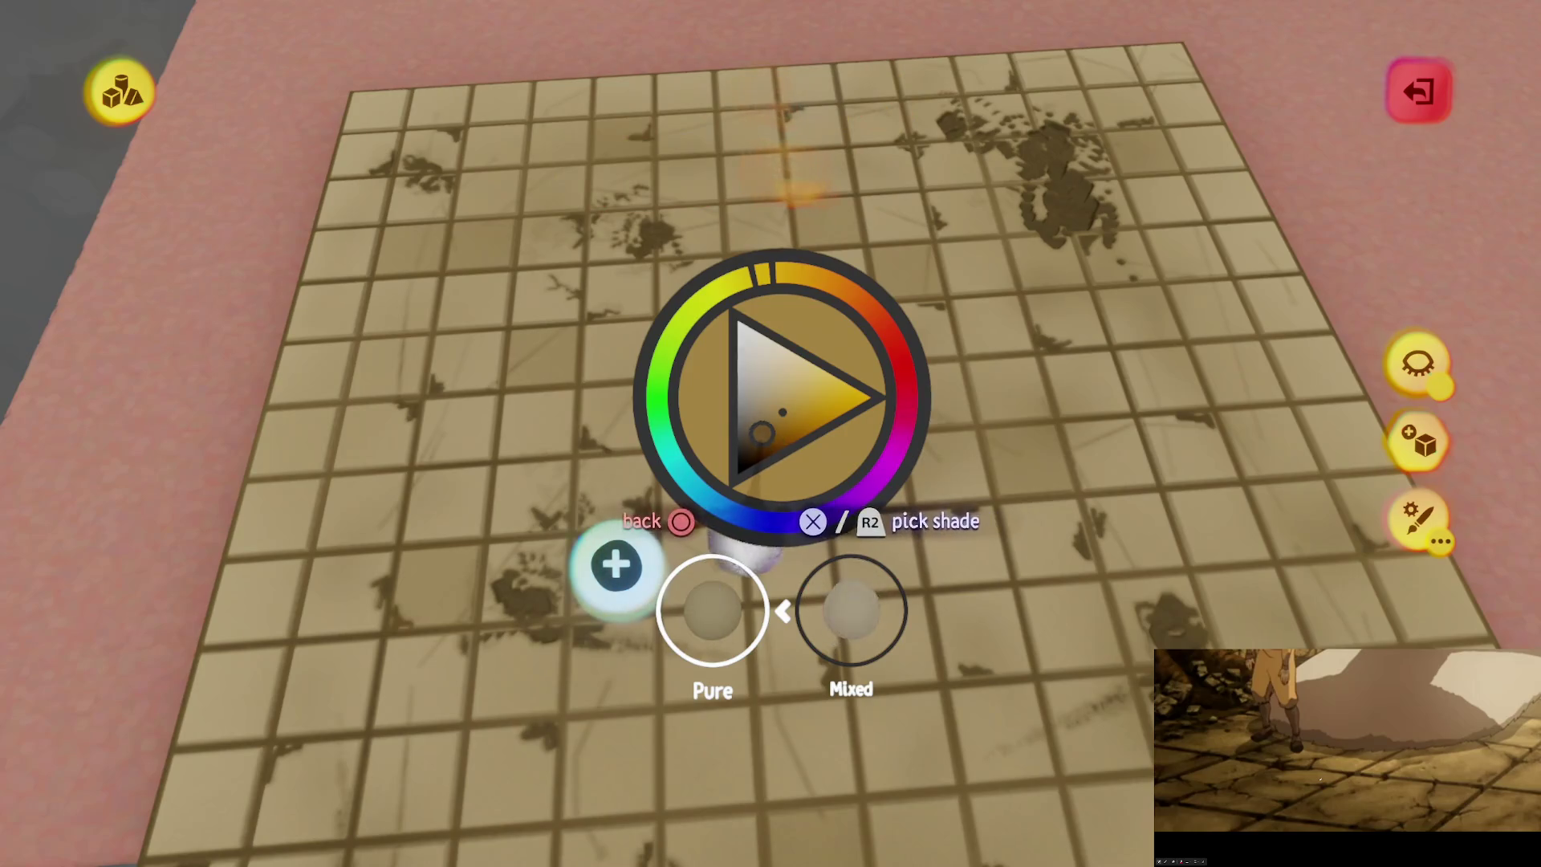
pyautogui.click(769, 425)
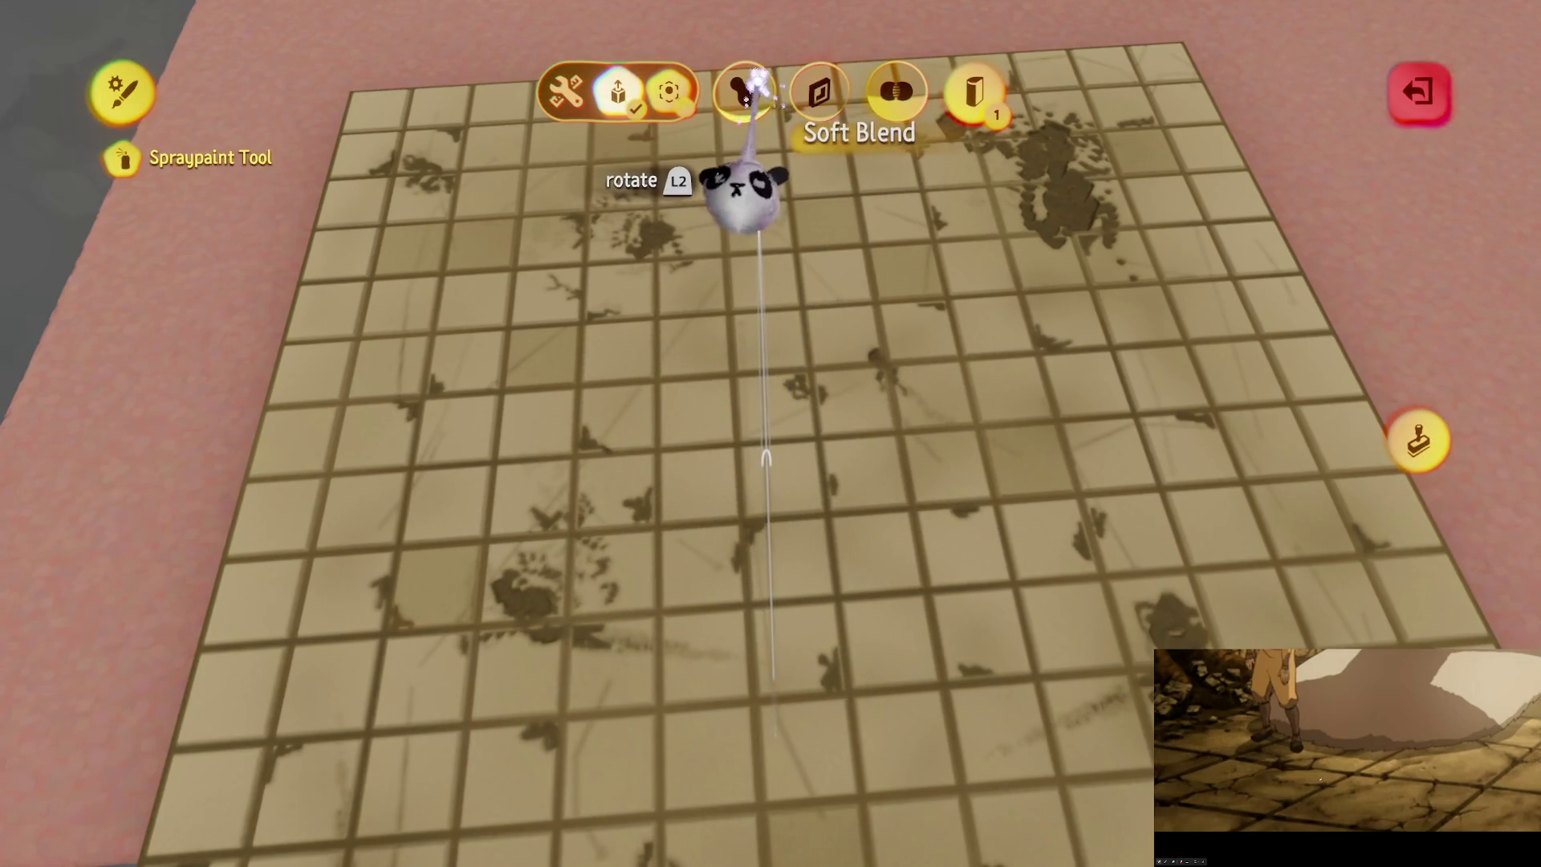
pyautogui.press('Escape')
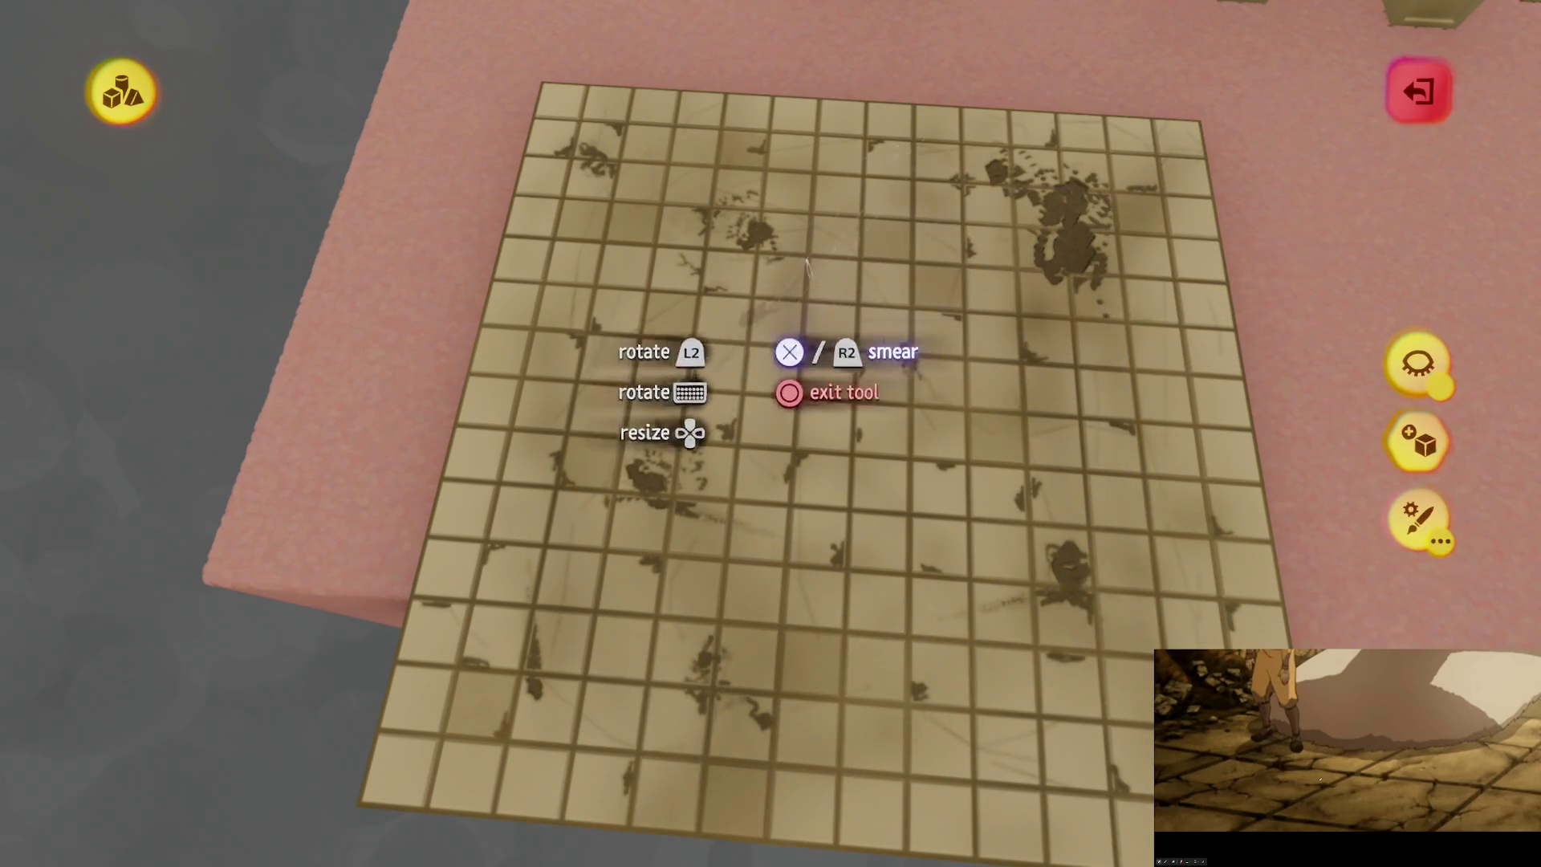
pyautogui.press('Escape')
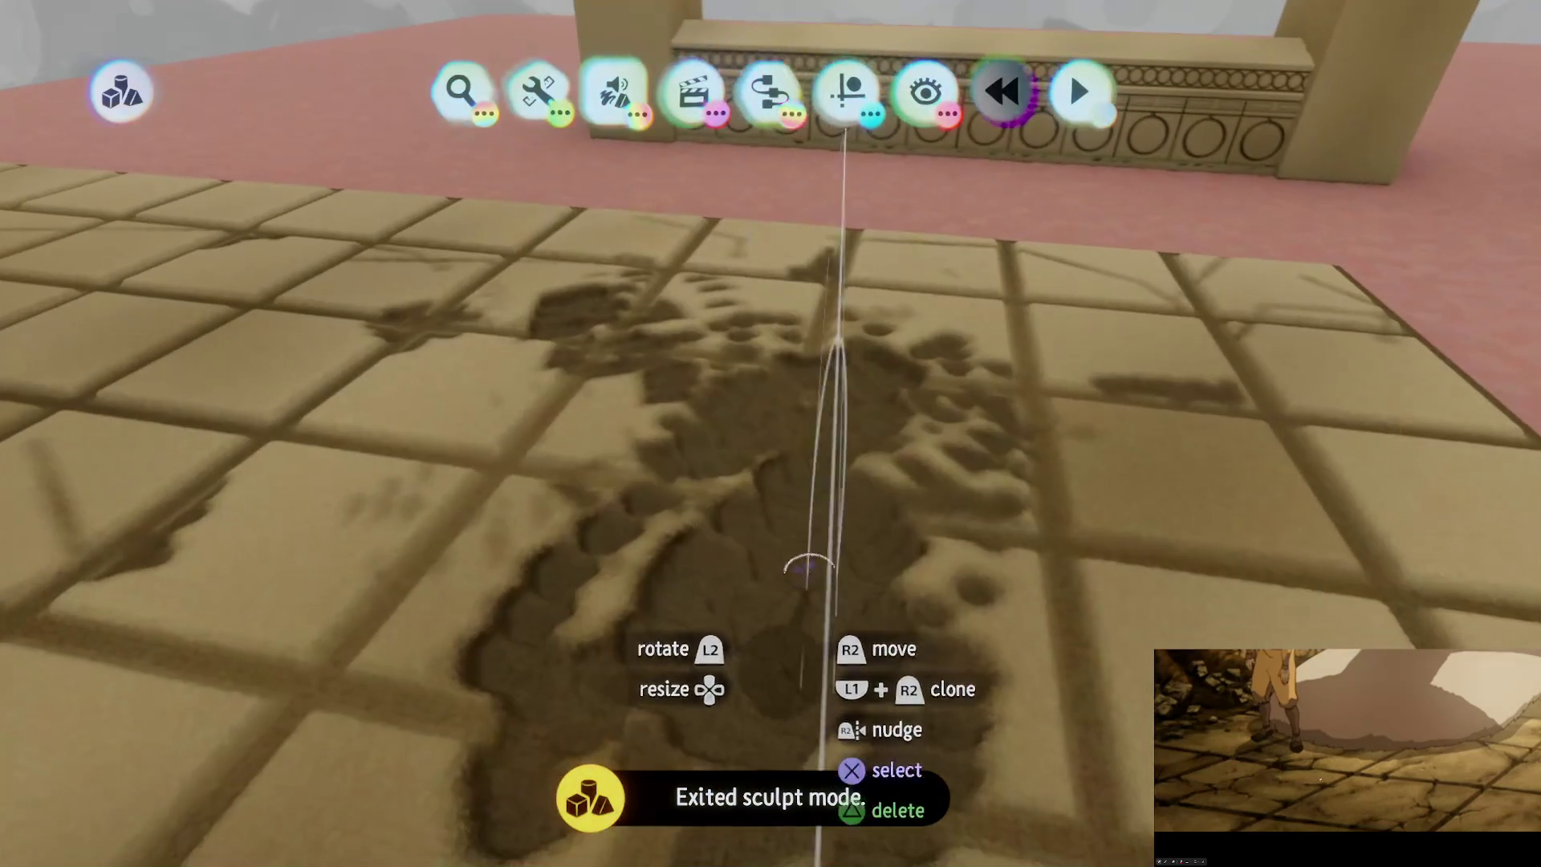
# Step: Switch the brush shape to a flat ellipsoid and smear the floor surface
pyautogui.click(678, 88)
pyautogui.click(539, 169)
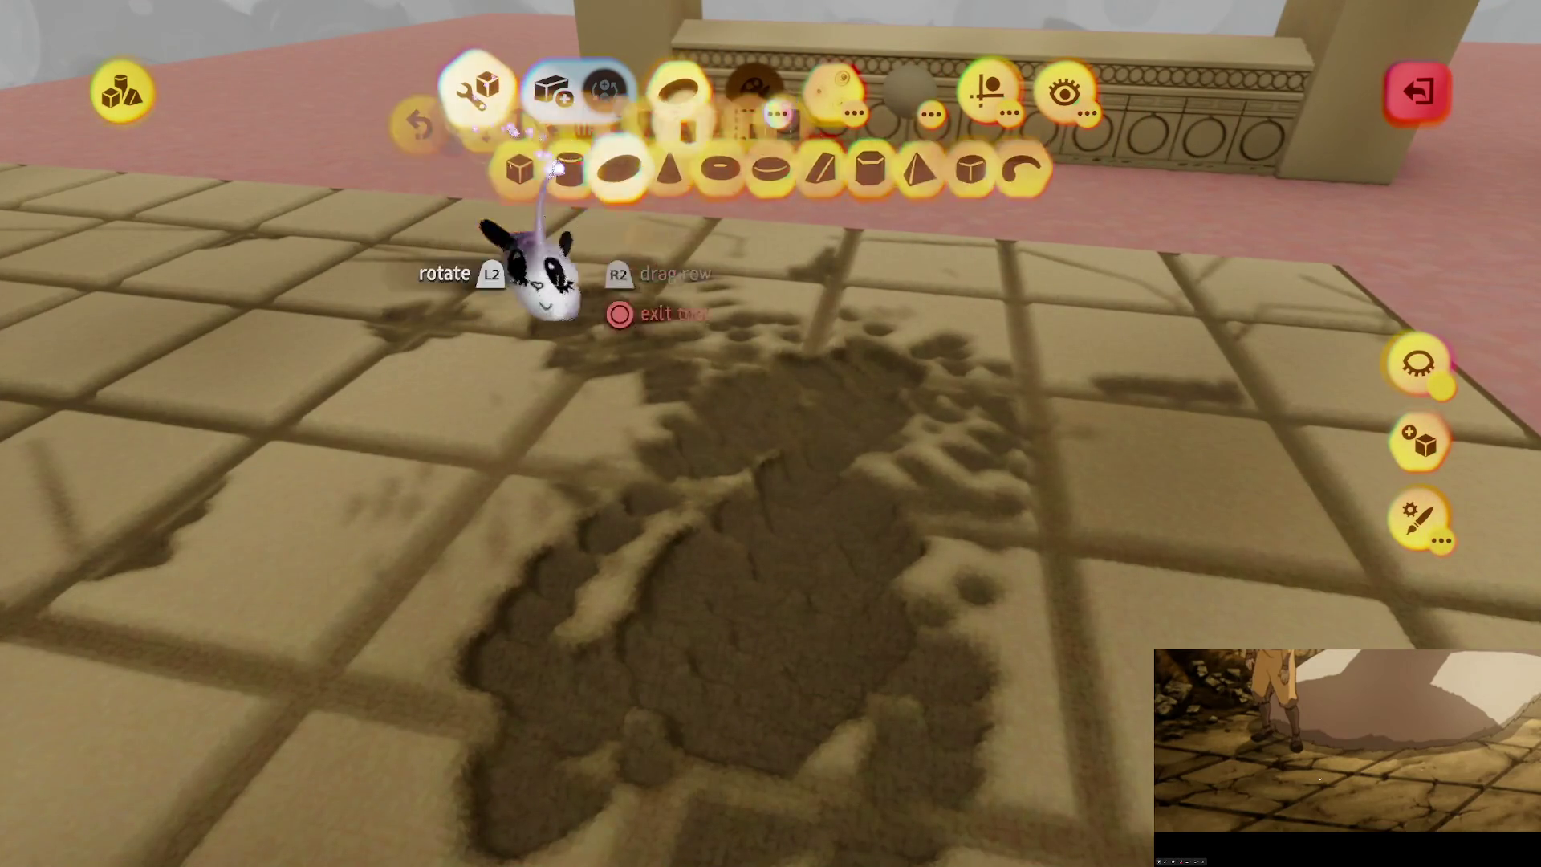
pyautogui.click(966, 170)
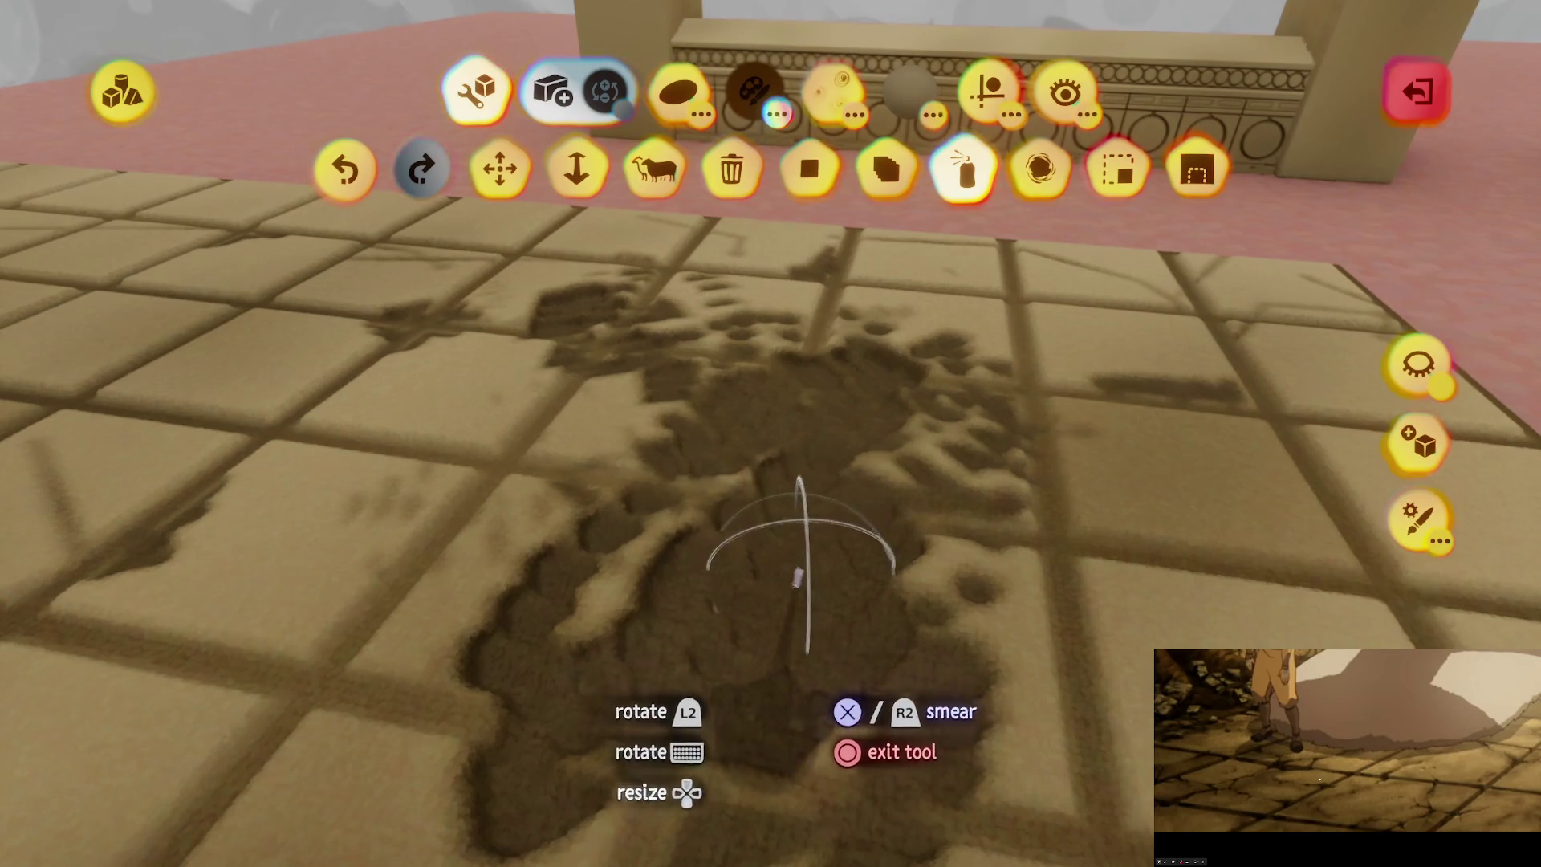
pyautogui.press('Escape')
pyautogui.press('Escape')
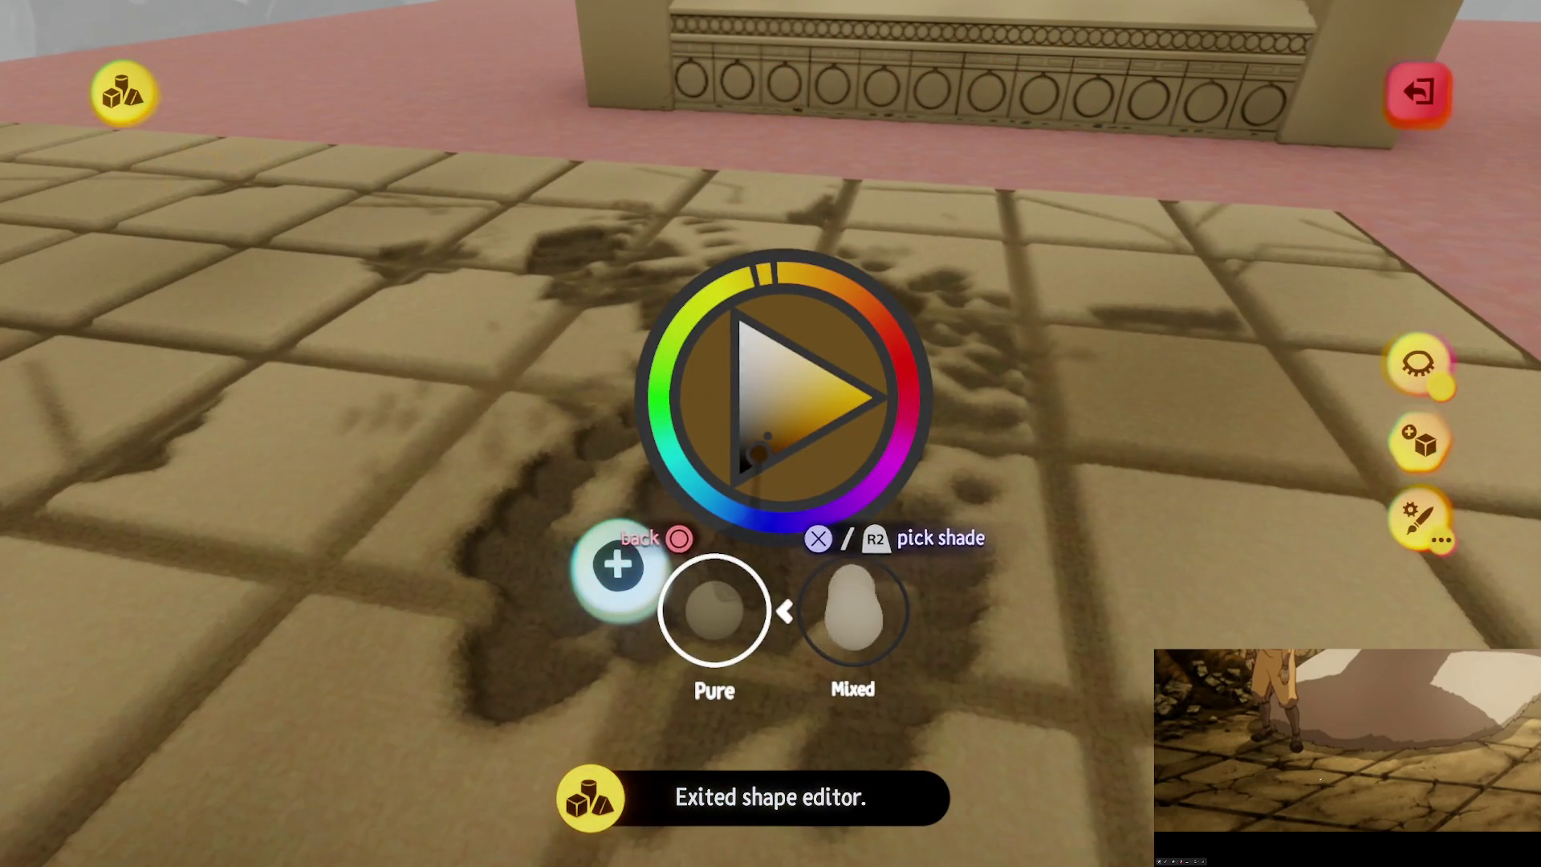
pyautogui.press('Escape')
# Step: Spraypaint dark grime over the floor tiles using a darker, near-black shade
pyautogui.press('p')
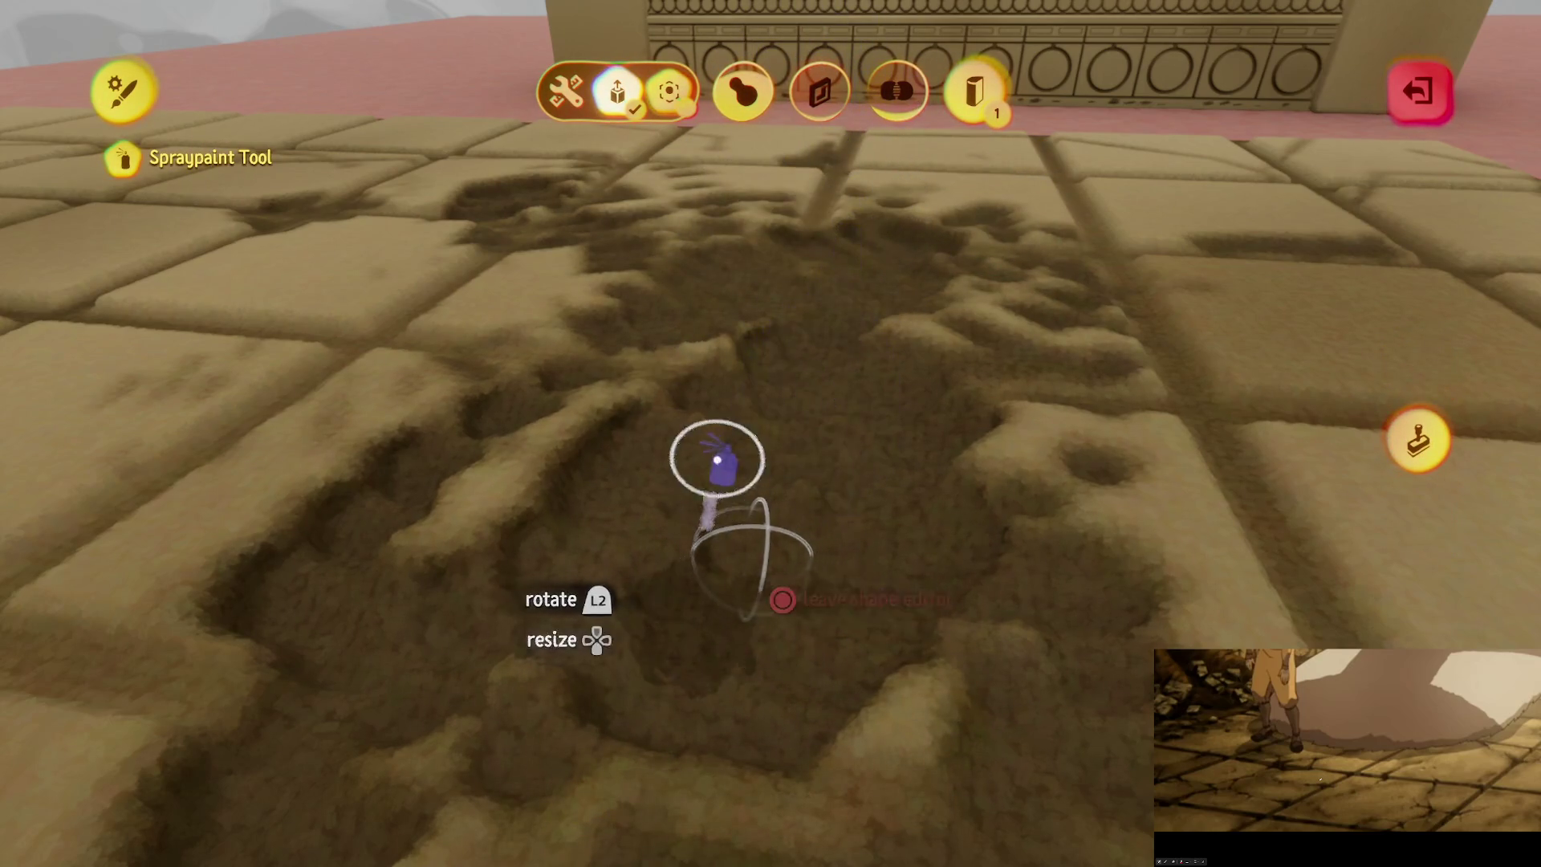
pyautogui.press('Escape')
pyautogui.press('c')
pyautogui.press('Escape')
pyautogui.press('c')
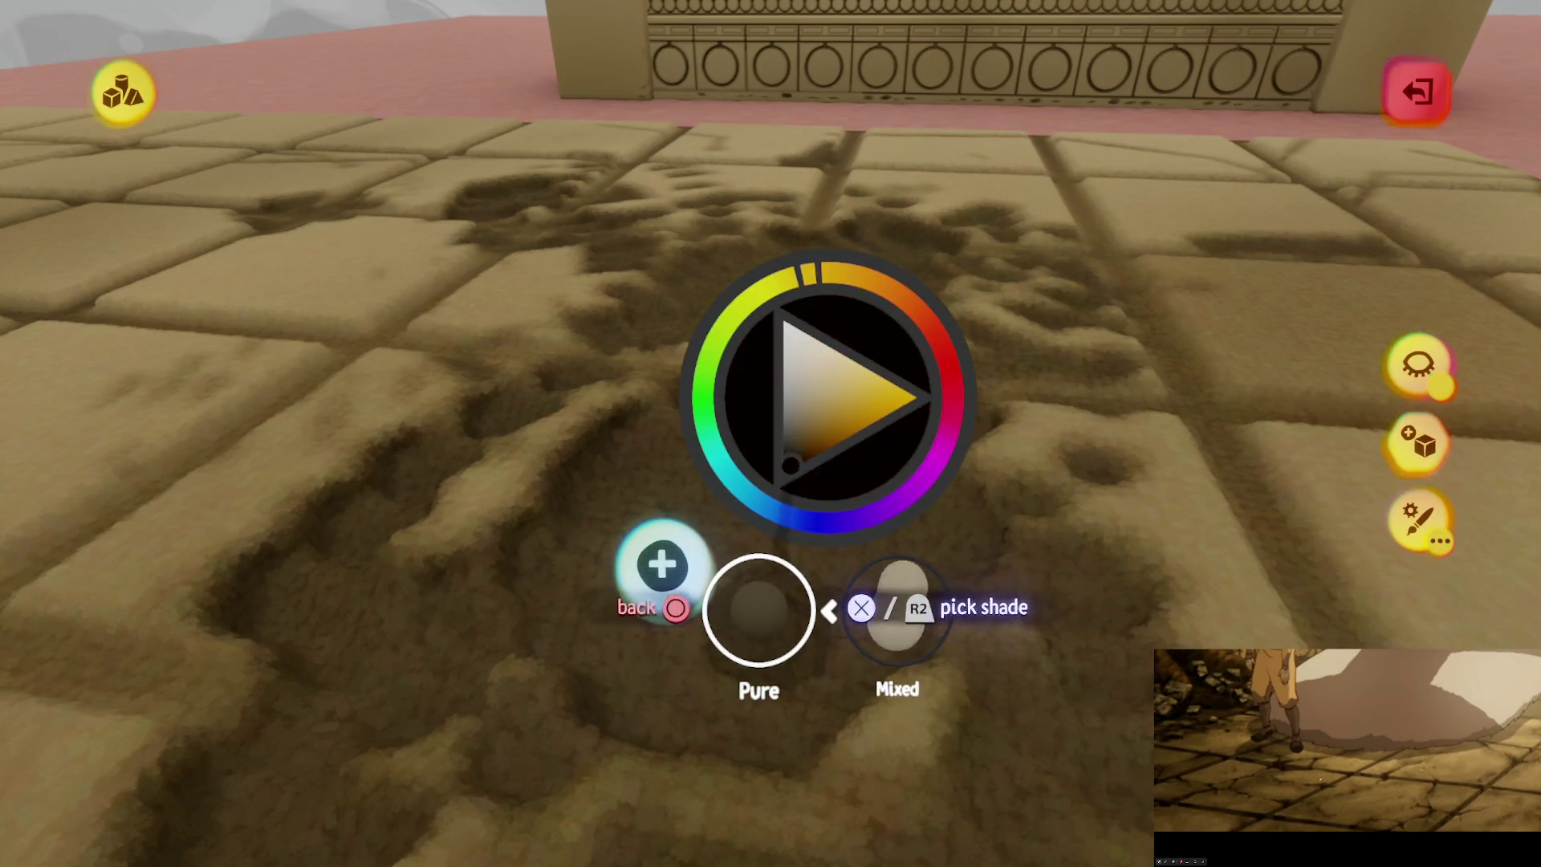
pyautogui.press('Escape')
pyautogui.press('p')
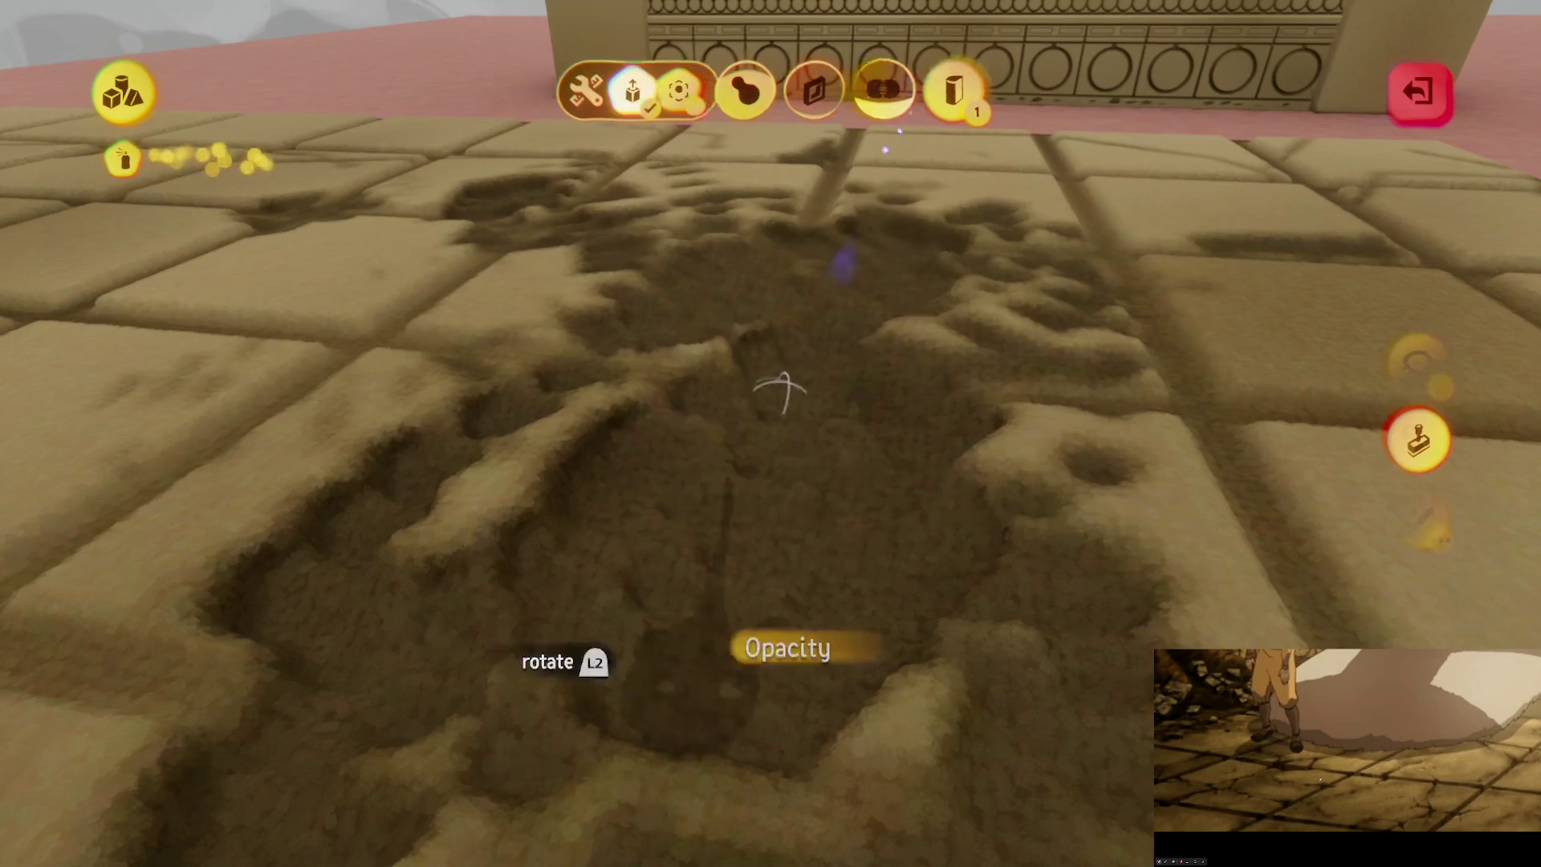
pyautogui.press('Escape')
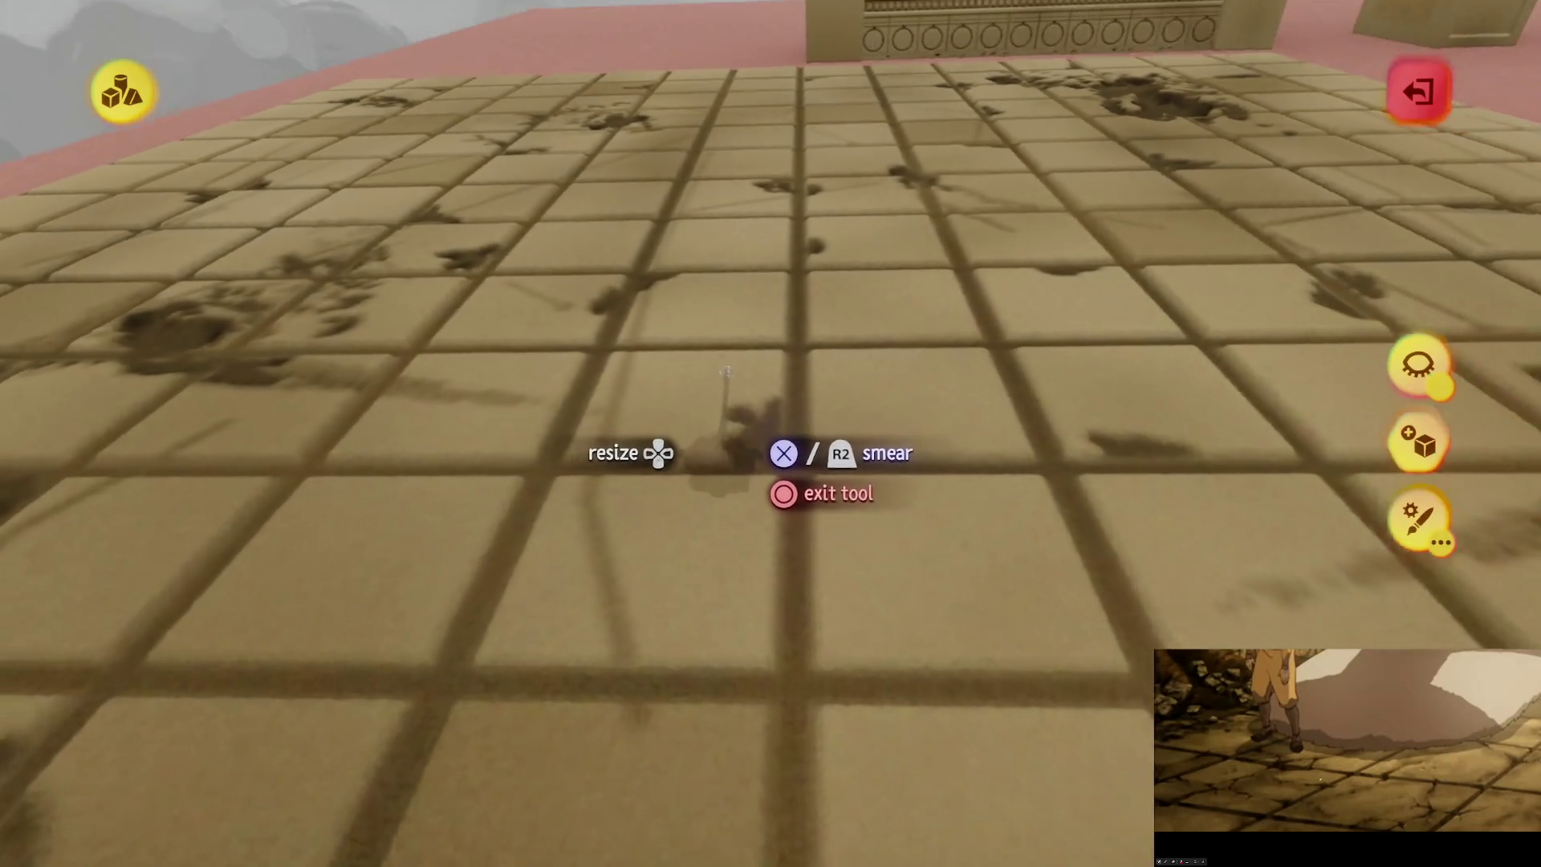
# Step: Pick a dark shade, spray a few more stains onto the tiled floor, then exit sculpt mode
pyautogui.press('c')
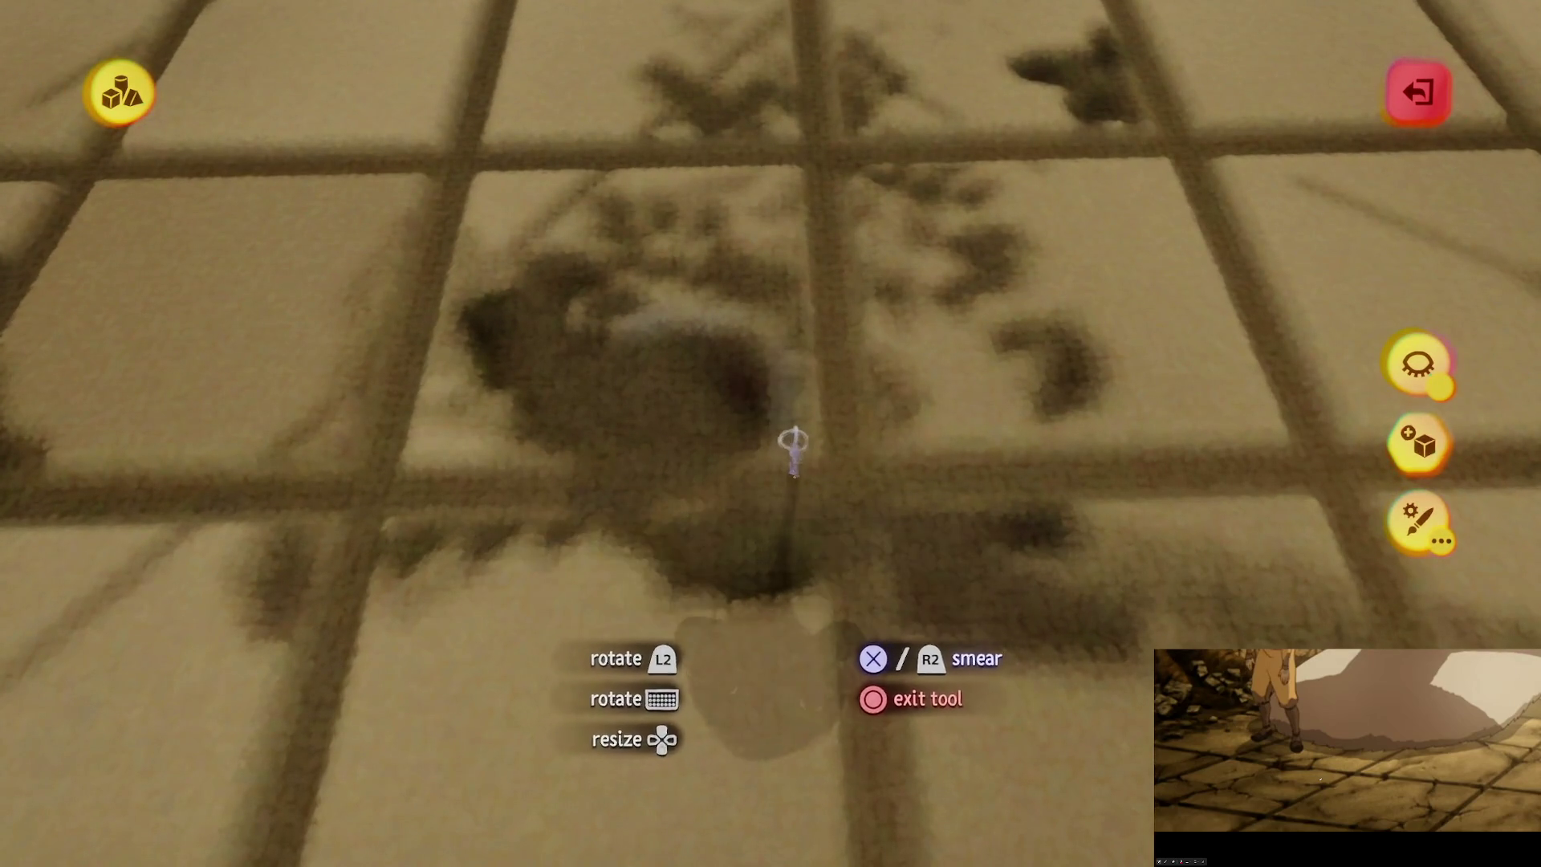
pyautogui.press('c')
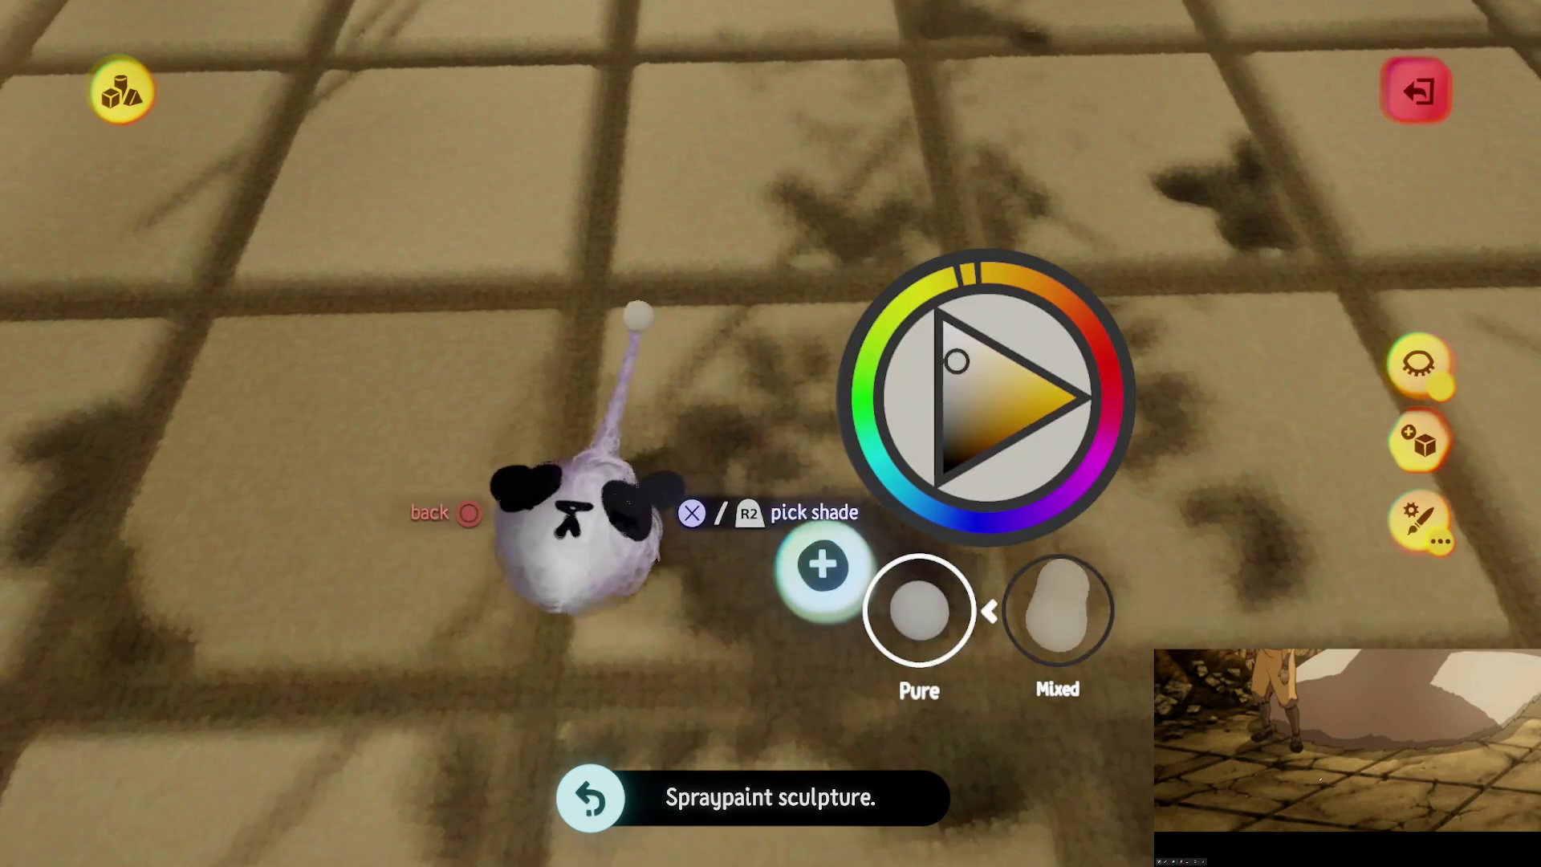
pyautogui.press('Escape')
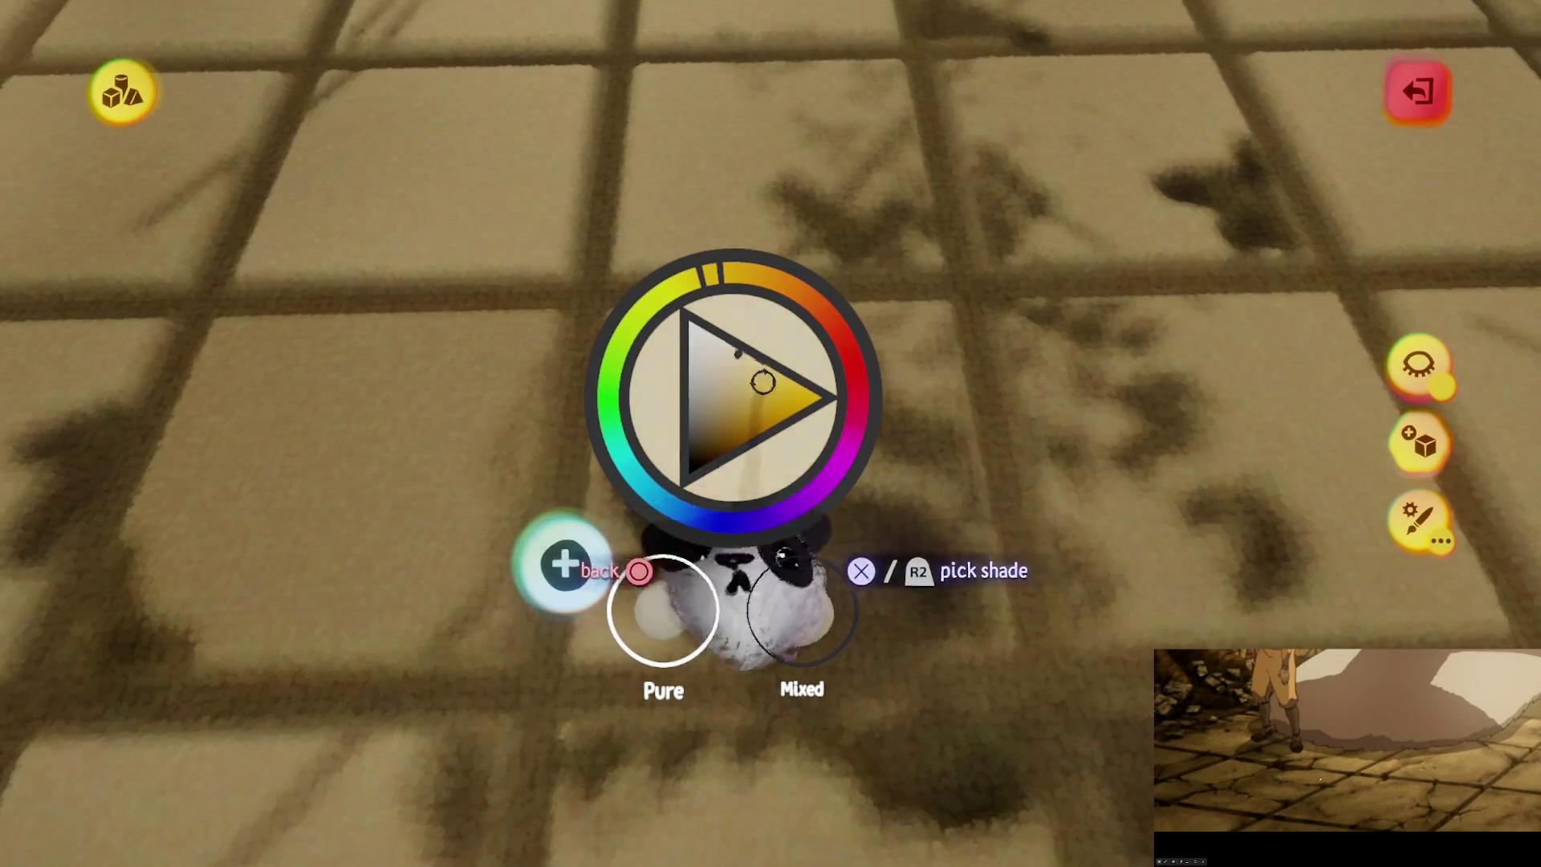
pyautogui.press('Escape')
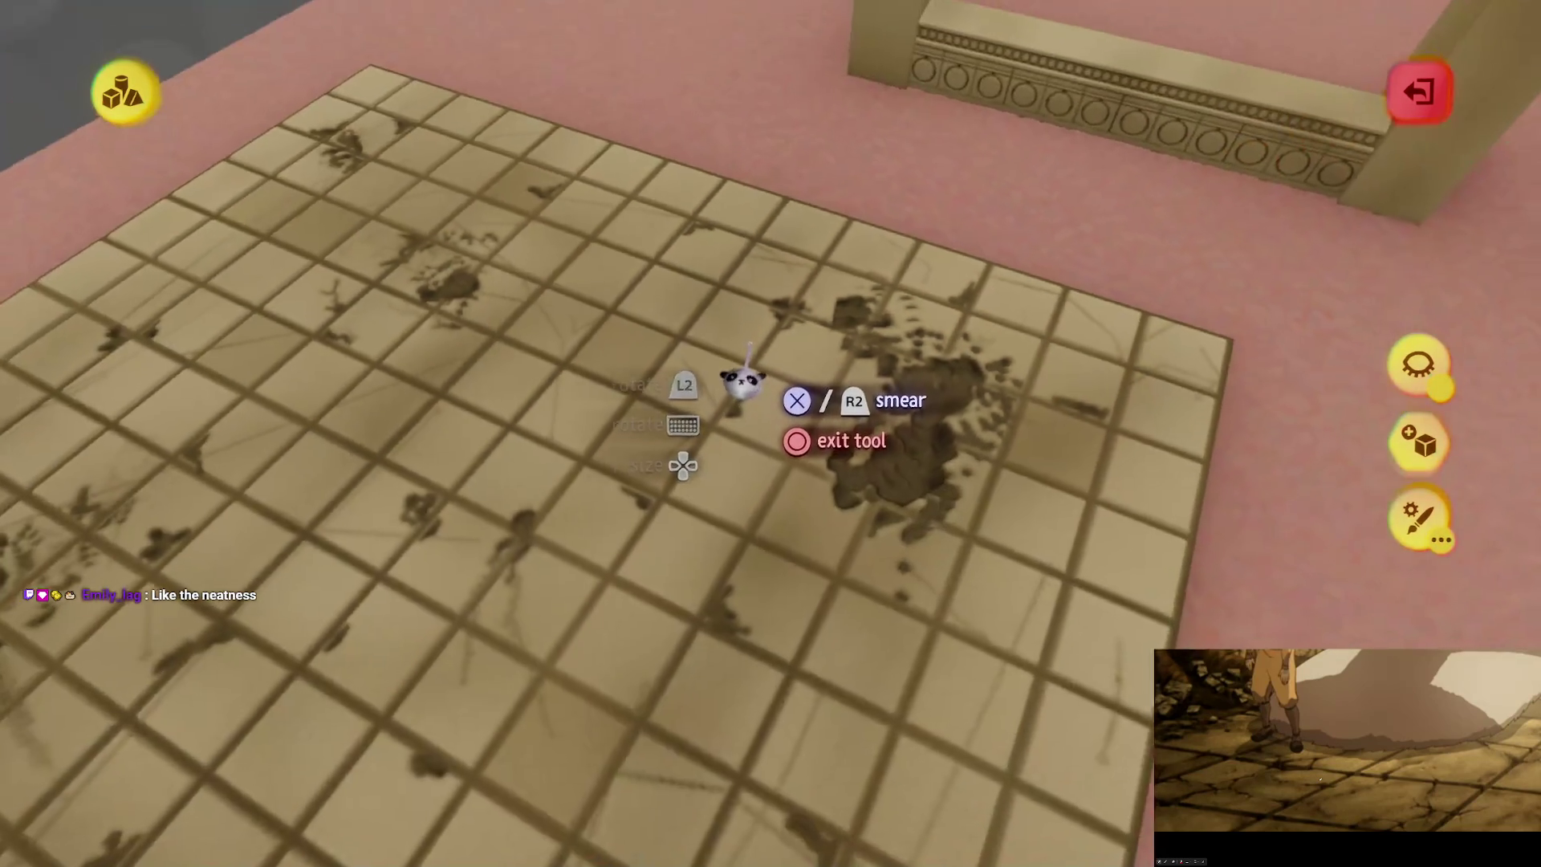
pyautogui.press('Escape')
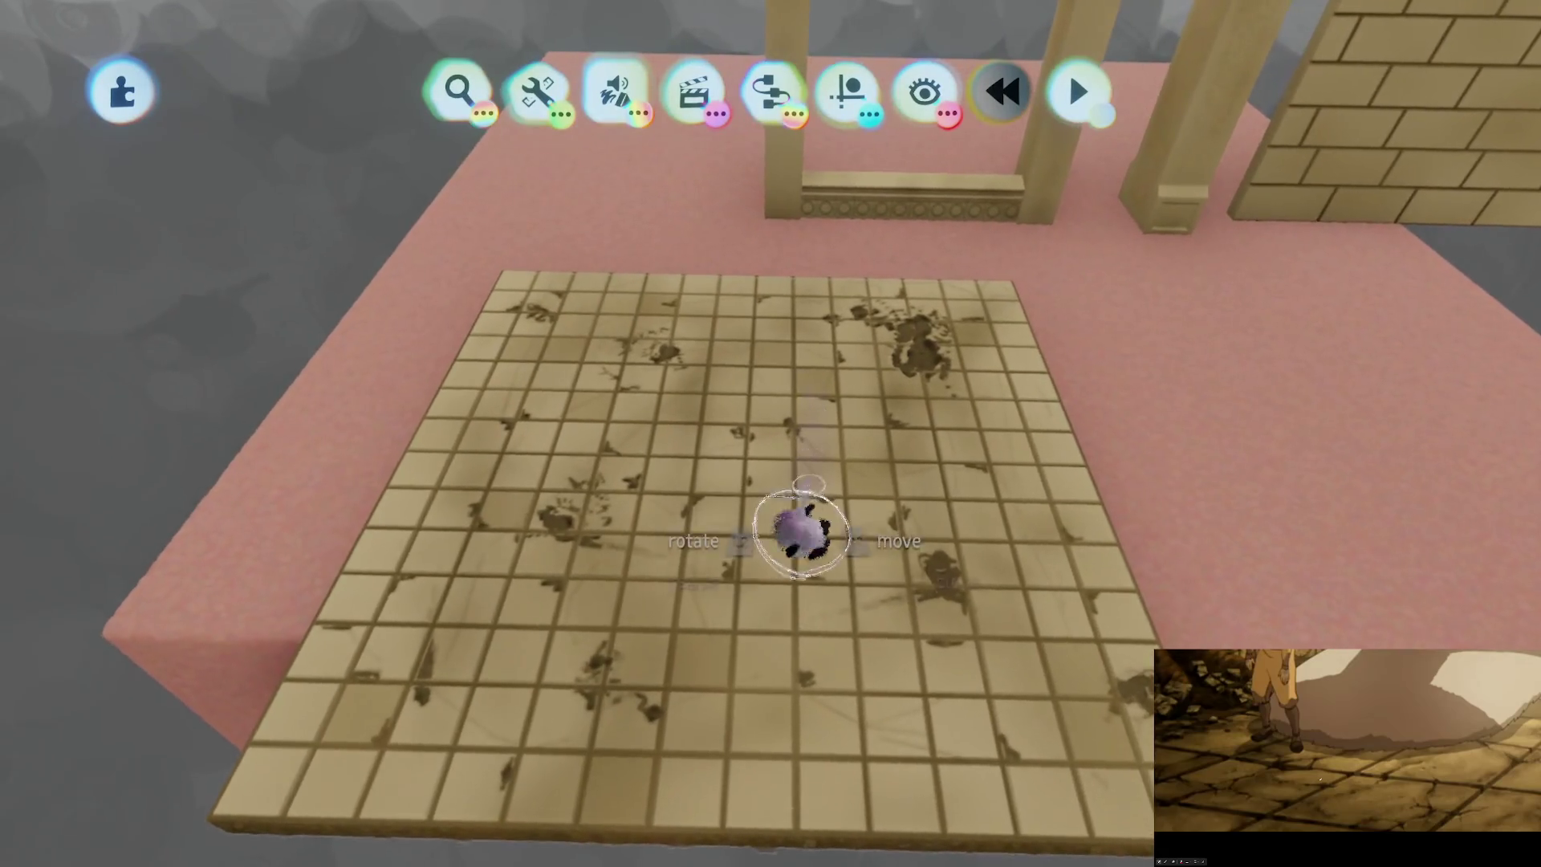
# Step: Save a new version of 'Taku Ruins Assets [B1EP13]' and return to the scene
pyautogui.press('Escape')
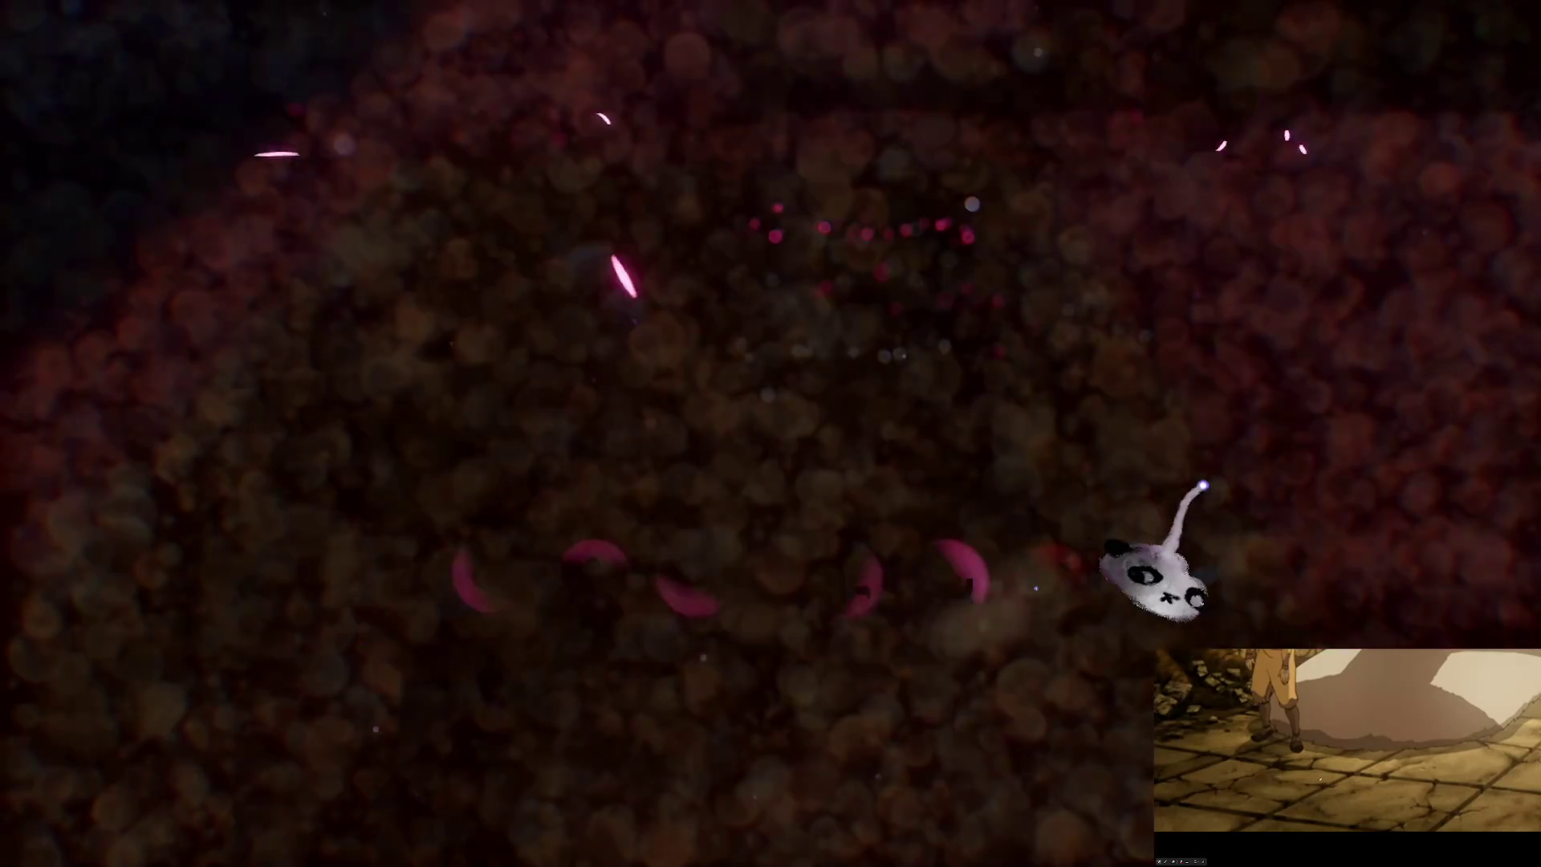
pyautogui.press('Return')
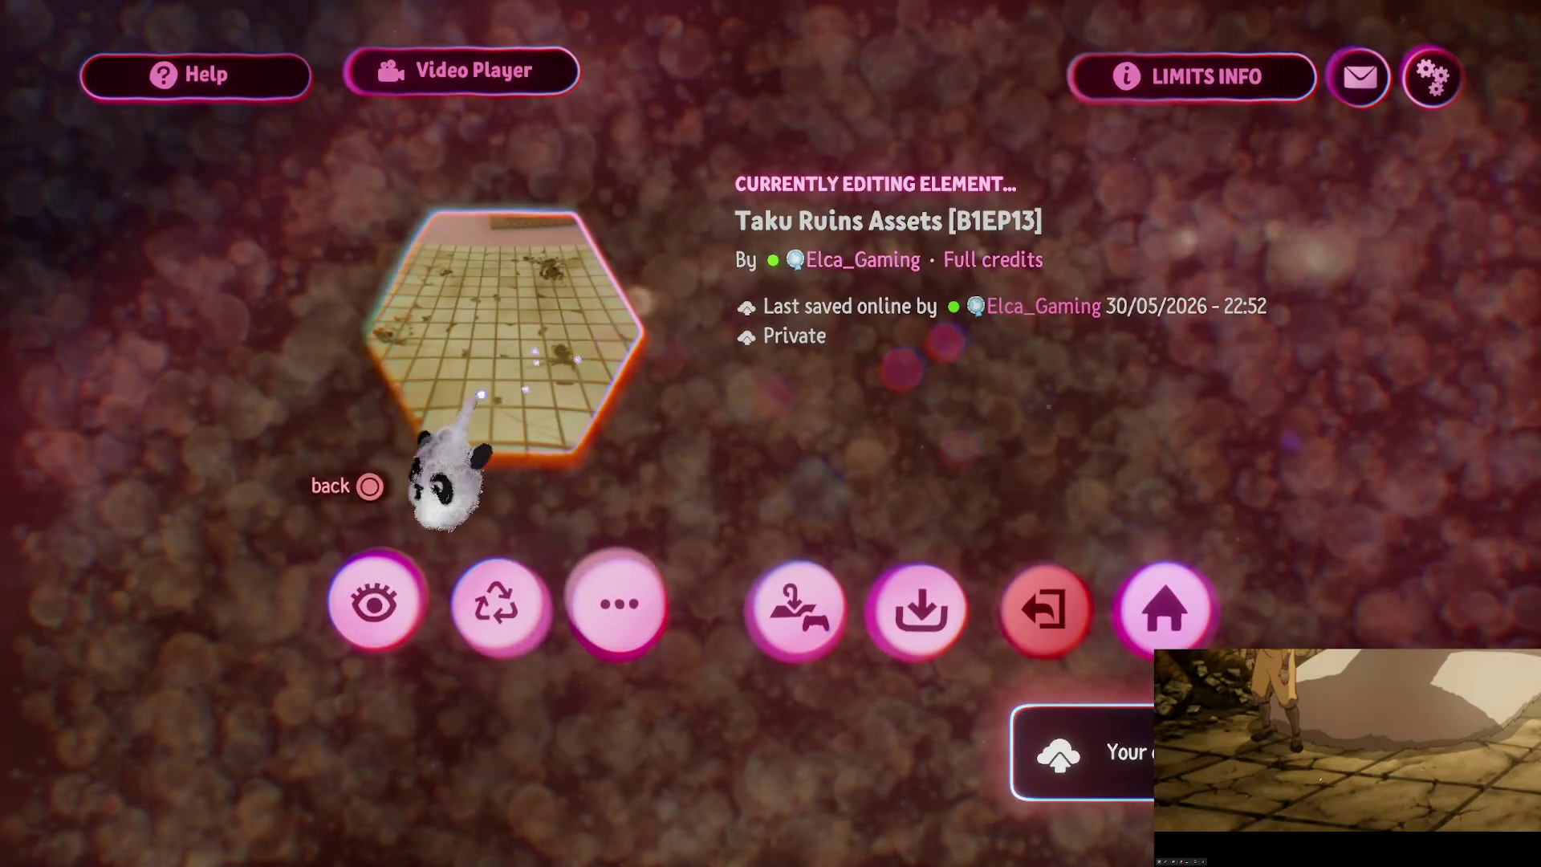
pyautogui.press('Escape')
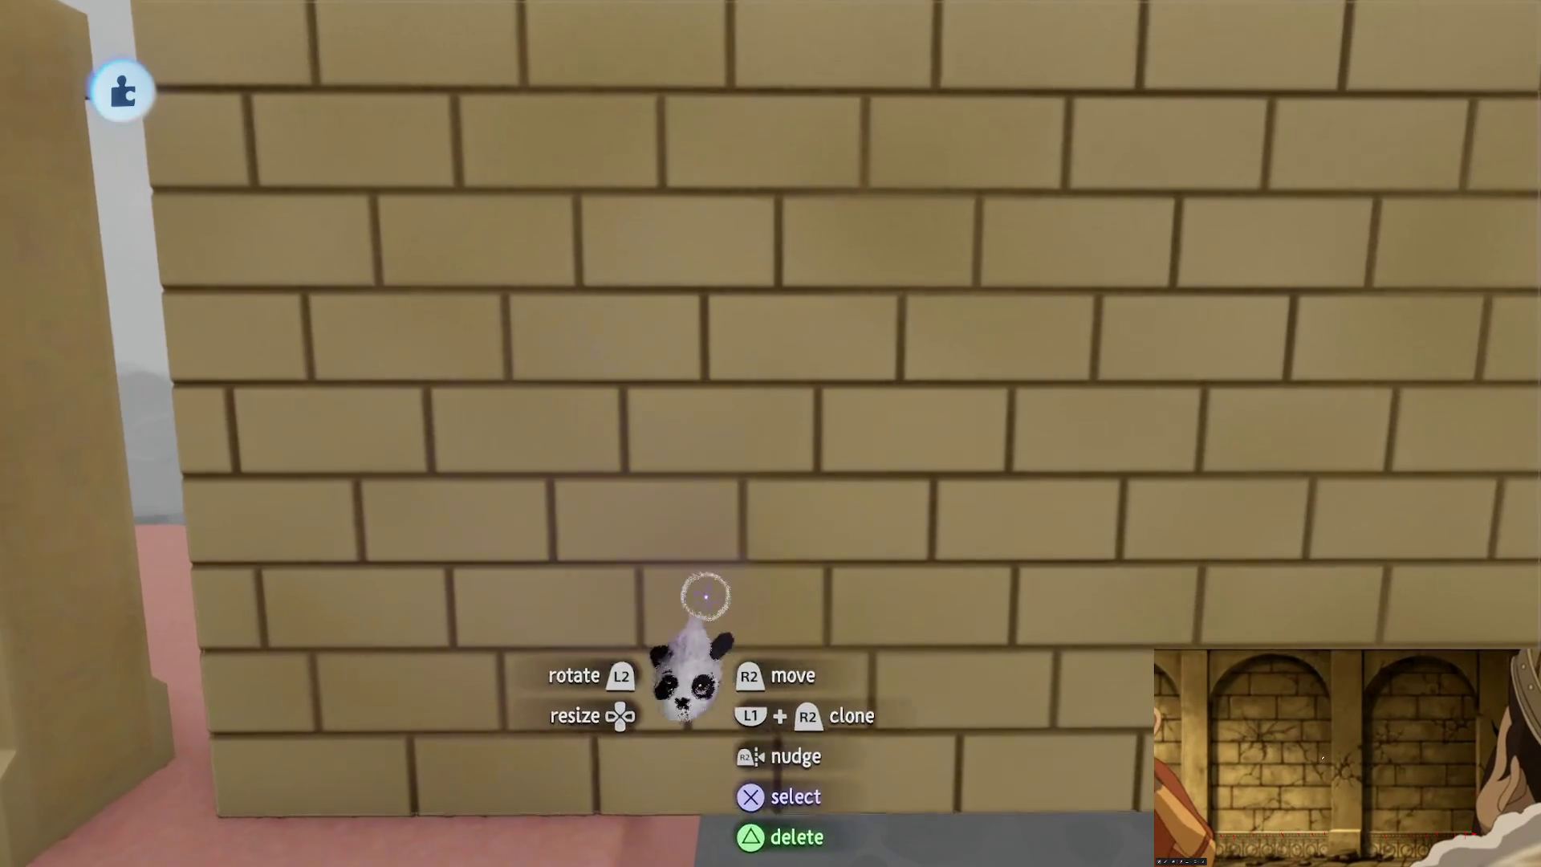
# Step: Set up wall sculpting with the sculpt tools, a cylinder stamp, and the guide options shown
pyautogui.press('Escape')
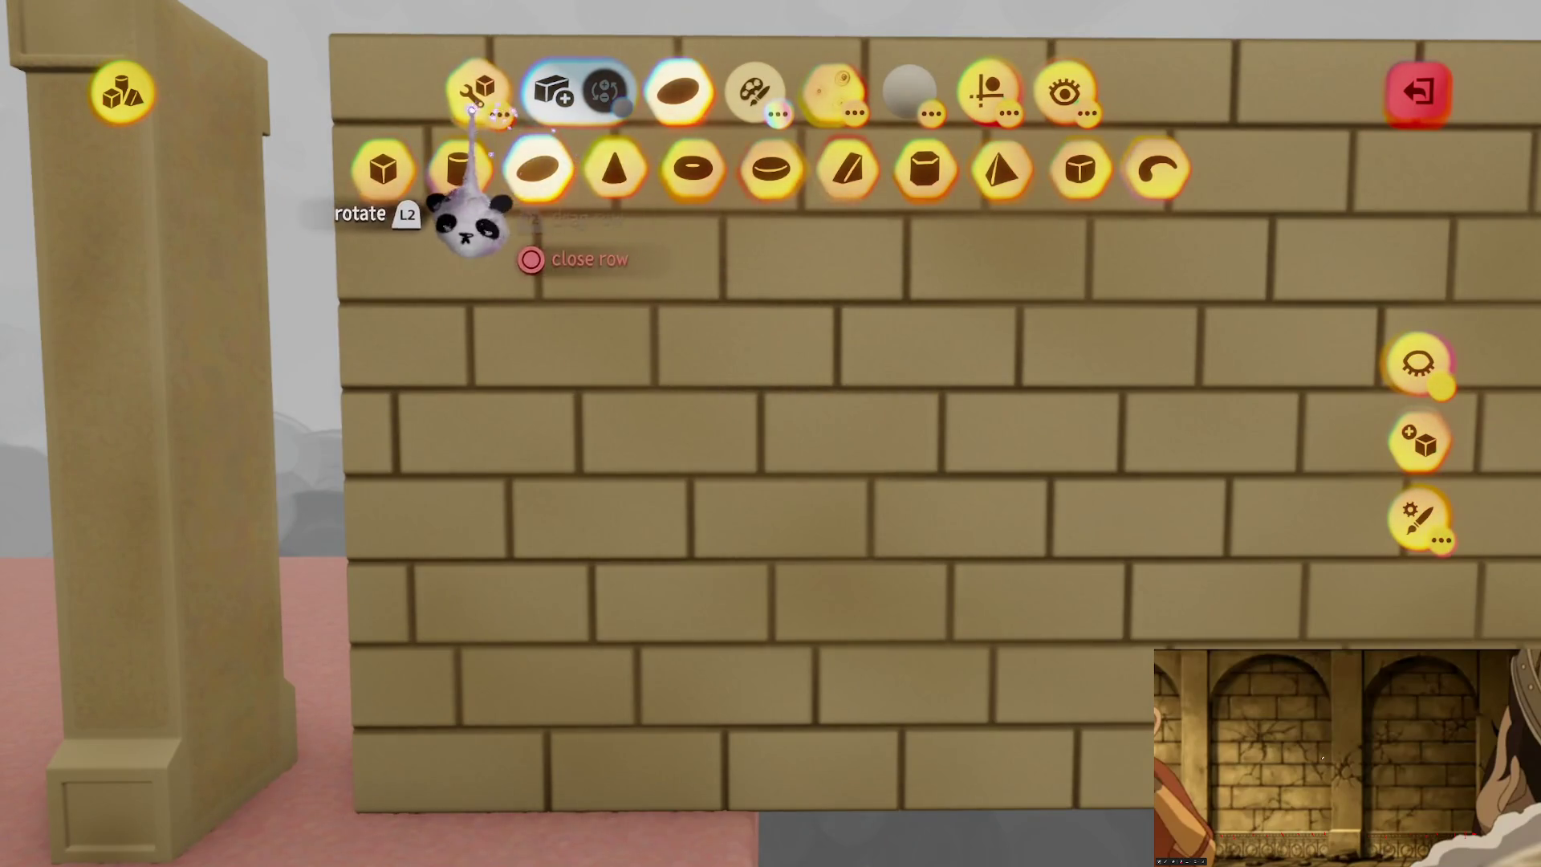
pyautogui.click(474, 100)
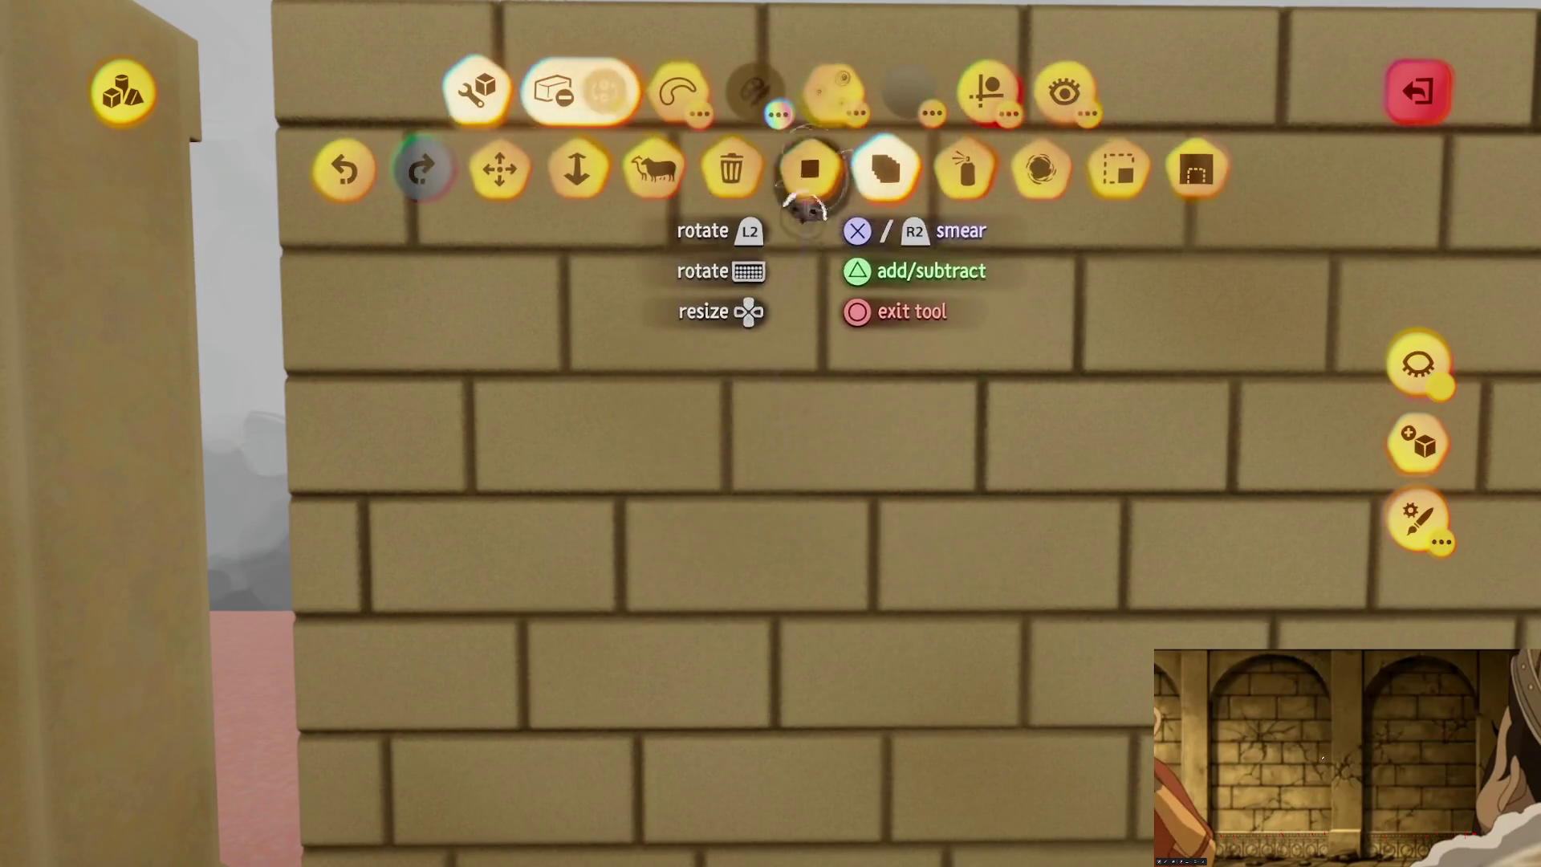
pyautogui.click(923, 170)
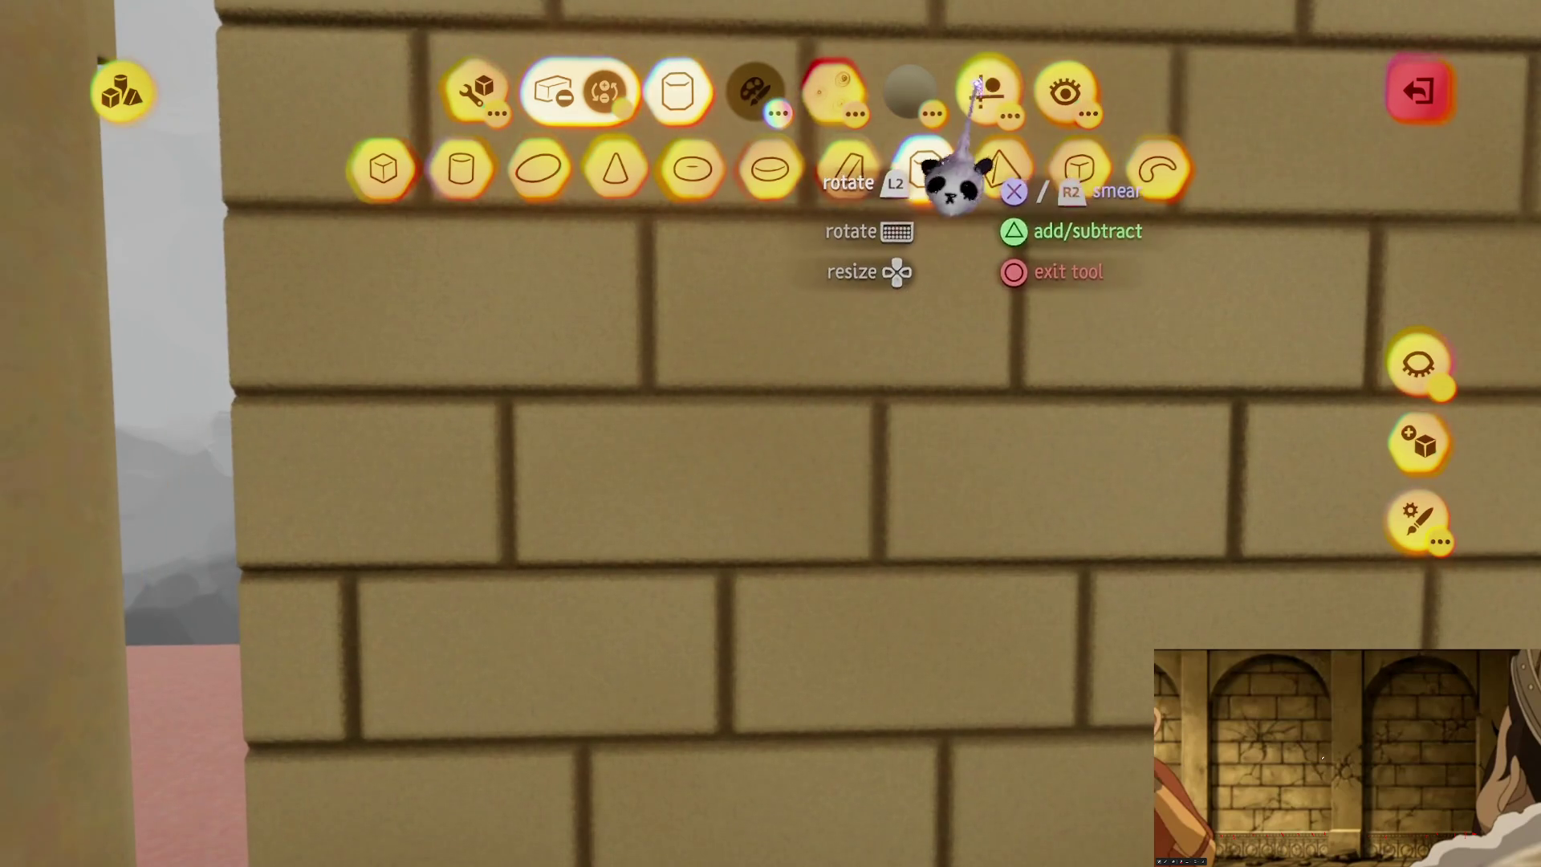
pyautogui.click(988, 90)
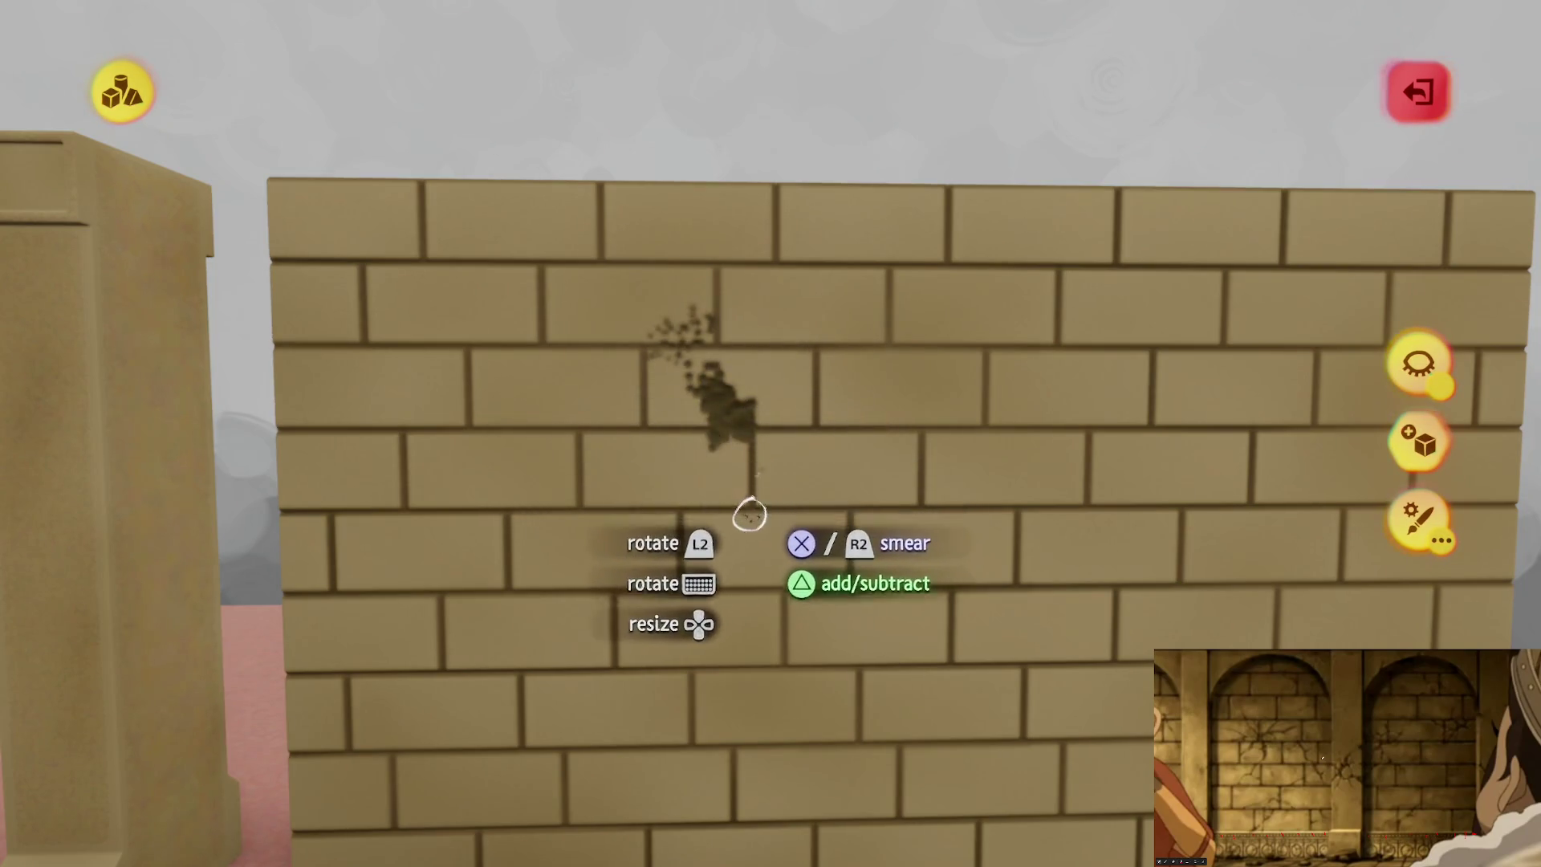
# Step: Smear a large branching crack into the brick wall, undoing stray strokes and extending it downward
pyautogui.hotkey('ctrl', 'z')
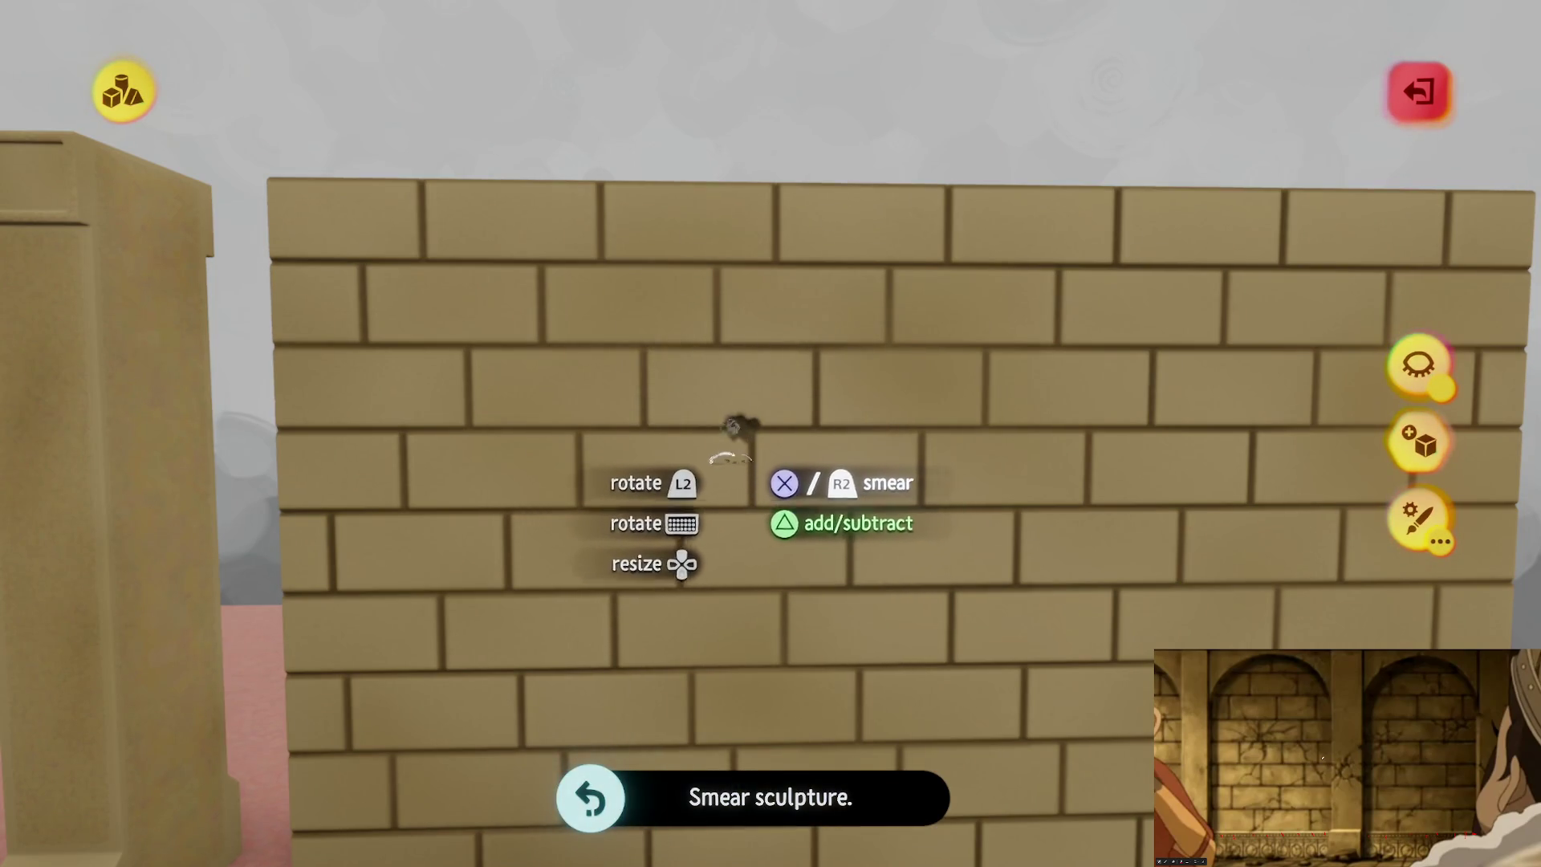
pyautogui.moveTo(665, 346); pyautogui.dragTo(624, 305)
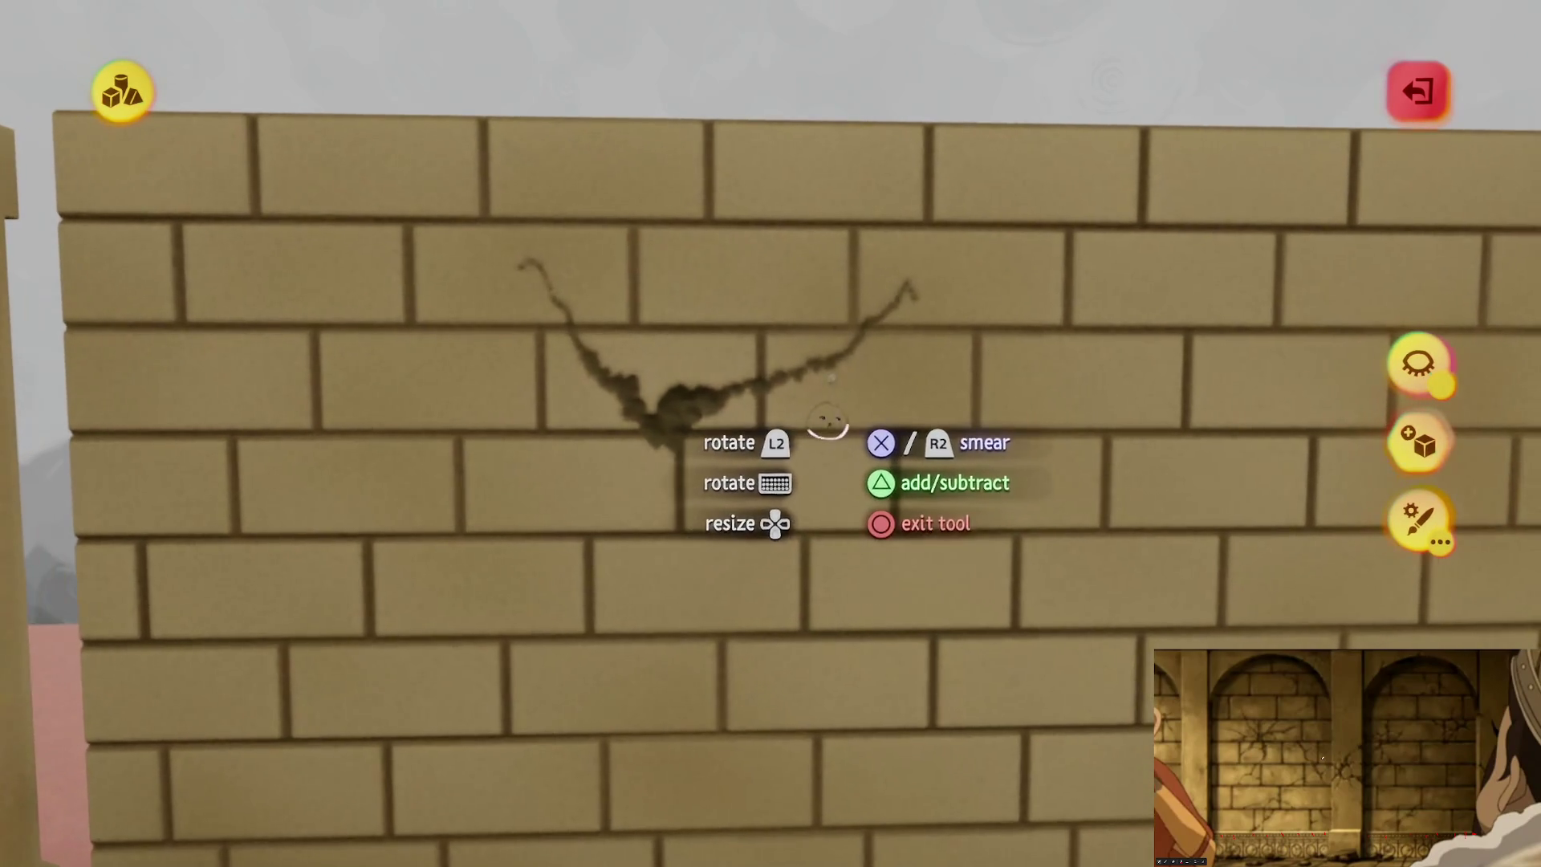
pyautogui.moveTo(955, 419)
pyautogui.mouseDown()
pyautogui.moveTo(949, 540)
pyautogui.moveTo(812, 431)
pyautogui.mouseUp()
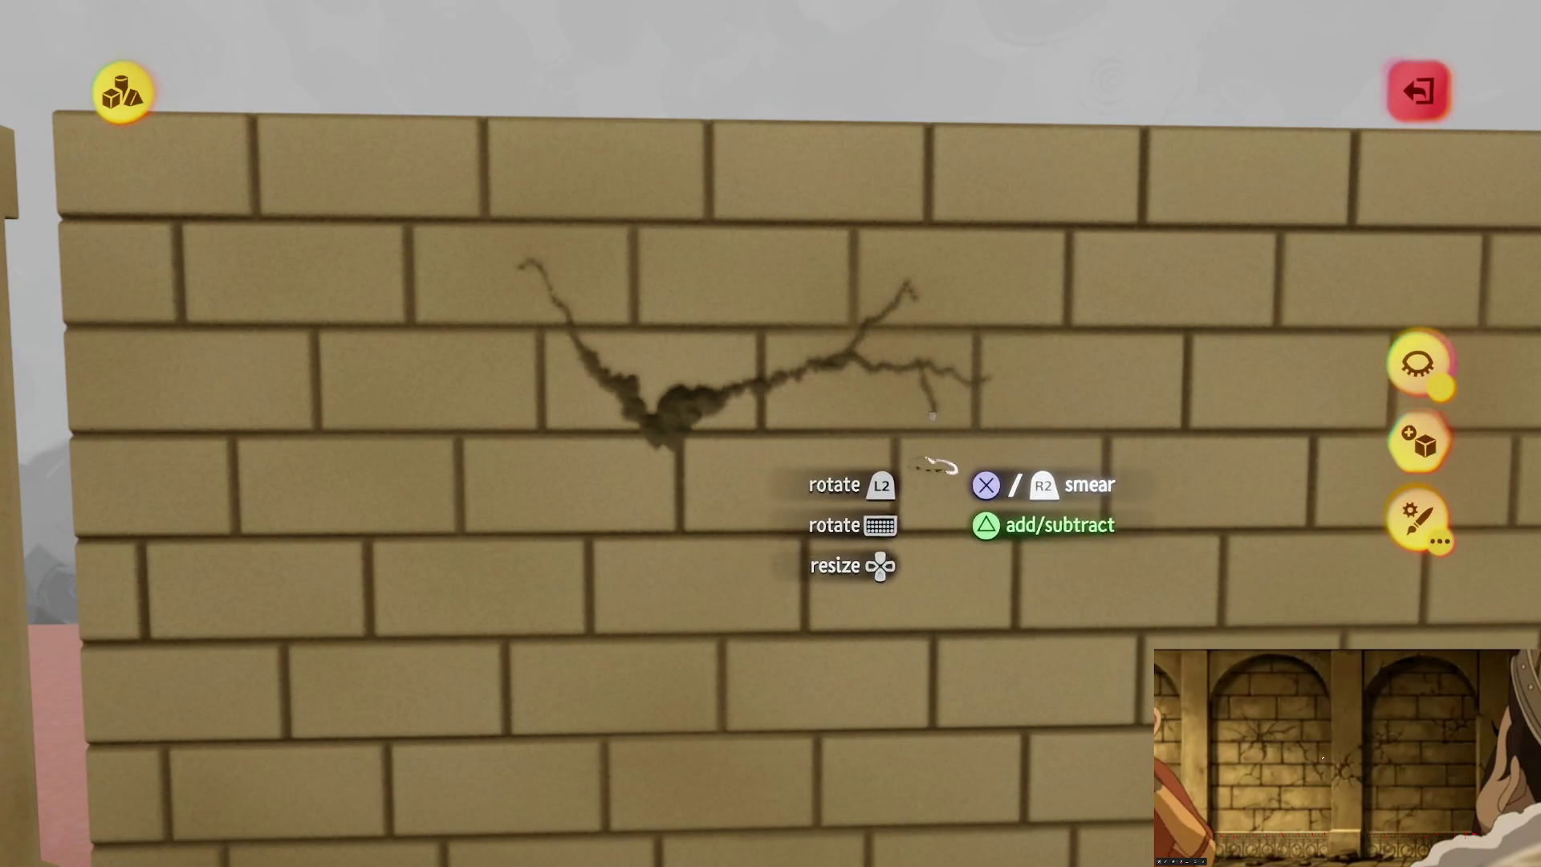
pyautogui.hotkey('ctrl', 'z')
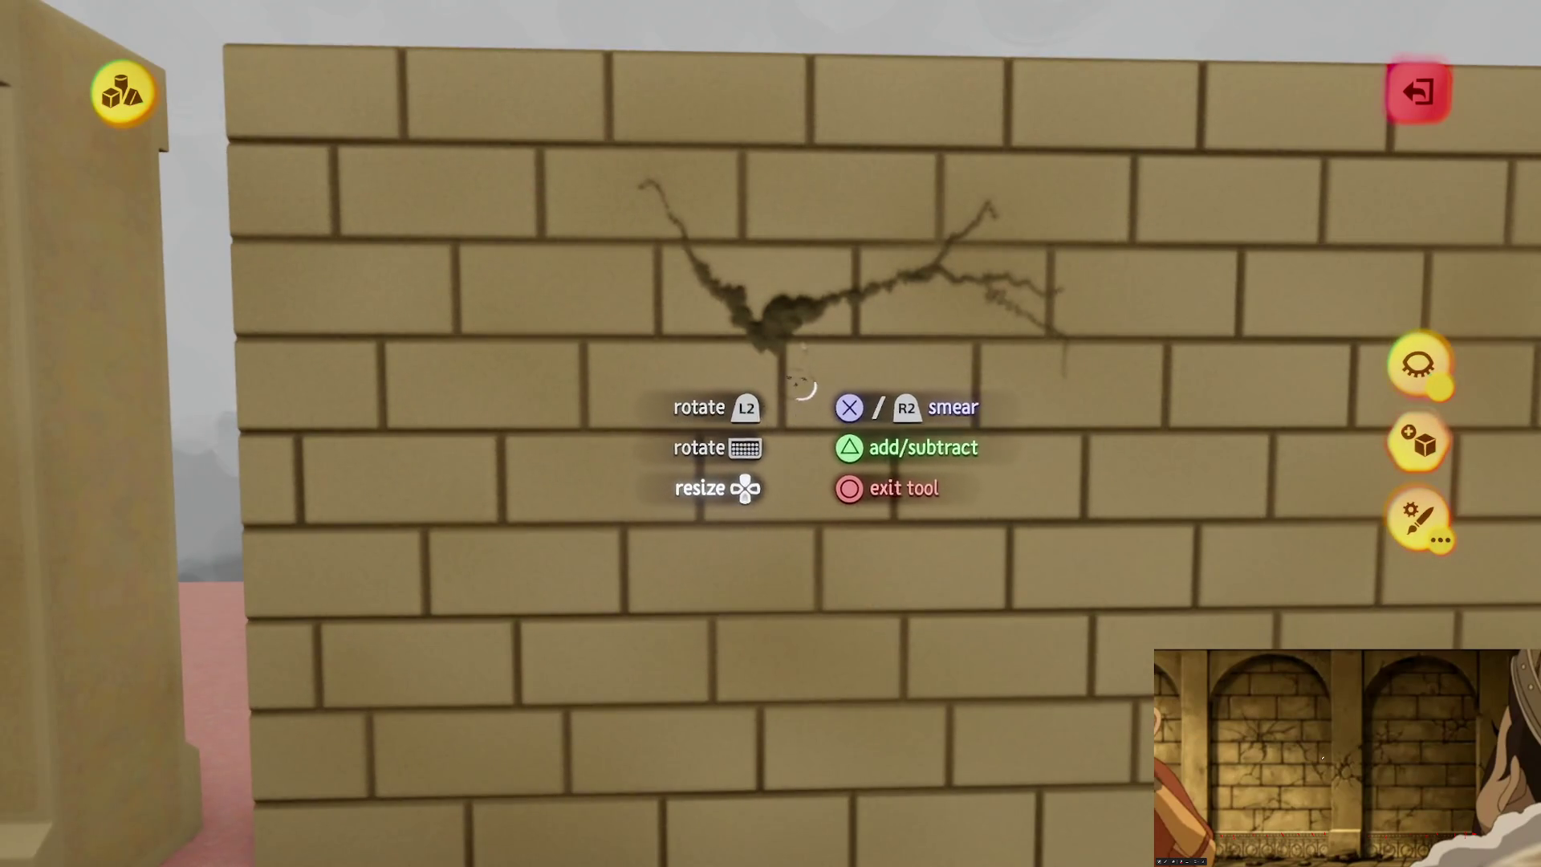
pyautogui.moveTo(803, 347); pyautogui.dragTo(823, 369)
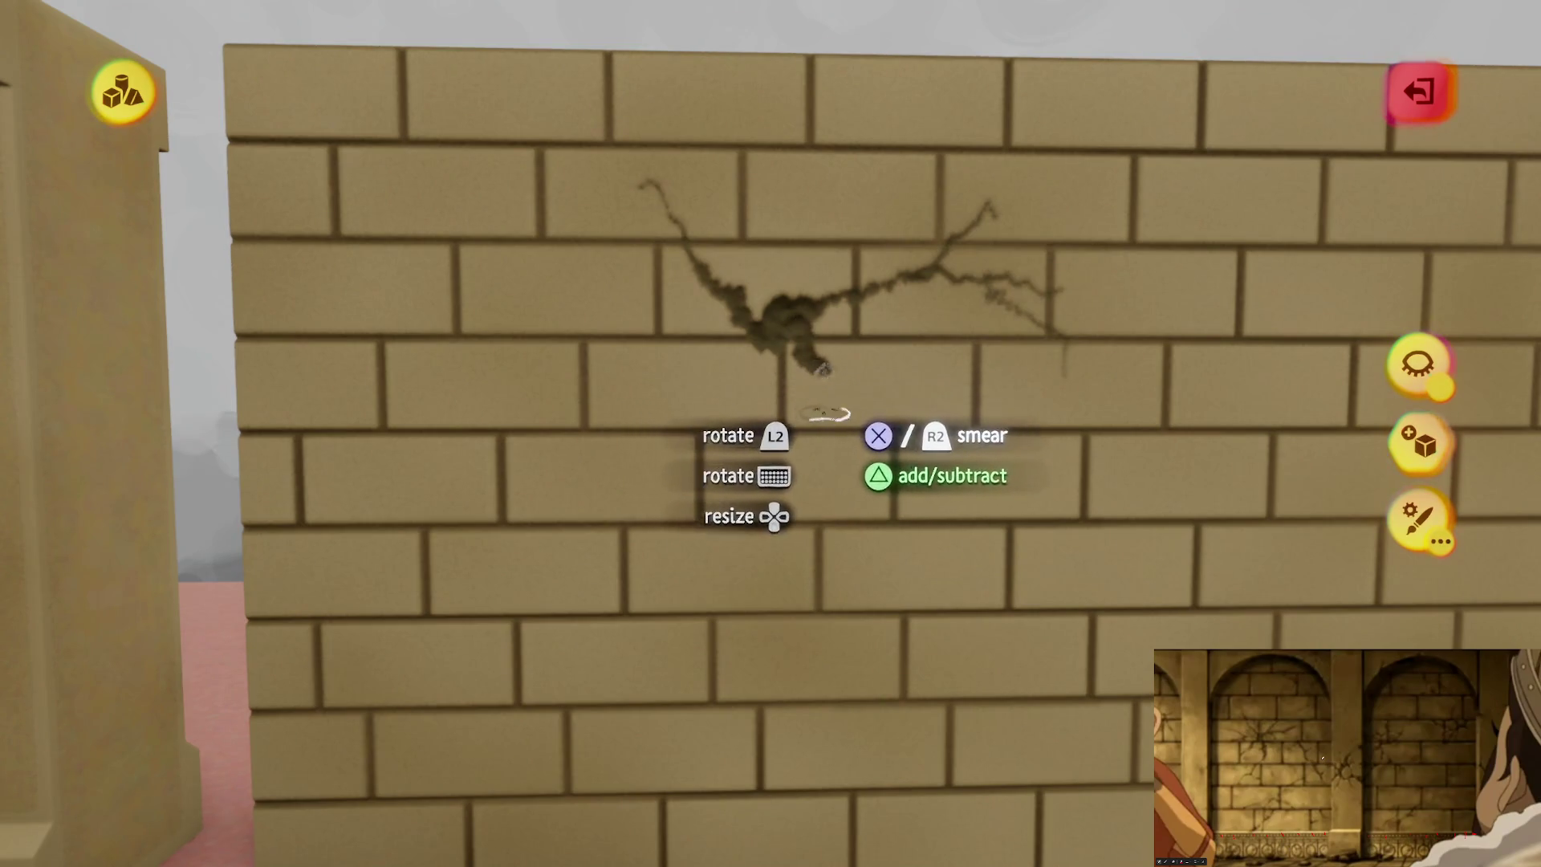
pyautogui.moveTo(879, 457)
pyautogui.mouseDown()
pyautogui.moveTo(883, 509)
pyautogui.moveTo(915, 561)
pyautogui.moveTo(913, 698)
pyautogui.mouseUp()
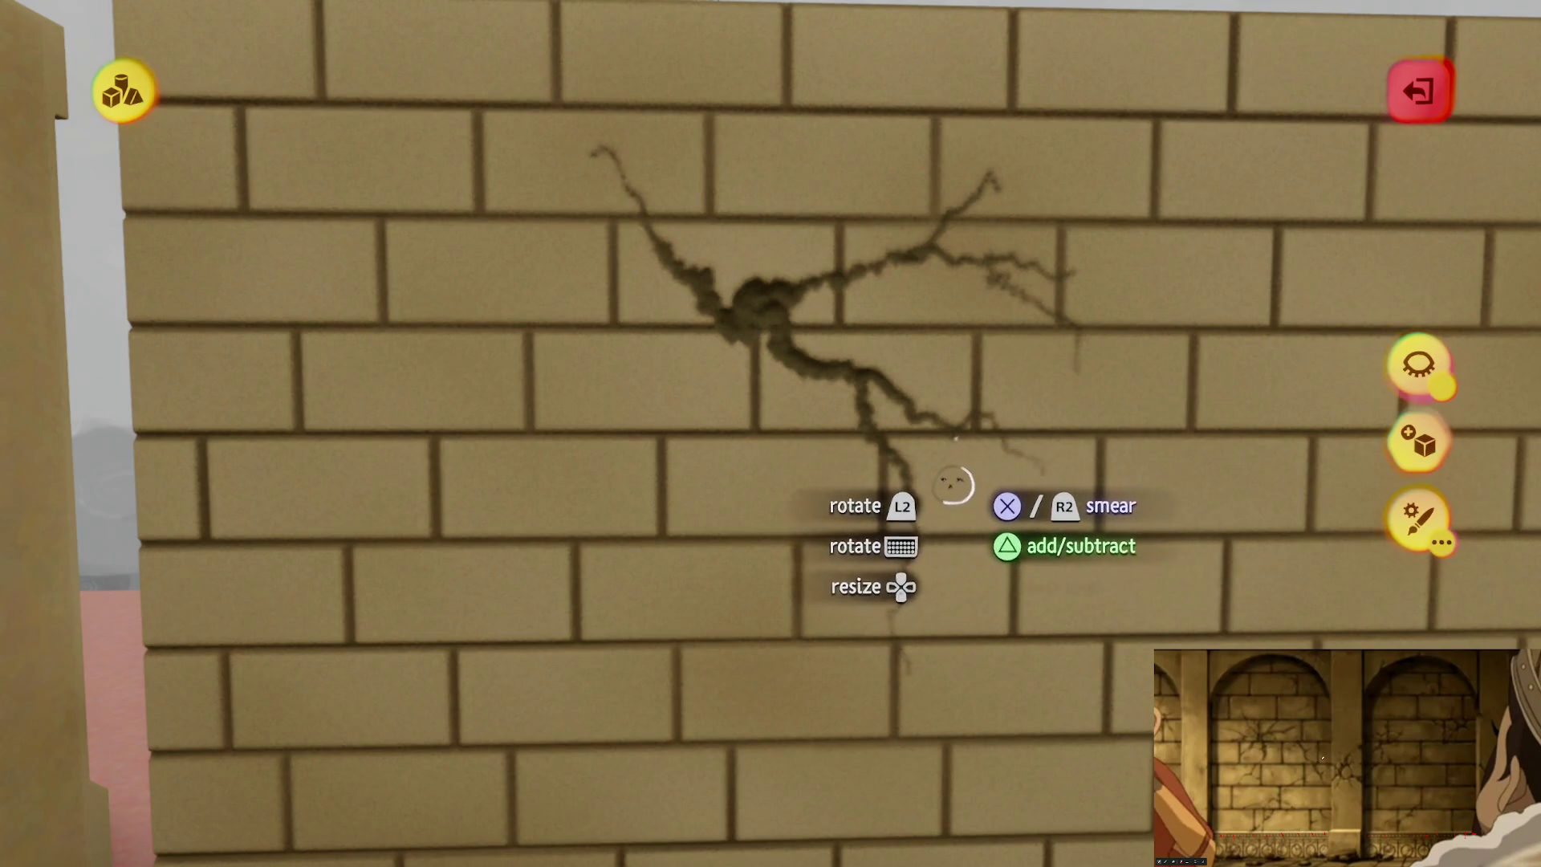
# Step: Start a new downward crack branch to the right and deepen the crack's centre
pyautogui.moveTo(963, 508); pyautogui.dragTo(975, 576)
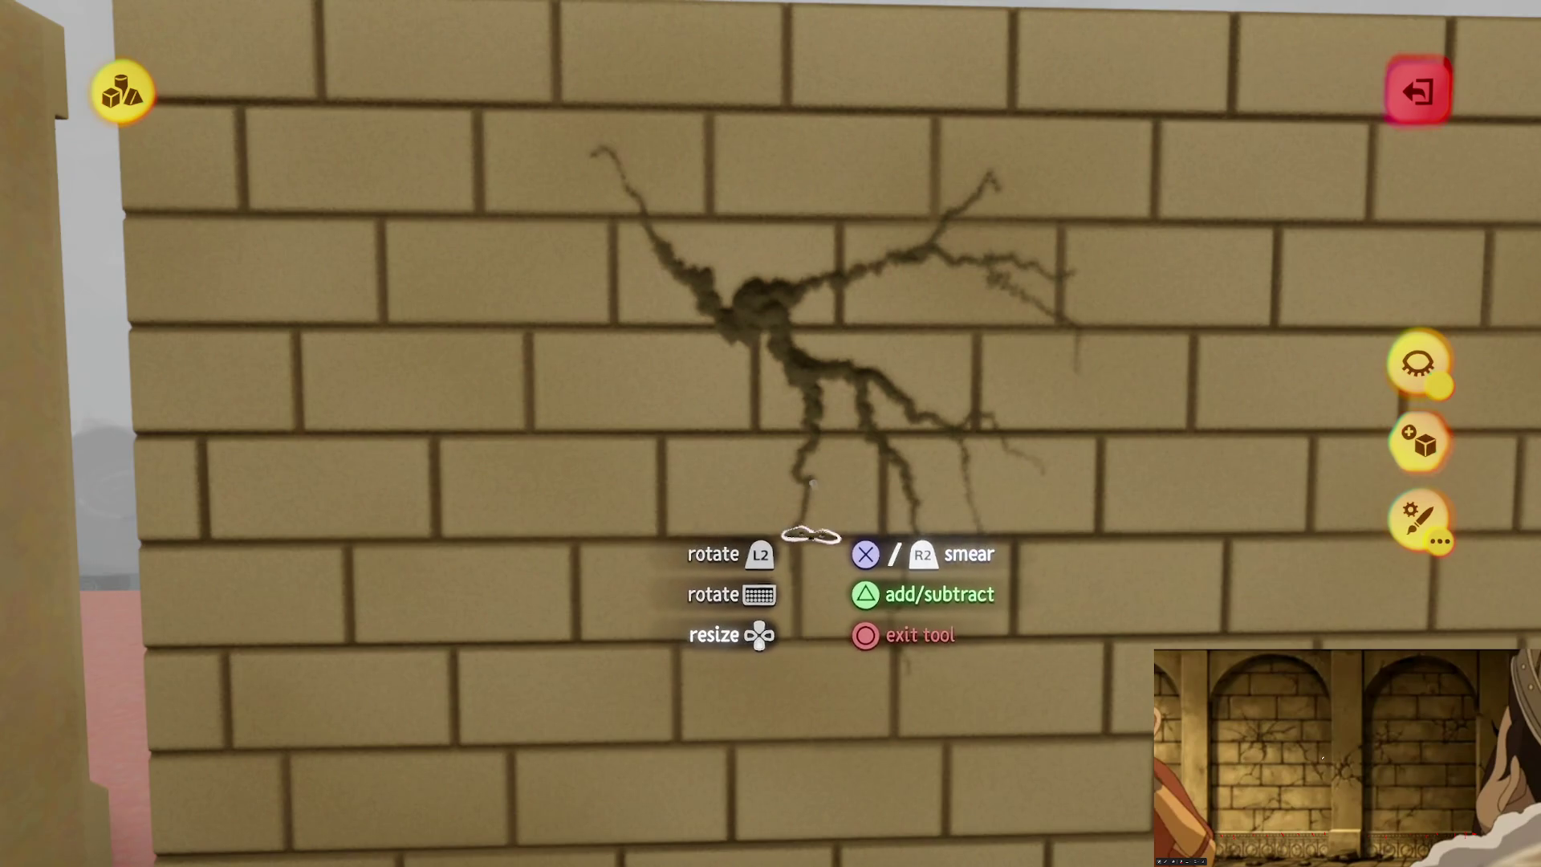
pyautogui.moveTo(804, 550); pyautogui.dragTo(804, 531)
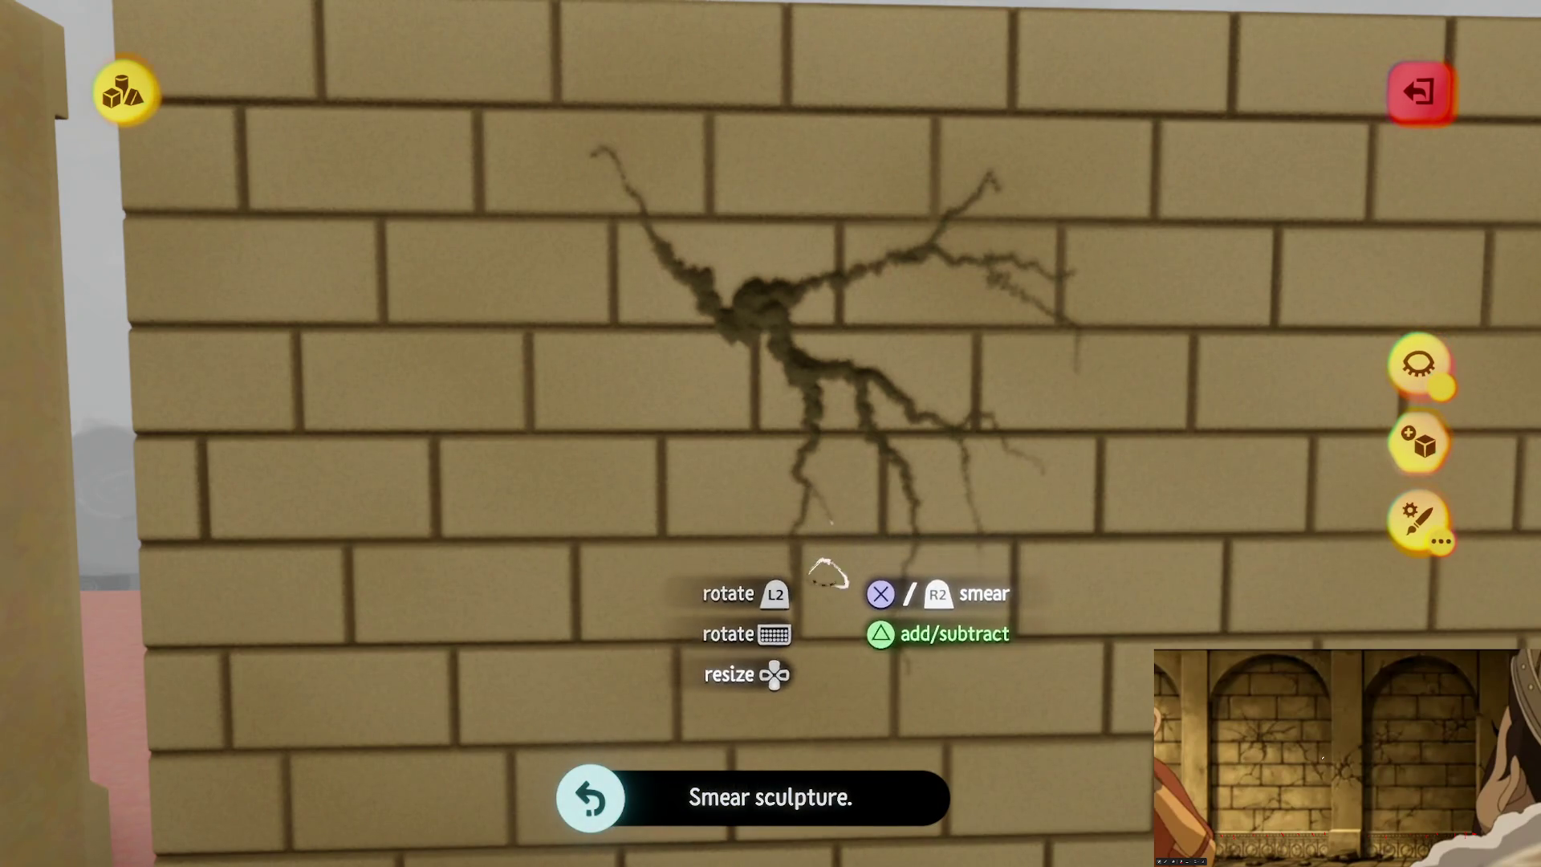
pyautogui.scroll(-5, 827, 573)
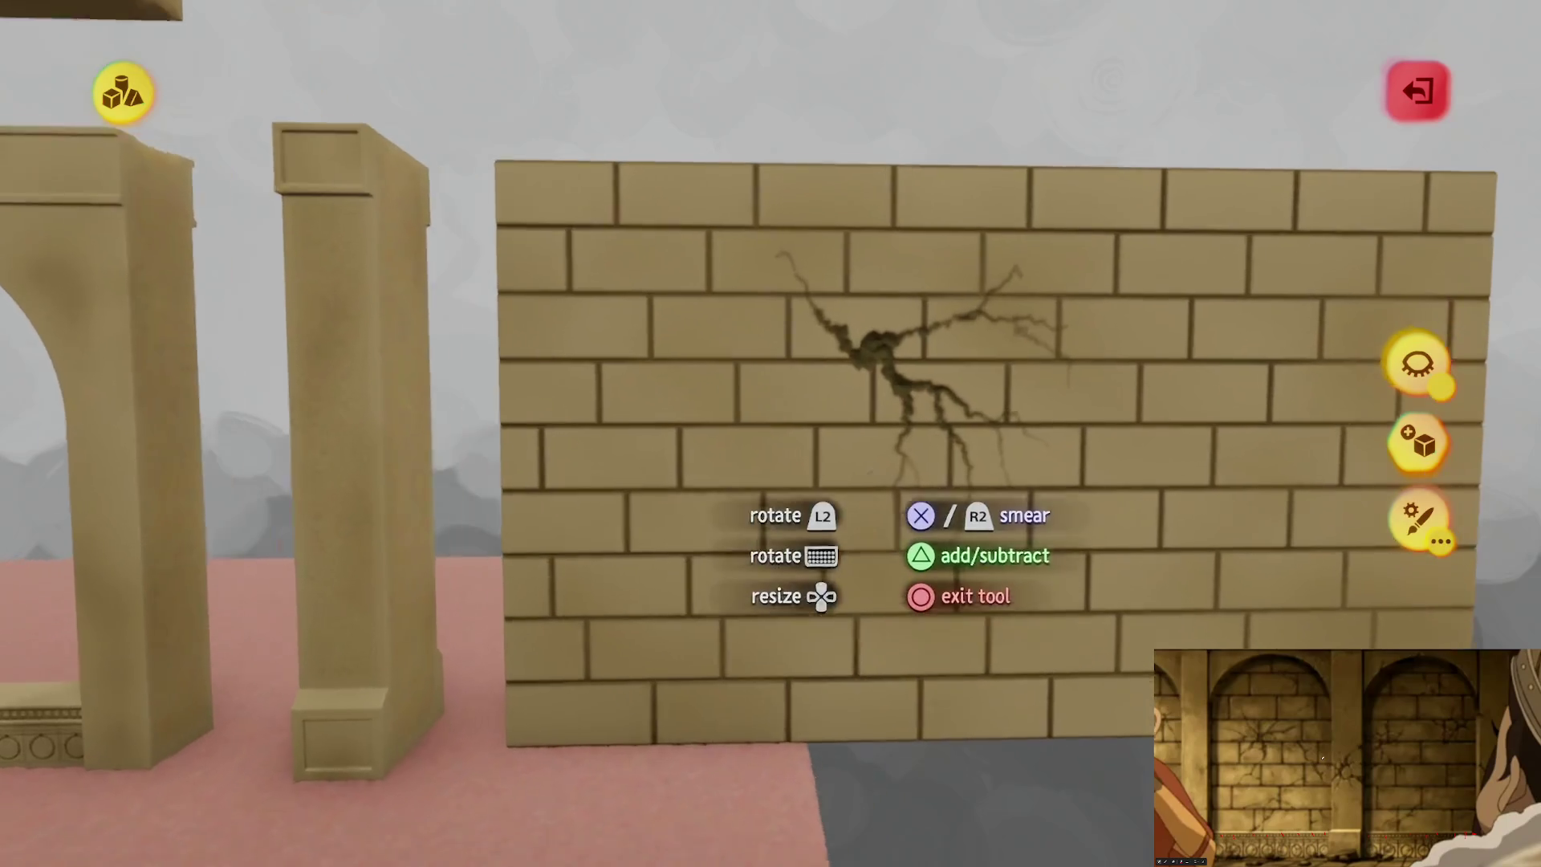
pyautogui.scroll(3, 876, 503)
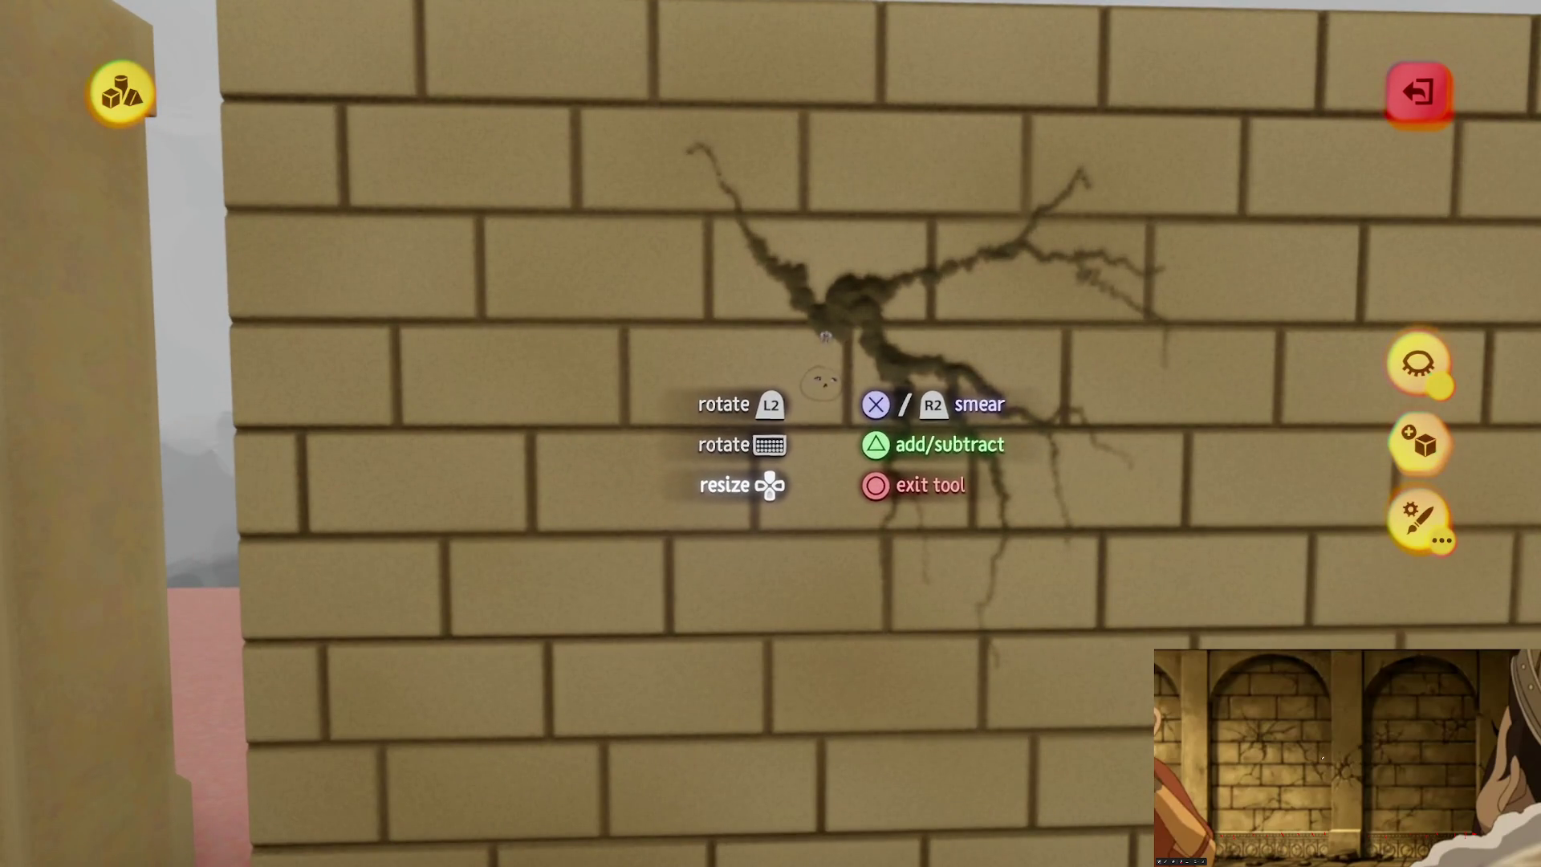
pyautogui.moveTo(817, 343); pyautogui.dragTo(826, 337)
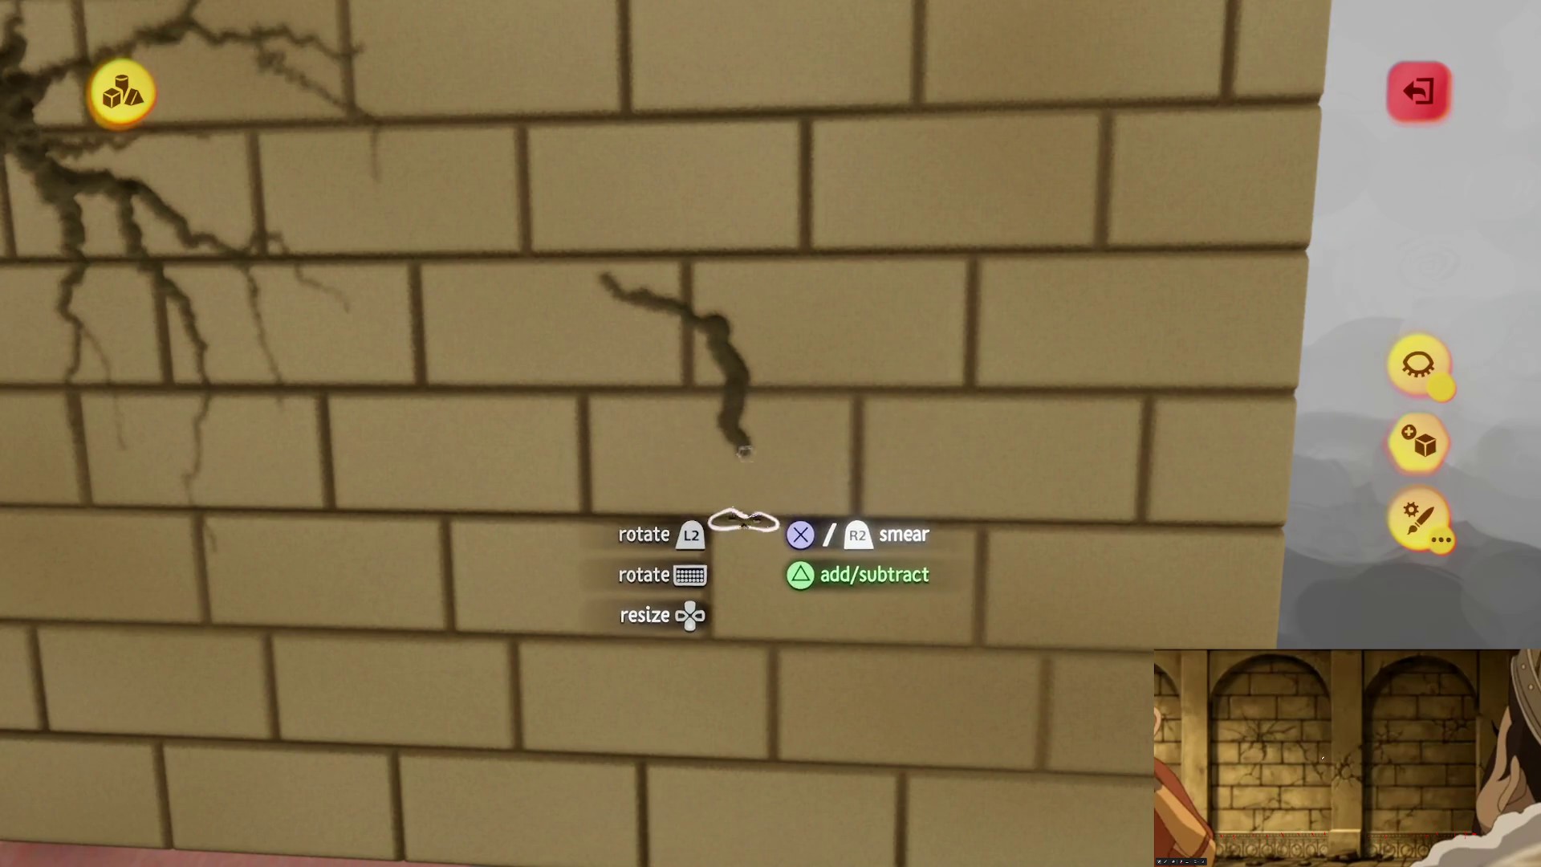
# Step: Draw thin crack branches off the right crack, running up, down, left and right
pyautogui.moveTo(797, 562)
pyautogui.mouseDown()
pyautogui.moveTo(855, 629)
pyautogui.moveTo(895, 750)
pyautogui.moveTo(863, 622)
pyautogui.mouseUp()
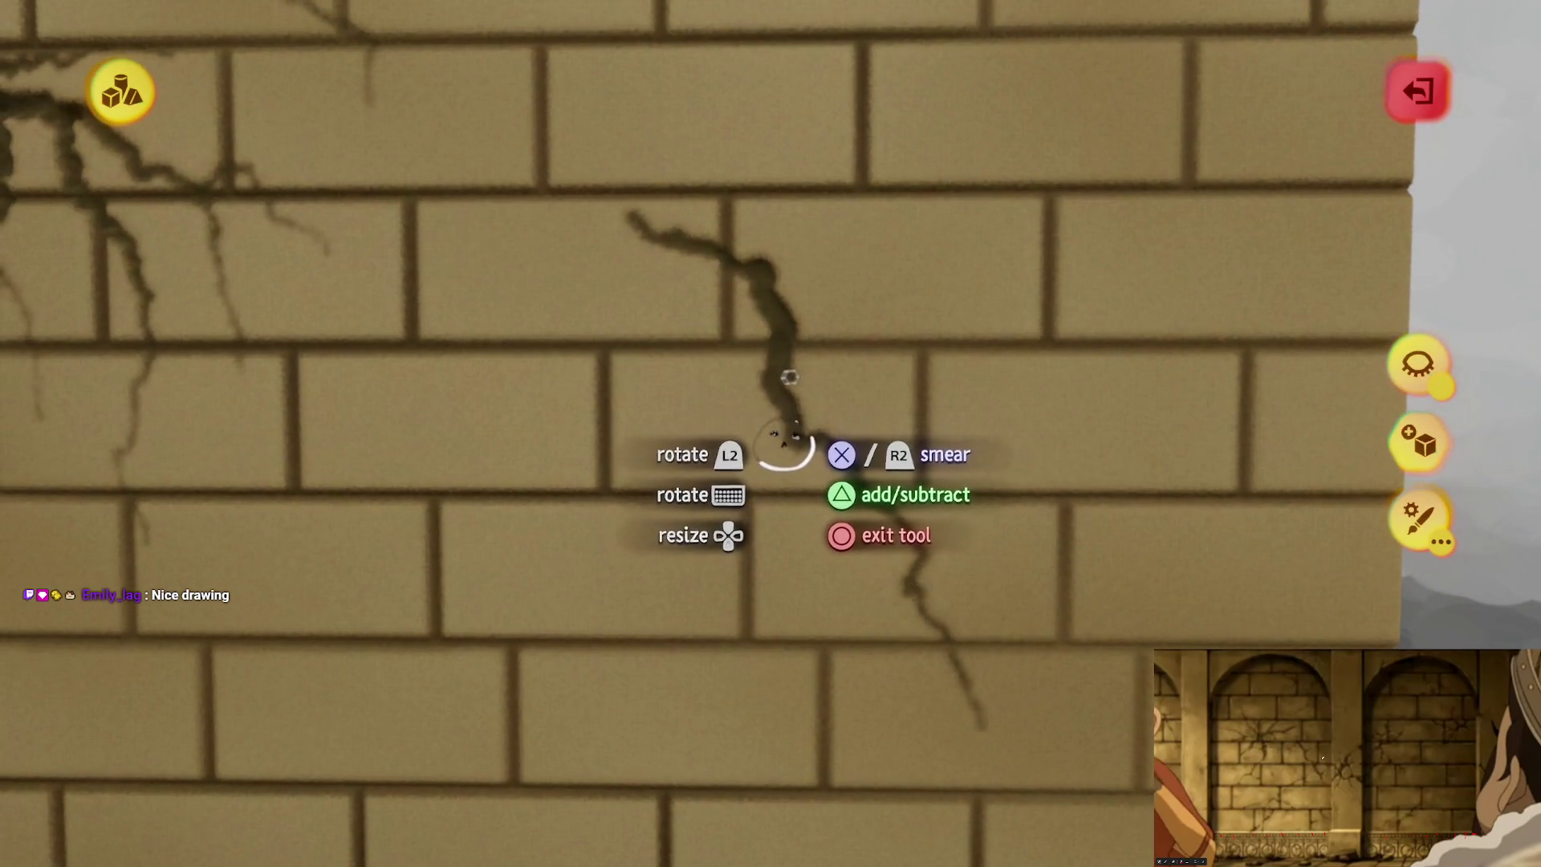
pyautogui.moveTo(870, 388); pyautogui.dragTo(955, 365)
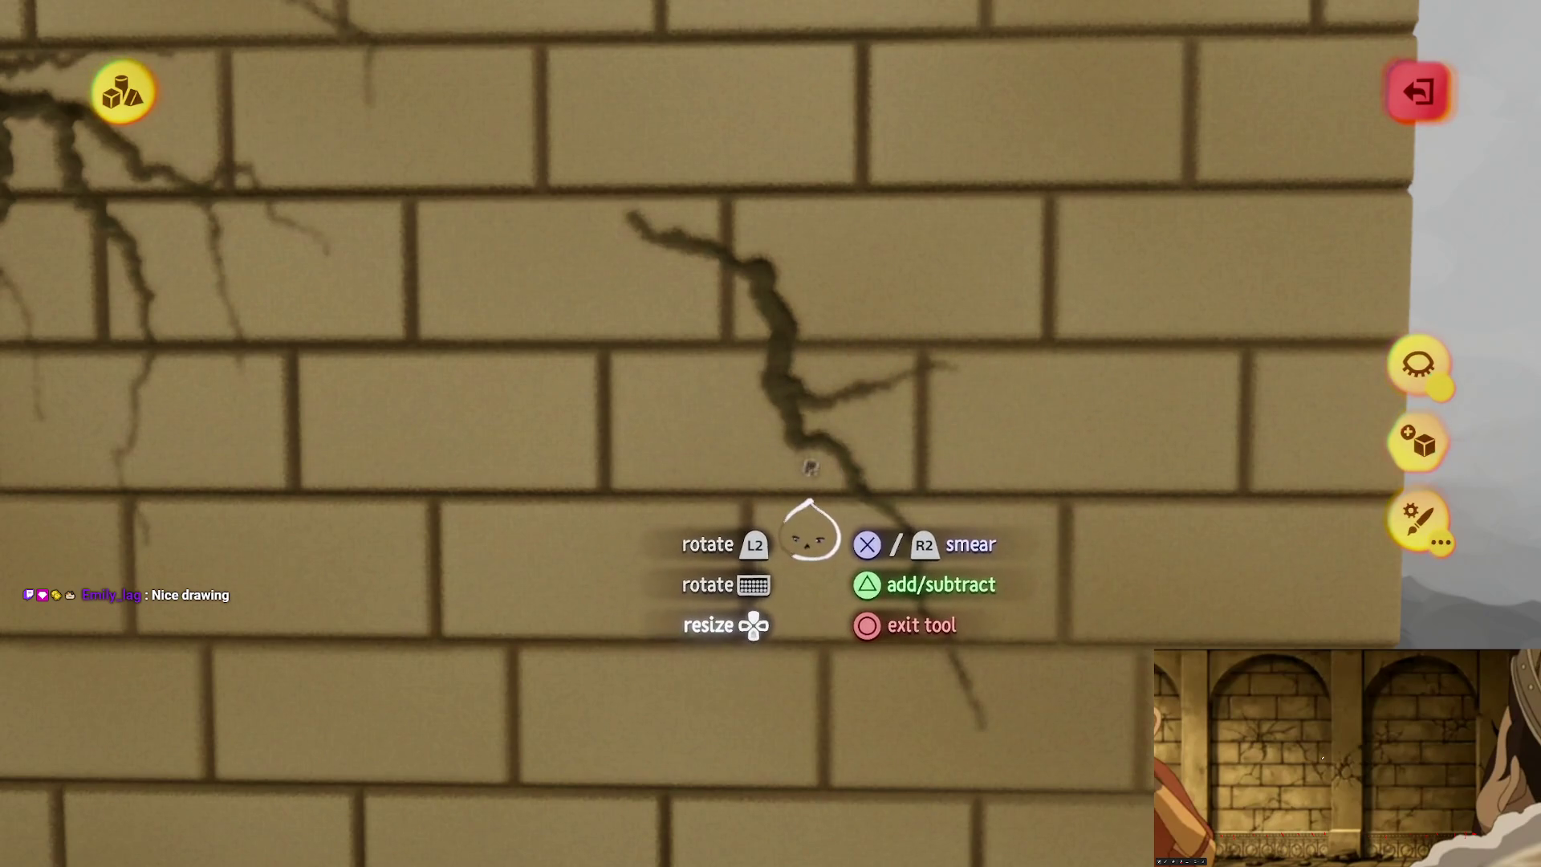
pyautogui.moveTo(772, 481)
pyautogui.mouseDown()
pyautogui.moveTo(764, 518)
pyautogui.moveTo(651, 609)
pyautogui.mouseUp()
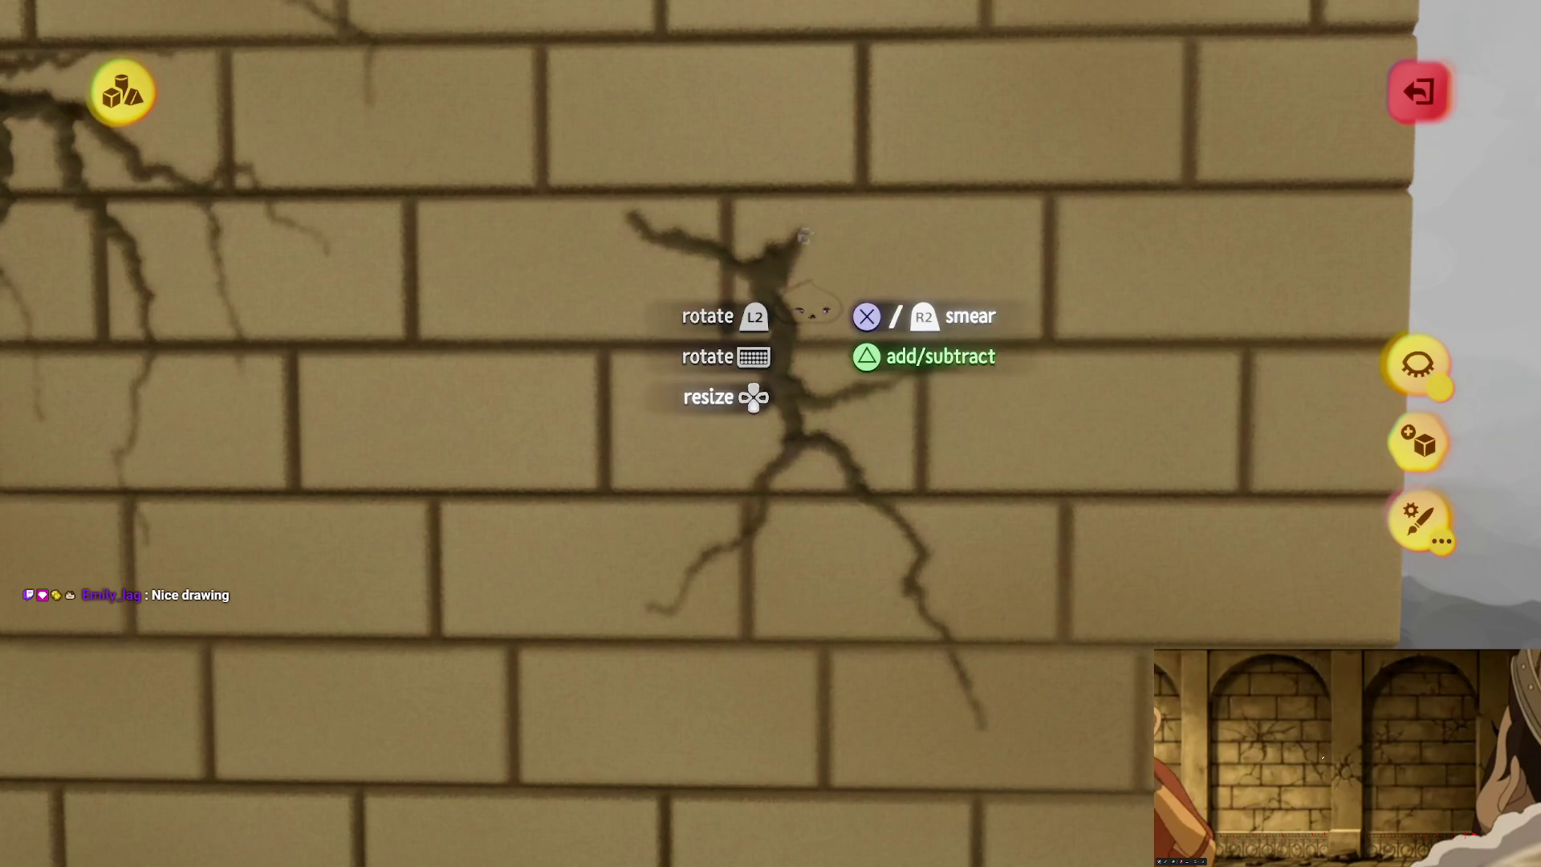
pyautogui.moveTo(854, 235)
pyautogui.mouseDown()
pyautogui.moveTo(827, 190)
pyautogui.moveTo(831, 121)
pyautogui.mouseUp()
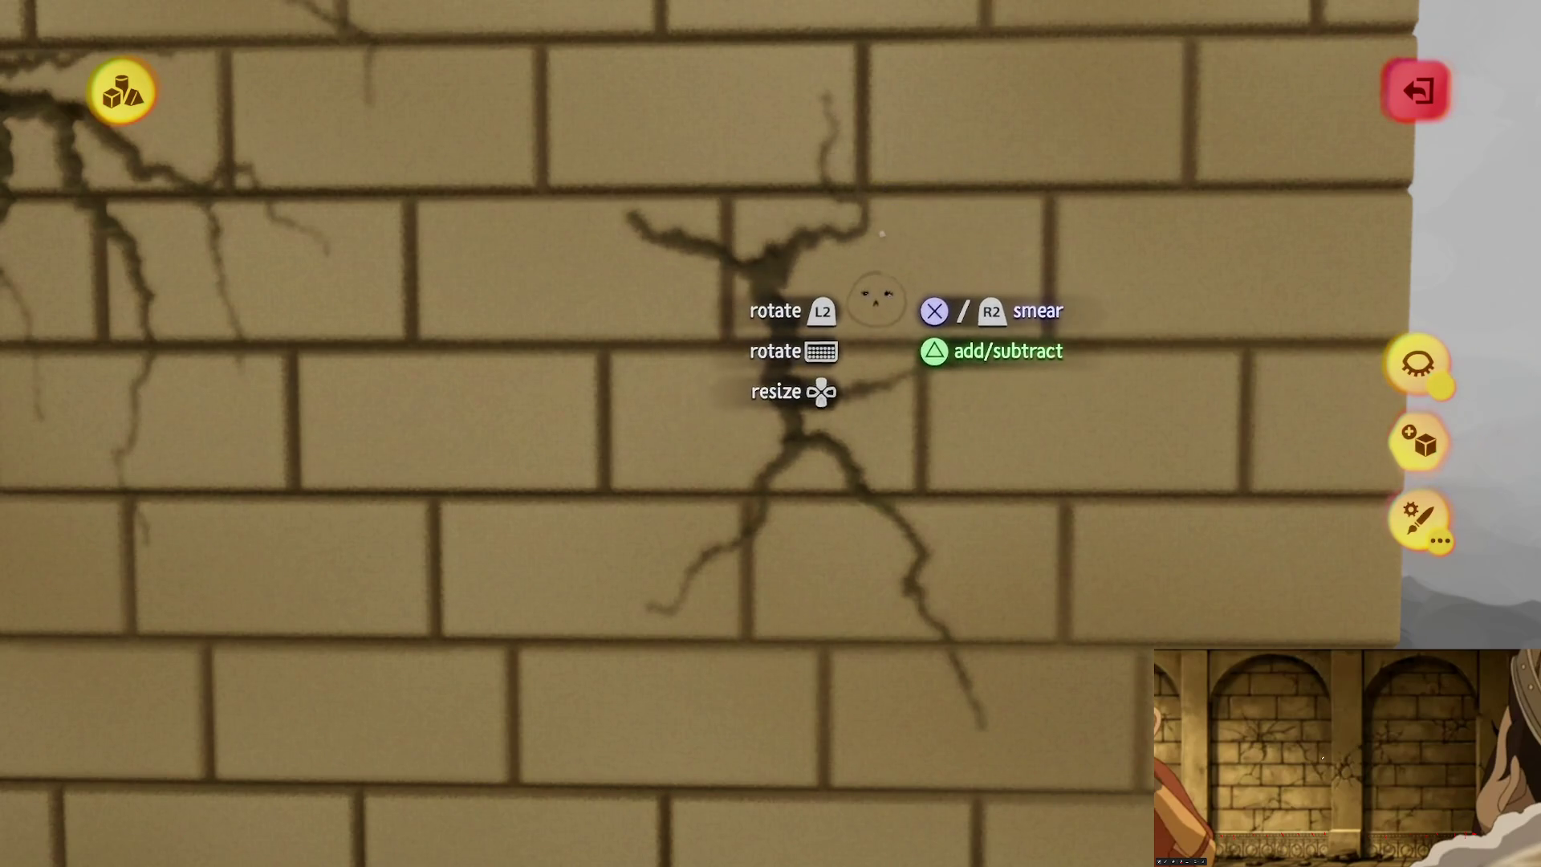
pyautogui.moveTo(860, 230); pyautogui.dragTo(981, 222)
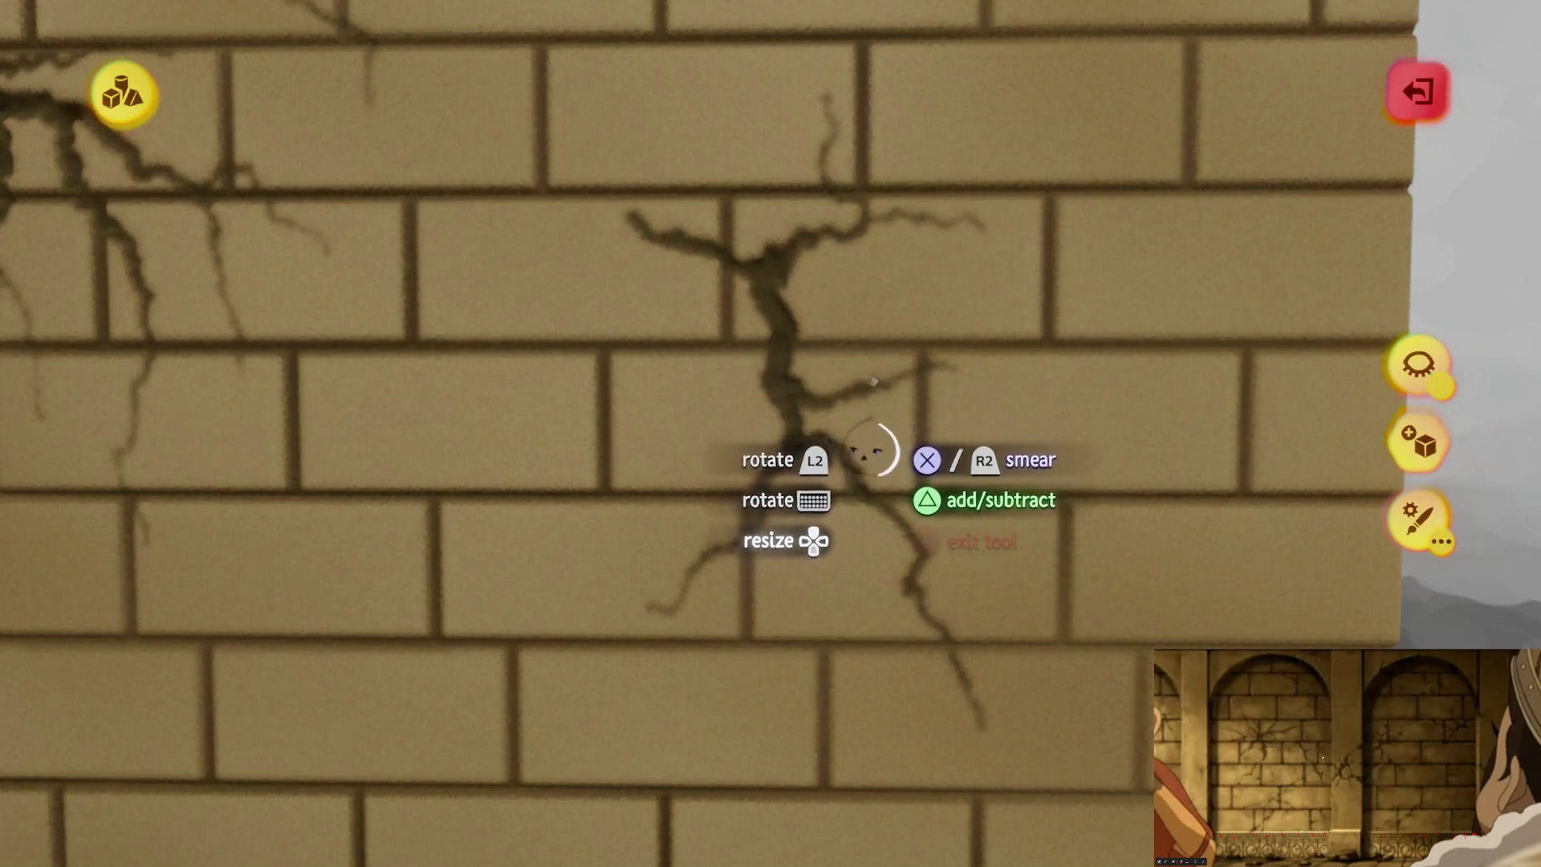
pyautogui.moveTo(923, 554); pyautogui.dragTo(1059, 577)
pyautogui.moveTo(942, 616); pyautogui.dragTo(981, 726)
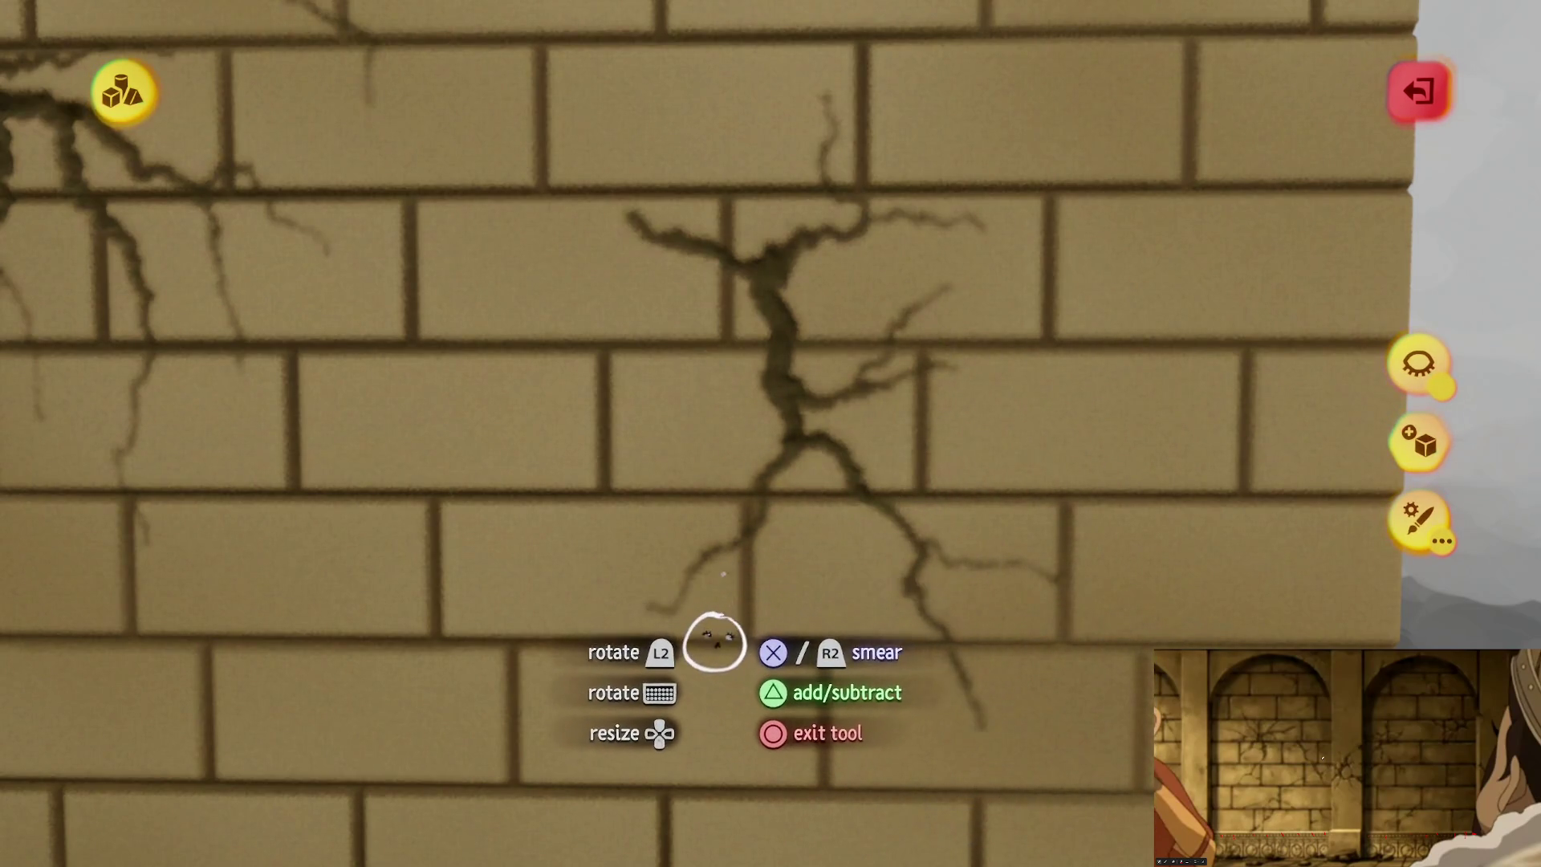
# Step: Zoom out to check both cracks on the wall, then stop sculpting
pyautogui.scroll(-10, 630, 620)
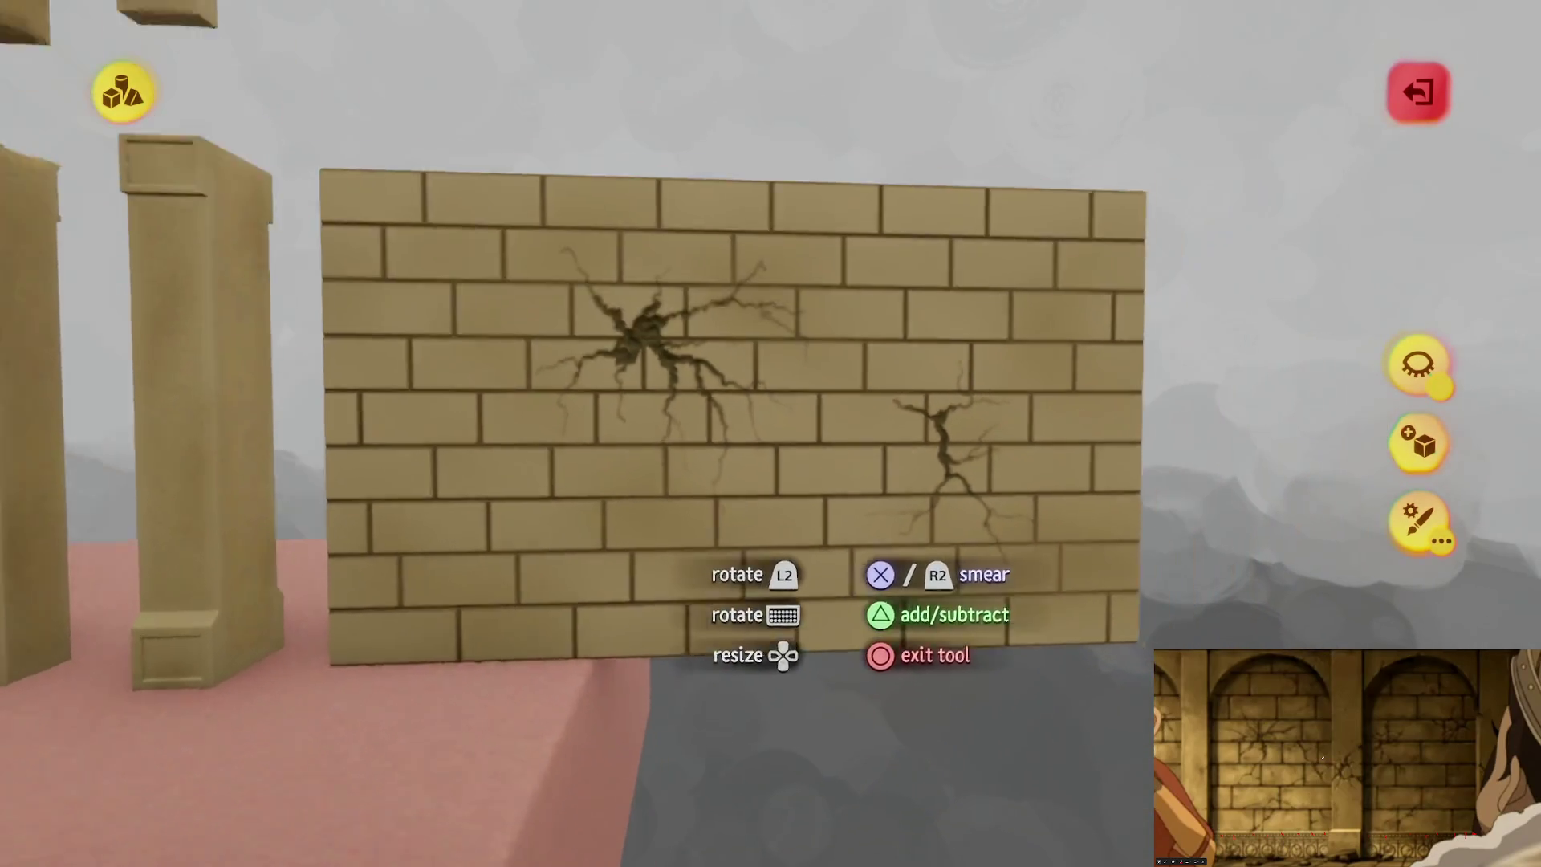
pyautogui.scroll(10, 831, 553)
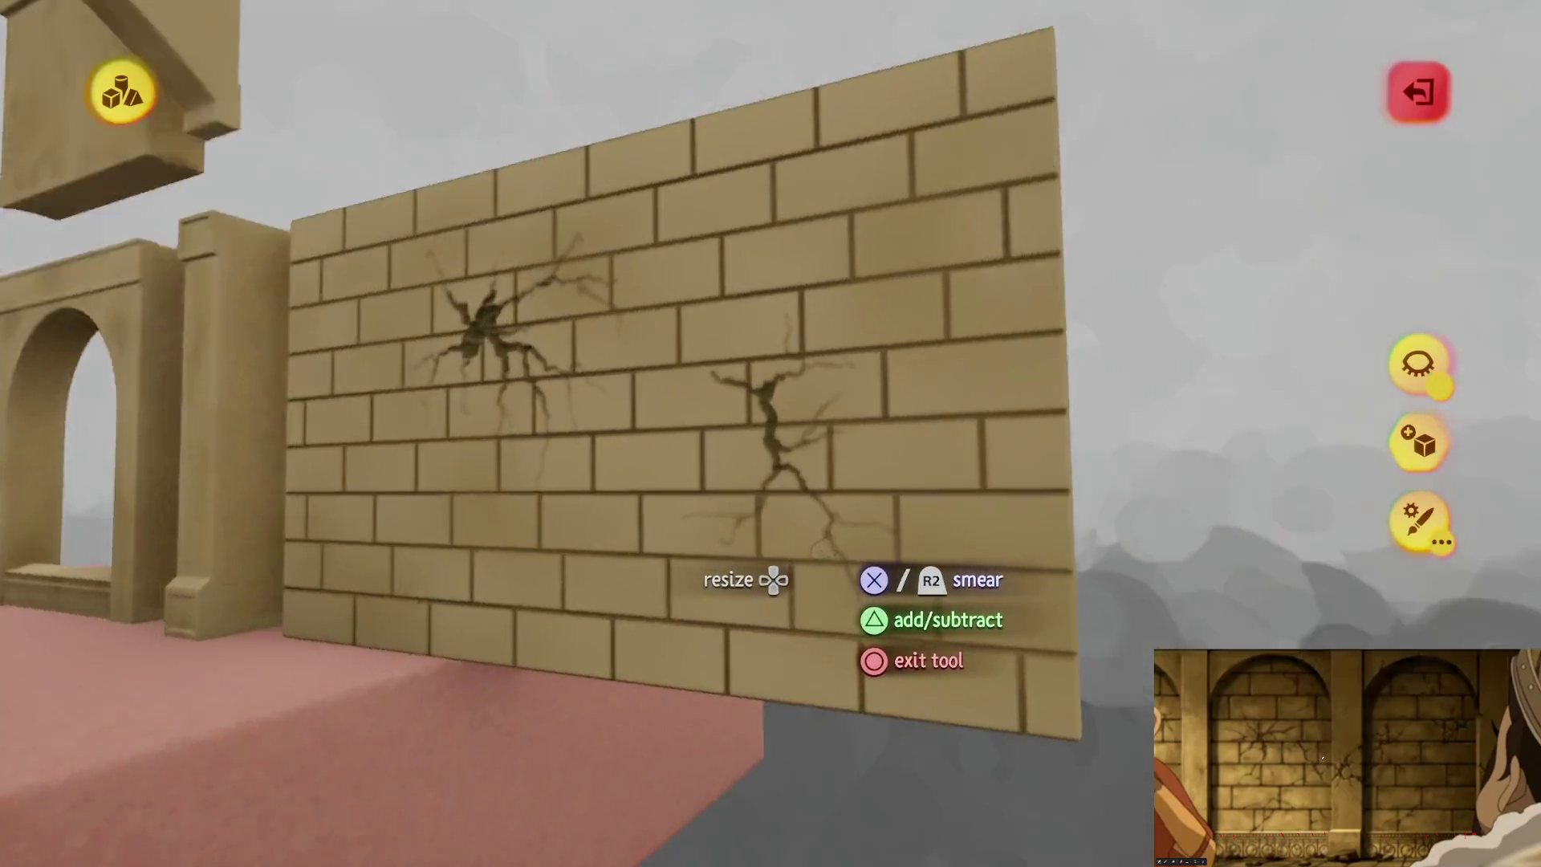
pyautogui.scroll(-5, 301, 416)
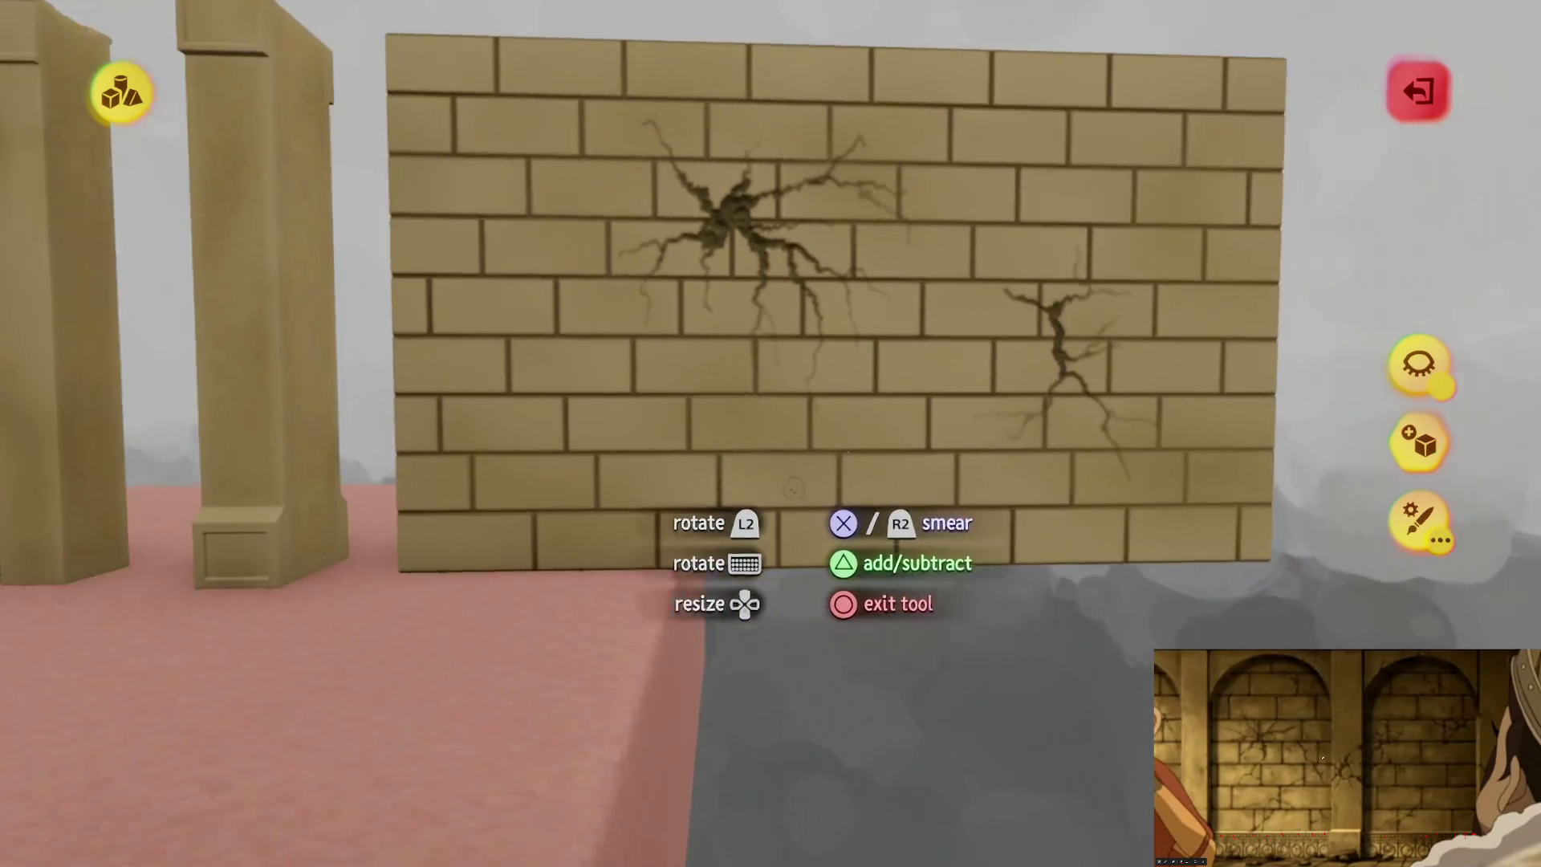
pyautogui.scroll(10, 755, 482)
pyautogui.scroll(5, 743, 461)
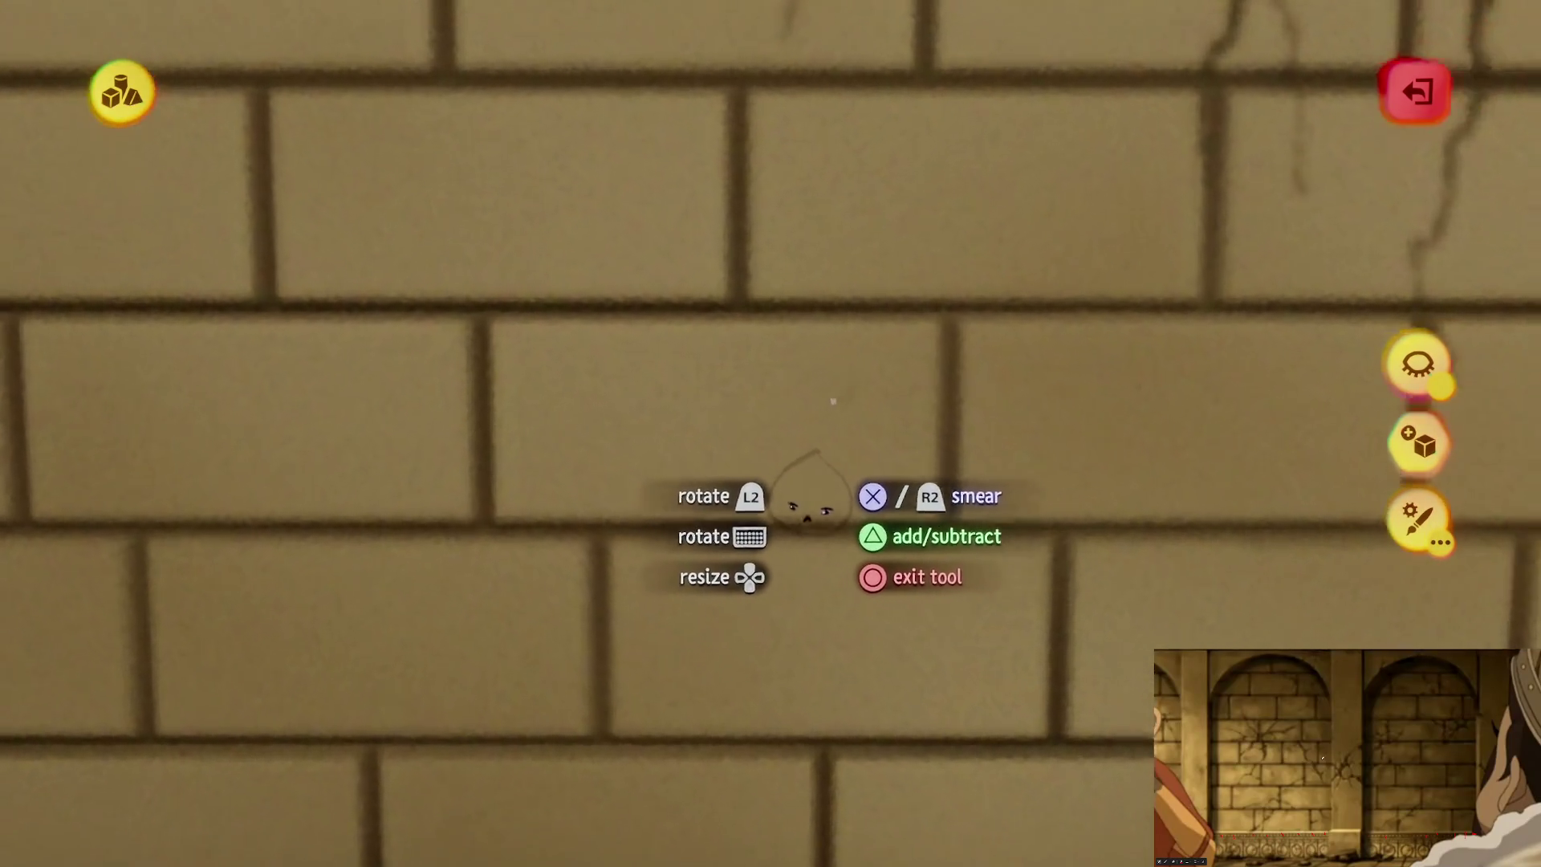
pyautogui.scroll(3, 752, 429)
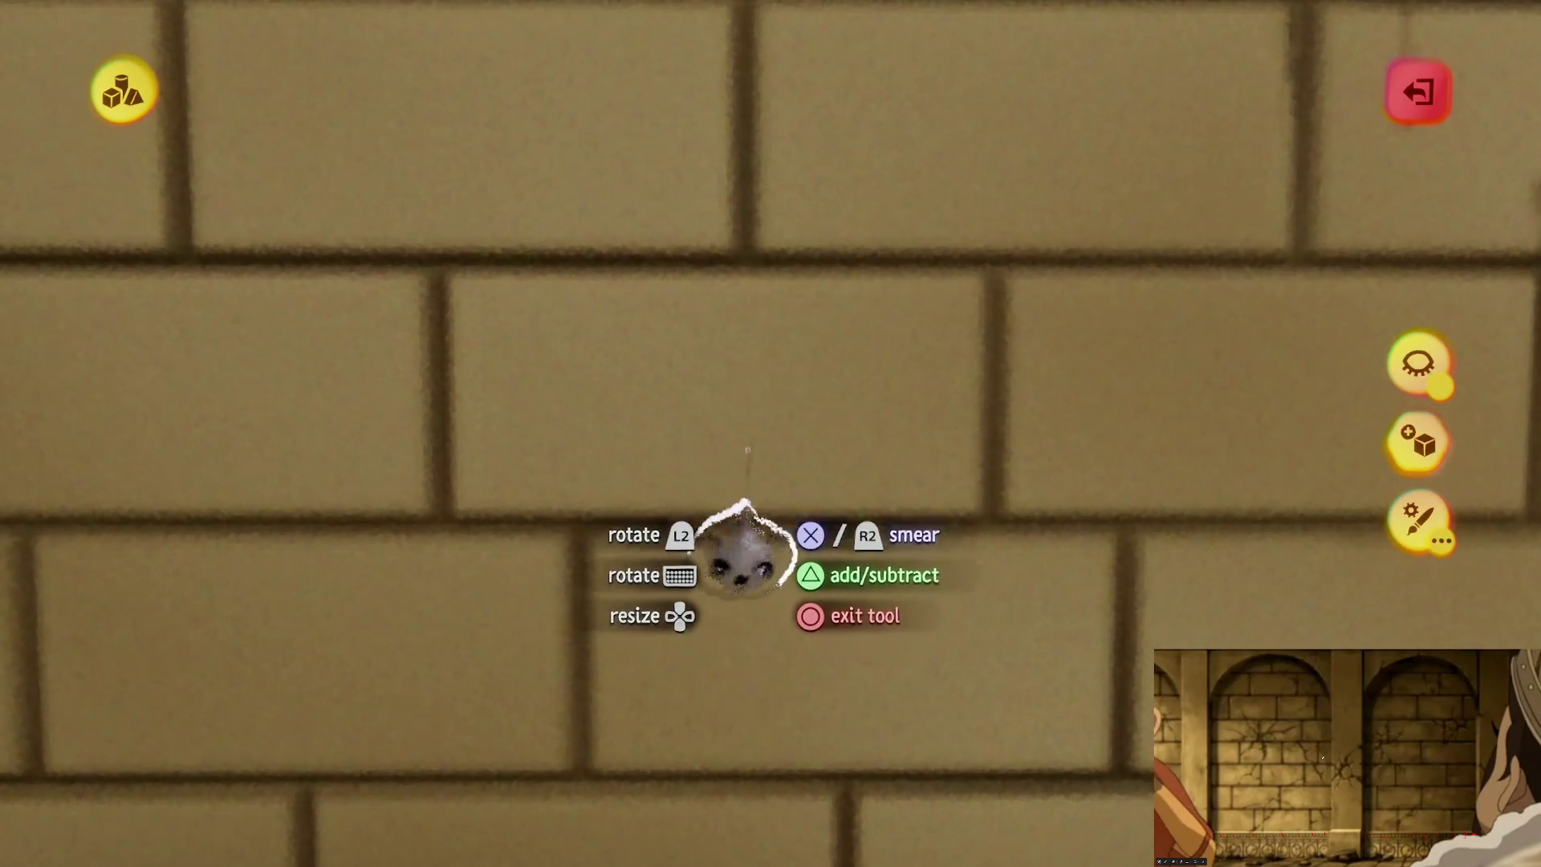
pyautogui.scroll(1, 774, 422)
pyautogui.scroll(1, 829, 457)
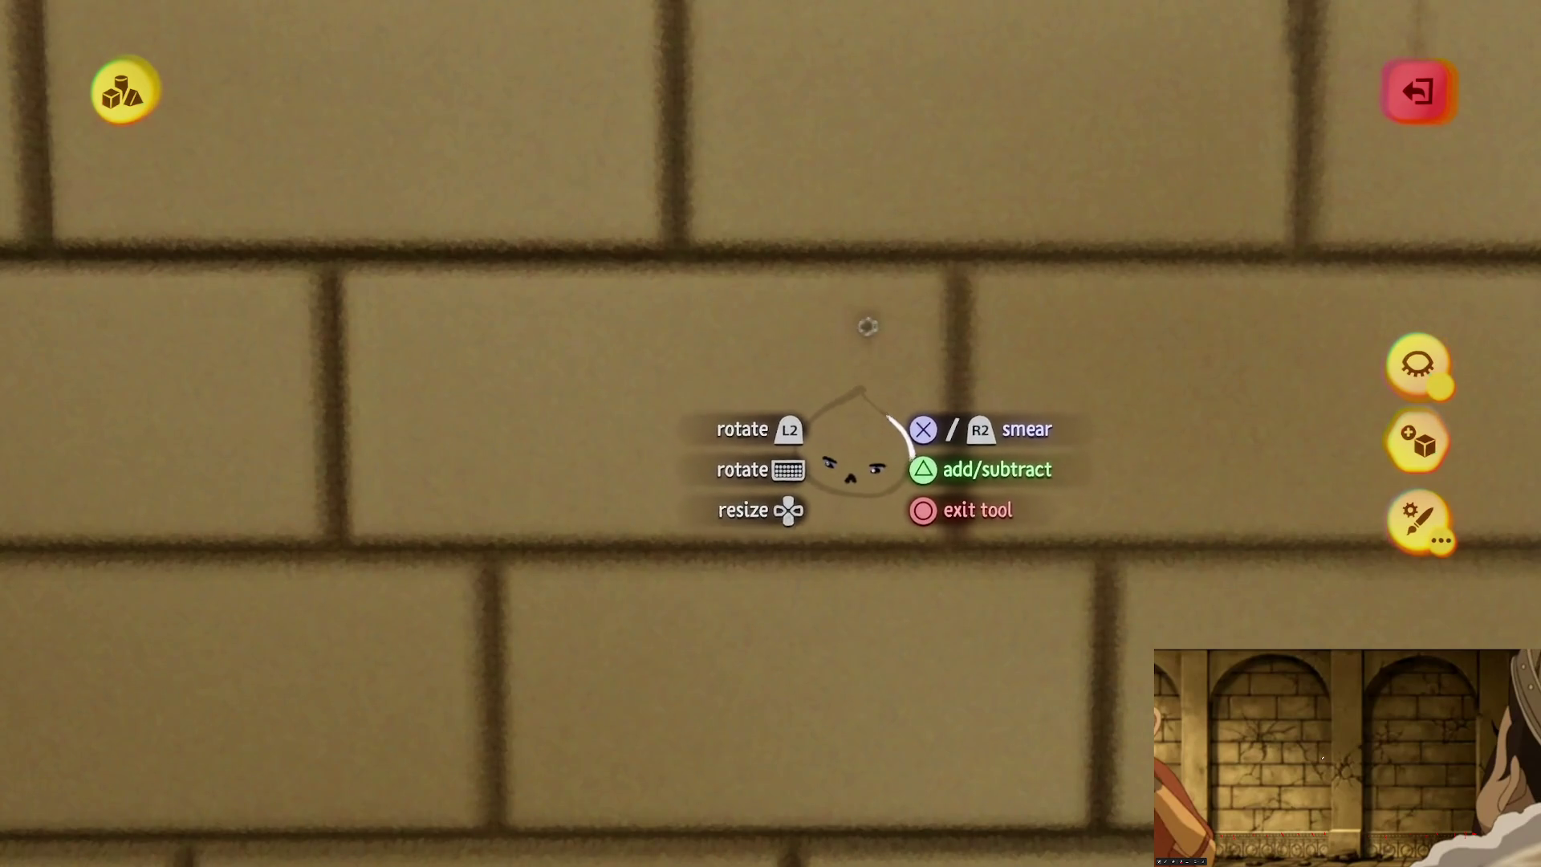
pyautogui.scroll(-5, 751, 490)
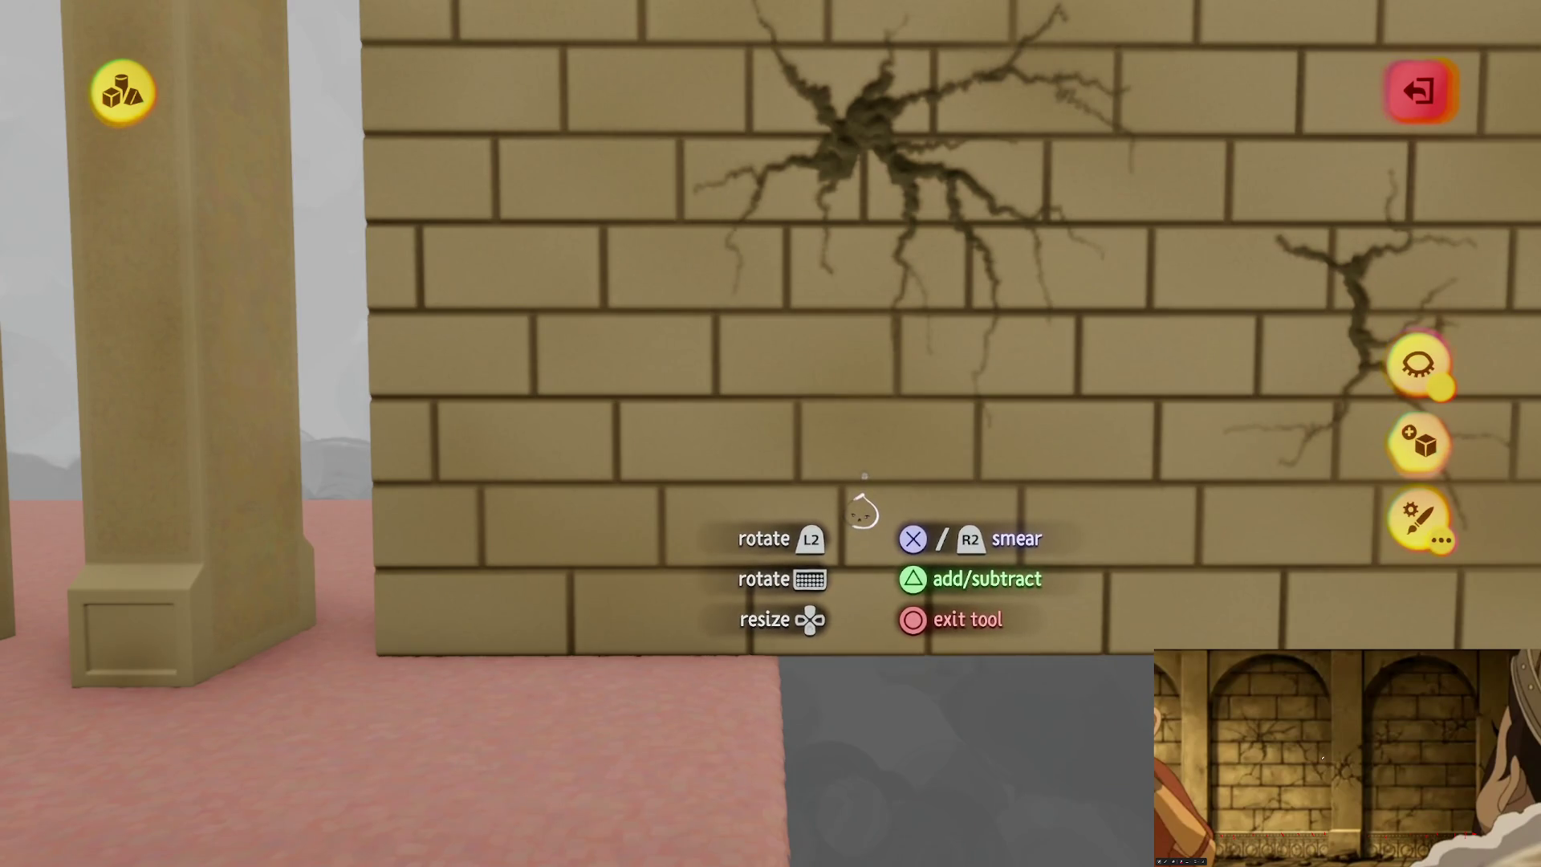
pyautogui.press('Escape')
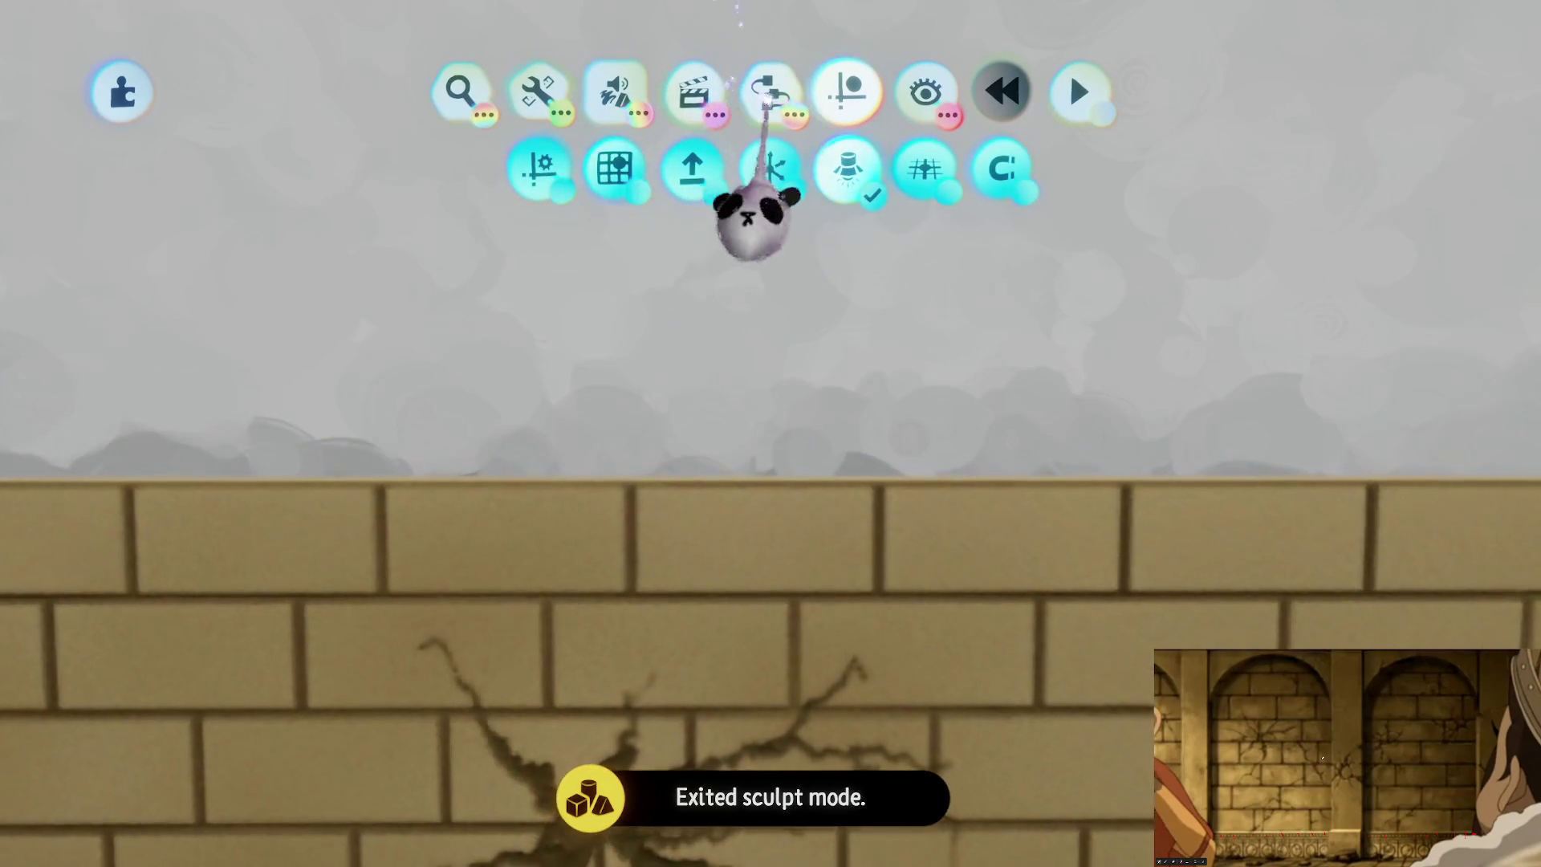
# Step: Place an Advanced Mover from the Movers & Output gadgets beside the wall
pyautogui.click(771, 91)
pyautogui.click(660, 171)
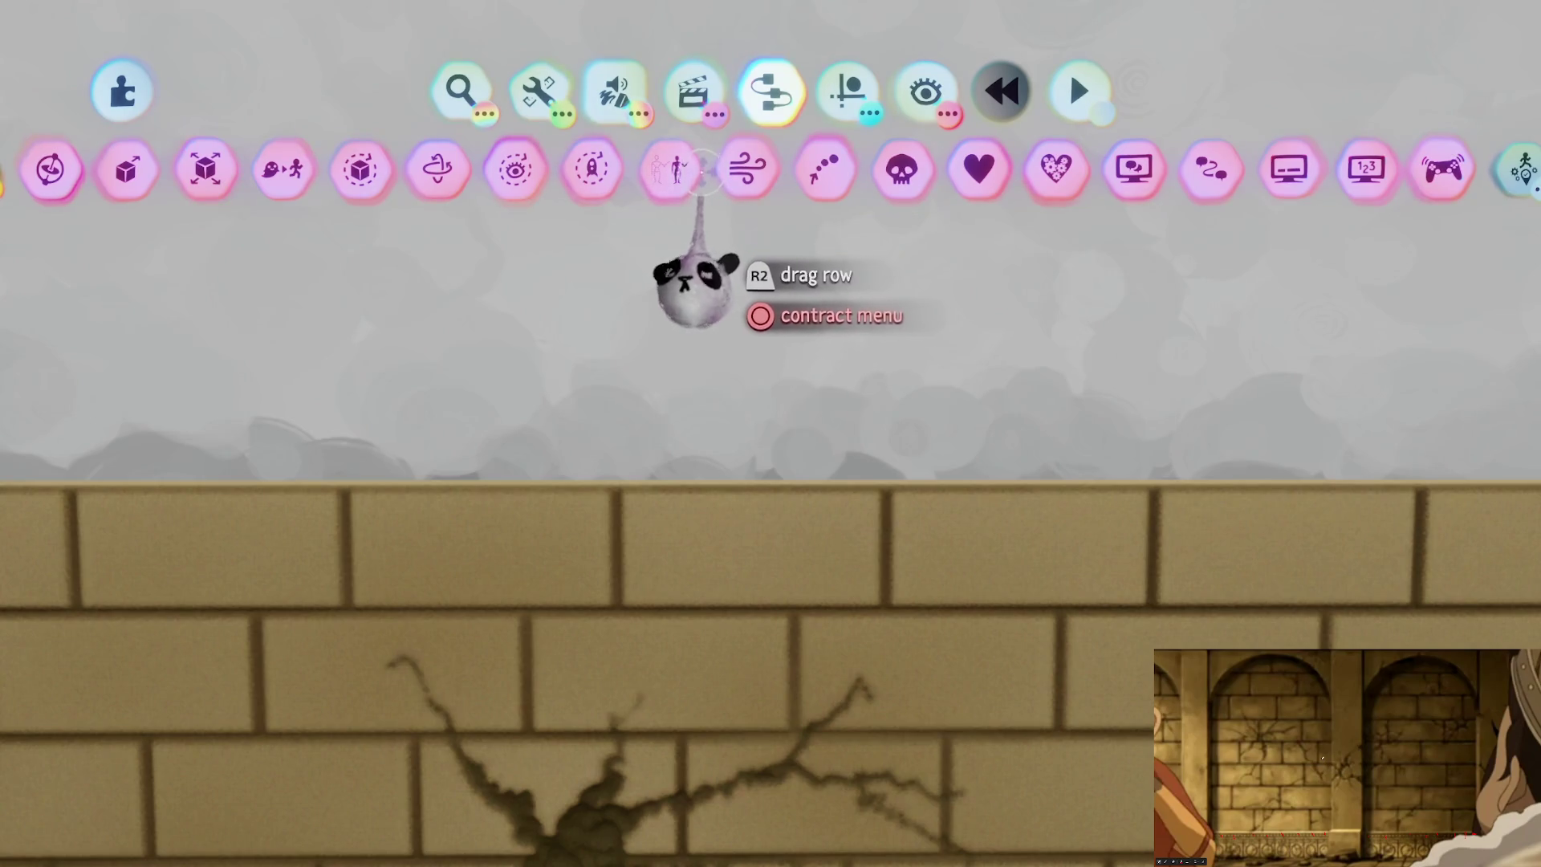
pyautogui.moveTo(703, 197); pyautogui.dragTo(883, 200)
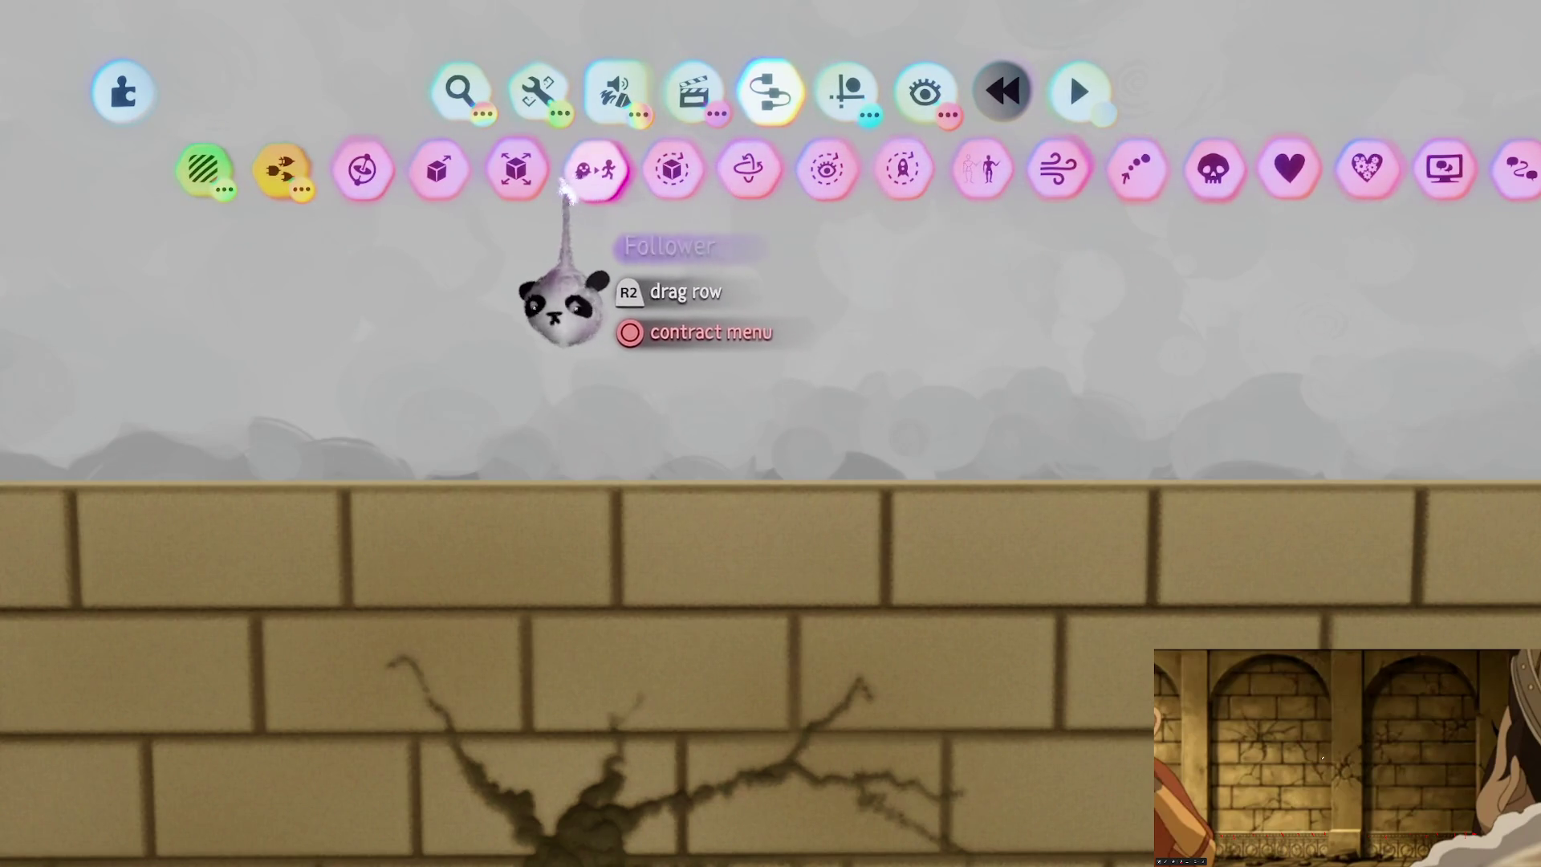
pyautogui.click(516, 170)
pyautogui.click(801, 361)
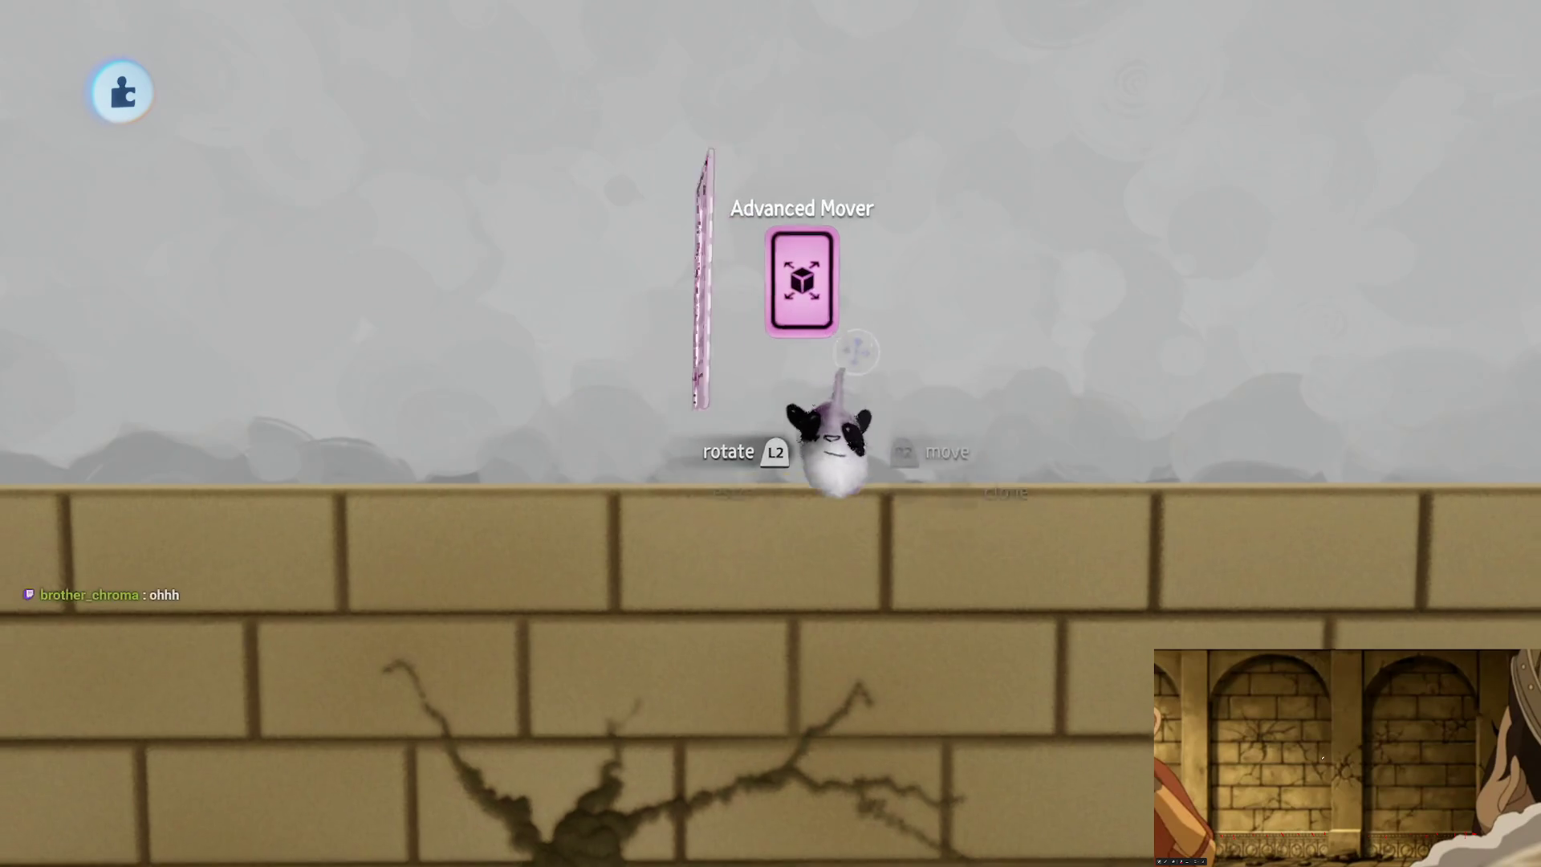
# Step: Wire the mover to the cracked wall; set strength 100%, X/Y damping 100%, Z damping 0%
pyautogui.rightClick(825, 446)
pyautogui.click(652, 117)
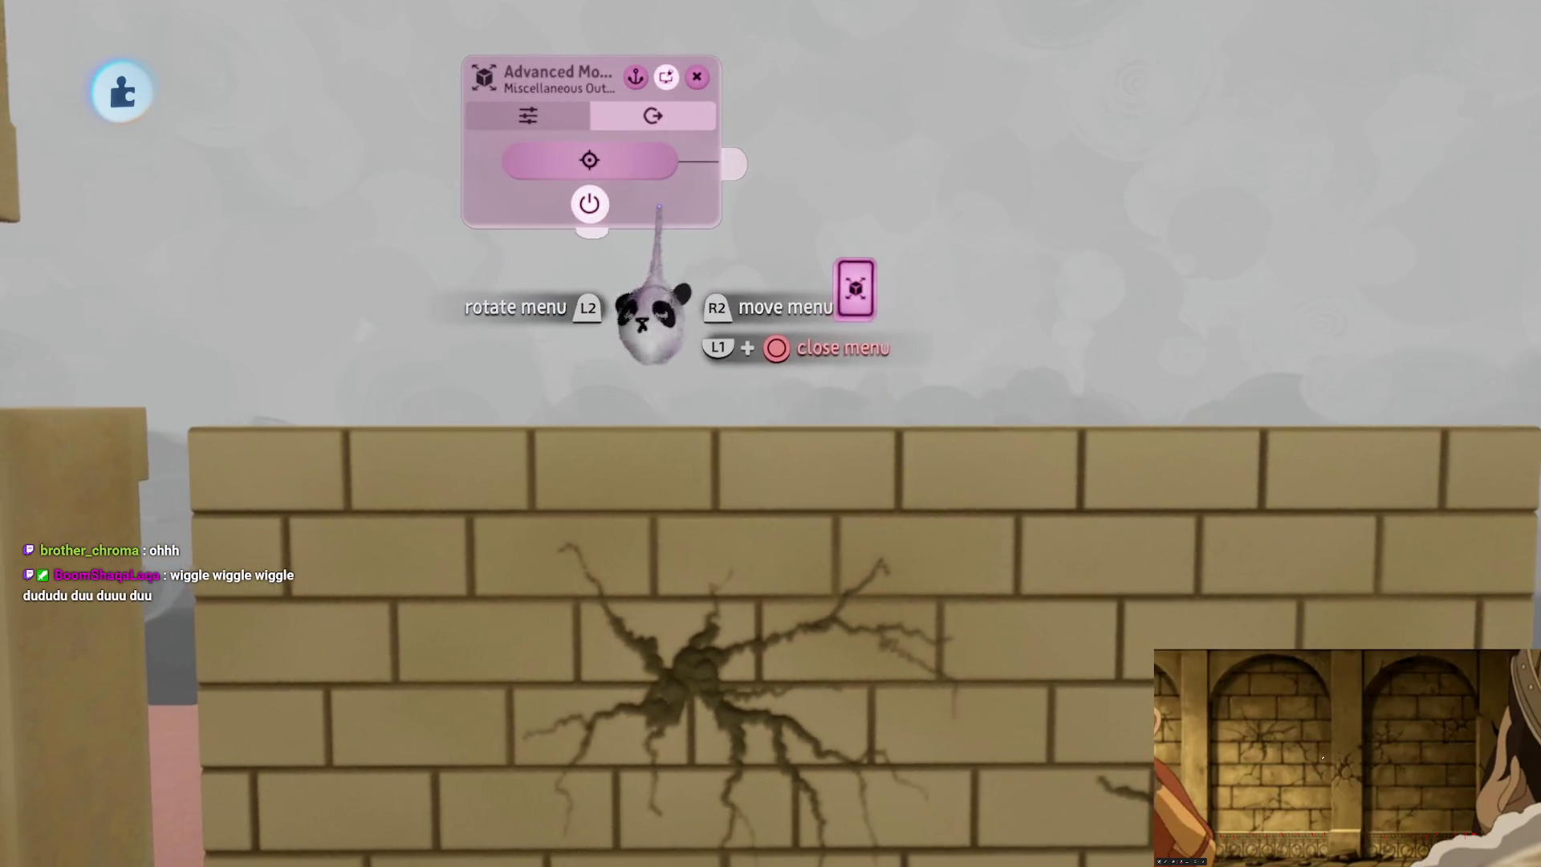
pyautogui.moveTo(727, 164)
pyautogui.mouseDown()
pyautogui.moveTo(720, 281)
pyautogui.moveTo(879, 602)
pyautogui.moveTo(919, 533)
pyautogui.mouseUp()
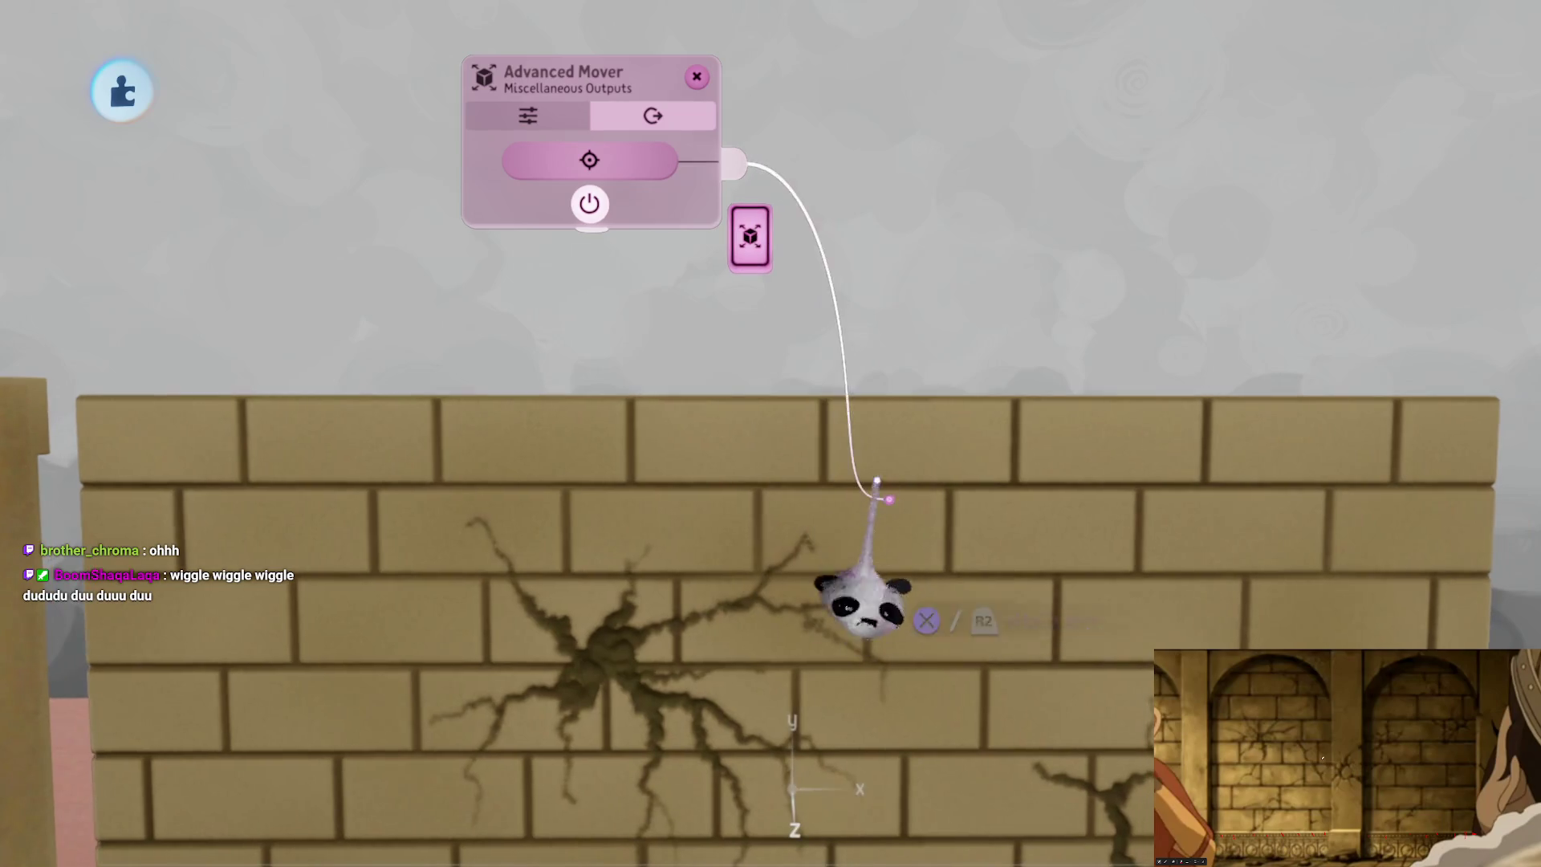
pyautogui.click(526, 115)
pyautogui.moveTo(766, 374); pyautogui.dragTo(857, 375)
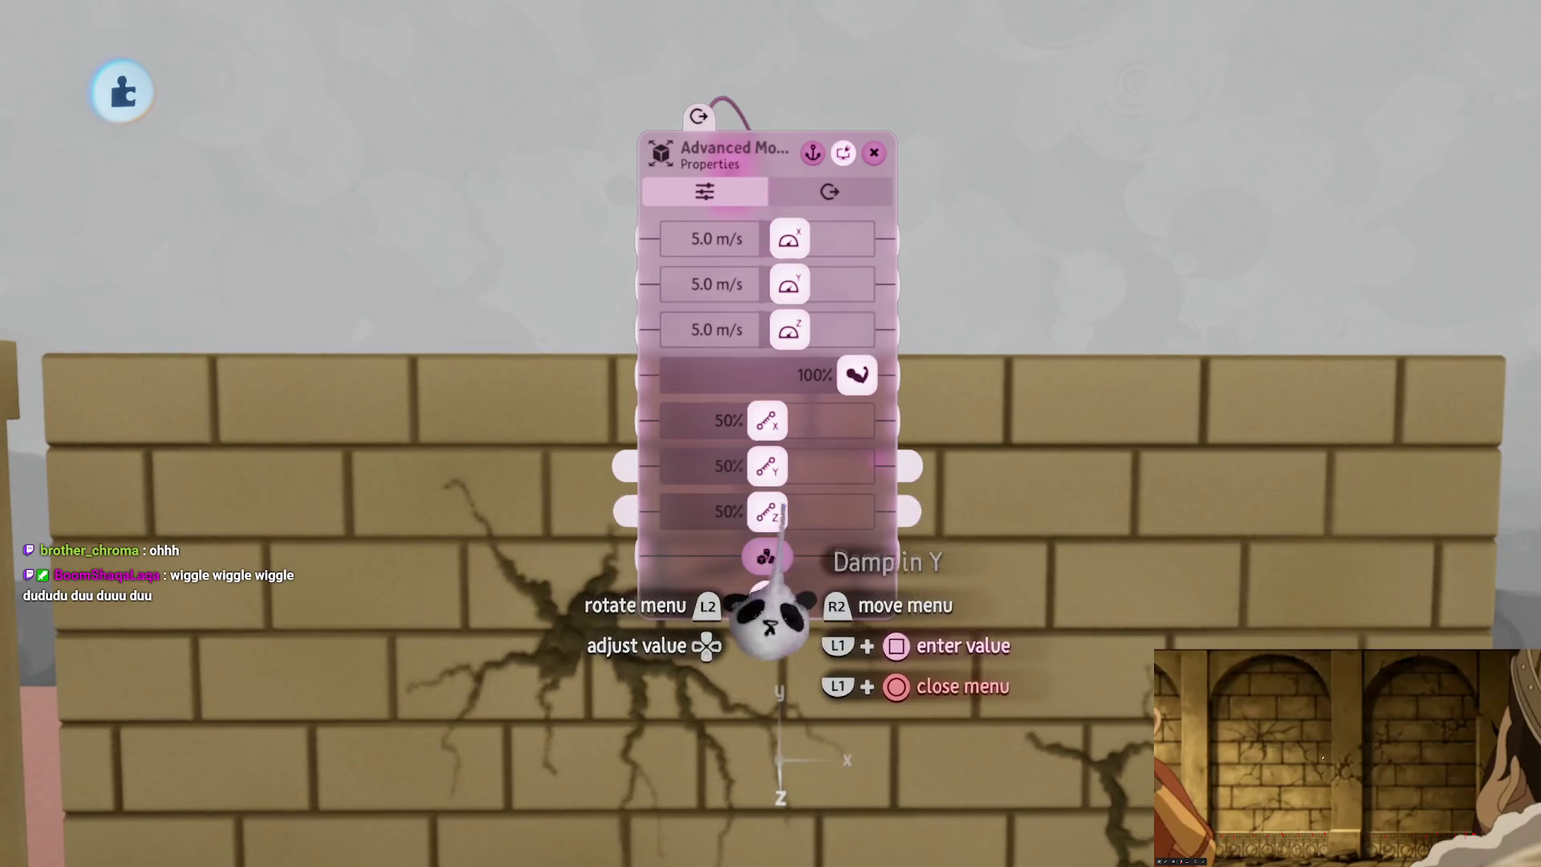
pyautogui.moveTo(766, 512); pyautogui.dragTo(676, 511)
pyautogui.moveTo(767, 466); pyautogui.dragTo(857, 465)
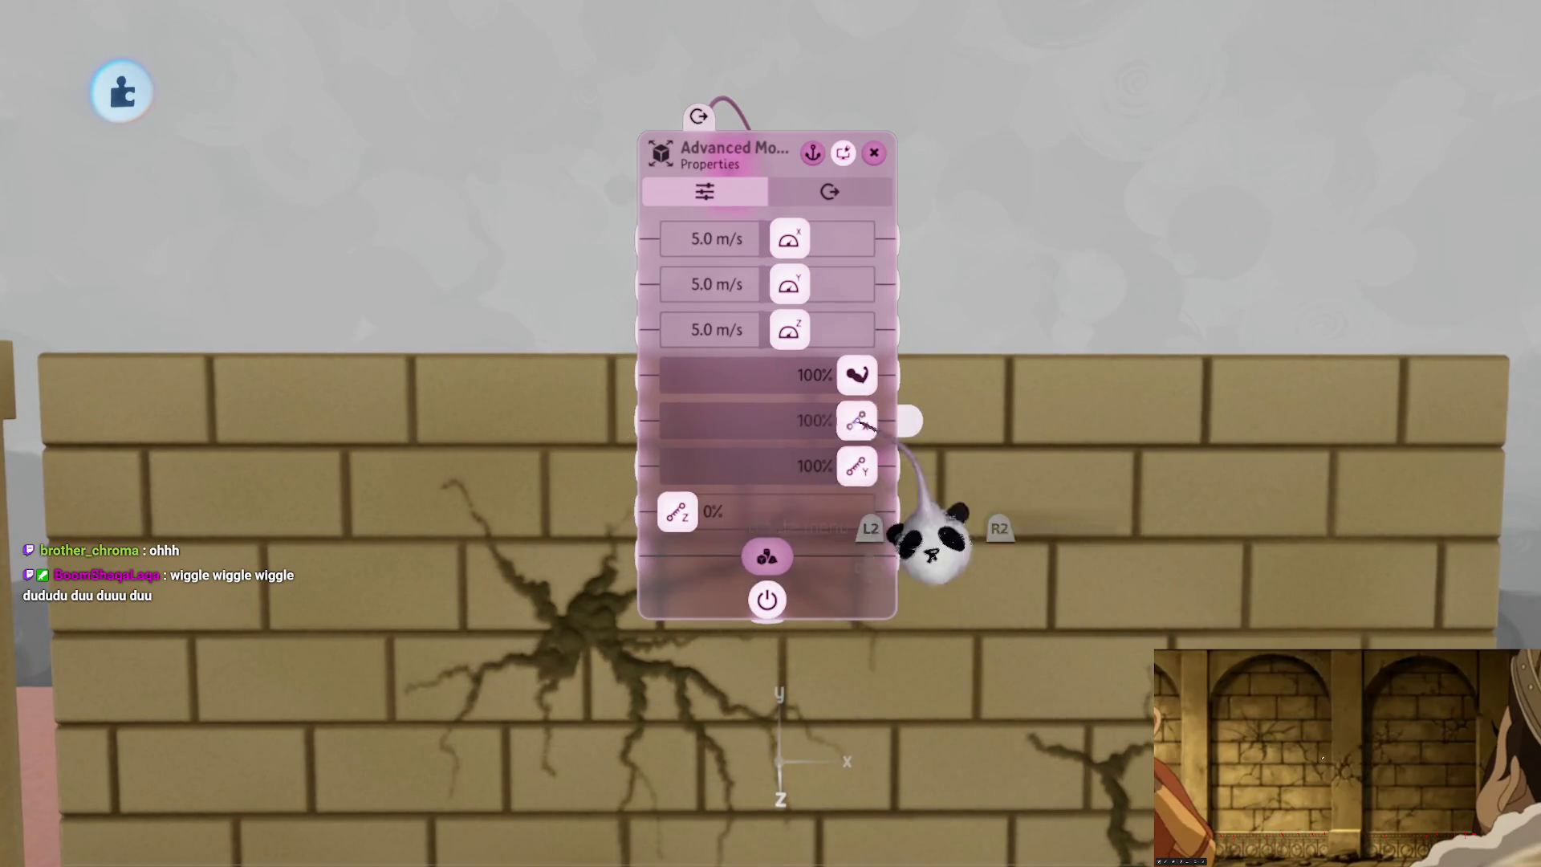
pyautogui.press('Escape')
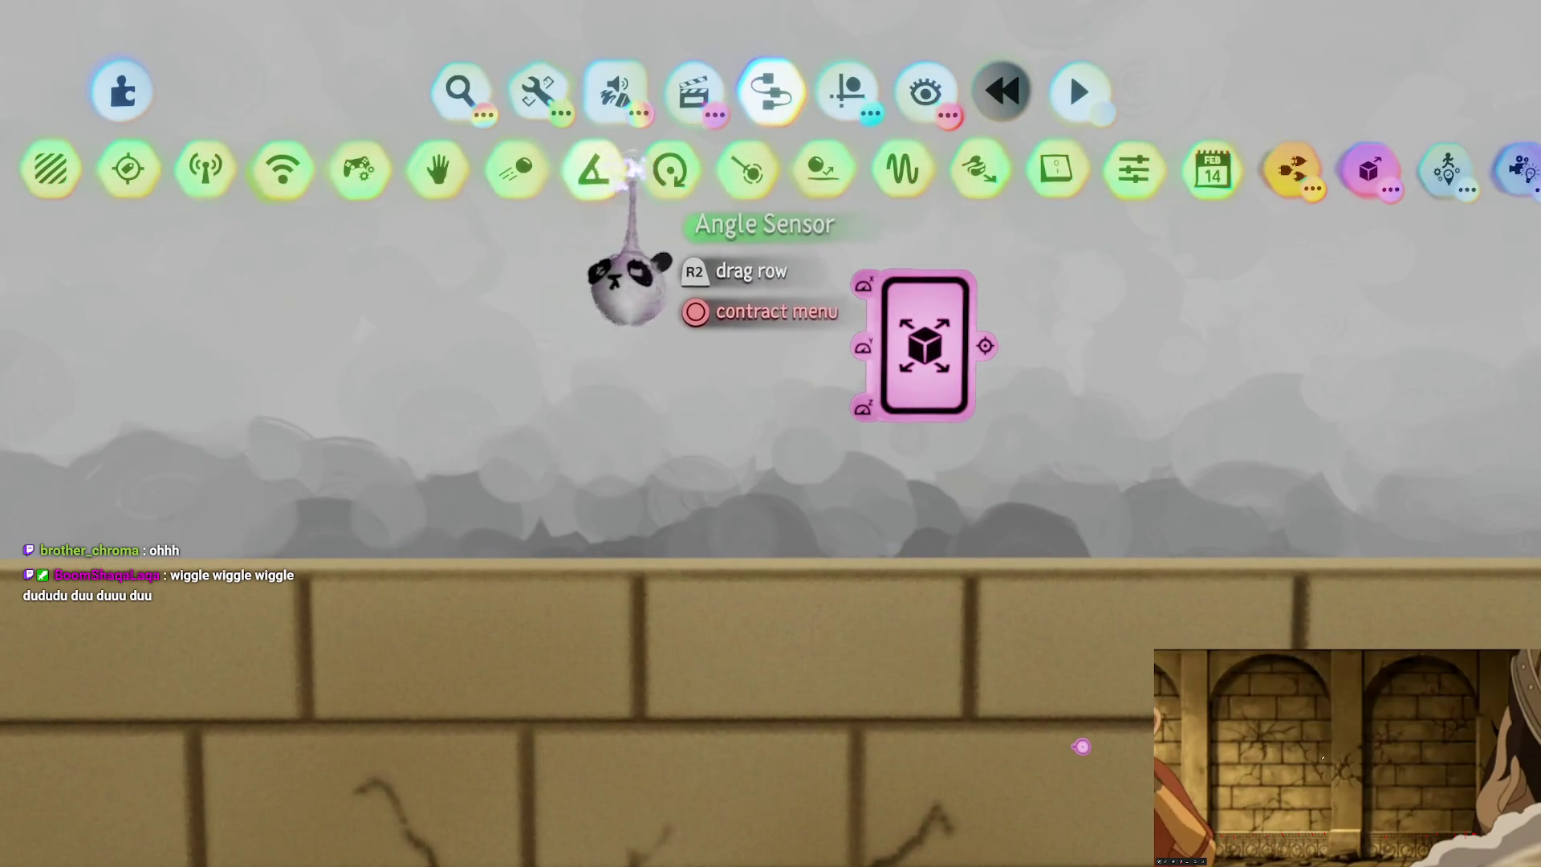
# Step: Place a Signal Generator beside the mover and set its max and min value ranges to about ±1.0
pyautogui.click(903, 169)
pyautogui.moveTo(606, 494)
pyautogui.mouseDown()
pyautogui.moveTo(661, 378)
pyautogui.moveTo(697, 397)
pyautogui.mouseUp()
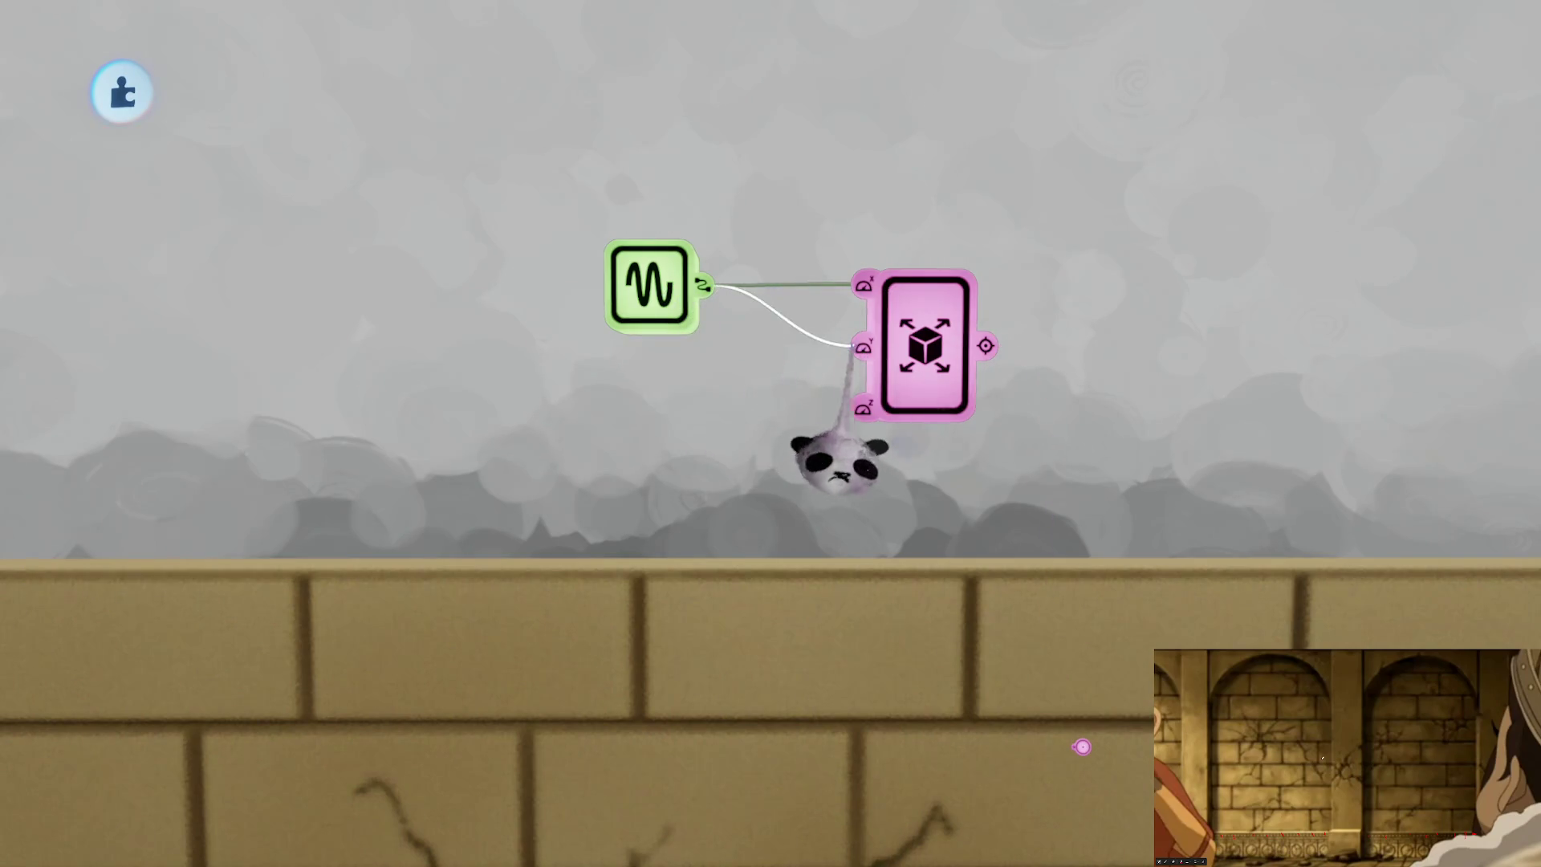
pyautogui.click(643, 401)
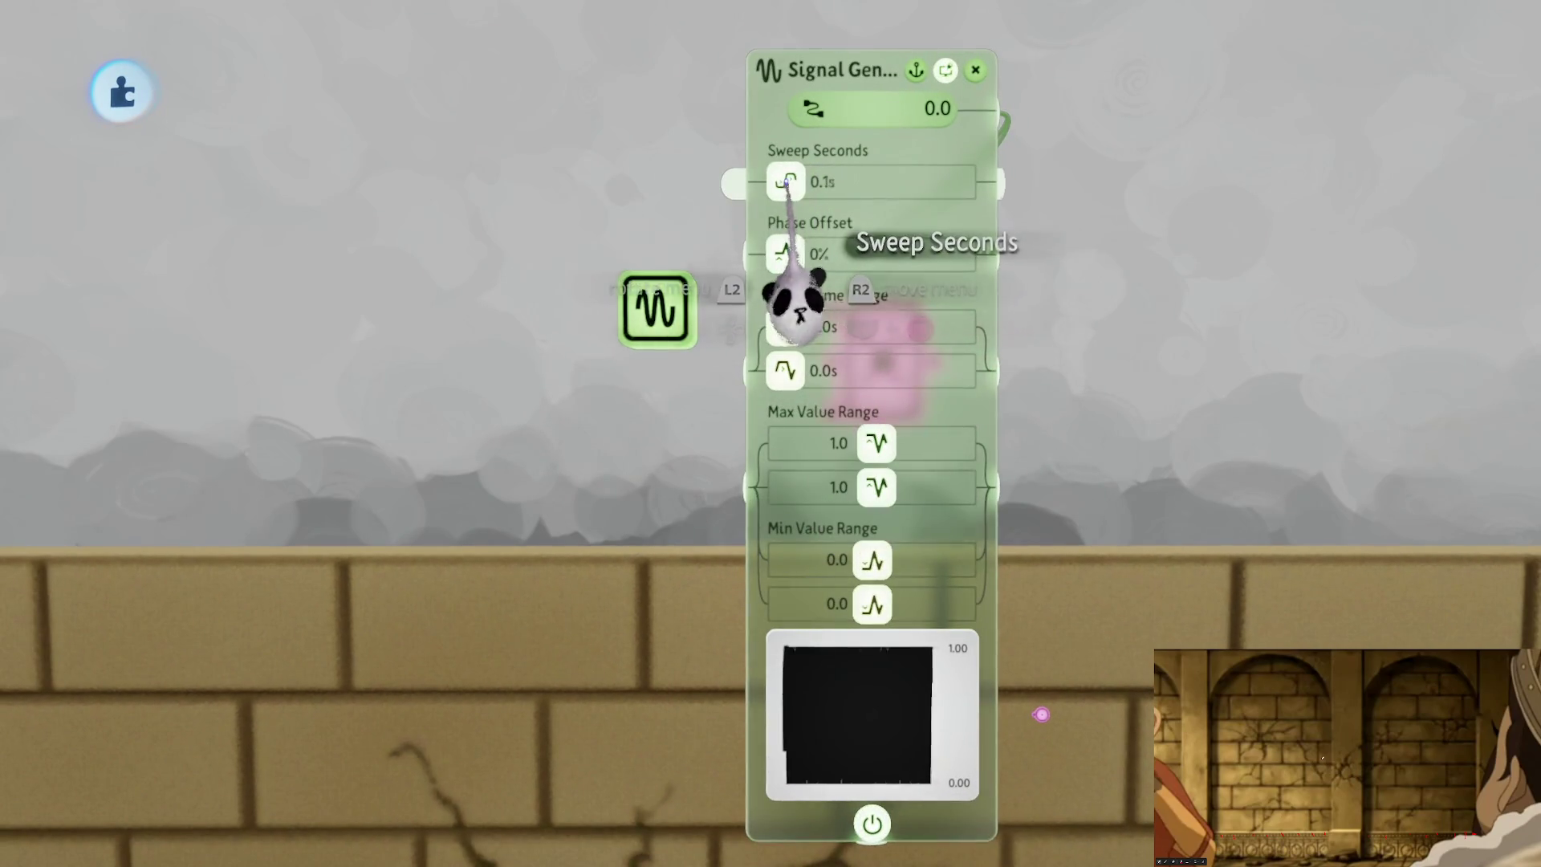
pyautogui.moveTo(883, 481); pyautogui.dragTo(879, 626)
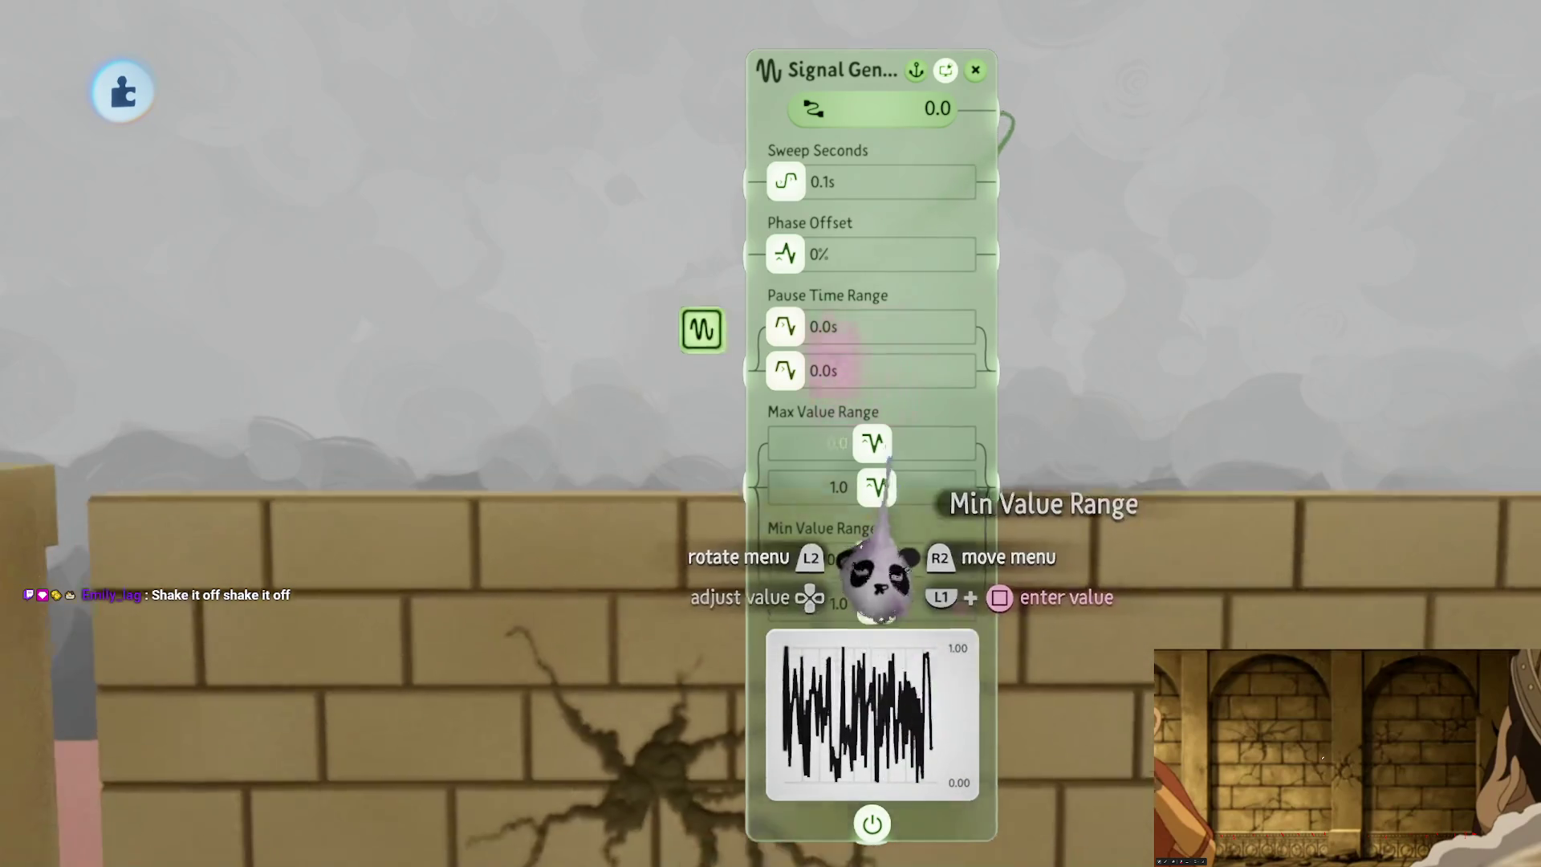
pyautogui.press('Escape')
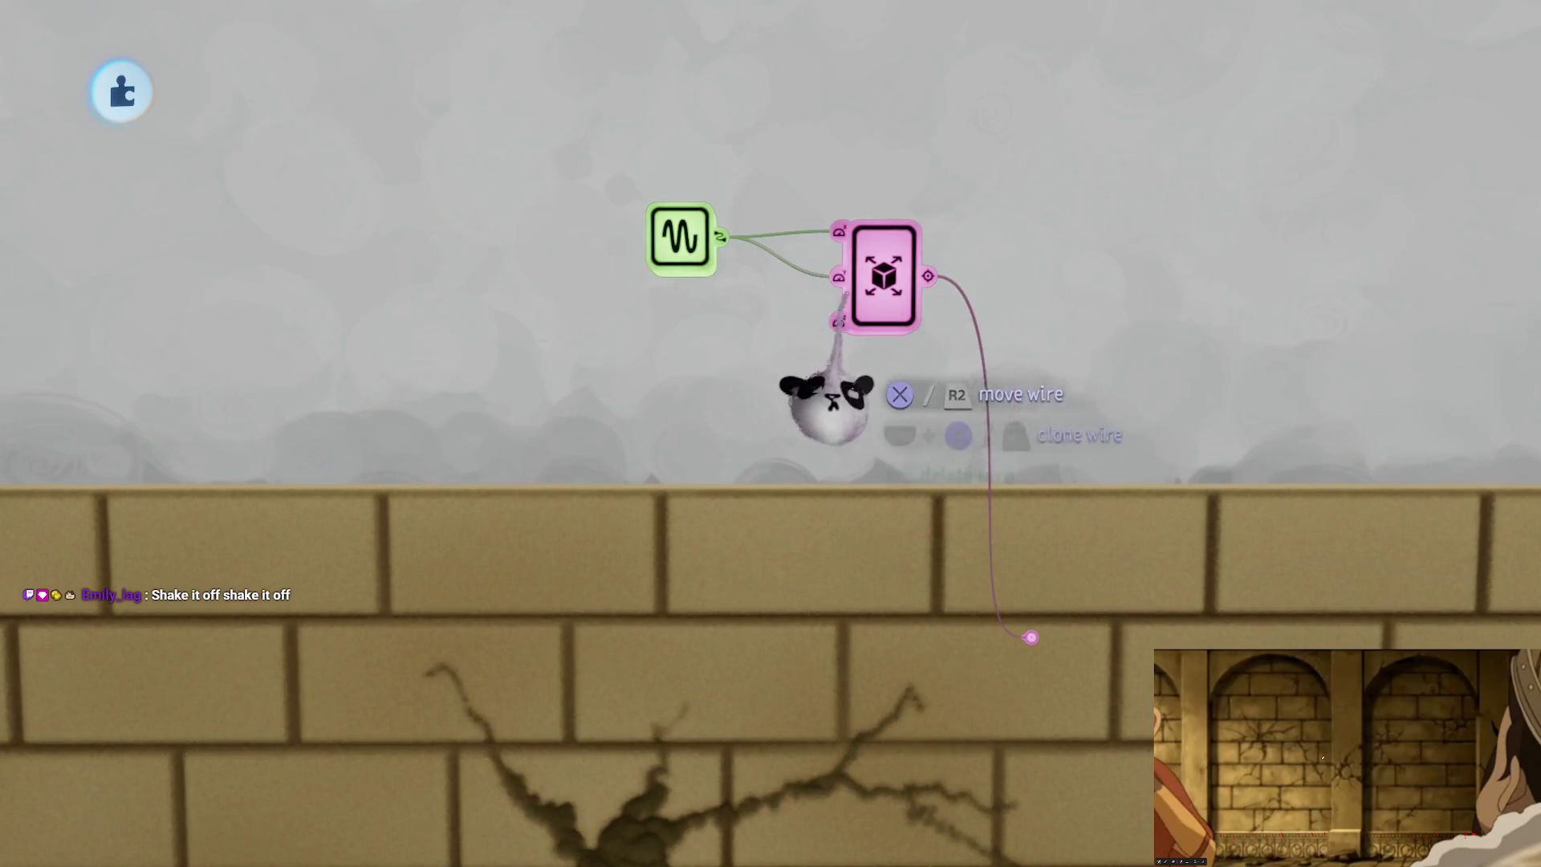
# Step: Link the Signal Generator to the Advanced Mover's X and Y speed inputs
pyautogui.click(830, 386)
pyautogui.moveTo(723, 522)
pyautogui.mouseDown()
pyautogui.moveTo(970, 516)
pyautogui.moveTo(956, 551)
pyautogui.mouseUp()
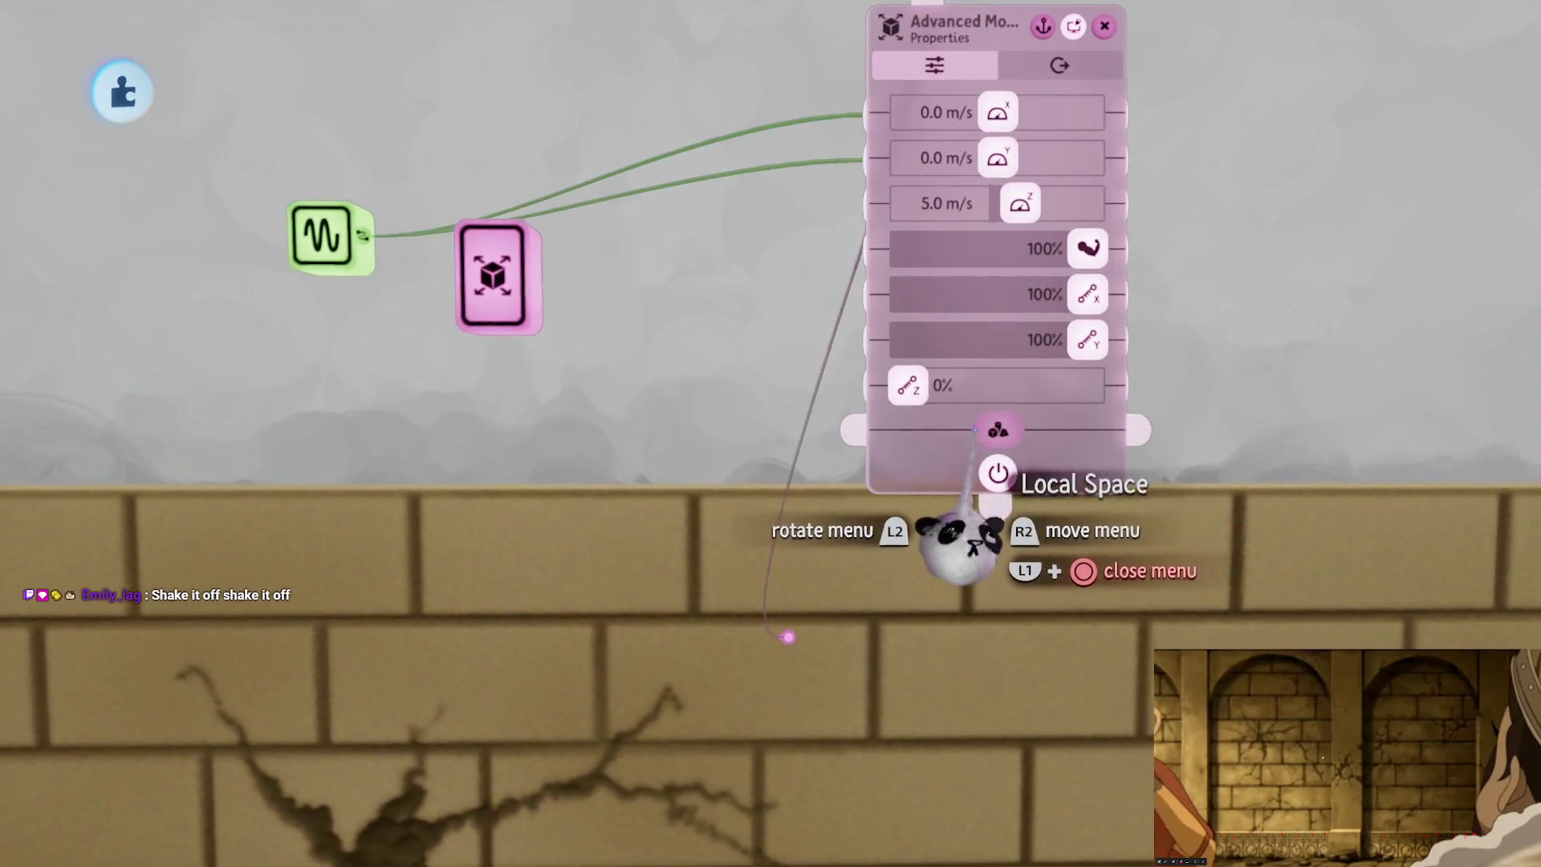
pyautogui.scroll(-5, 963, 538)
pyautogui.press('Escape')
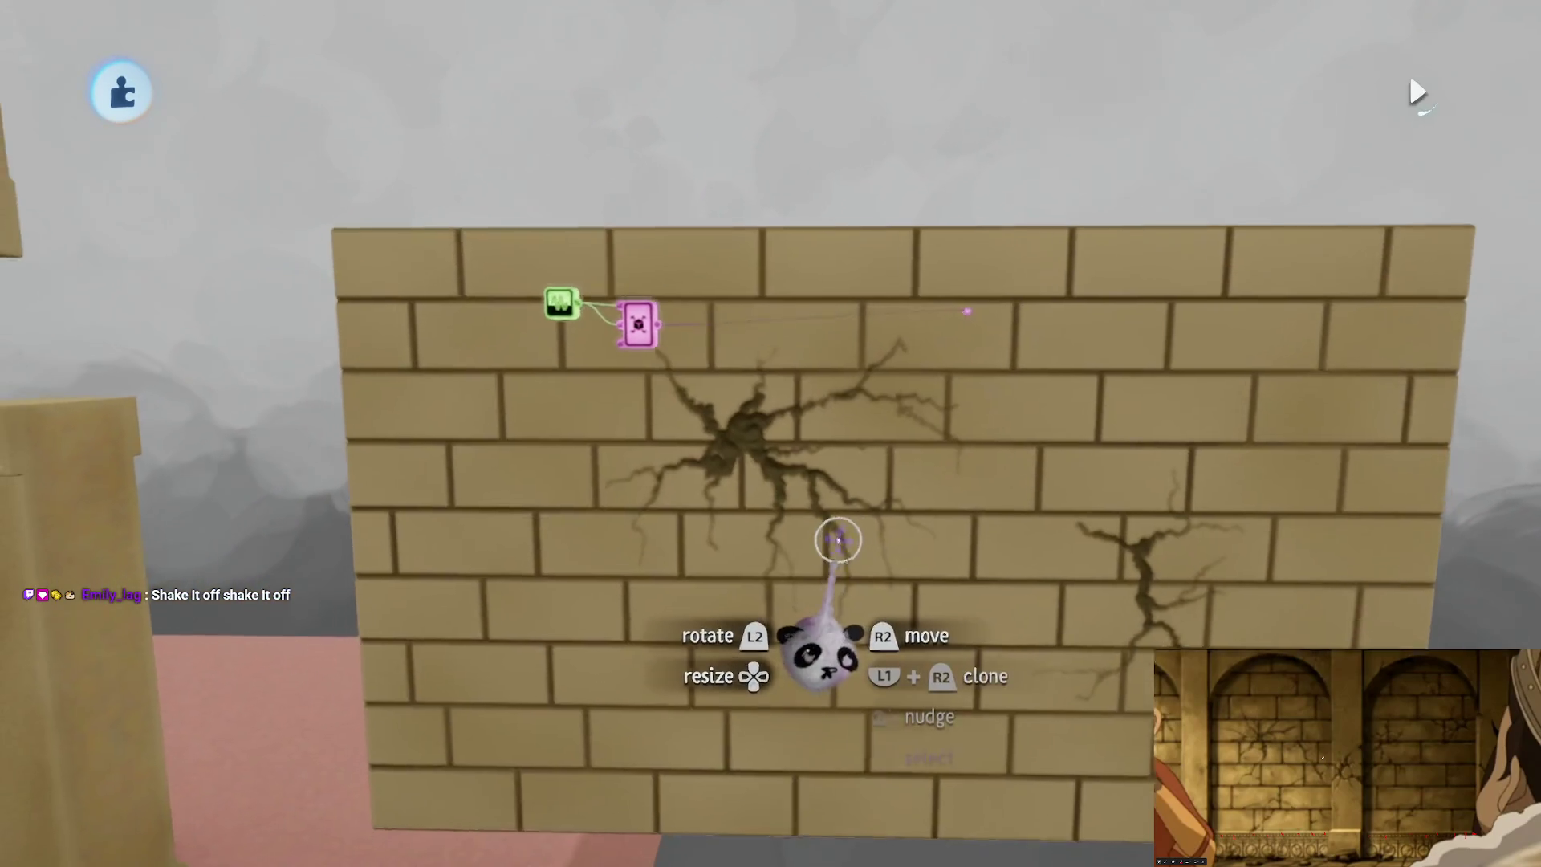
pyautogui.moveTo(838, 539); pyautogui.dragTo(843, 511)
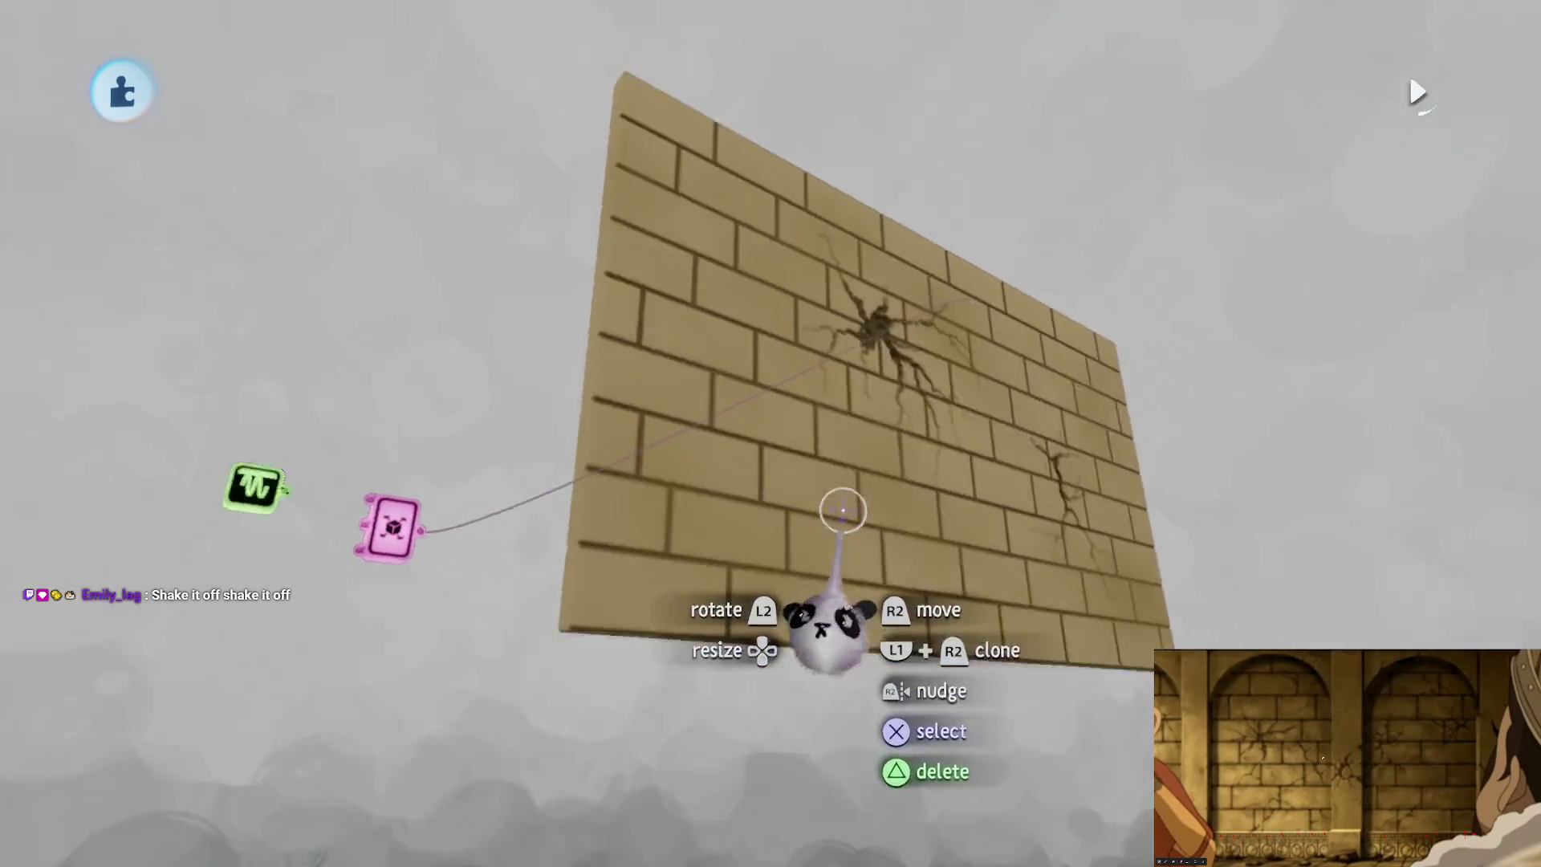
pyautogui.click(696, 393)
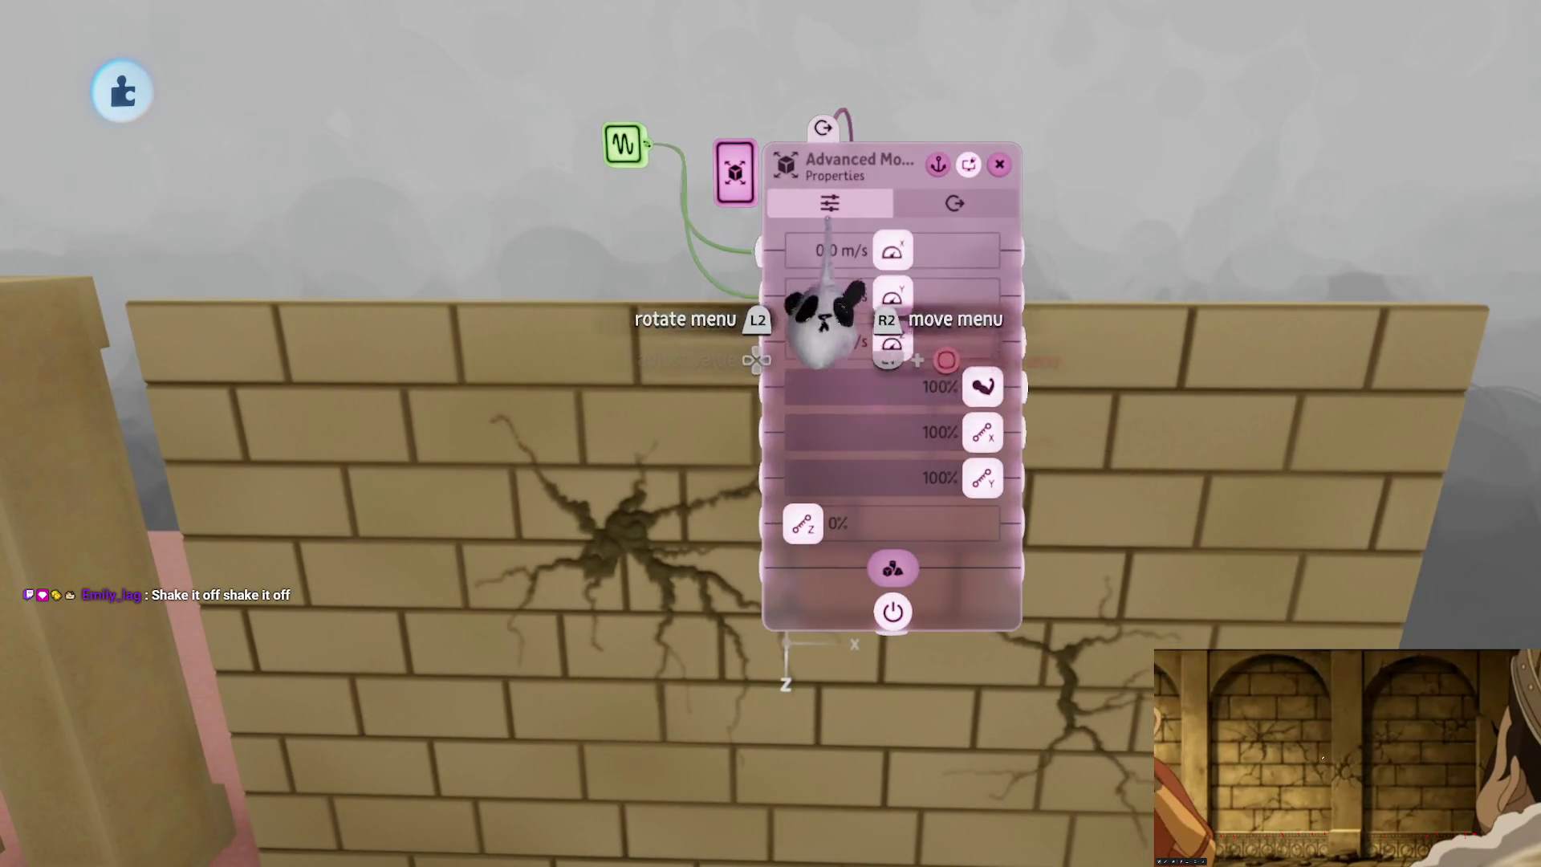
pyautogui.press('Escape')
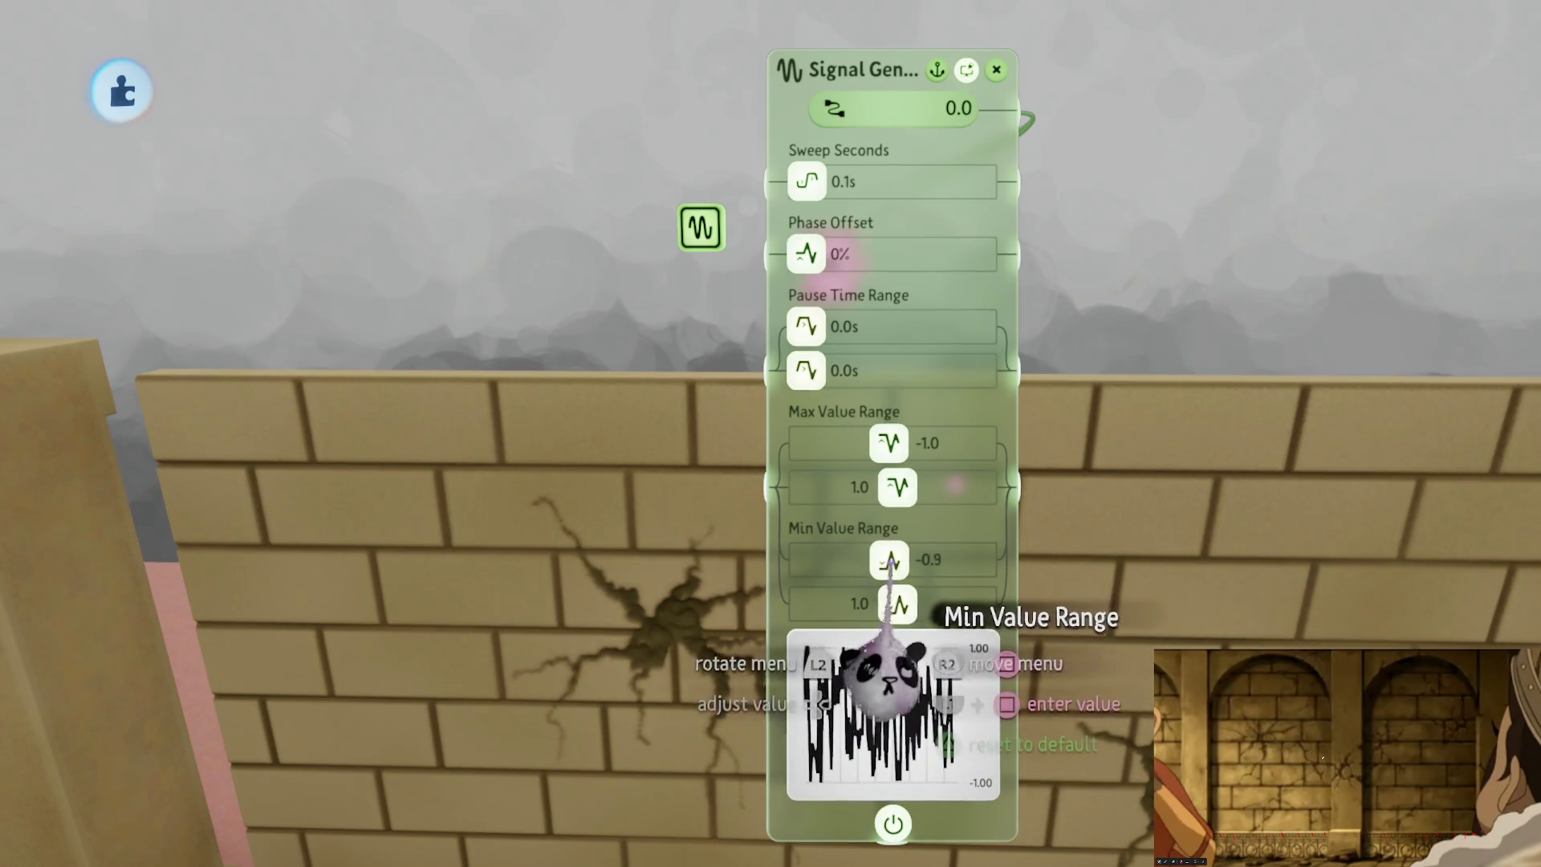
pyautogui.press('Escape')
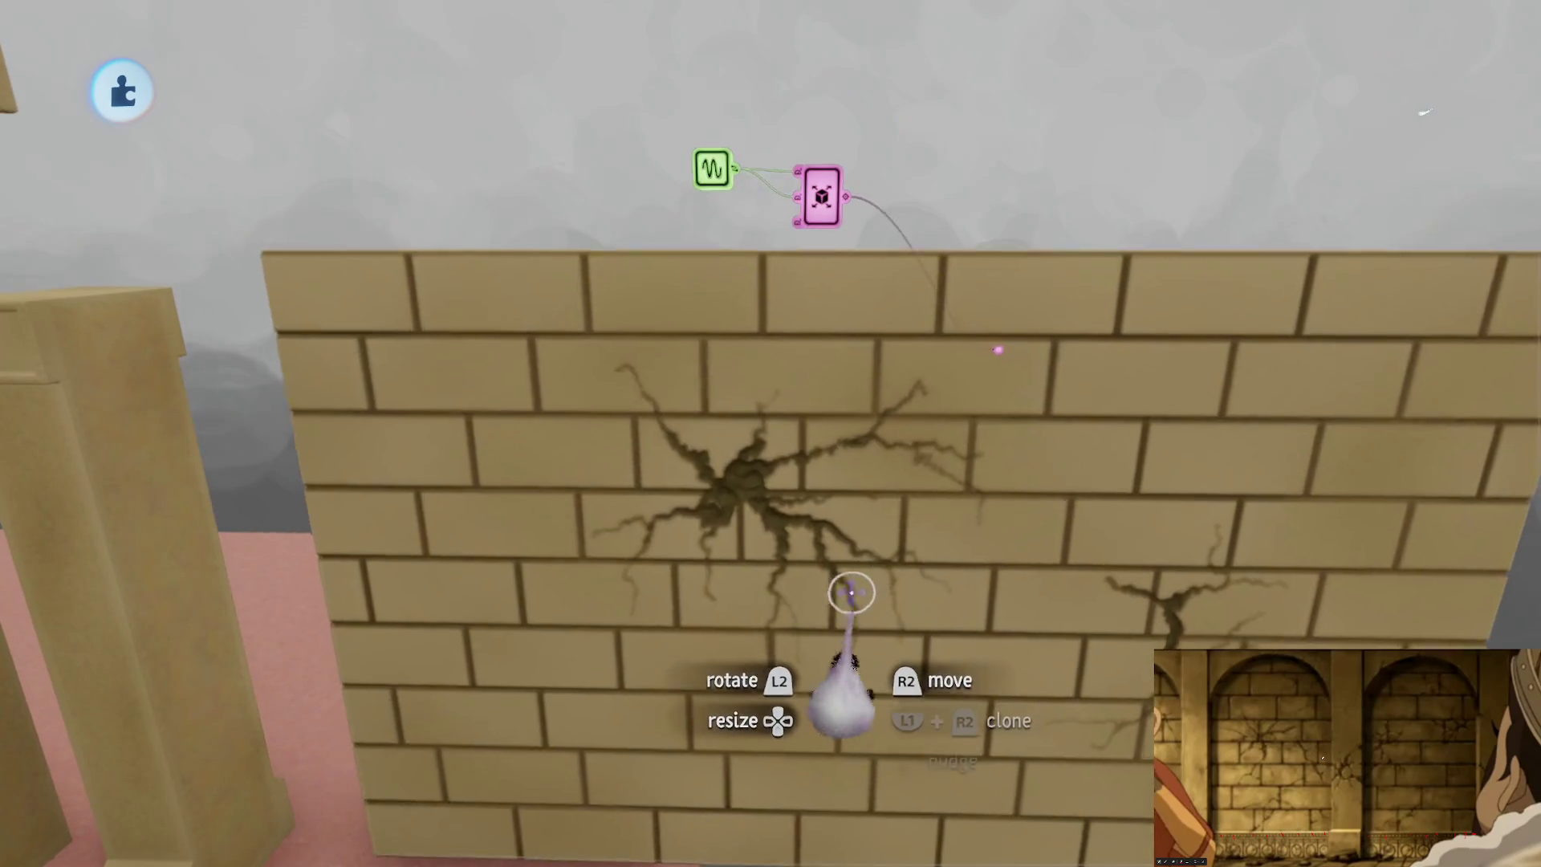